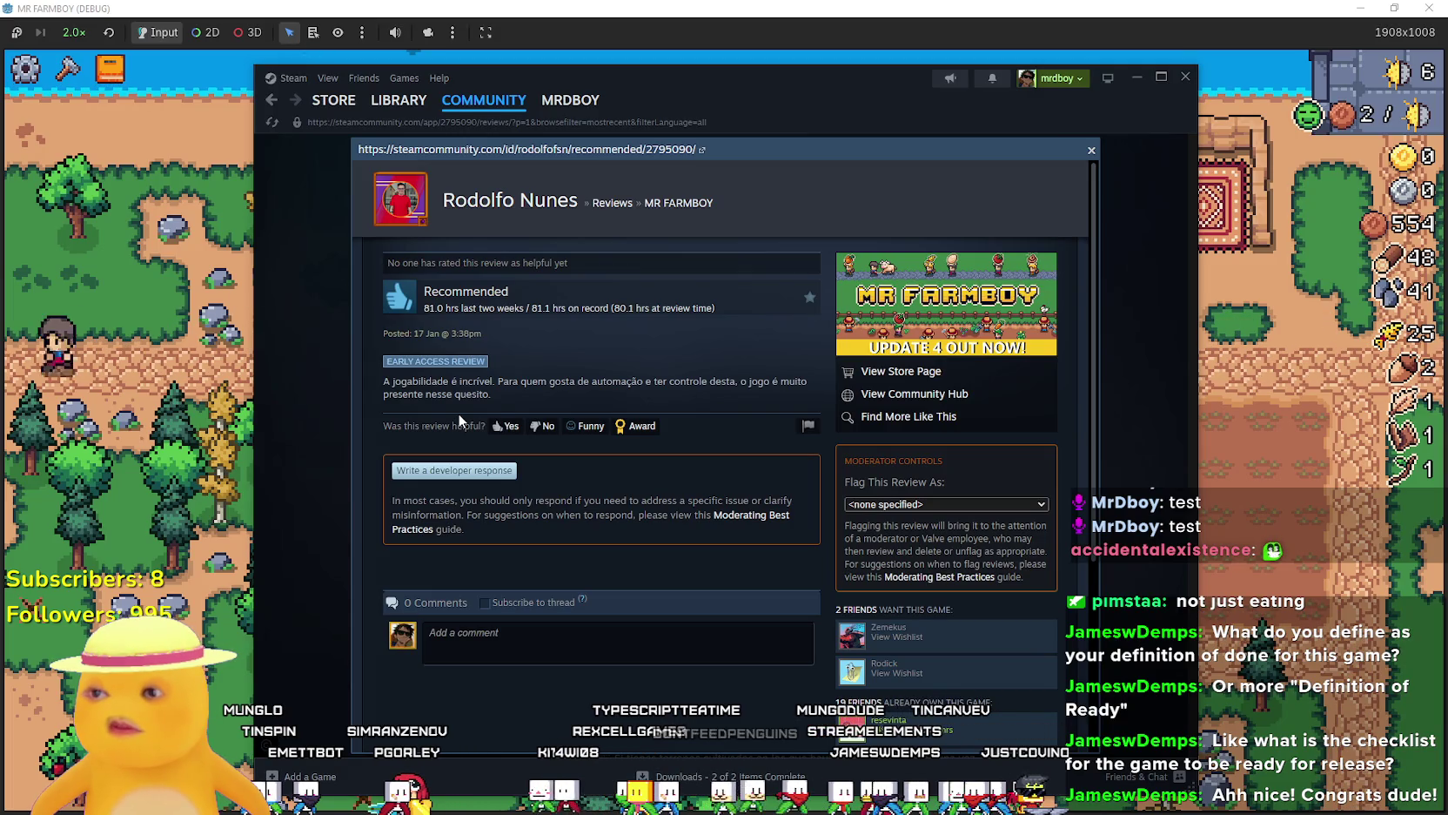
Copy the Portuguese review's full text, close the review and switch to the browser.
mouse_move(501, 402)
left_mouse_down()
mouse_move(453, 381)
mouse_move(363, 378)
left_mouse_up()
key("ctrl+c")
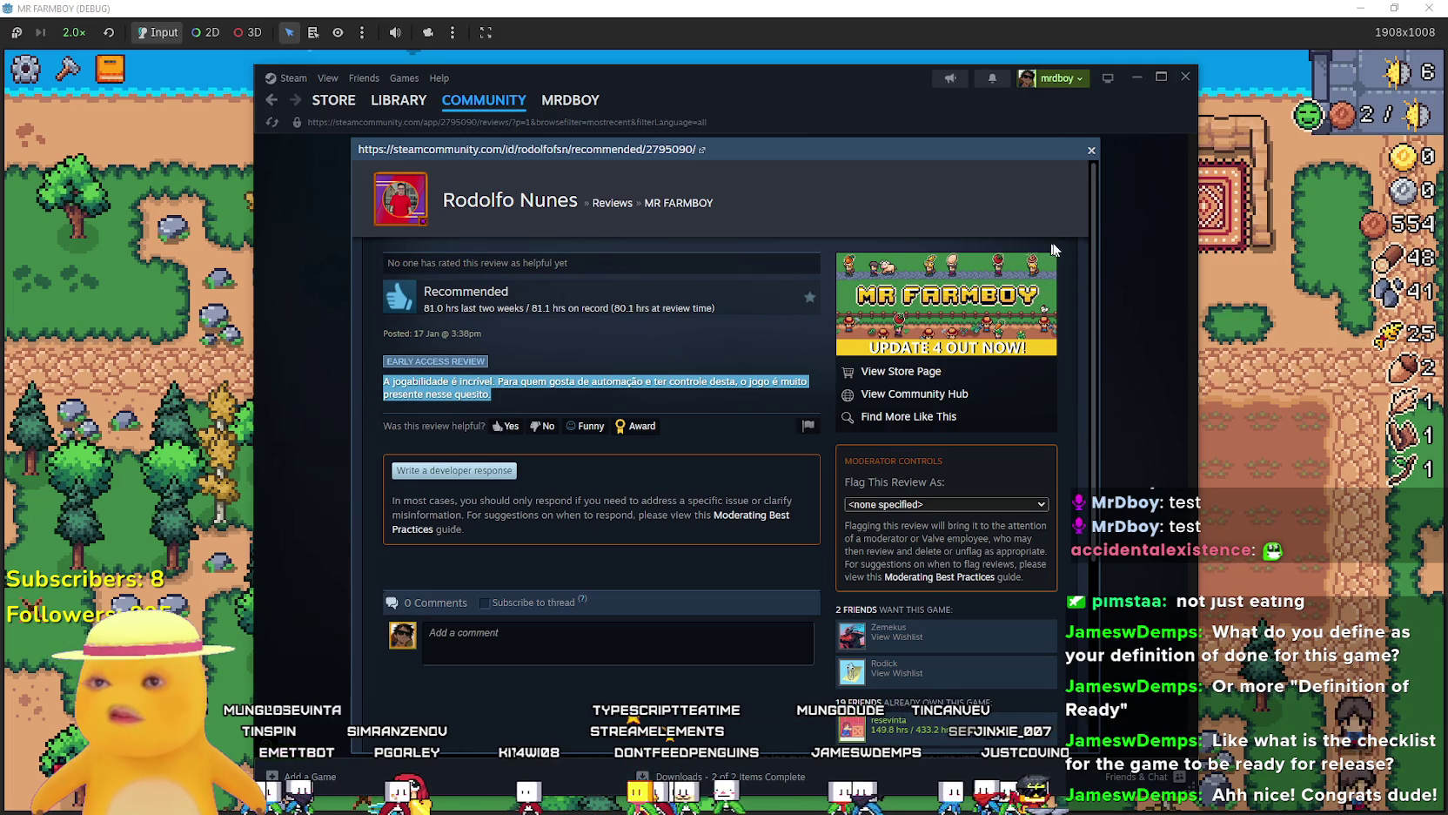
left_click(1123, 275)
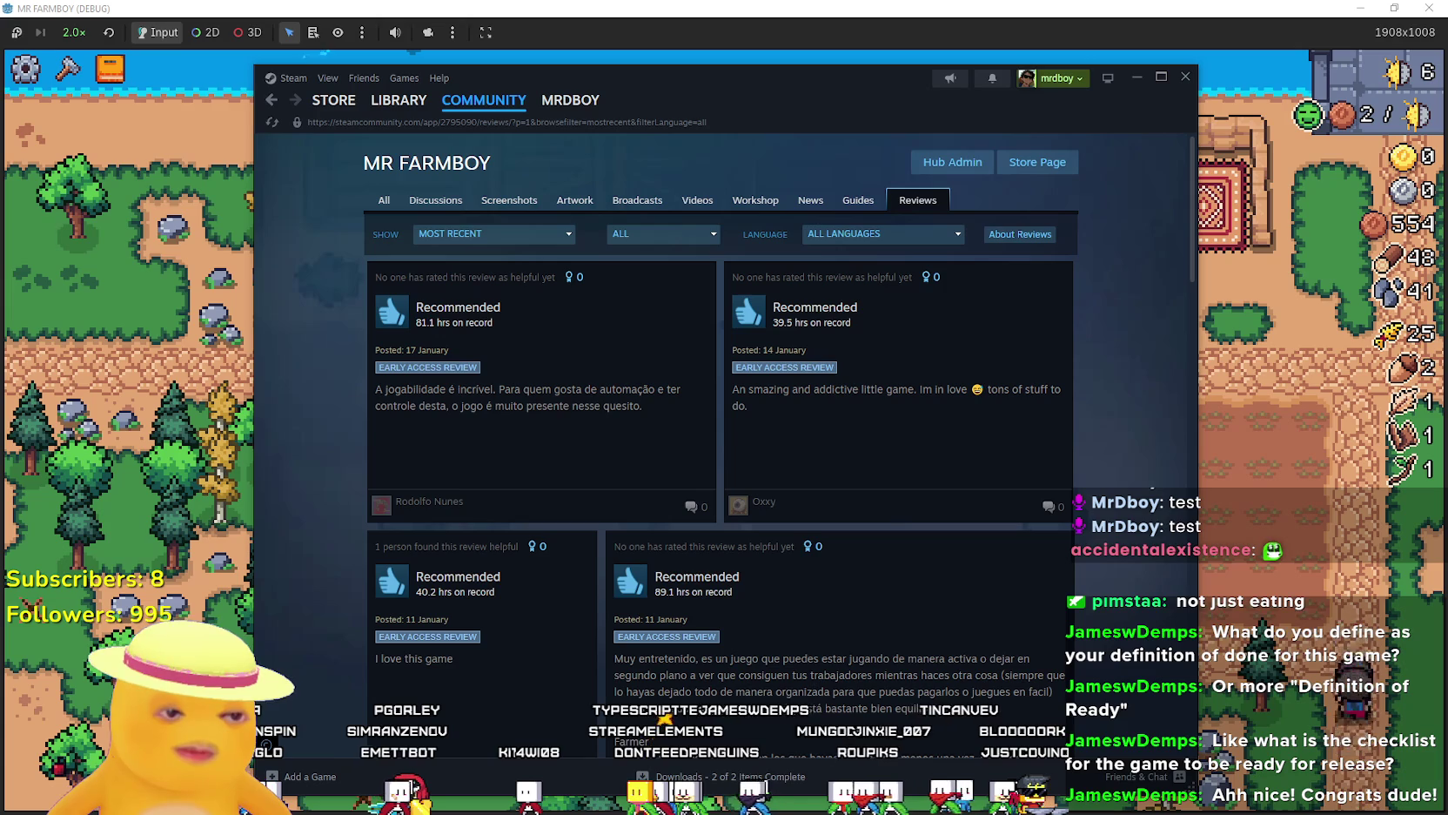
key("alt+Tab")
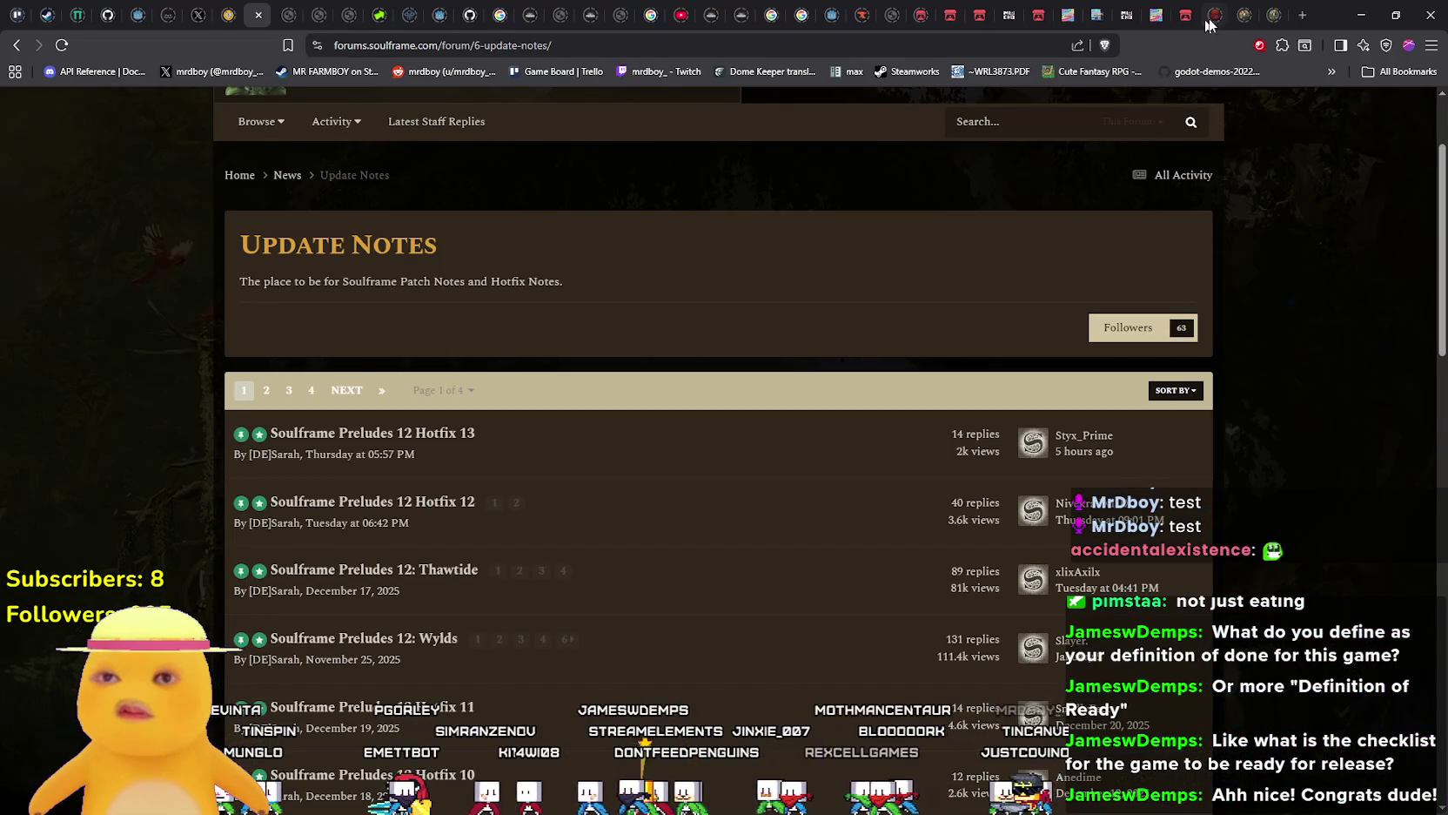
Open Google Translate in a new tab and translate the pasted Portuguese review into English.
left_click(1302, 15)
type("google tra")
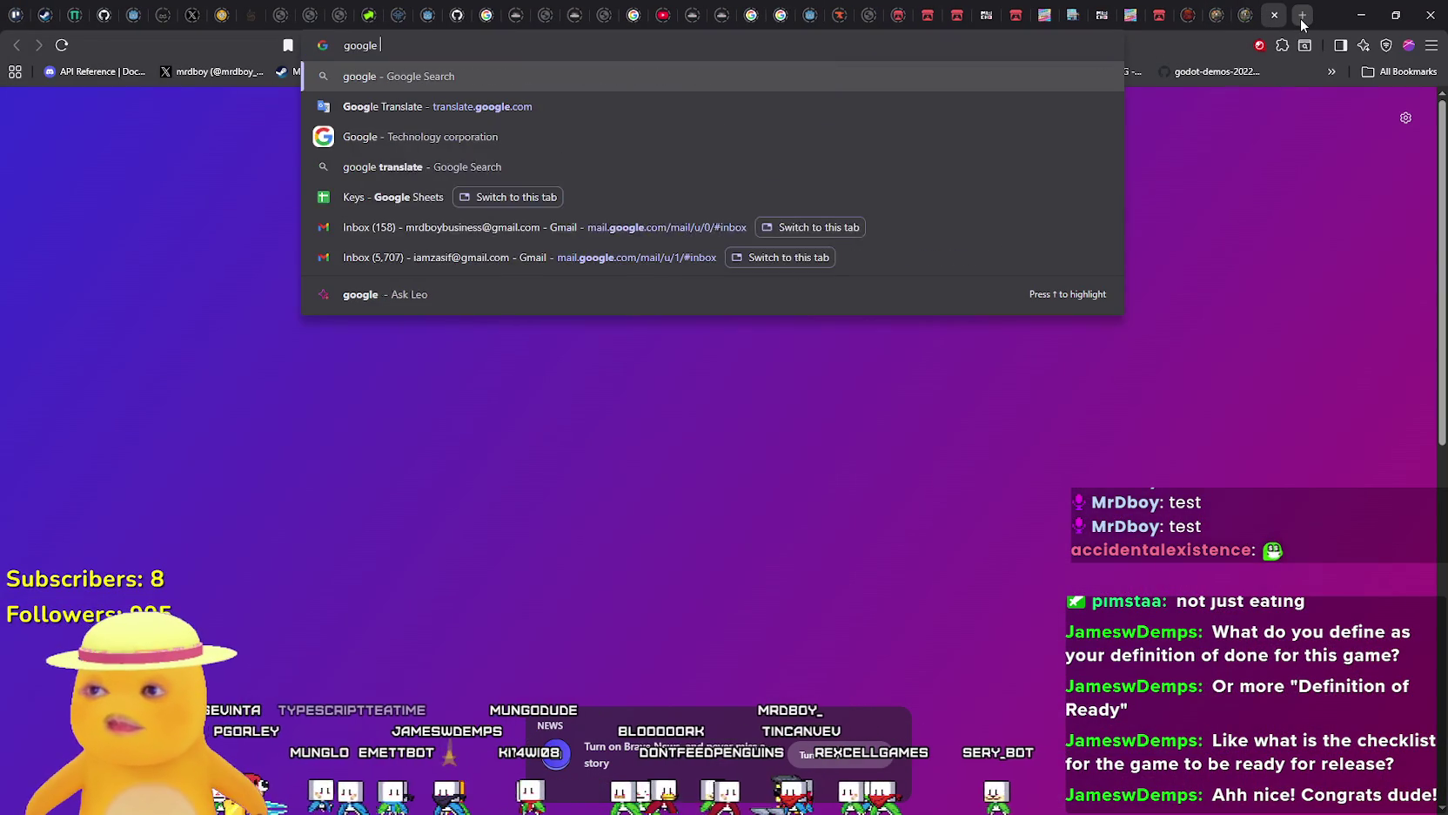
key("Down")
key("Return")
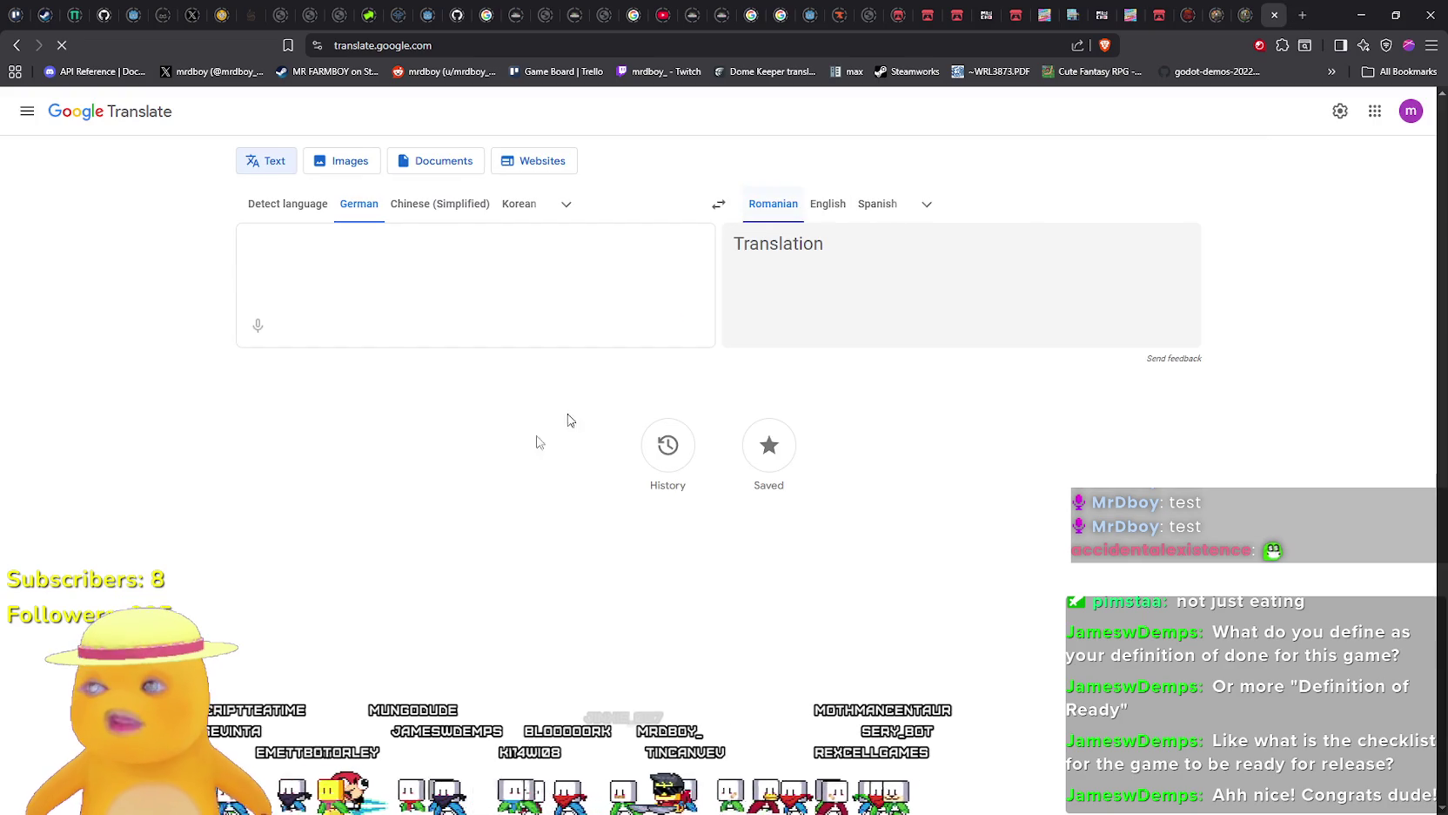
key("ctrl+v")
left_click(289, 205)
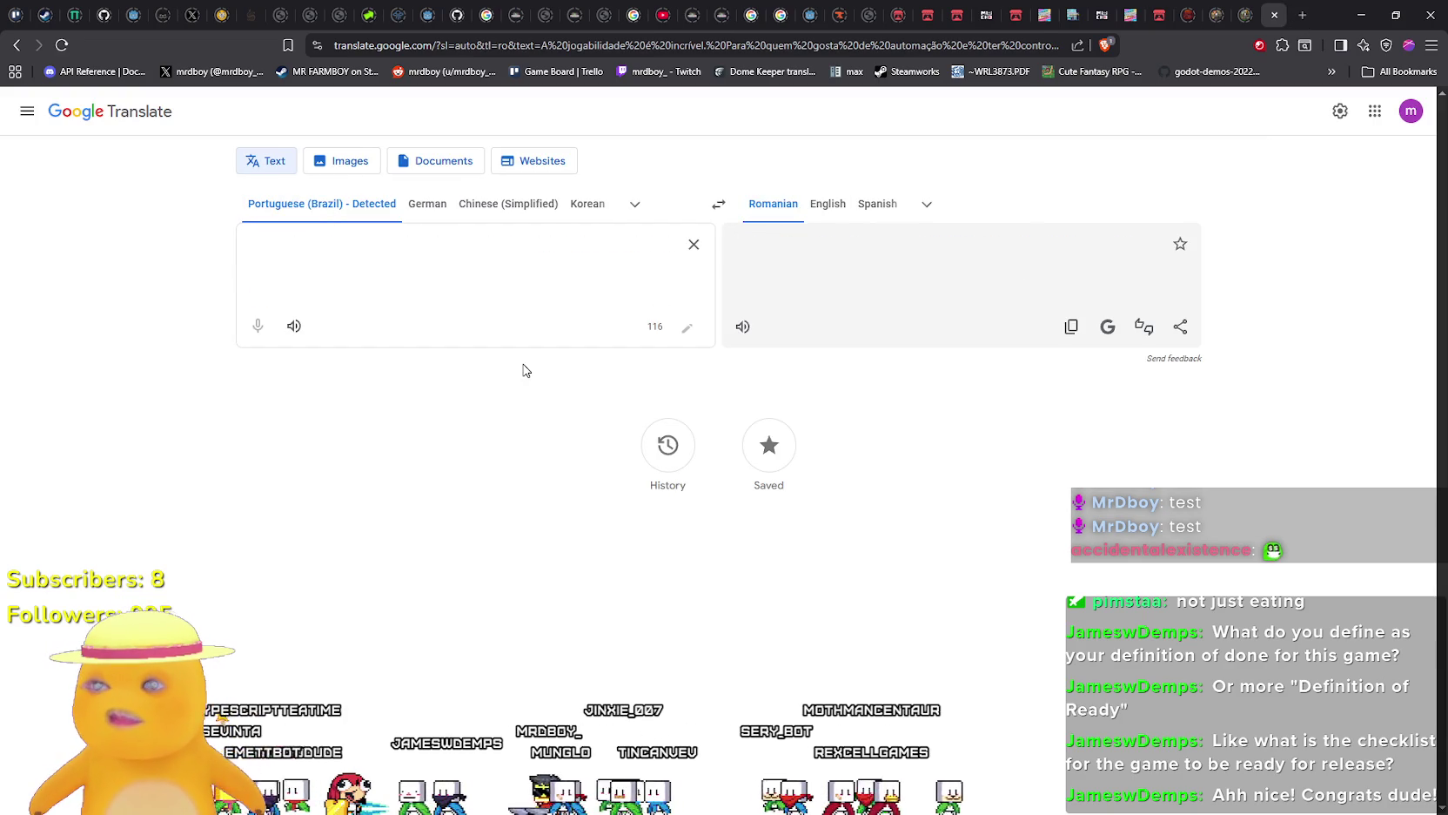
left_click(827, 203)
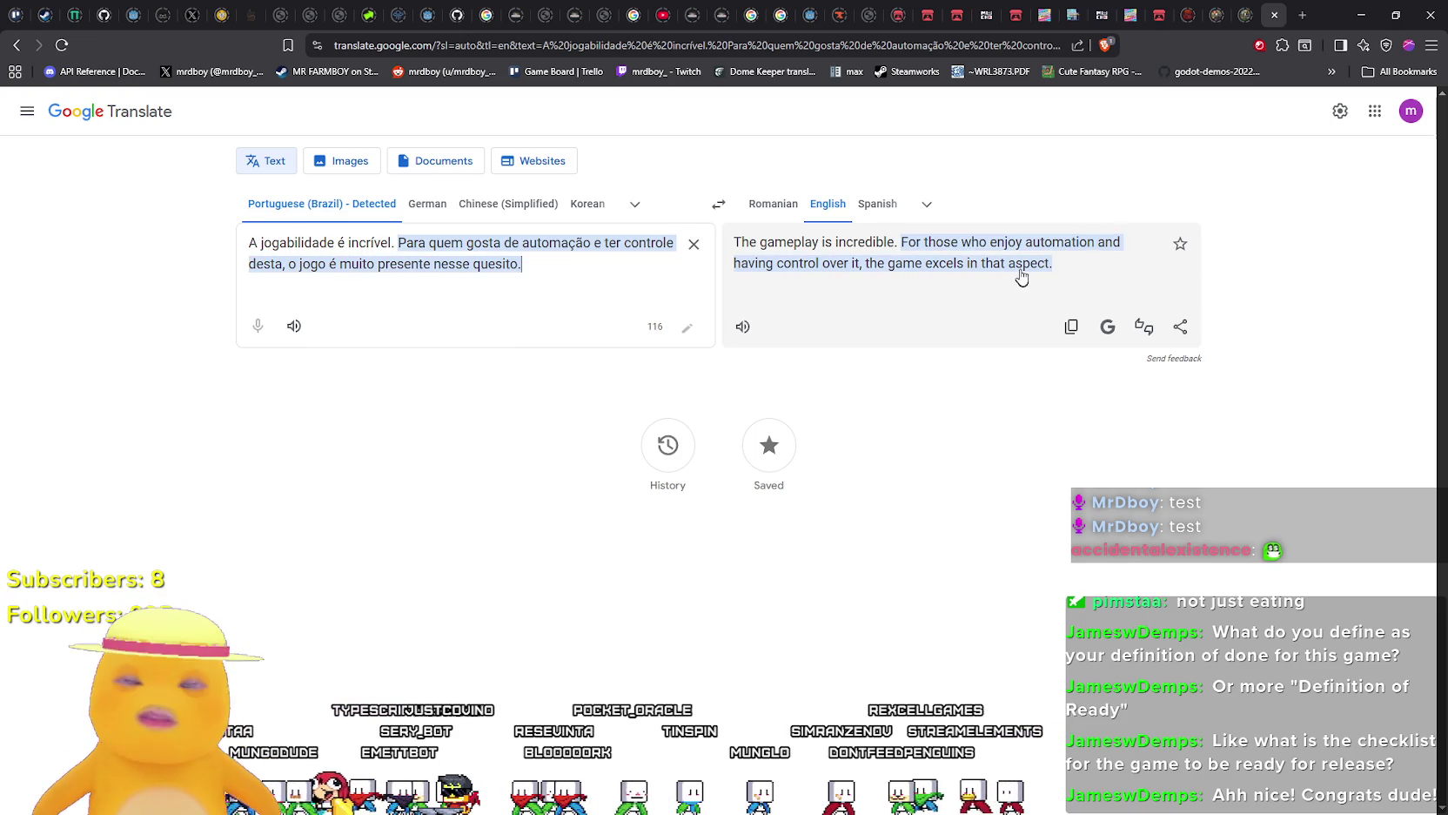
Minimize the browser and close the Steam overlay to return to Mr Farmboy.
left_click(1362, 19)
scroll(748, 488, "down", 2)
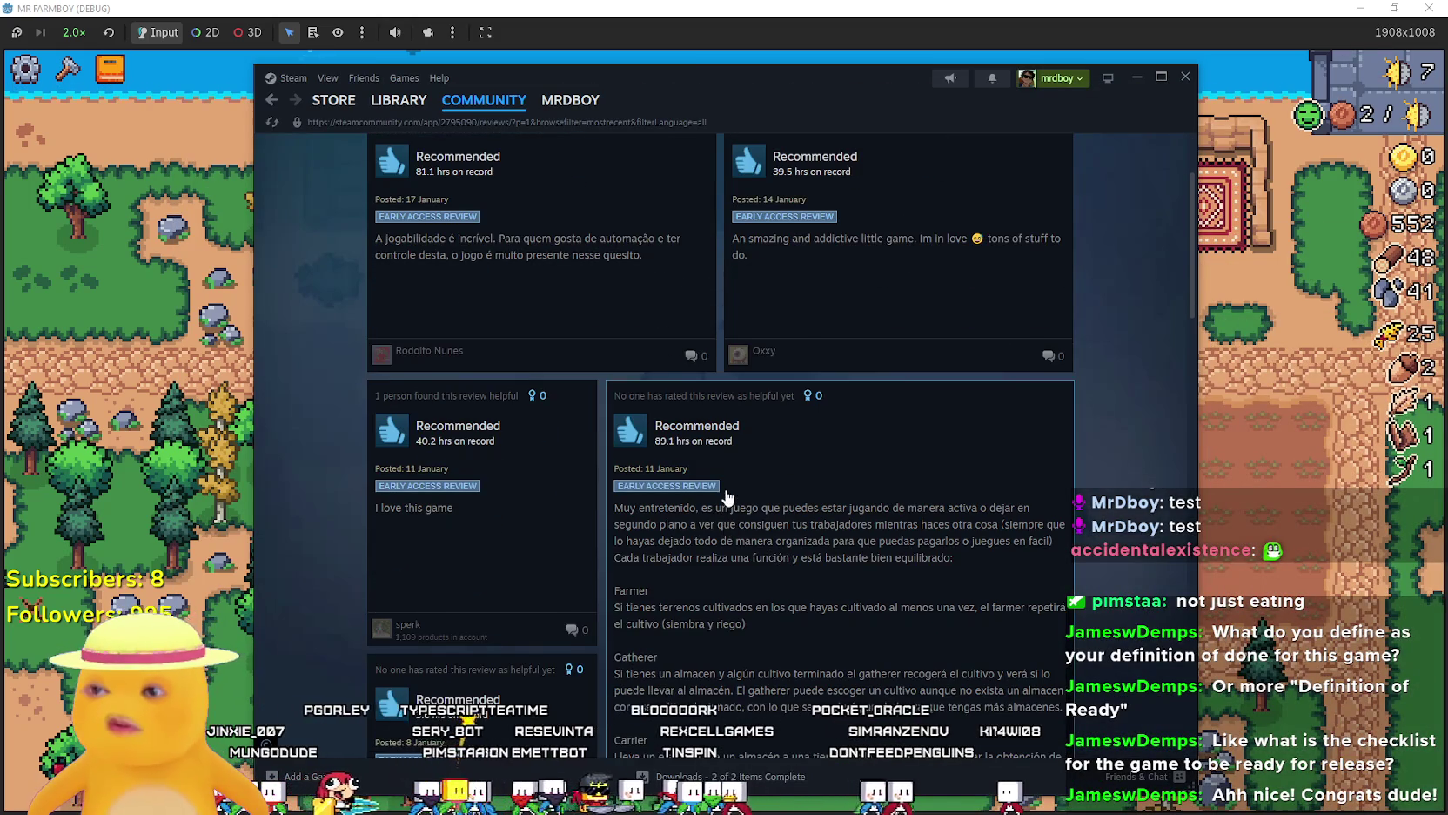
scroll(953, 553, "down", 3)
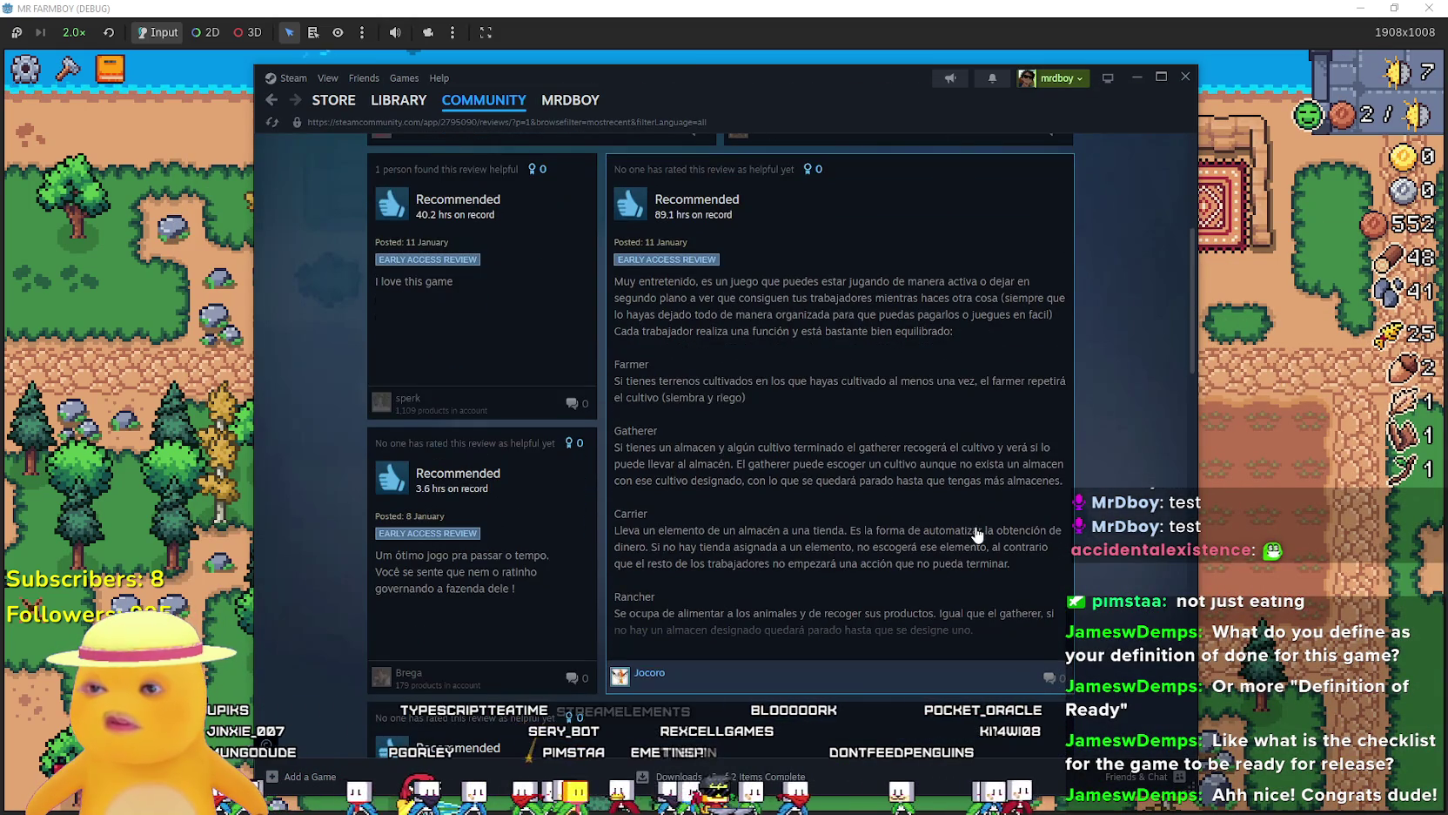
scroll(977, 534, "up", 5)
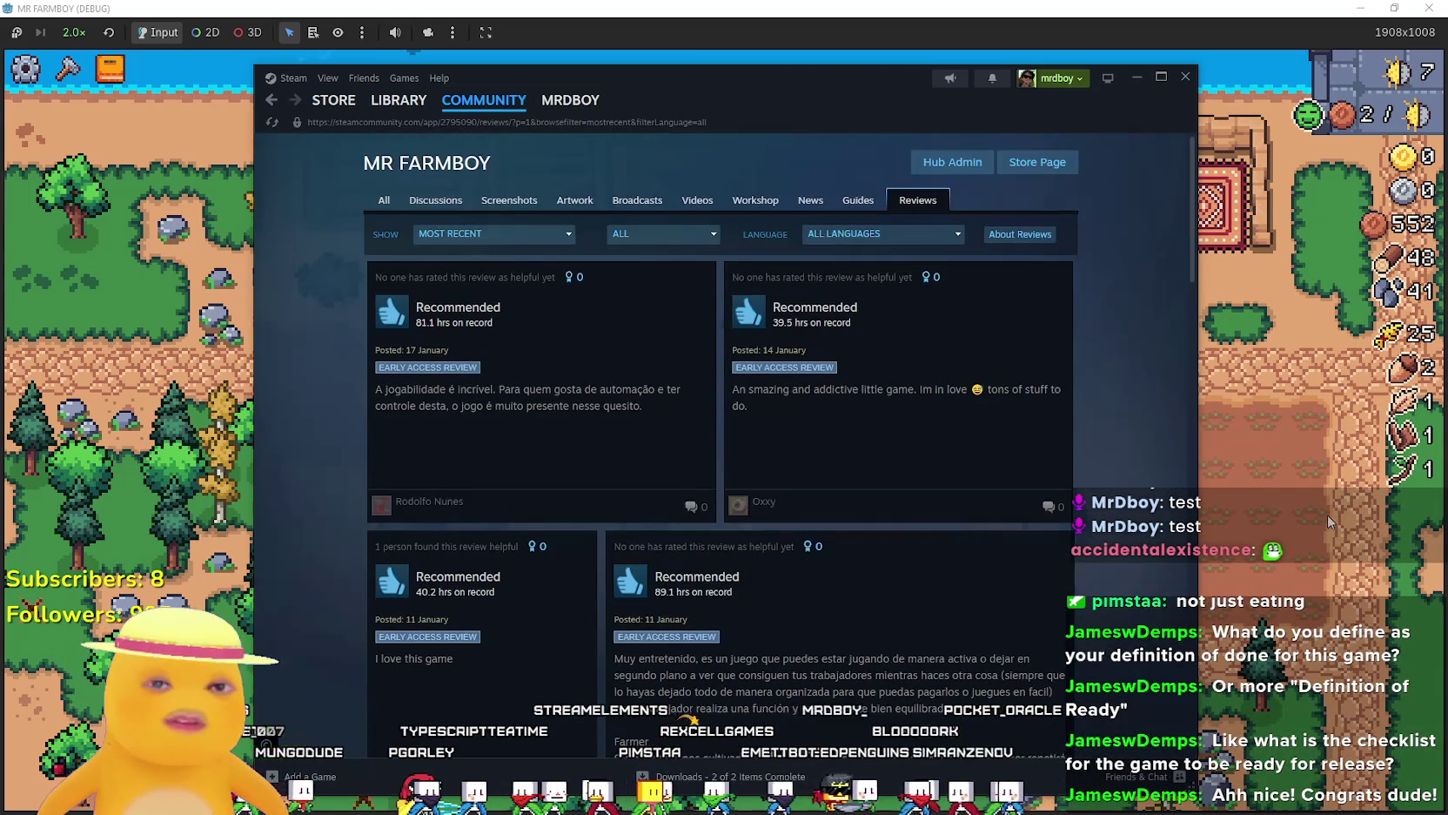
key("shift+Tab")
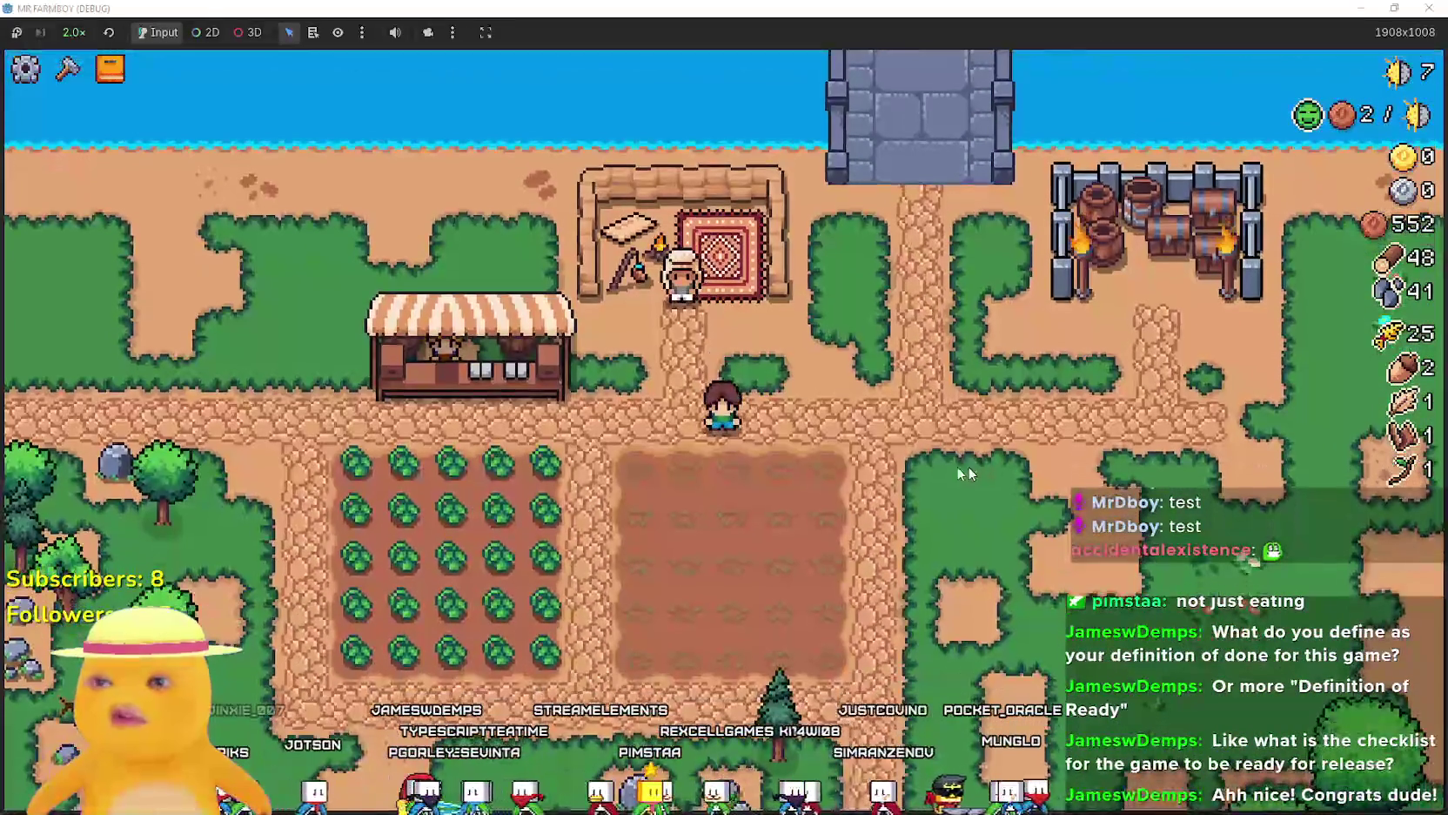
Harvest every row of green tomatoes in the tomato field.
key("a")
key("s")
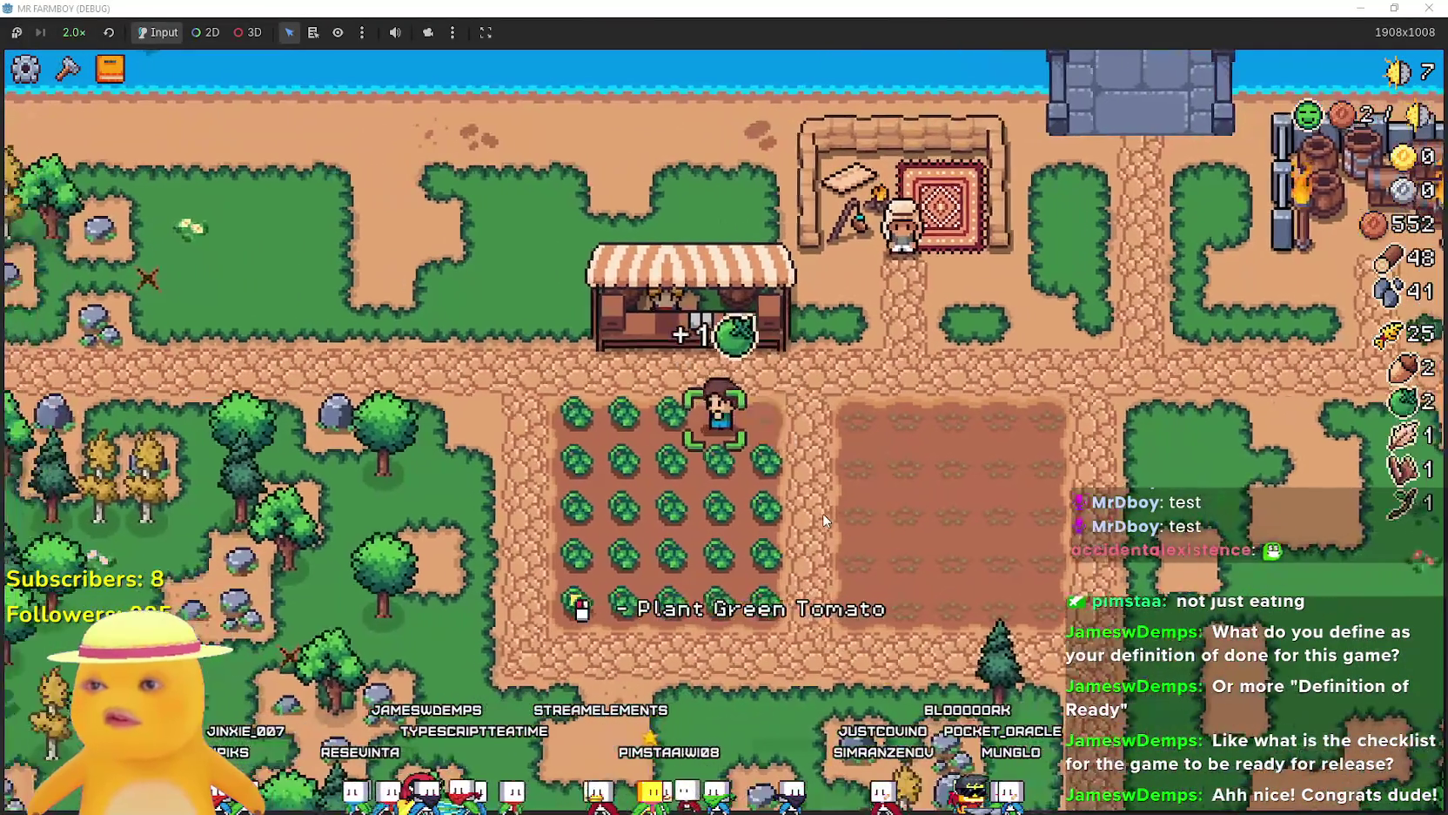
key("a")
key("s")
key("d")
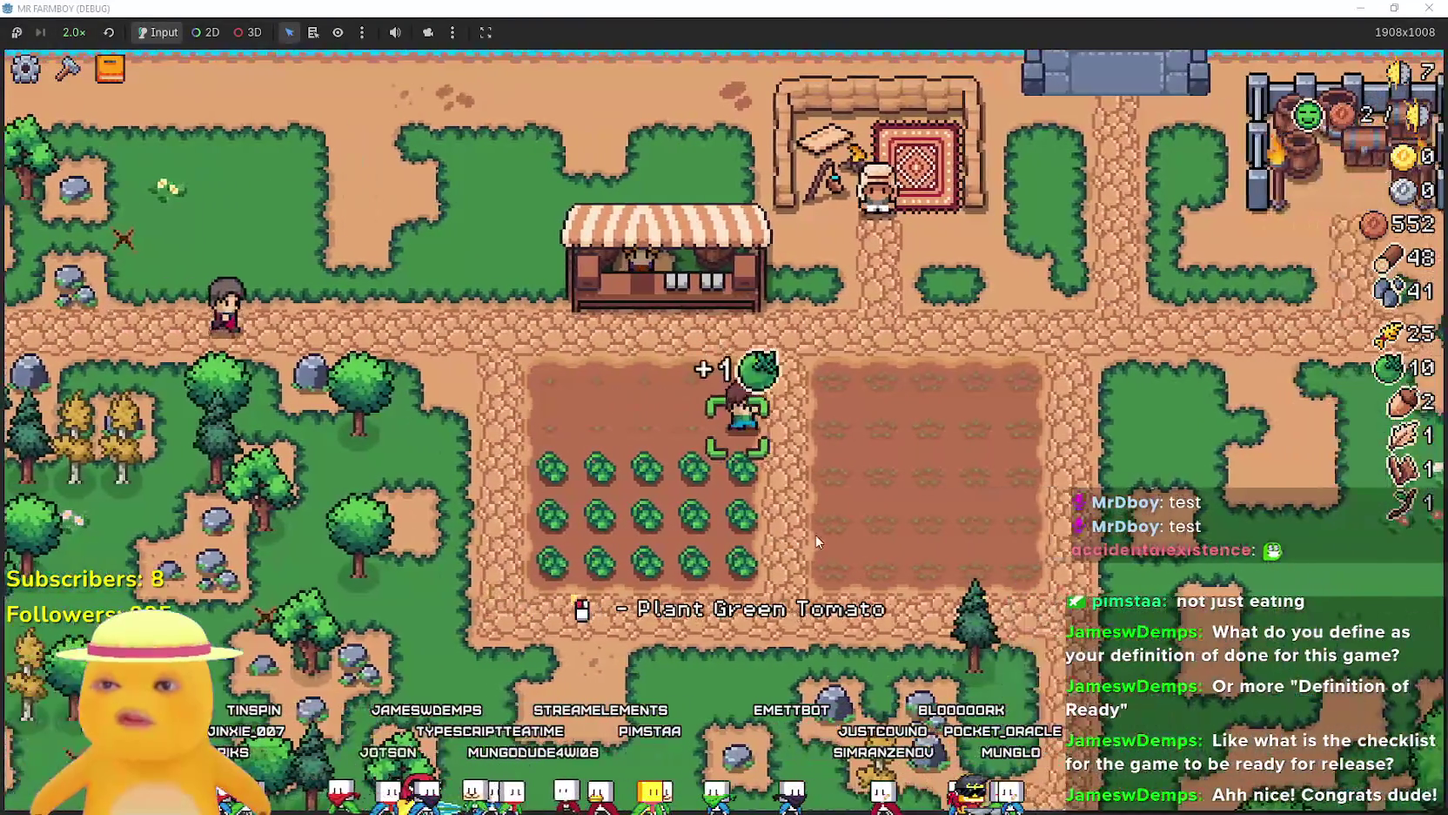
key("a")
key("s")
key("d")
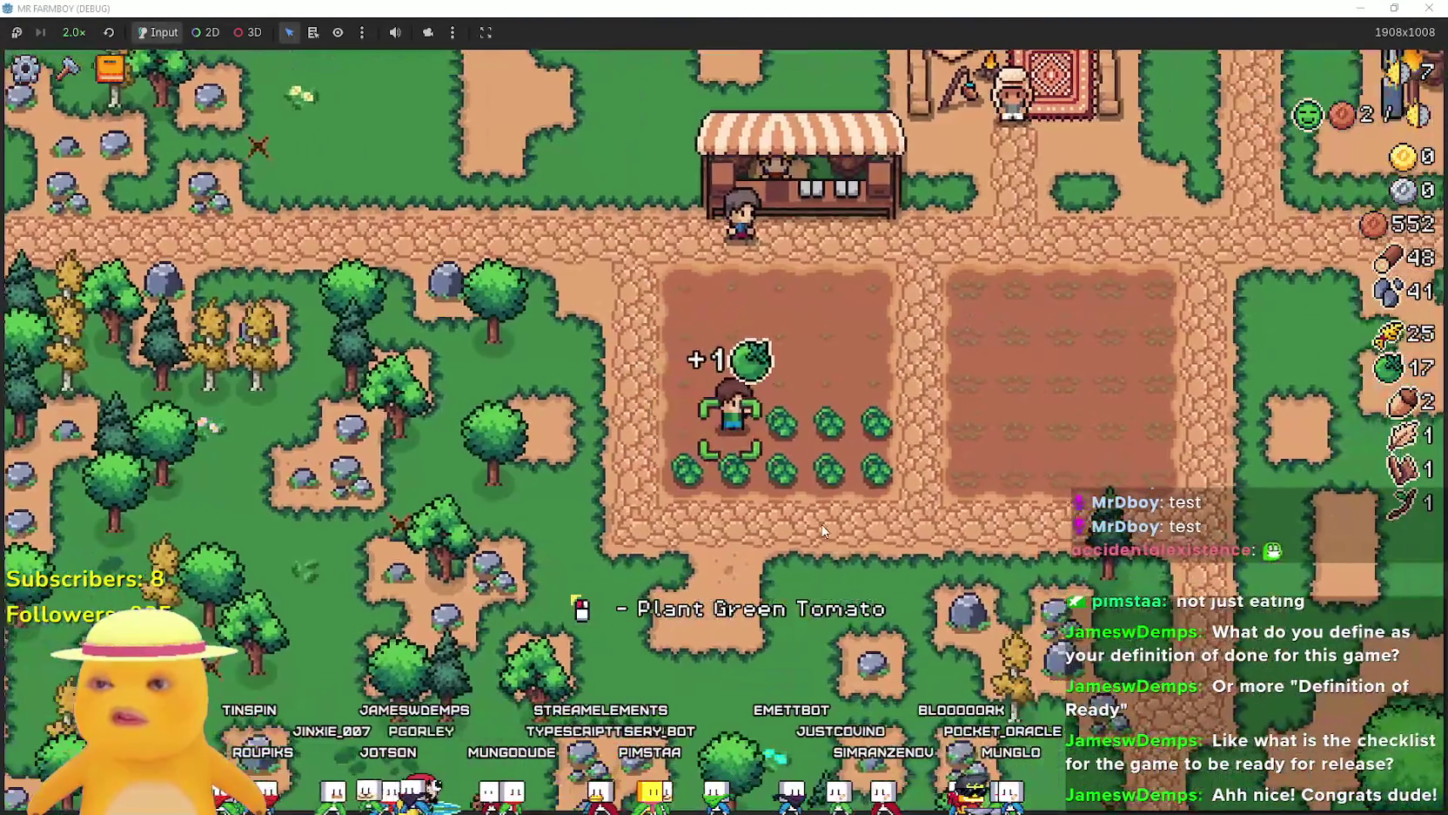
key("d")
key("s")
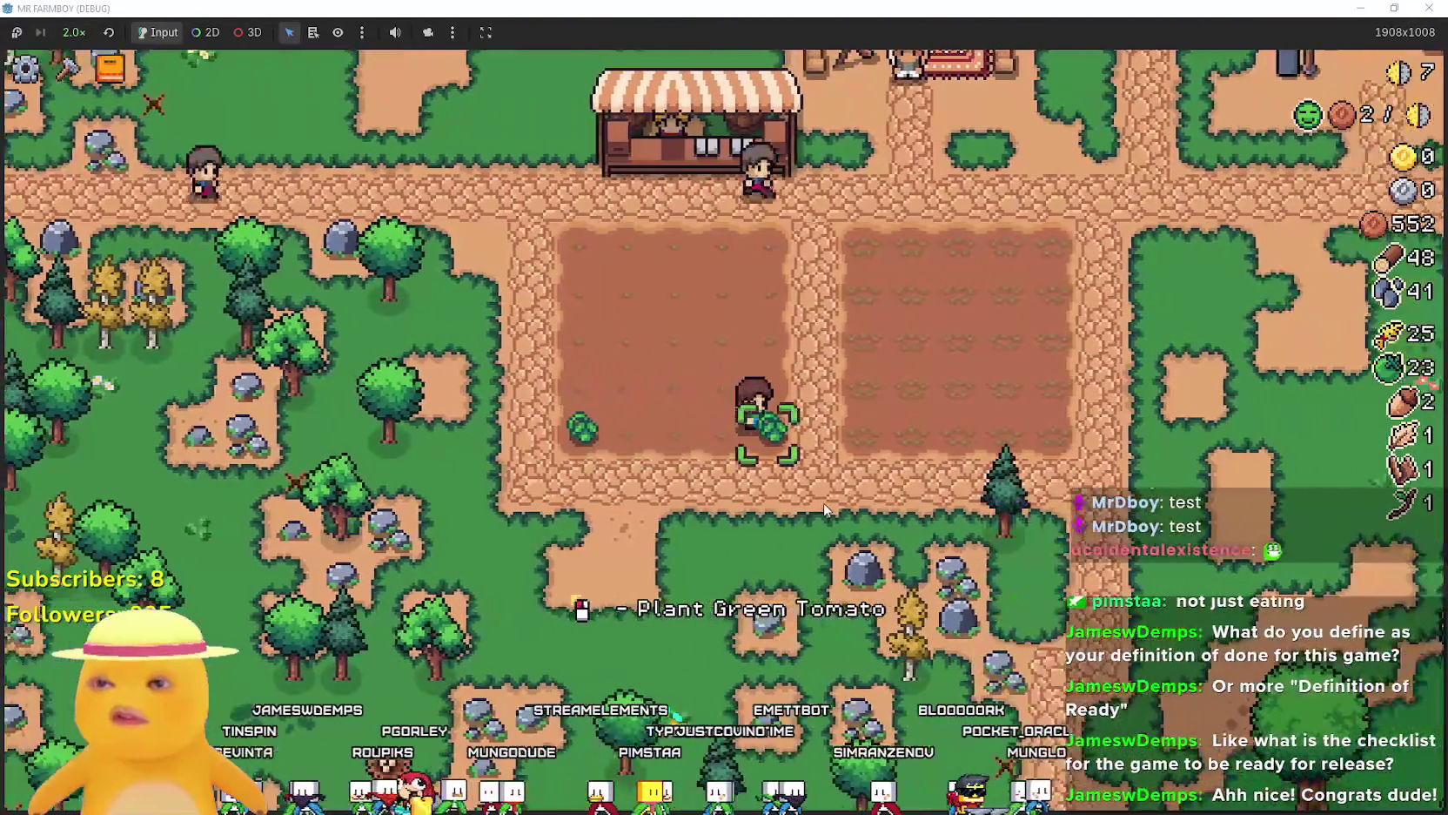
key("a")
key("w")
At the market, stop selling fish, sell green tomatoes and wheat, then pause the game.
key("e")
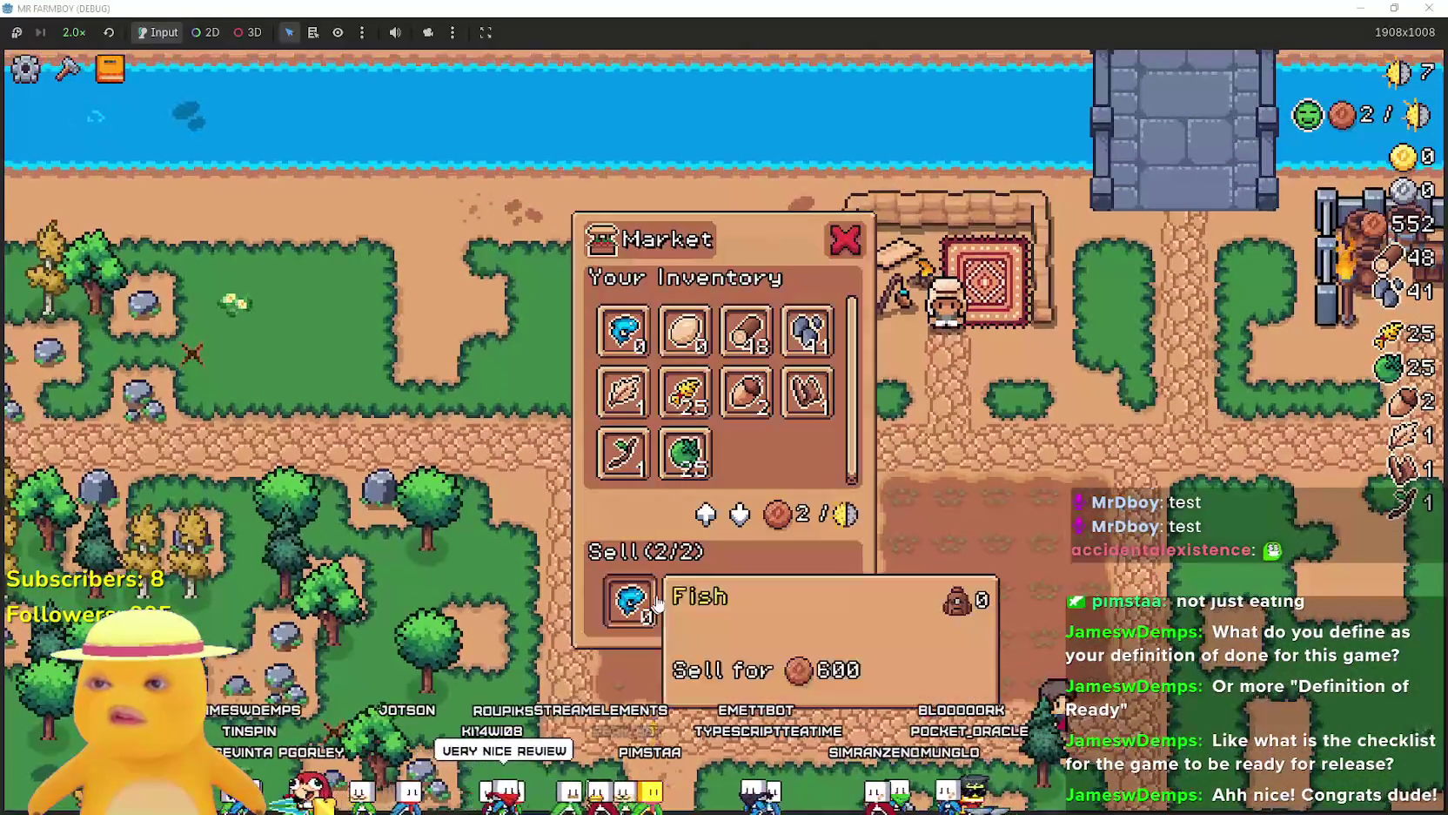
left_click(631, 601)
left_click(685, 454)
left_click(685, 392)
key("Escape")
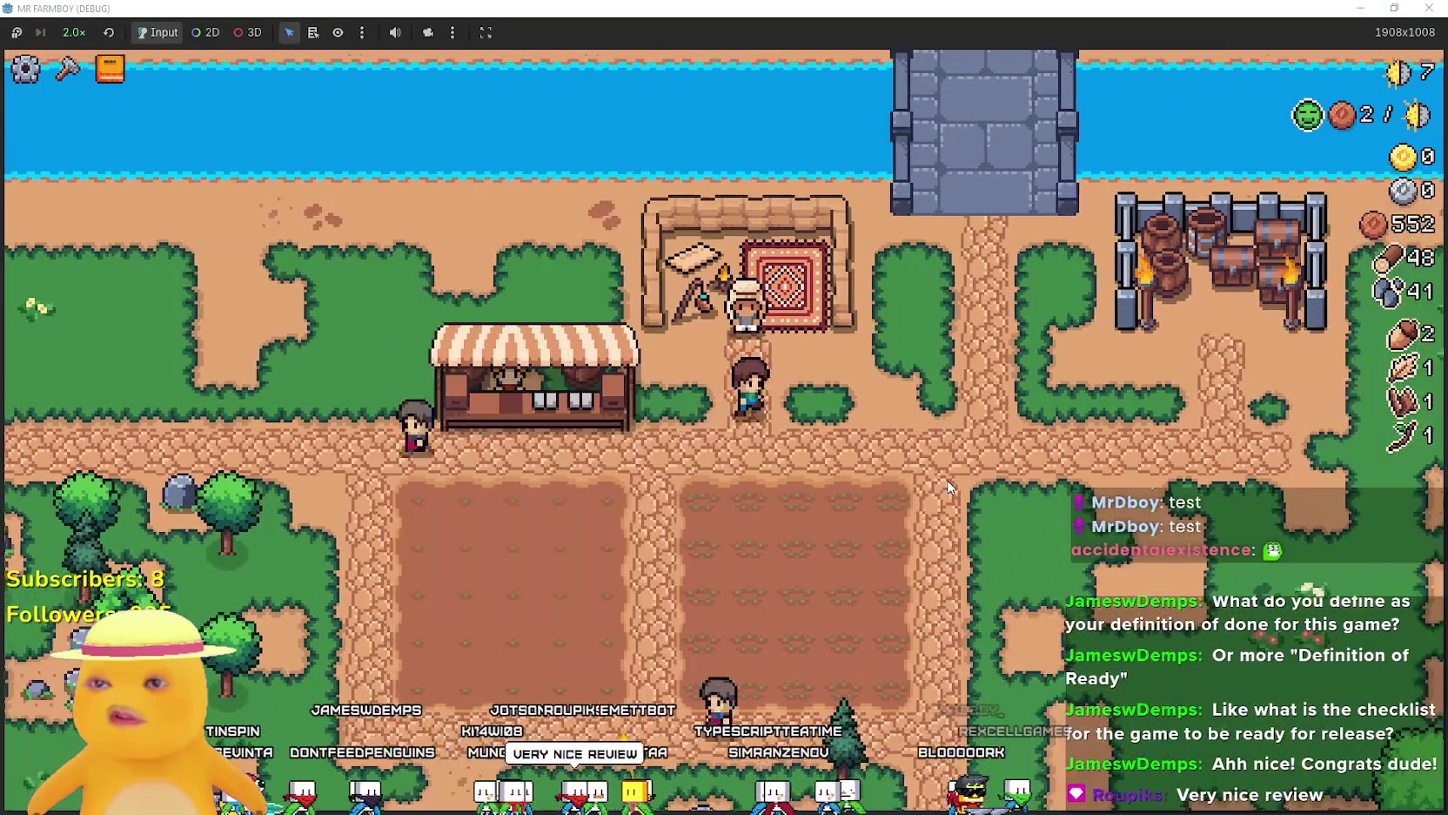
key("s")
key("a")
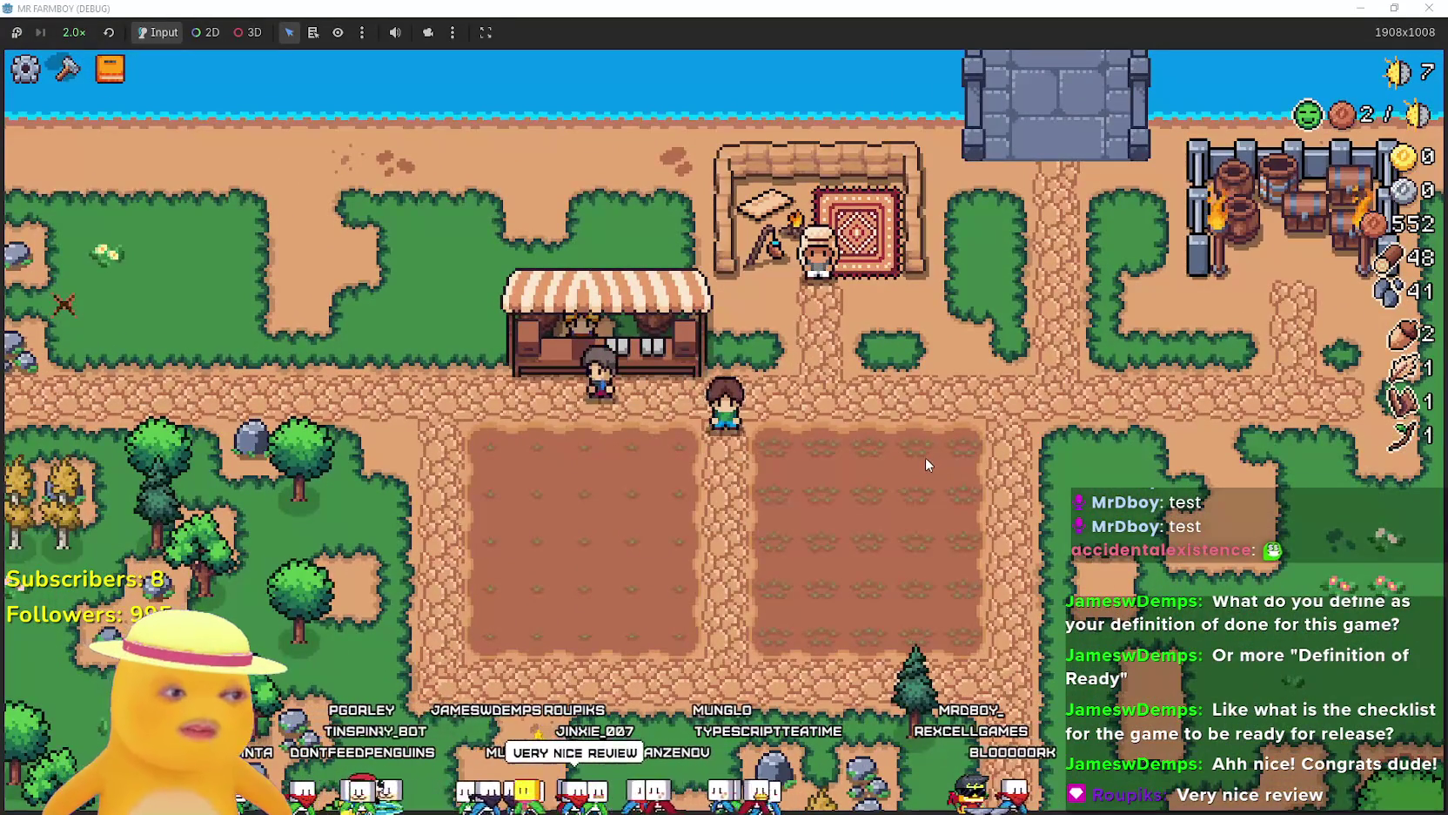
key("Escape")
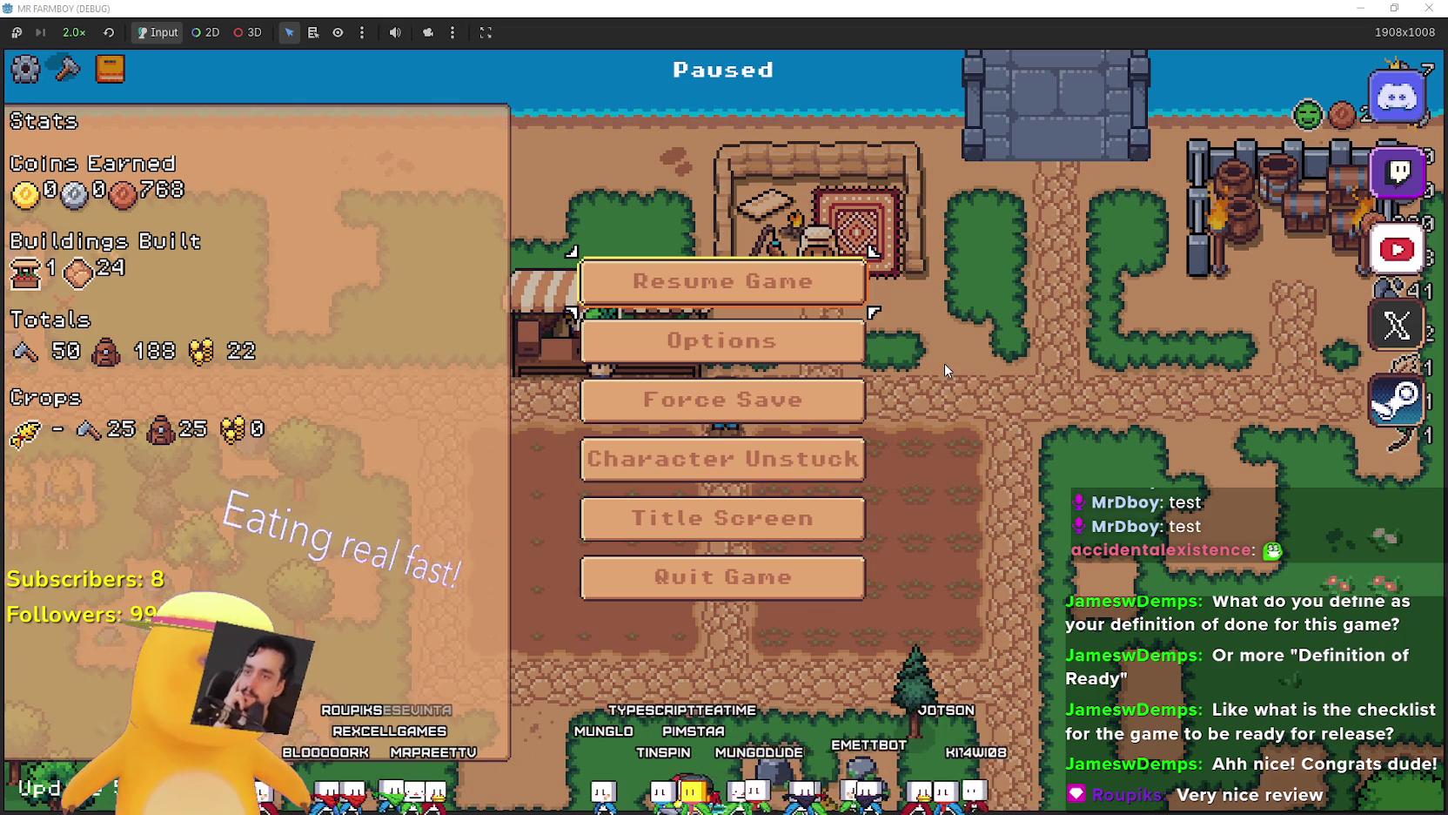
Resume the game and plant green tomato seeds row by row across the left plot.
key("Escape")
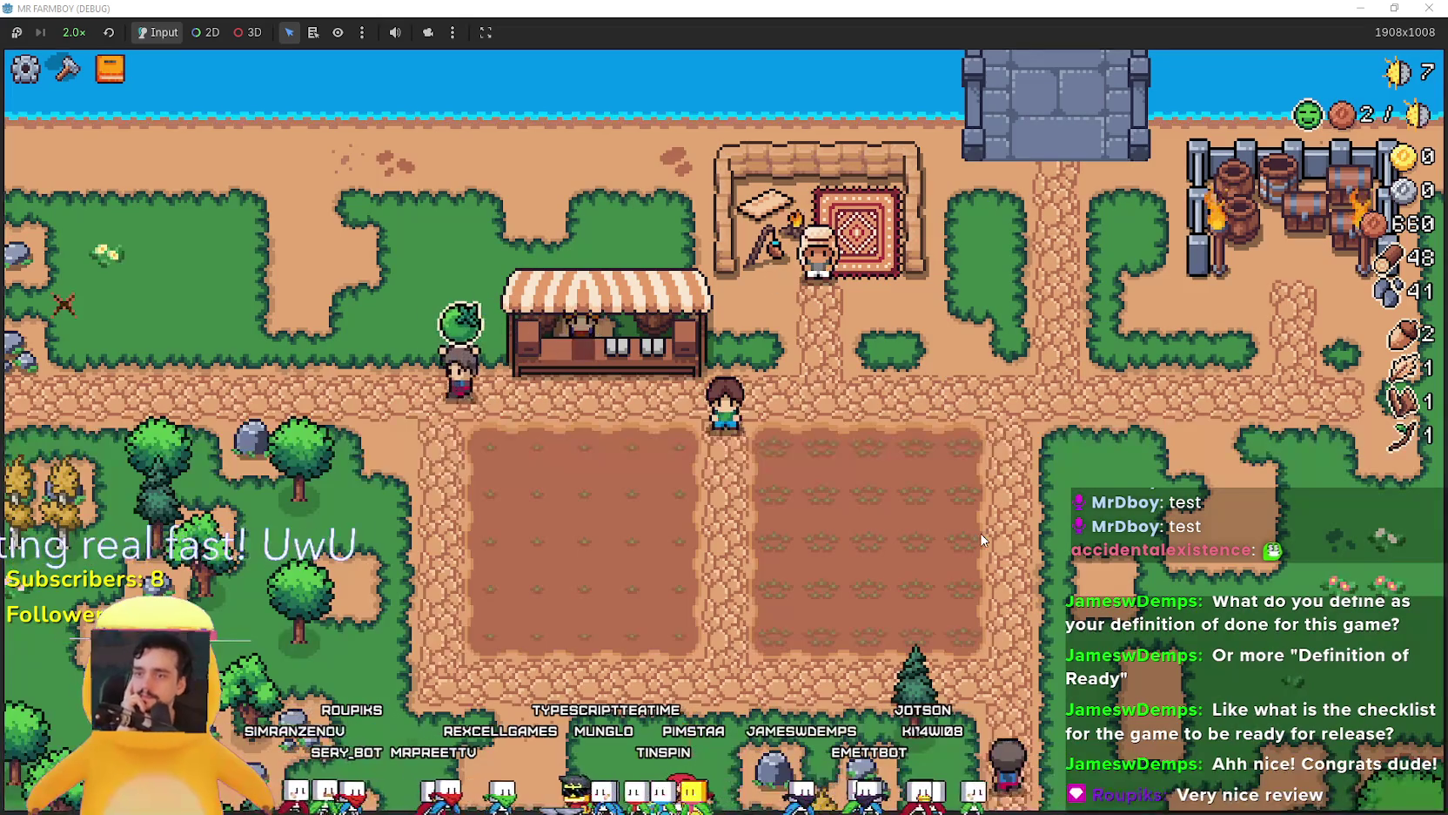
key("s")
key("a")
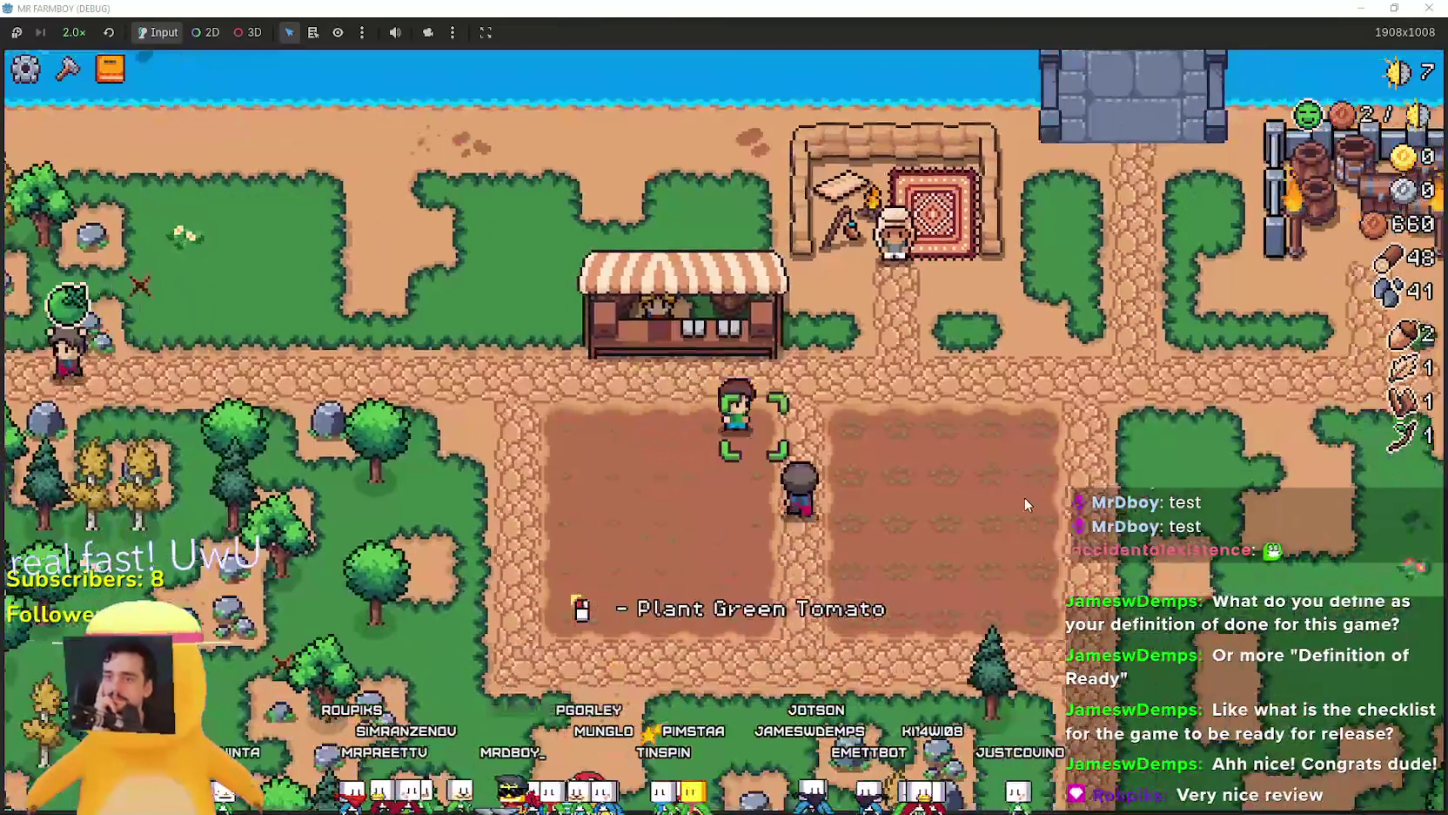
left_click(1024, 497)
key("a")
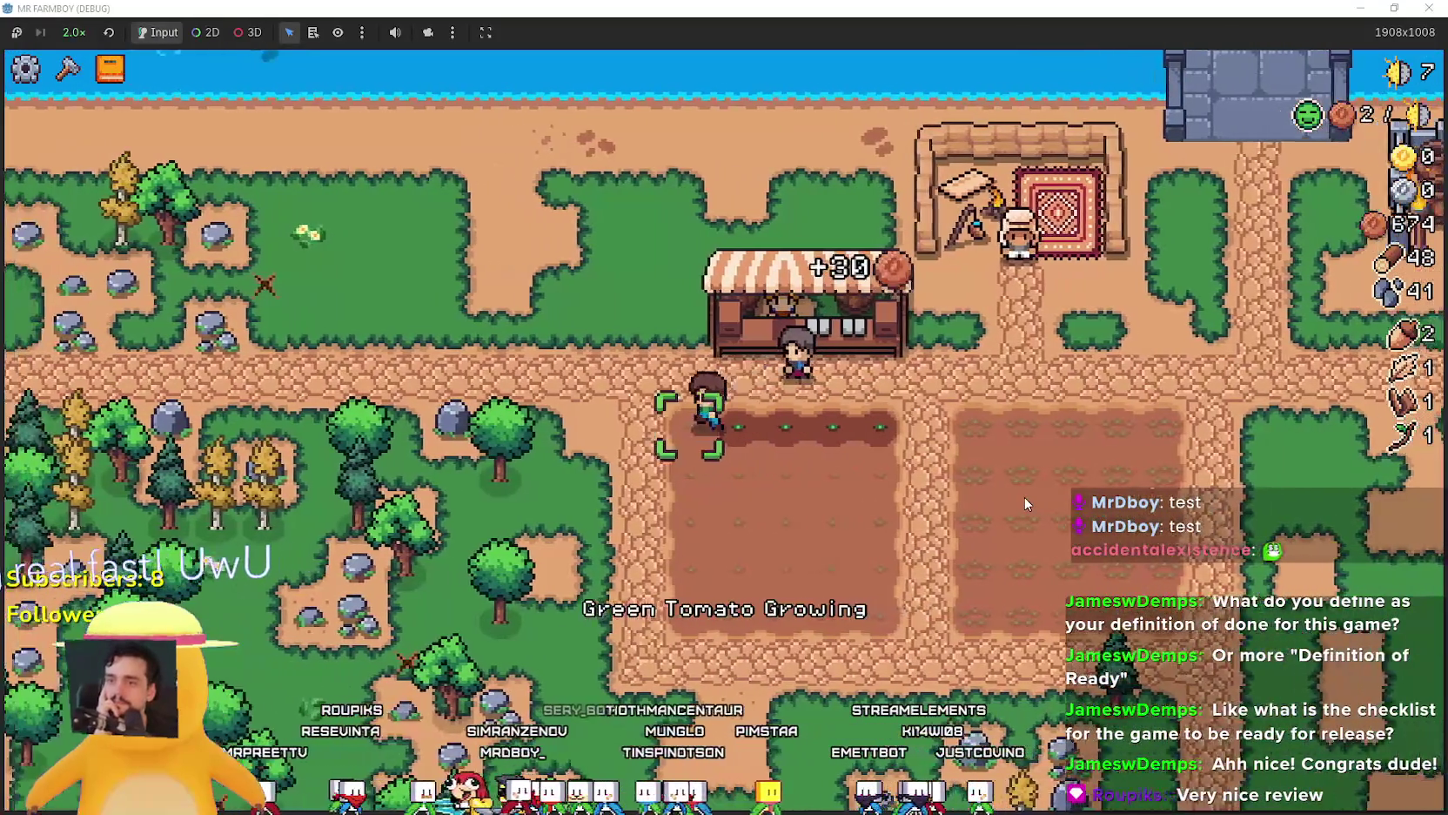
key("d")
key("s")
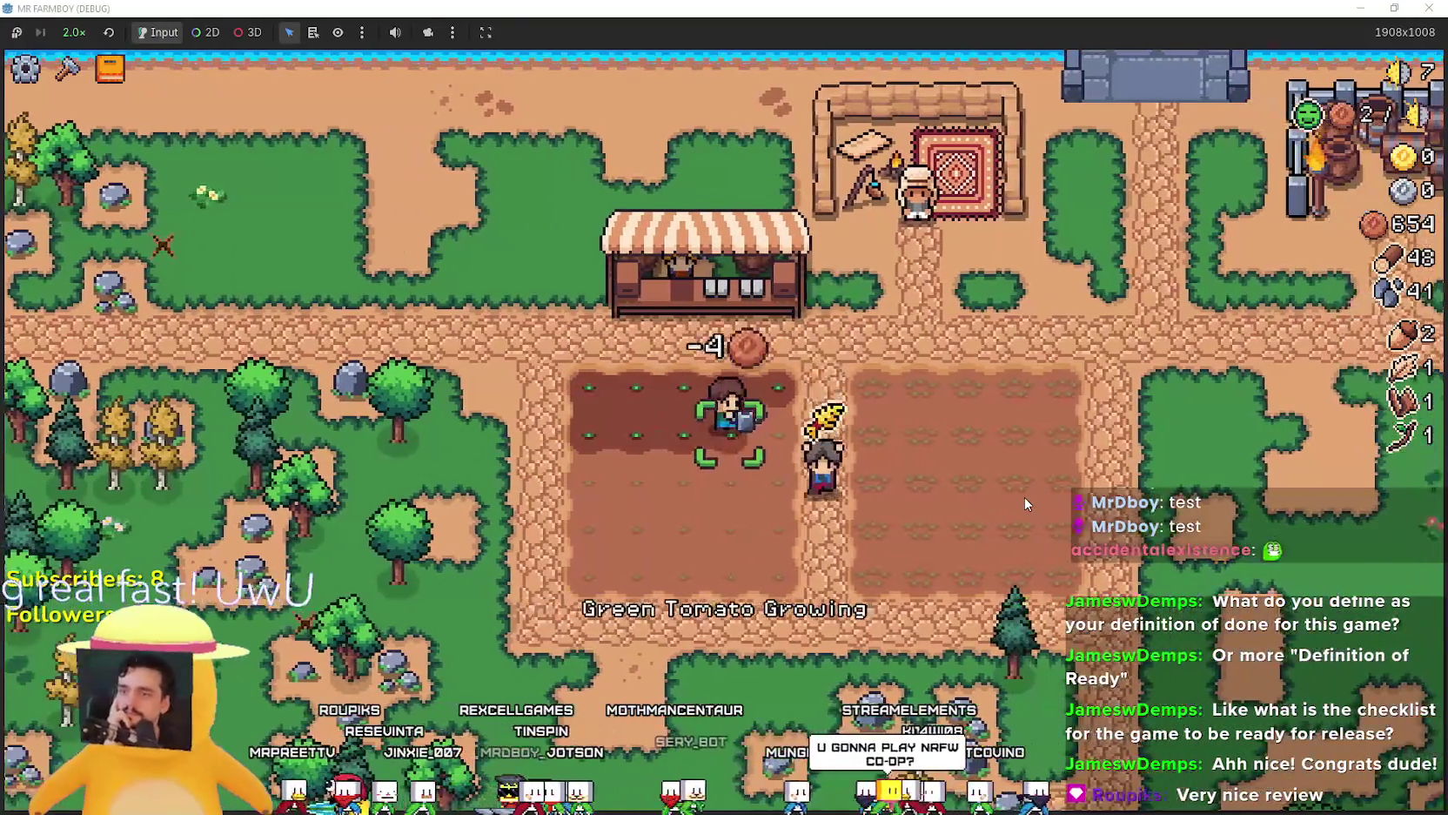
key("d")
key("s")
key("a")
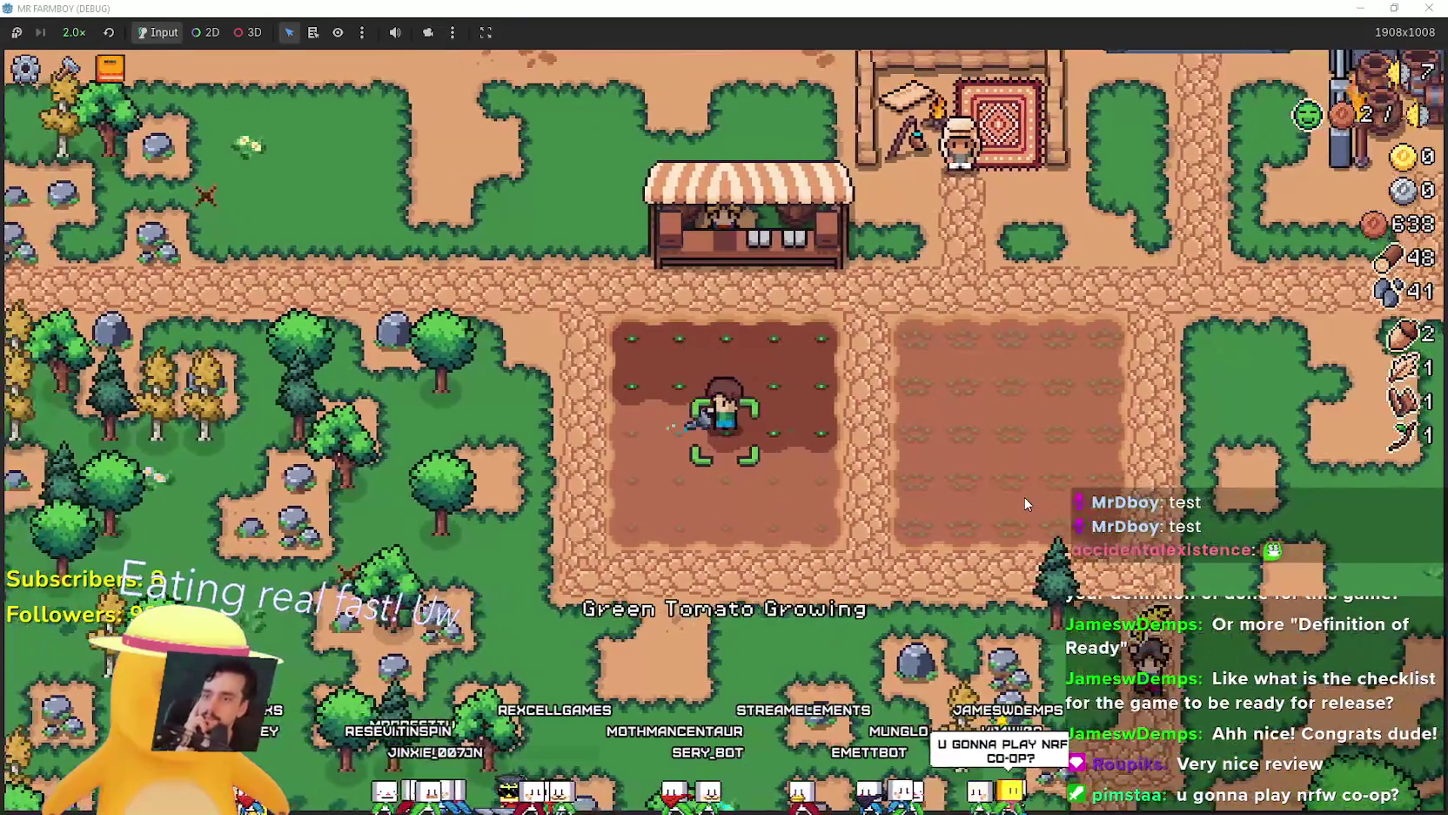
key("a")
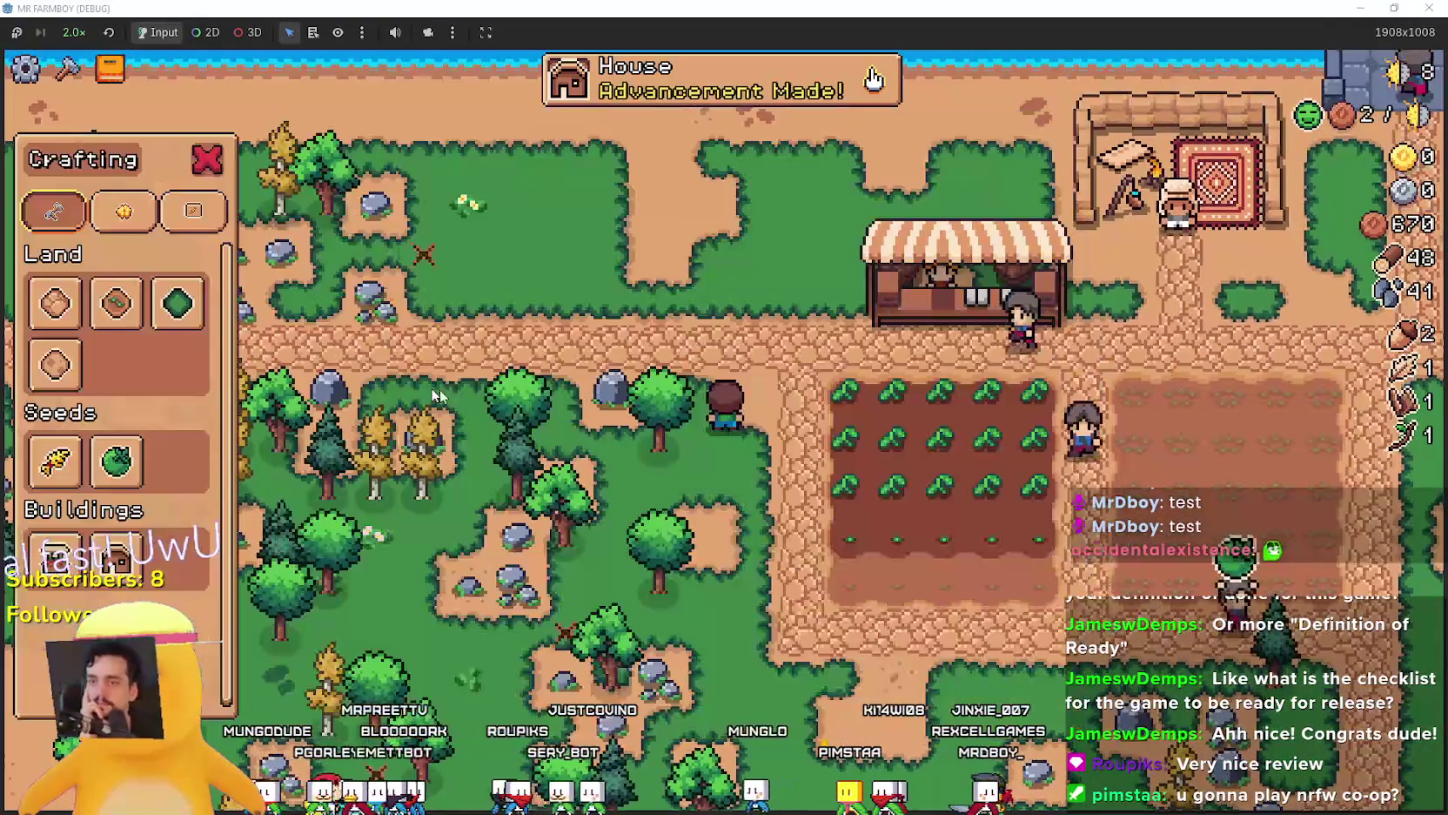
Select and build the house upgrade.
left_click(116, 550)
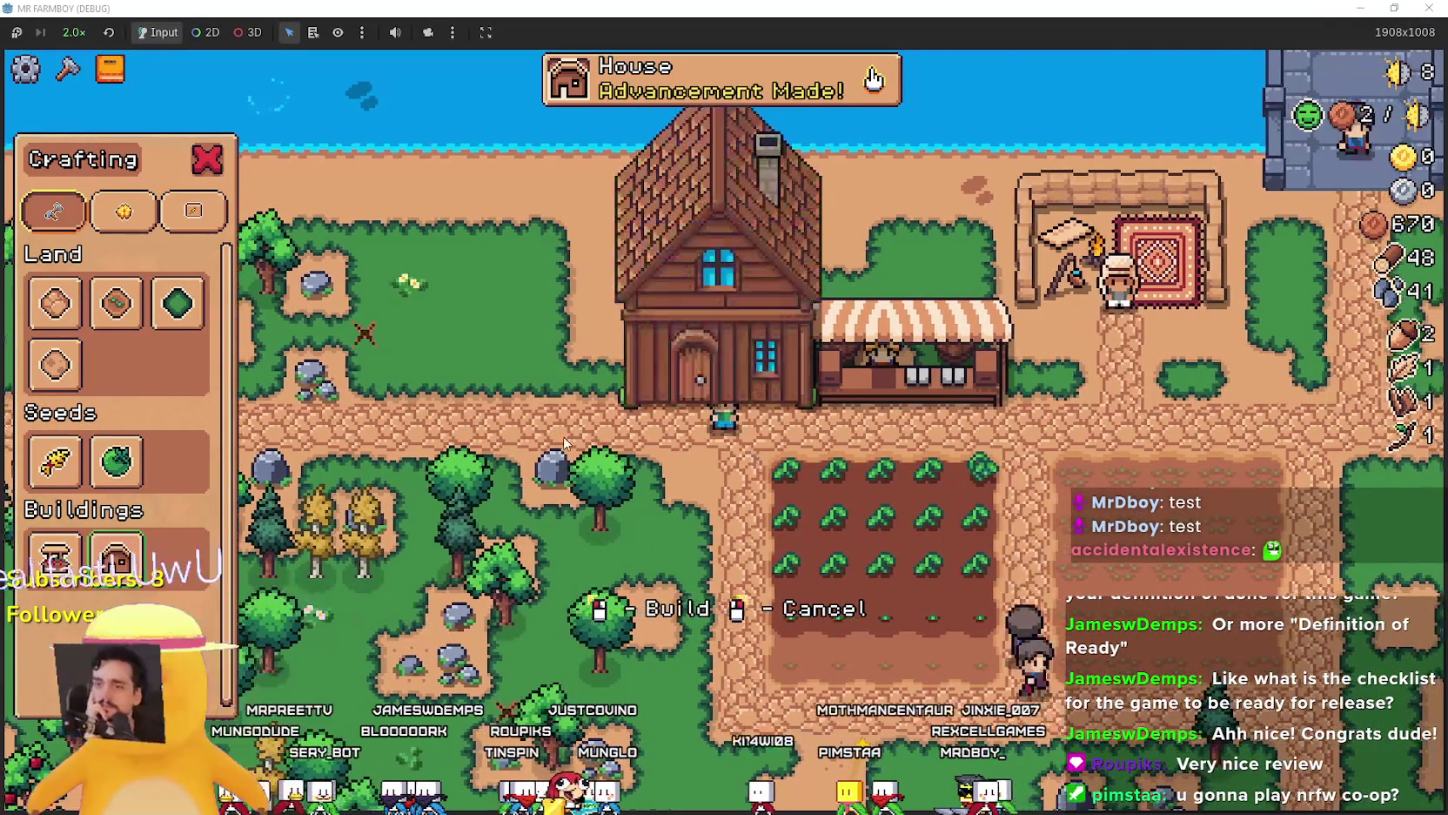
left_click(931, 489)
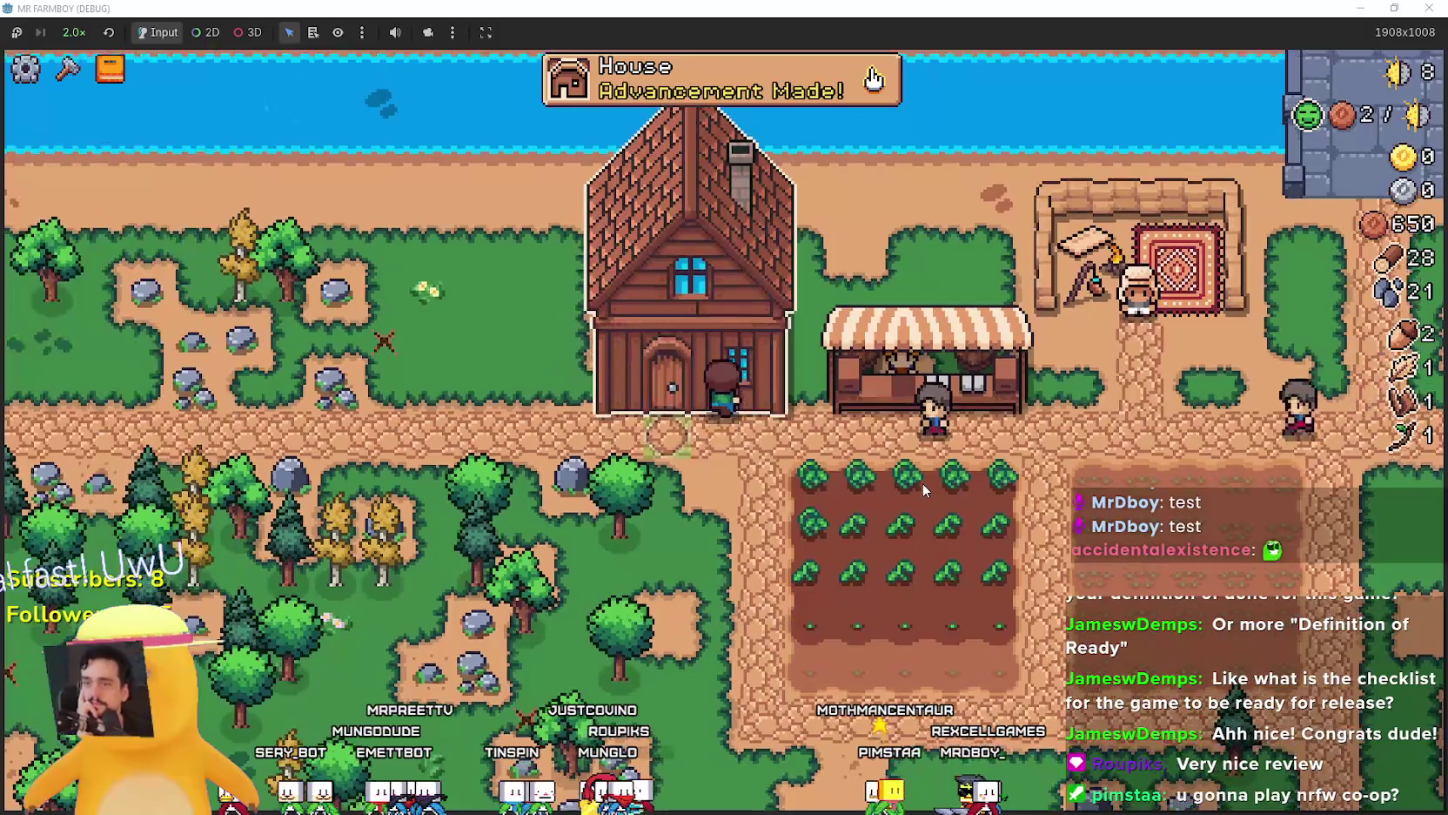
key("s")
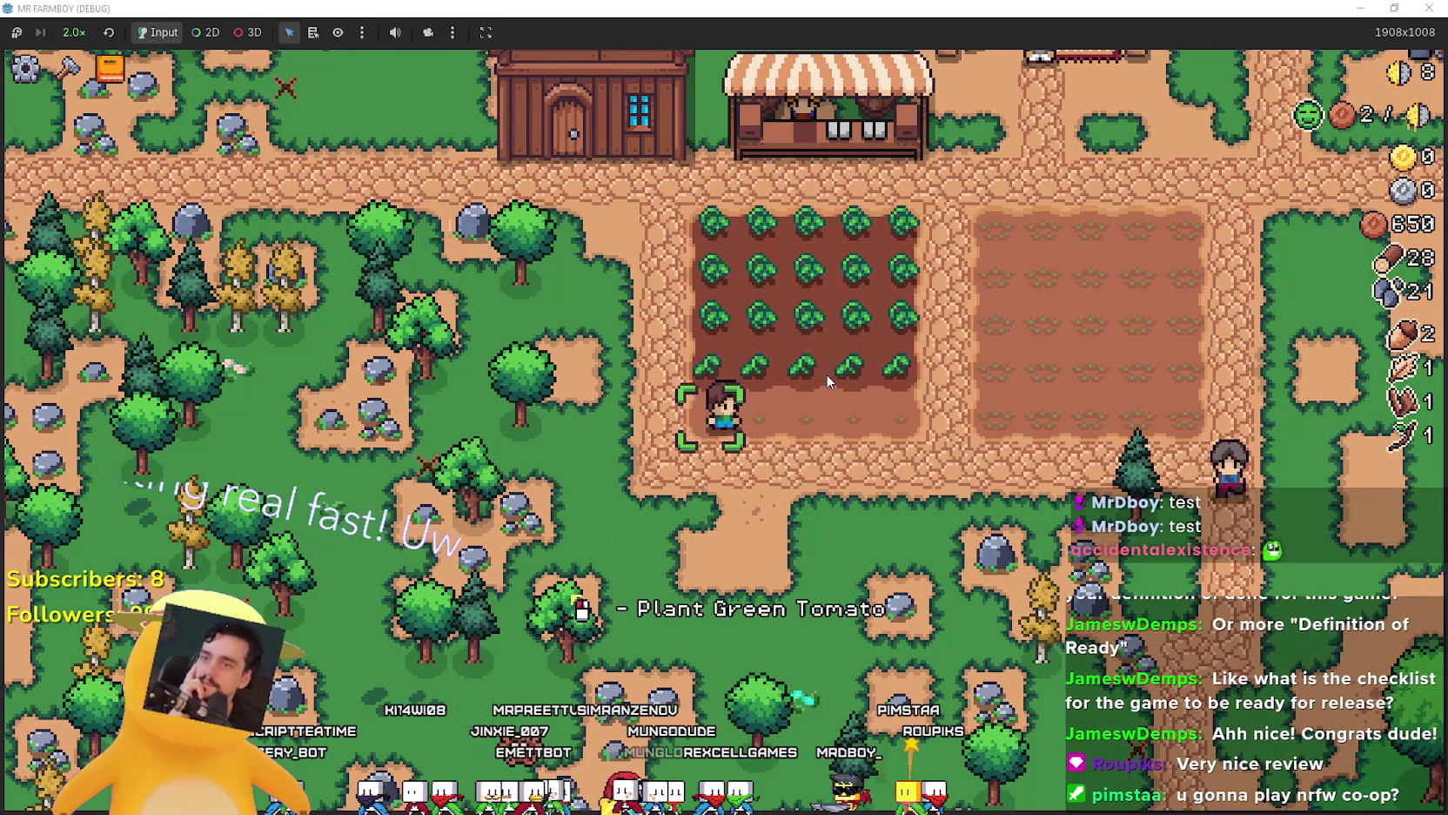
Plant green tomato seeds along the bottom row, then walk onto the grass and bring up crafting.
key("a")
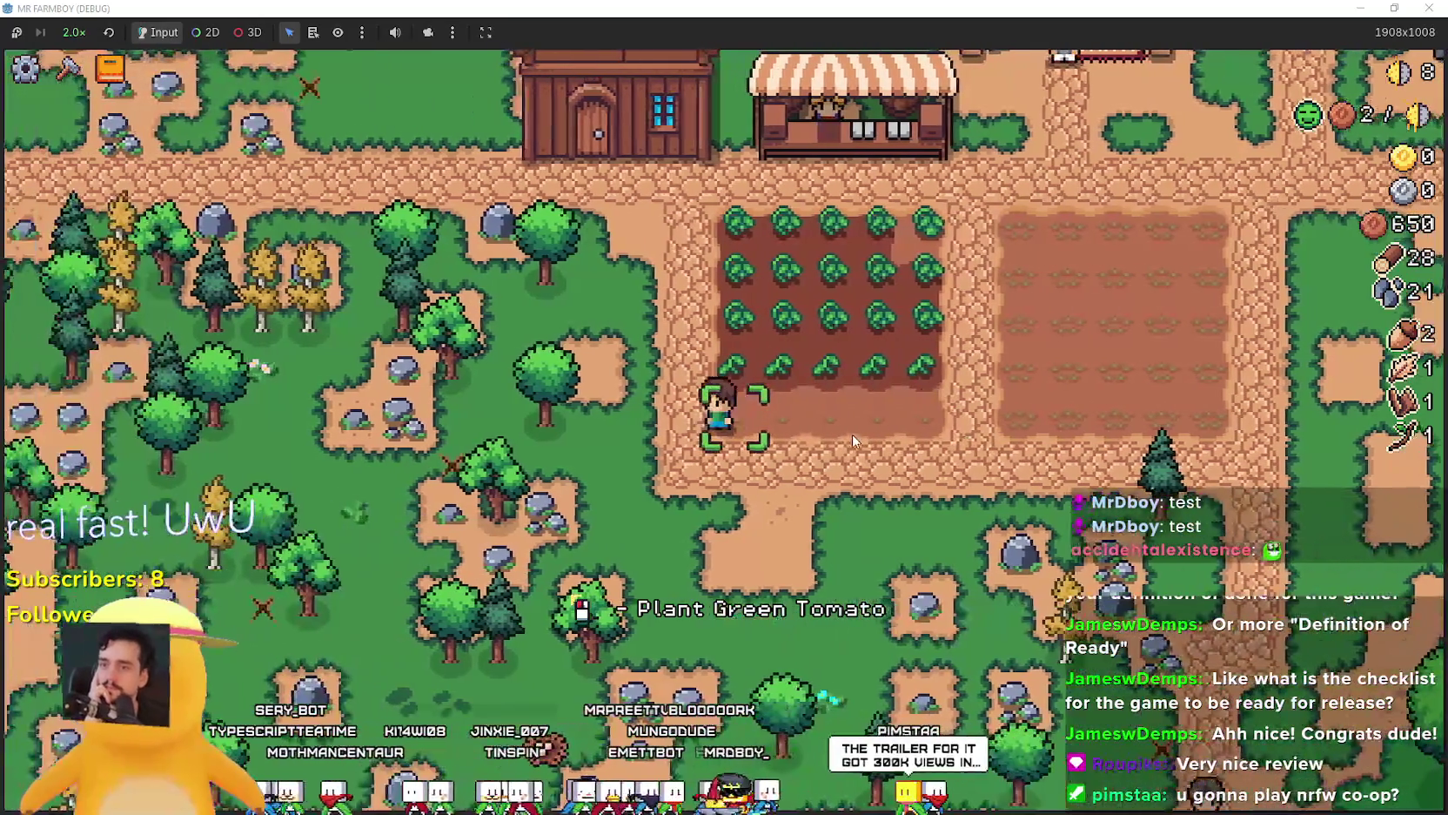
key("d")
left_click(853, 441)
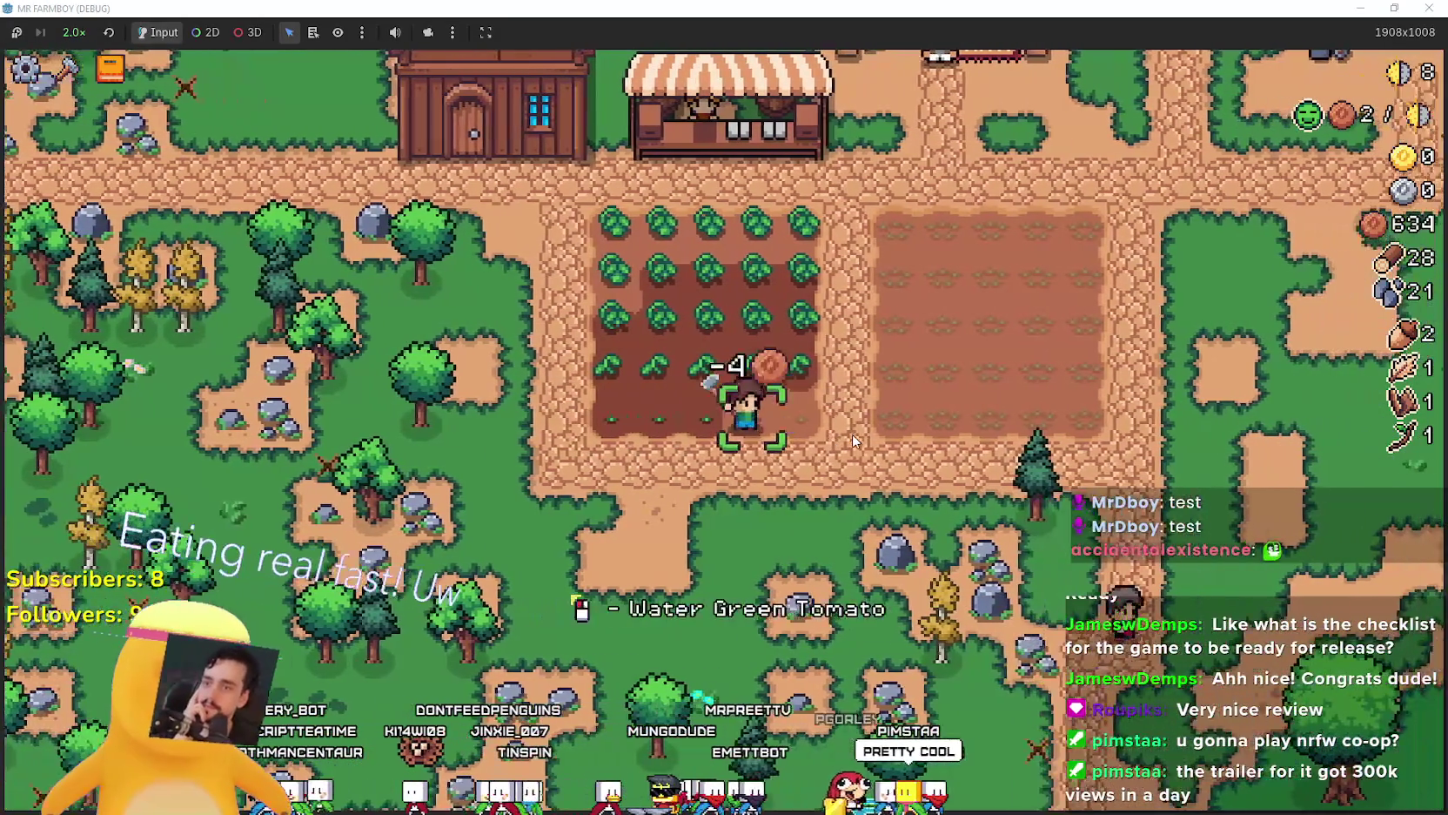
key("d")
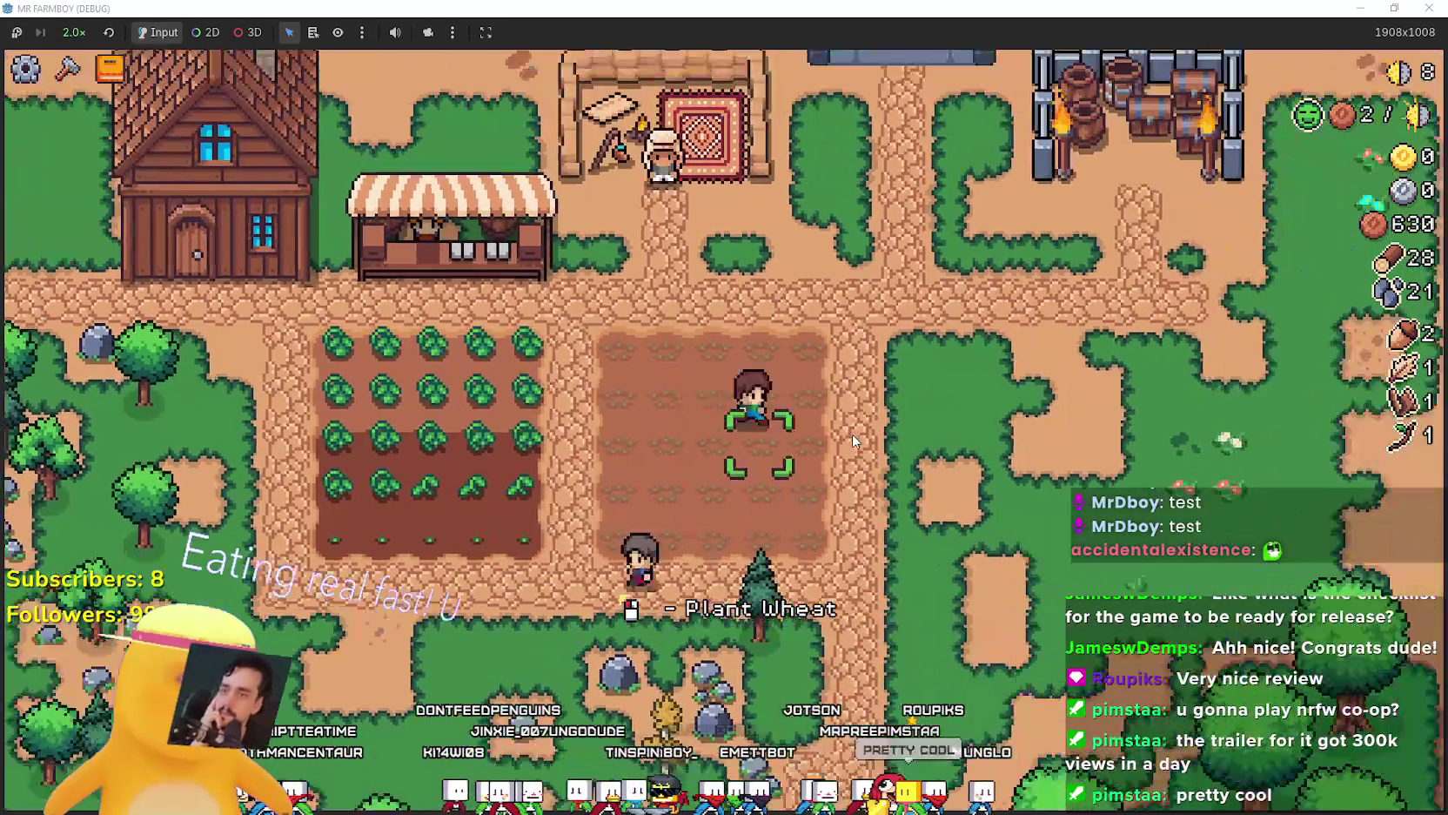
key("d")
key("c")
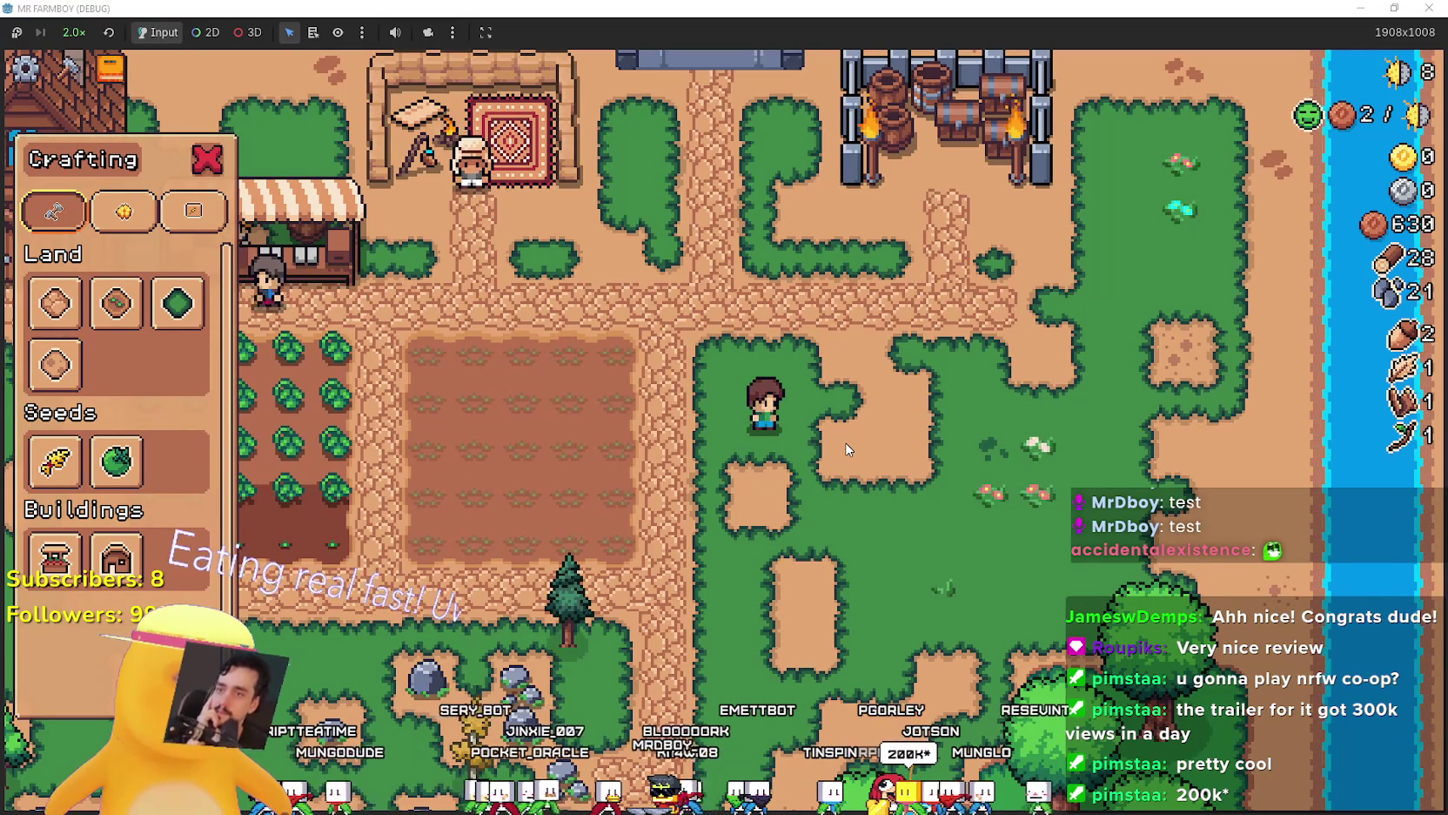
Close the crafting panel and harvest the ripe green tomatoes across the field.
key("c")
key("c")
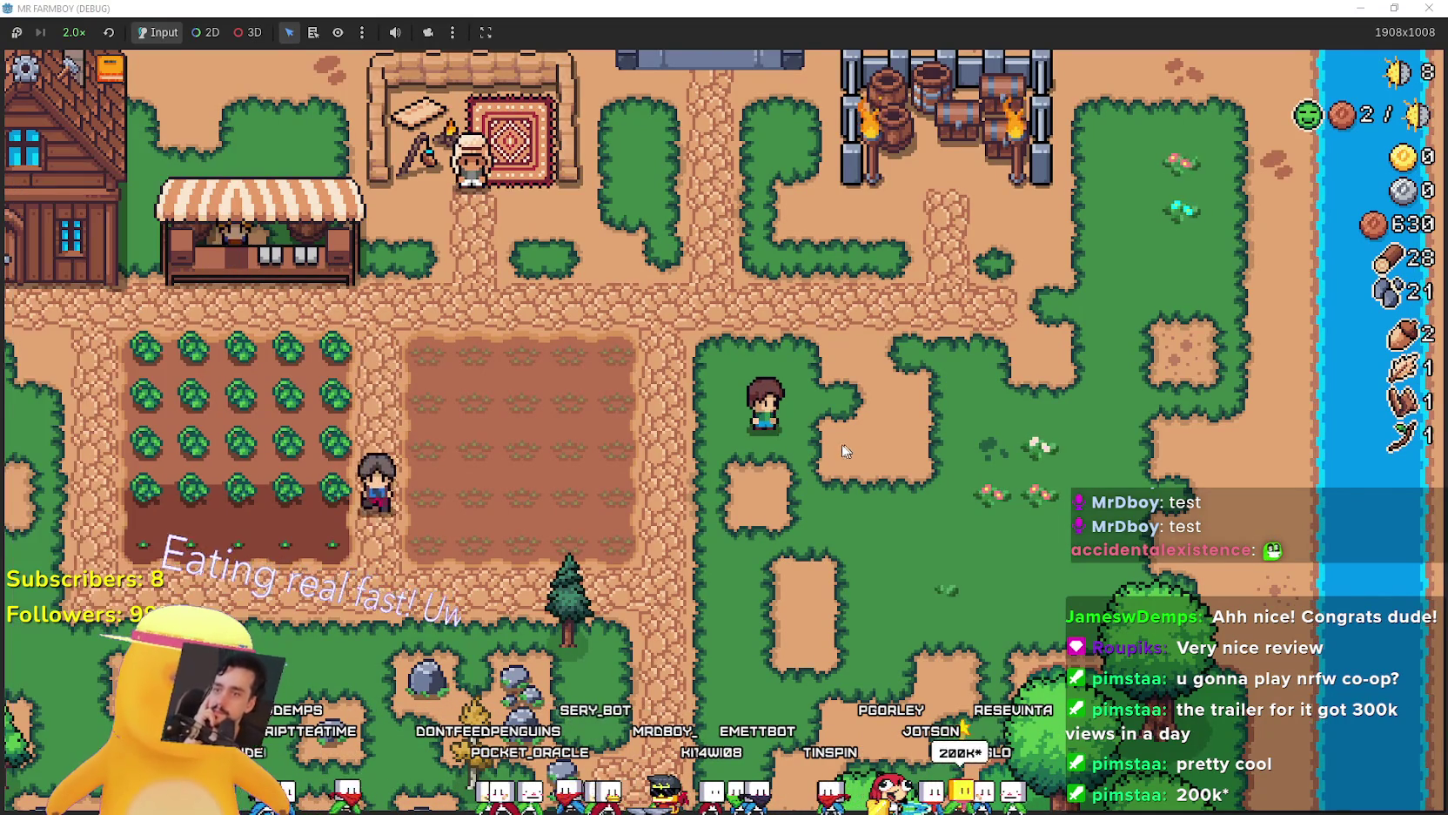
key("d")
key("a")
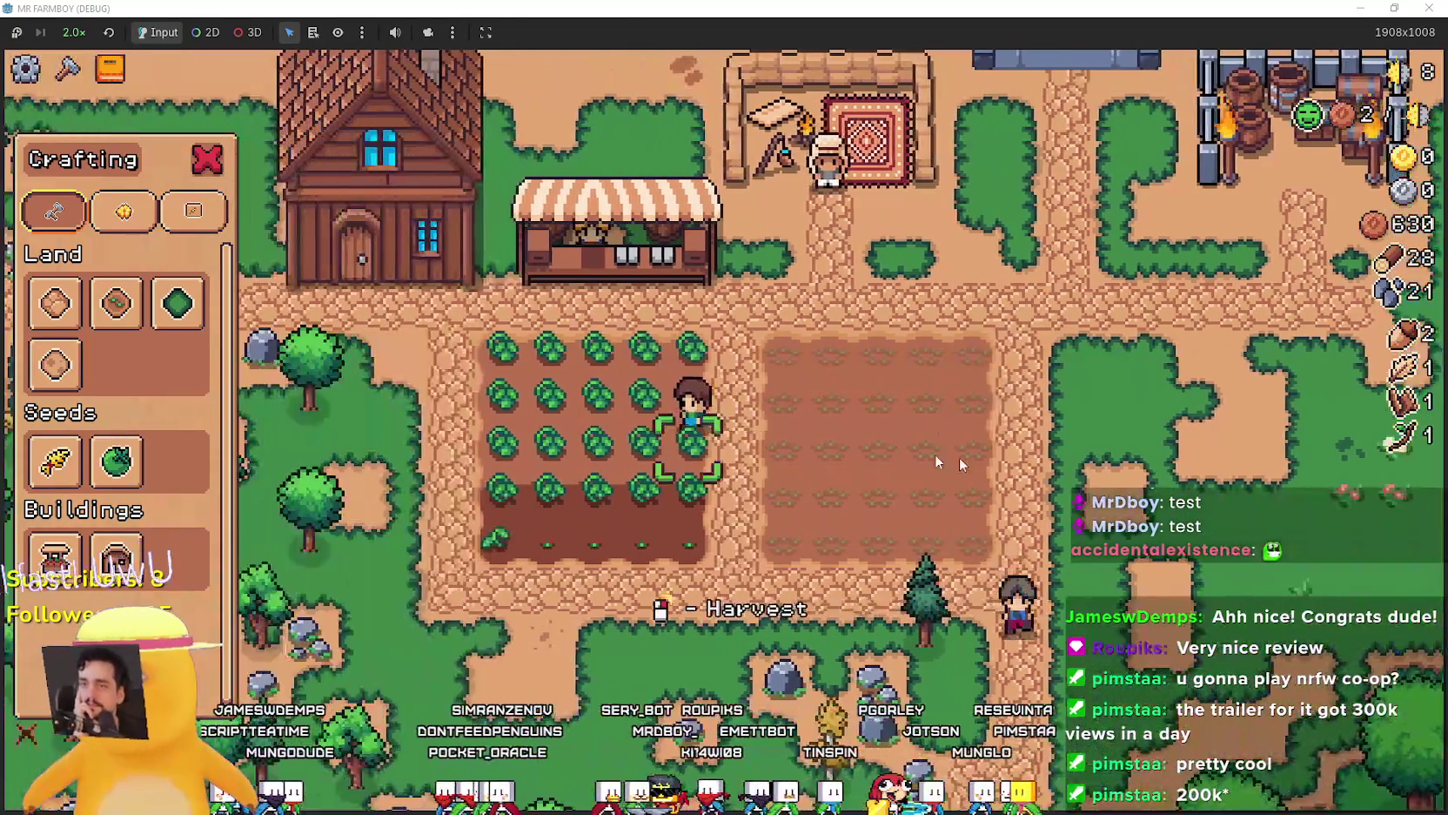
key("c")
key("d")
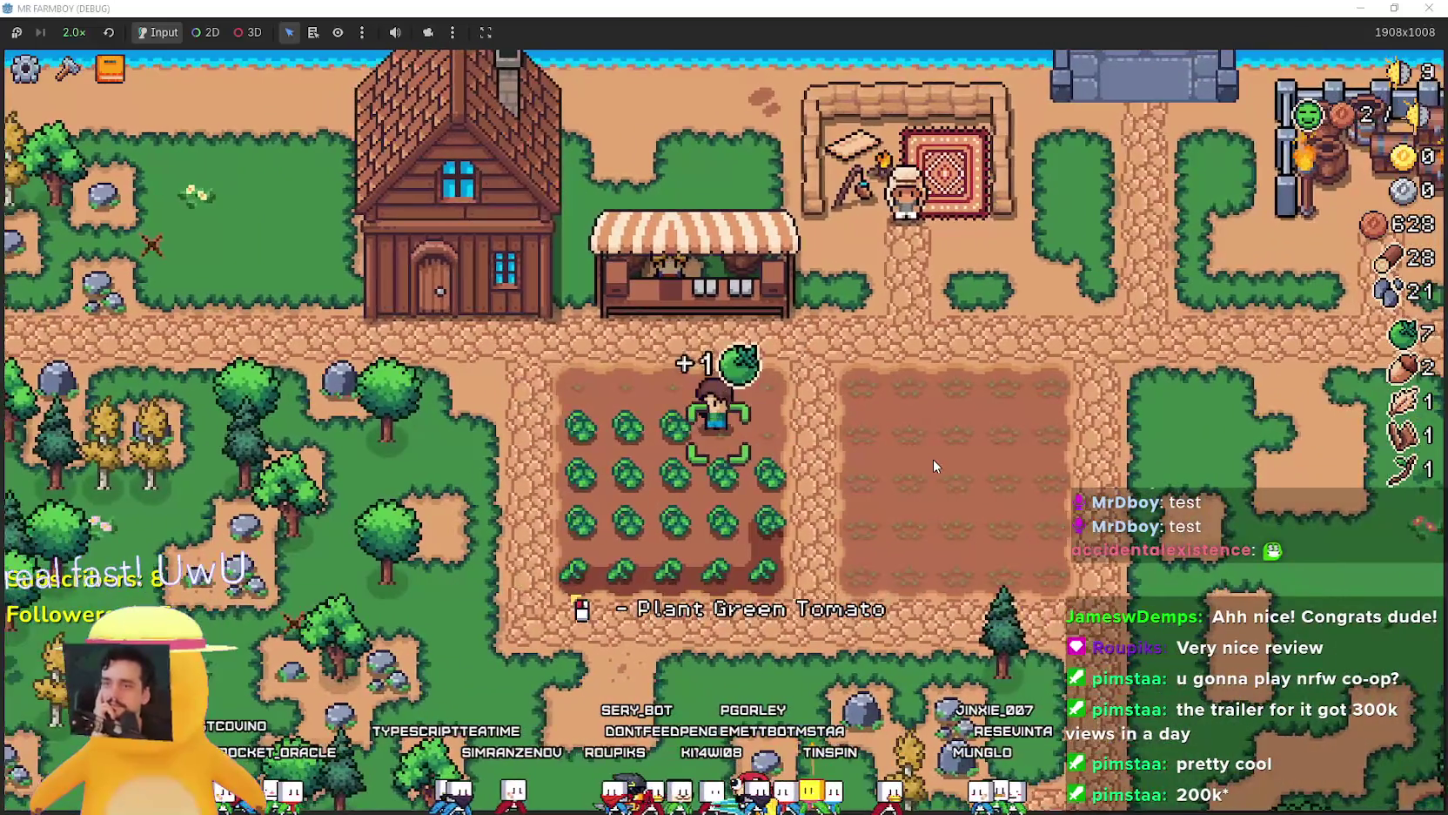
key("a")
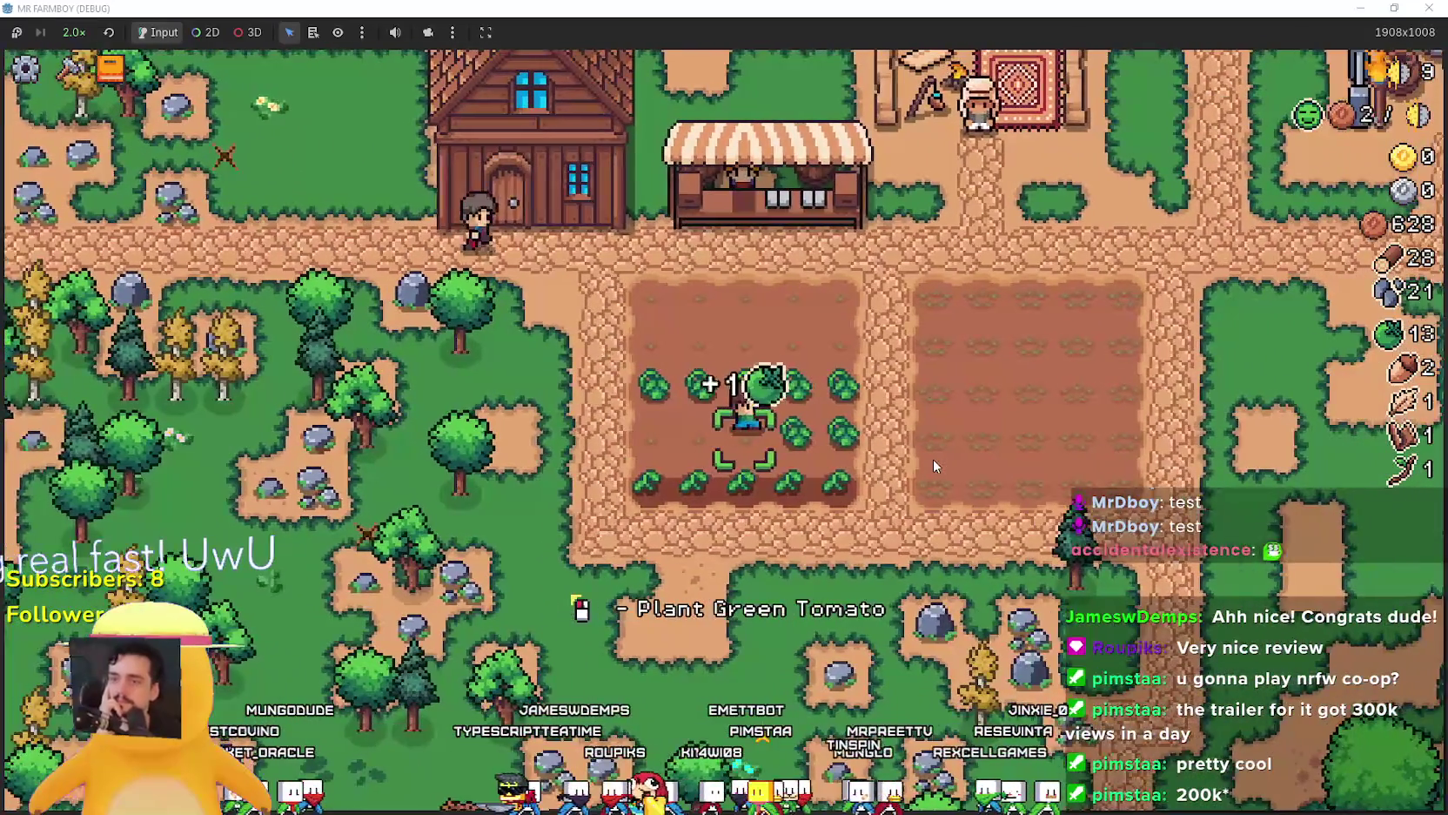
key("a")
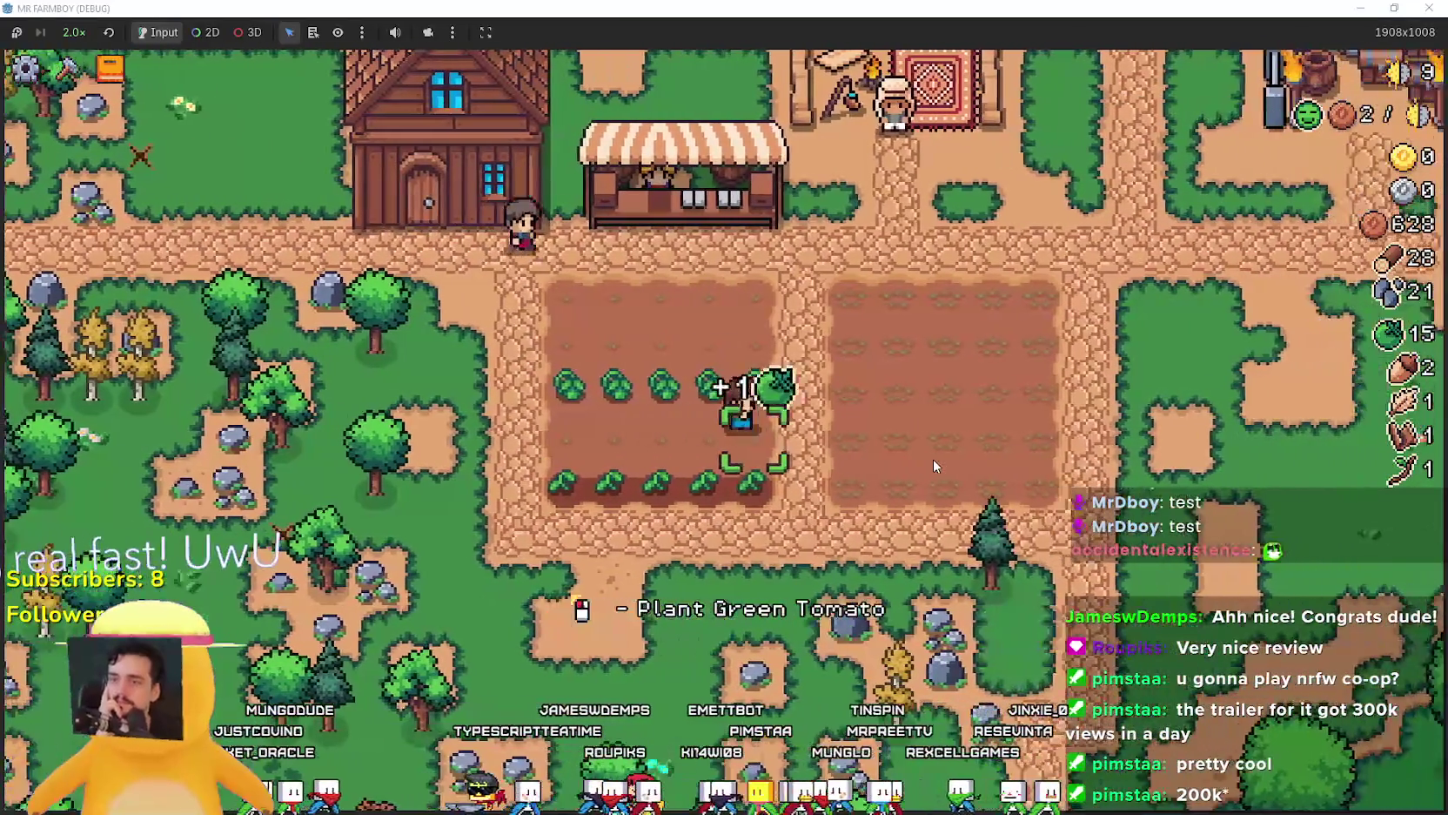
key("a")
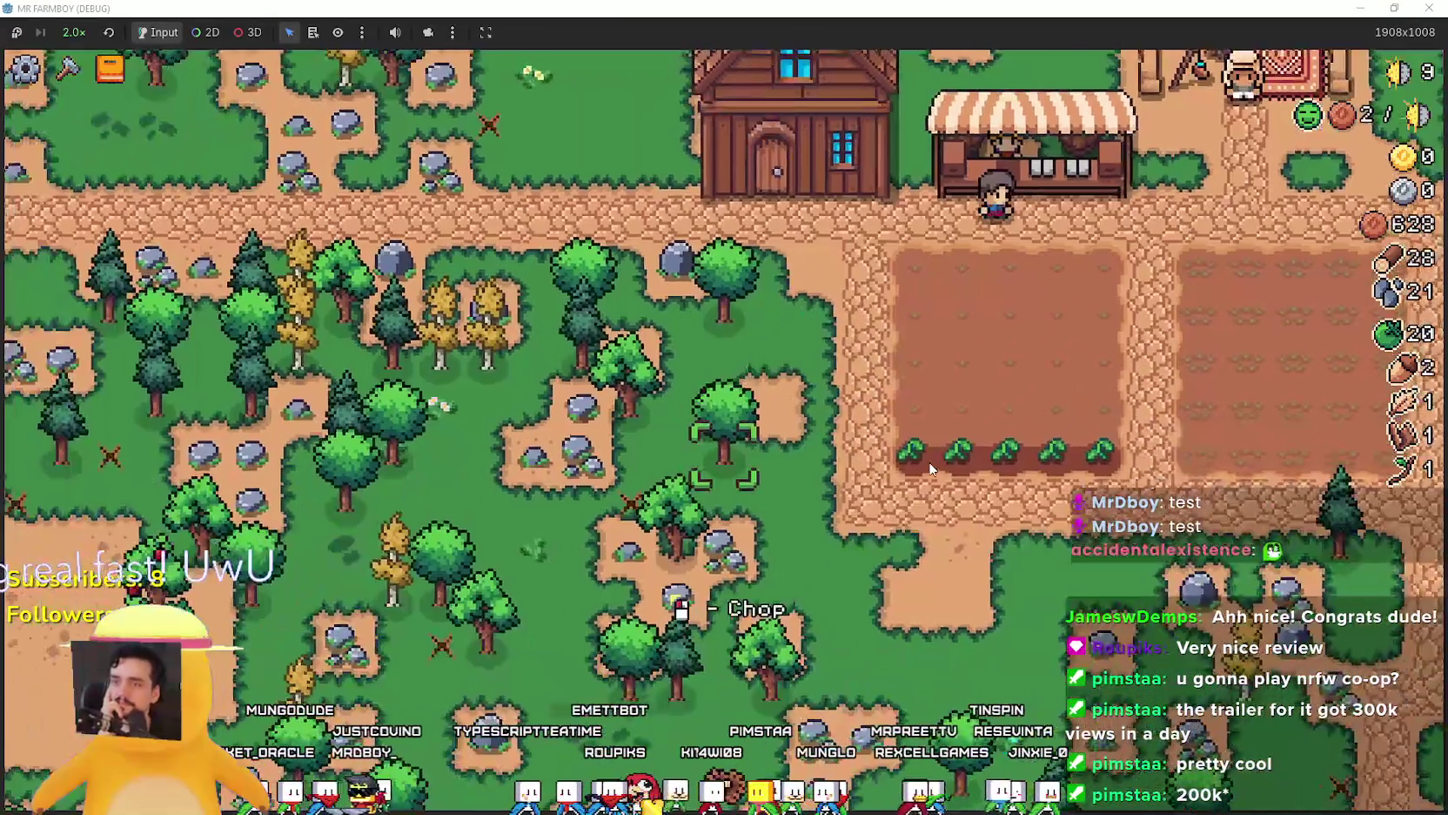
key("w")
Sell all 20 green tomatoes at the market stall.
key("d")
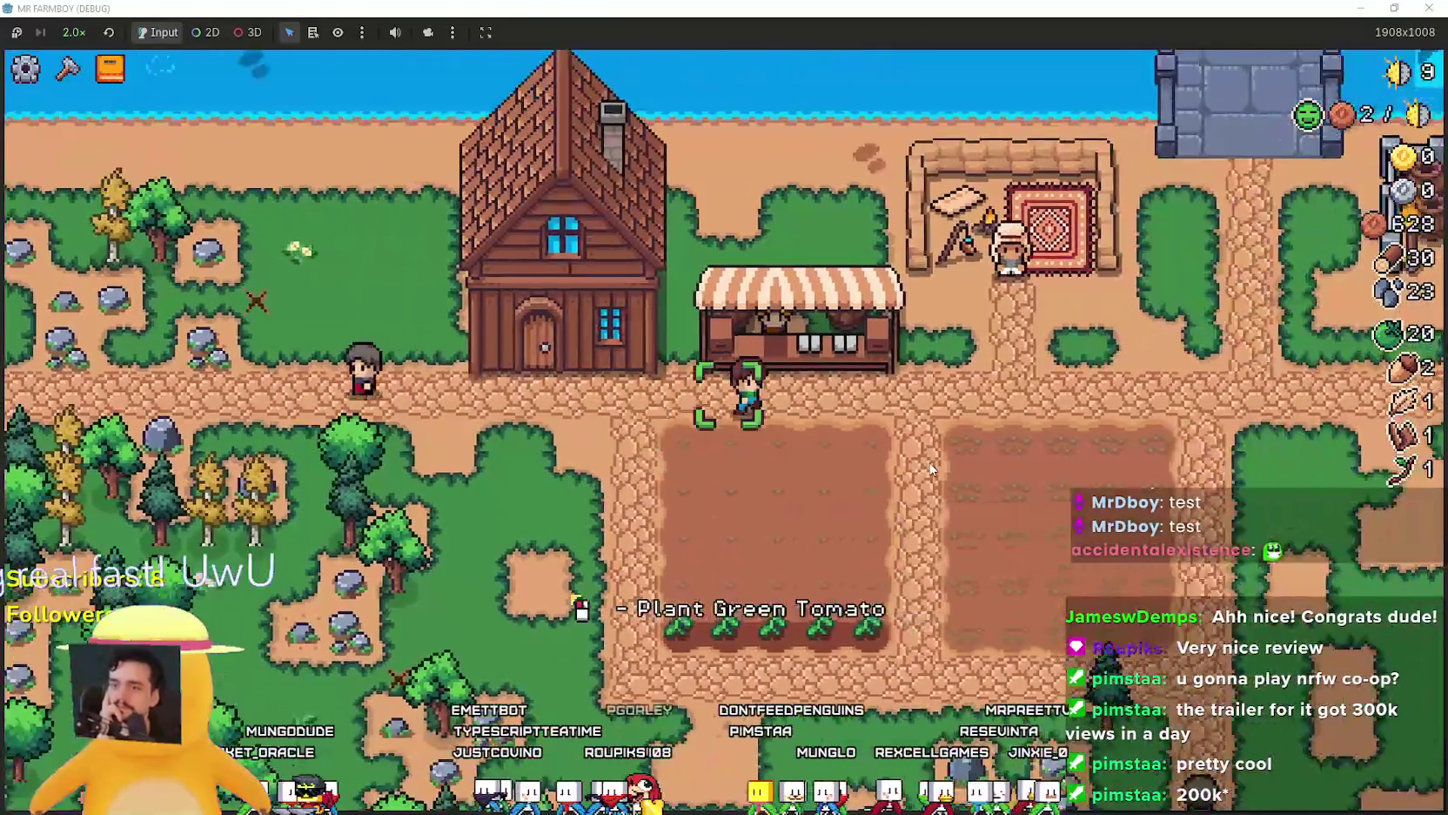
key("e")
left_click(622, 330)
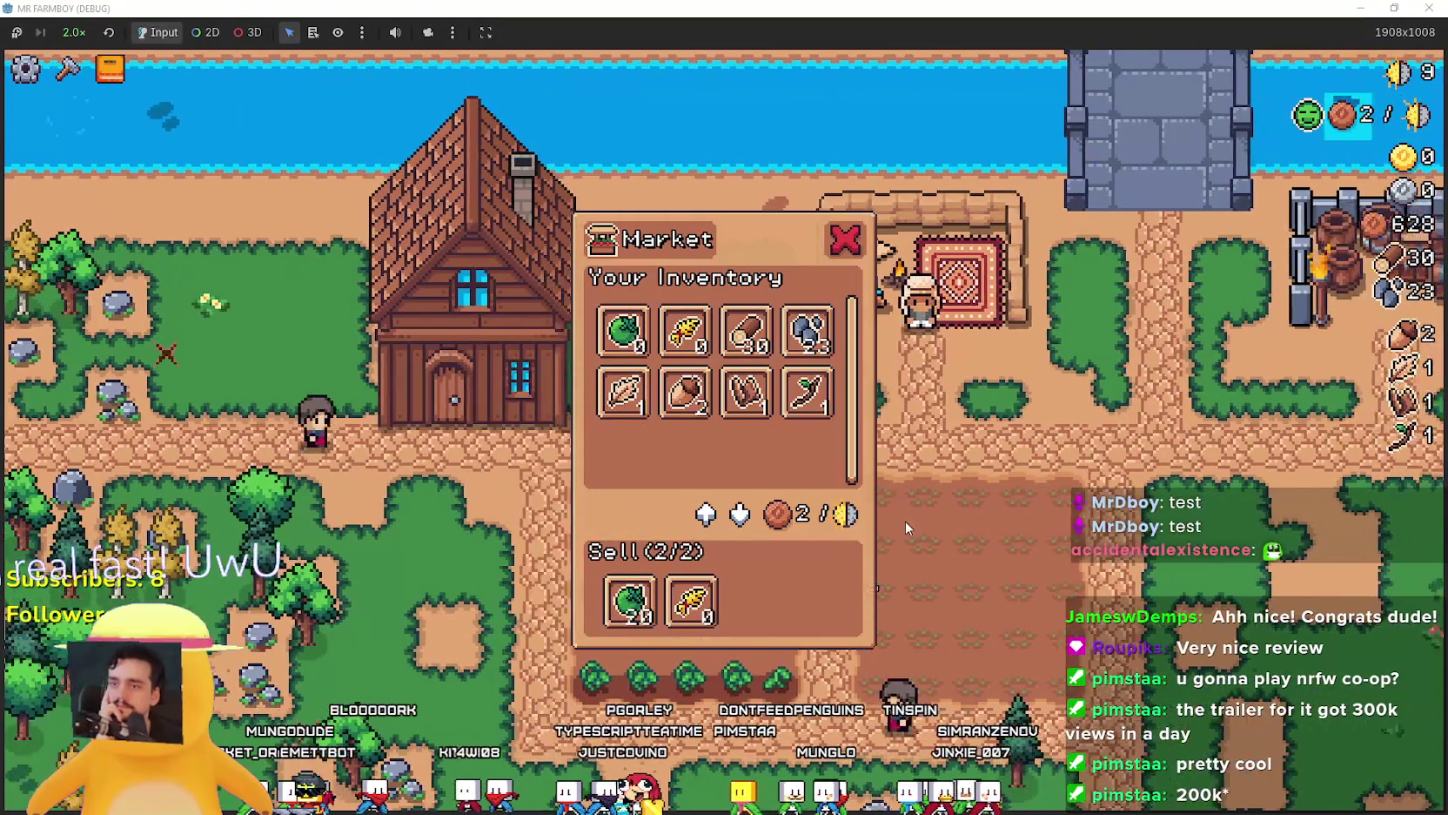
key("Escape")
key("s")
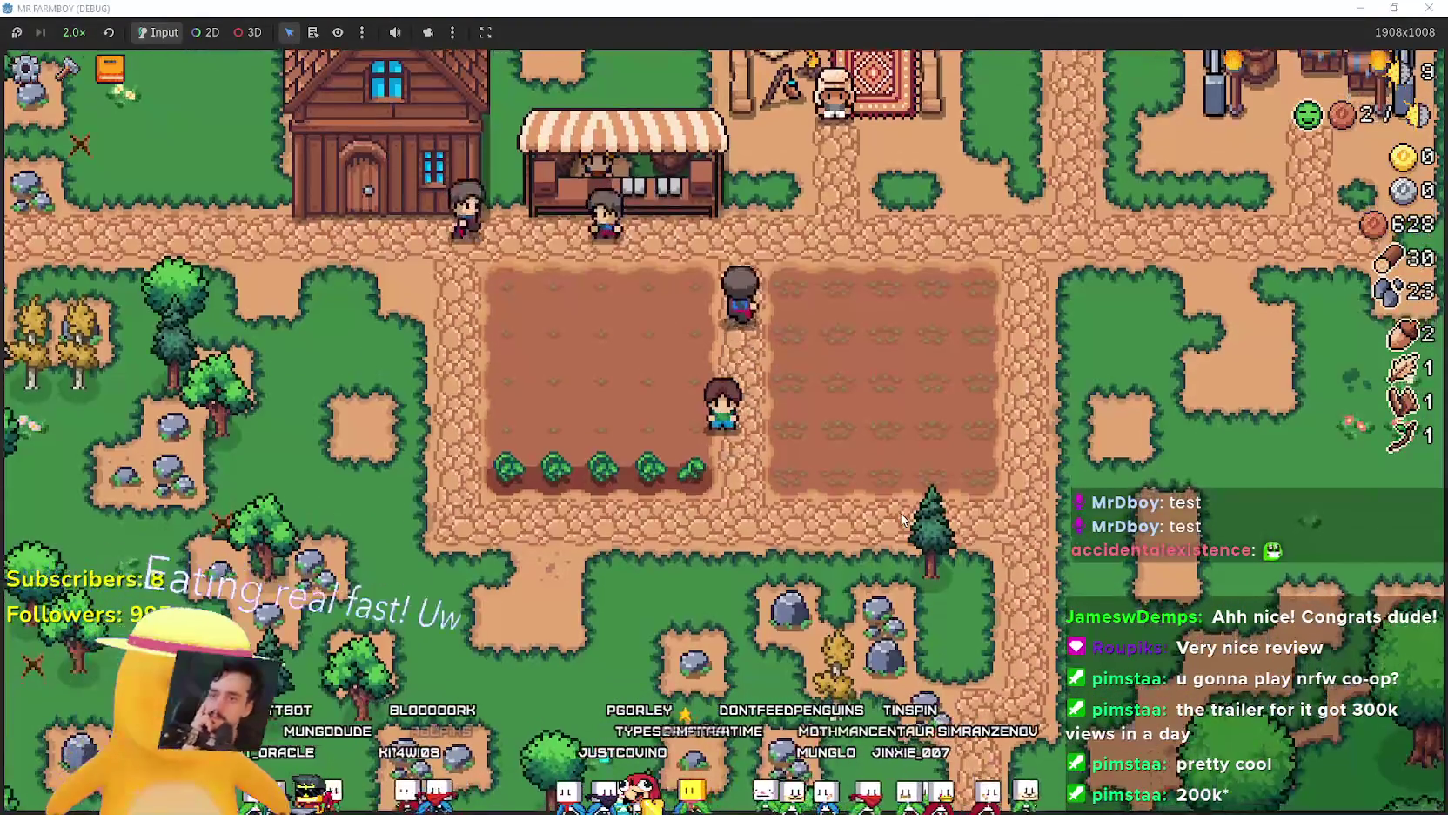
key("d")
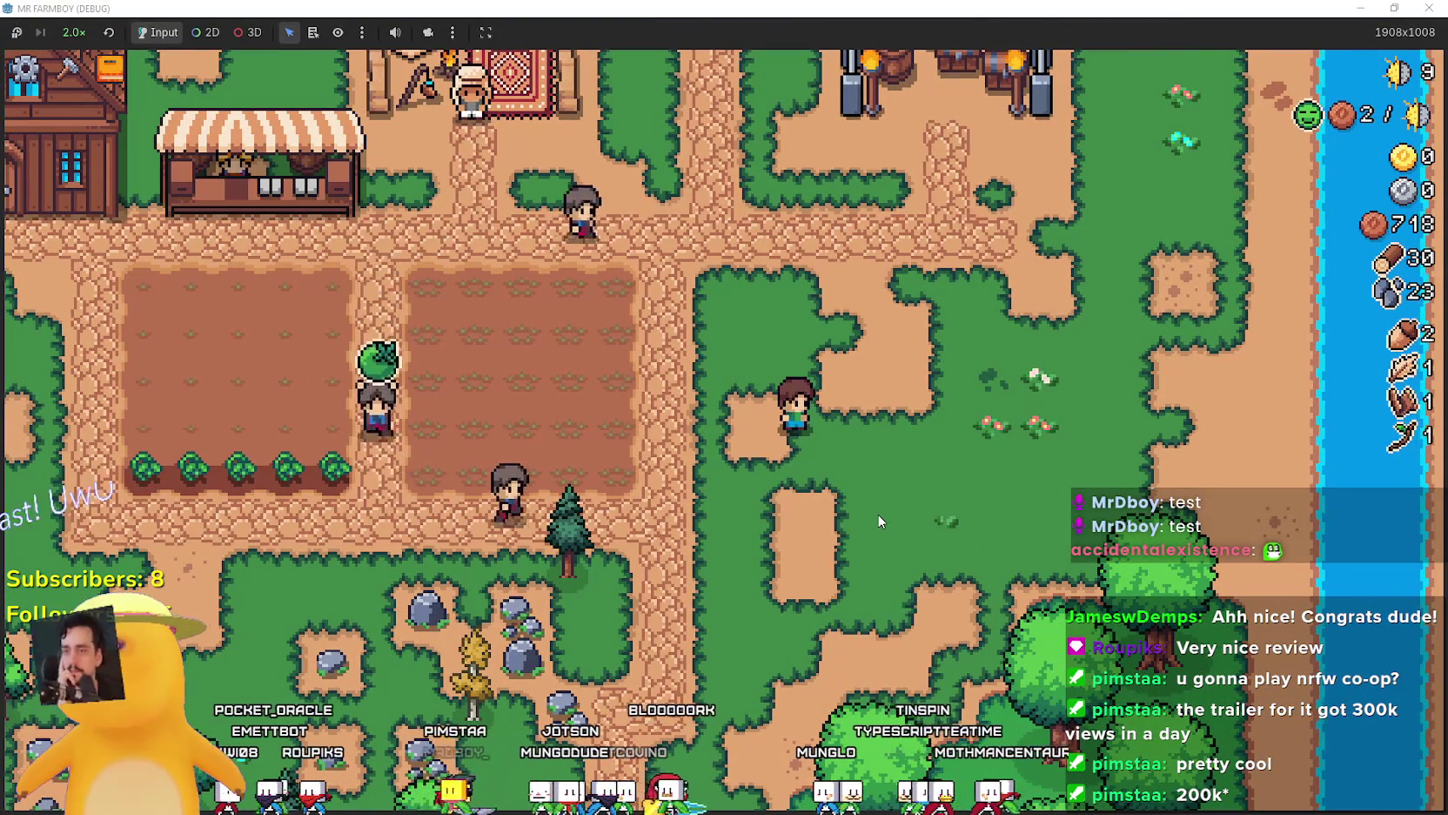
Check the Land and Buildings advancements.
key("a")
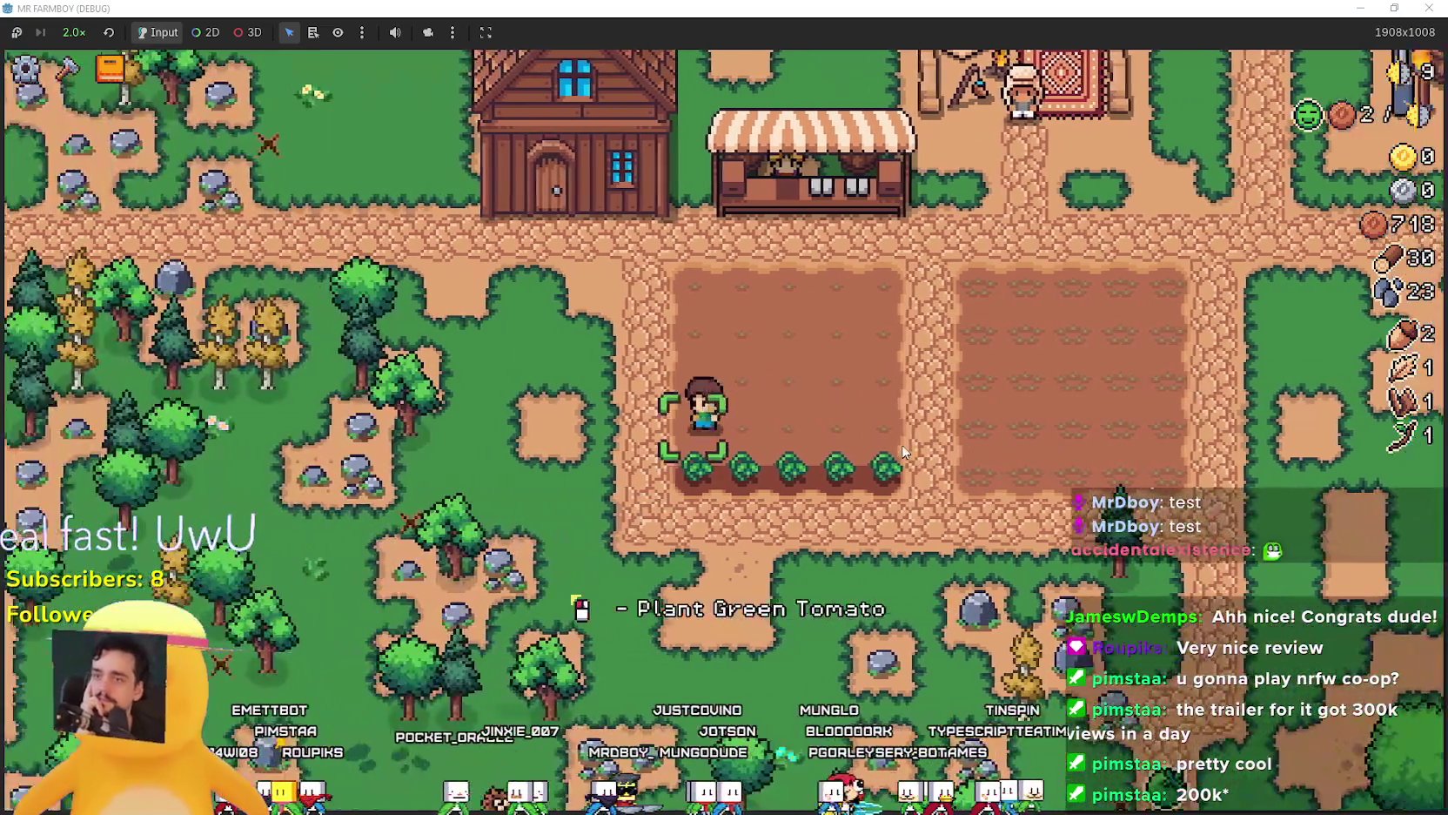
key("d")
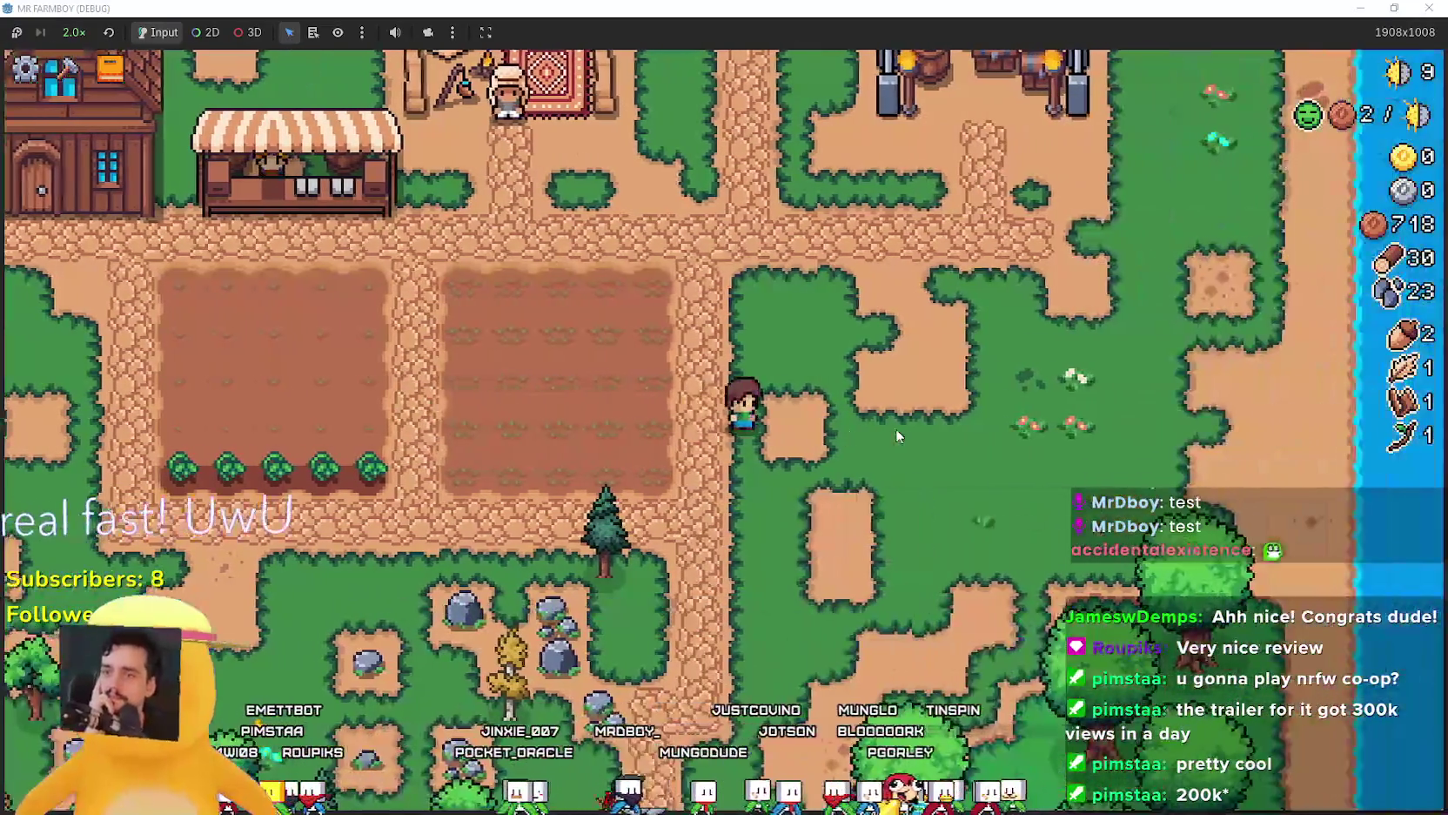
key("Tab")
key("q")
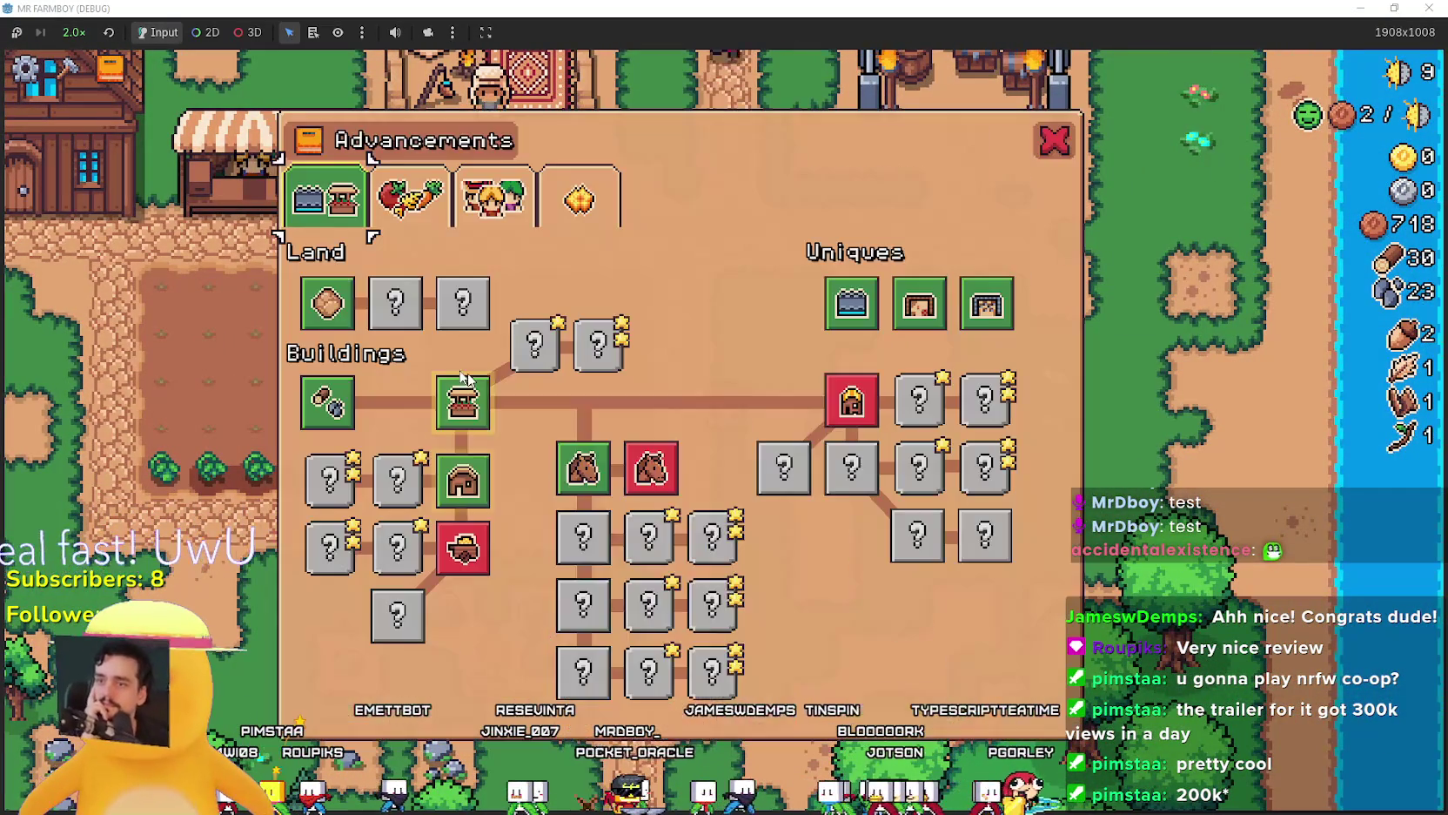
mouse_move(466, 533)
key("Tab")
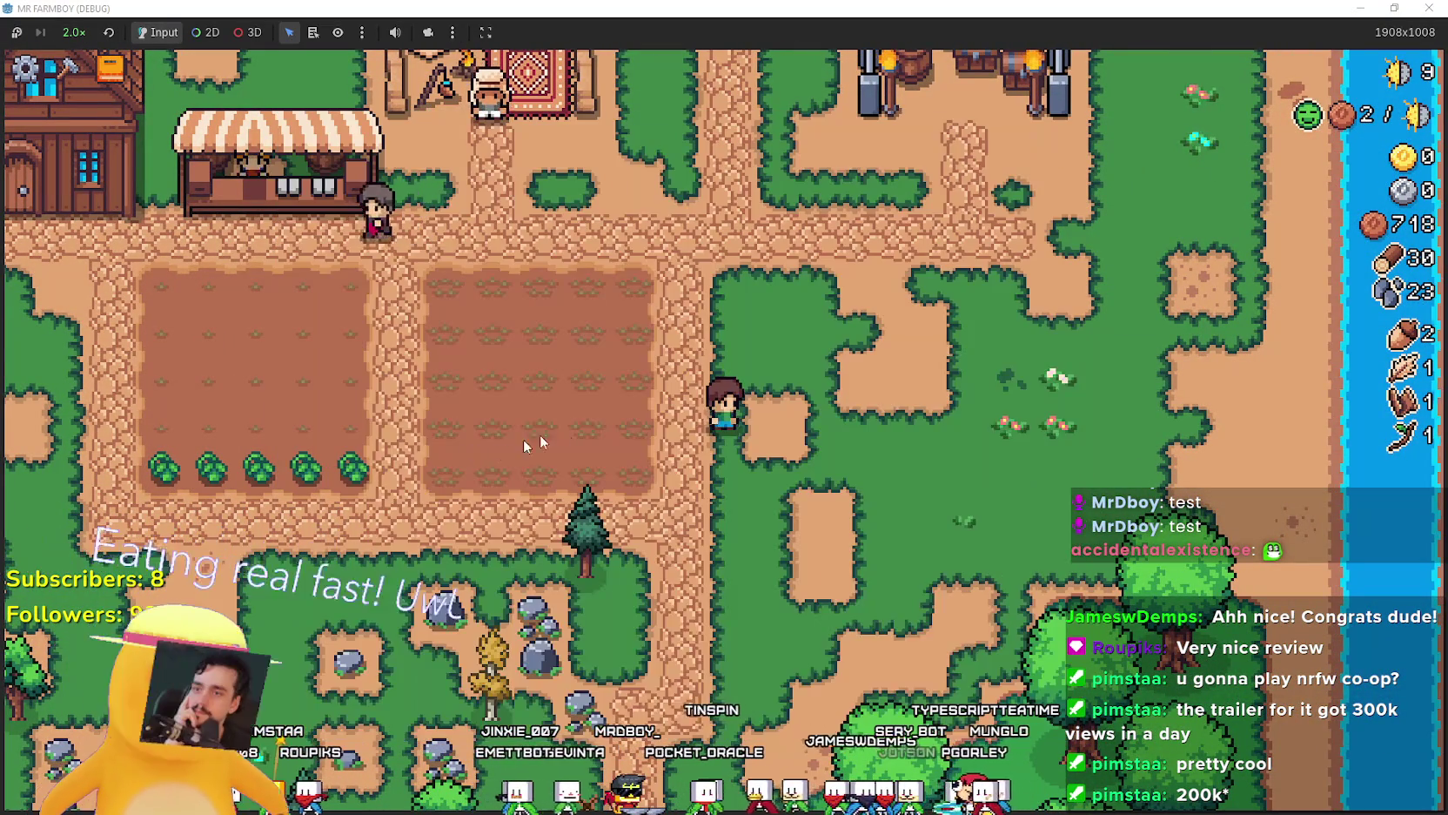
Chop a forest tree for wood, then walk back into the fields to harvest.
key("a")
key("w")
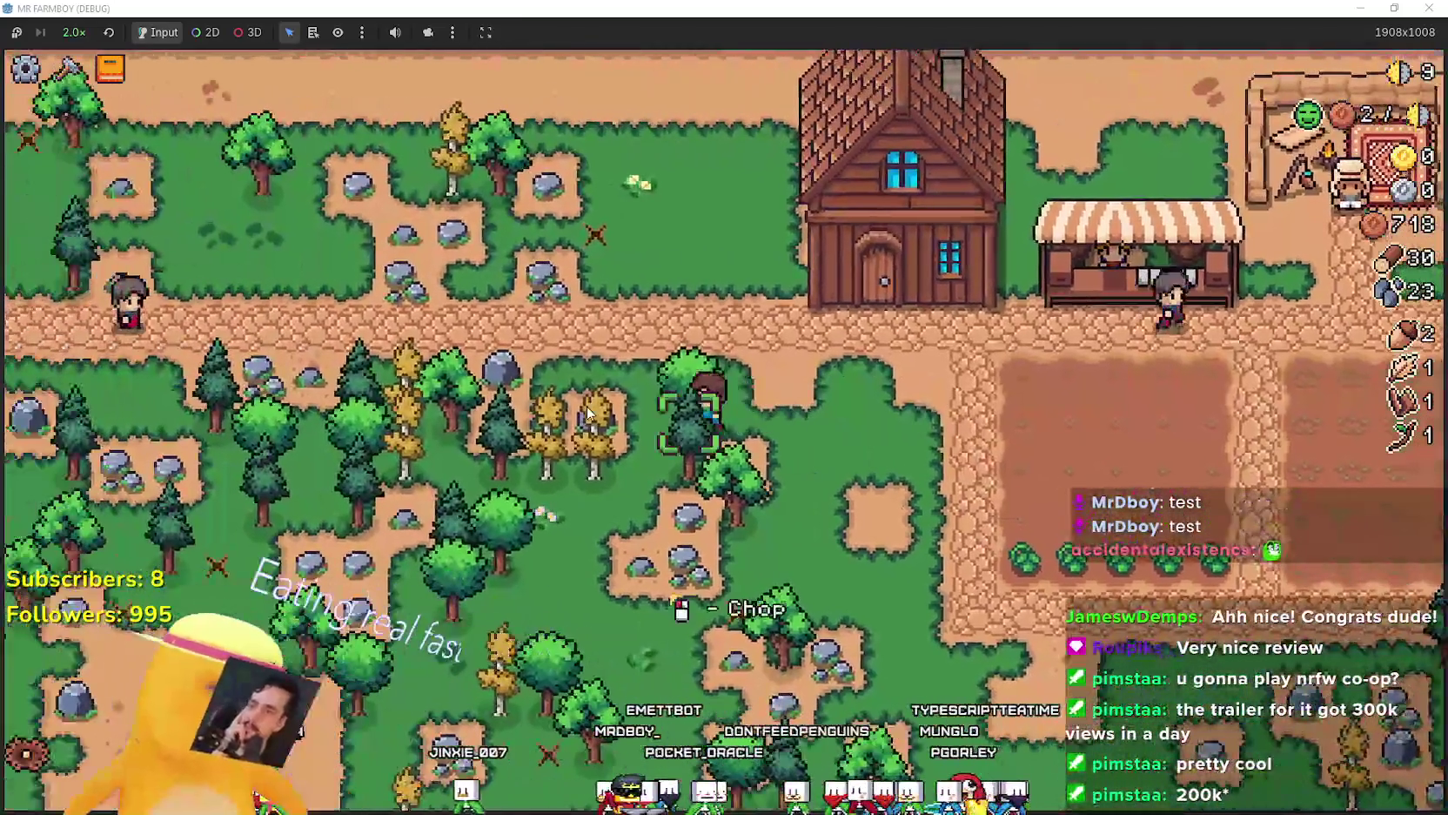
left_click(588, 410)
key("s")
key("d")
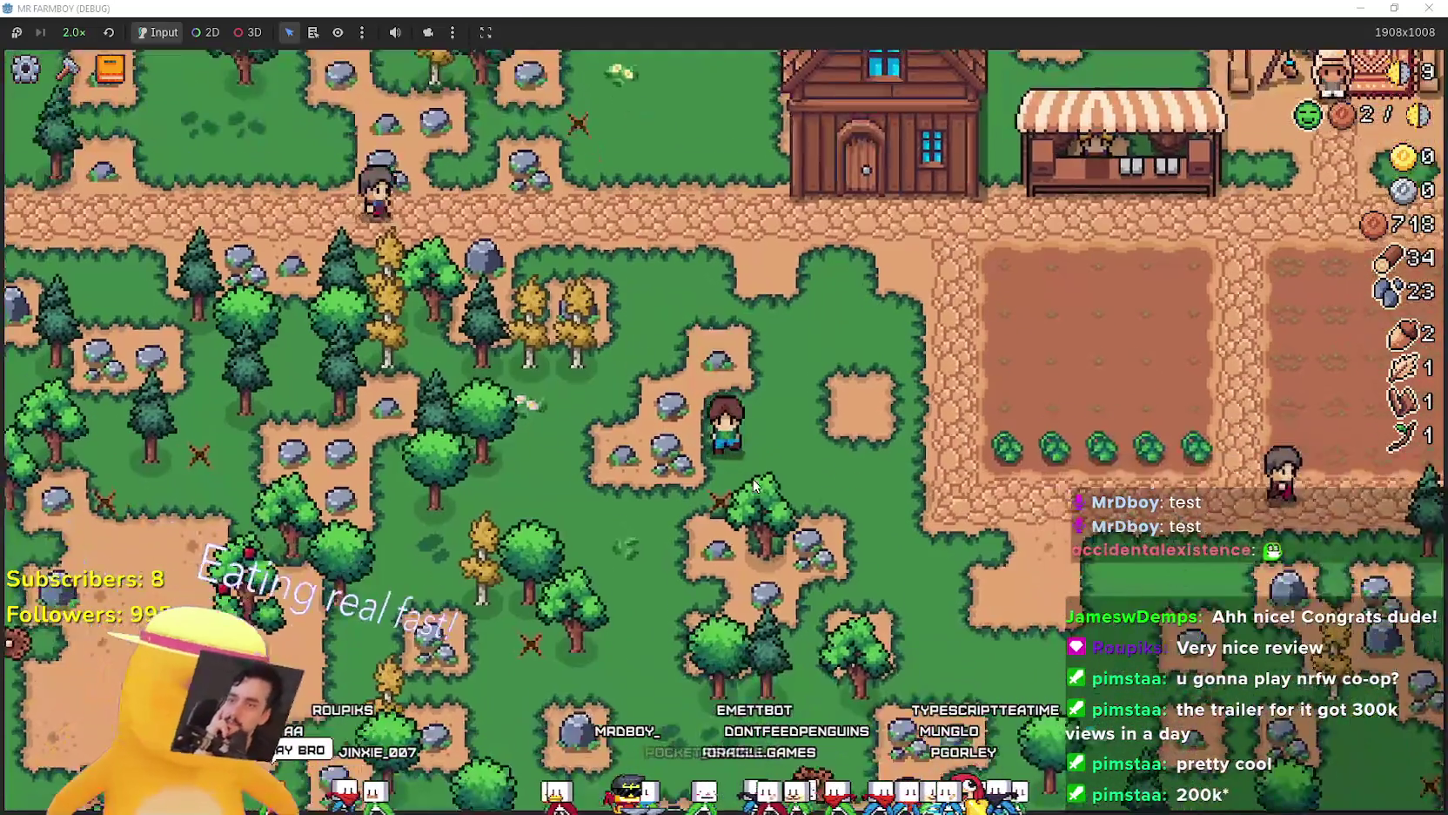
key("w")
key("d")
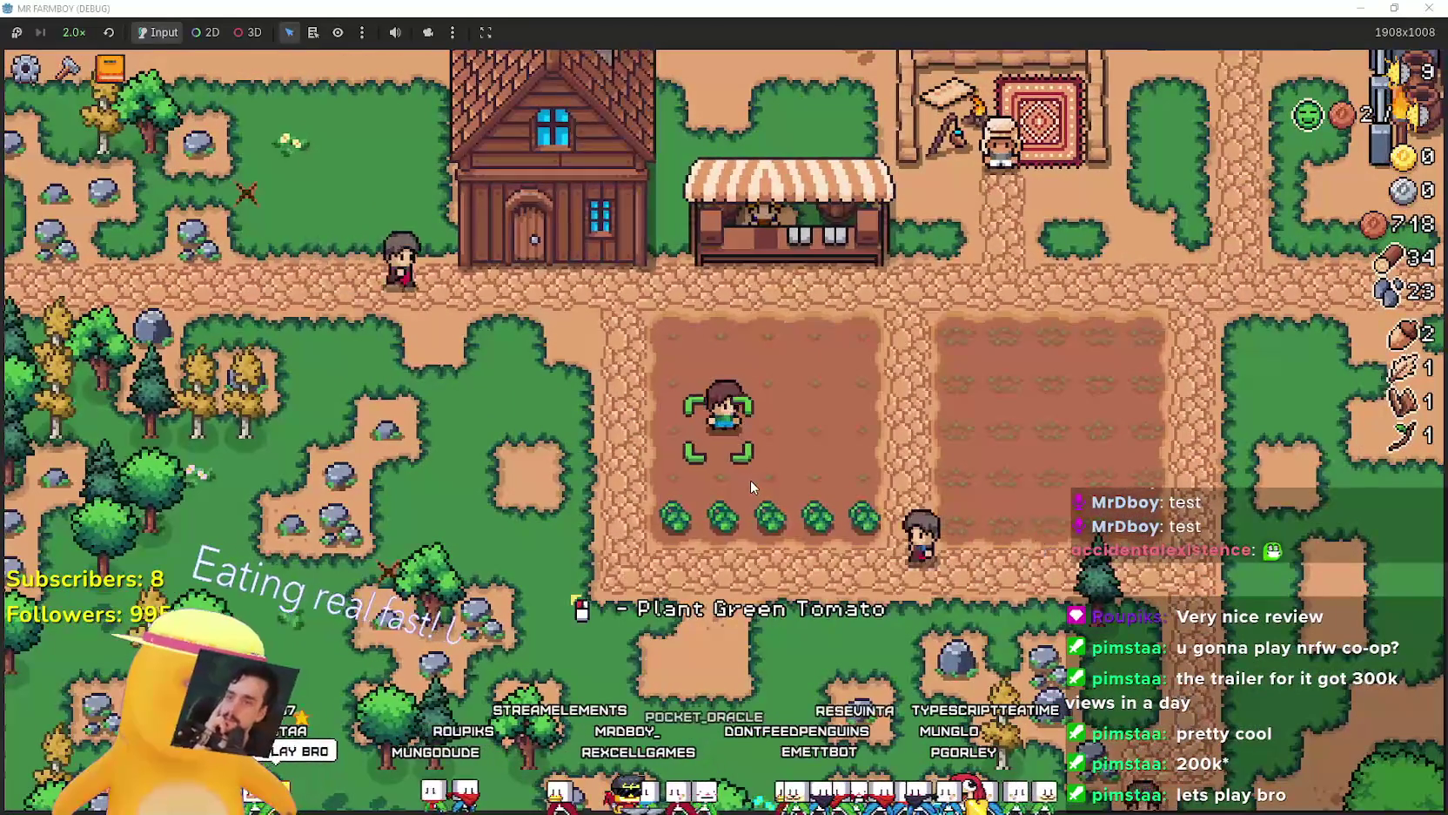
key("d")
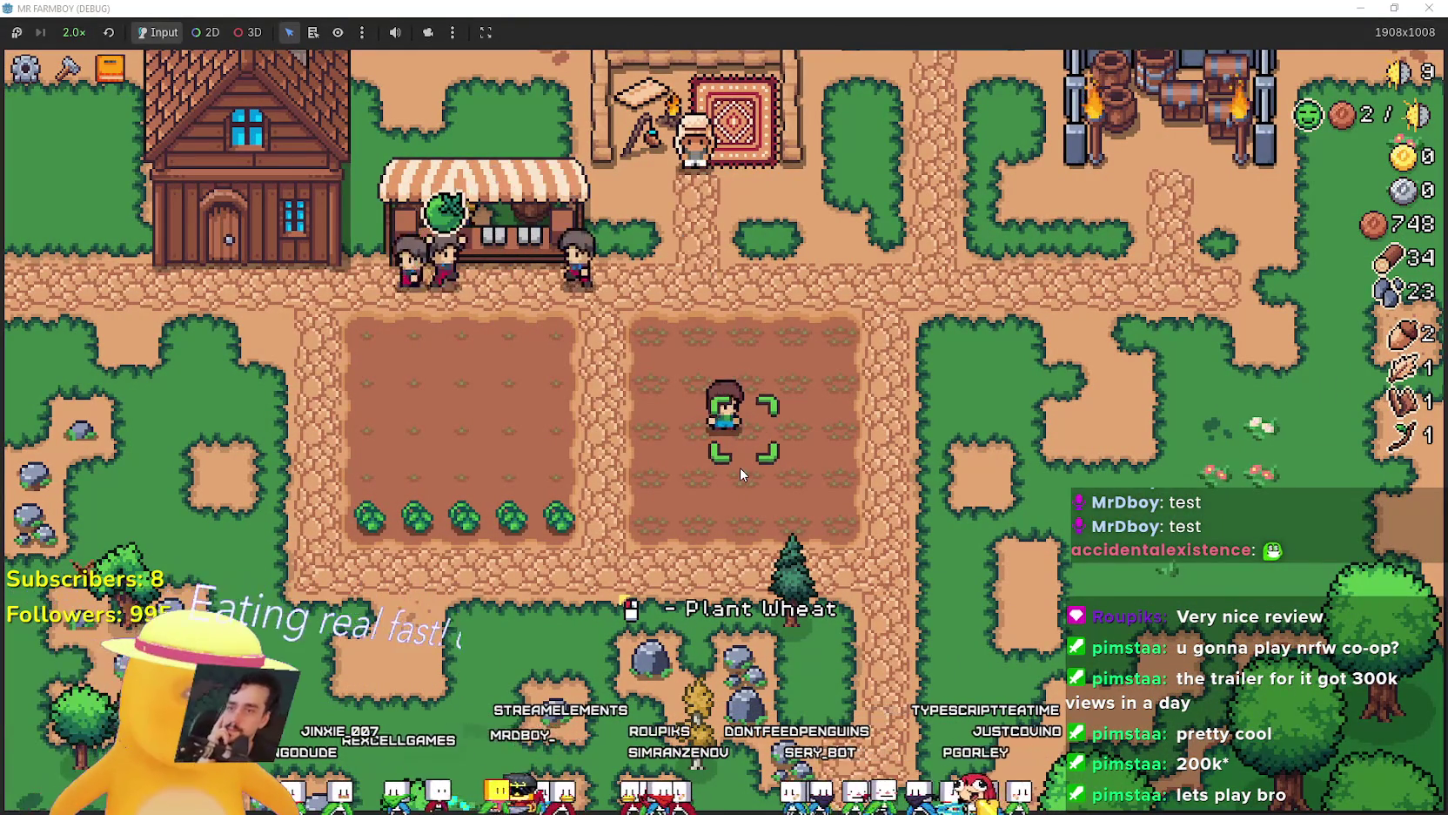
key("a")
key("a")
key("s")
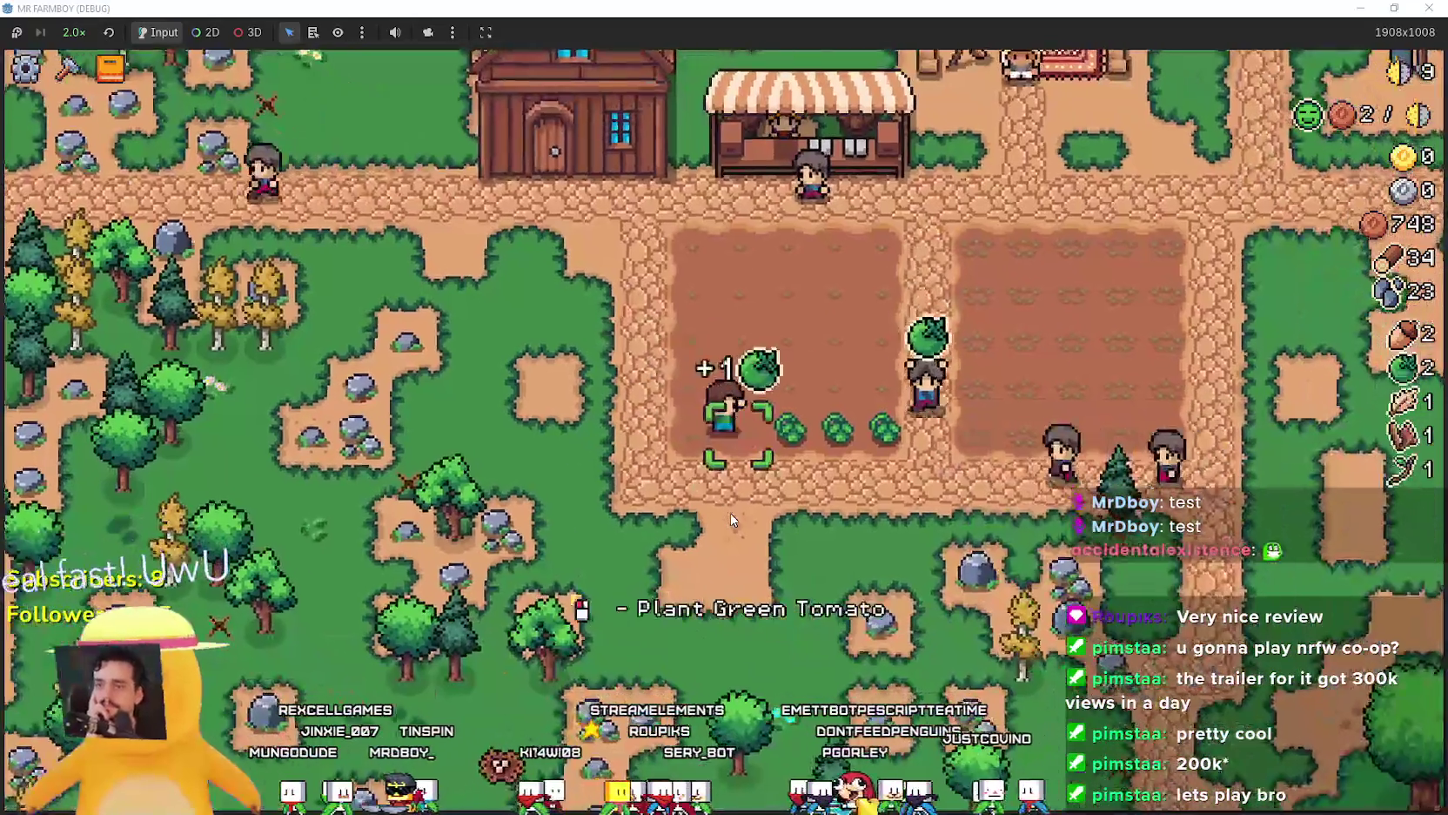
Sell the five green tomatoes at the market and check the crop advancements.
key("w")
key("e")
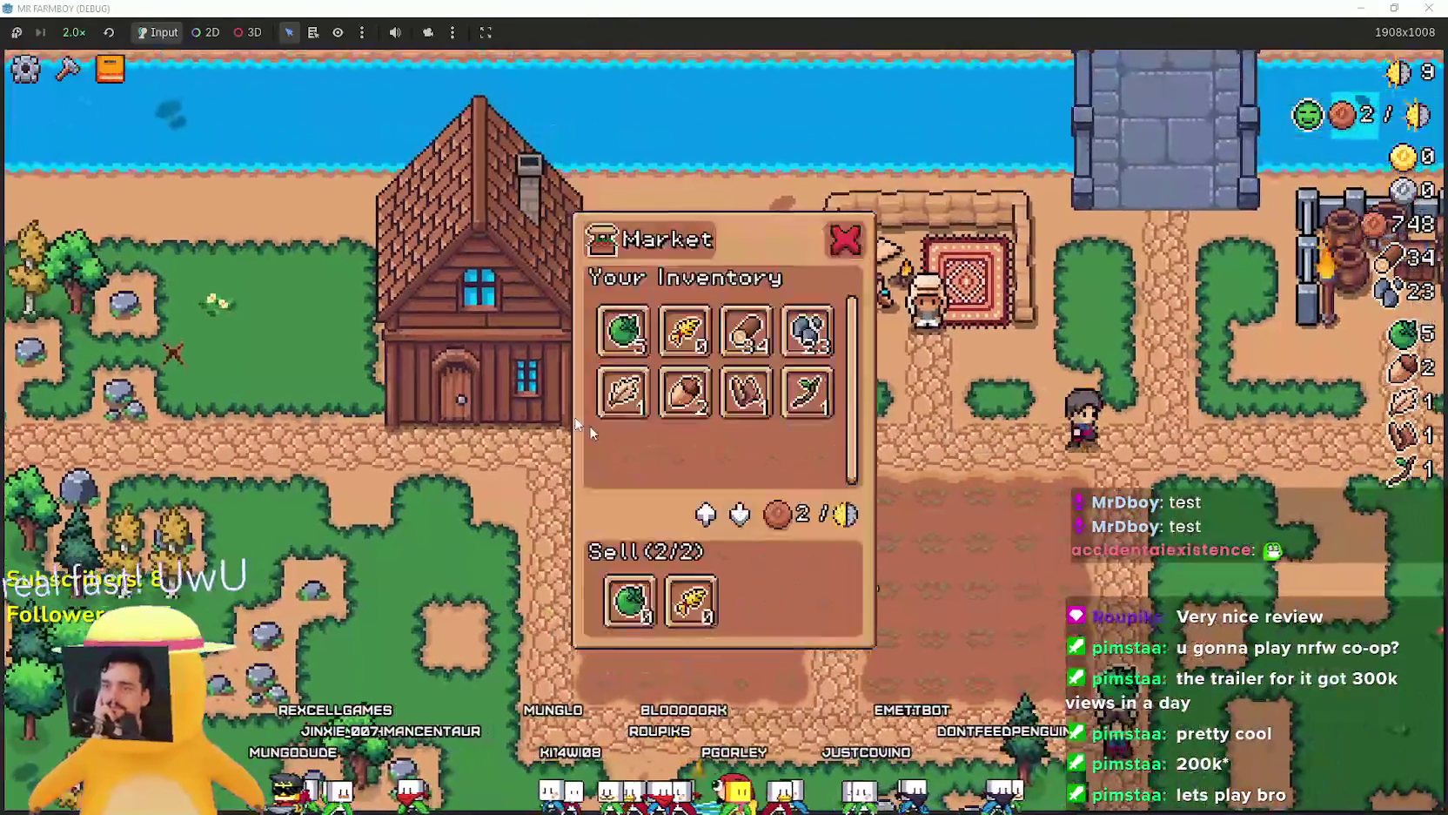
left_click(605, 337)
key("Tab")
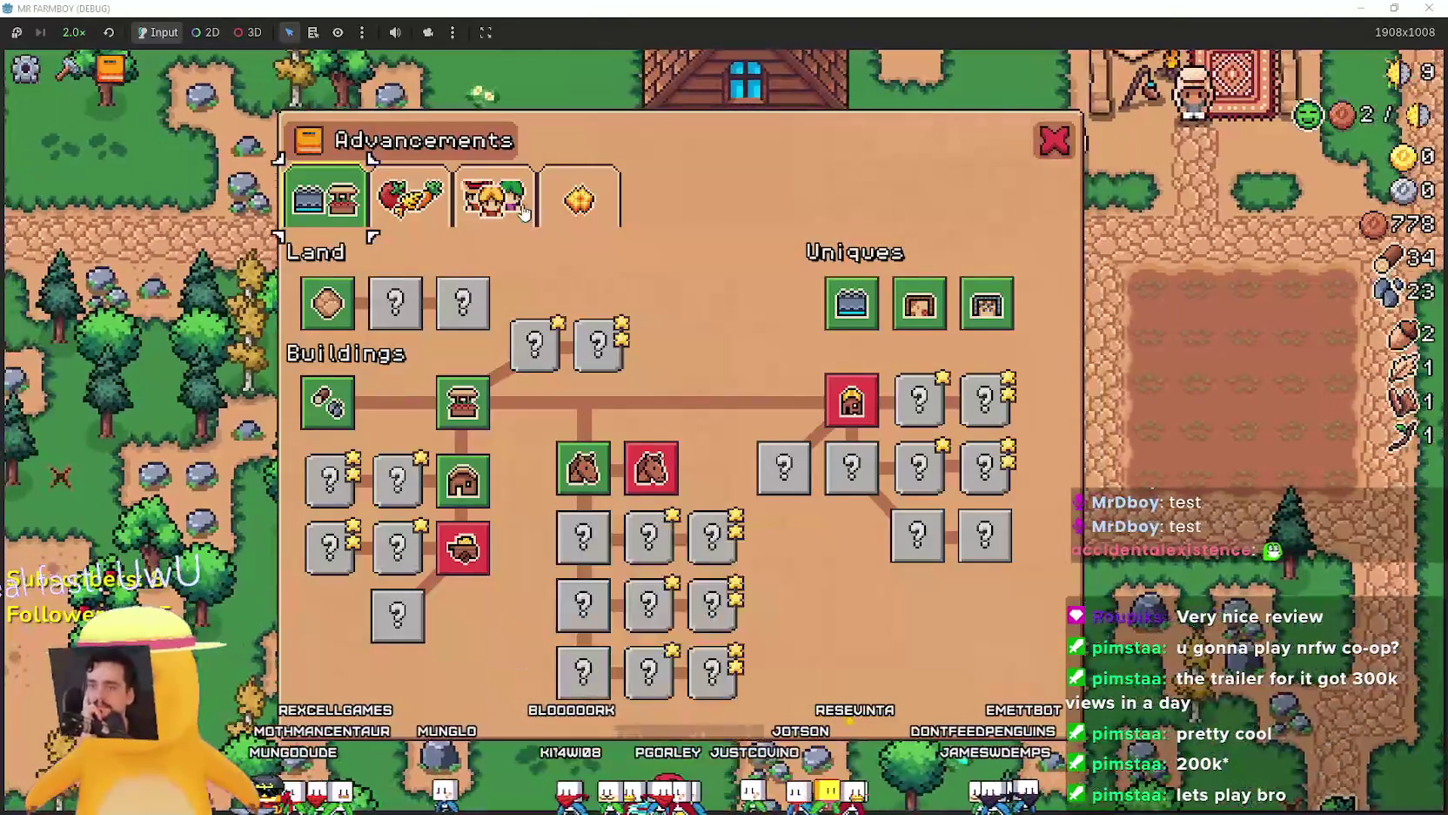
left_click(429, 198)
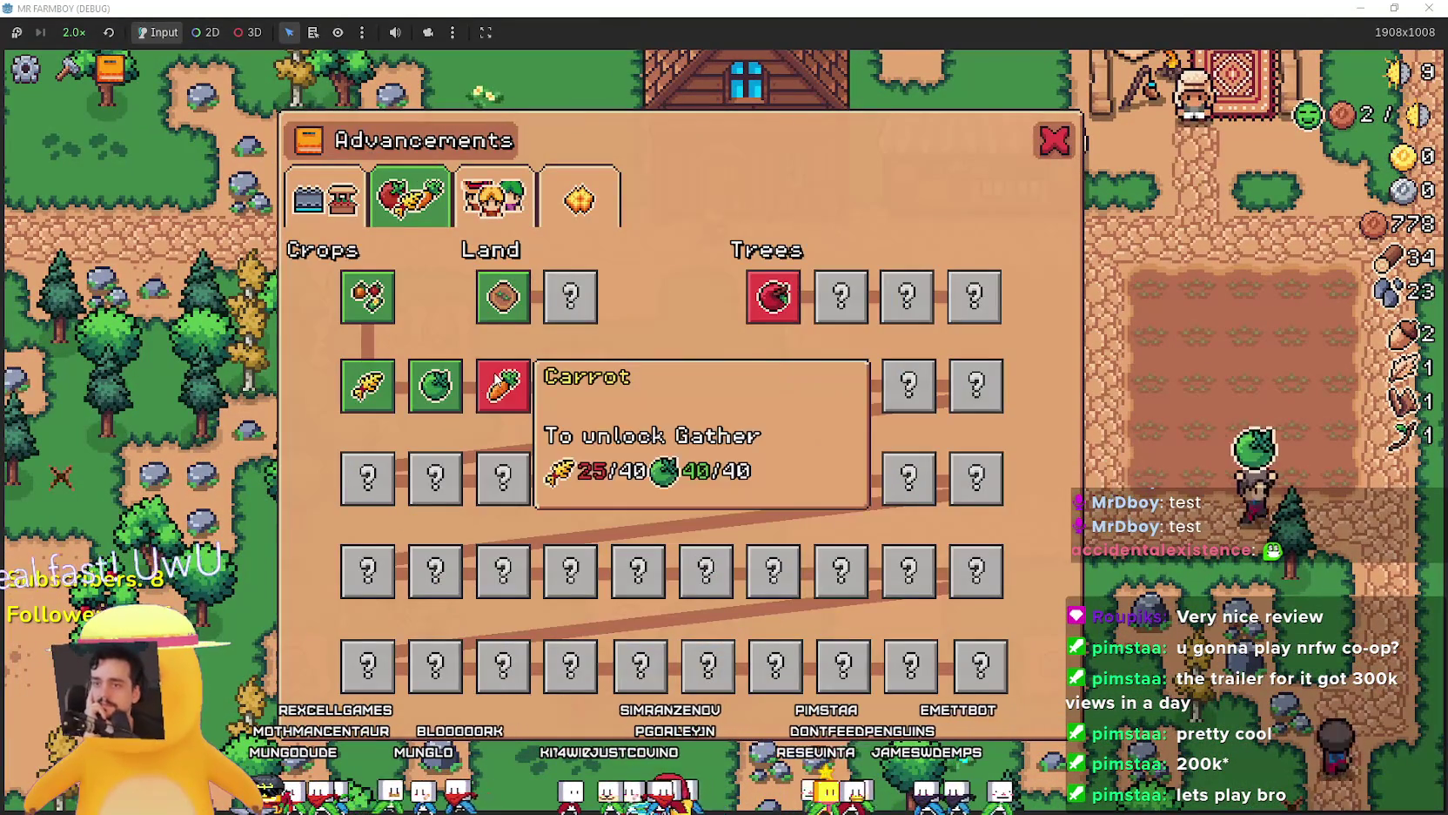
key("Tab")
key("Tab")
Plant wheat along the first two rows of the right field.
key("s")
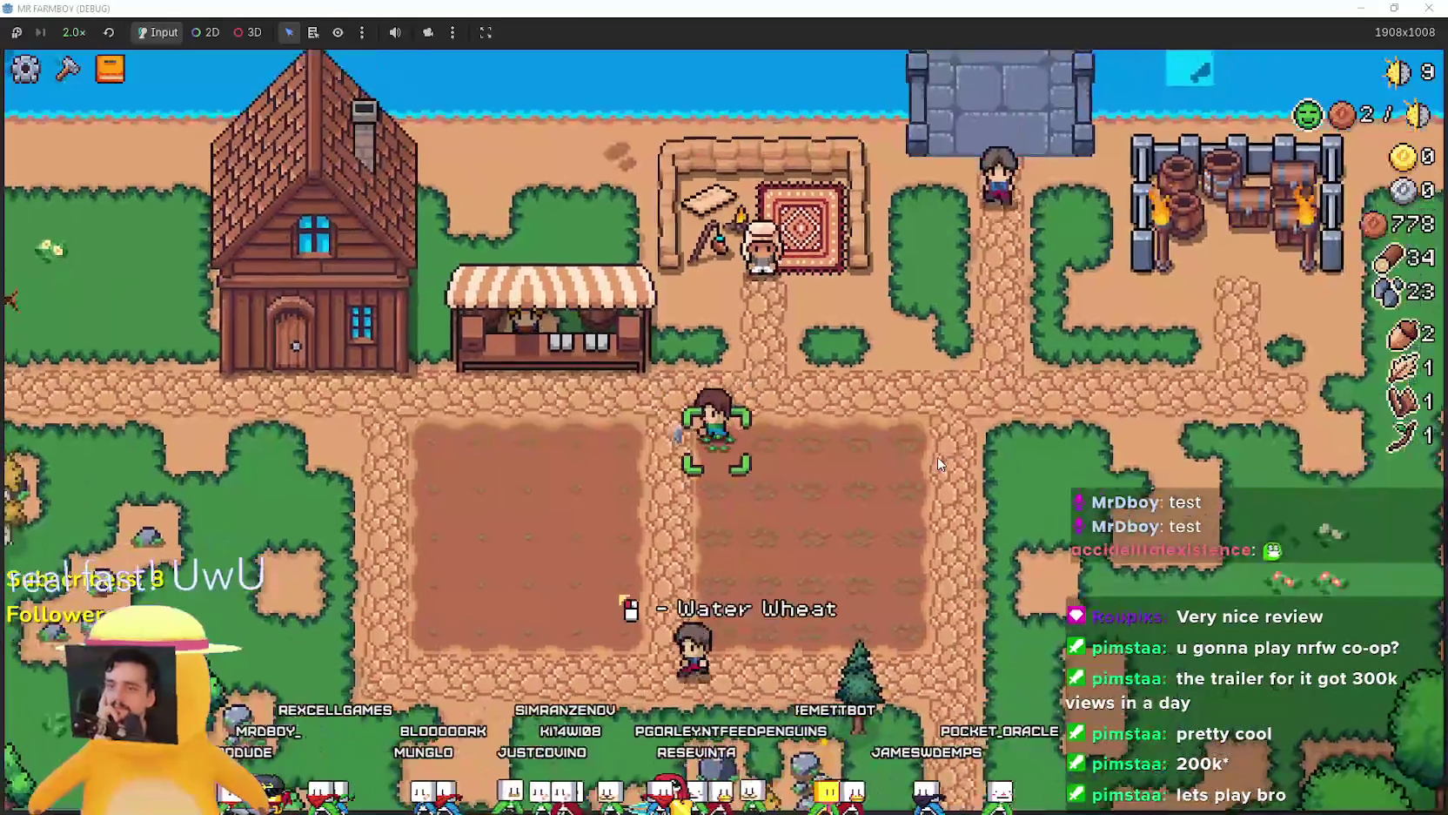
key("d")
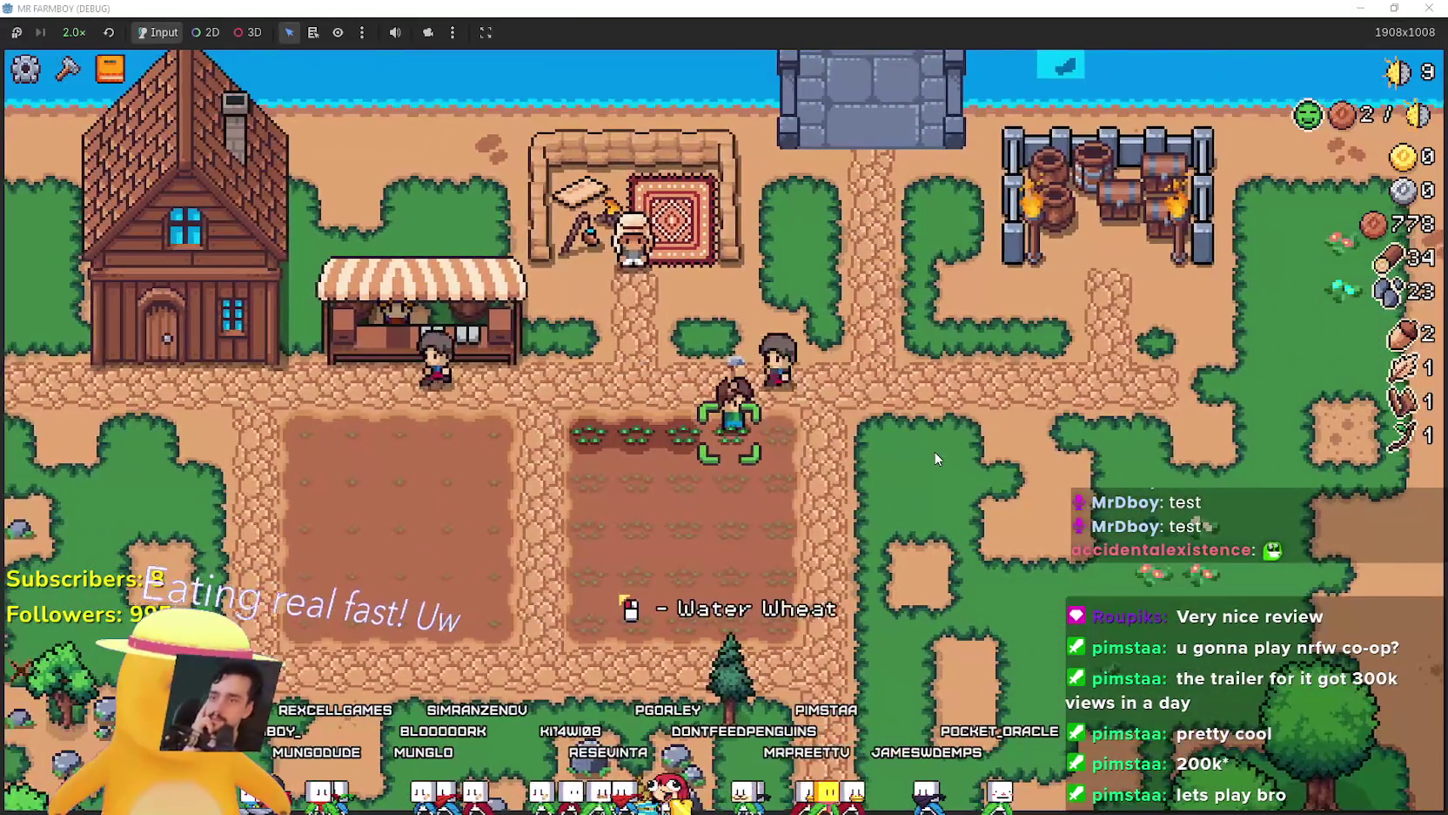
key("d")
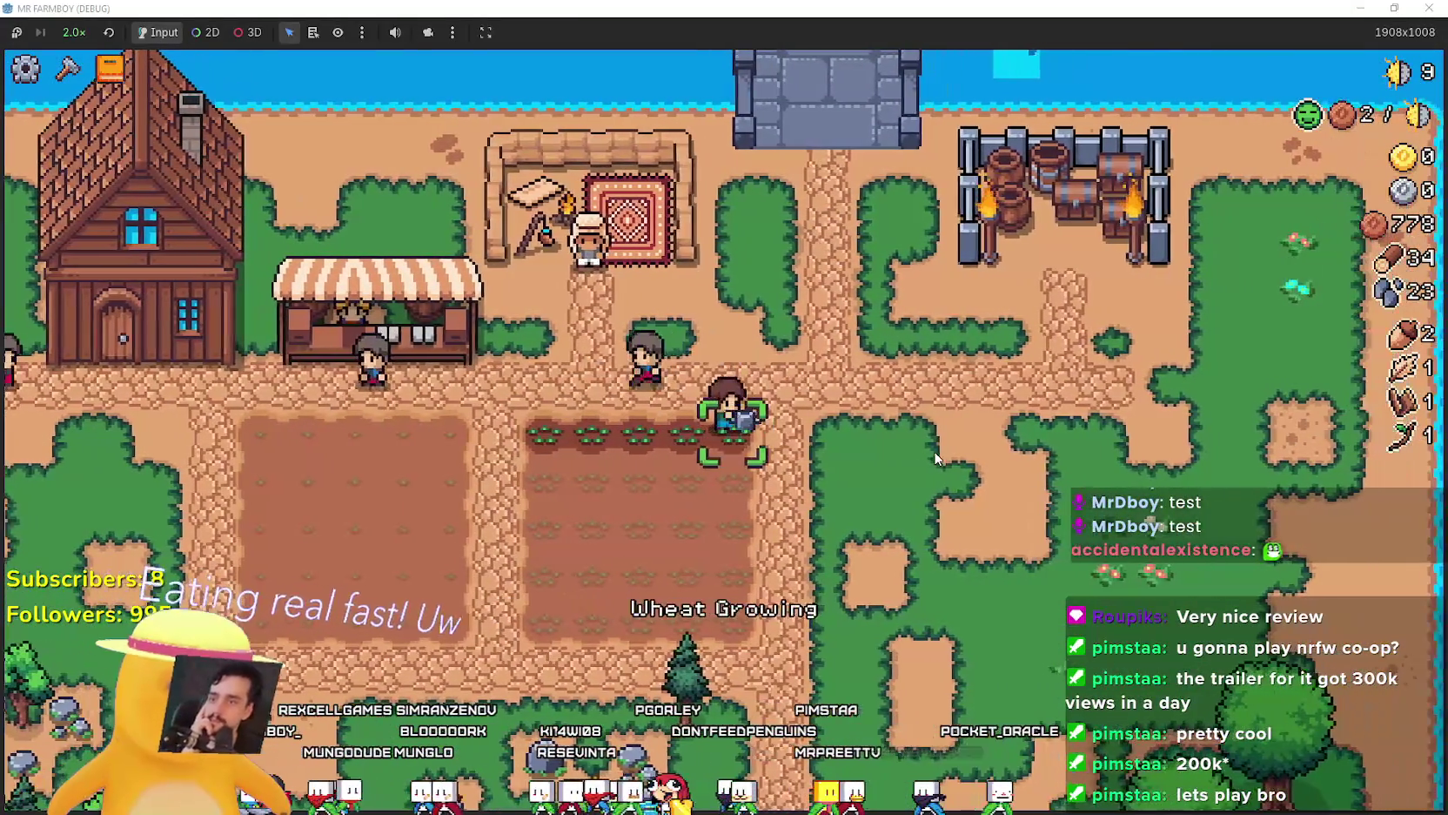
key("s")
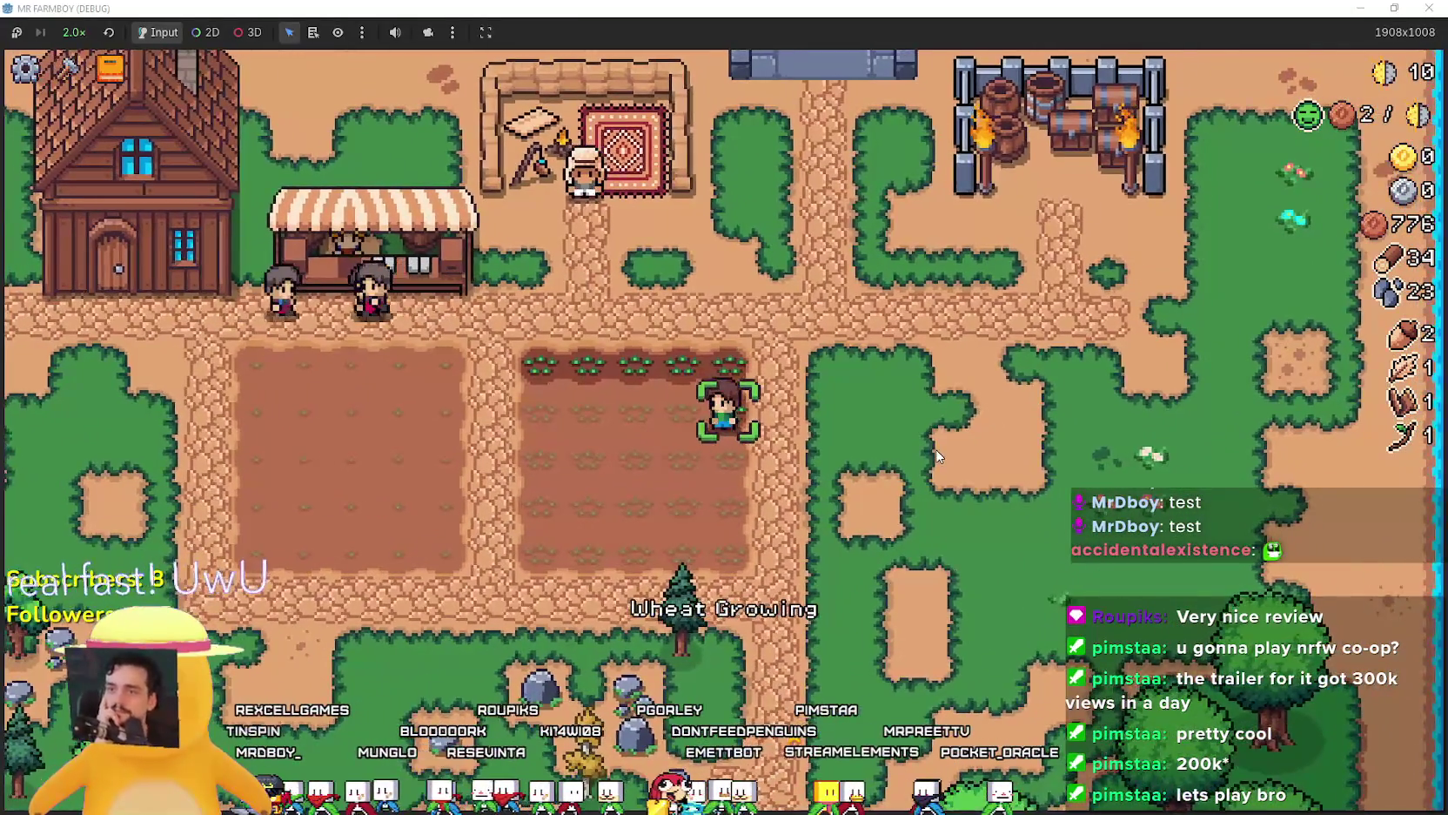
key("a")
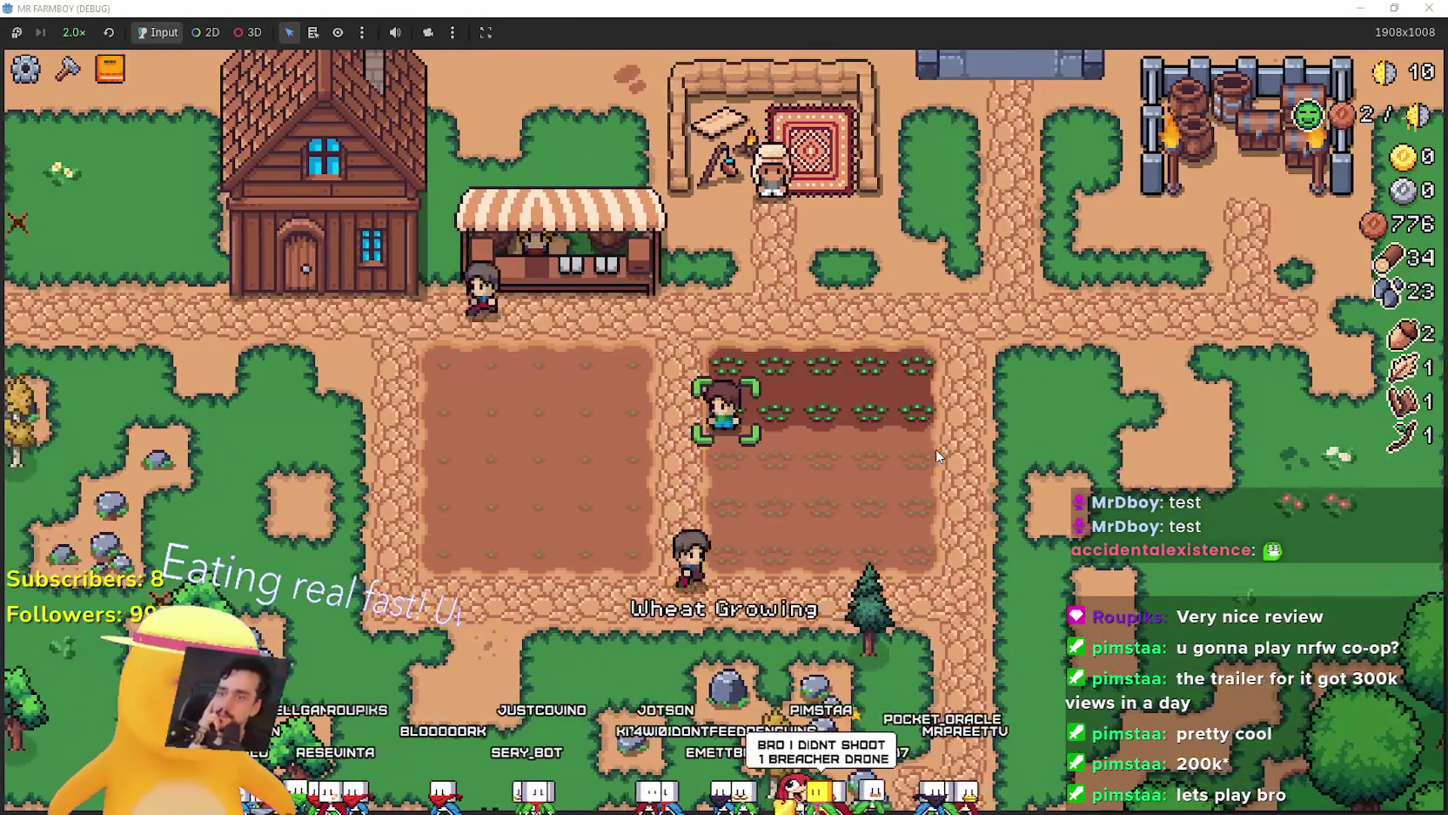
Plant wheat along the remaining rows down to the field's bottom row.
key("s")
key("d")
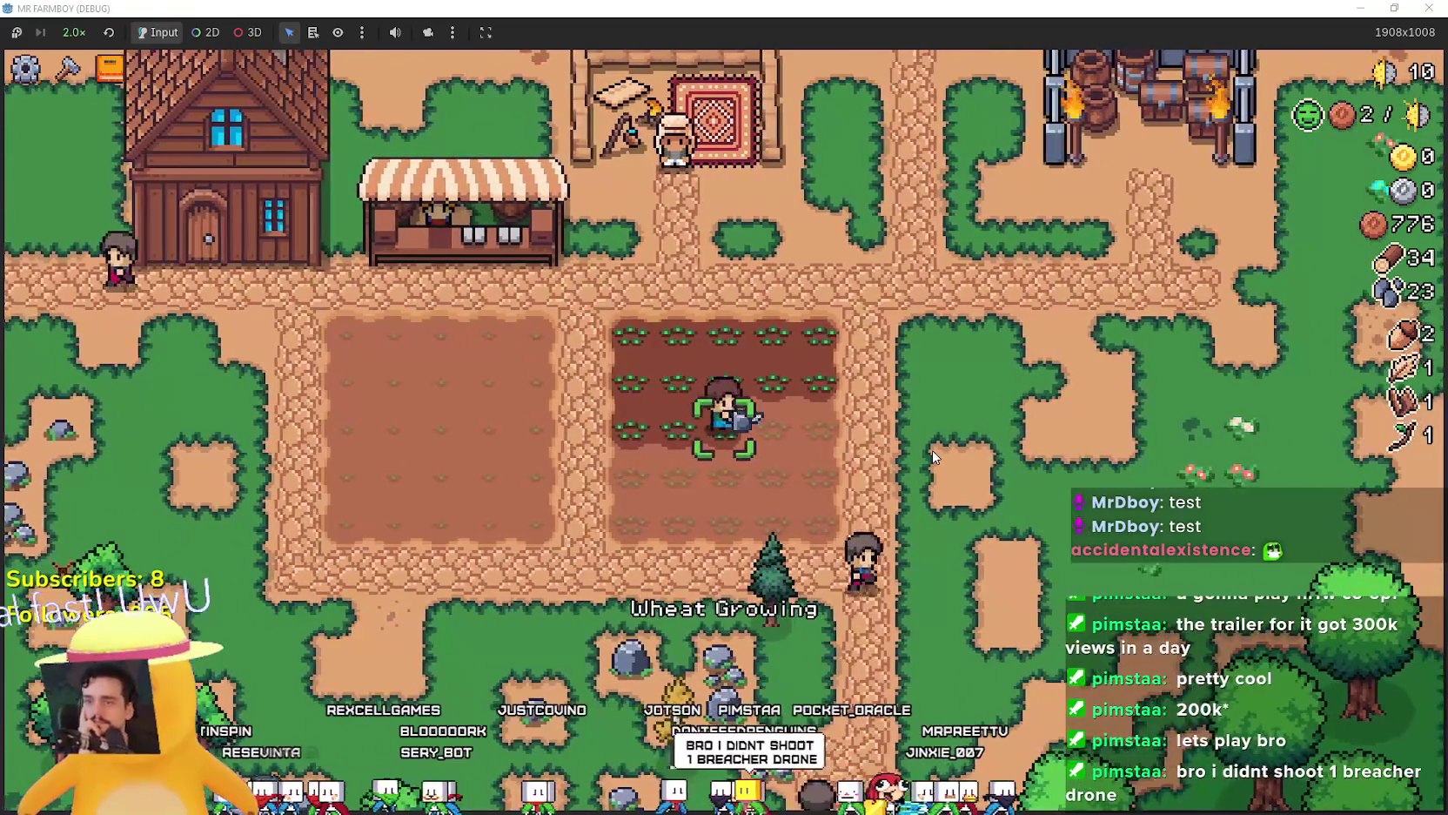
key("d")
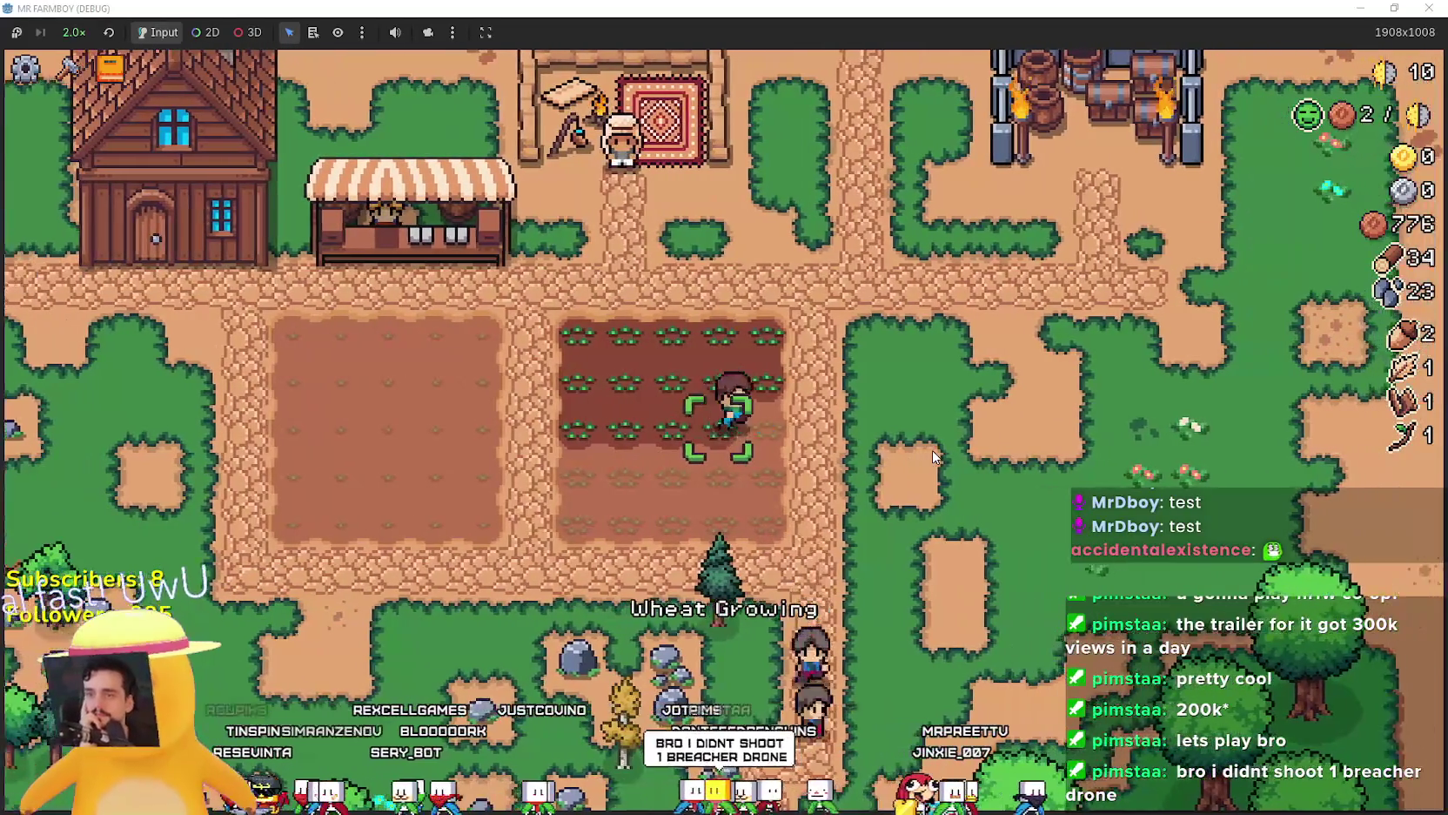
key("s")
key("a")
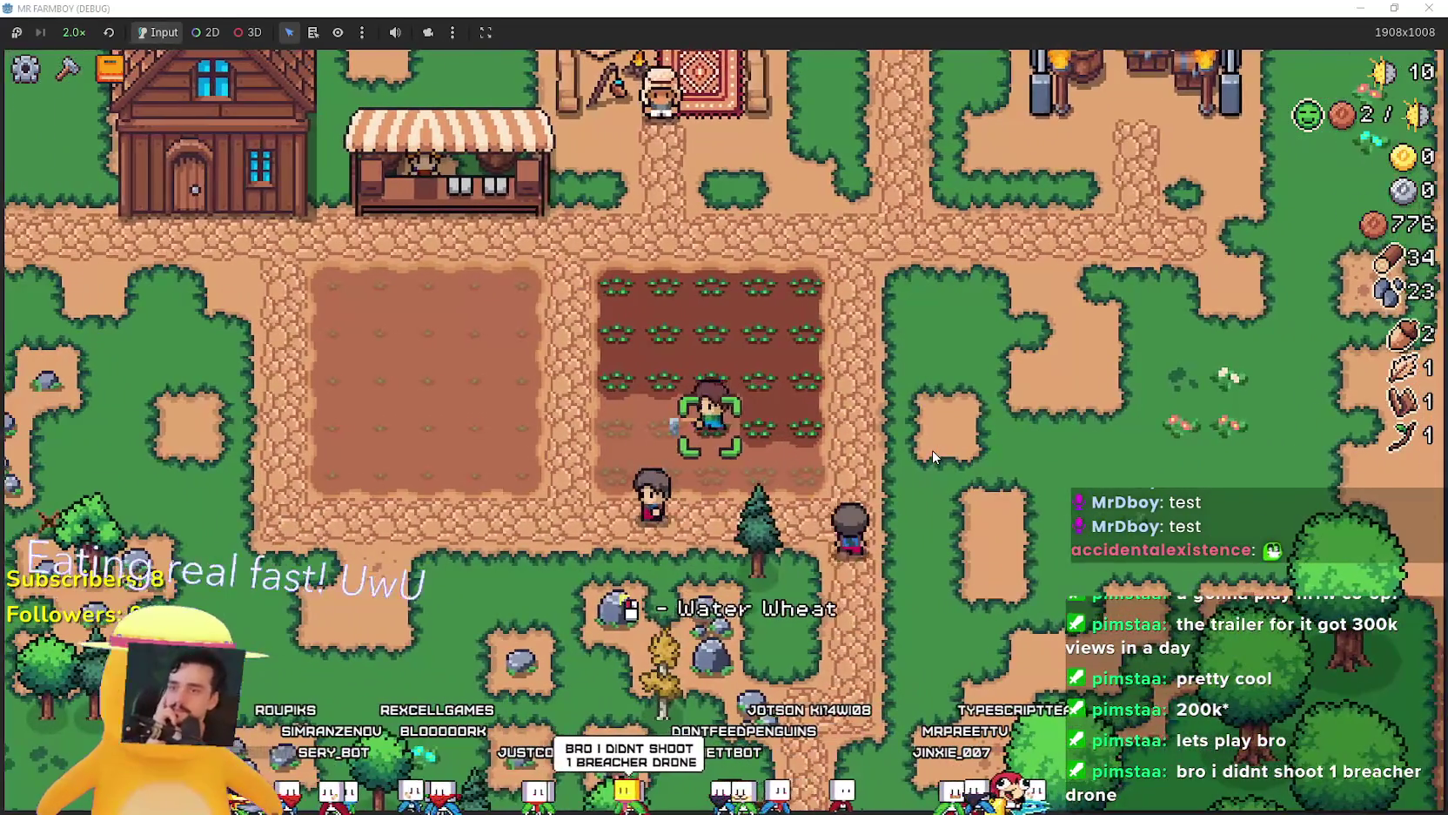
key("a")
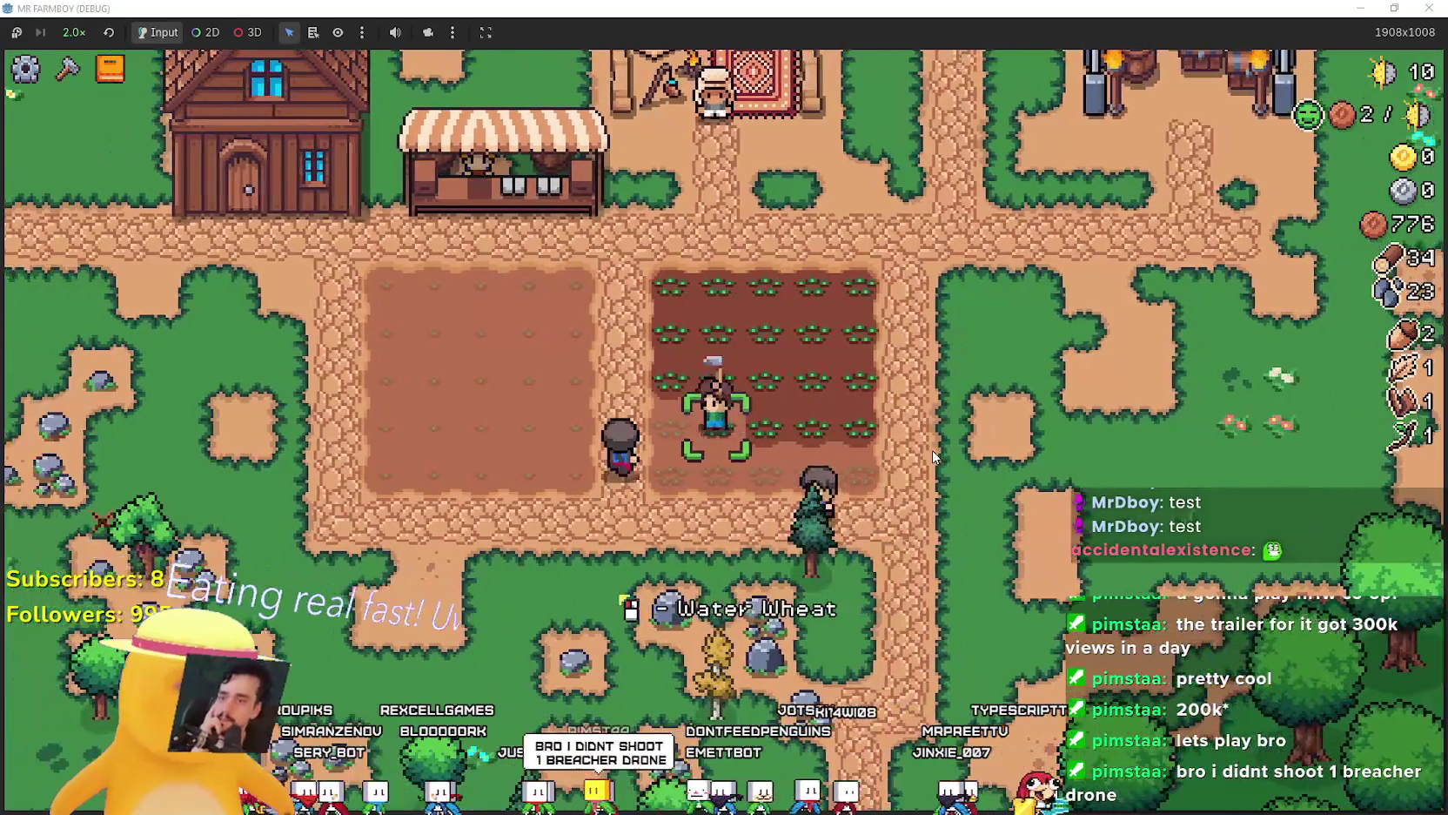
key("s")
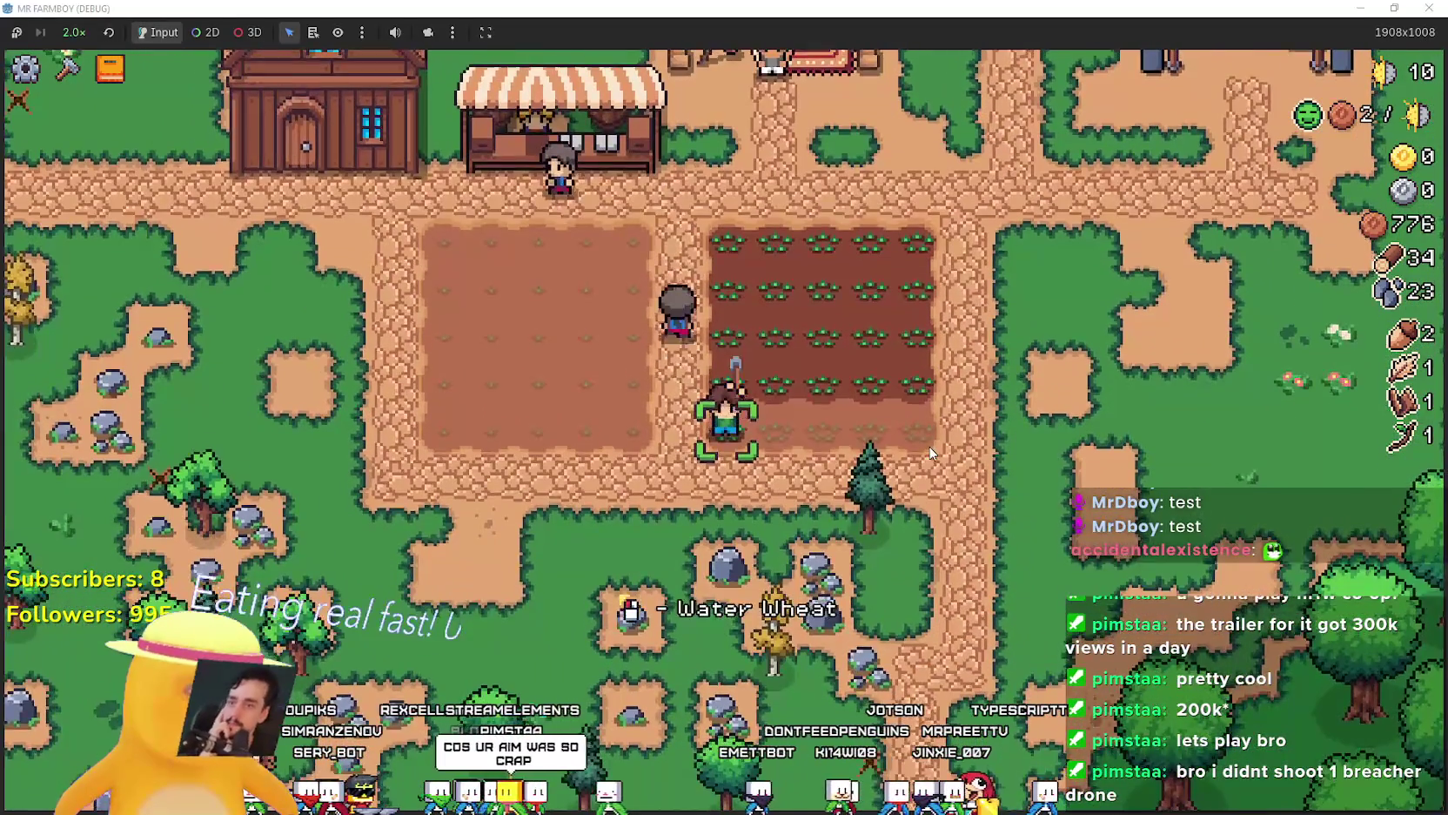
key("d")
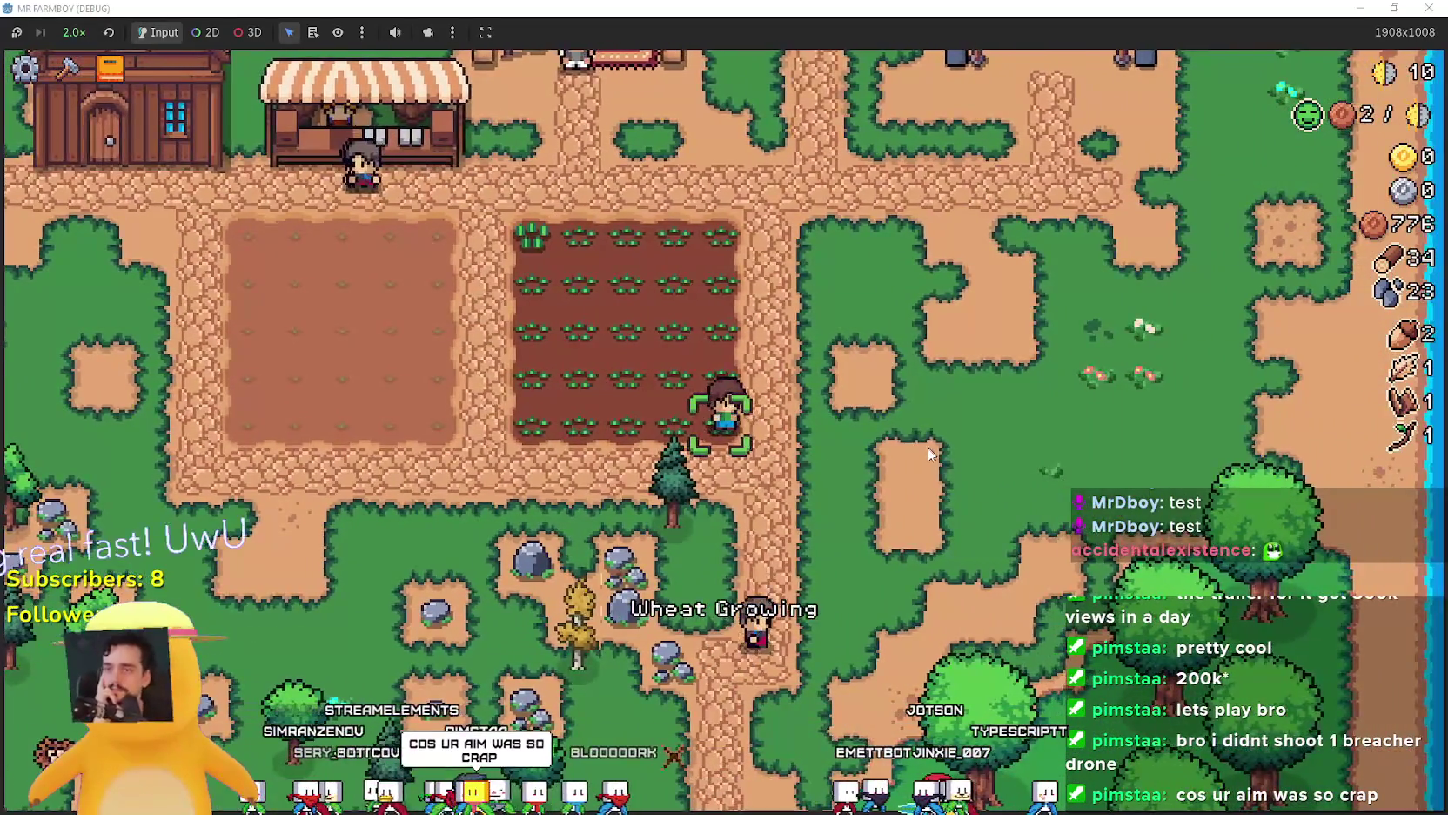
Gather stone from the rocks below the field and wood on the way back.
key("s")
key("a")
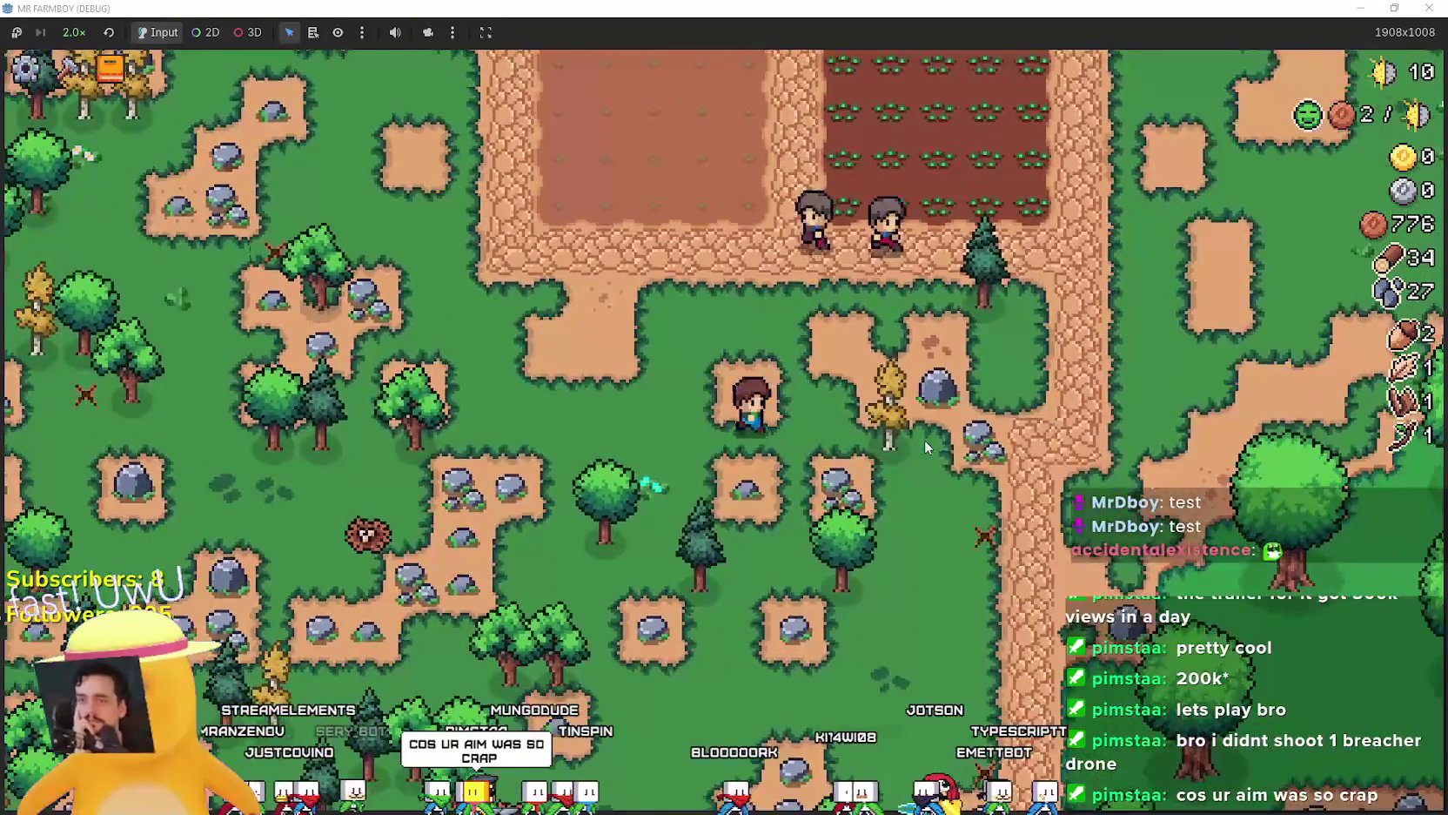
key("d")
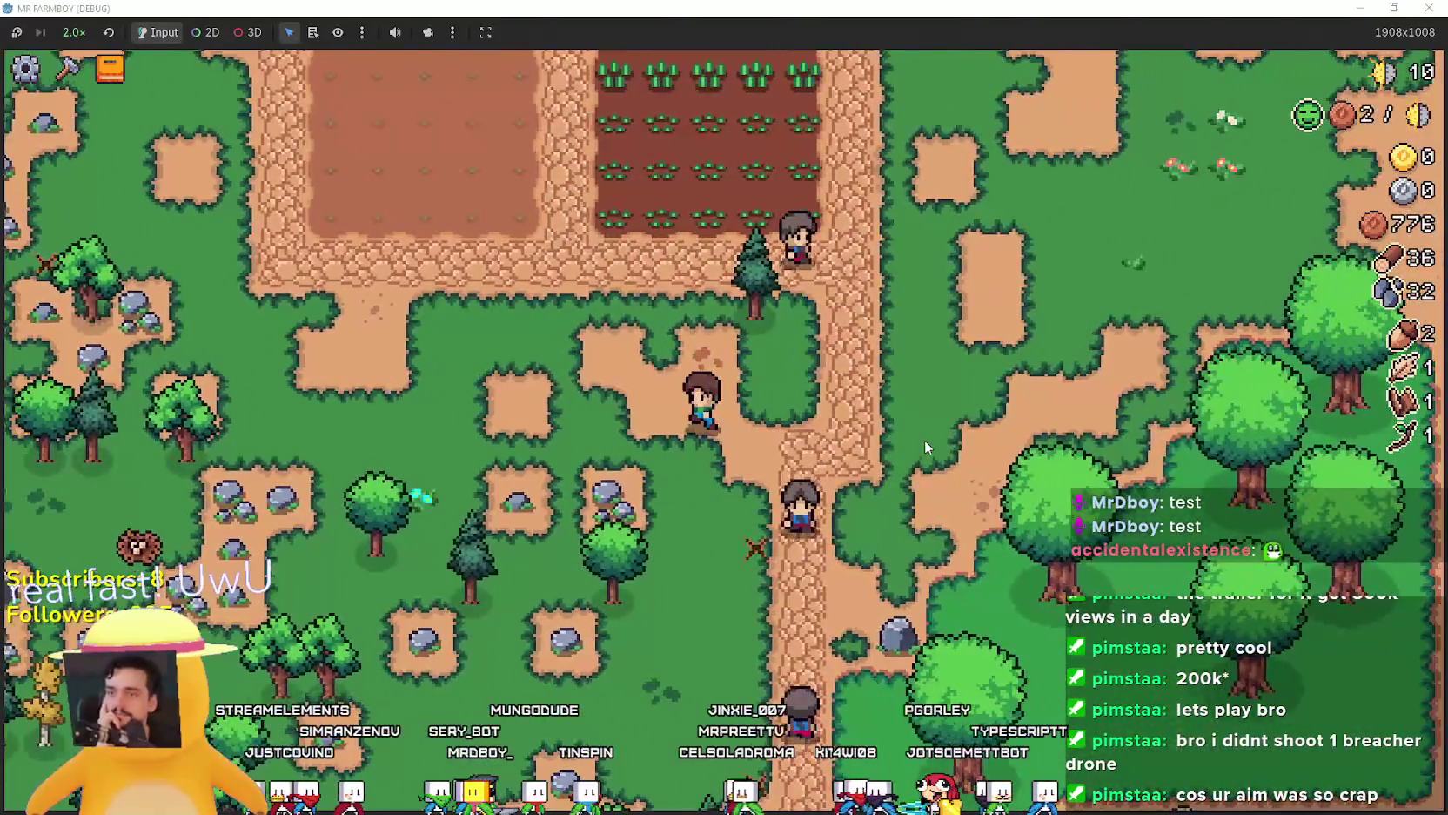
key("w")
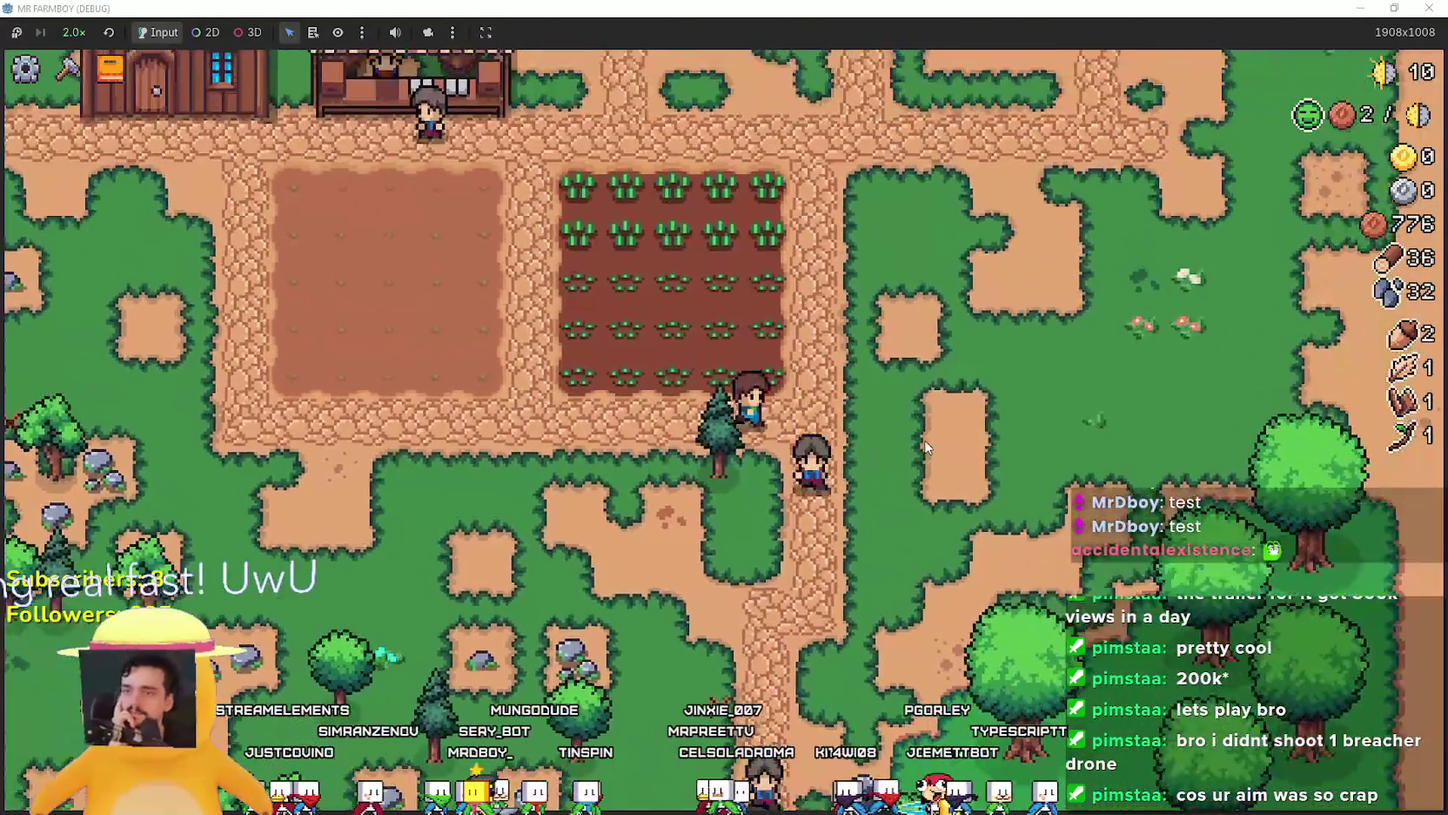
key("a")
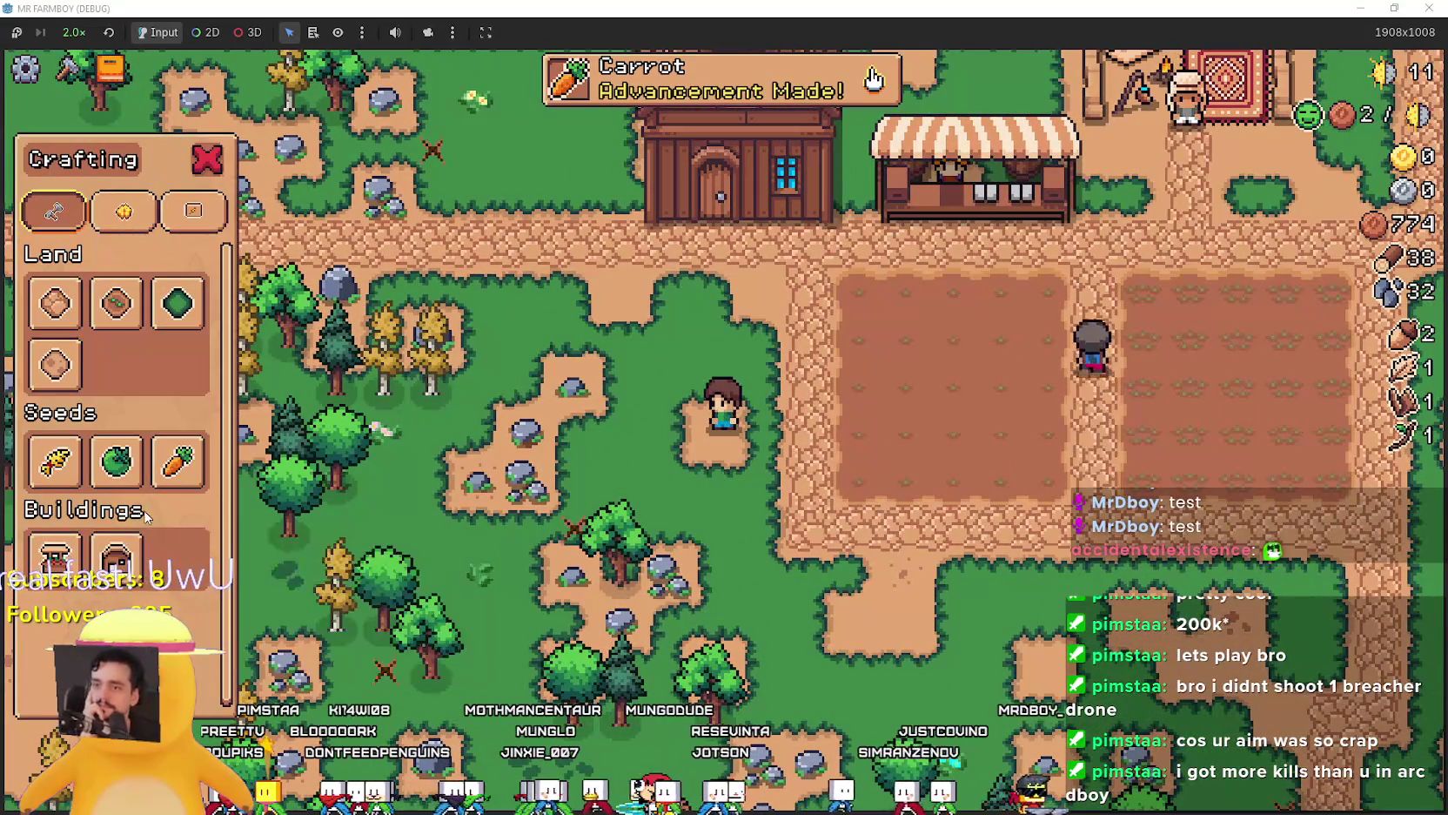
Select the Farm Tile and lay the first dirt tiles of a new plot.
left_click(116, 303)
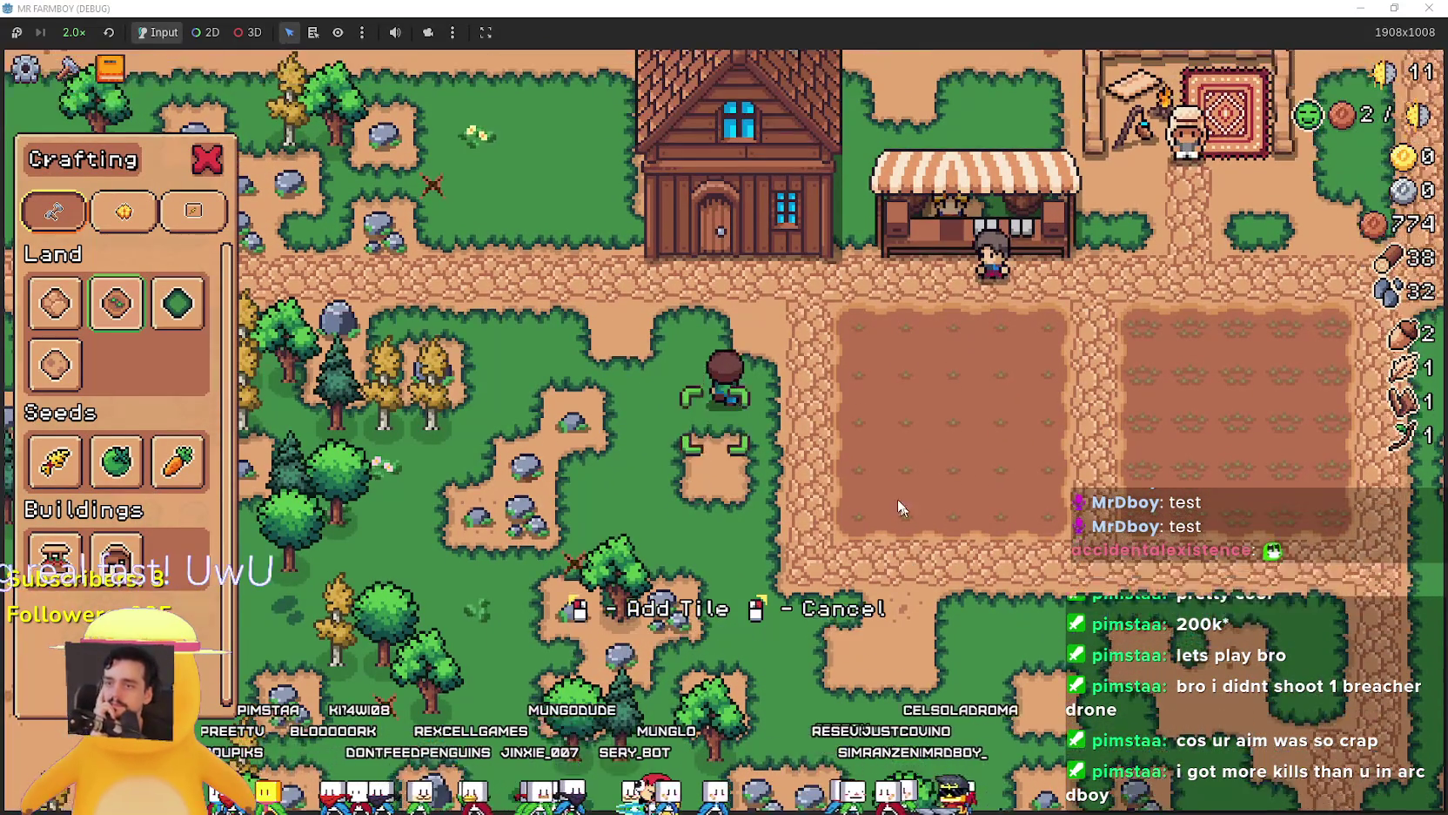
key("a")
key("s")
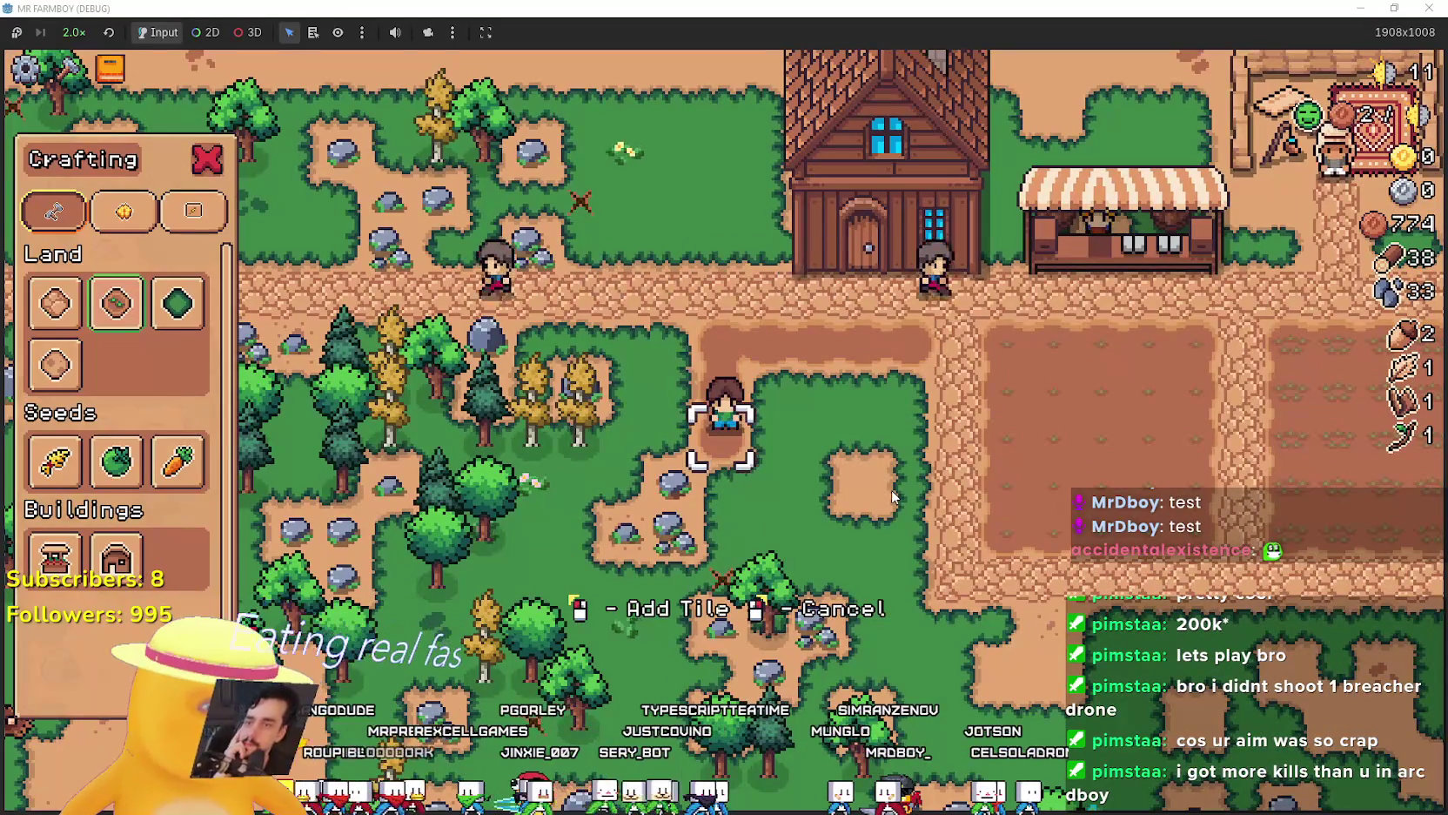
key("d")
key("d")
left_click(894, 496)
left_click(893, 496)
left_click(894, 496)
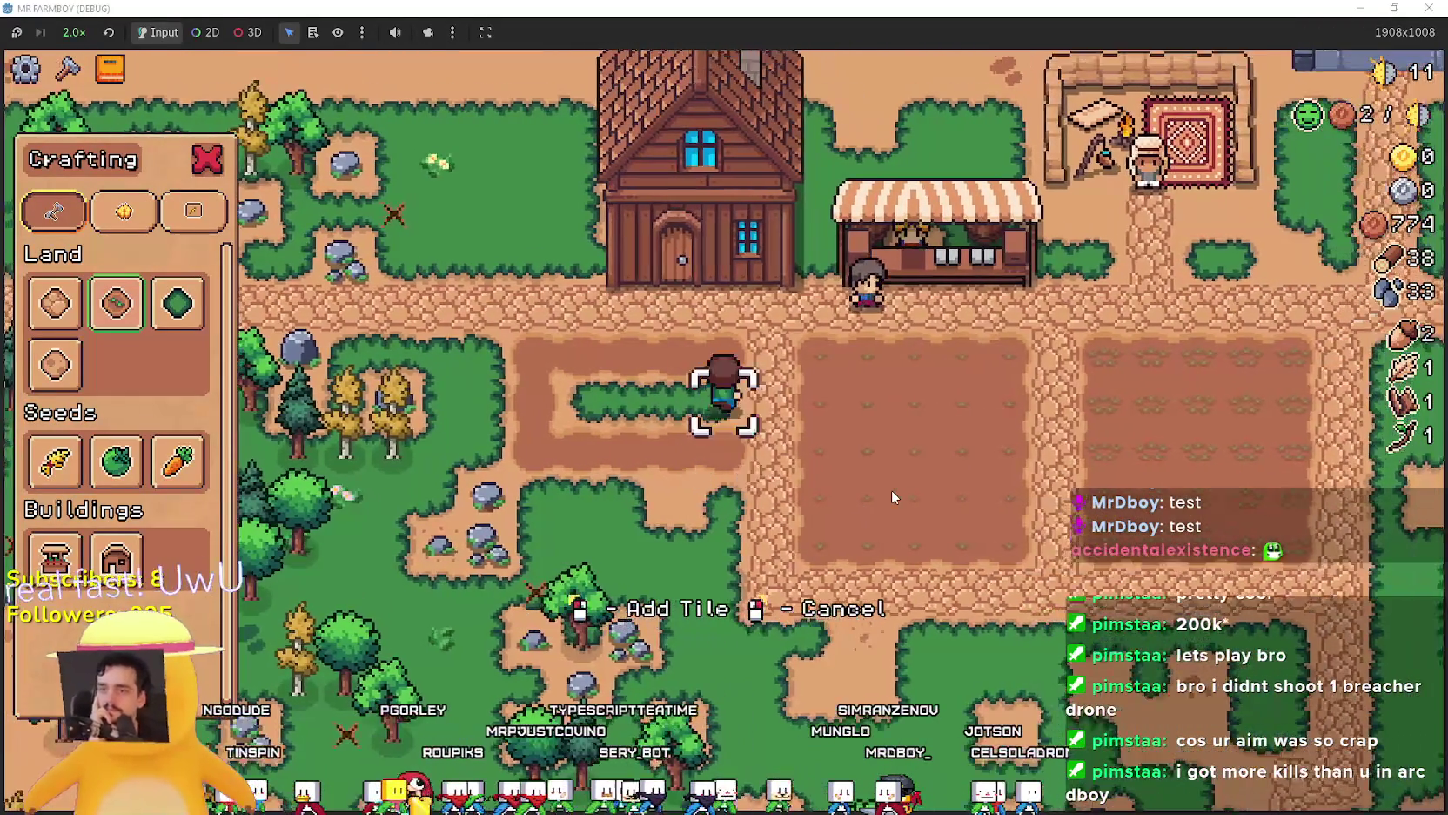
key("w")
left_click(894, 496)
Extend the new plot with more tilled tiles to the left and down.
key("a")
left_click(892, 491)
key("s")
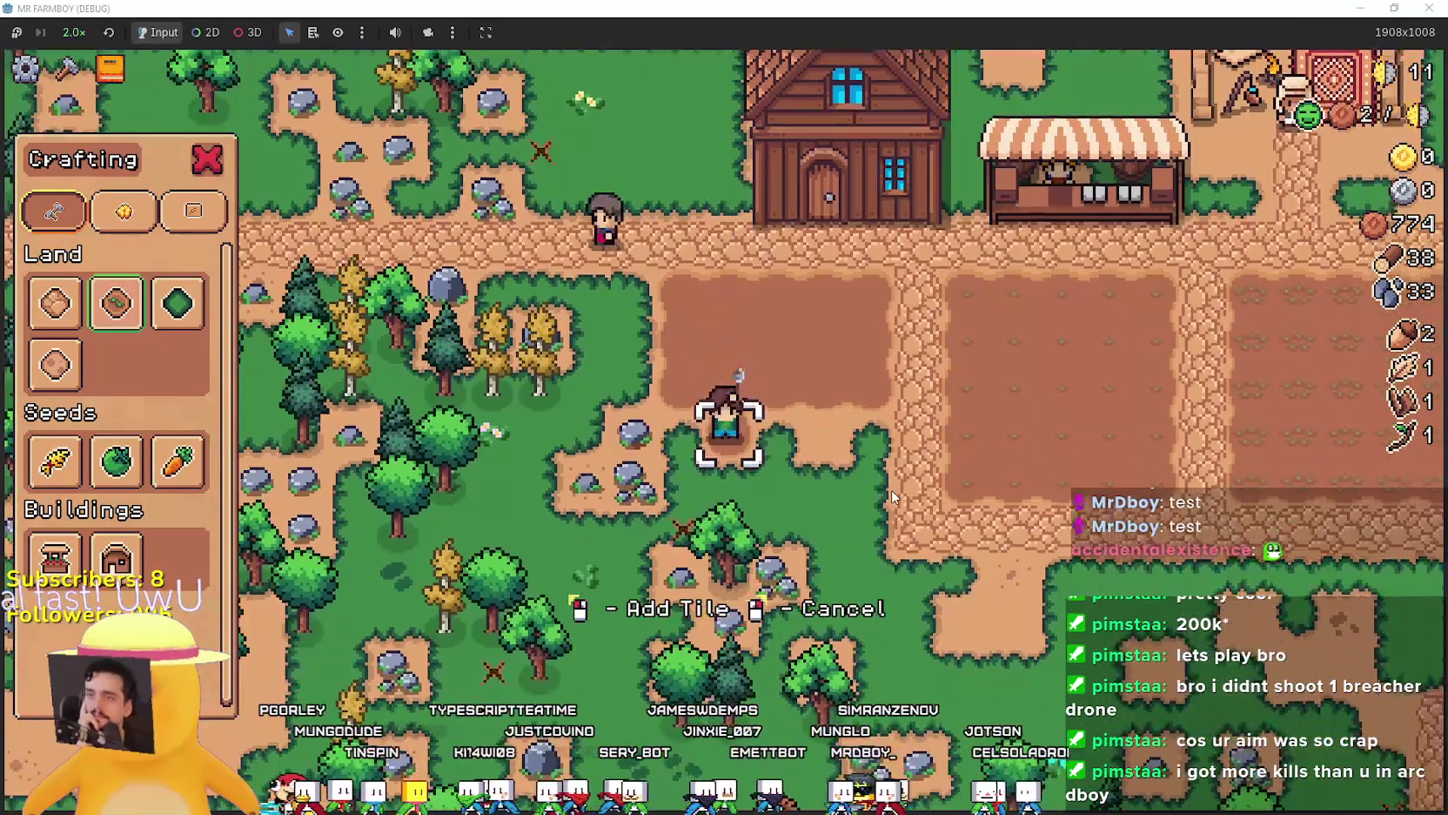
left_click(892, 492)
key("d")
key("a")
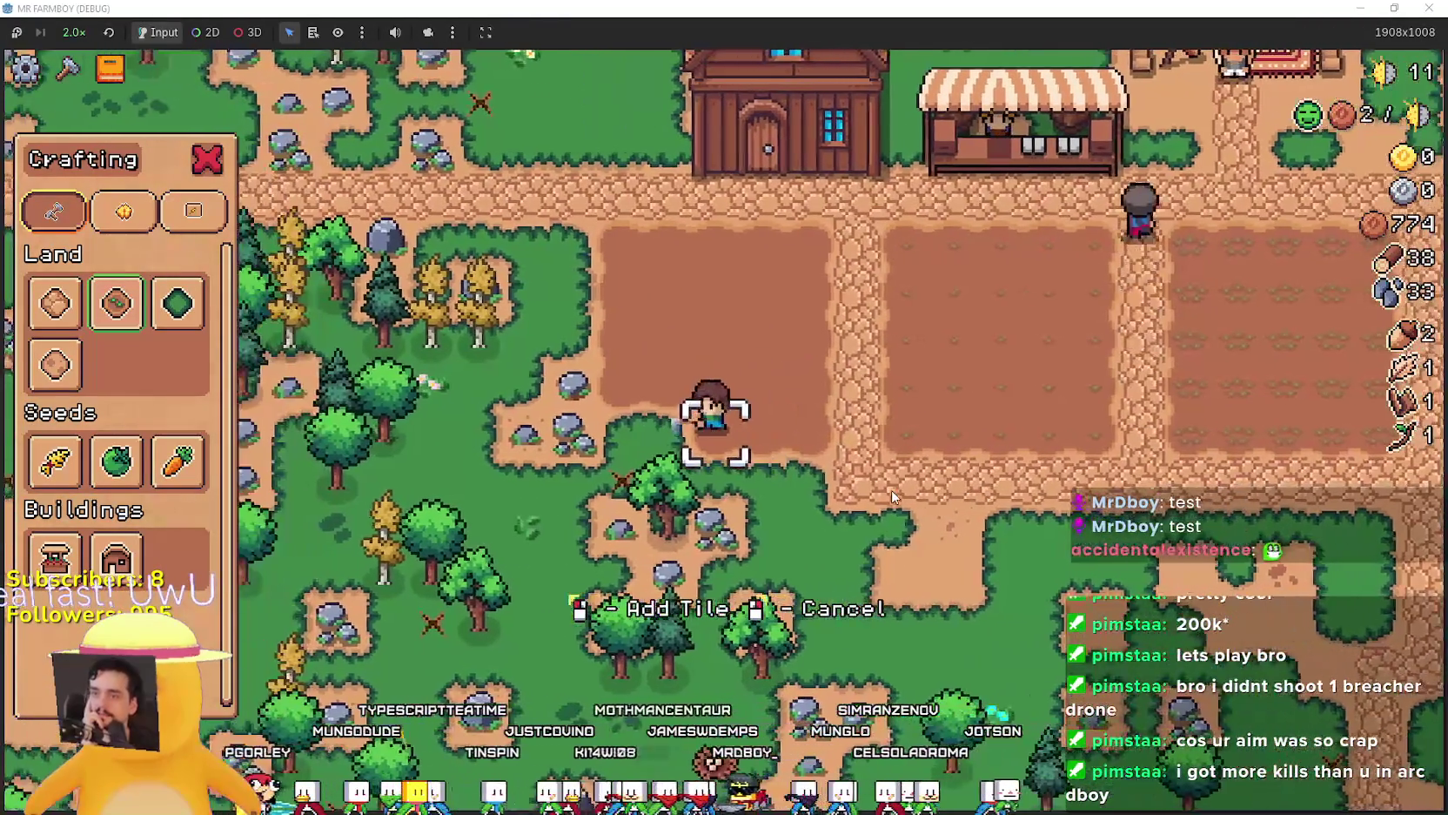
key("s")
left_click(892, 496)
Switch to the first land tile type, gather stone, and cancel tile placement.
left_click(54, 303)
key("d")
key("w")
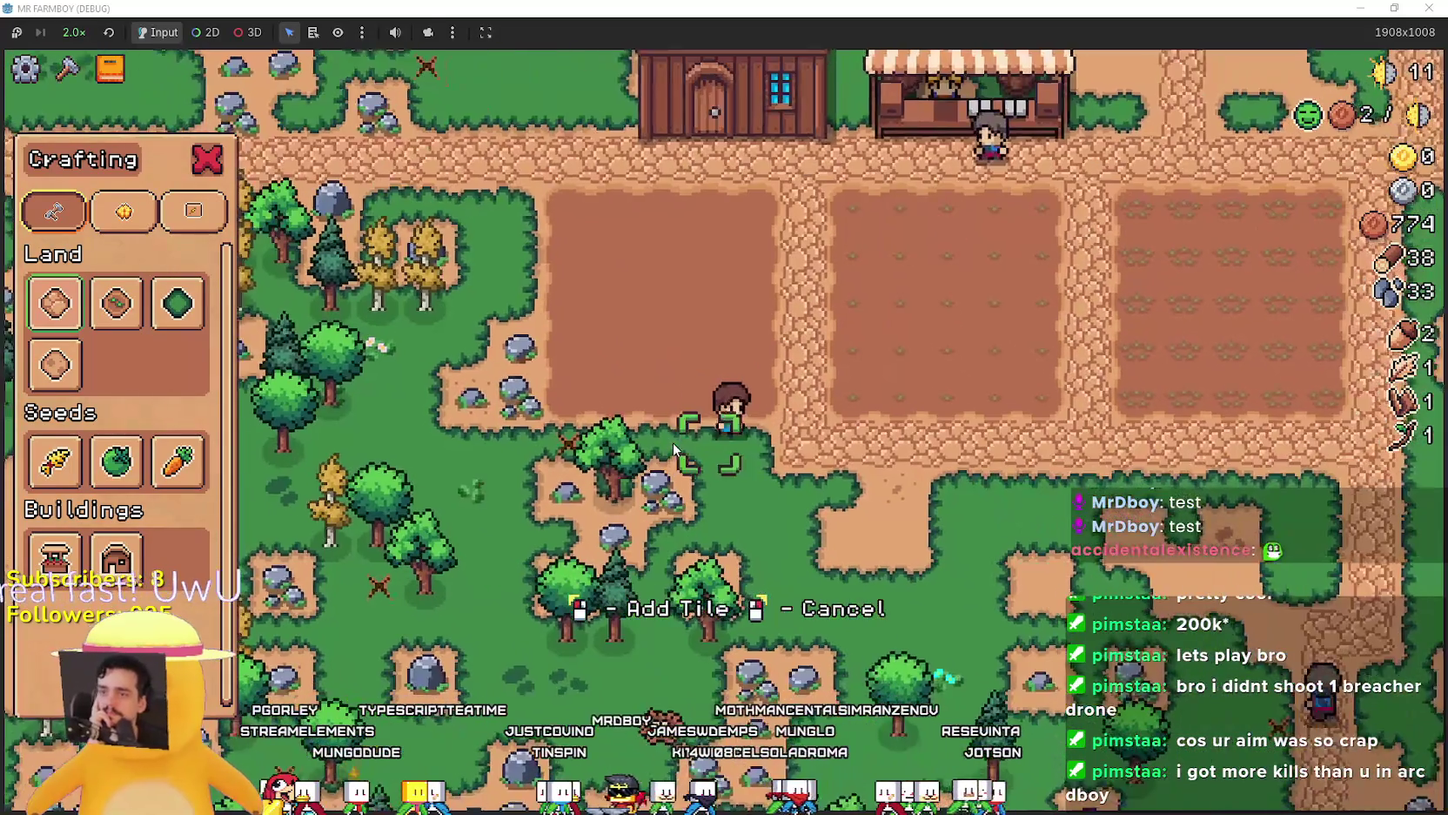
key("a")
key("w")
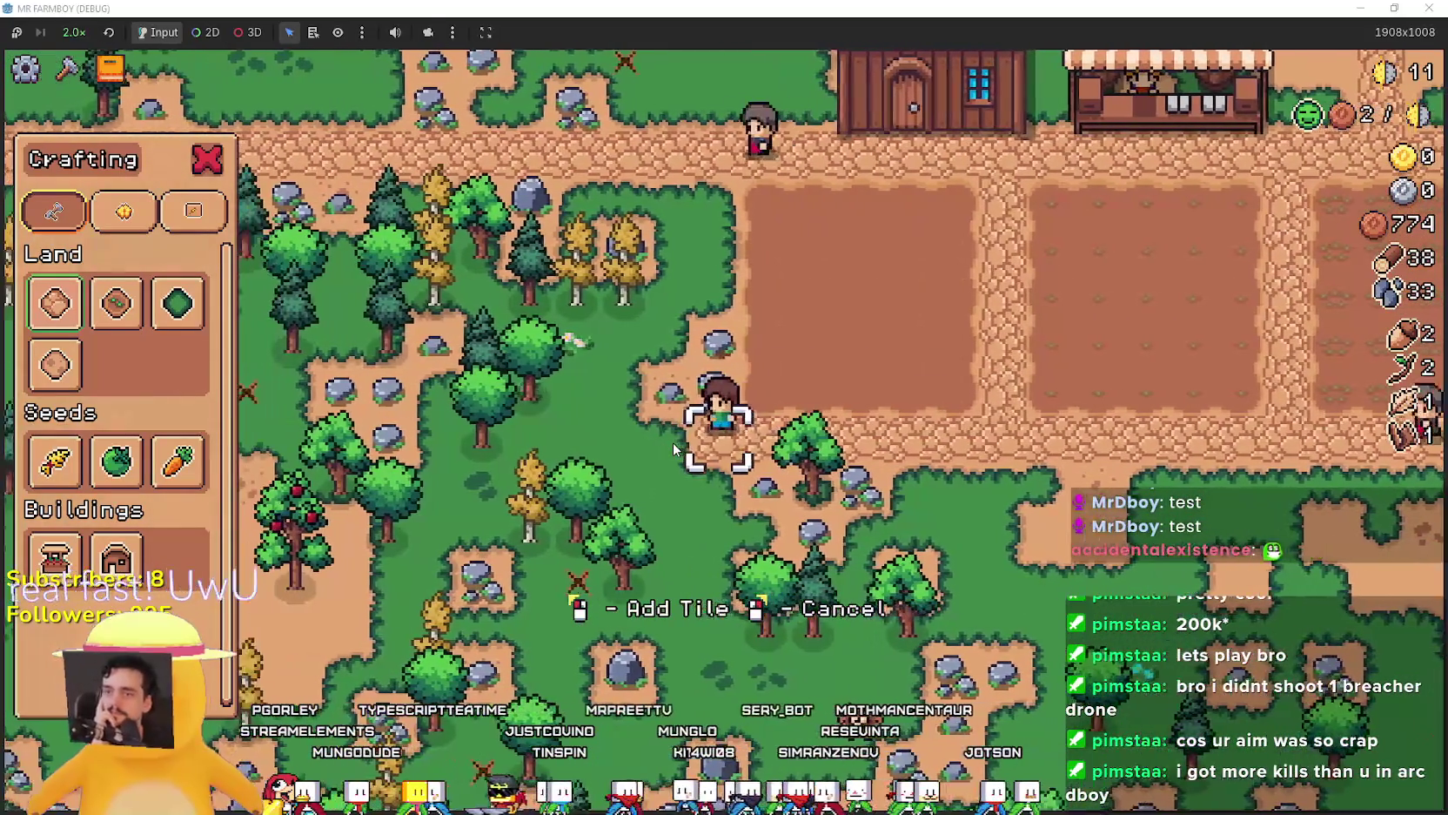
key("w")
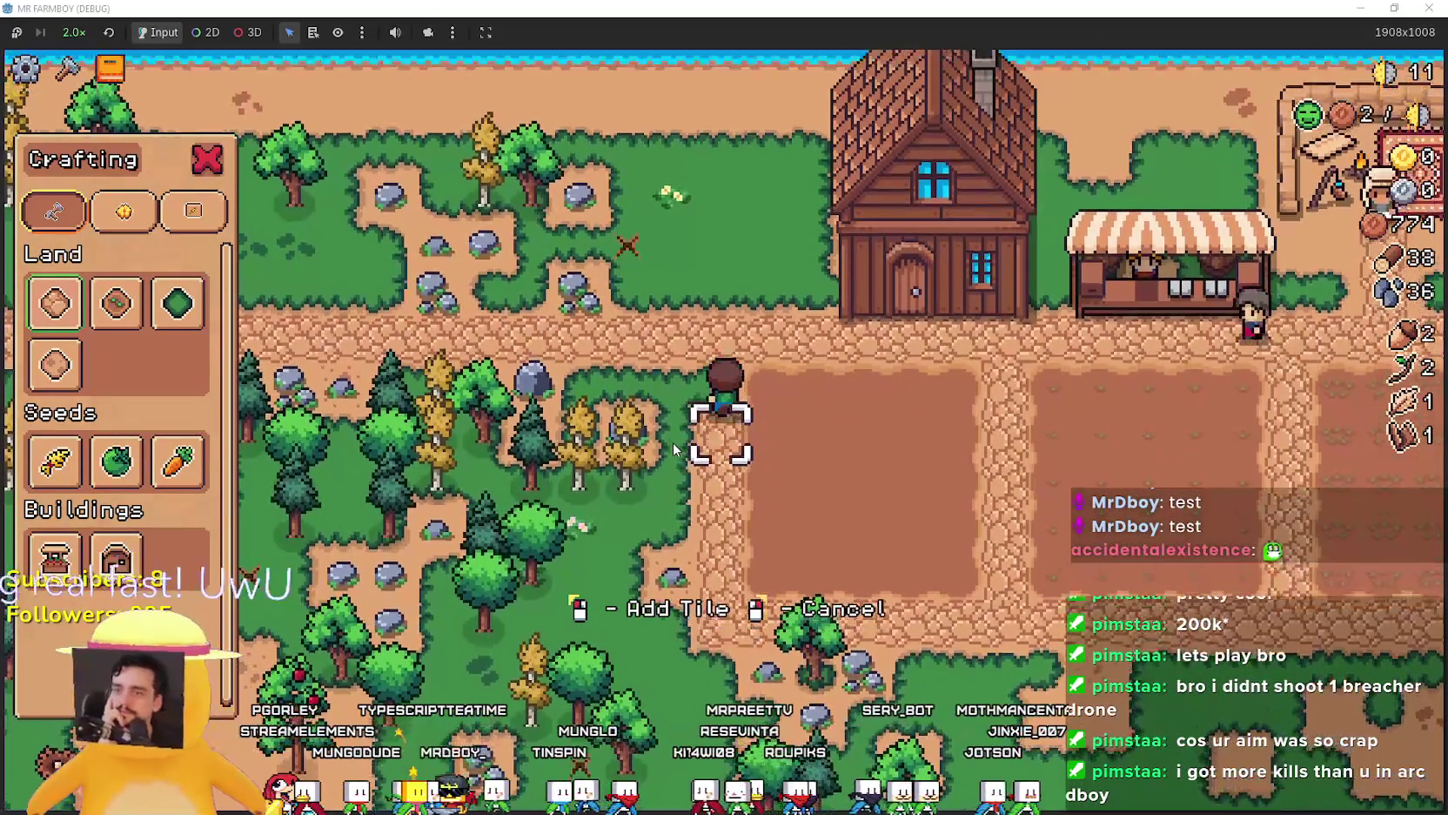
right_click(111, 405)
Select carrot seeds and plant the top three rows of the new plot.
left_click(177, 462)
key("d")
left_click(774, 477)
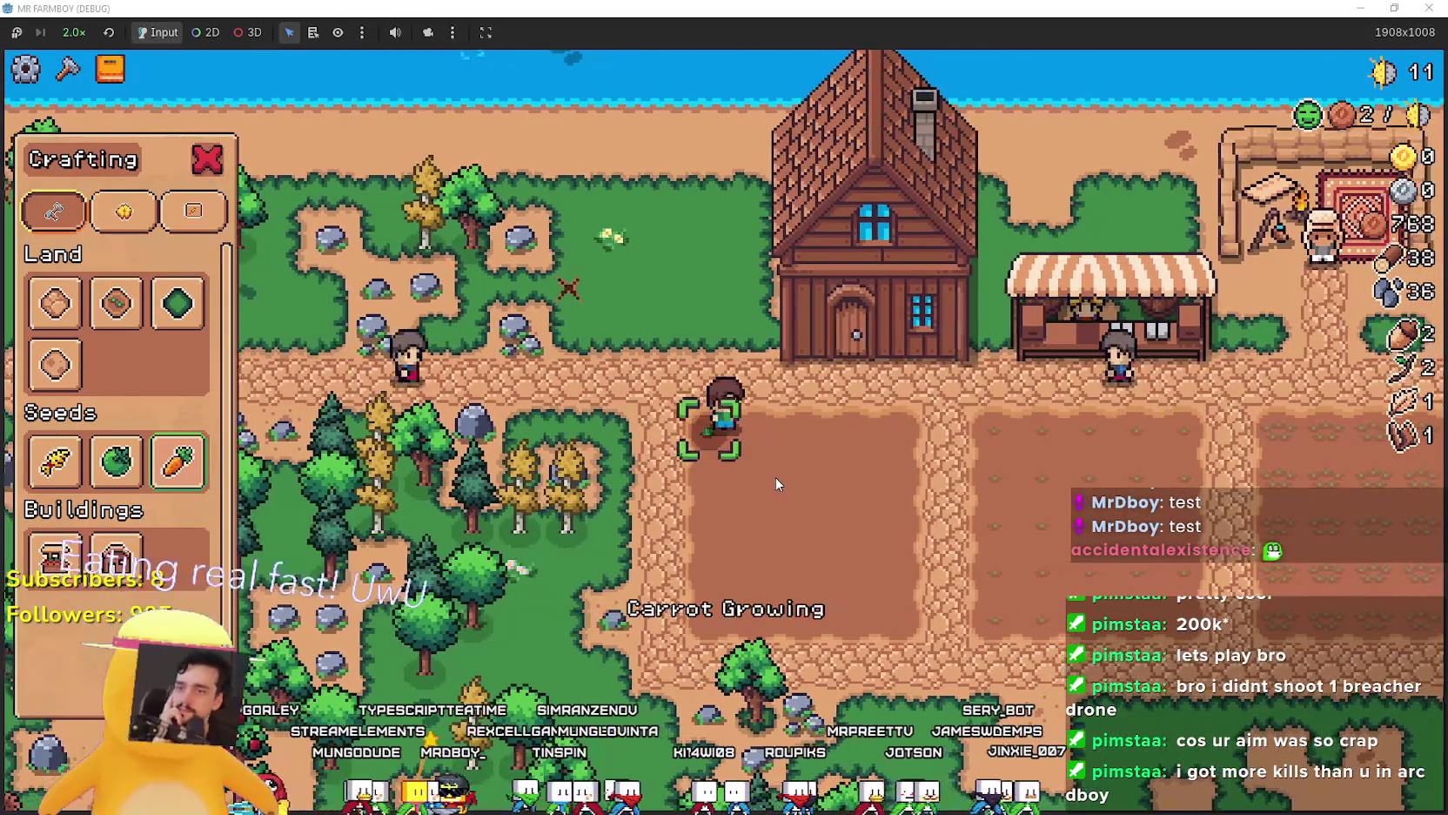
key("d")
left_click(774, 474)
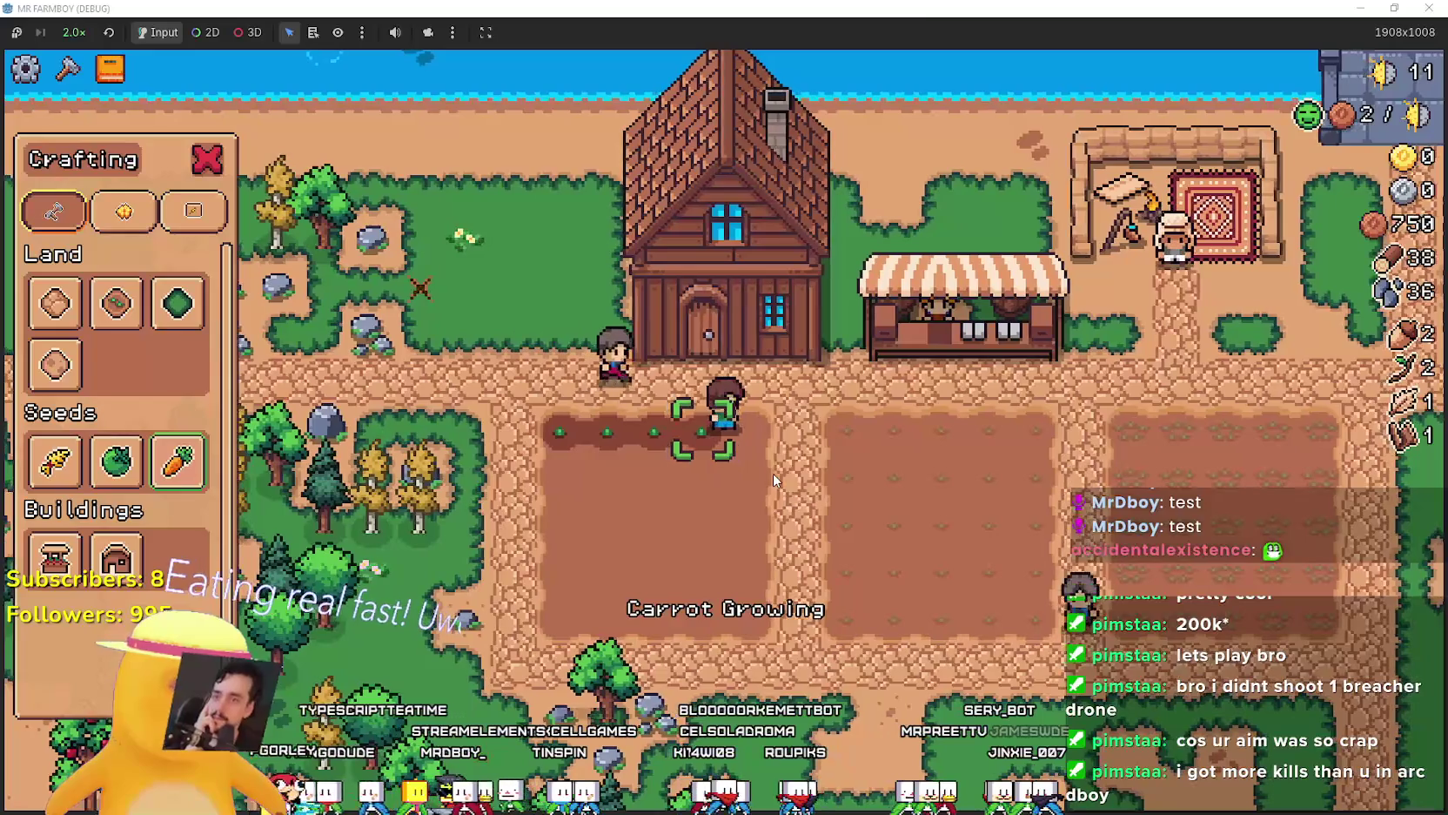
key("d")
left_click(774, 478)
key("s")
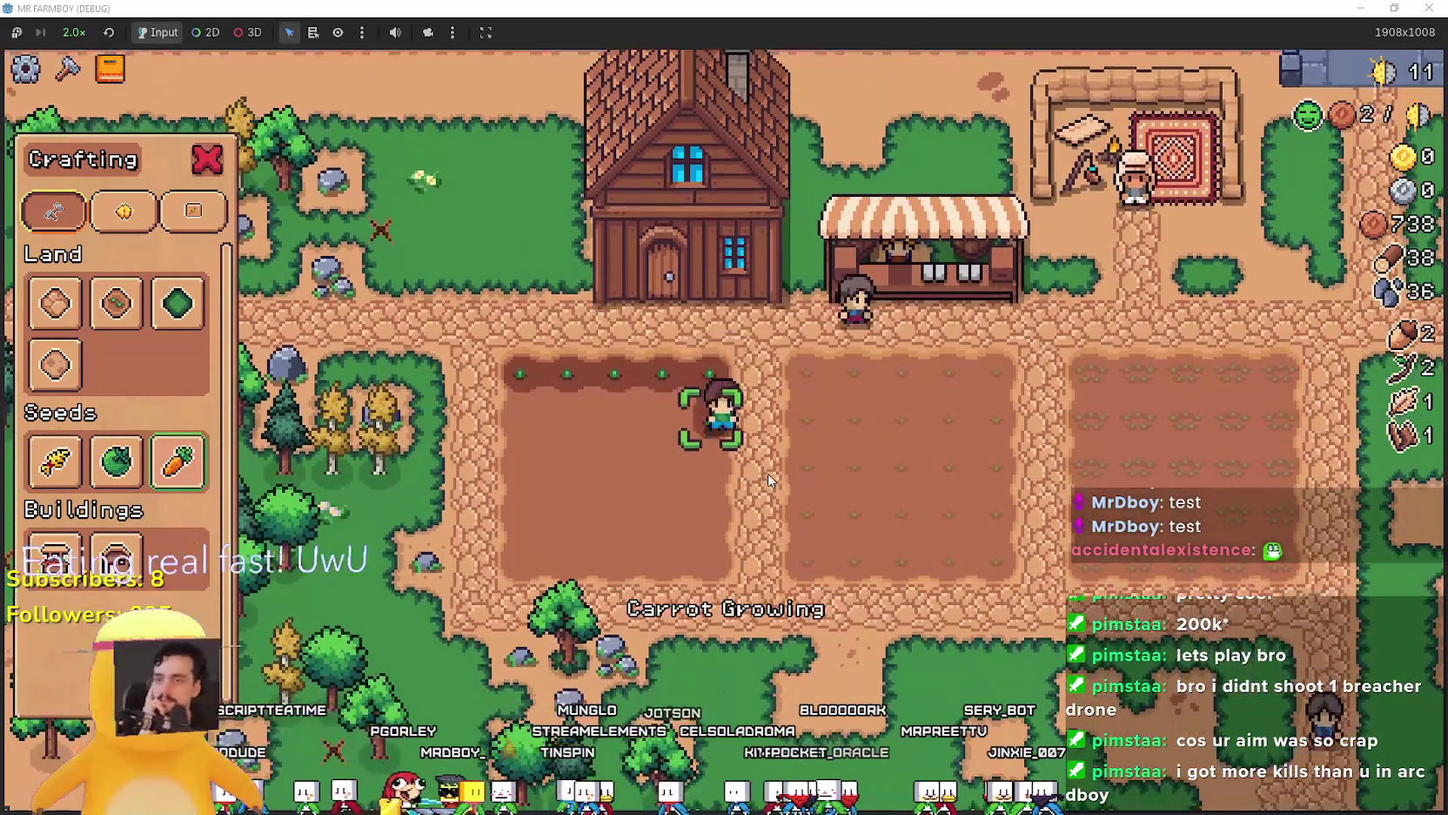
left_click(768, 479)
left_click(767, 473)
key("a")
left_click(771, 470)
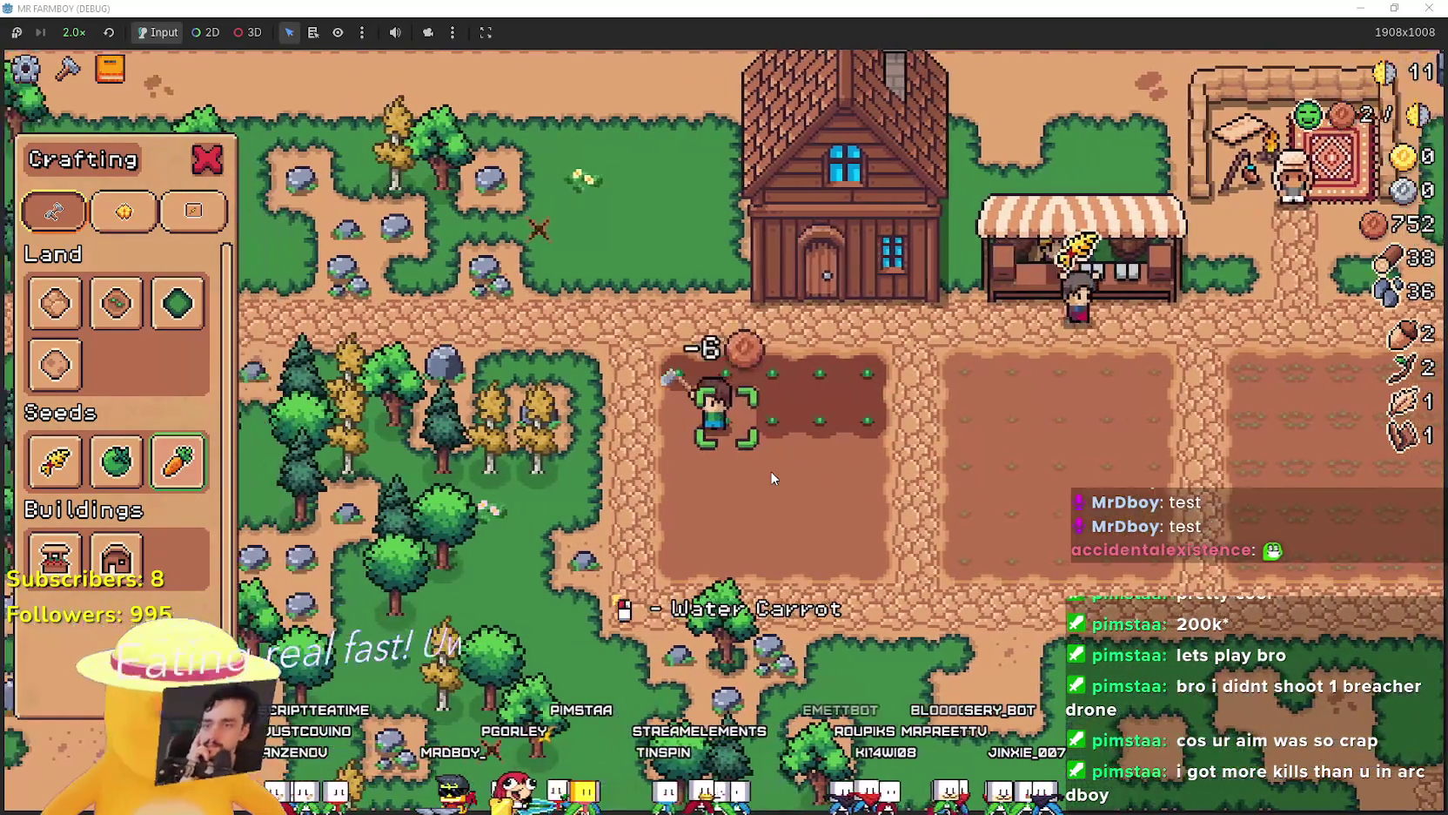
key("s")
left_click(770, 470)
key("d")
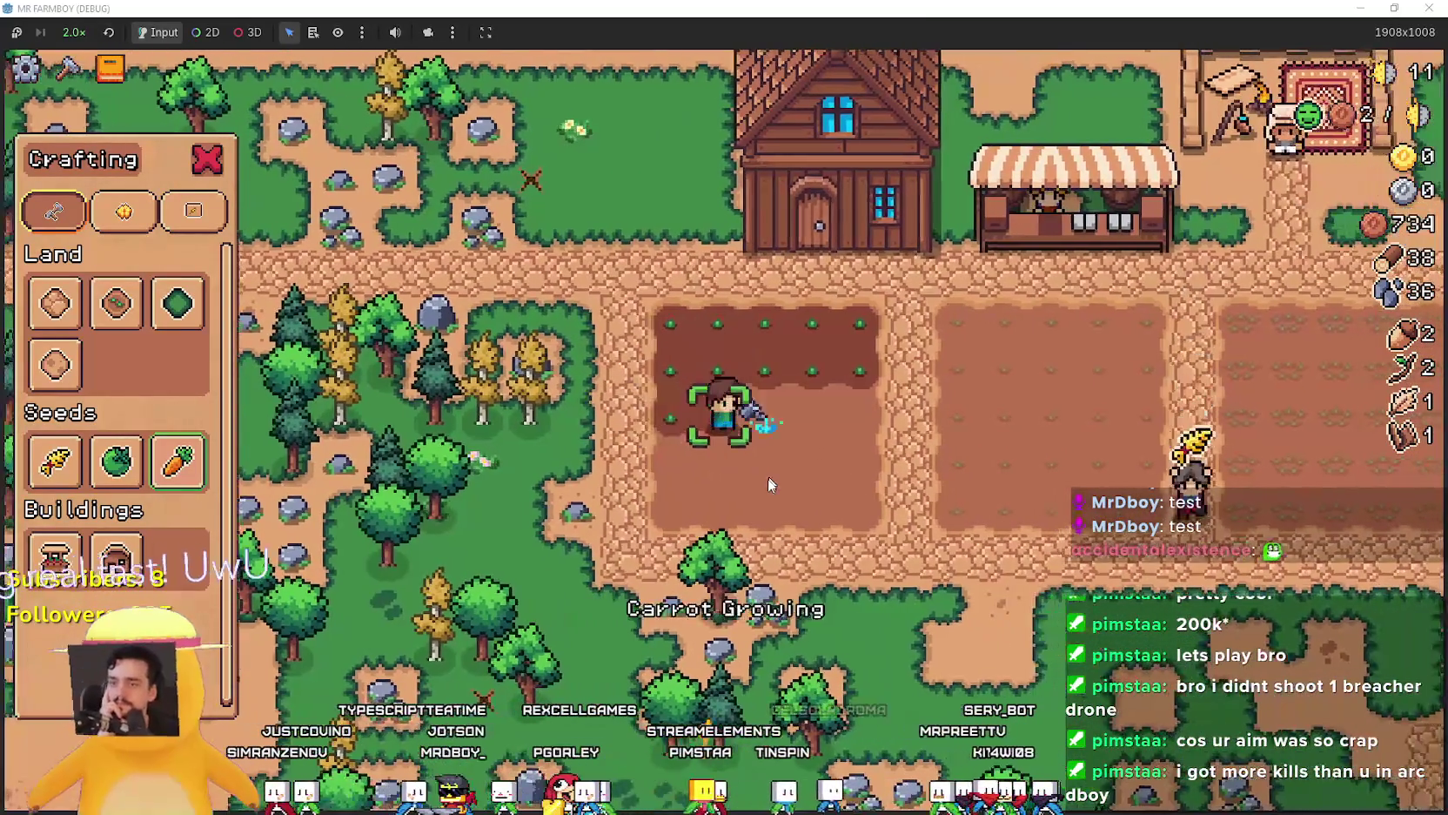
left_click(765, 482)
Plant carrots down the fifth column and across the bottom rows to fill the plot.
key("d")
left_click(765, 482)
key("s")
left_click(765, 482)
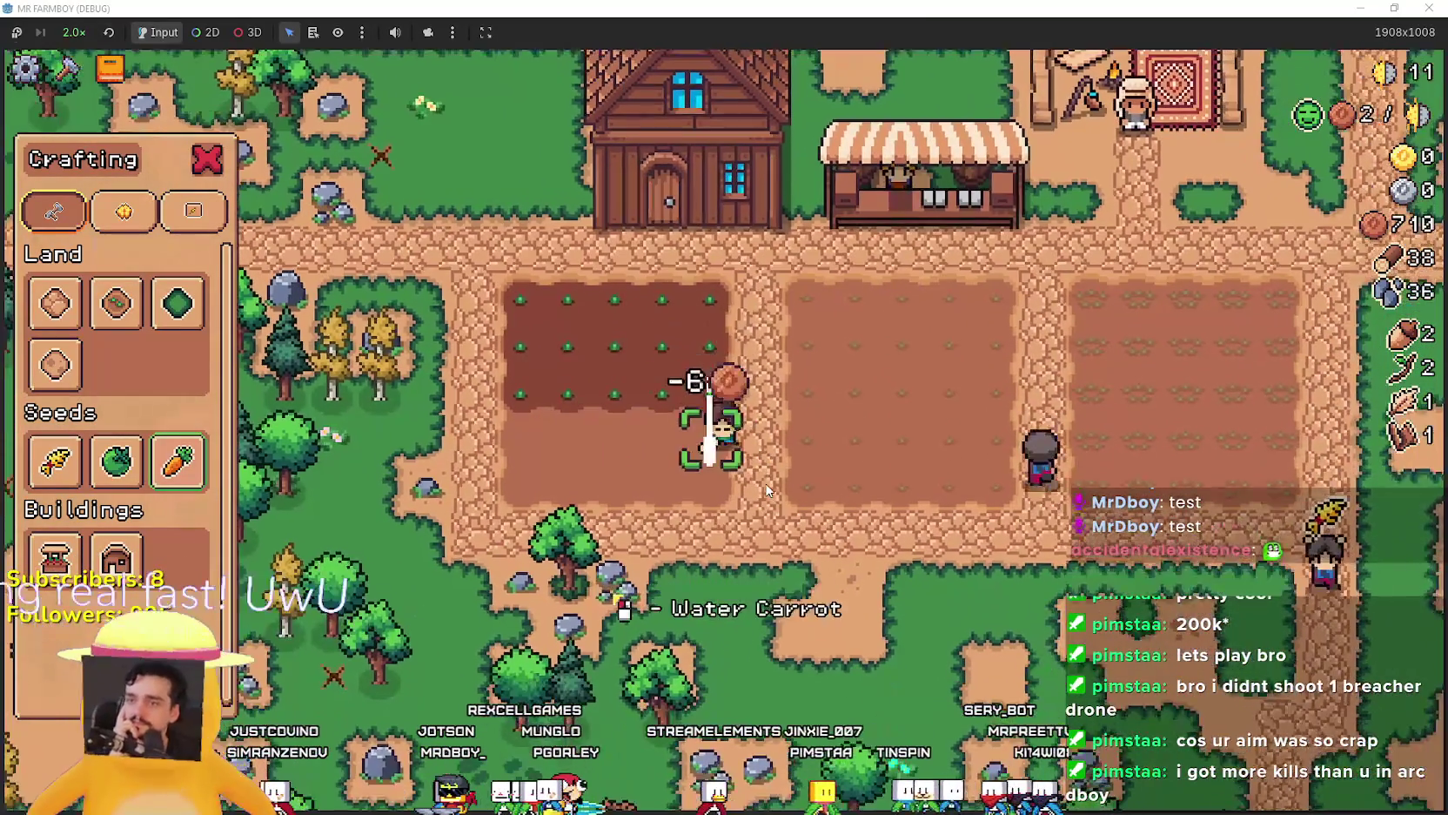
key("a")
left_click(767, 490)
left_click(767, 490)
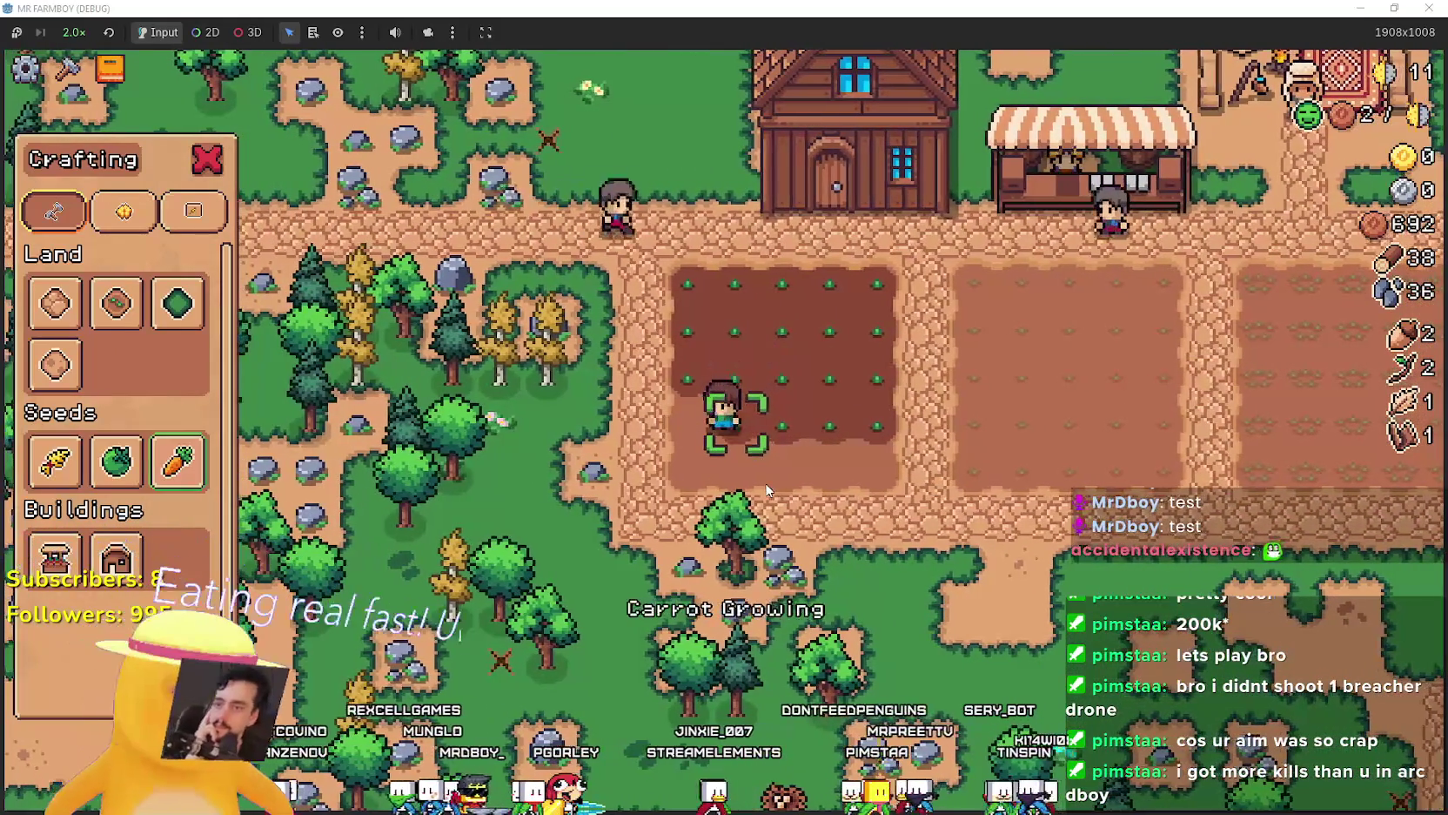
left_click(767, 490)
key("s")
left_click(766, 490)
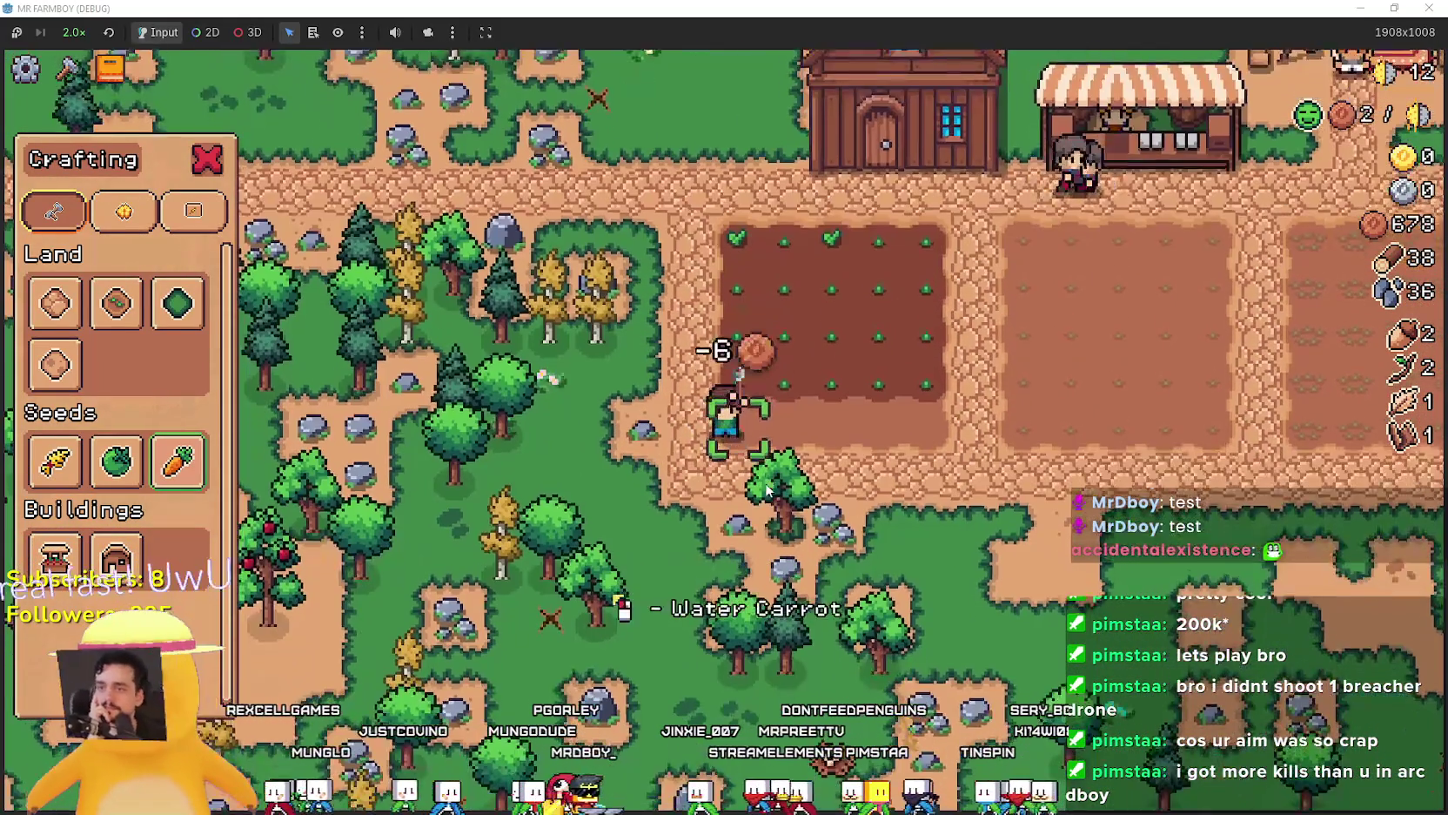
key("d")
left_click(766, 490)
left_click(766, 490)
left_click(764, 482)
key("d")
left_click(764, 483)
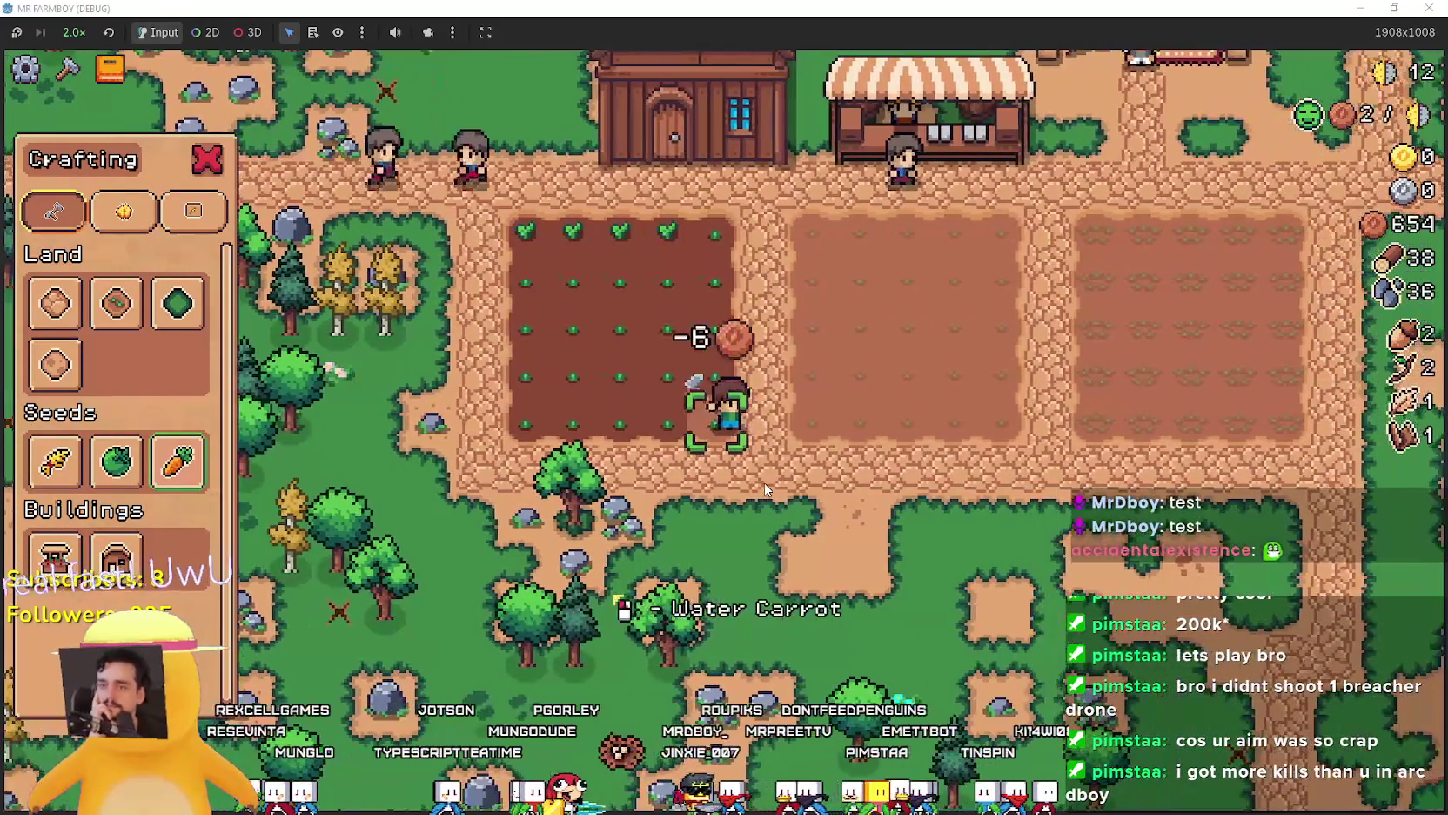
key("s")
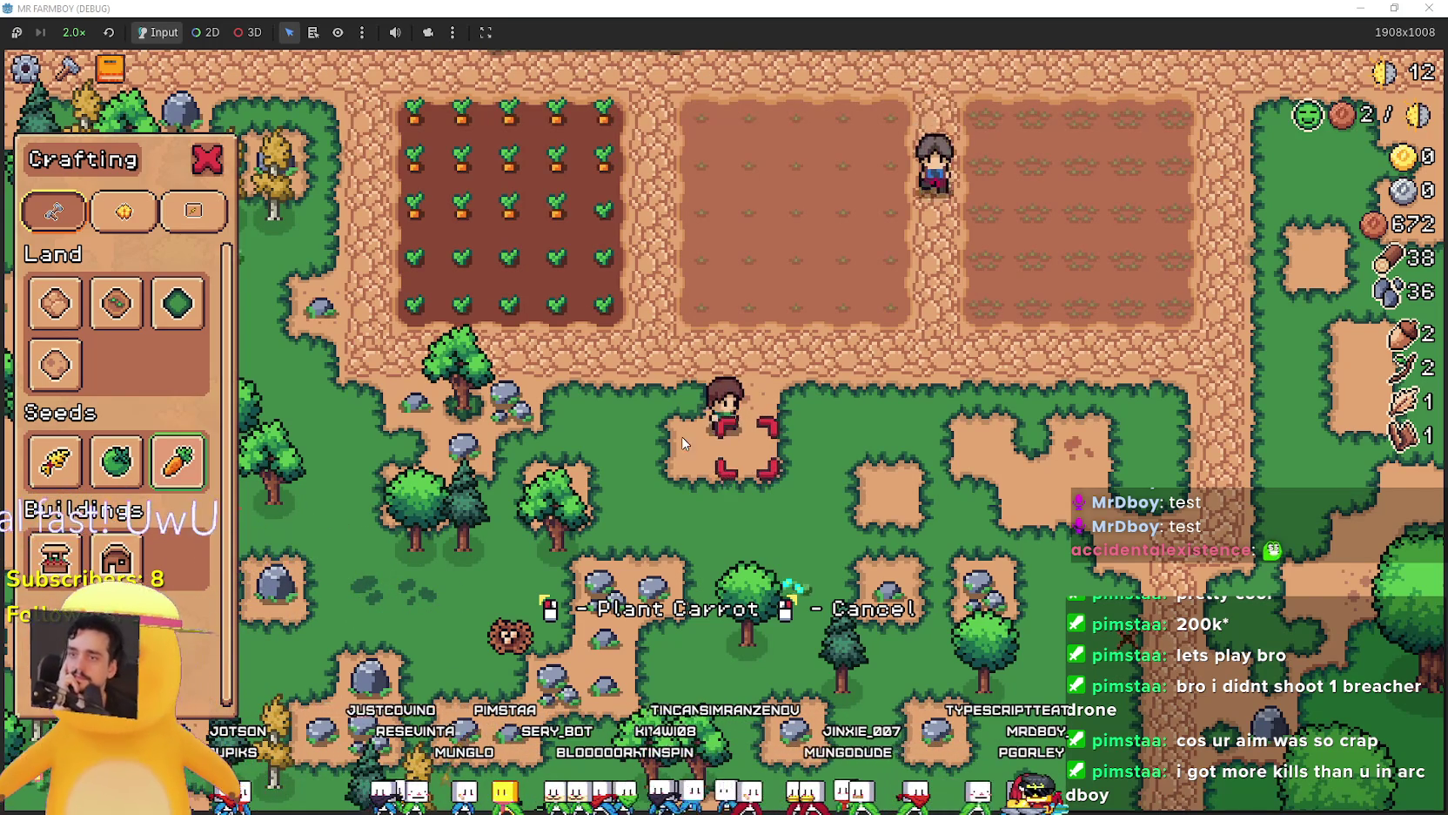
Cancel planting, gather wood and stone, and open Advancements on the Decorations tab.
key("a")
right_click(879, 517)
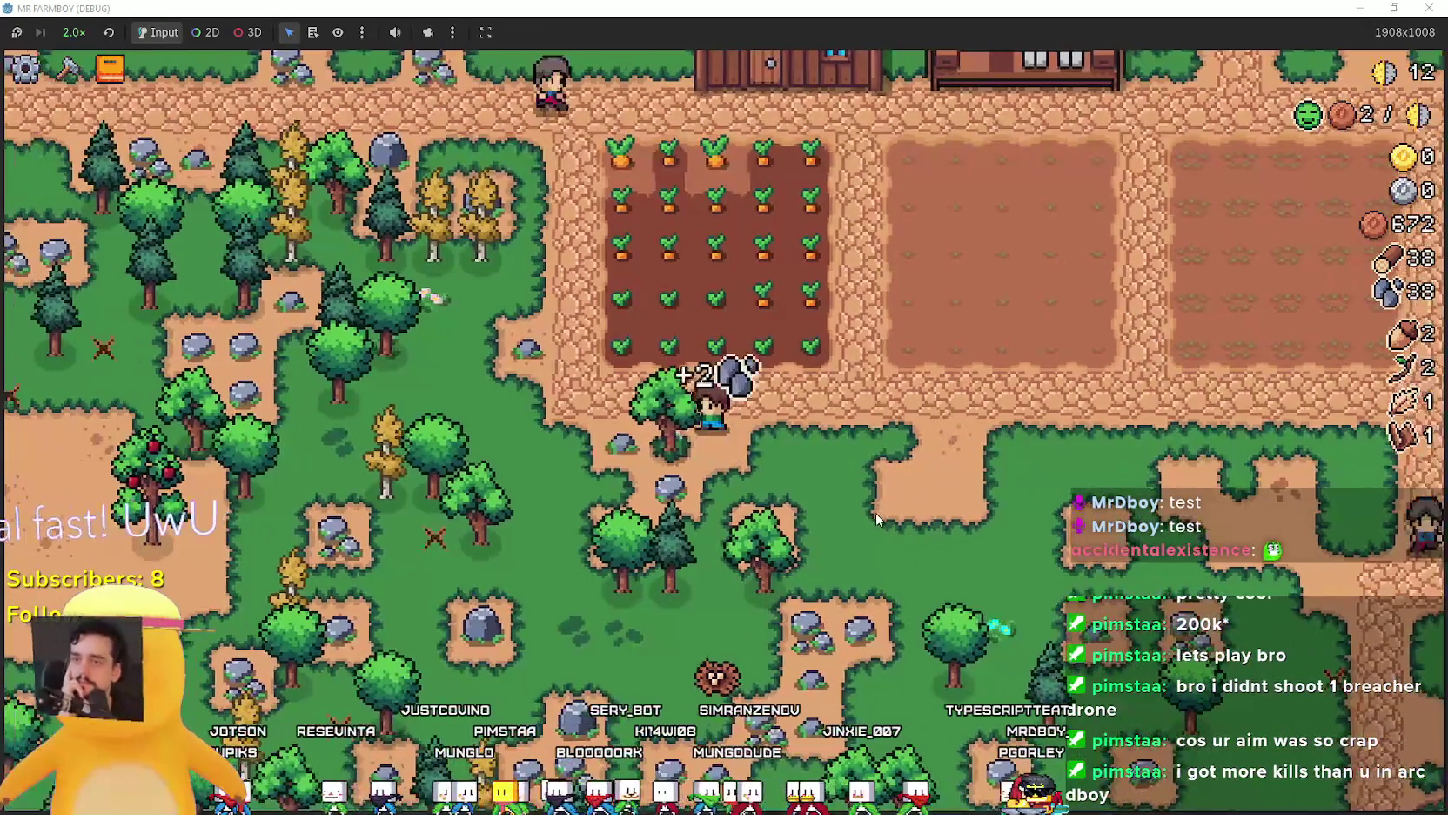
key("a")
key("s")
key("w")
key("a")
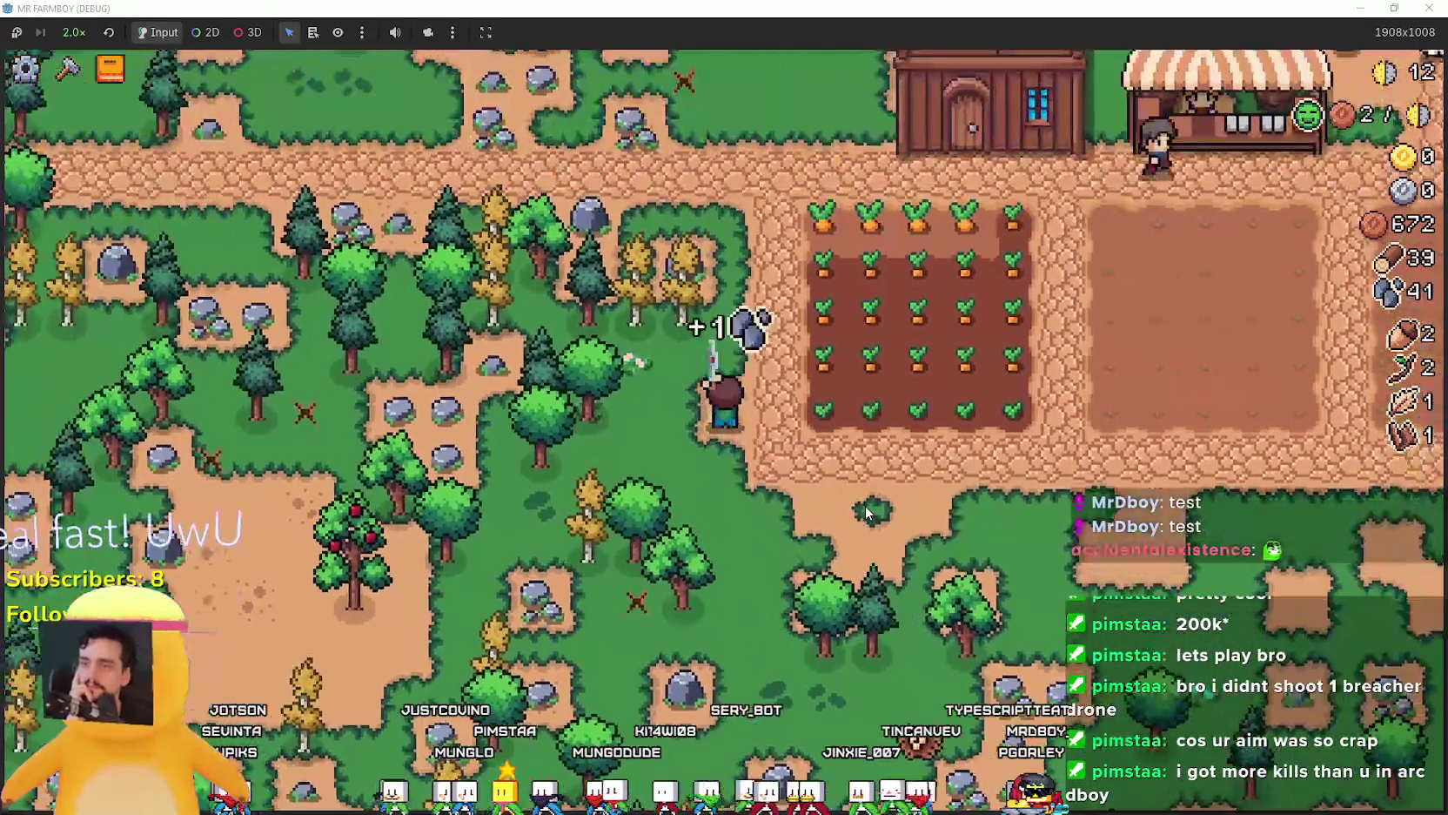
key("a")
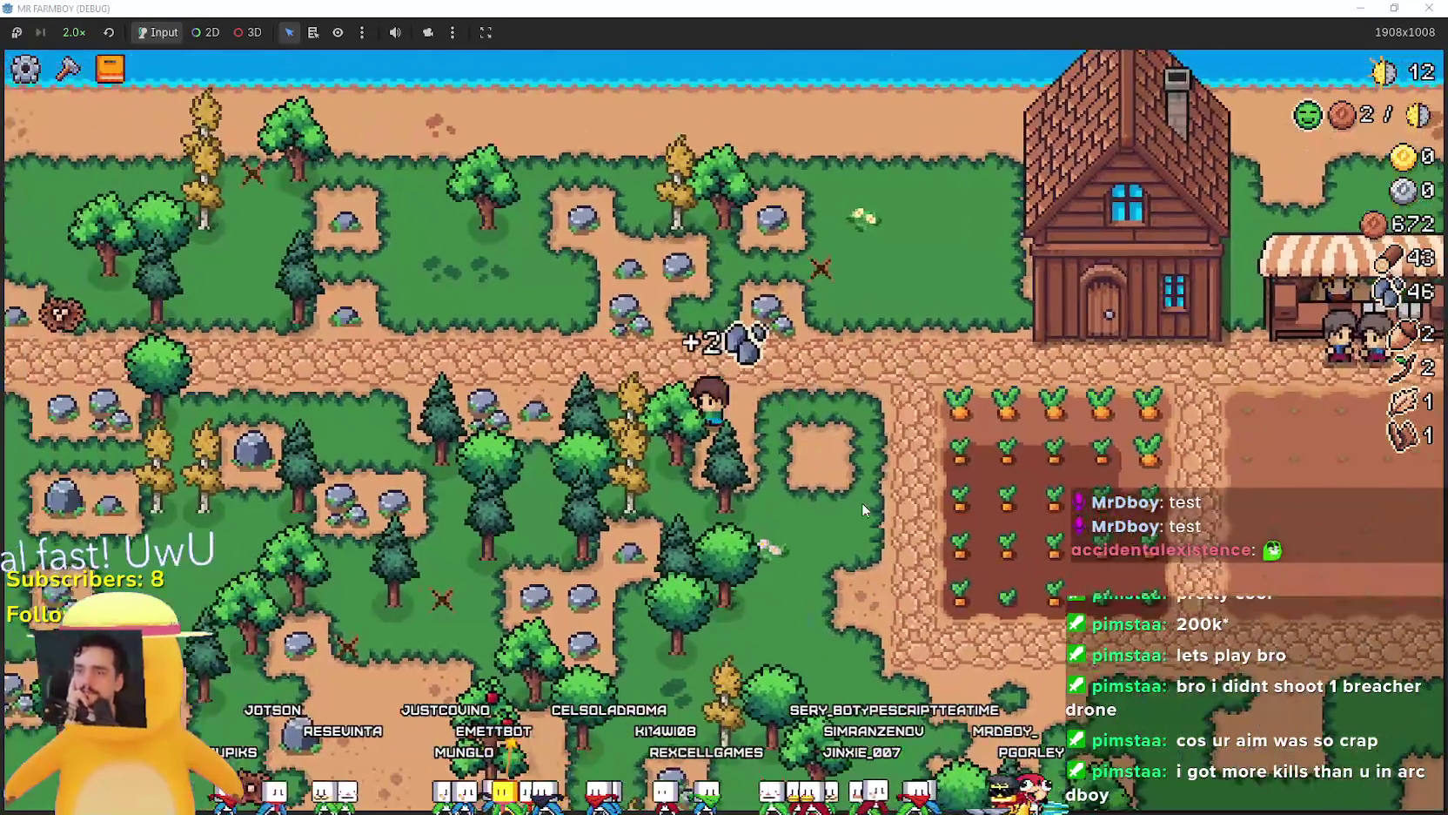
key("e")
key("Tab")
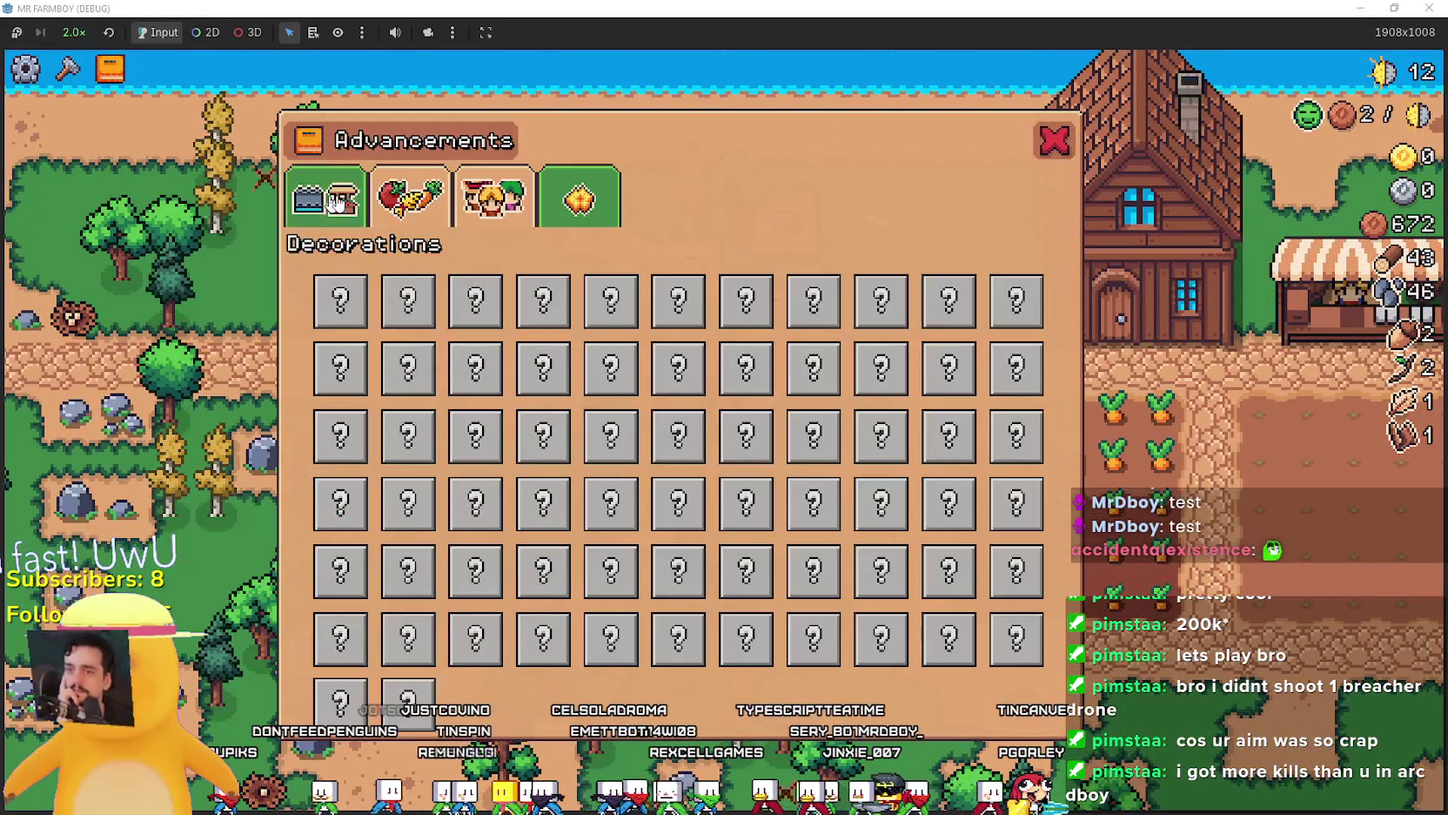
Close Advancements and view the Farmer card in the House's hiring panel.
key("Escape")
key("d")
key("w")
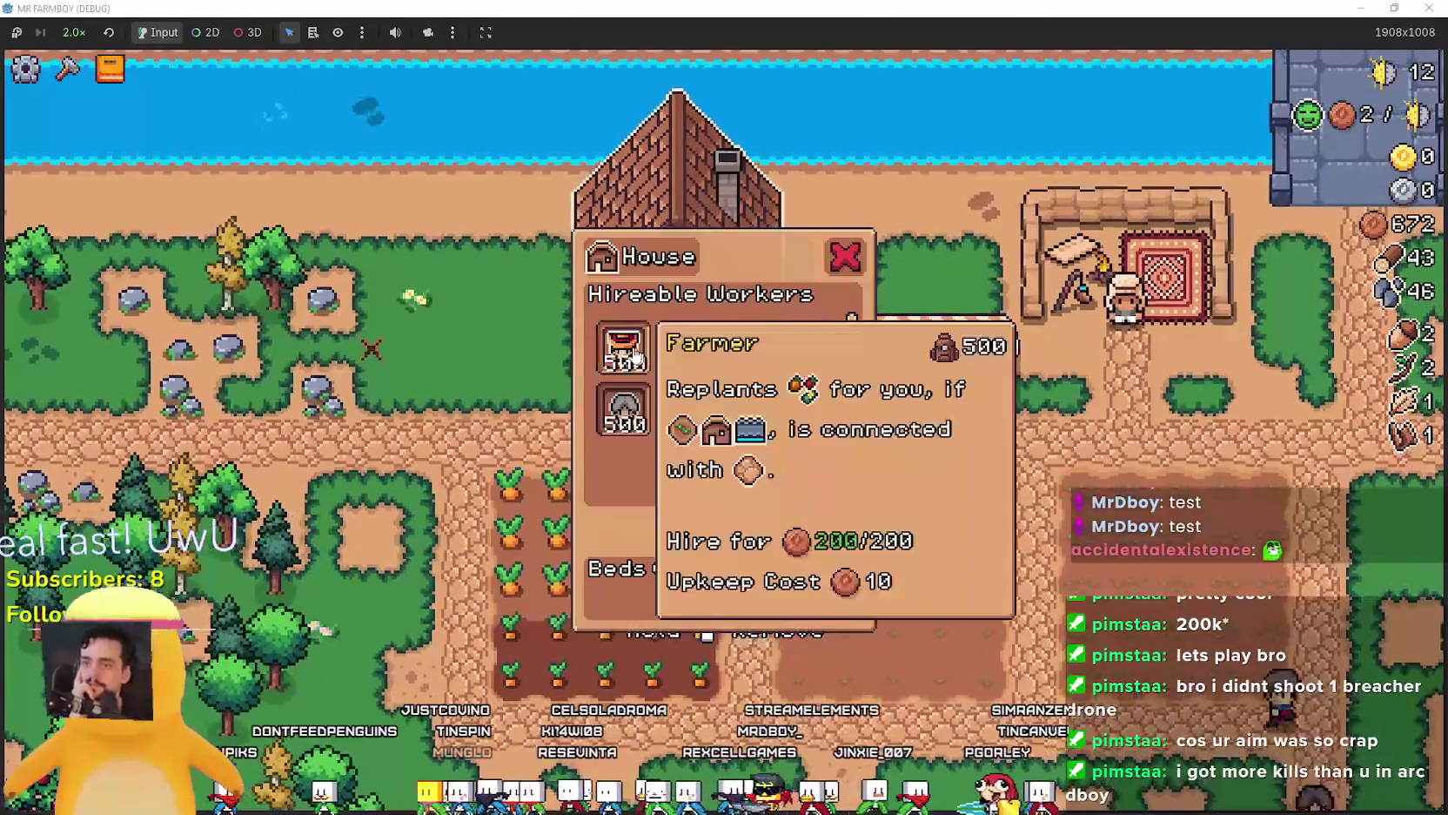
left_click(636, 357)
Reopen Advancements on the Workers tab and look over its entries.
left_click(873, 79)
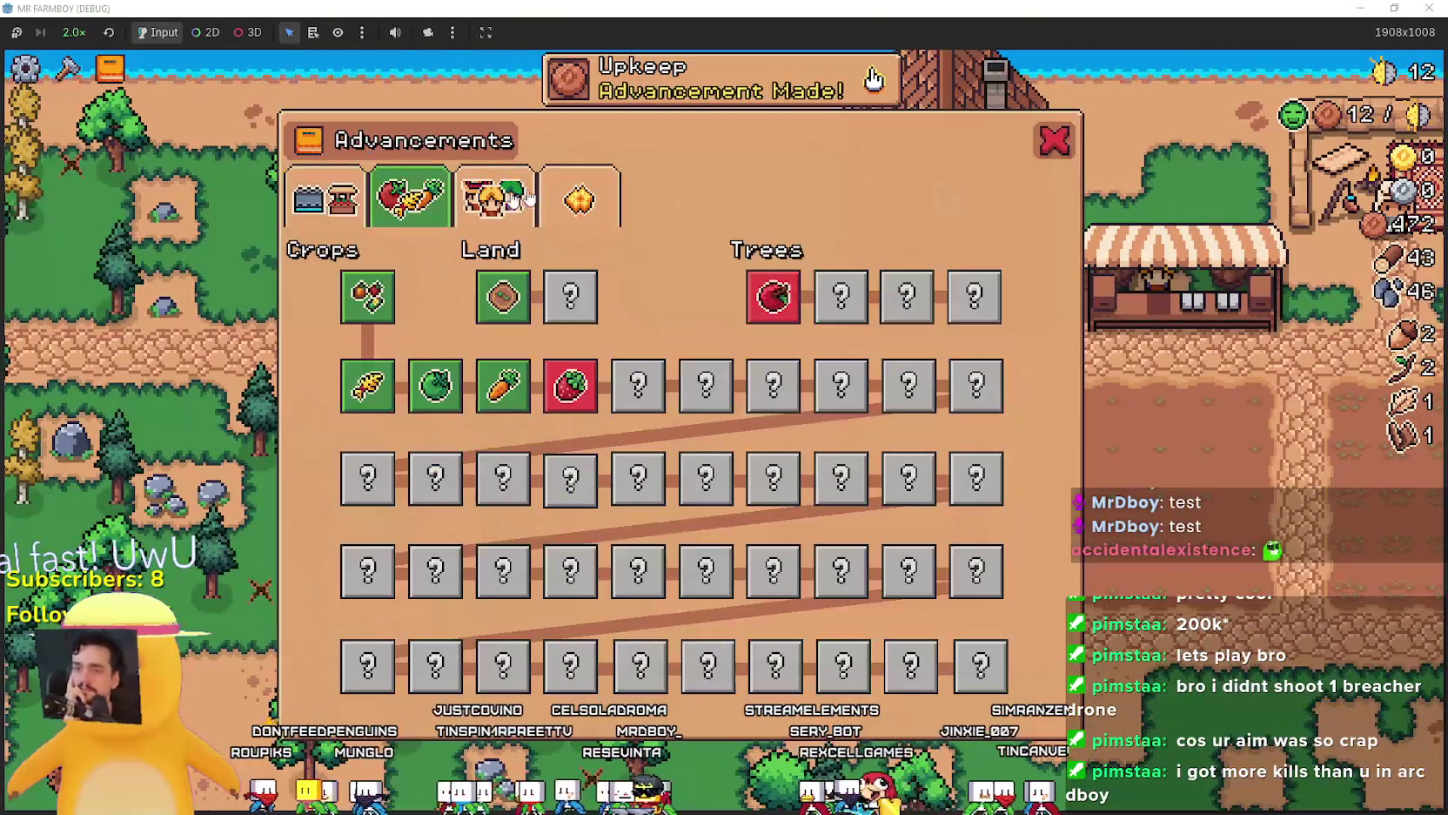
key("Tab")
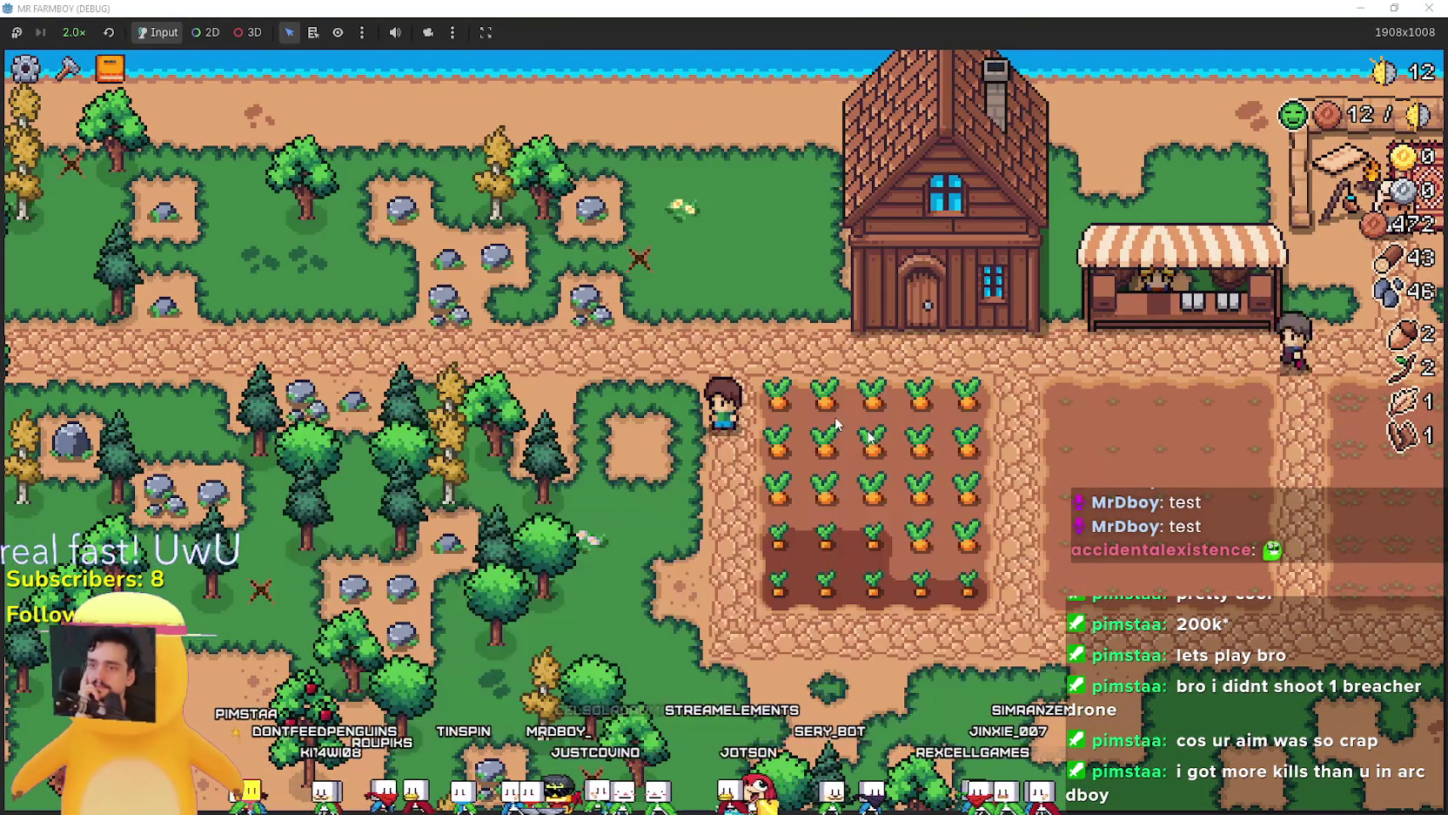
mouse_move(364, 321)
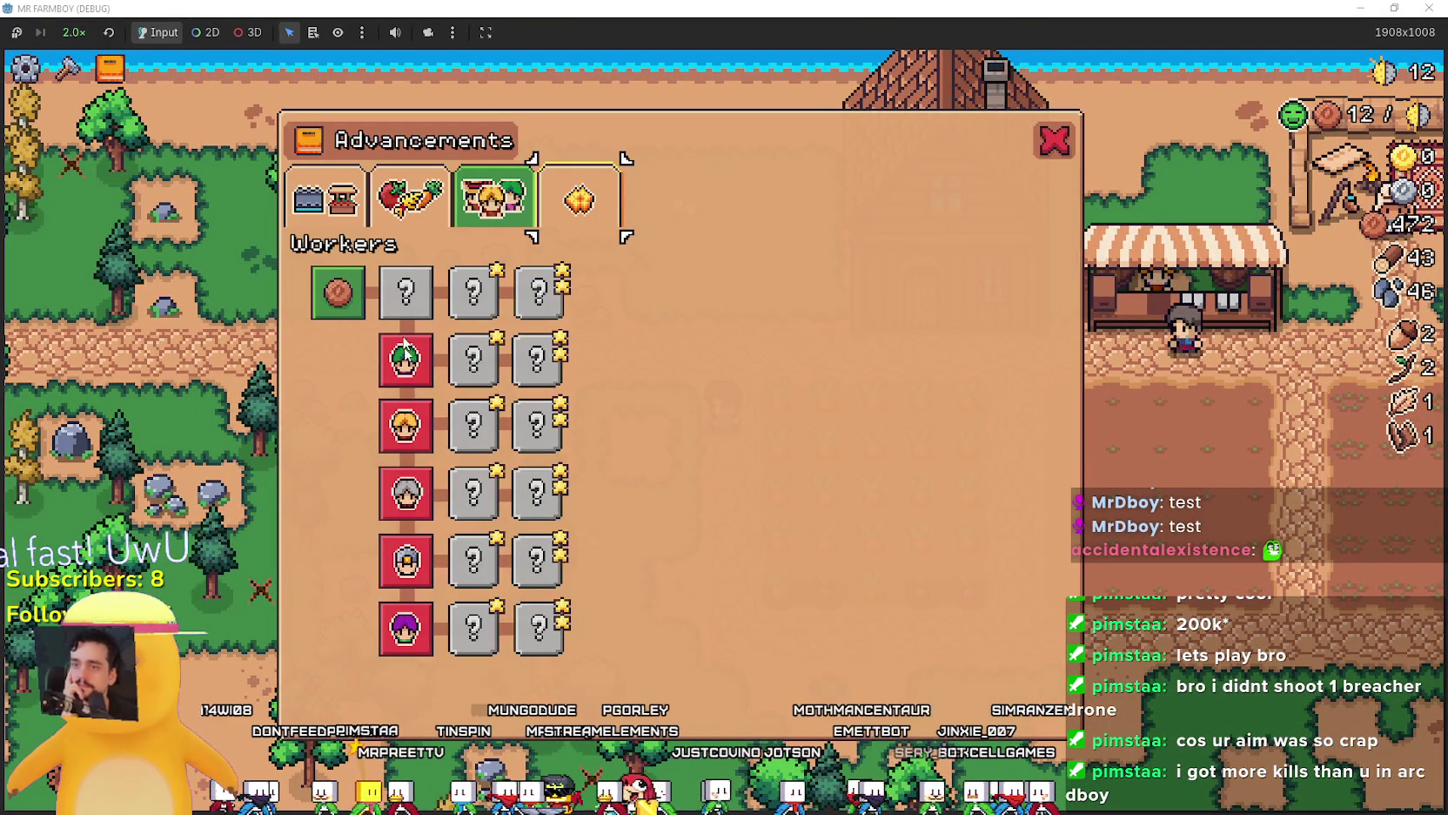
key("Escape")
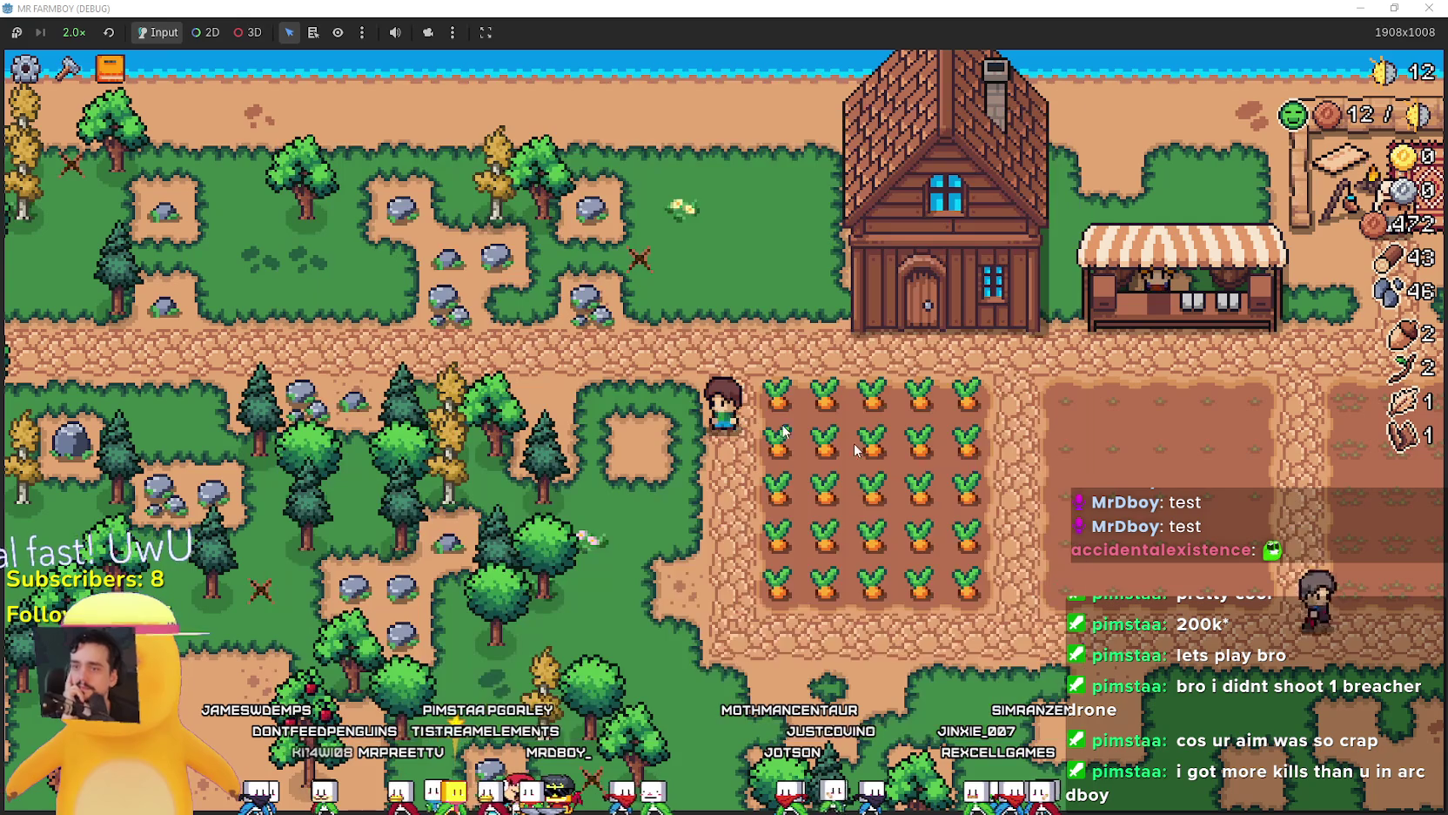
Recheck the House's hireable workers, view the Workers advancements, then pause the game.
left_click(944, 252)
mouse_move(633, 349)
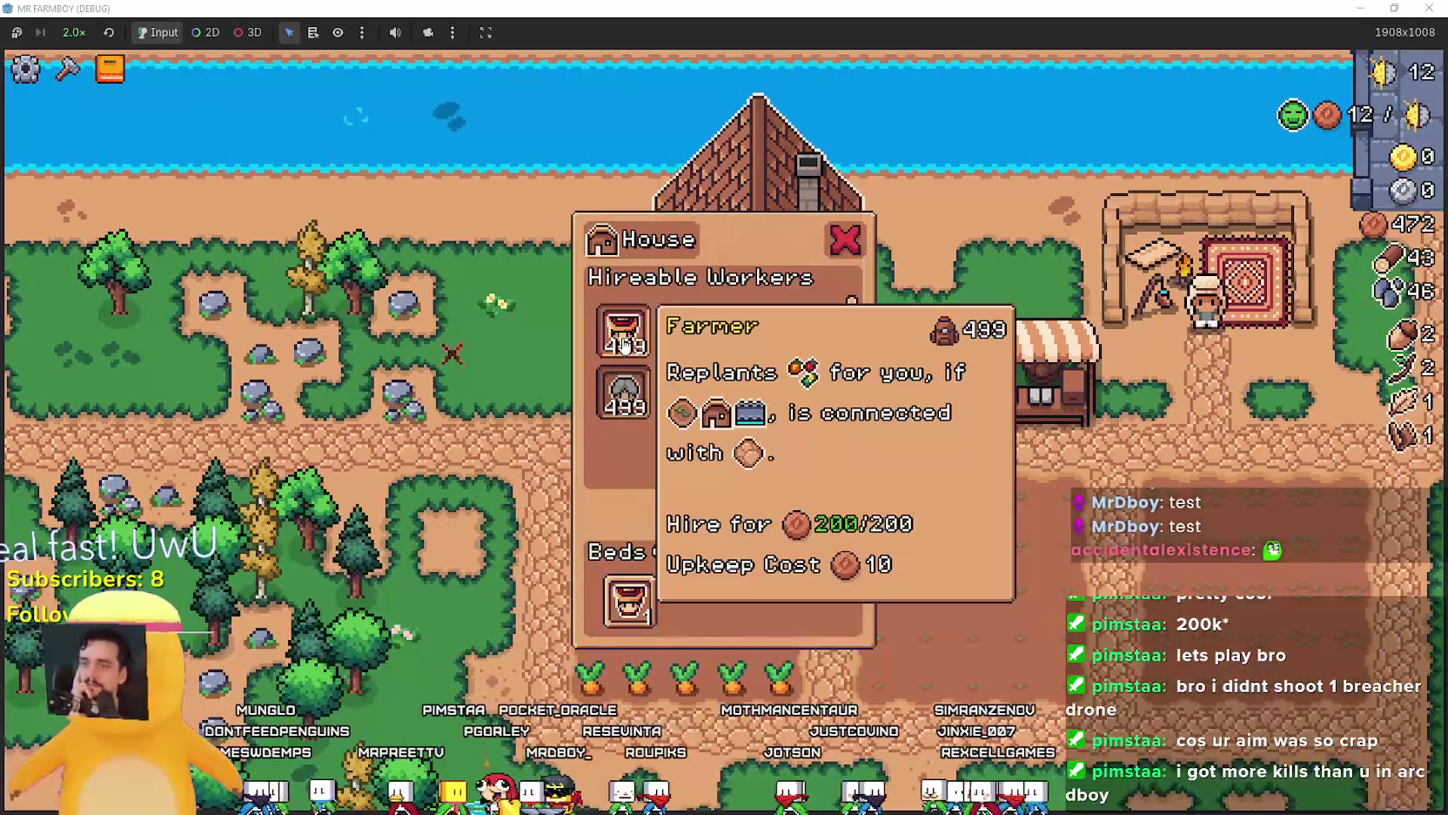
key("Escape")
key("Tab")
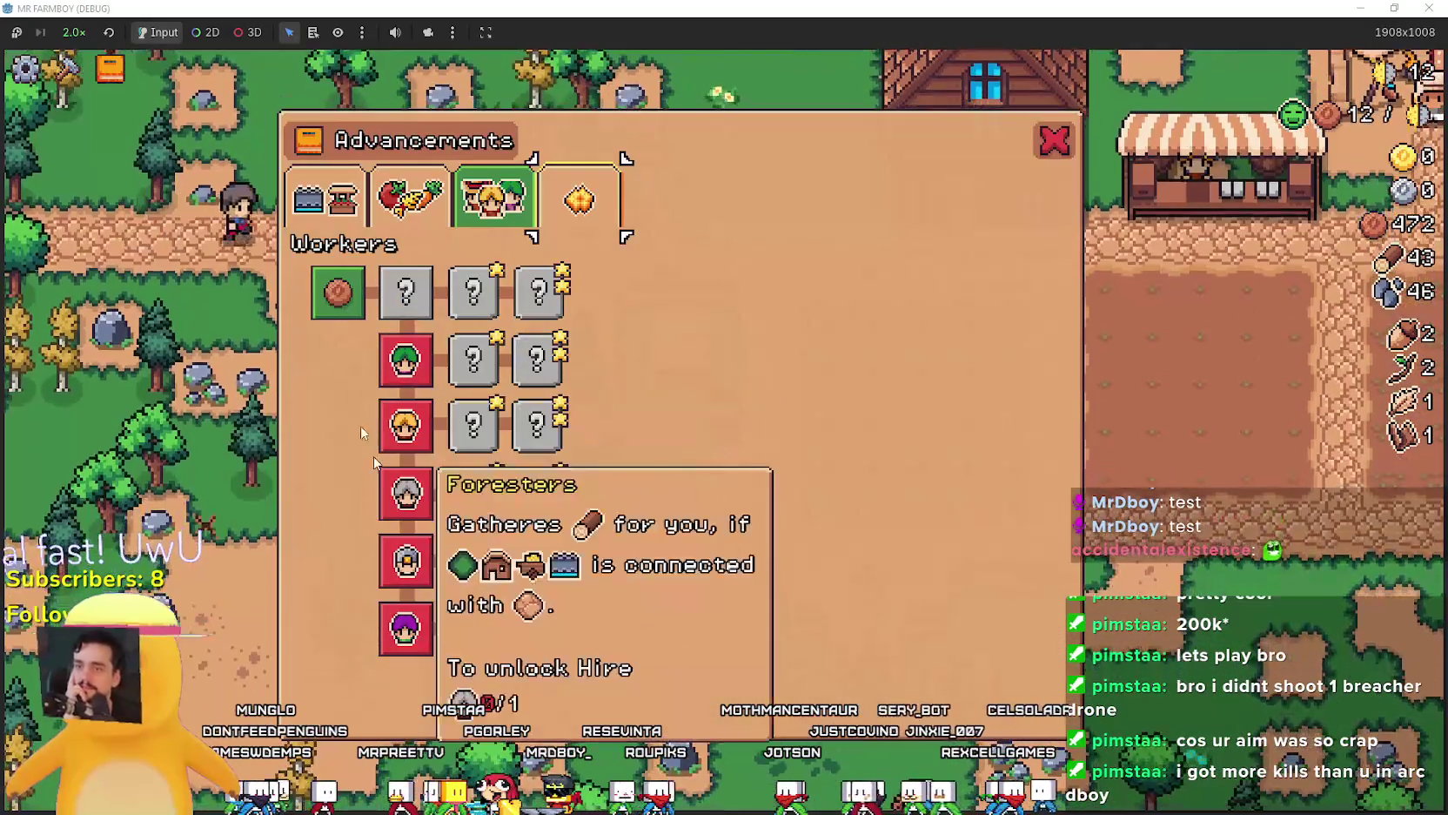
key("Escape")
key("Escape")
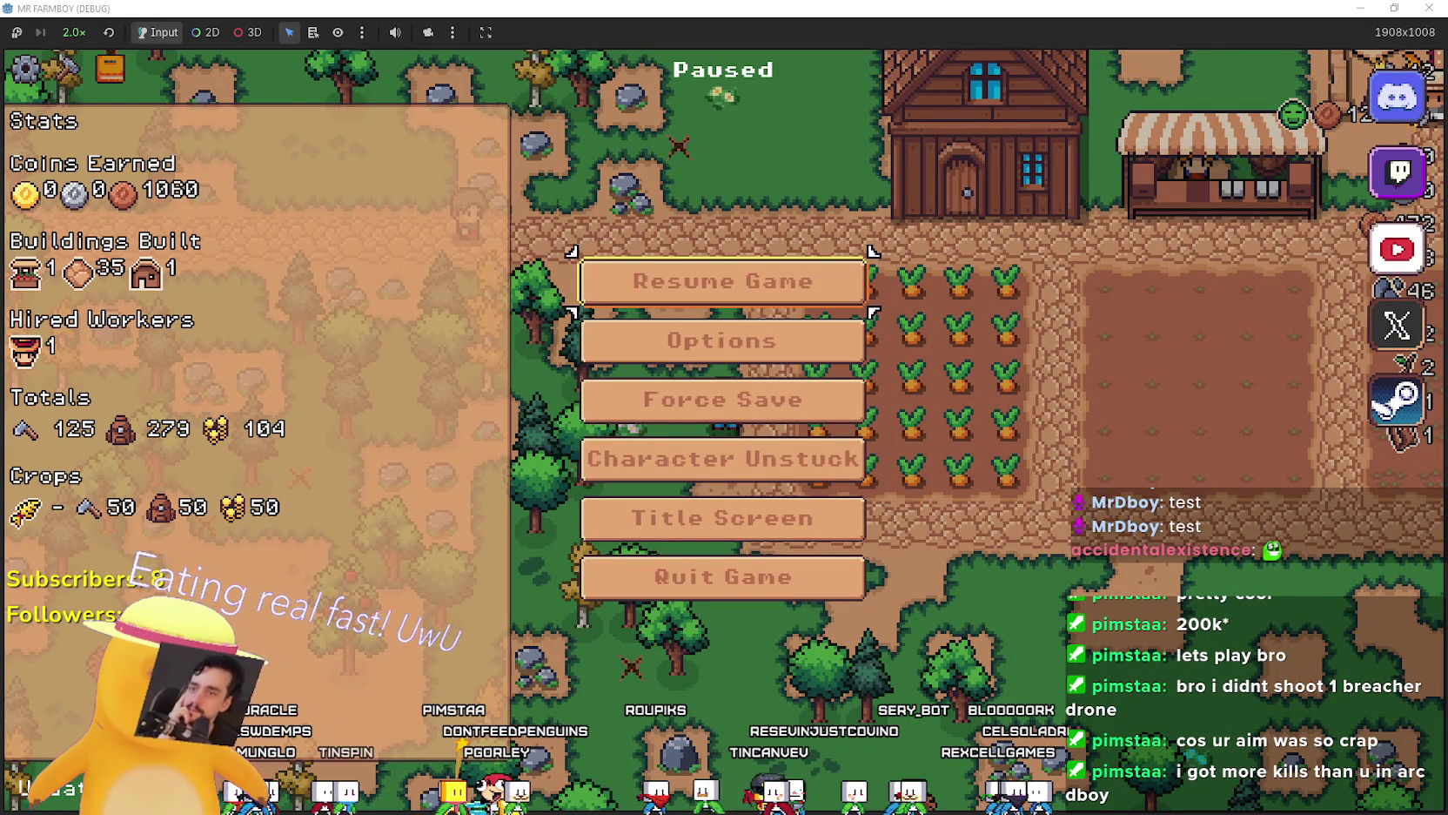
Drag WorkerUpkeepAdvButton above FarmersAdvButton under WorkerAdvancements in the Scene dock.
key("alt+Tab")
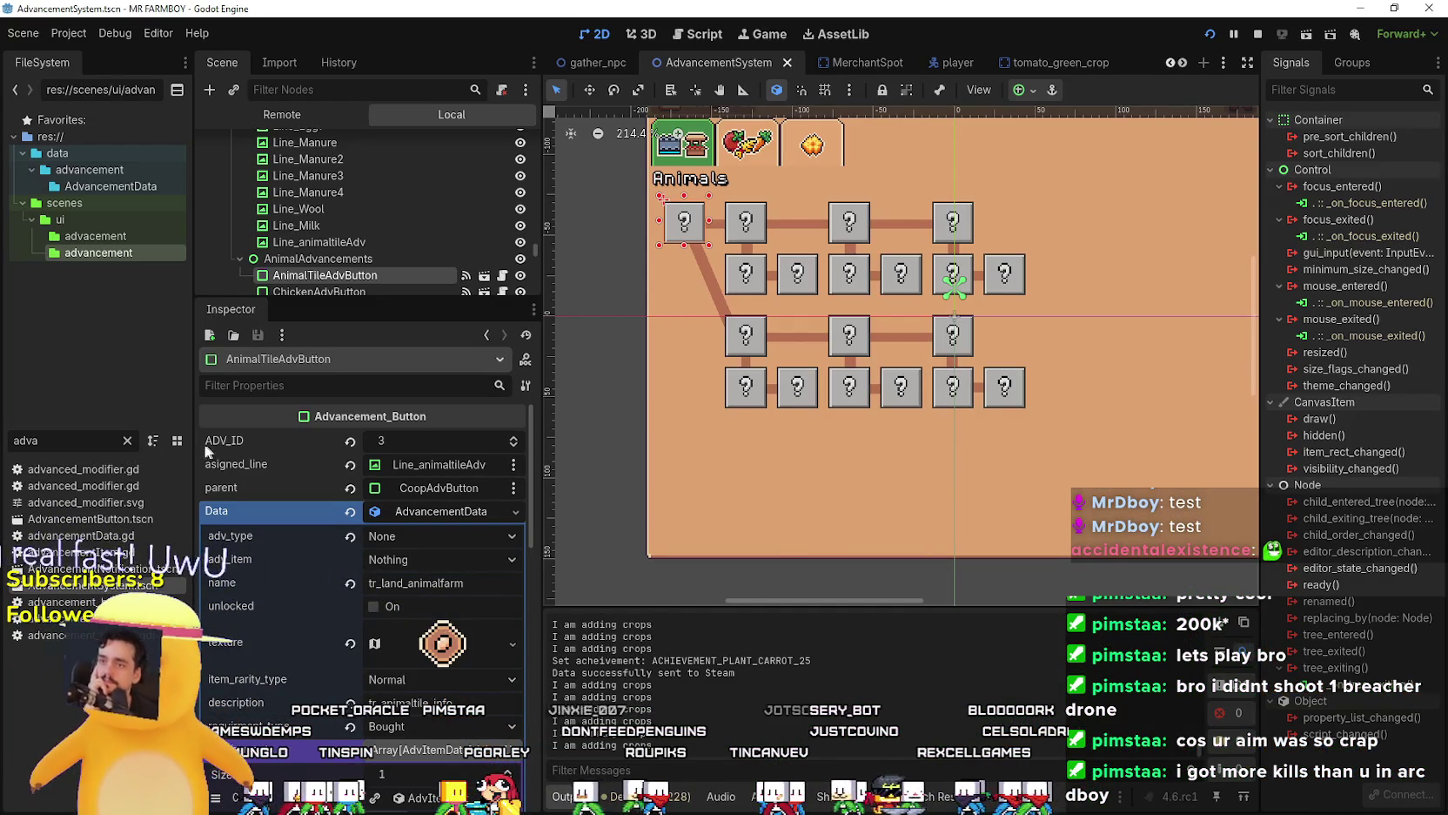
scroll(381, 218, "down", 15)
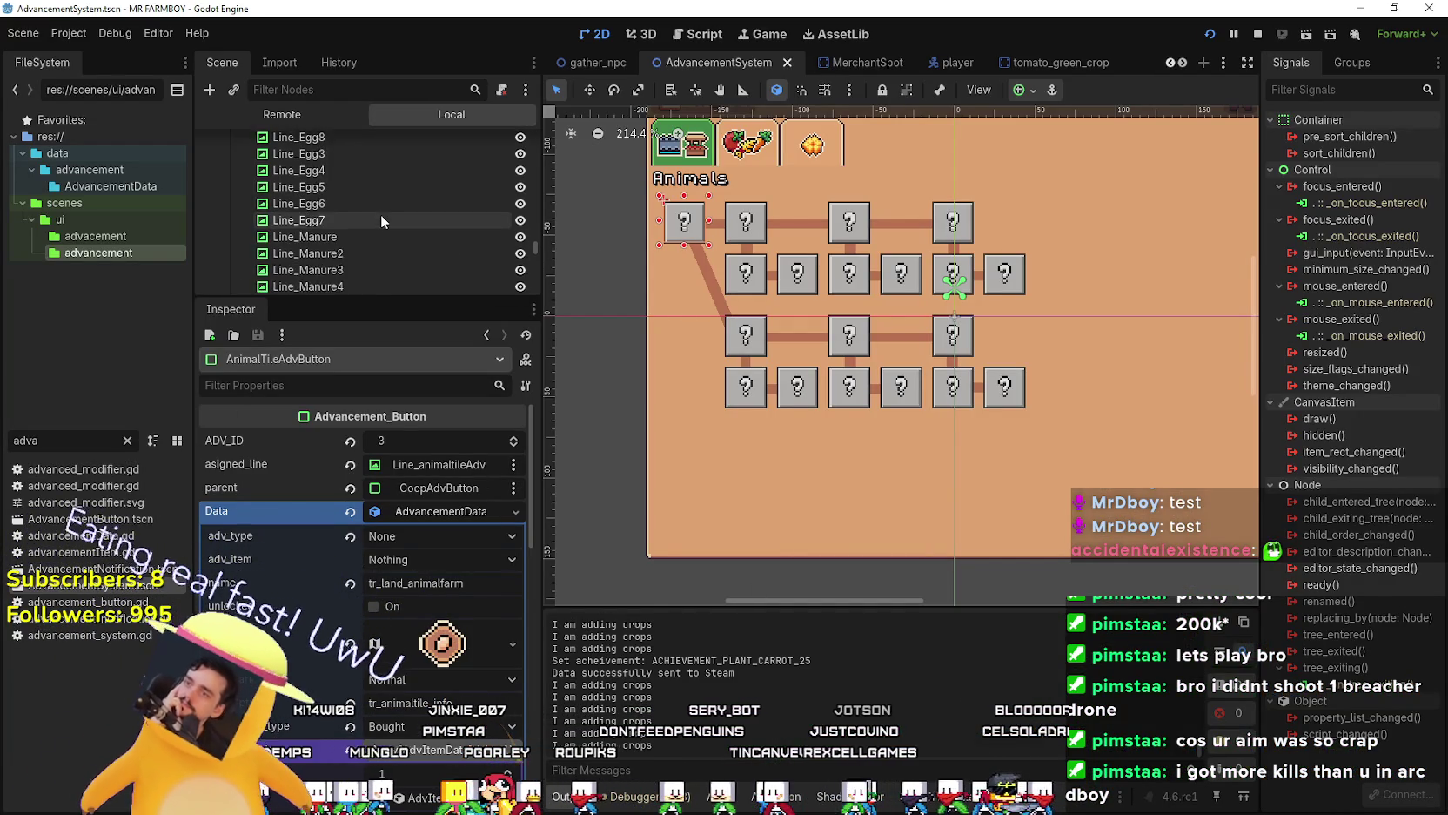
scroll(395, 241, "up", 8)
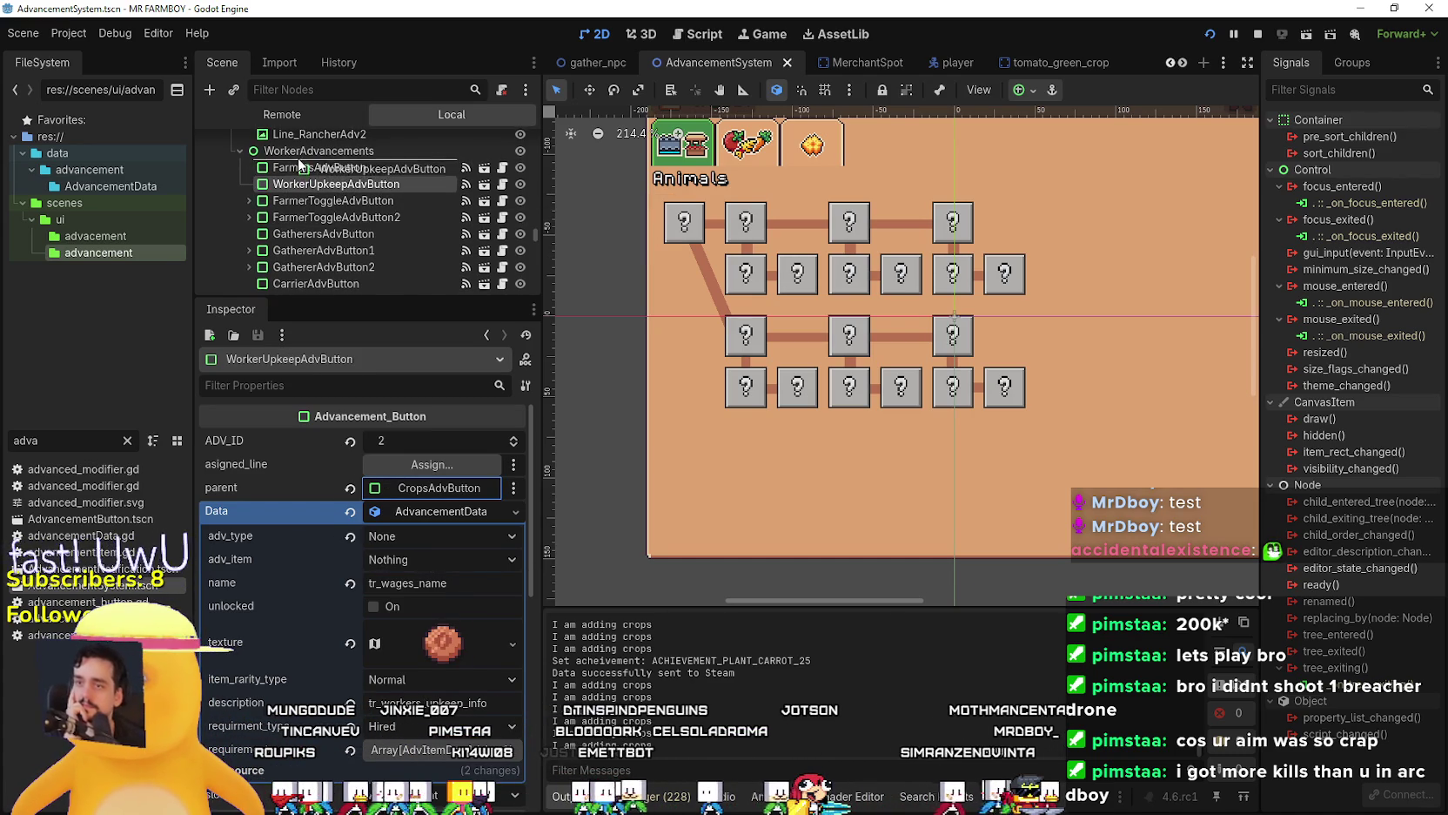
left_click_drag(312, 180, 314, 191)
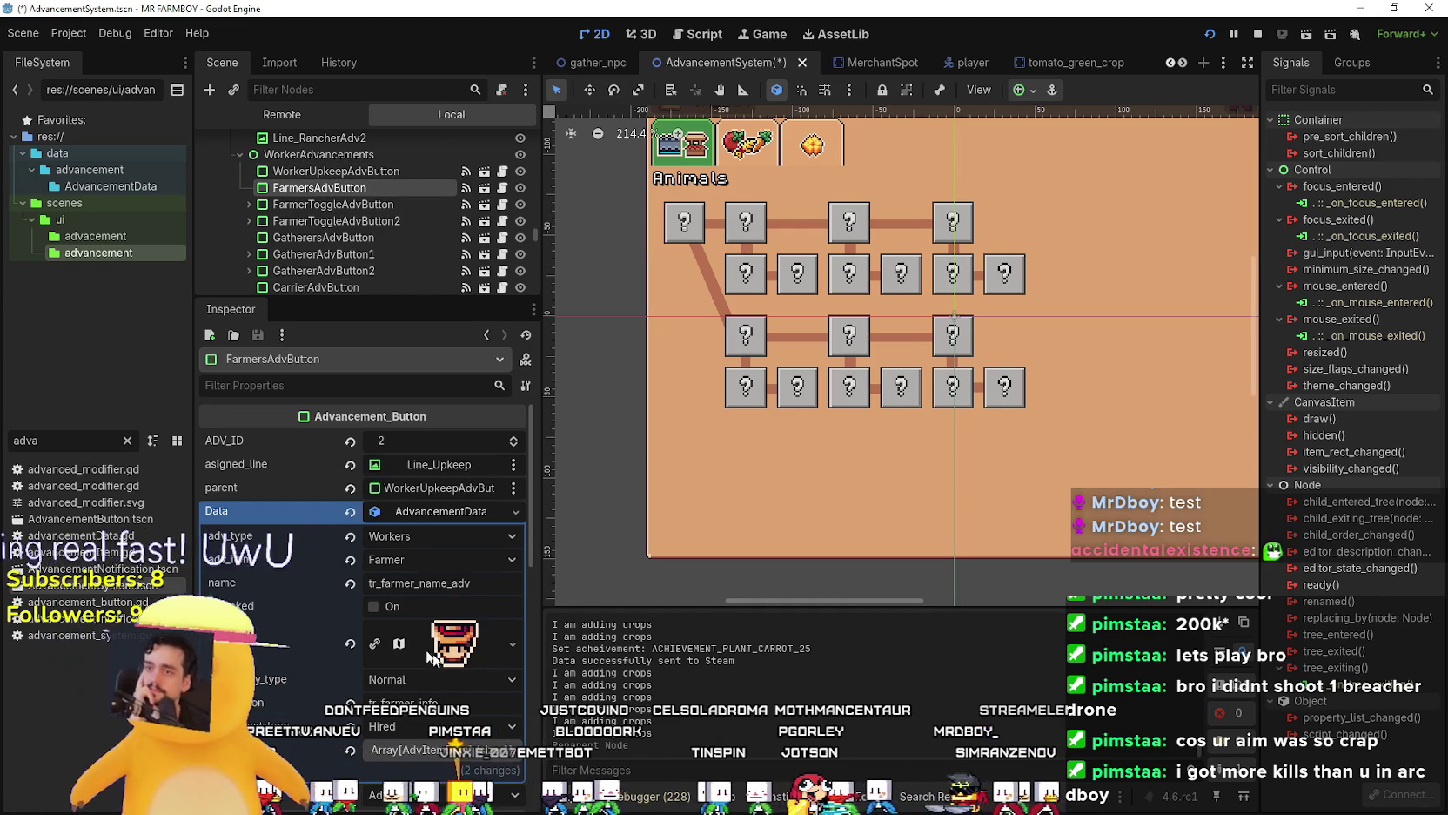
scroll(439, 659, "down", 3)
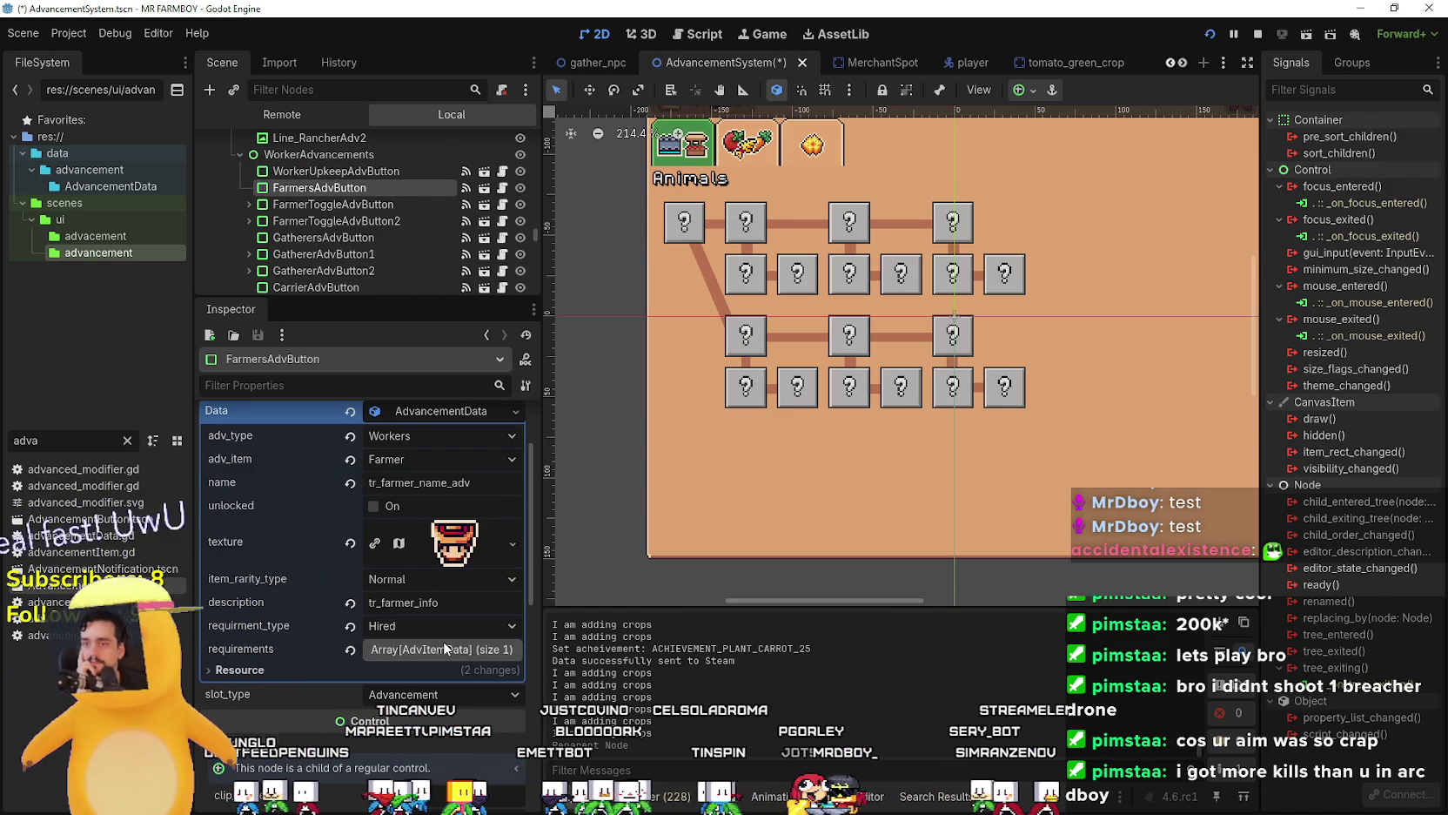
scroll(413, 620, "up", 3)
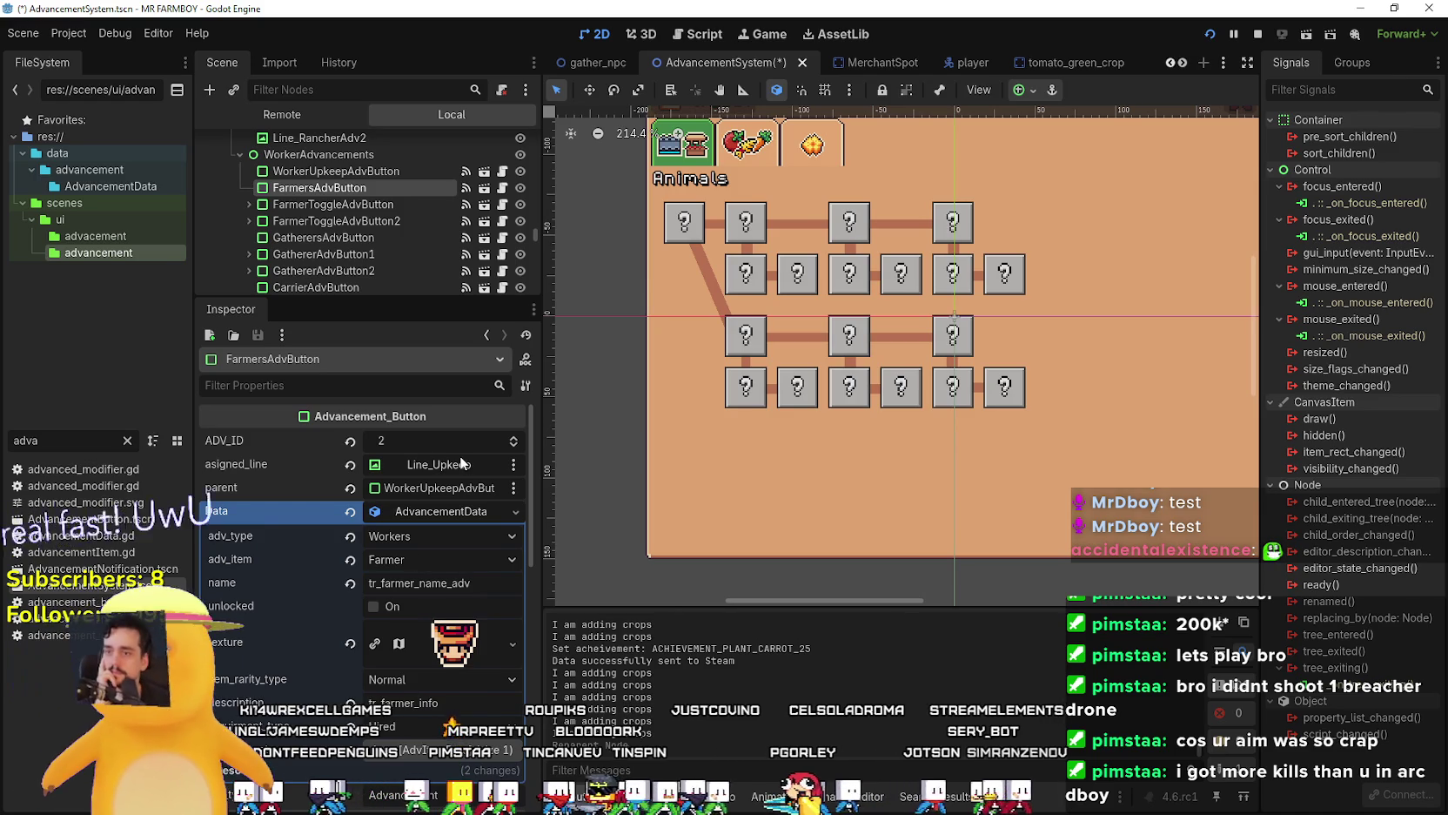
Compare the requirements arrays of WorkerUpkeepAdvButton and FarmersAdvButton in the Inspector.
left_click(348, 172)
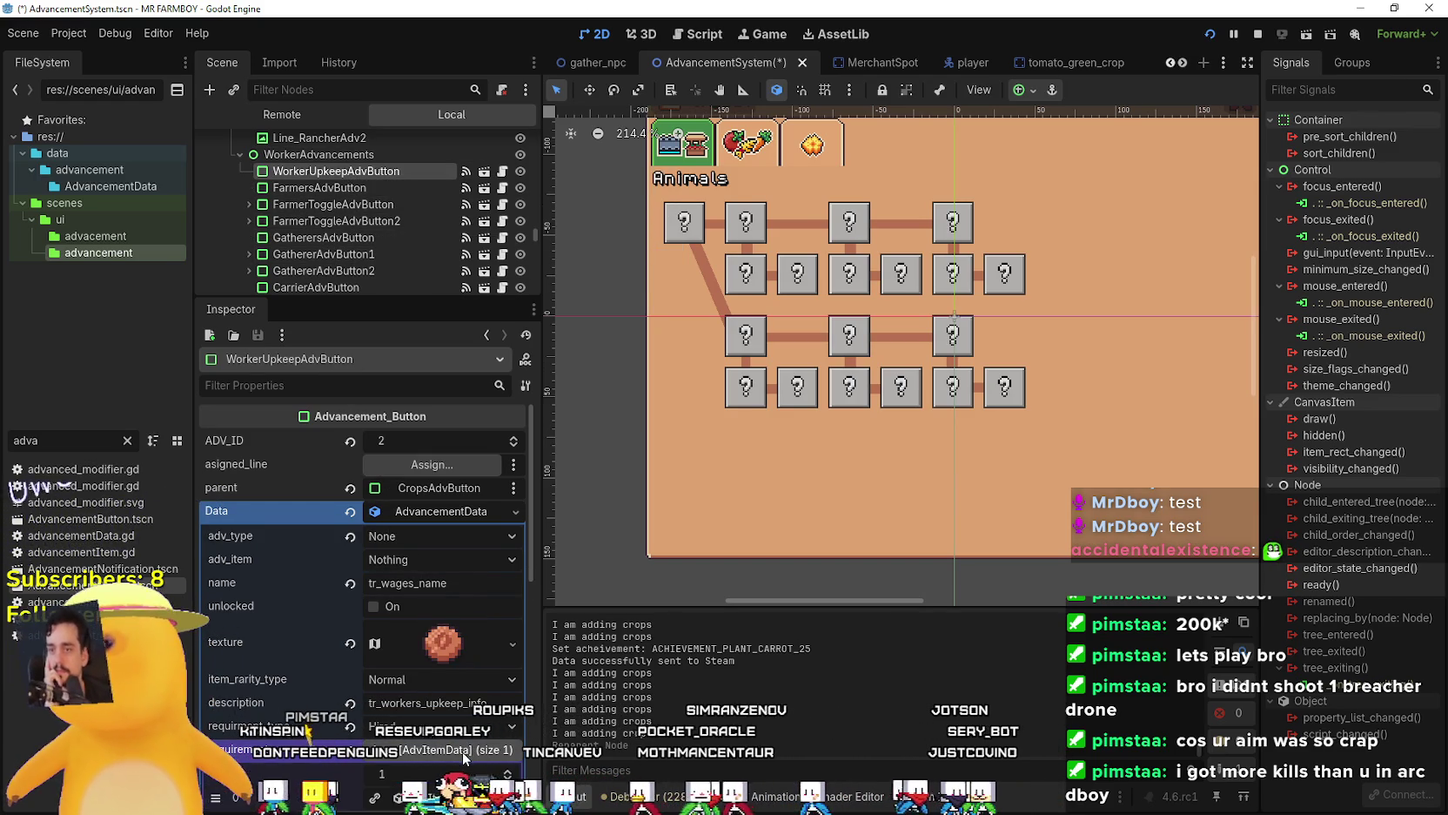
scroll(460, 757, "down", 3)
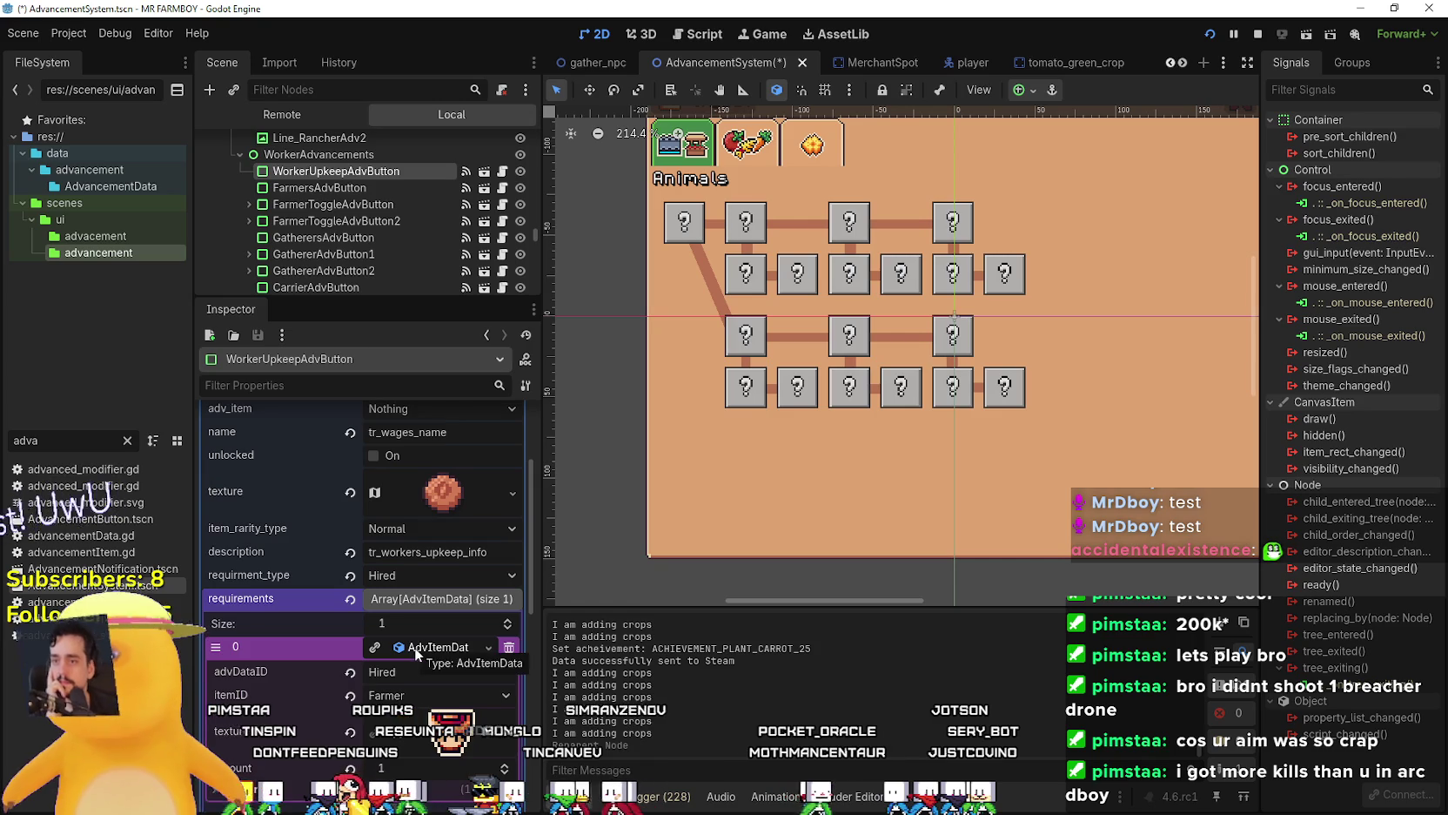
left_click(362, 188)
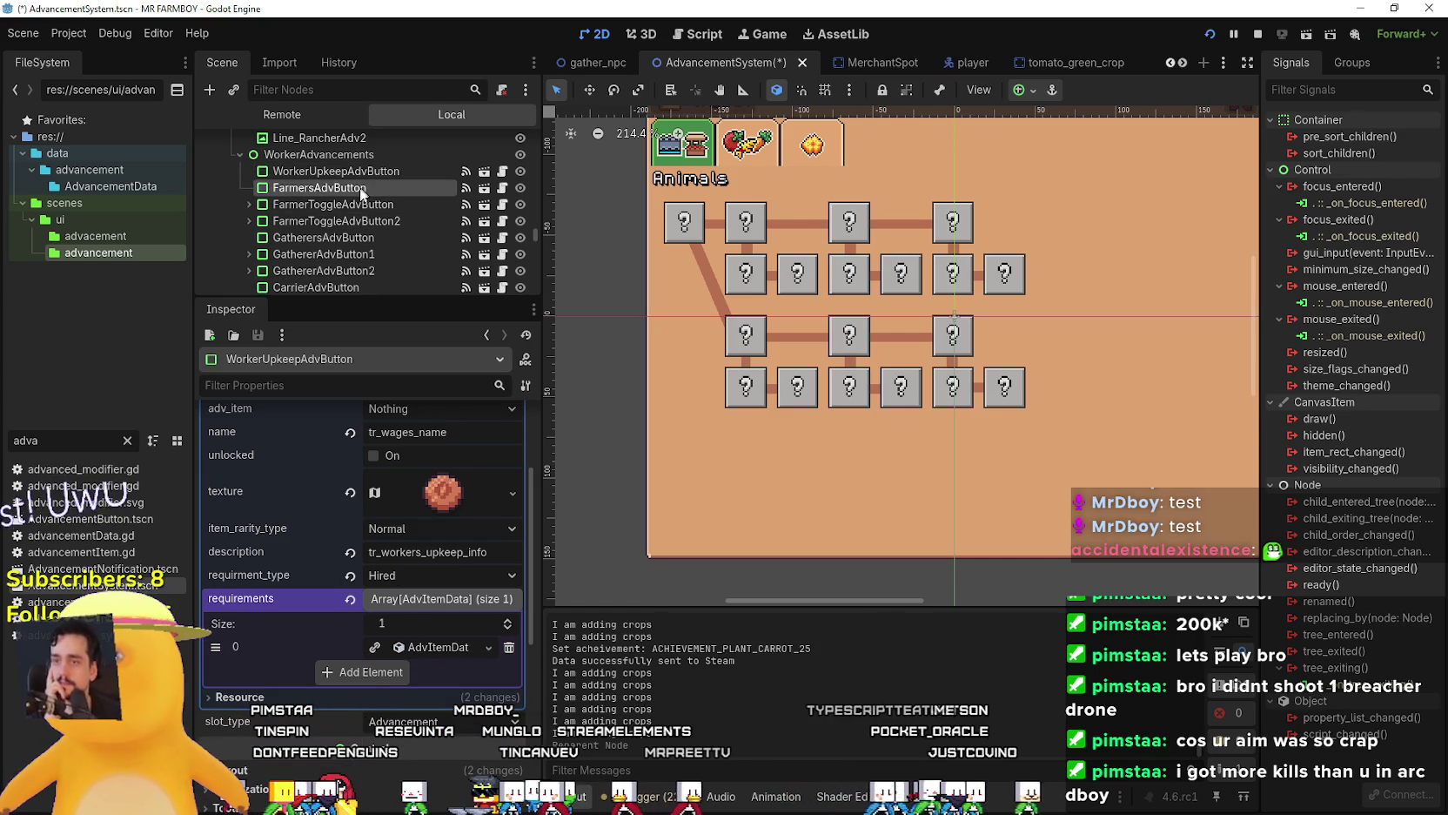
scroll(412, 588, "down", 2)
left_click(430, 653)
scroll(435, 522, "down", 2)
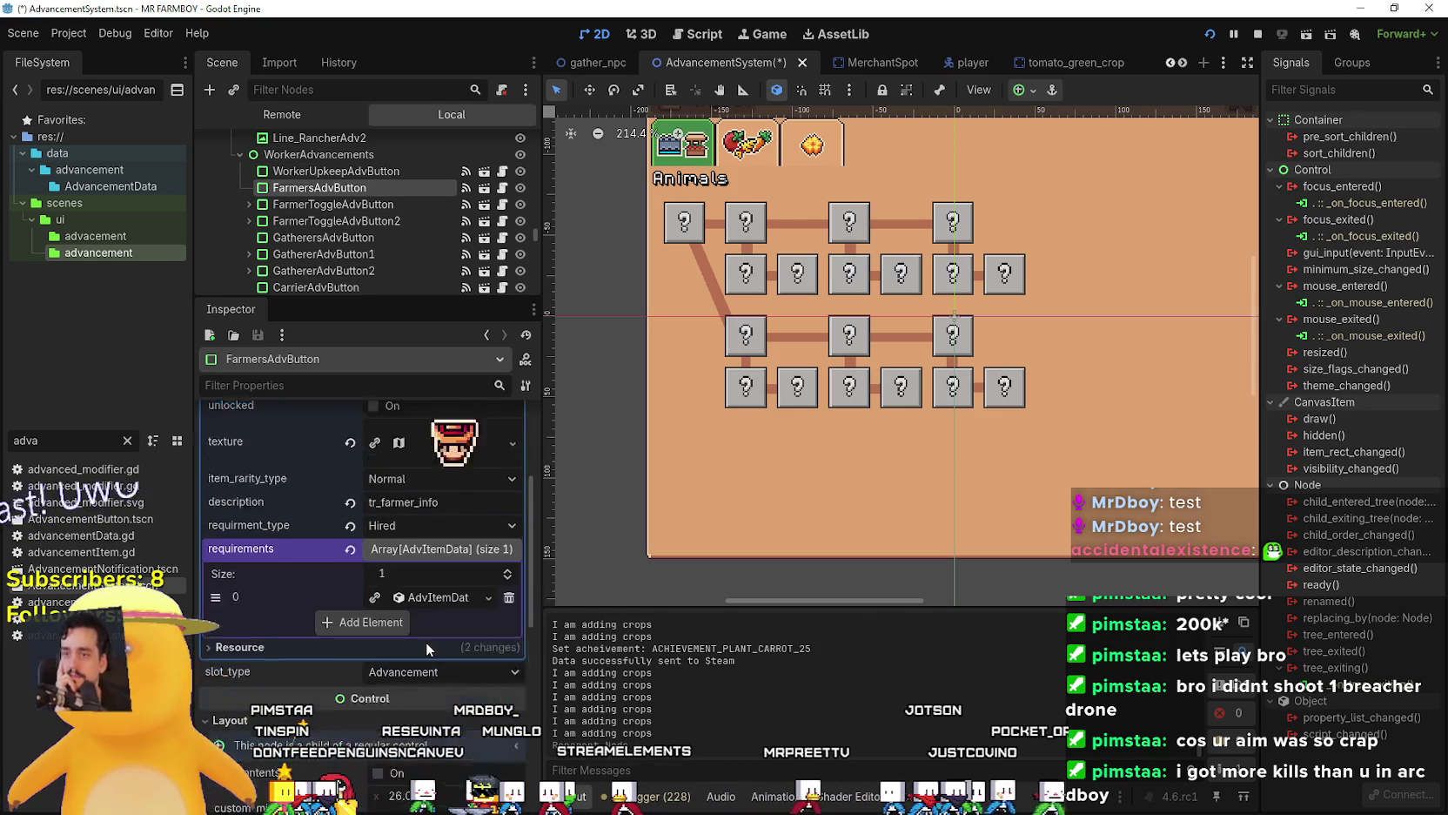
left_click(436, 496)
left_click(436, 496)
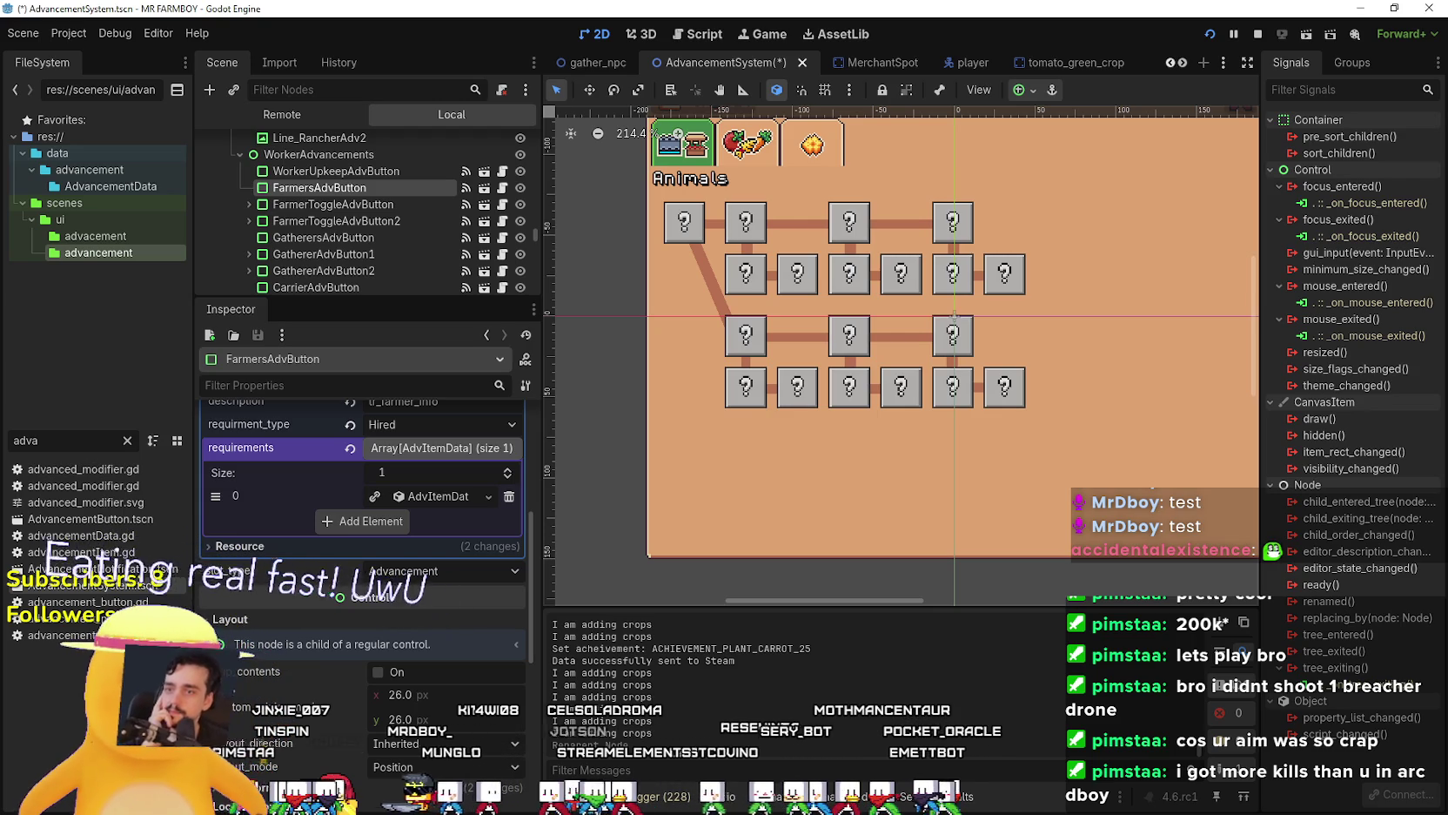
Resume the game and check the Workers advancements, briefly switching to the editor and back.
key("alt+Tab")
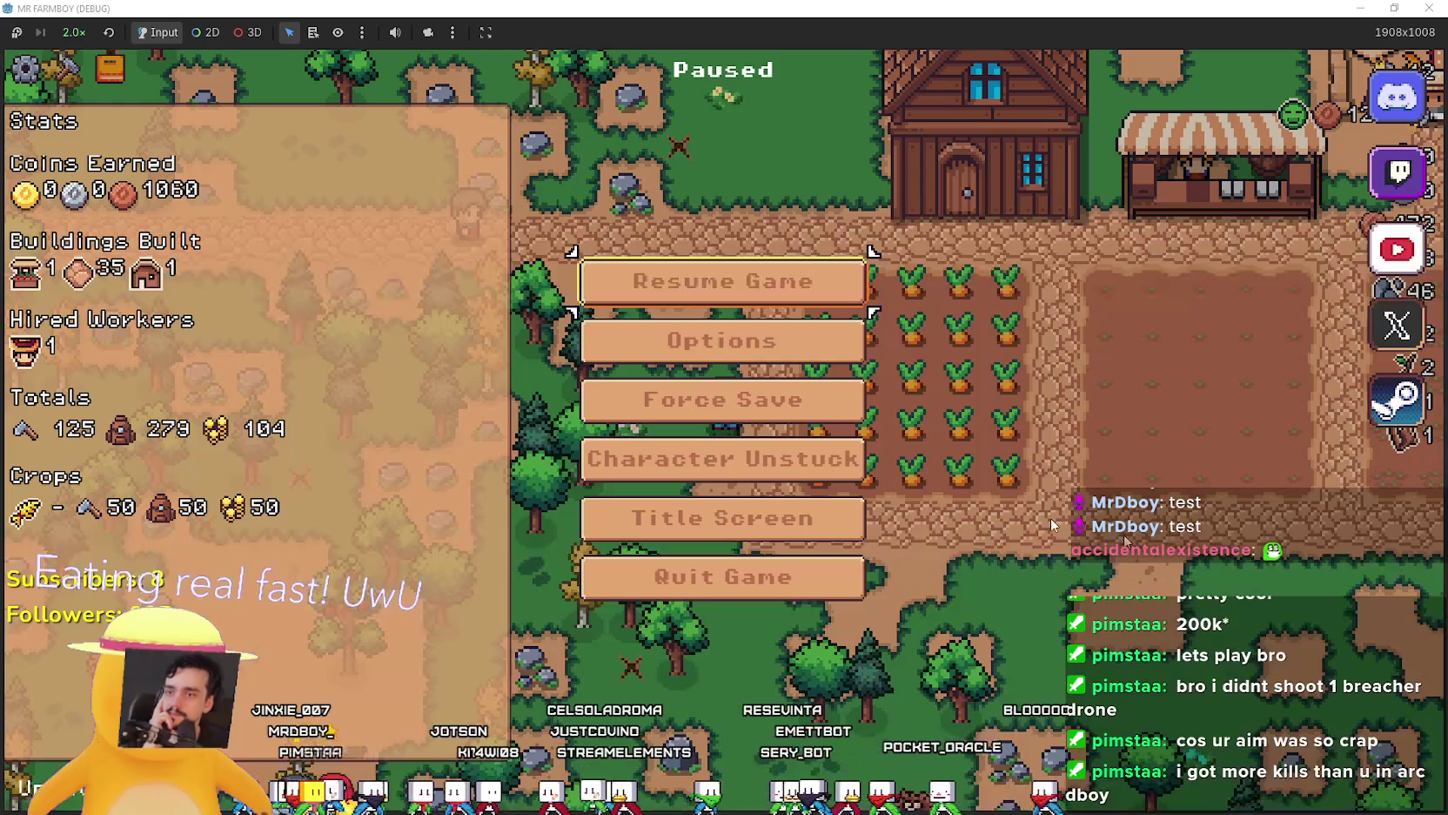
left_click(788, 279)
left_click(110, 68)
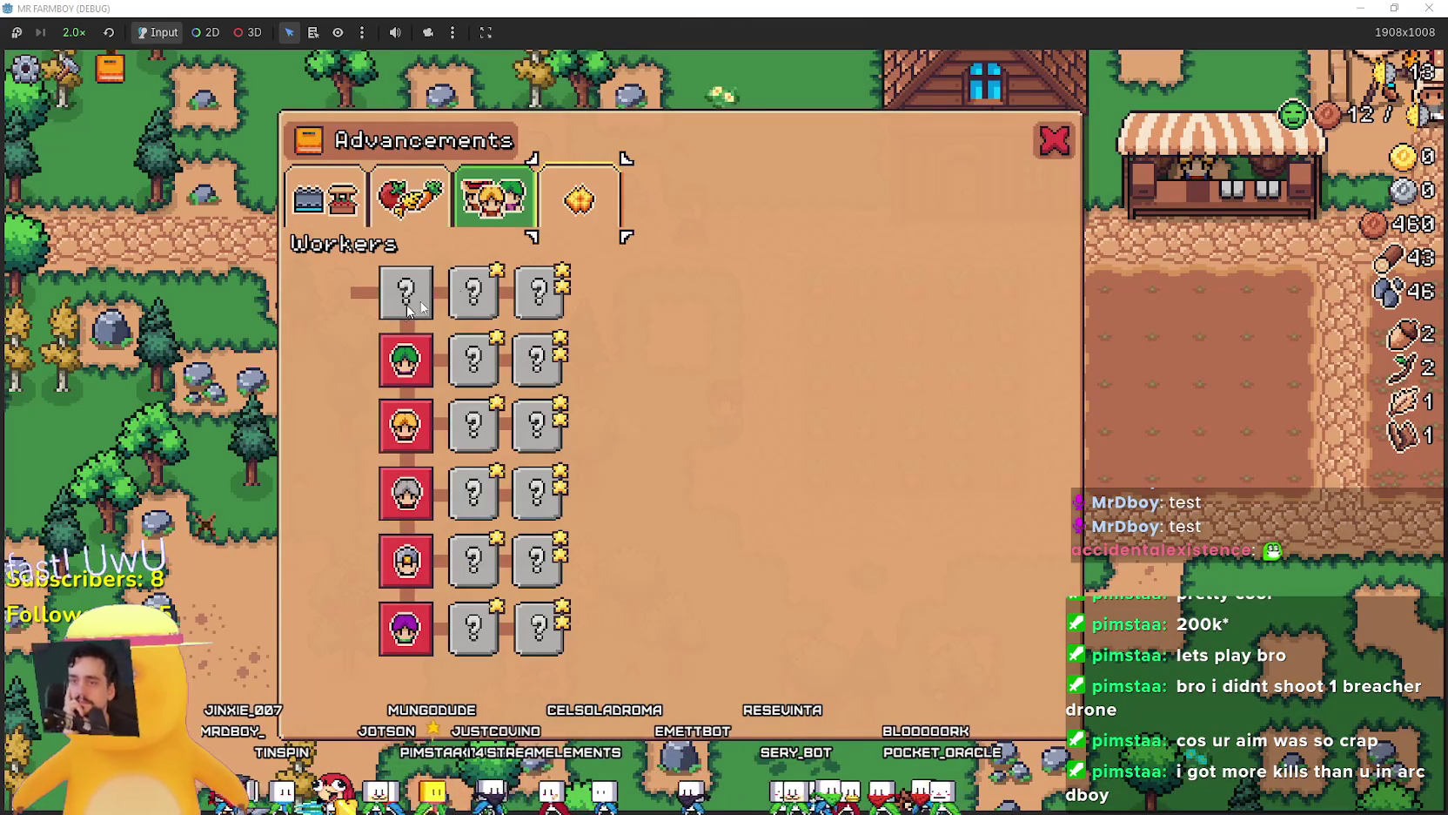
key("Escape")
key("alt+Tab")
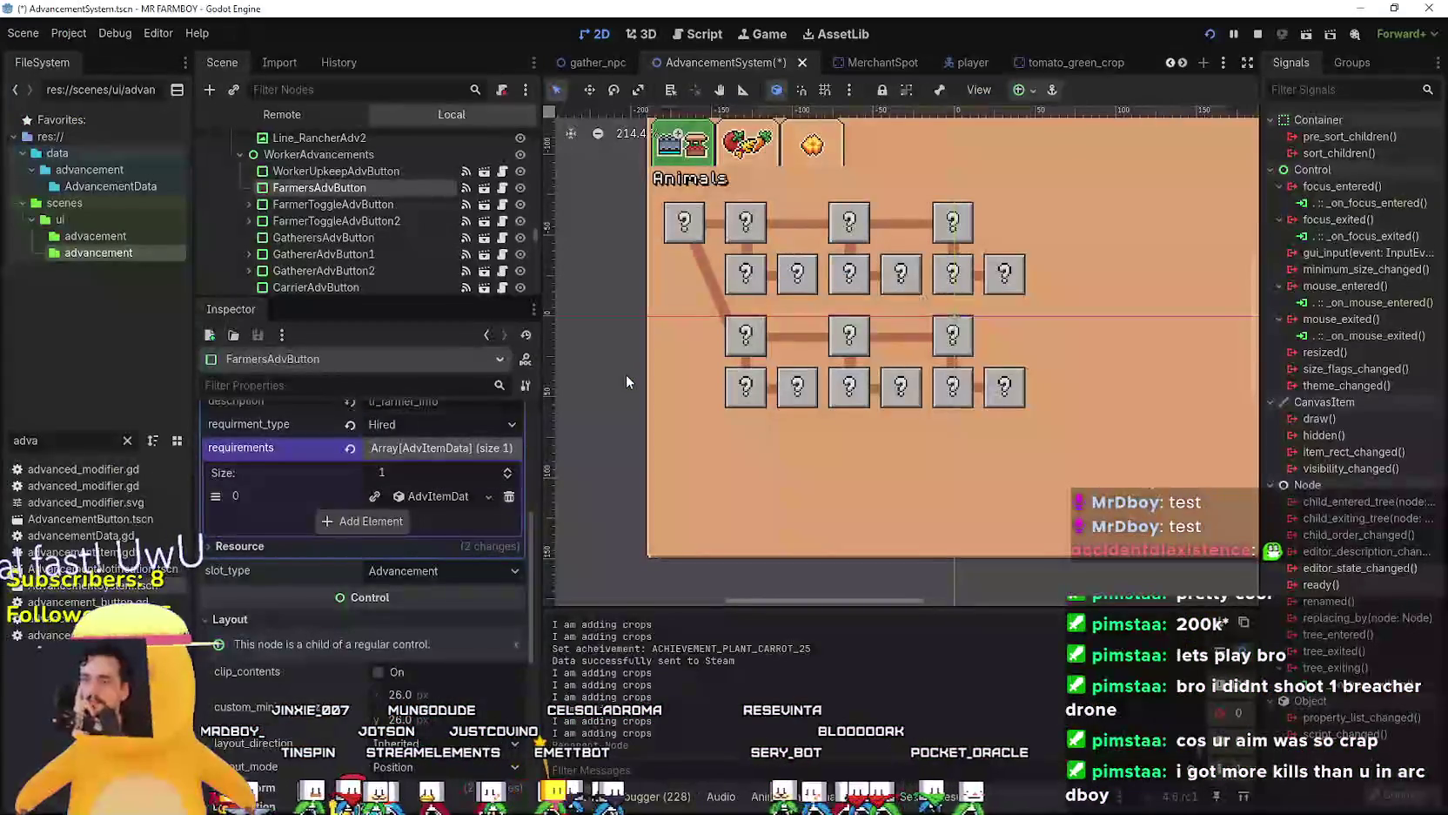
key("alt+Tab")
Pause, return to the title screen, and load Save 3.
key("Escape")
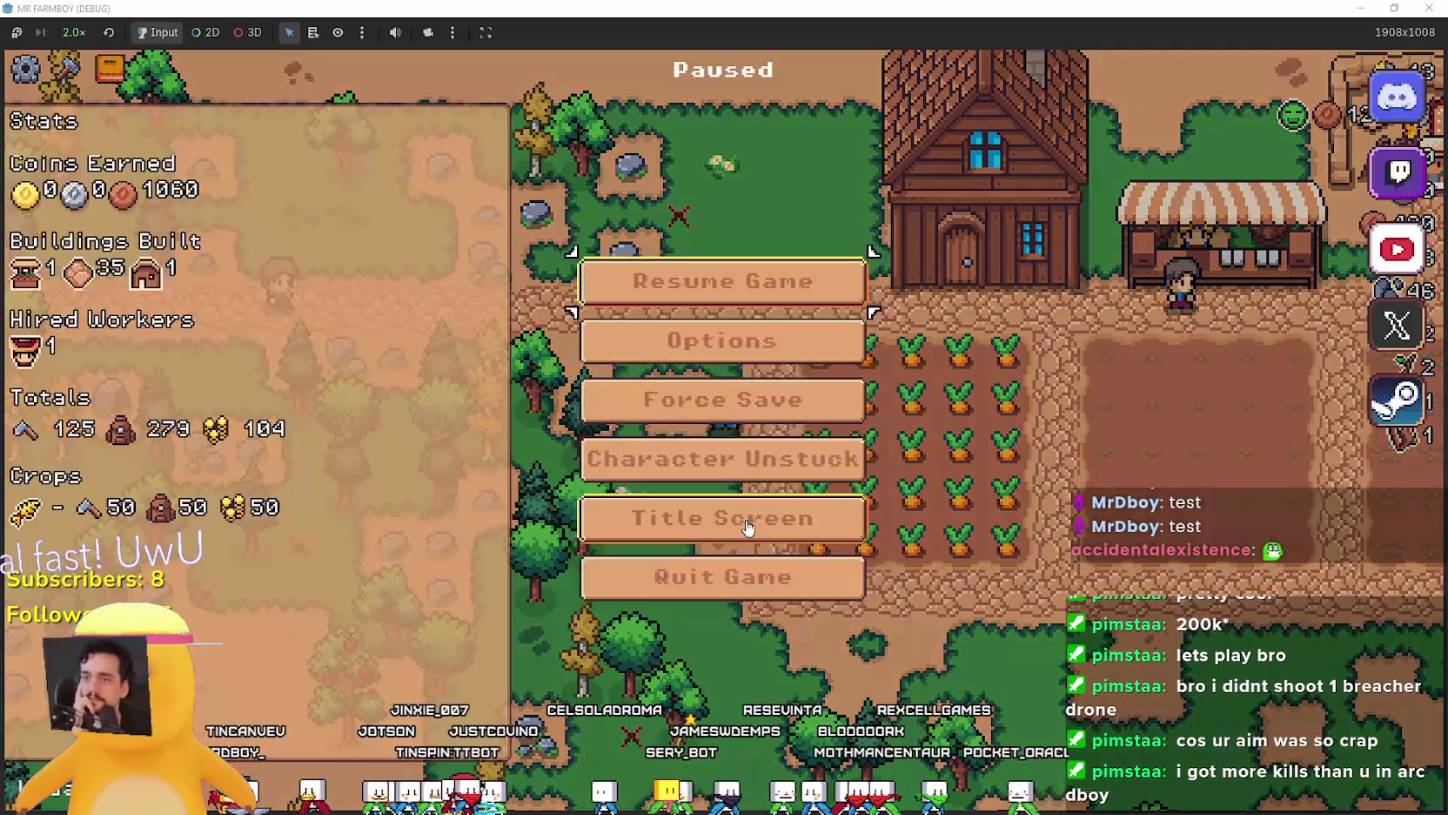
left_click(766, 518)
left_click(719, 365)
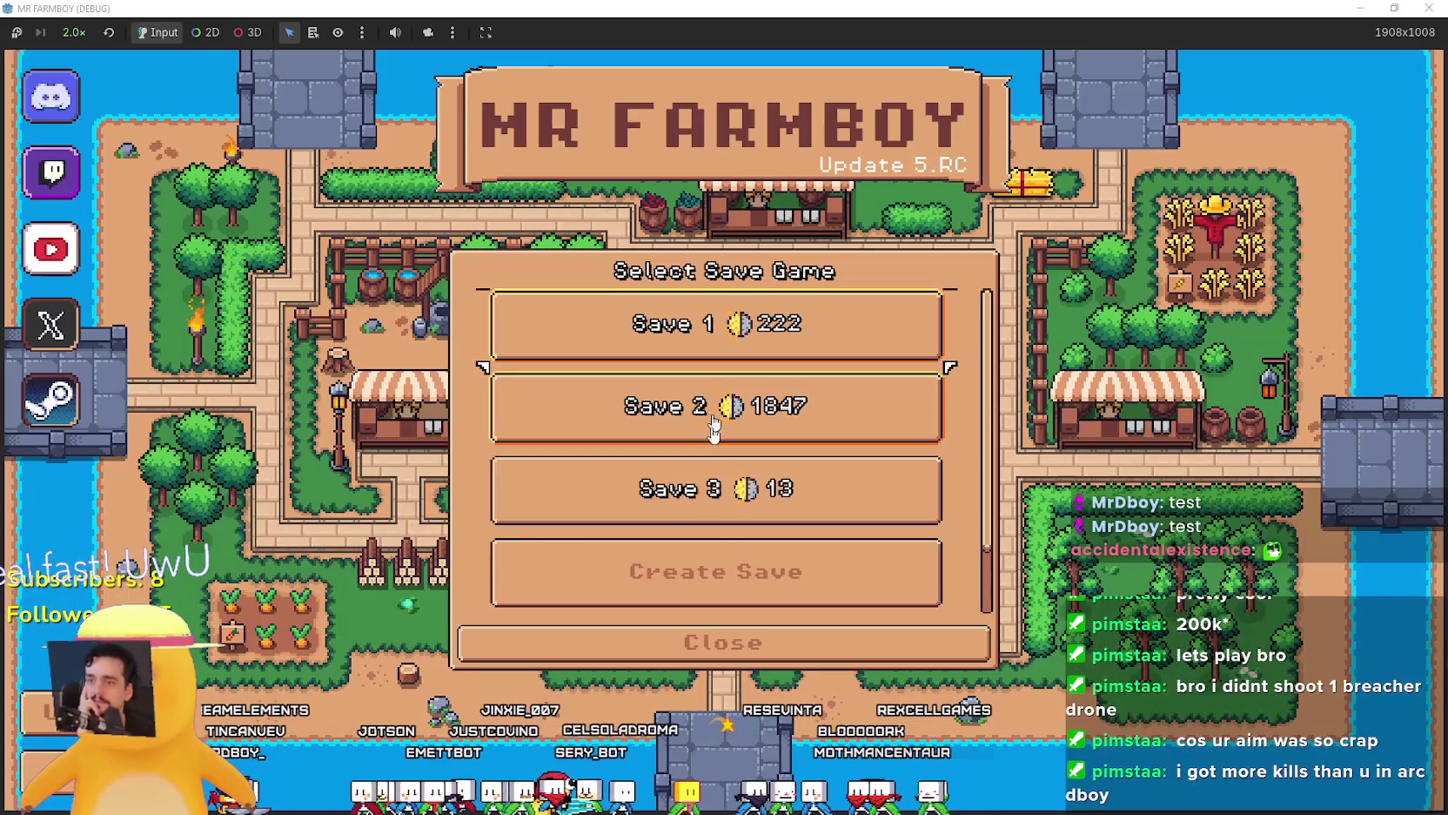
left_click(692, 487)
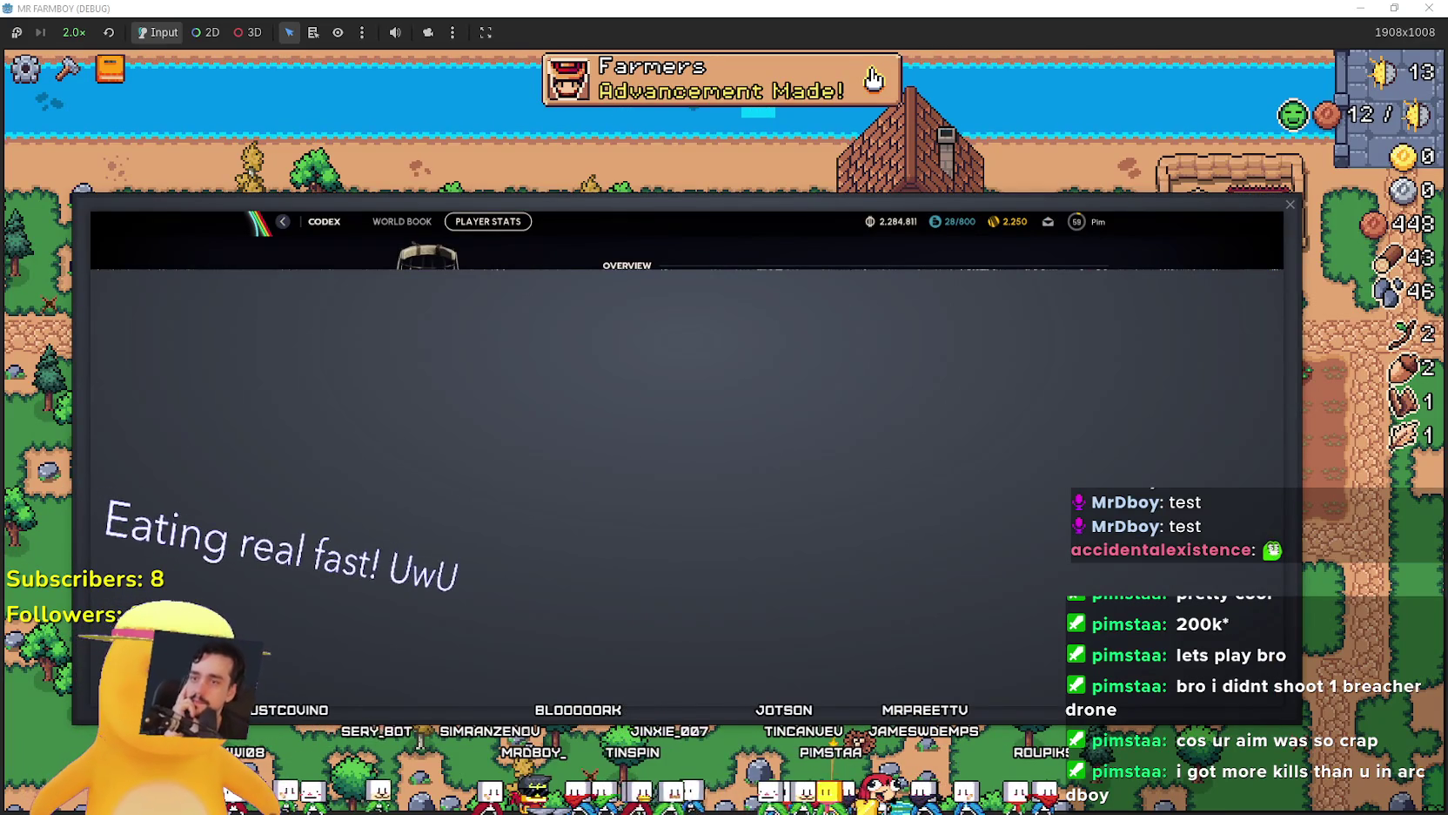
Dismiss the Farmers notice and confirm Farmers shows as unlocked in the Workers advancements tree.
left_click(873, 79)
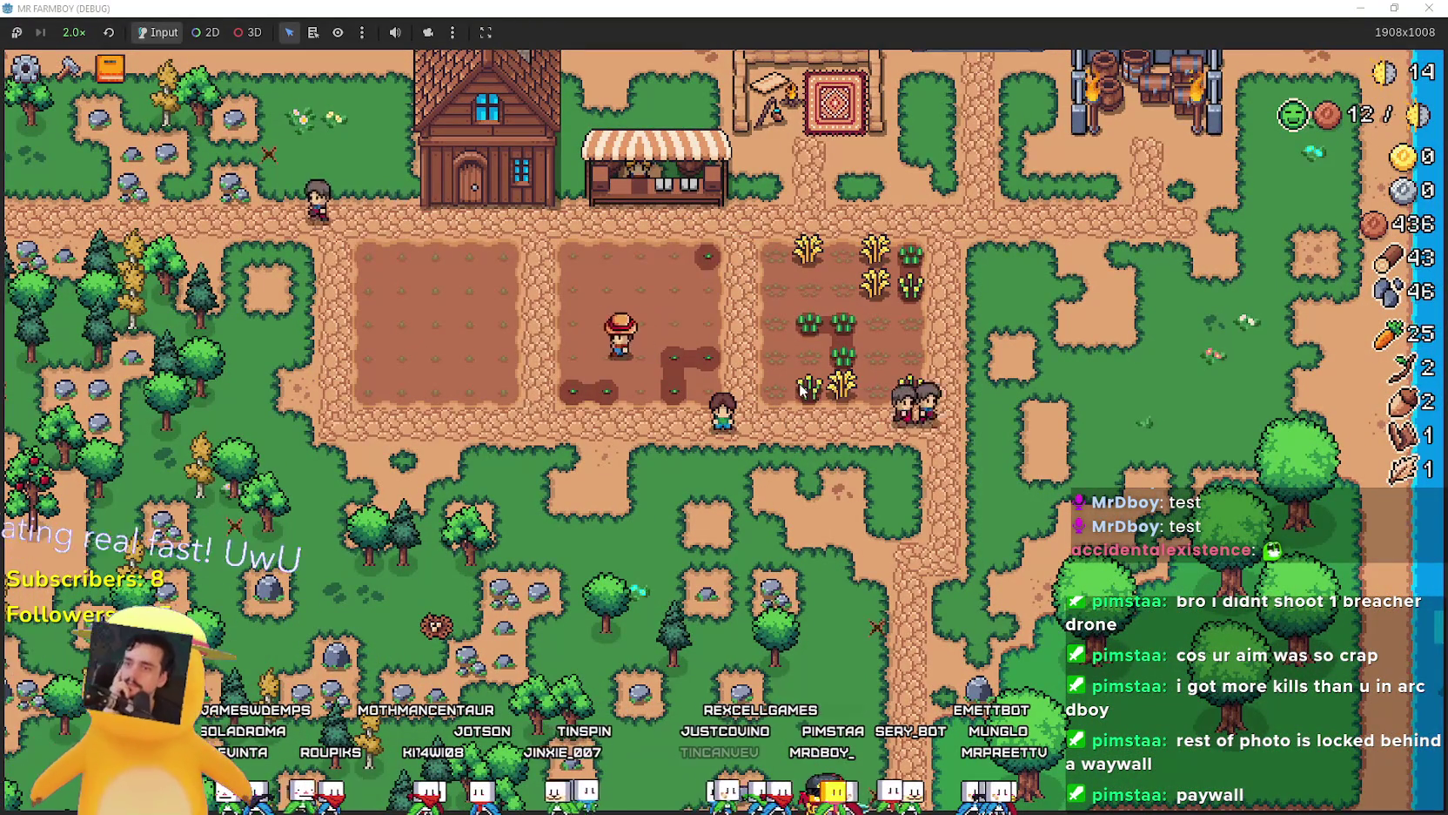
key("Tab")
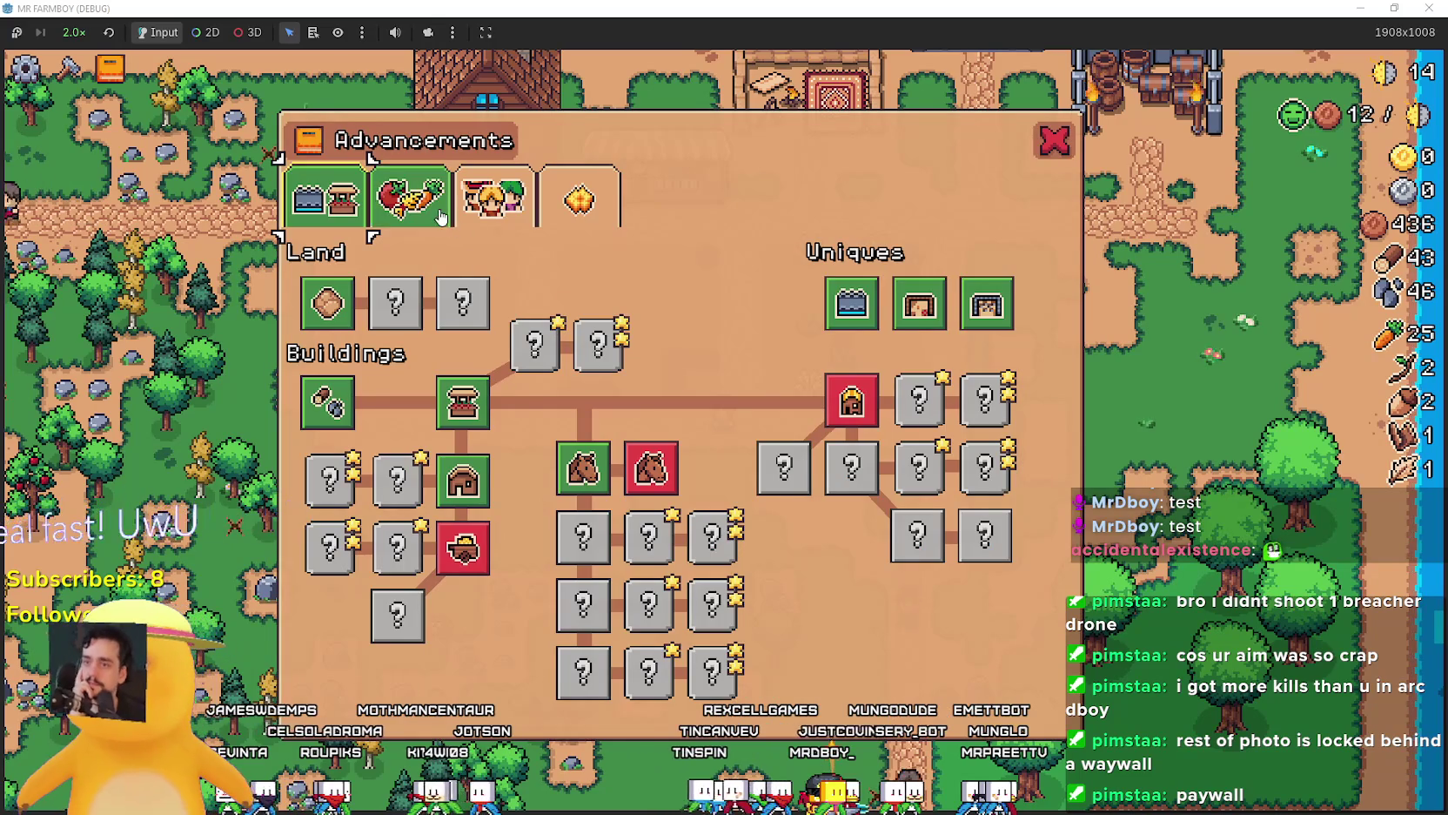
left_click(493, 201)
mouse_move(404, 291)
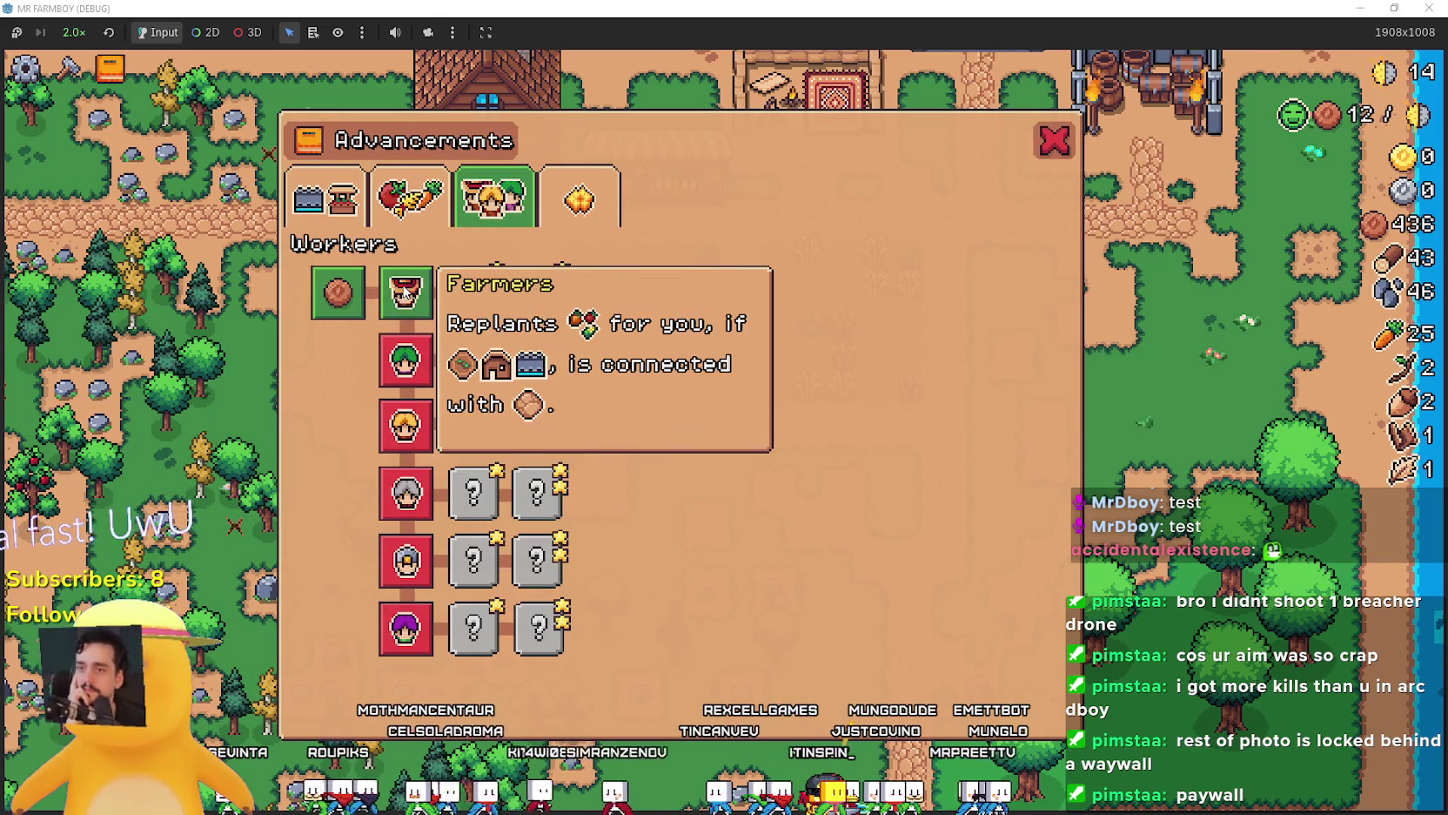
key("Tab")
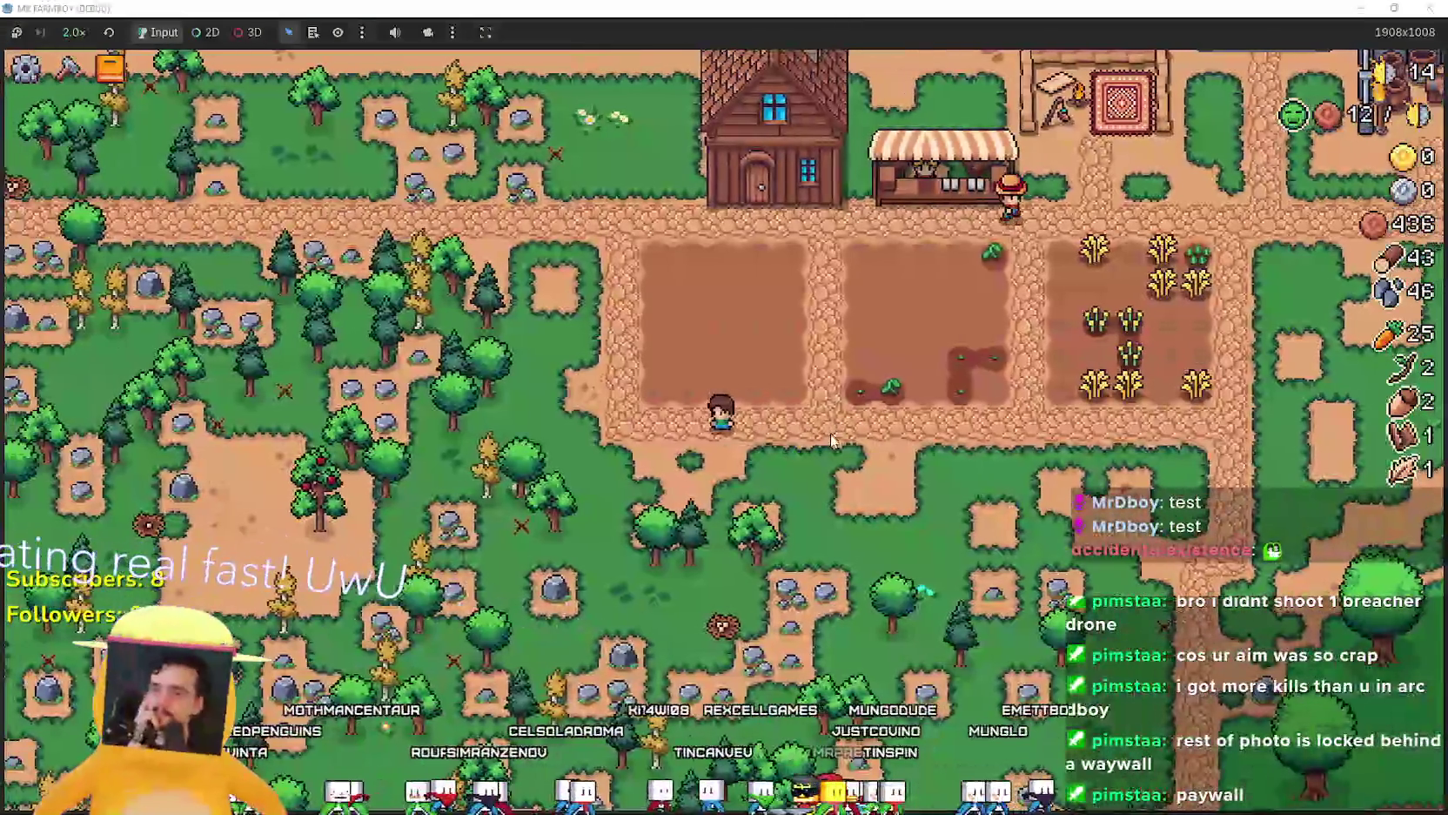
key("c")
key("c")
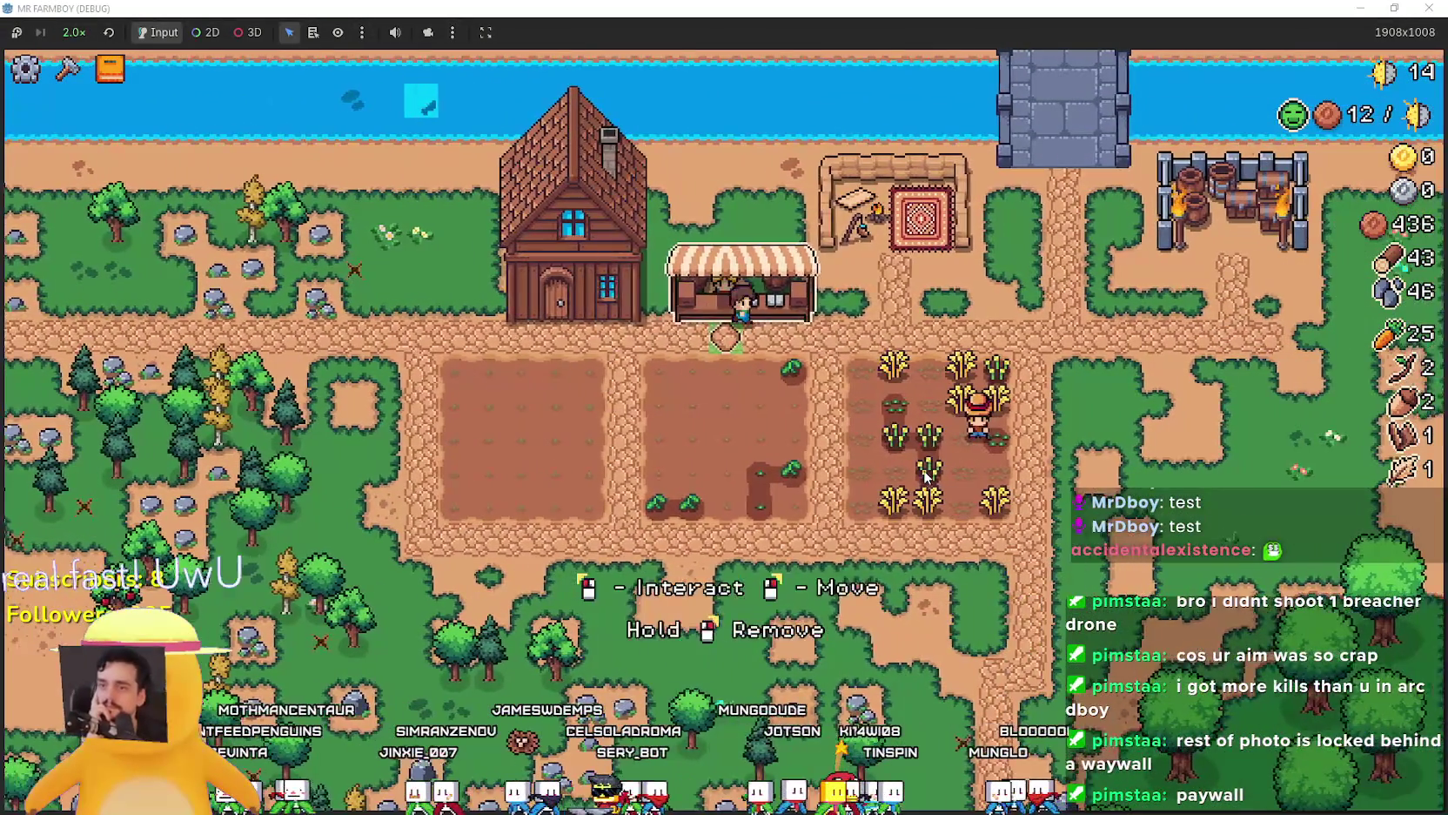
Swap the corn and cabbage in the Market sell slots for the 25 carrots.
key("m")
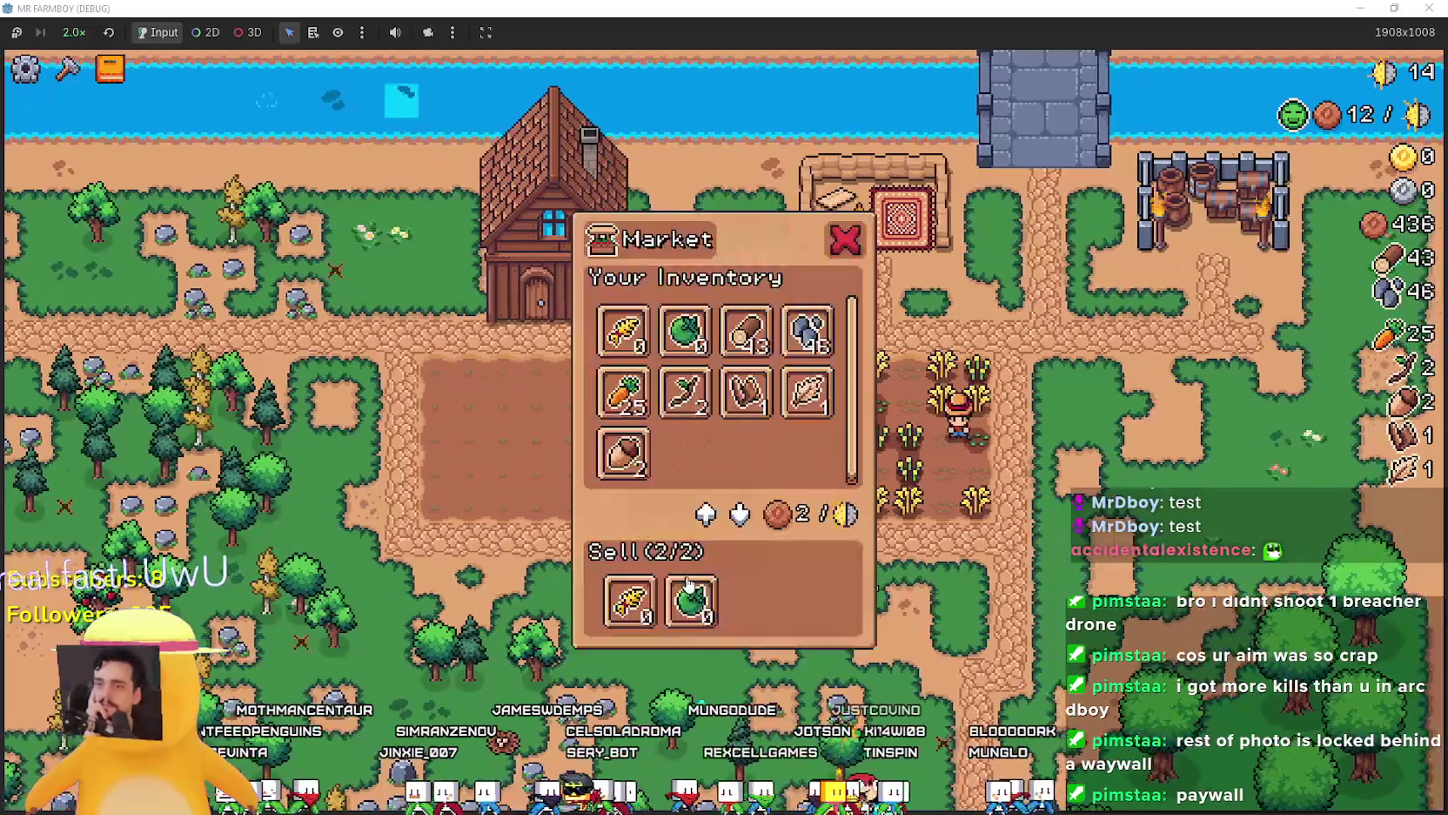
left_click(691, 601)
left_click(630, 601)
left_click(623, 394)
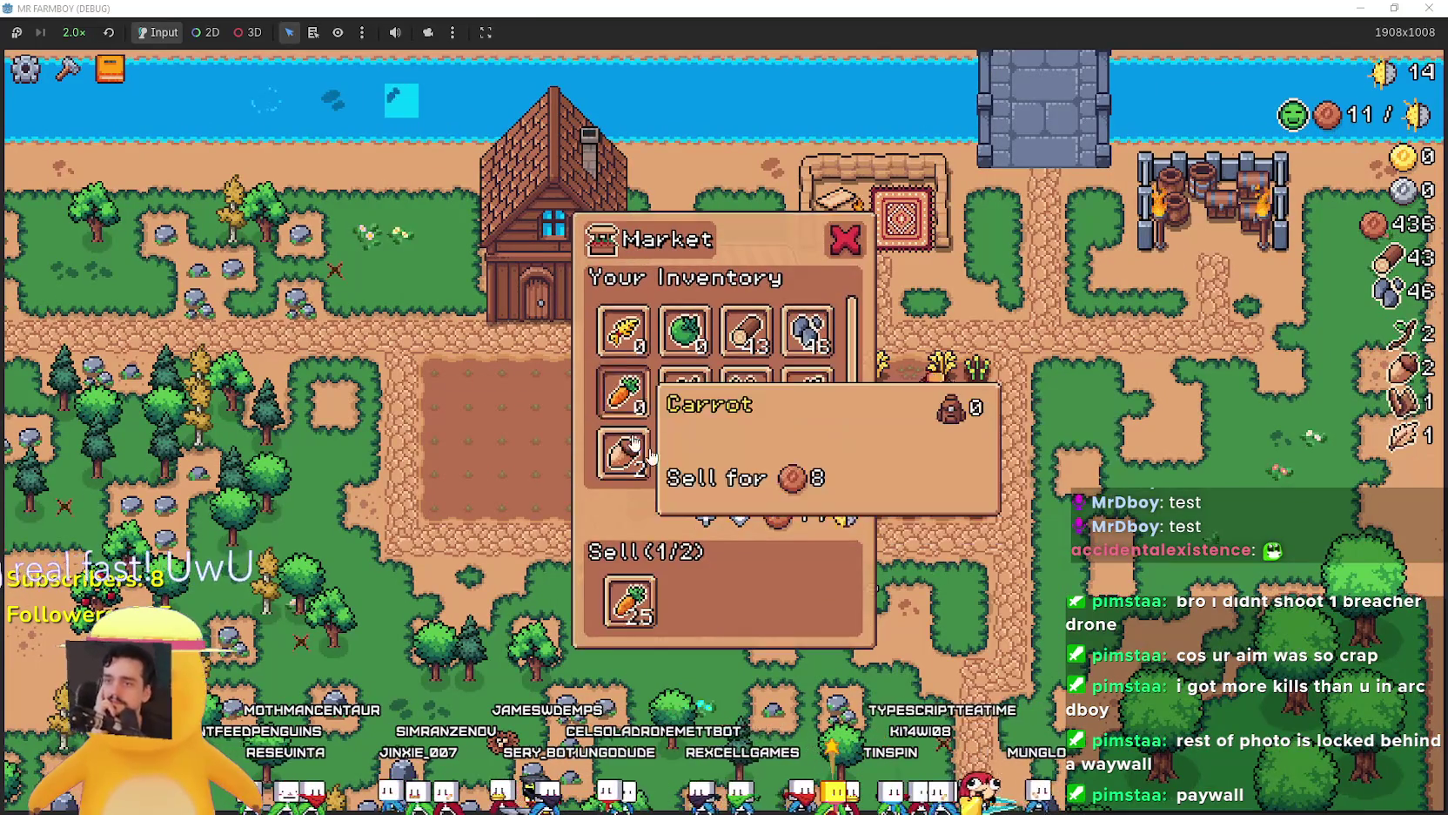
key("m")
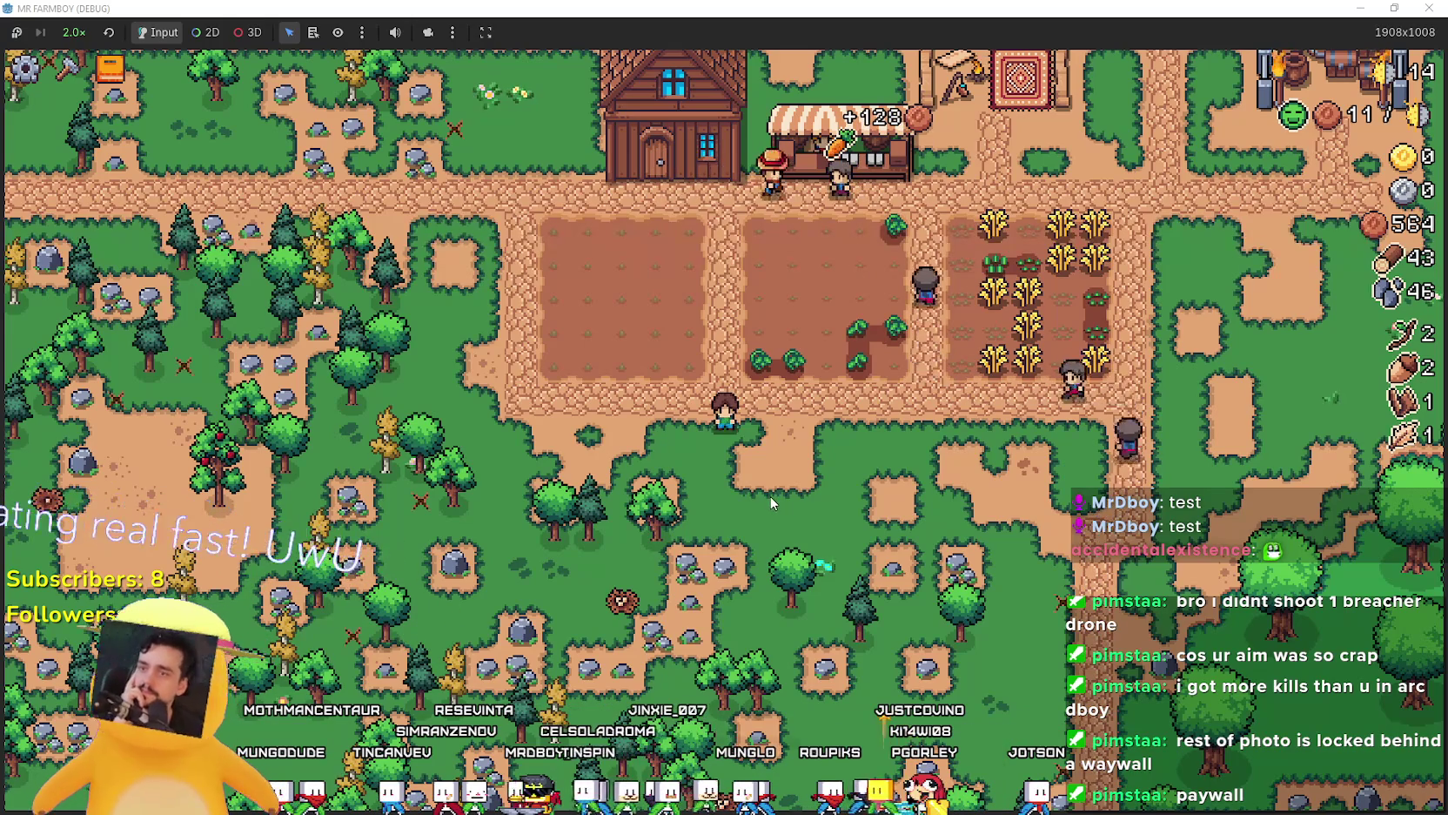
Place the newly unlocked Coop building on the farm from Crafting.
key("a")
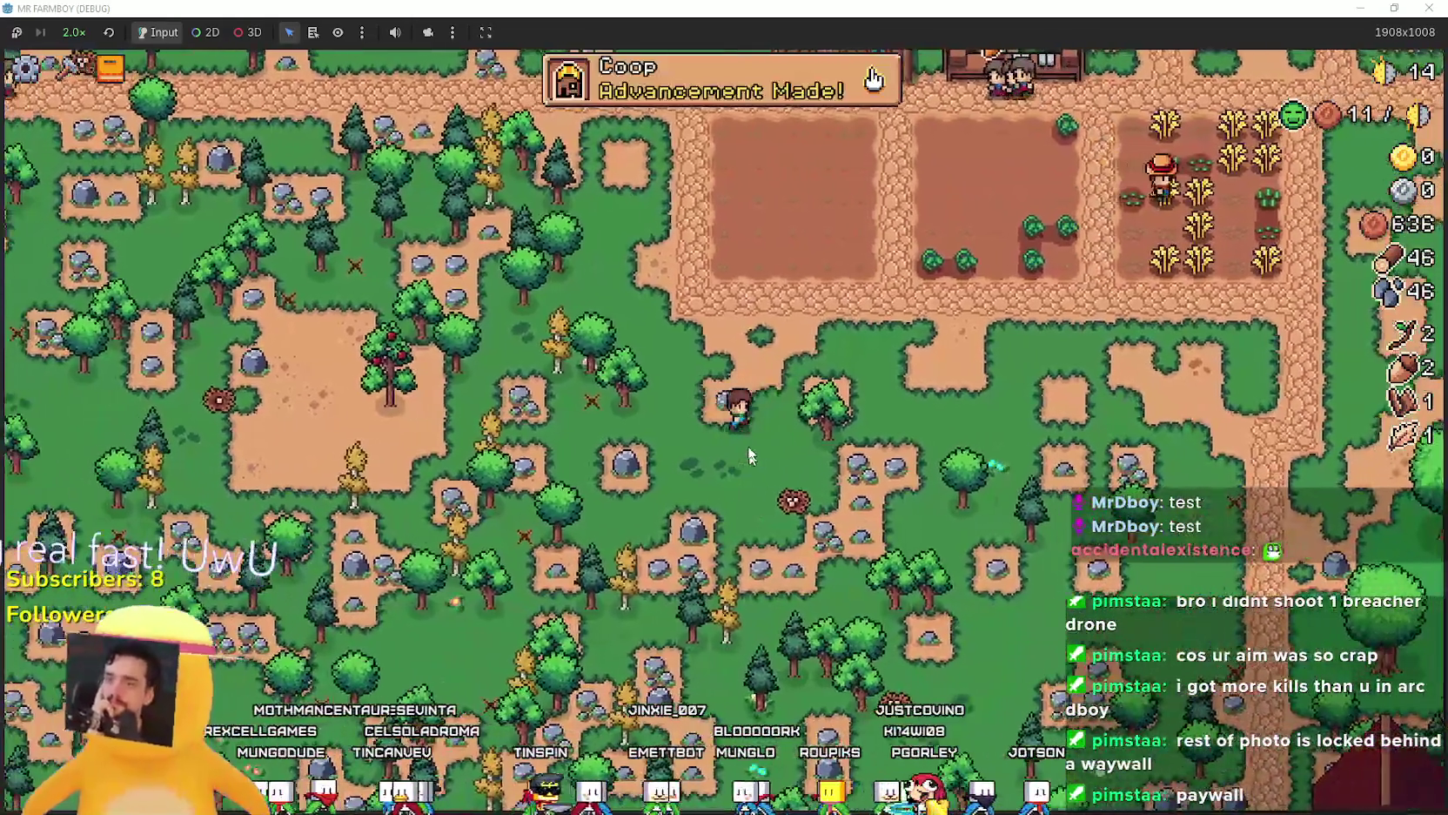
left_click(873, 79)
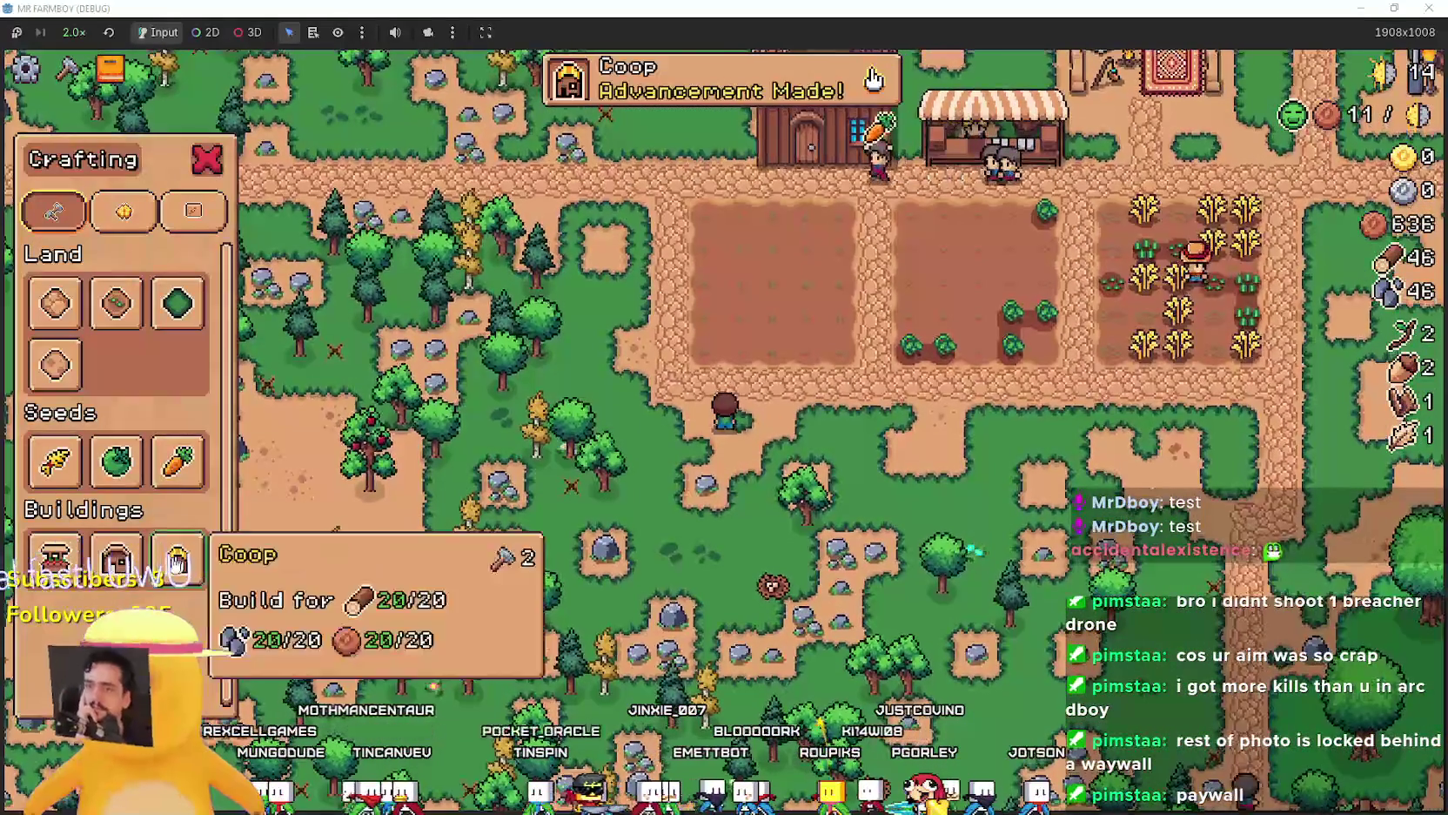
left_click(177, 561)
key("d")
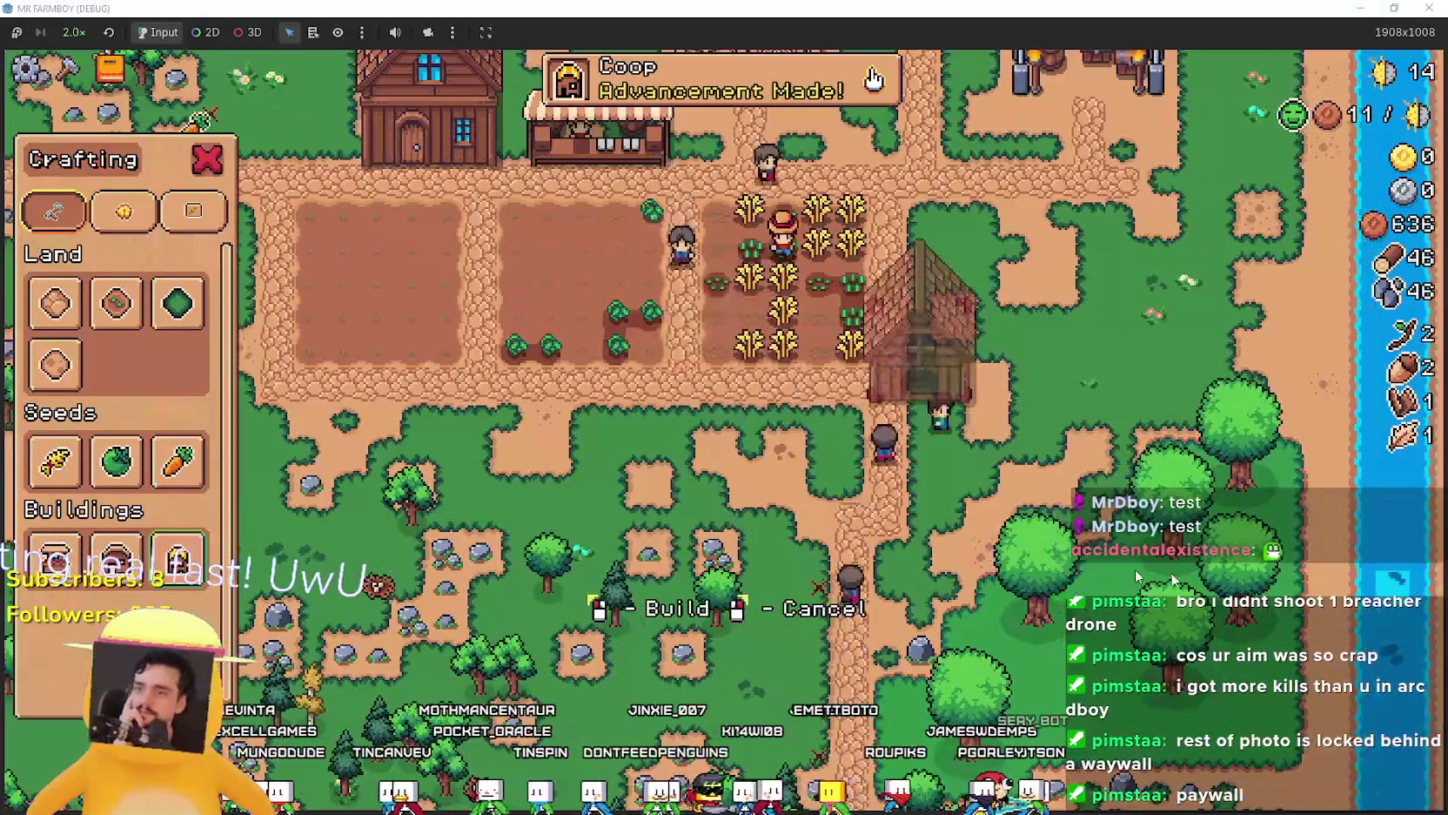
left_click(1356, 562)
key("s")
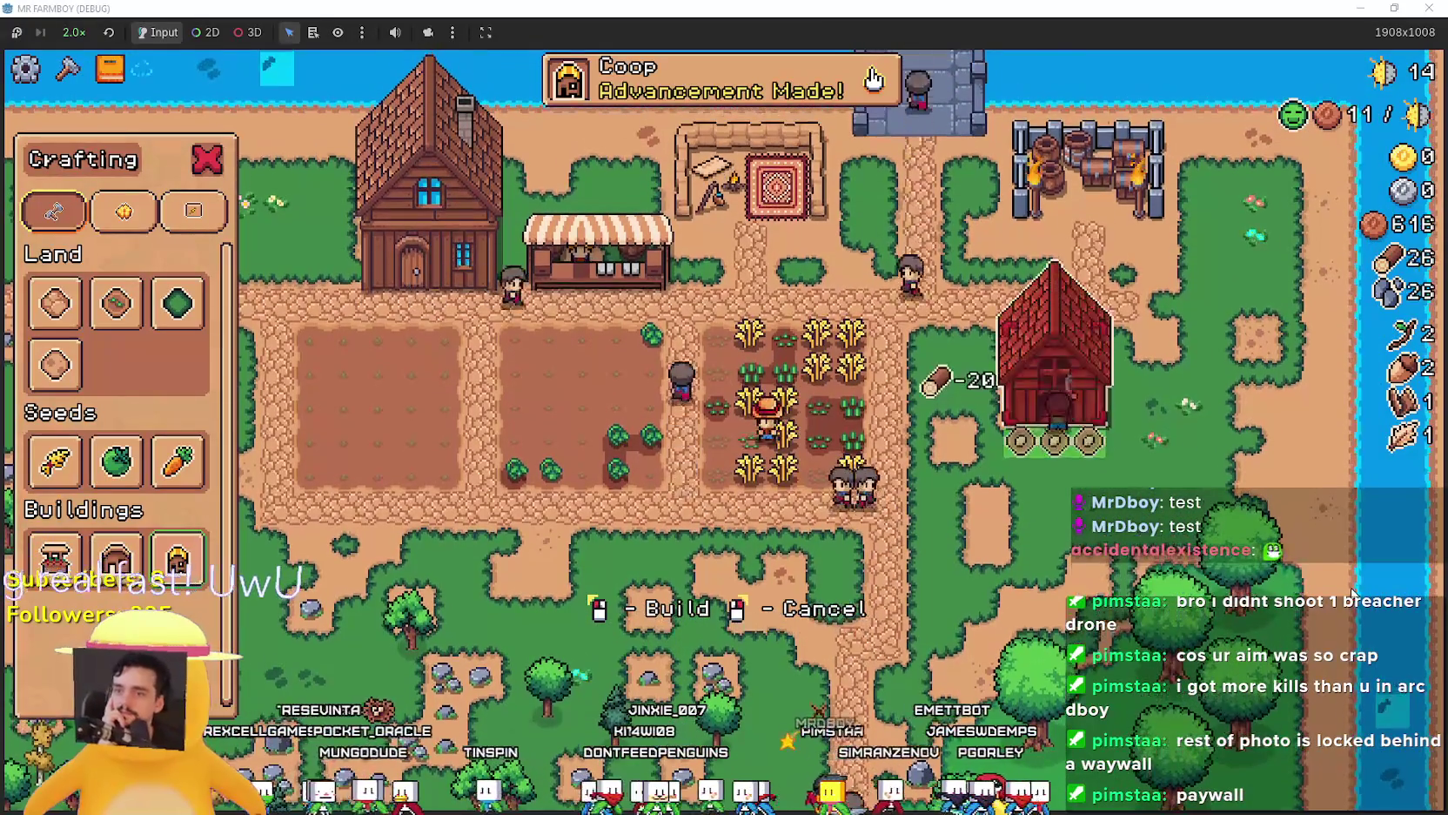
Cancel a stray farm-tile placement, view the Coop's empty chicken panel, and open Advancements.
left_click(116, 303)
key("a")
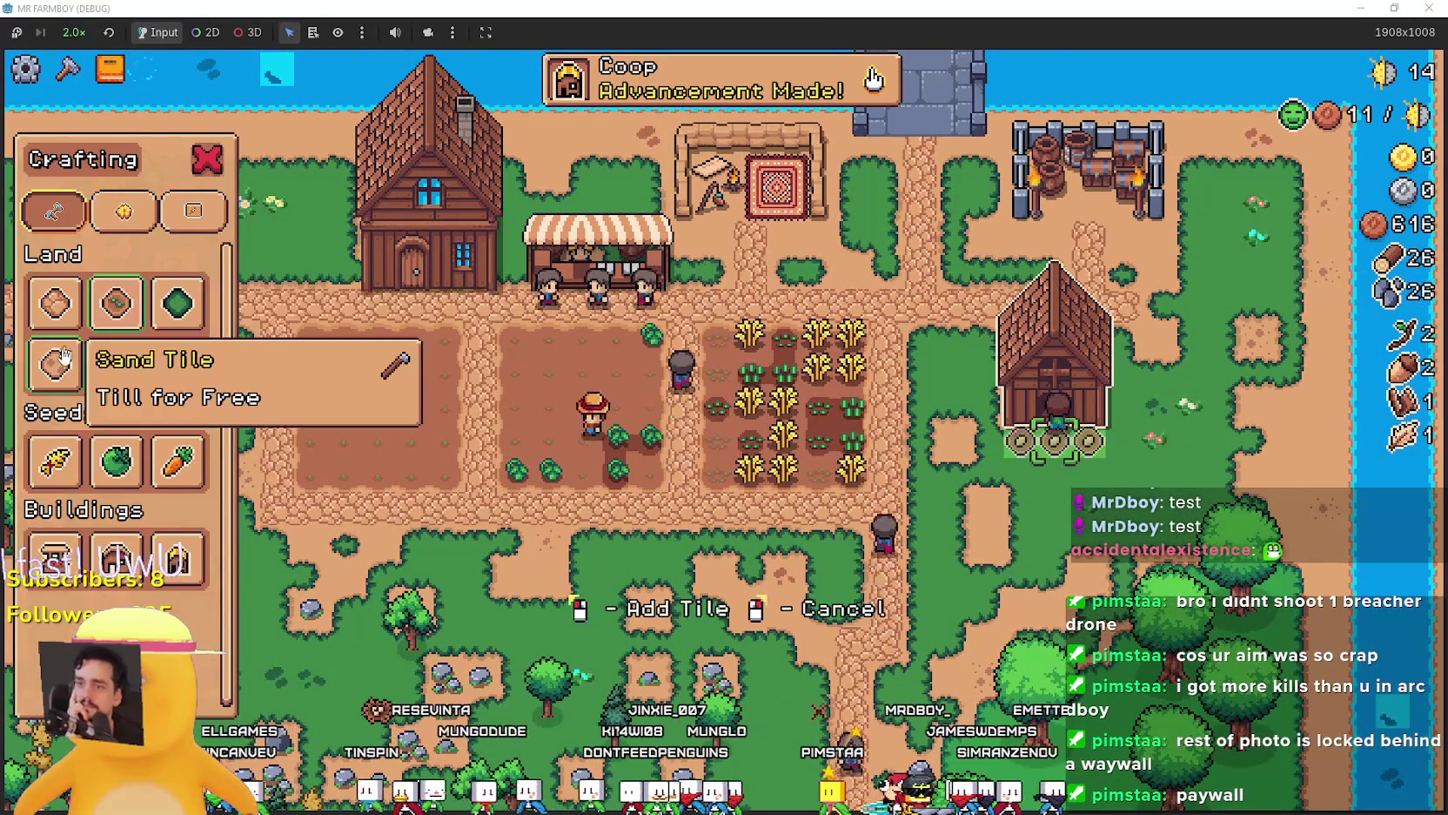
right_click(1131, 453)
left_click(1088, 409)
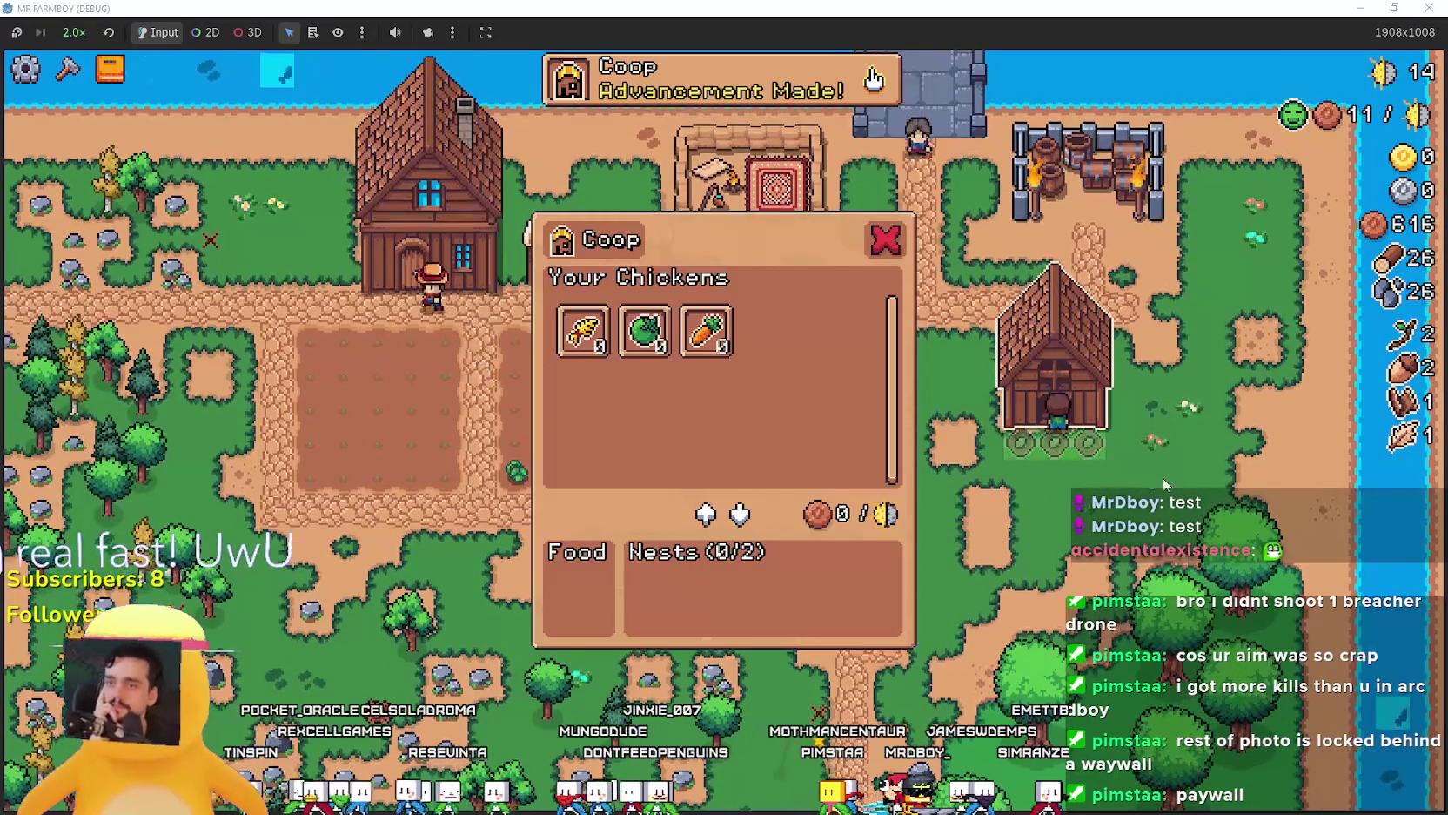
key("Escape")
left_click(110, 68)
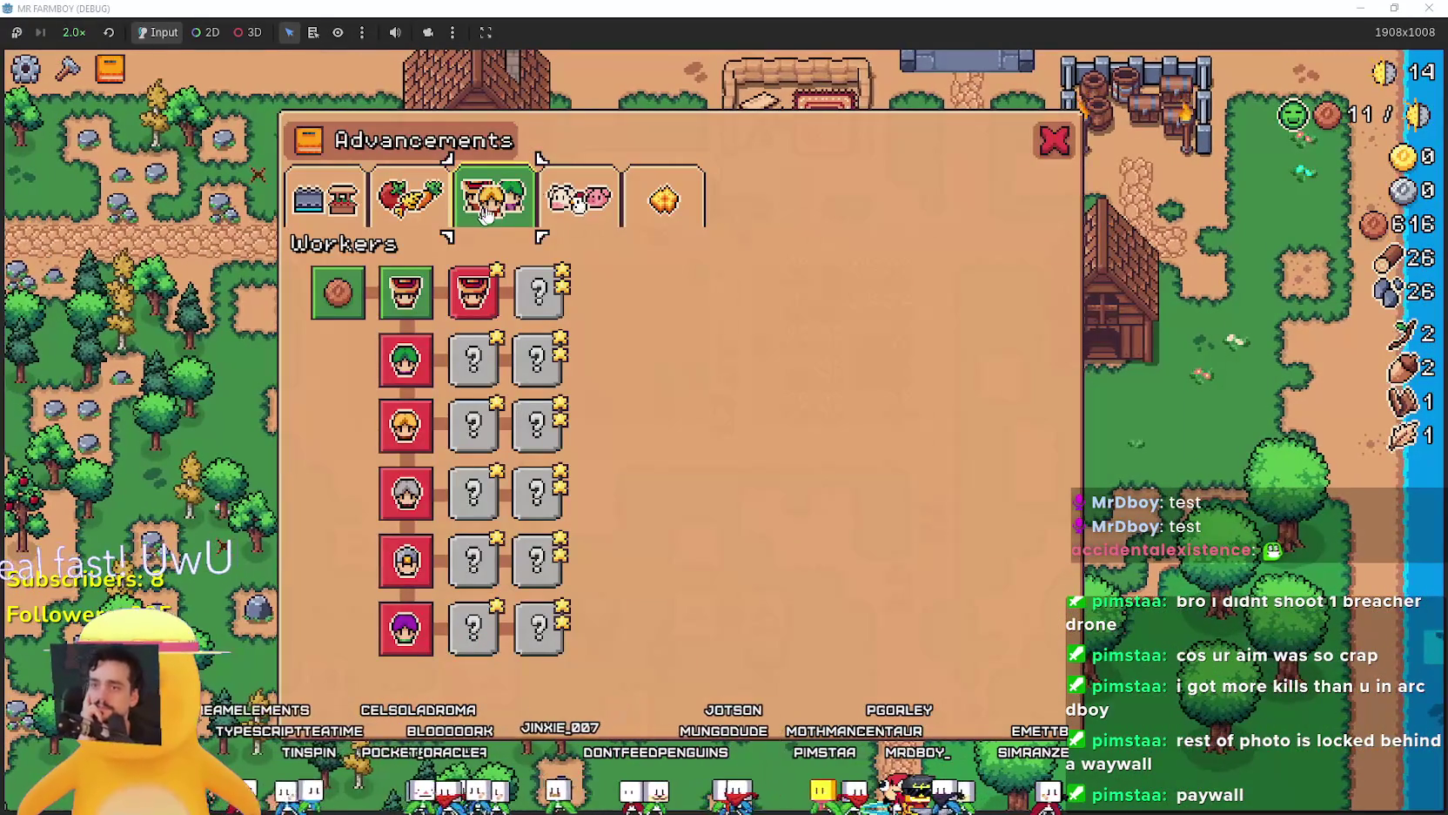
View the Animals tab, where Animal Tile and Chickens each need one bought chicken, then close it.
left_click(578, 198)
mouse_move(315, 300)
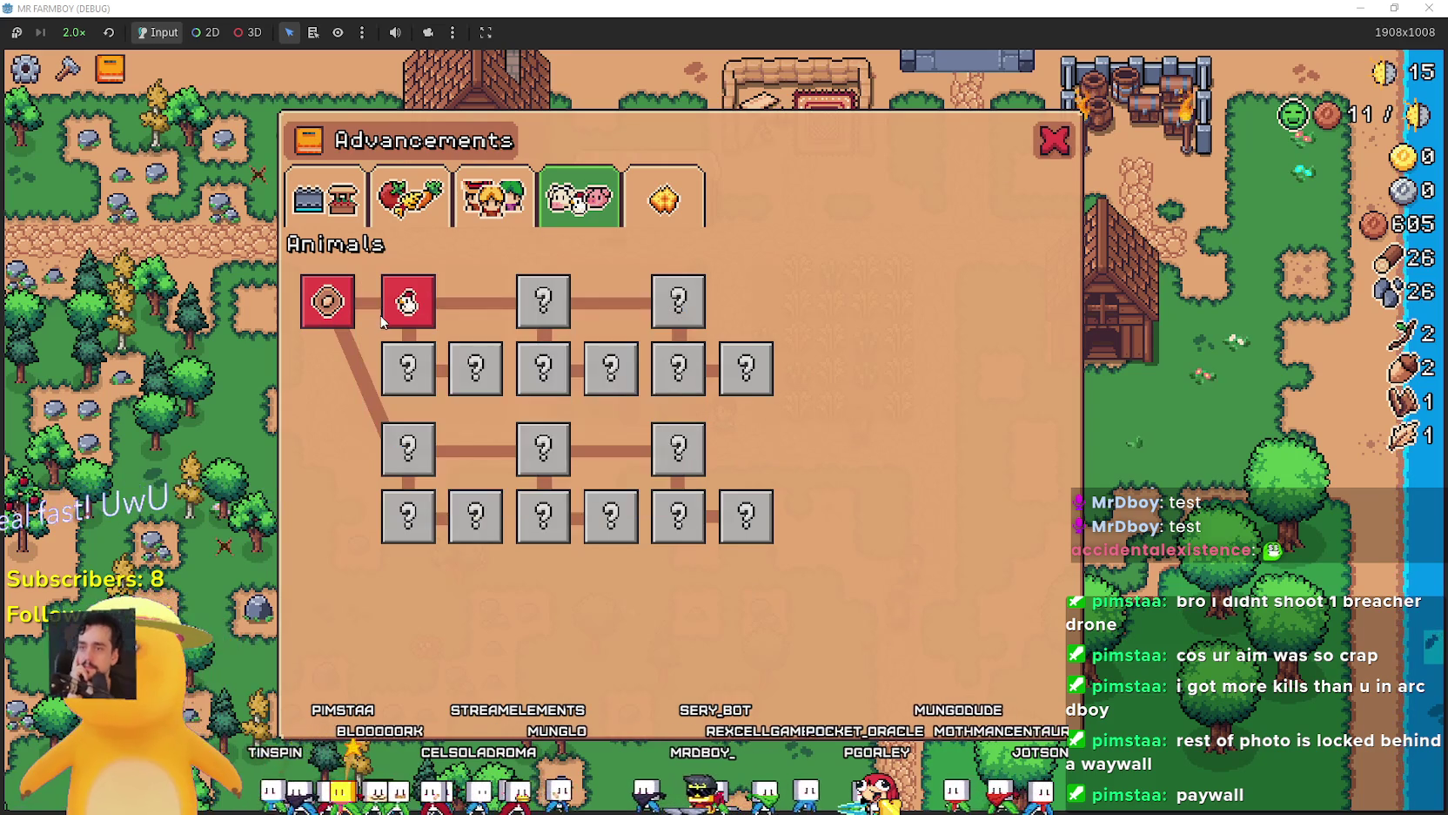
left_click(1054, 142)
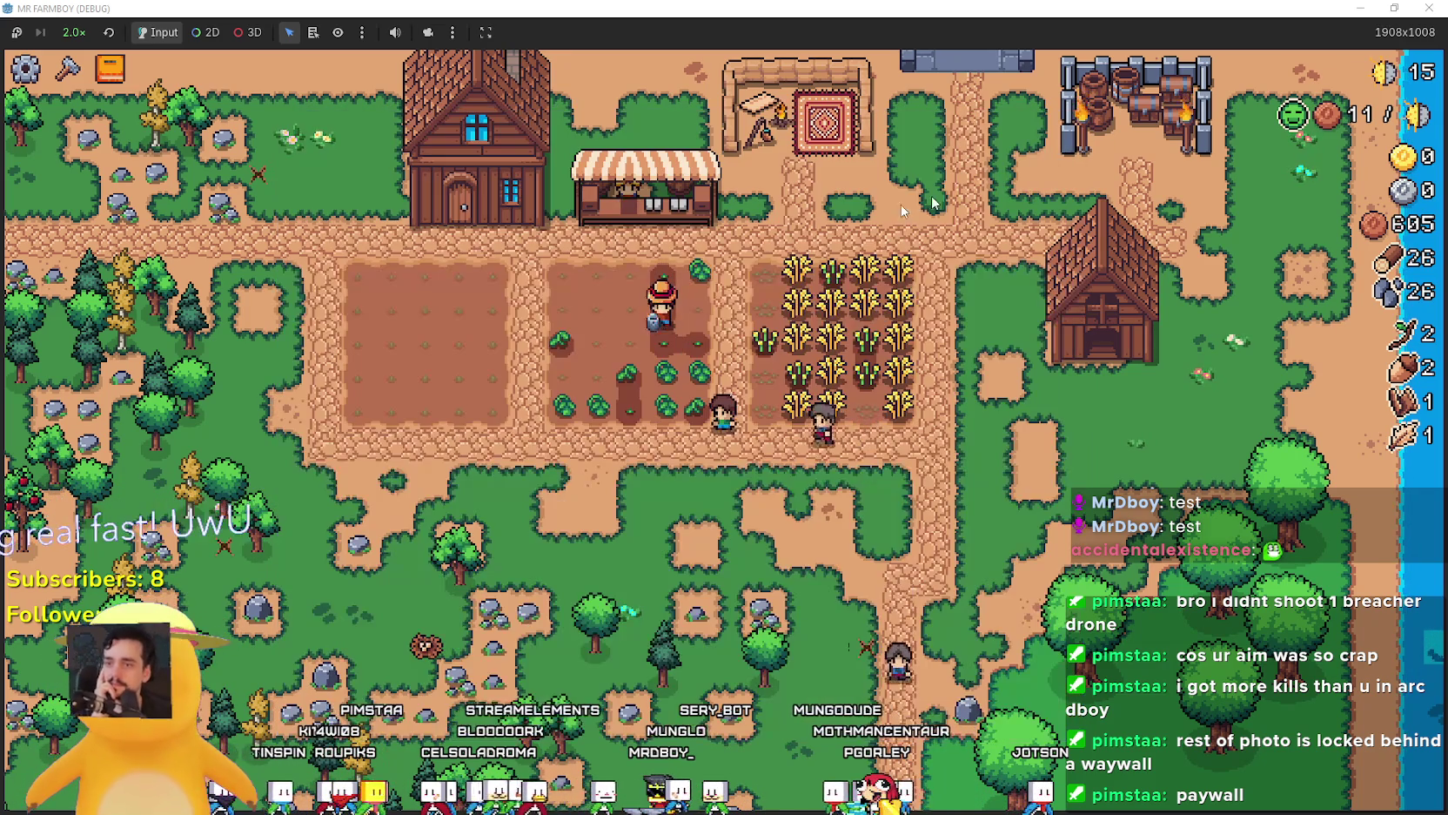
Toggle the crafting list and reopen Advancements on the Animals tab.
key("c")
key("t")
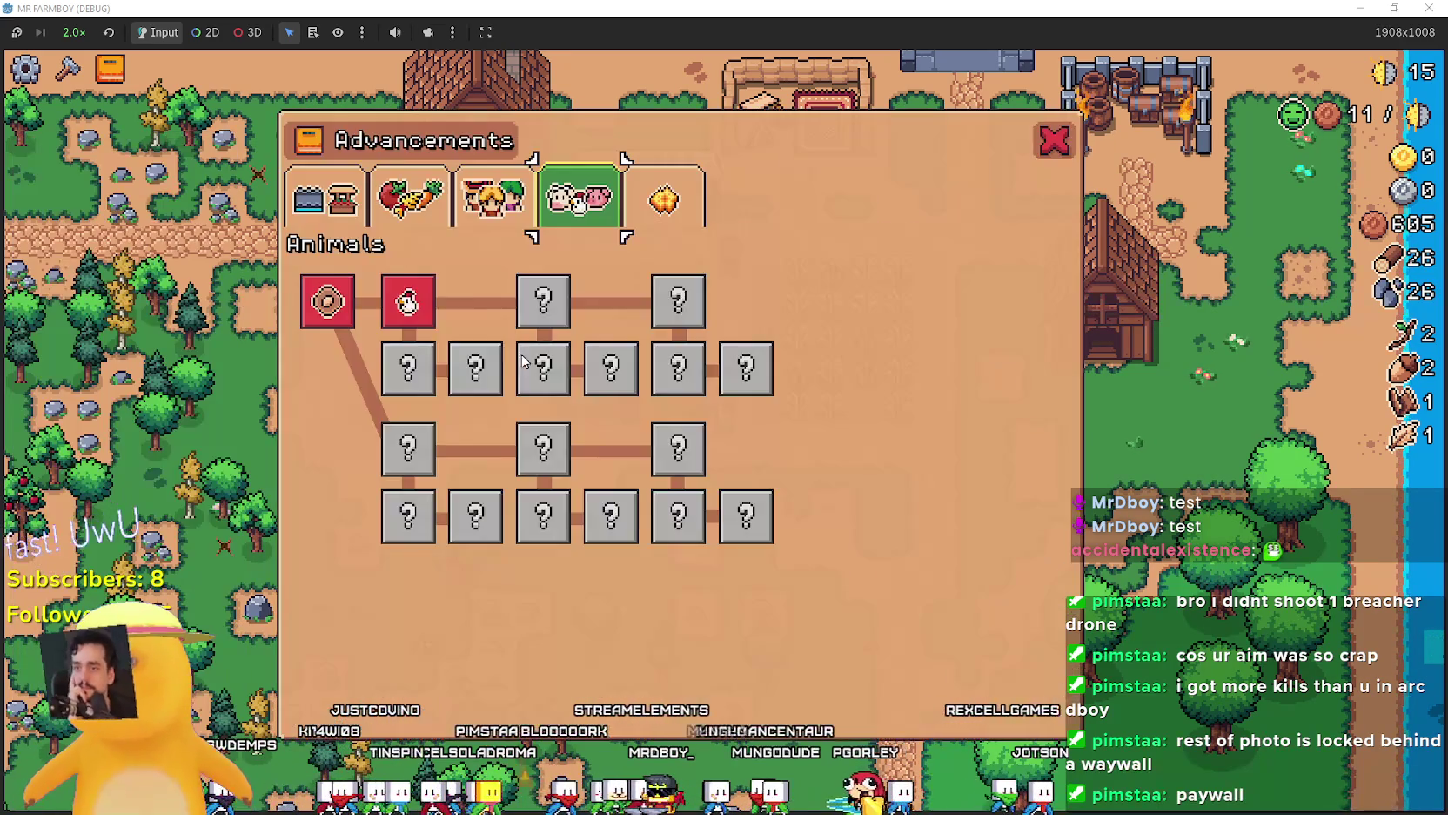
key("c")
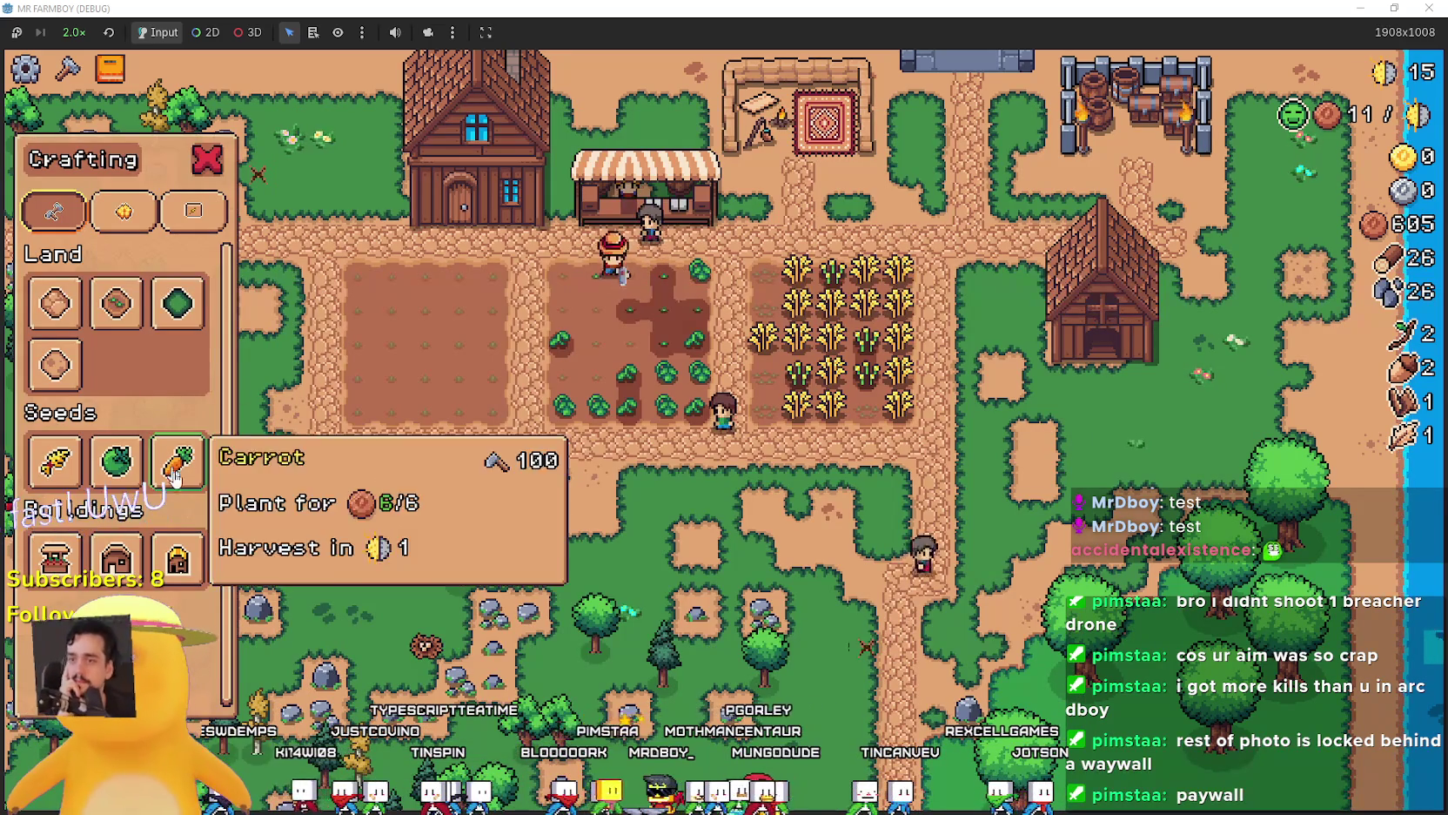
mouse_move(157, 579)
key("s")
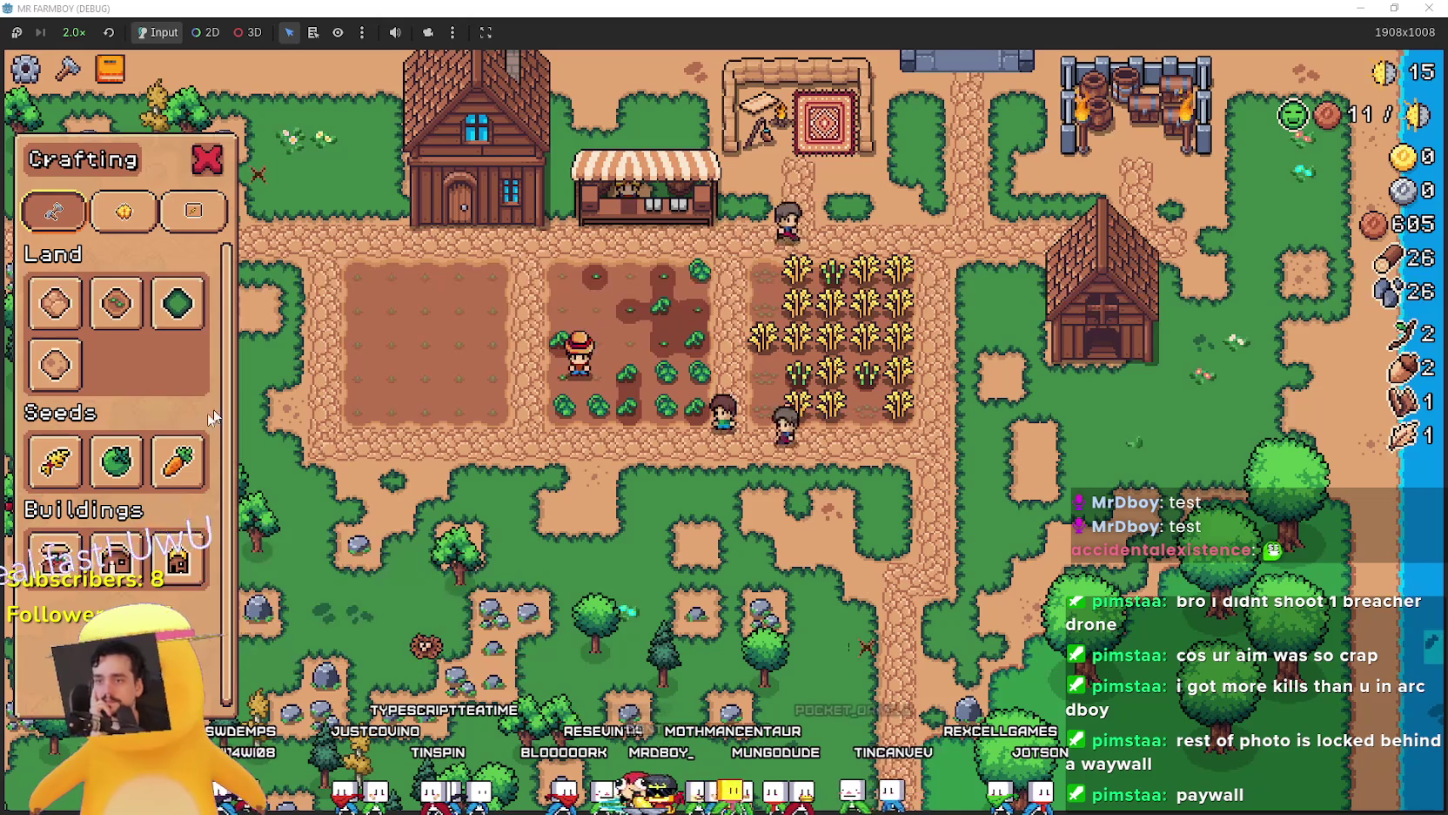
Walk every row of the wheat plot to harvest it, then open the Market to sell the 20 wheat.
key("c")
key("d")
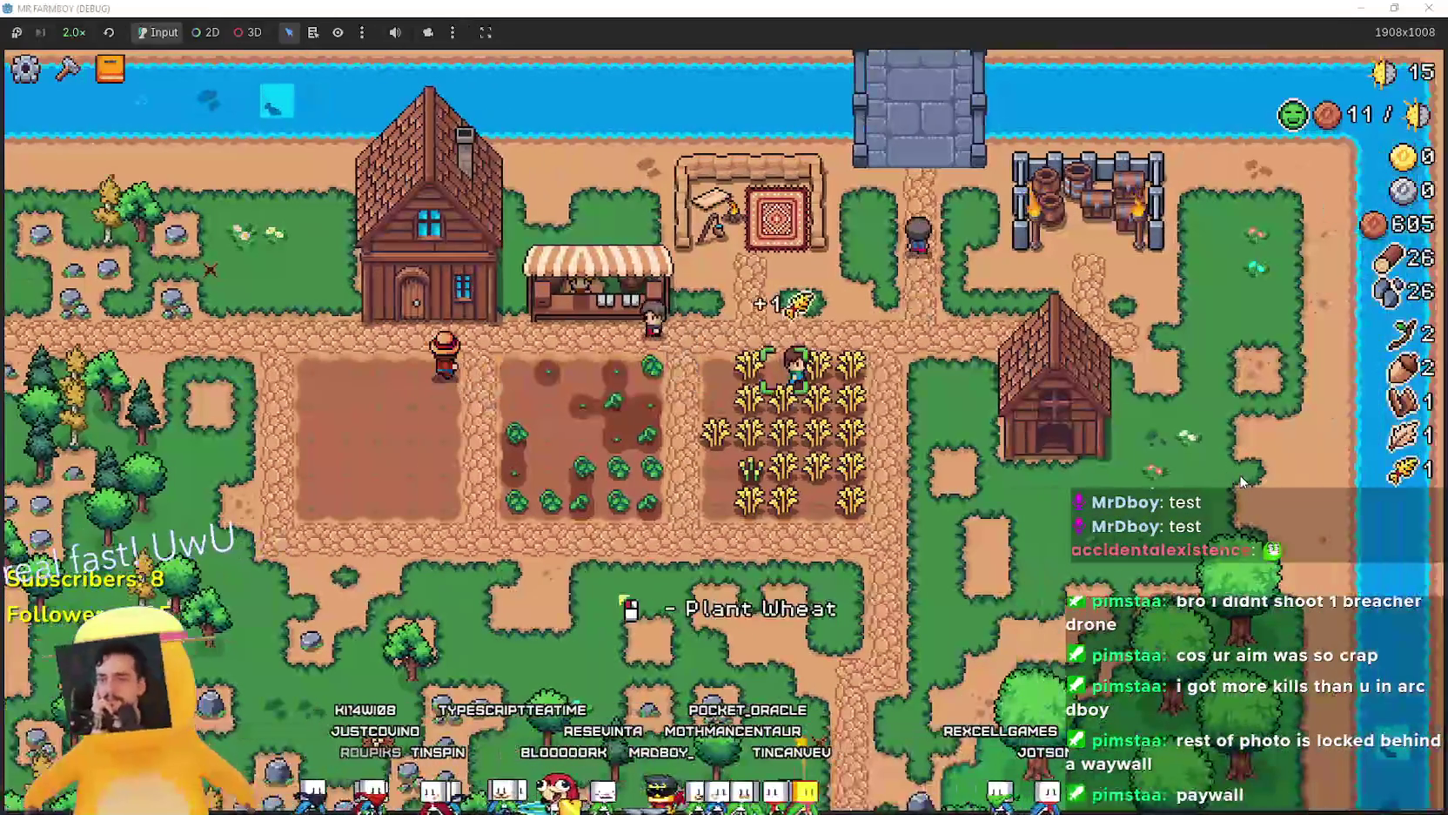
key("d")
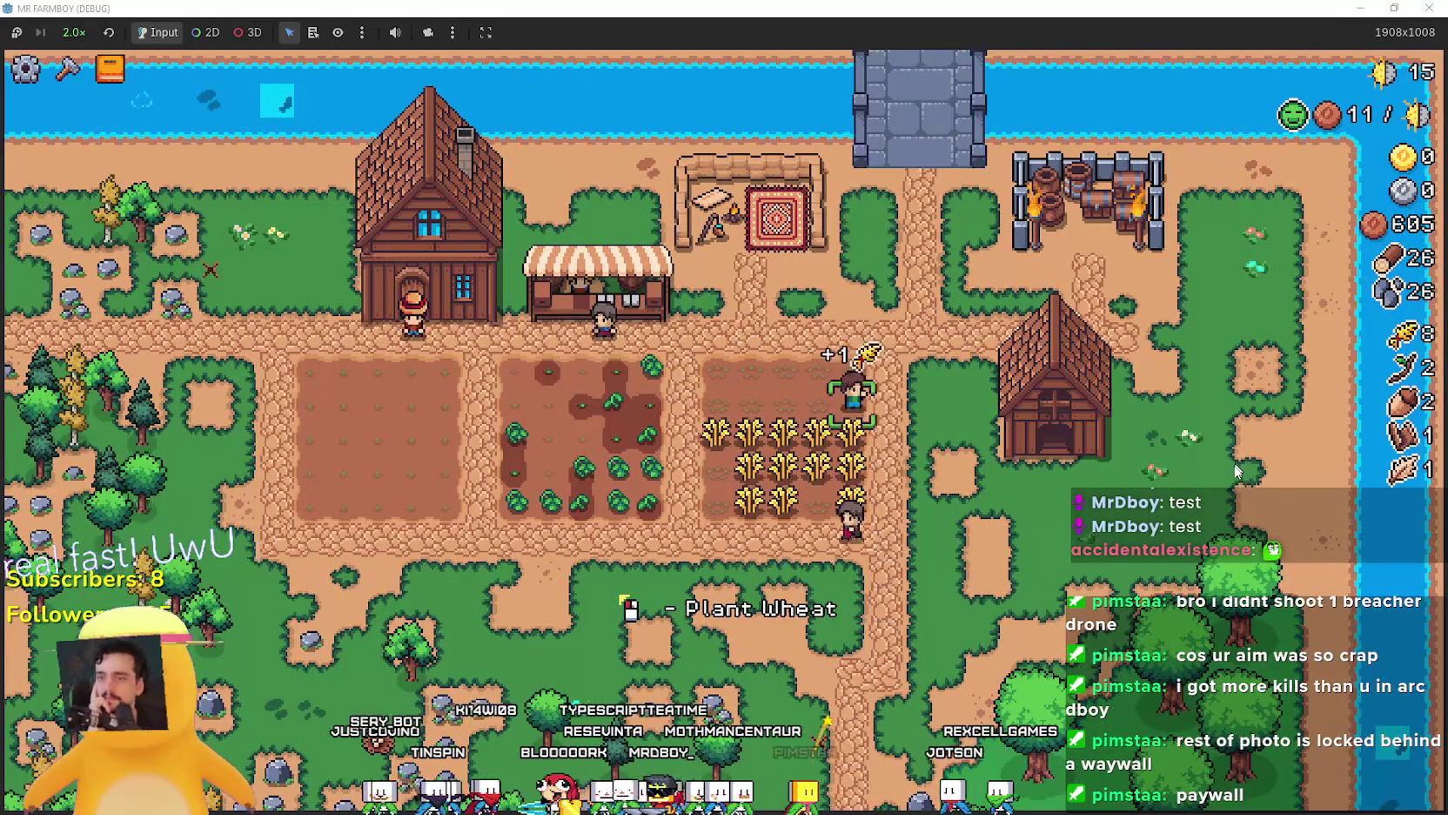
key("s")
key("a")
key("s")
key("d")
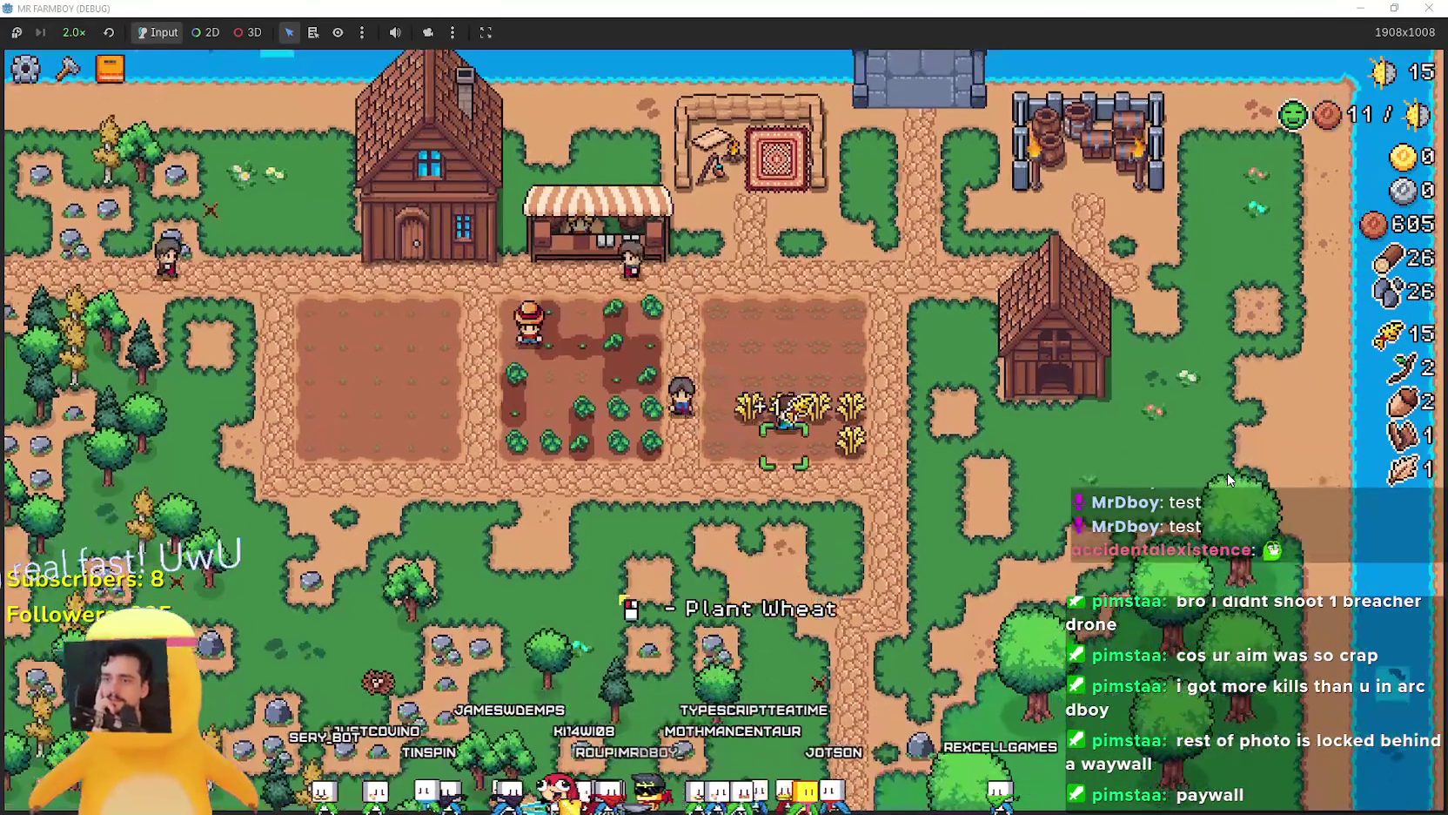
key("w")
key("s")
key("a")
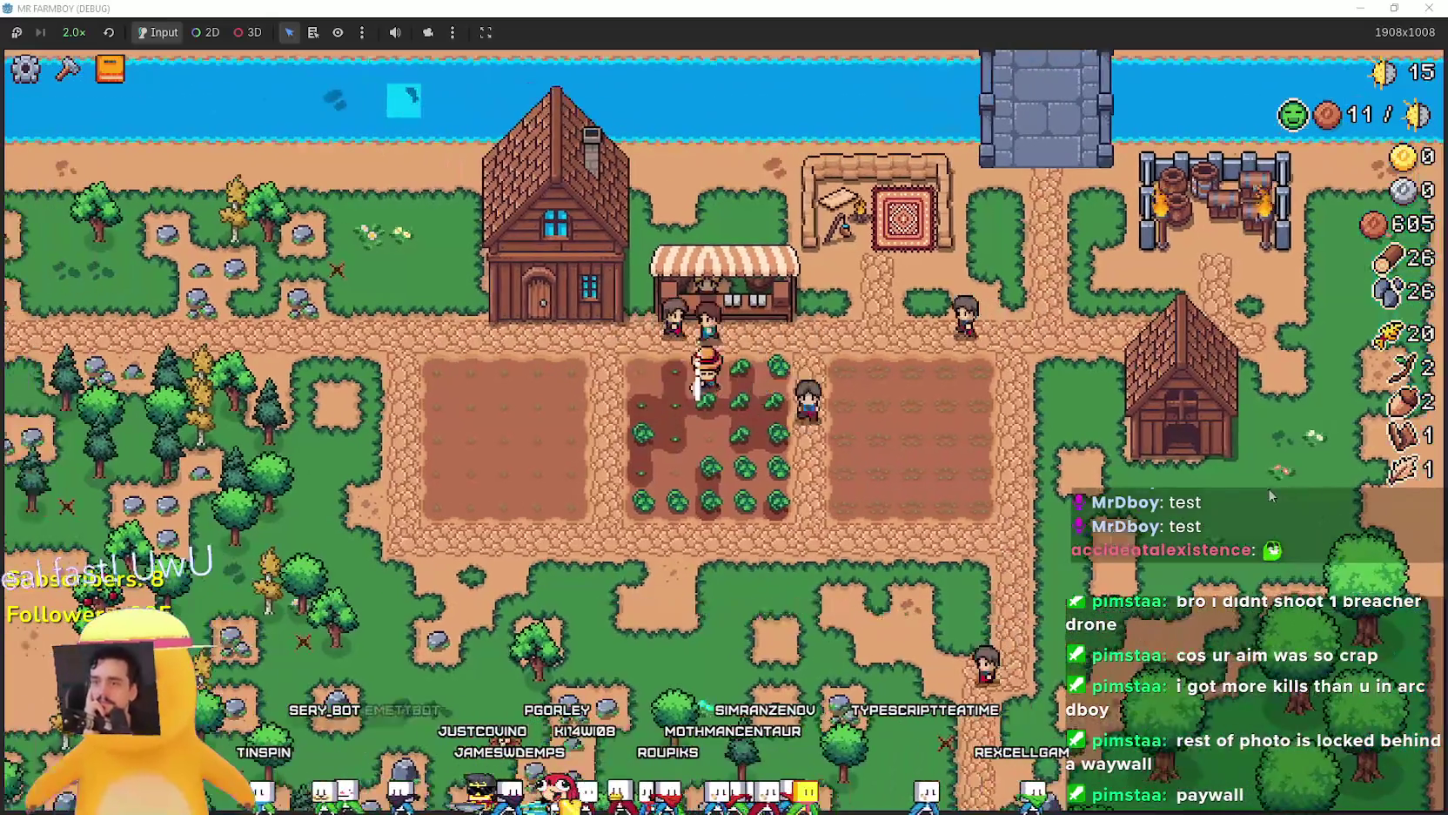
key("e")
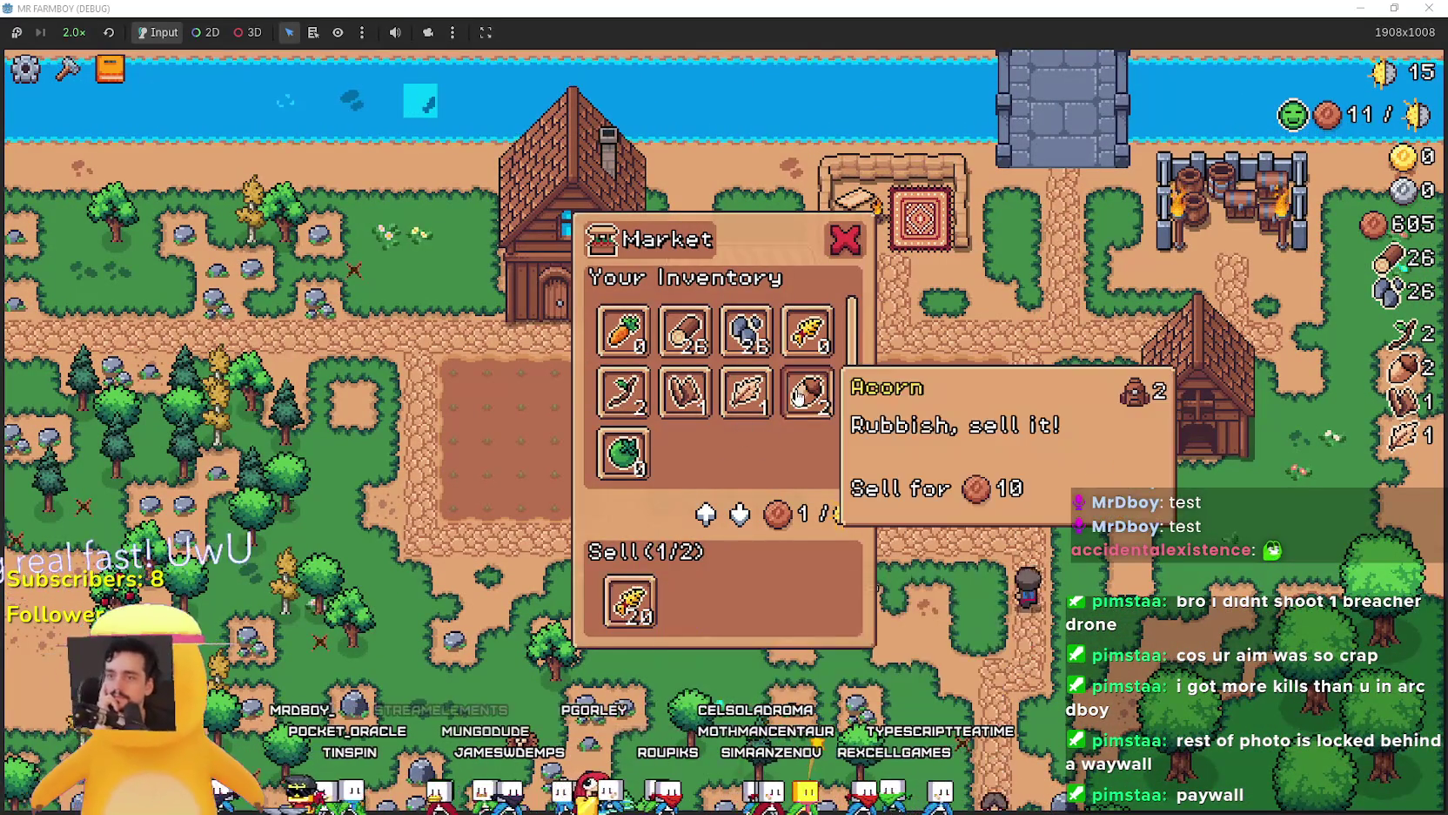
Close the Market and glance at the land and buildings advancements.
key("Escape")
key("Tab")
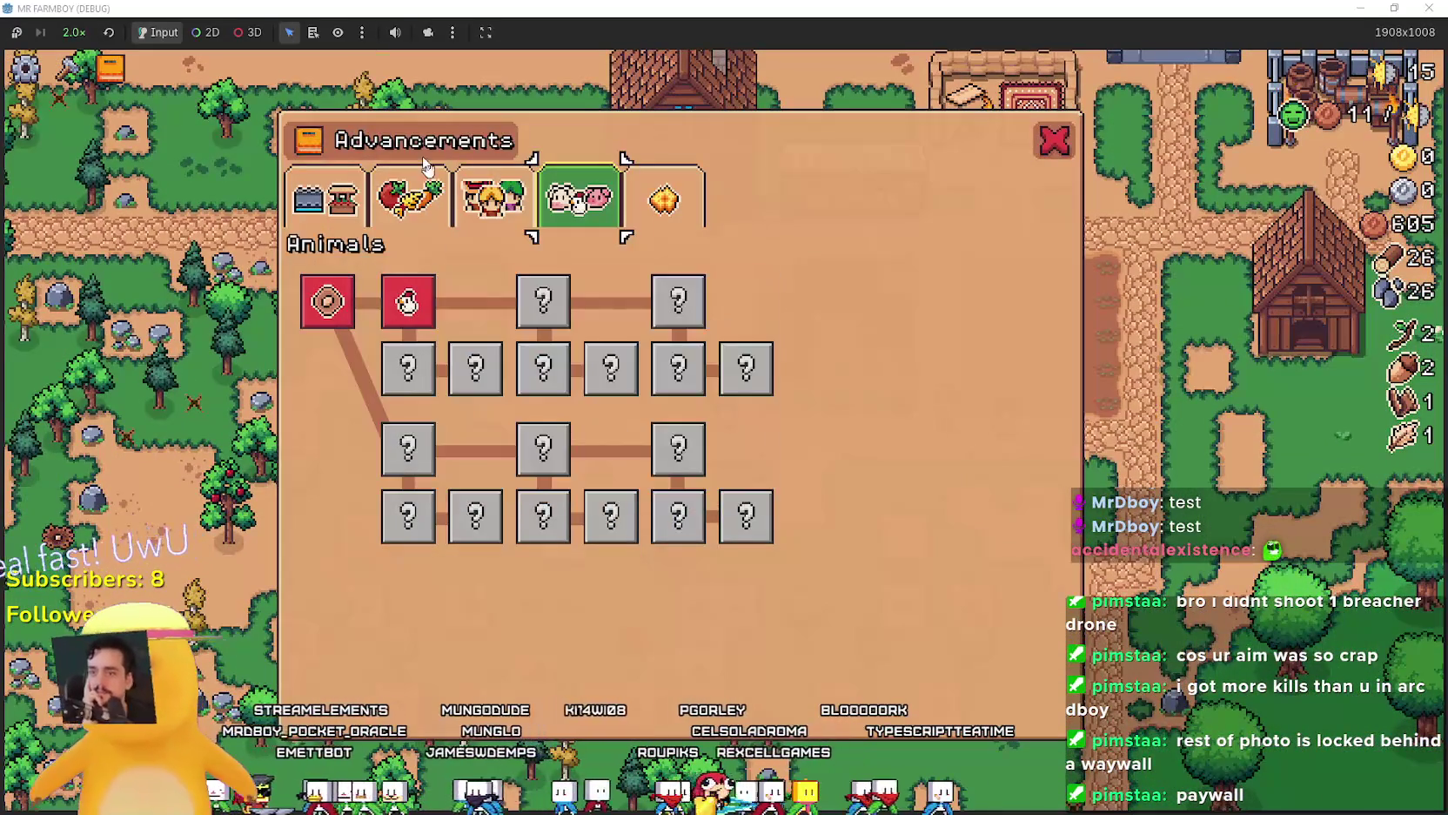
left_click(324, 199)
key("Escape")
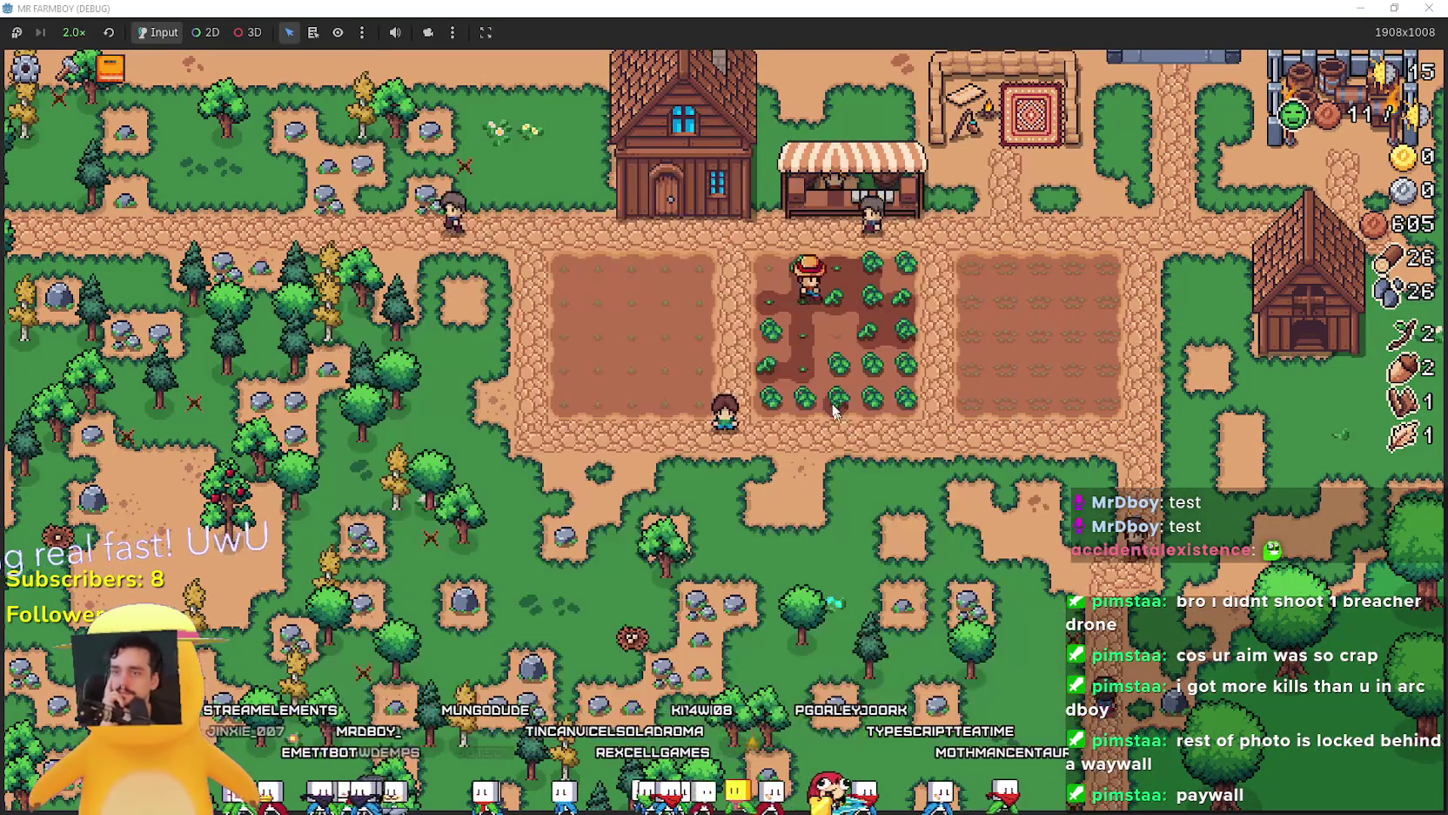
Walk the tomato plot harvesting green tomatoes up to 12.
key("w")
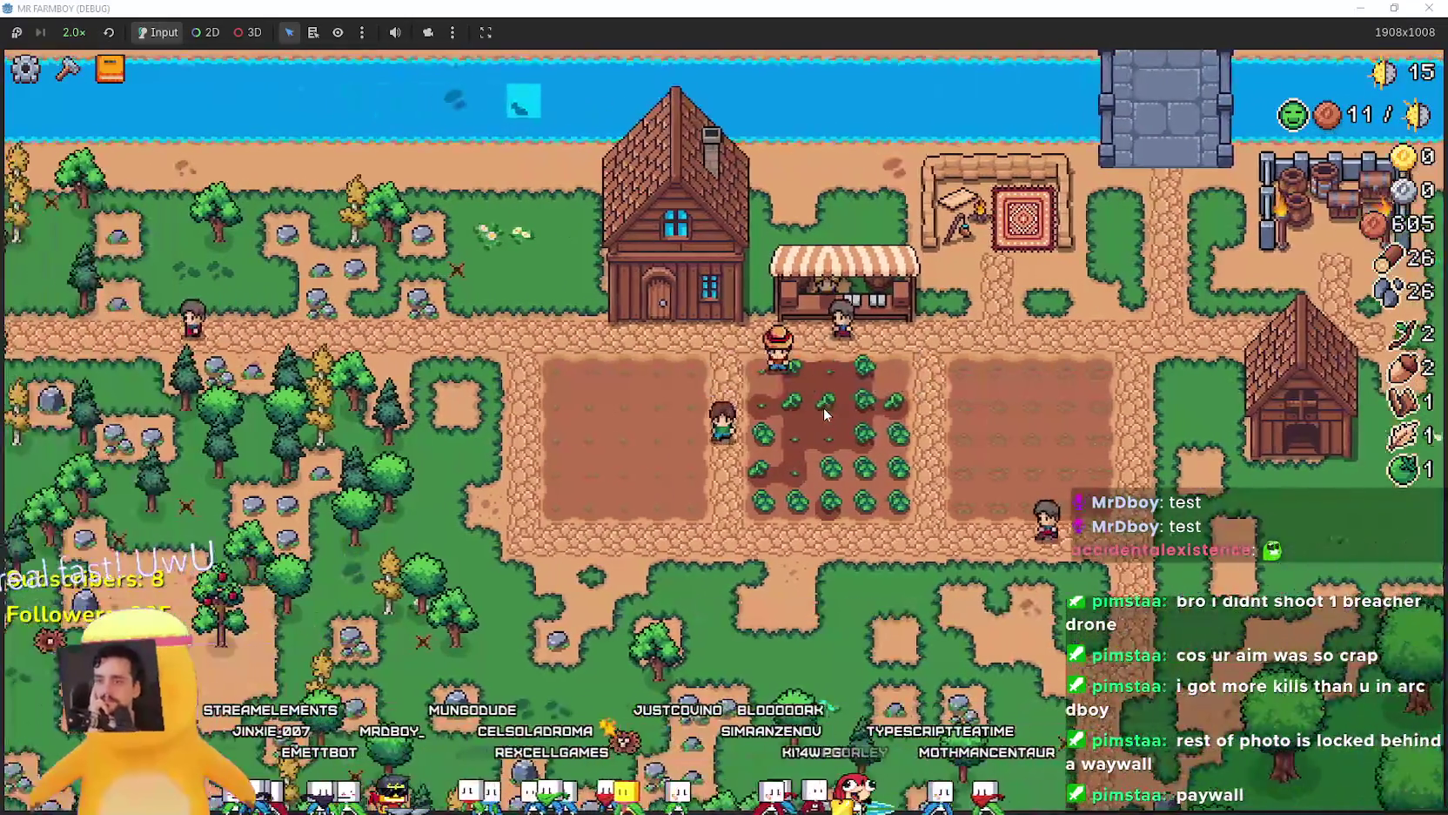
key("d")
key("s")
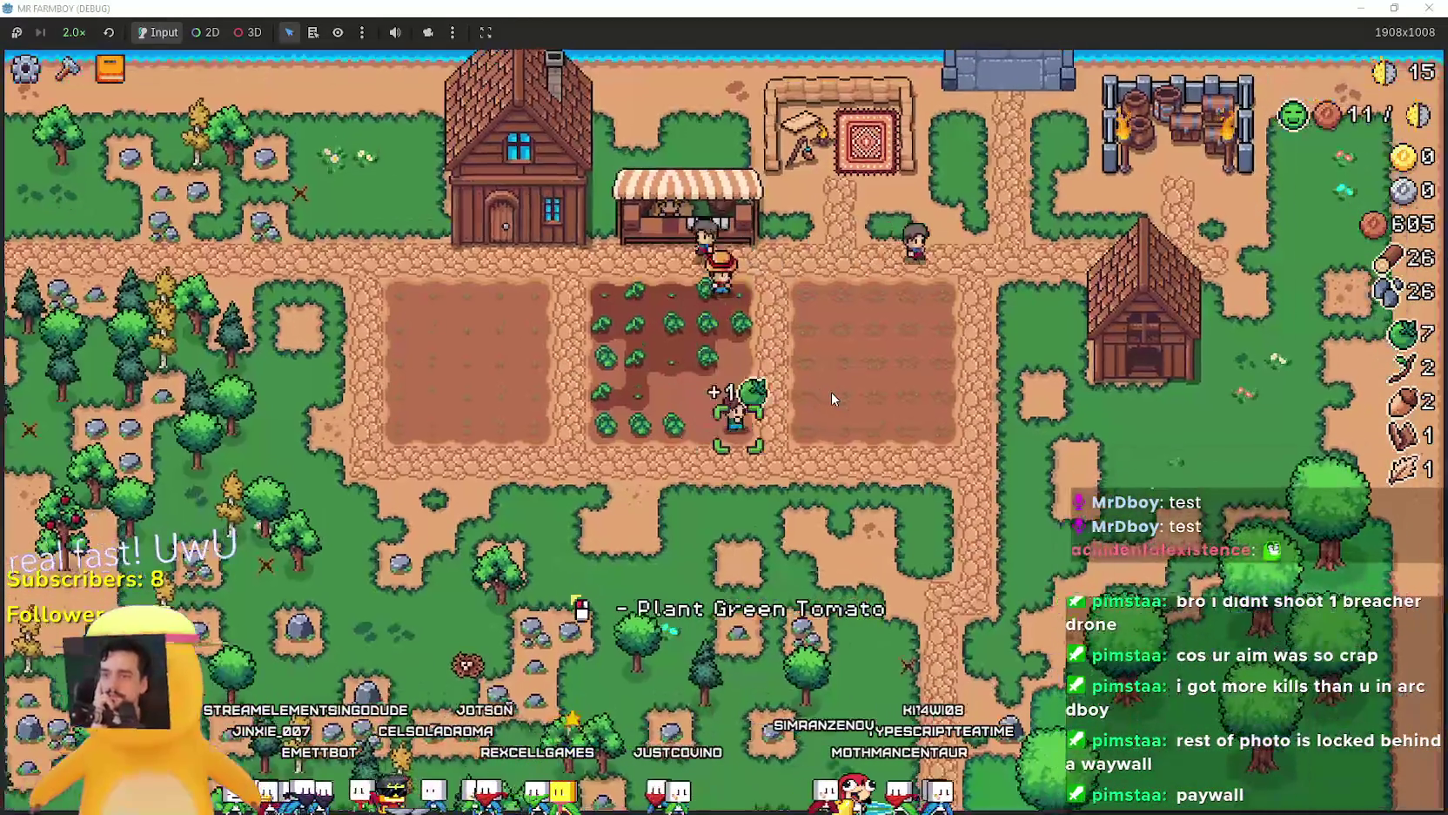
key("w")
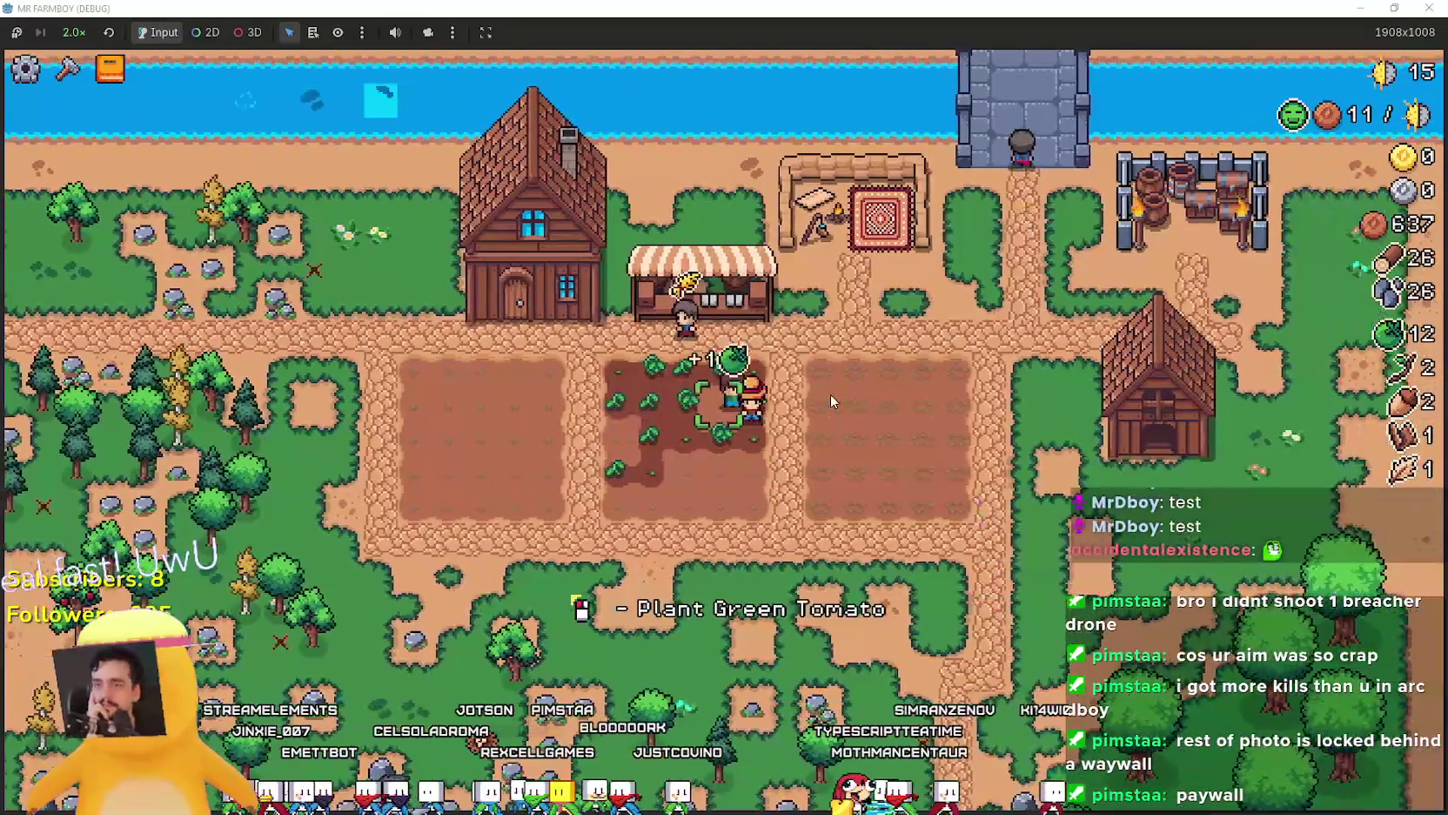
Pause to view the stats, resume, then pause again on the stats screen.
key("Escape")
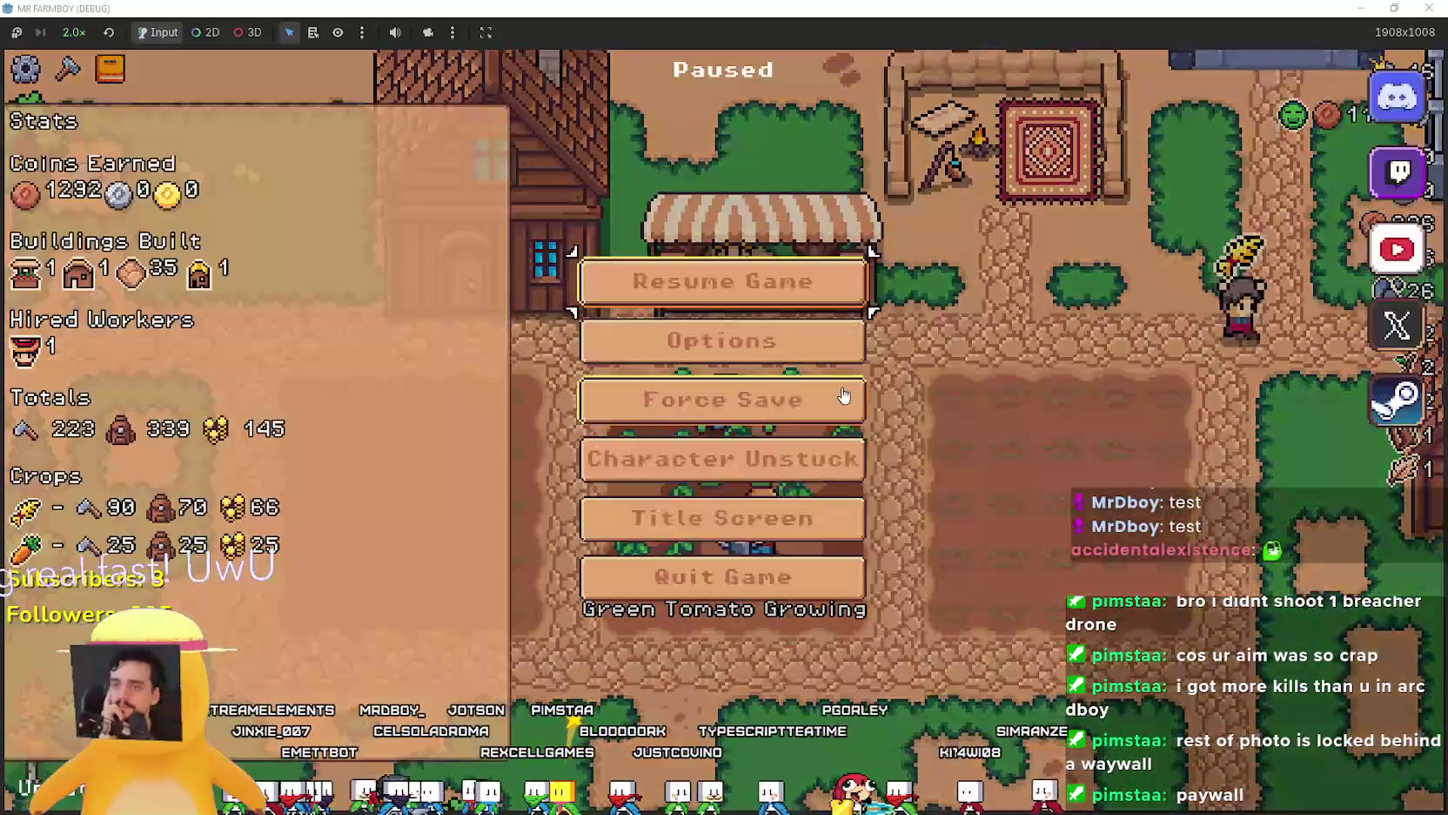
key("Escape")
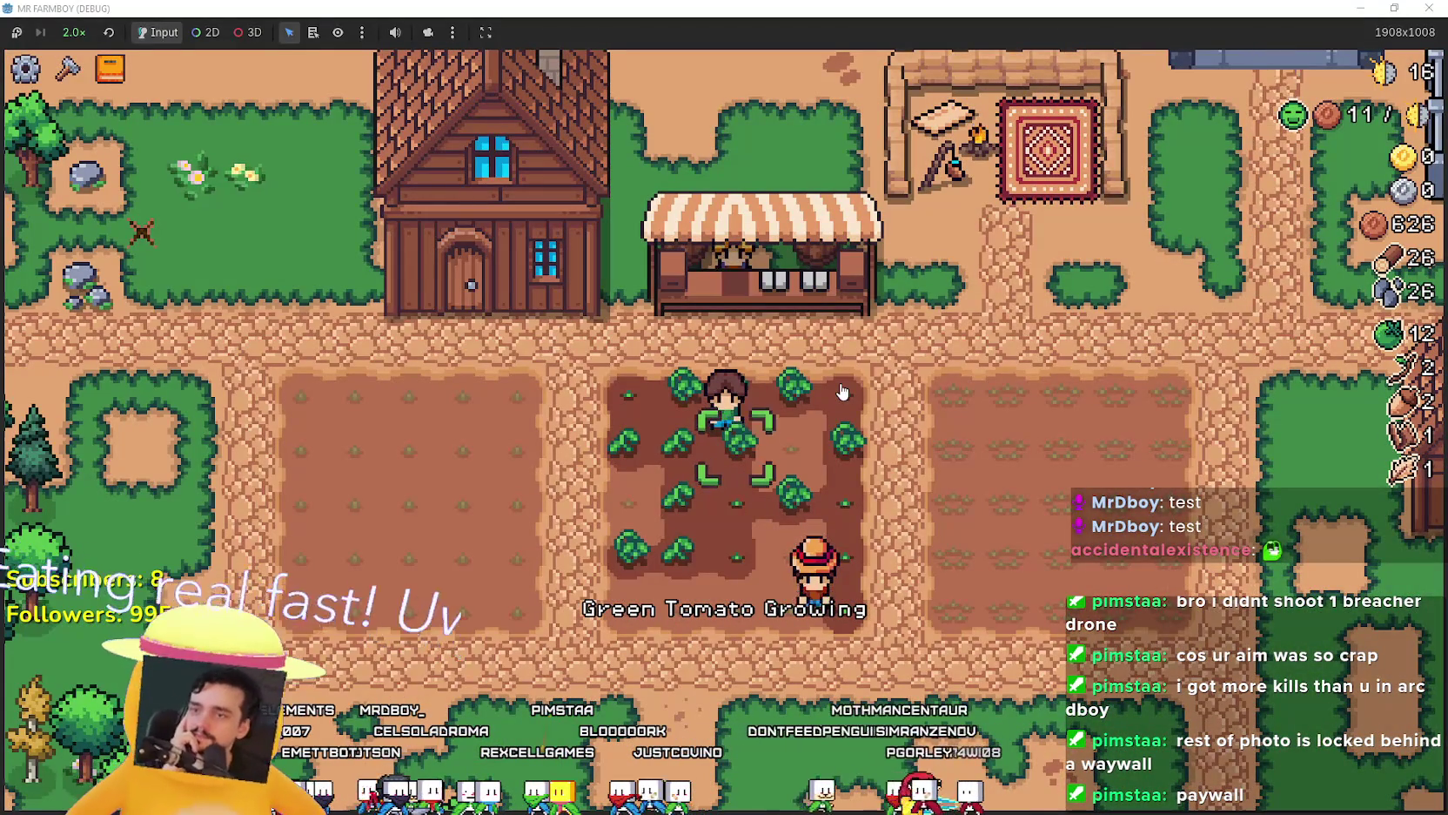
key("Escape")
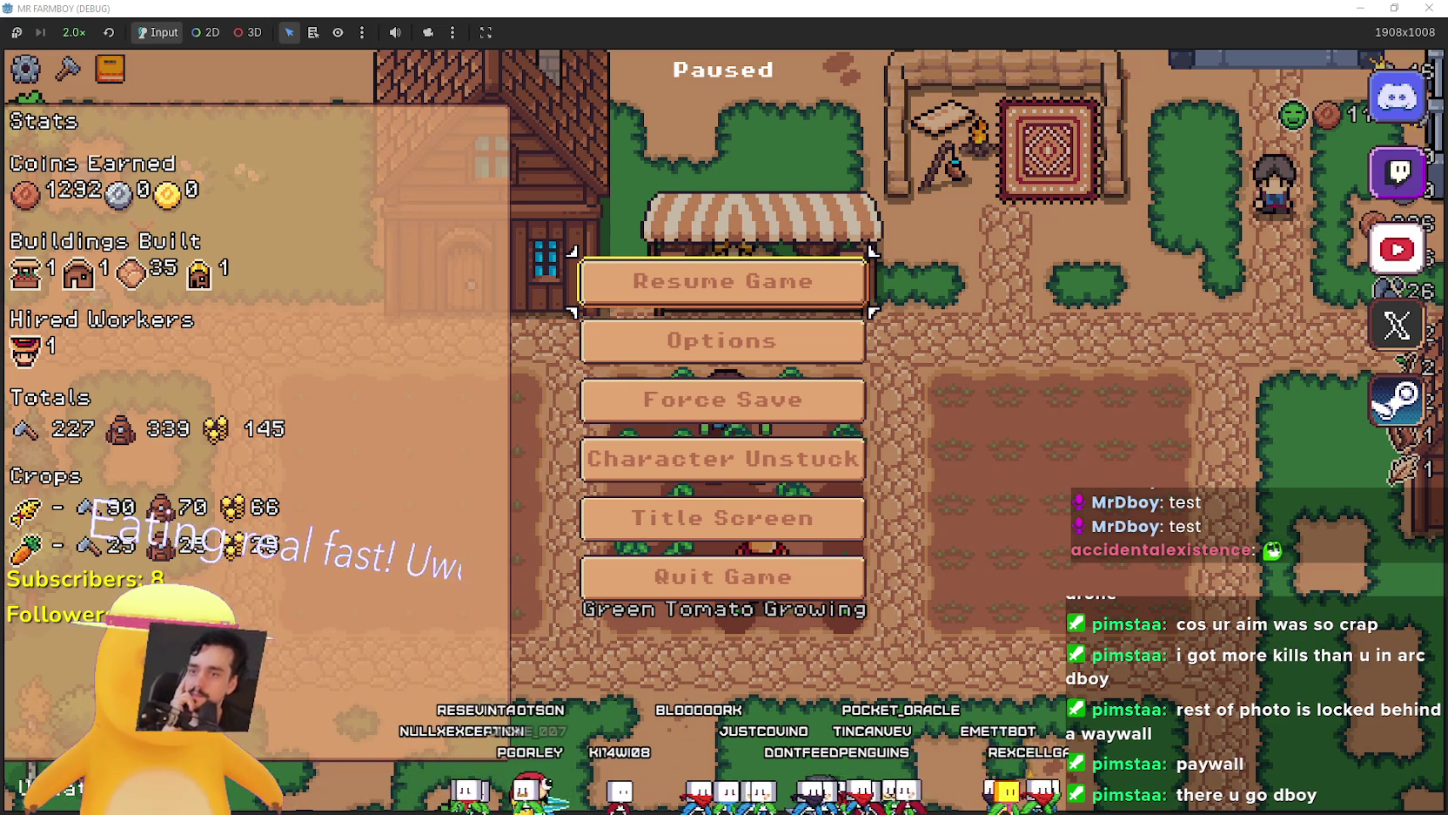
Resume the game and let the carrot, tomato and wheat plots grow for a few in-game days.
left_click(745, 280)
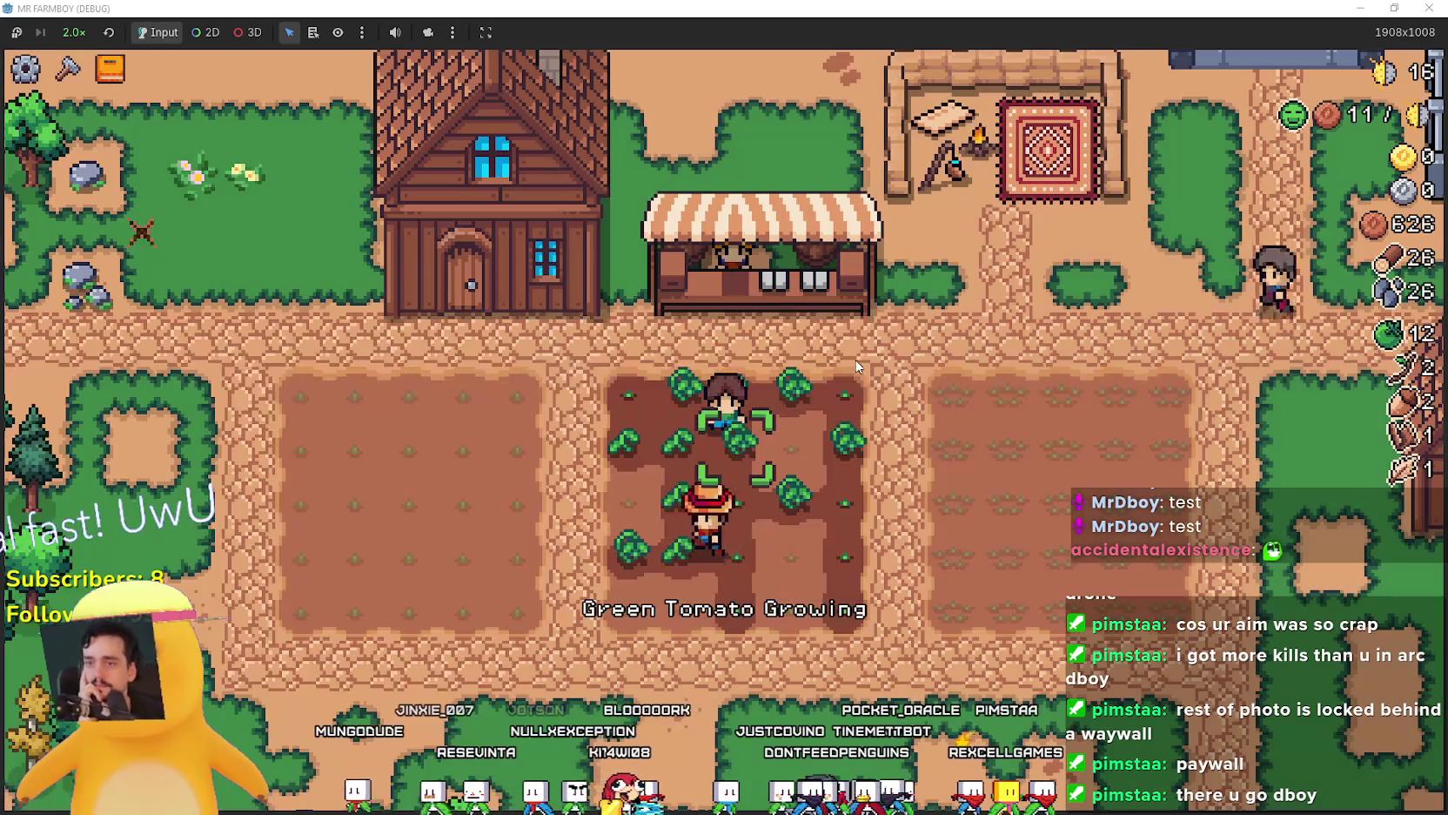
scroll(867, 402, "down", 1)
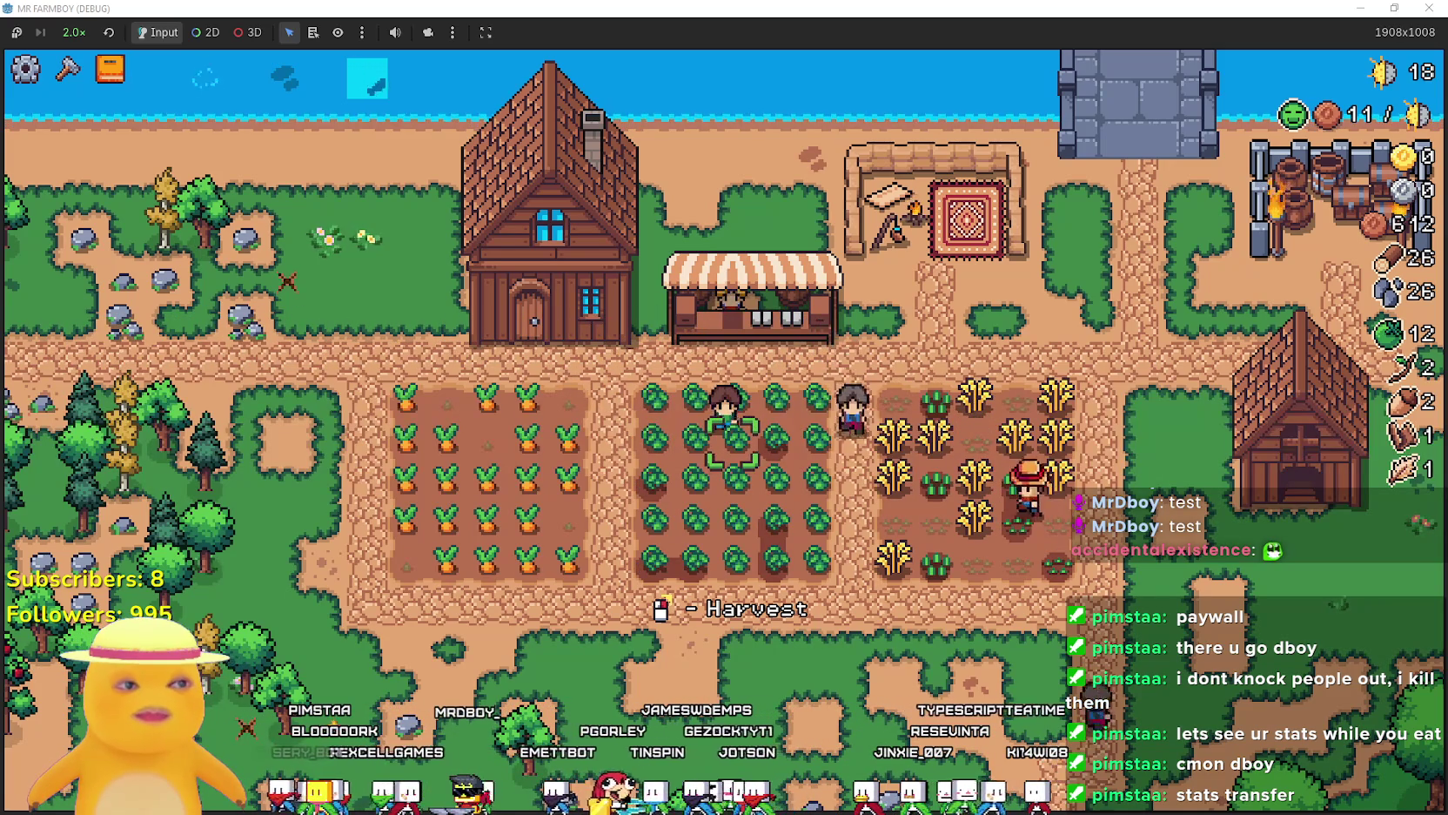
Harvest carrots from the left plot, then walk across the farm into the cabbage field.
key("Left")
key("Left")
key("Left")
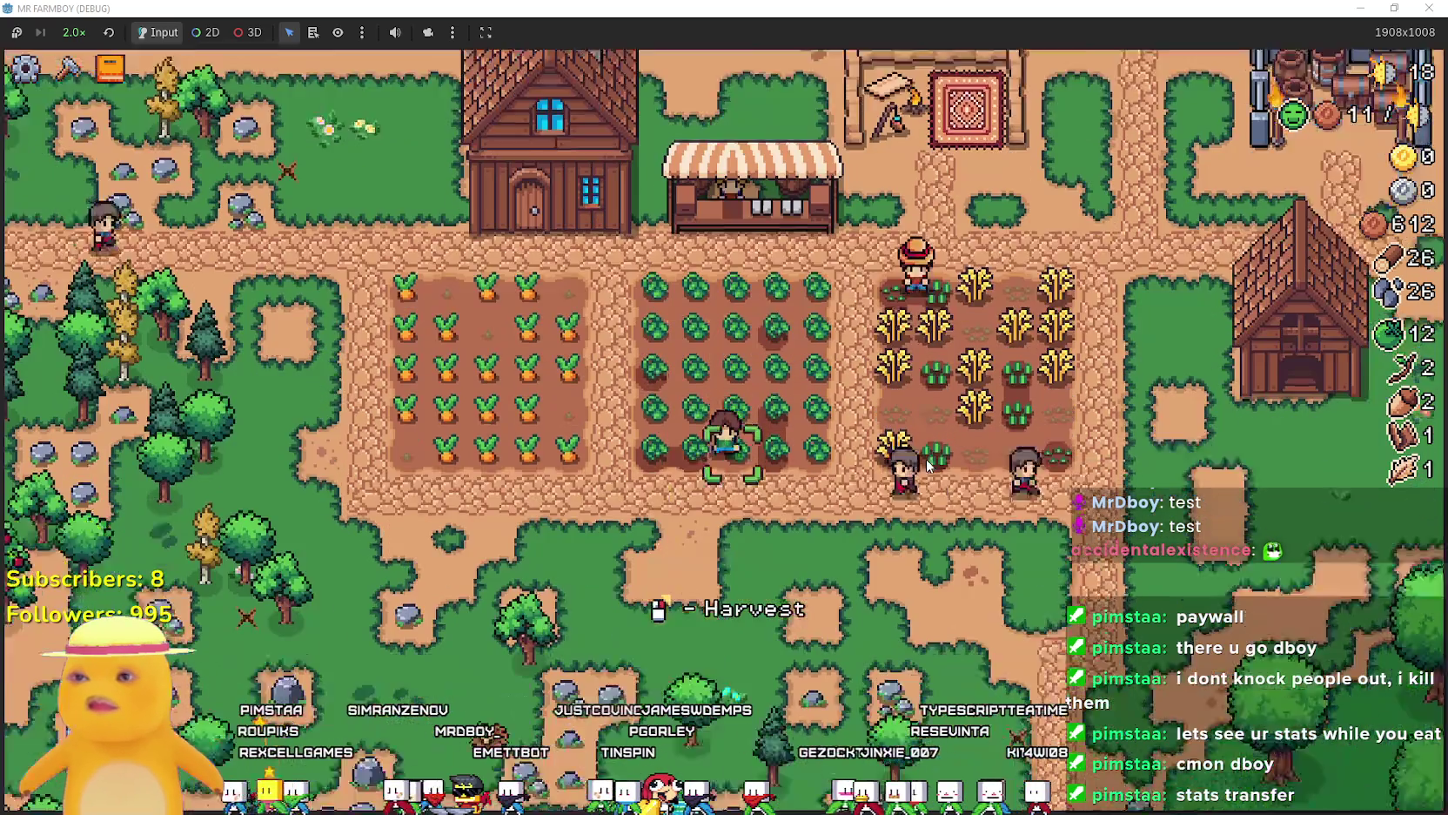
left_click(906, 444)
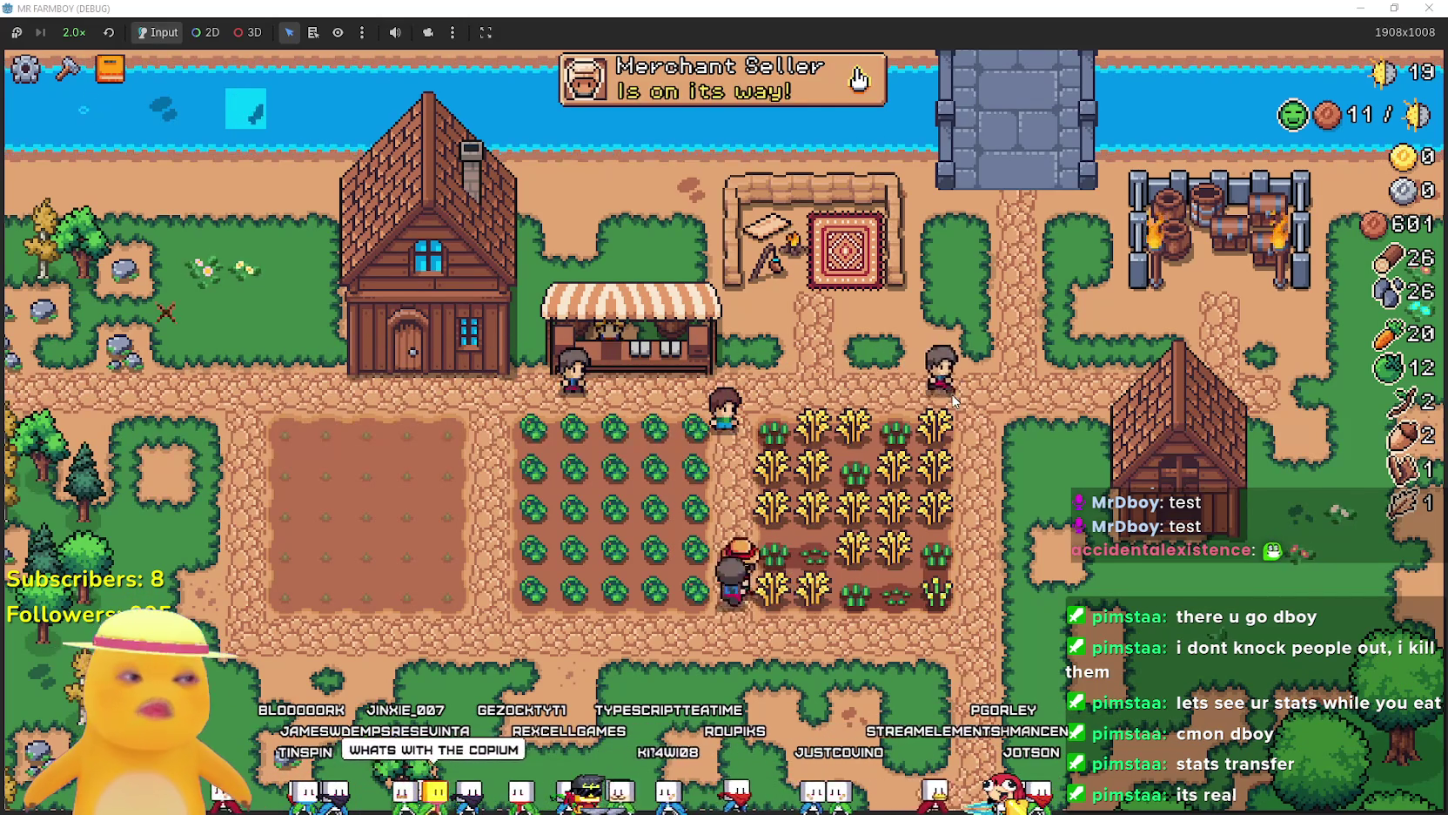
key("d")
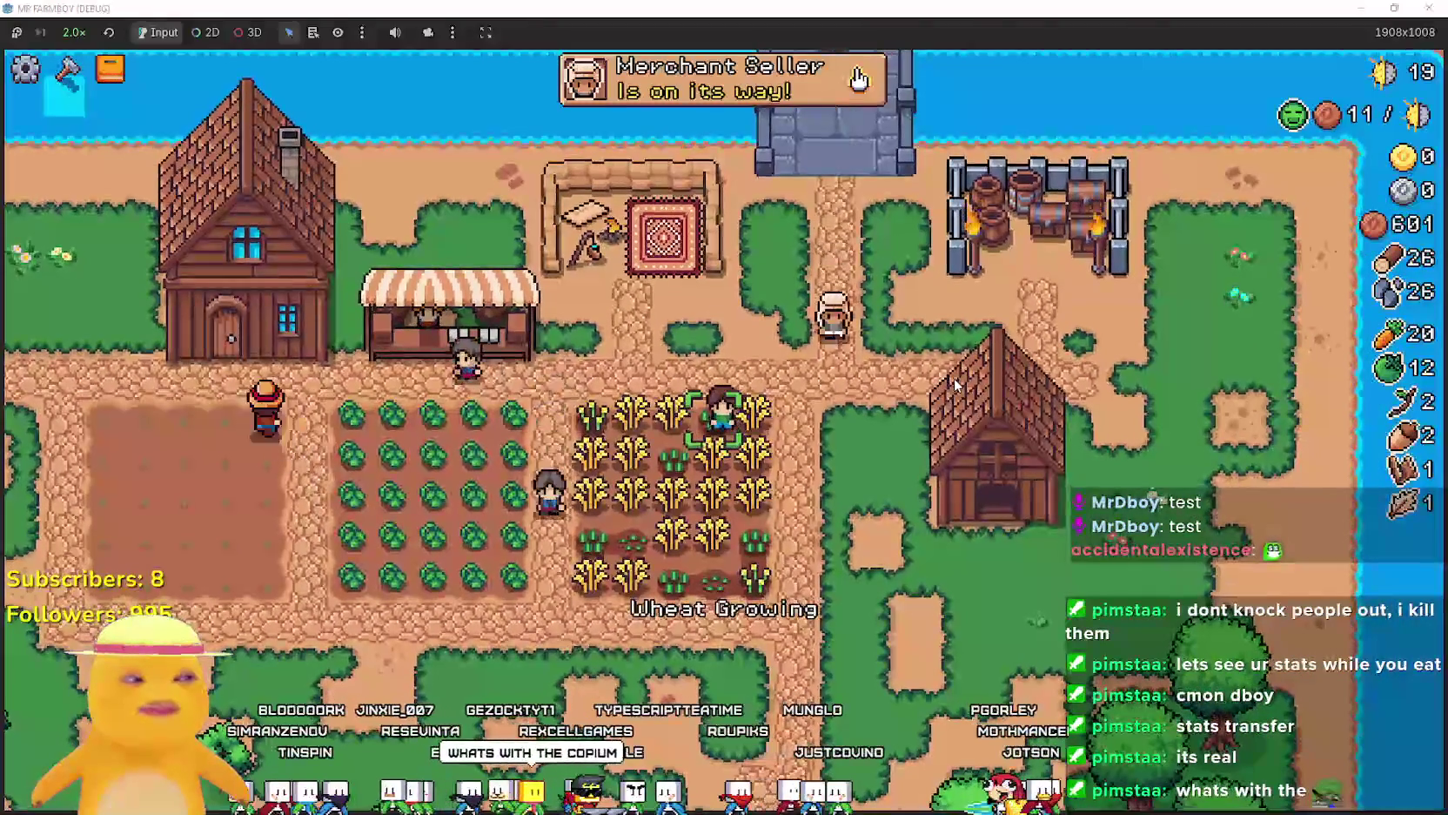
key("d")
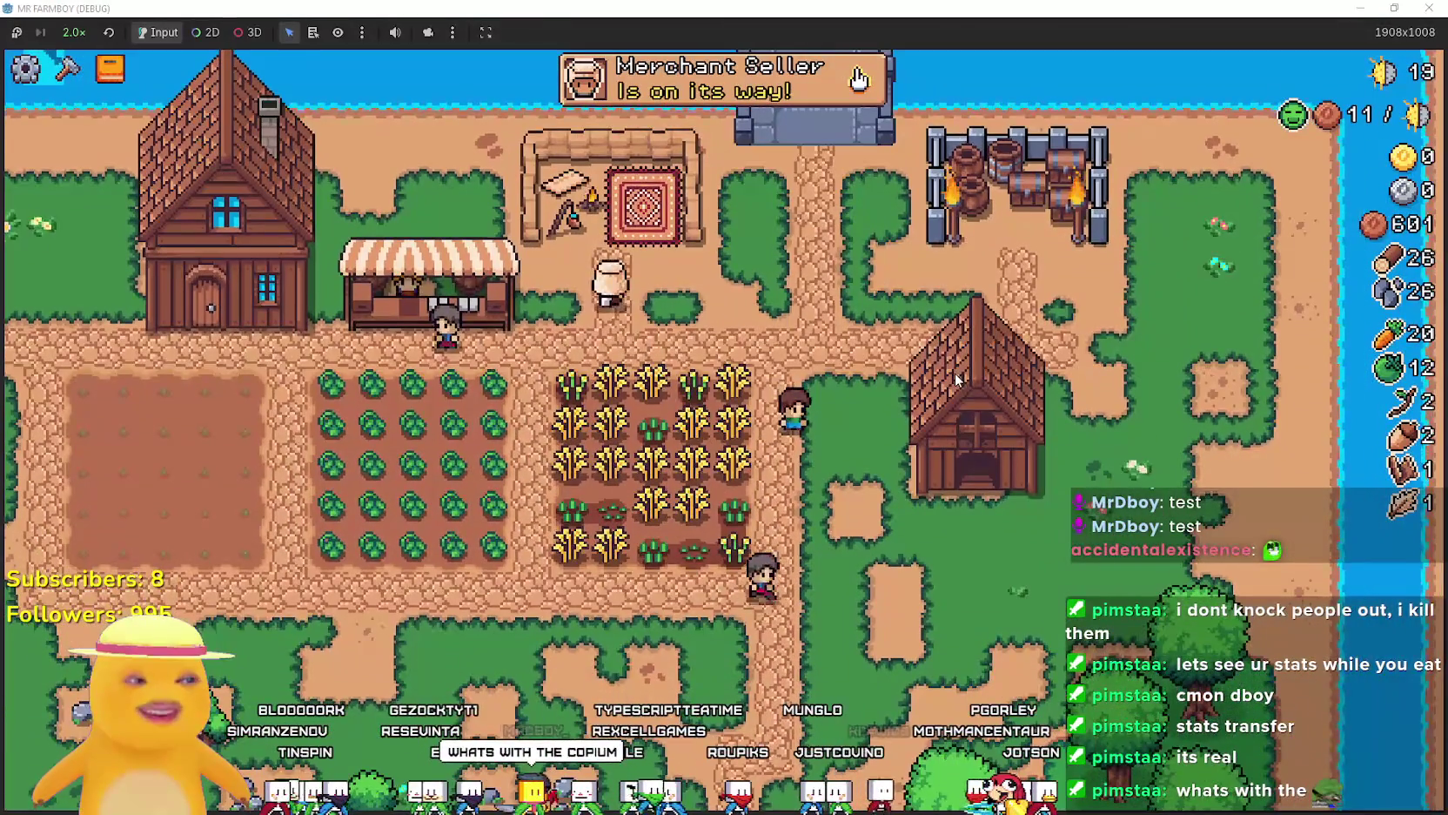
key("w")
key("a")
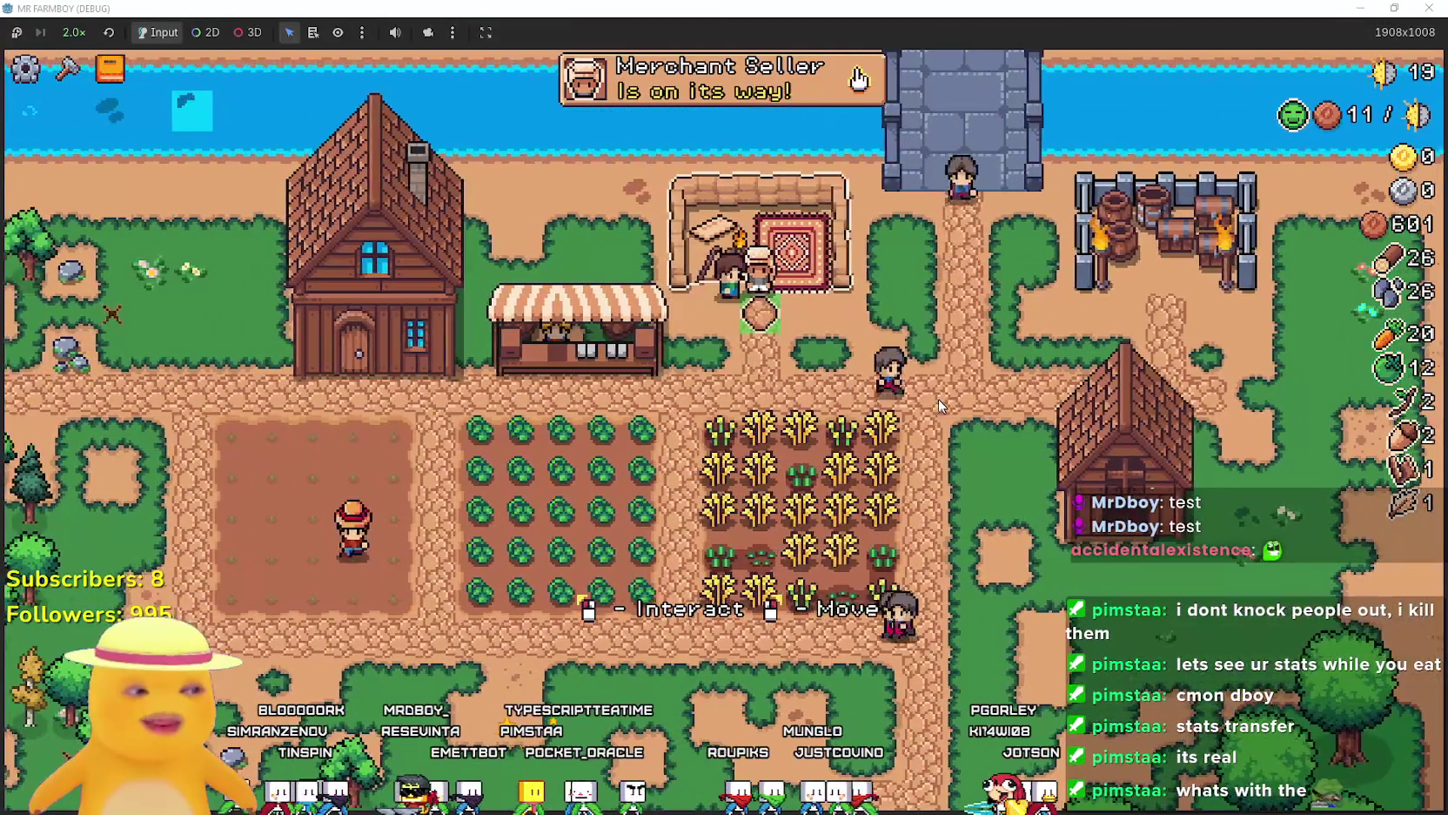
key("d")
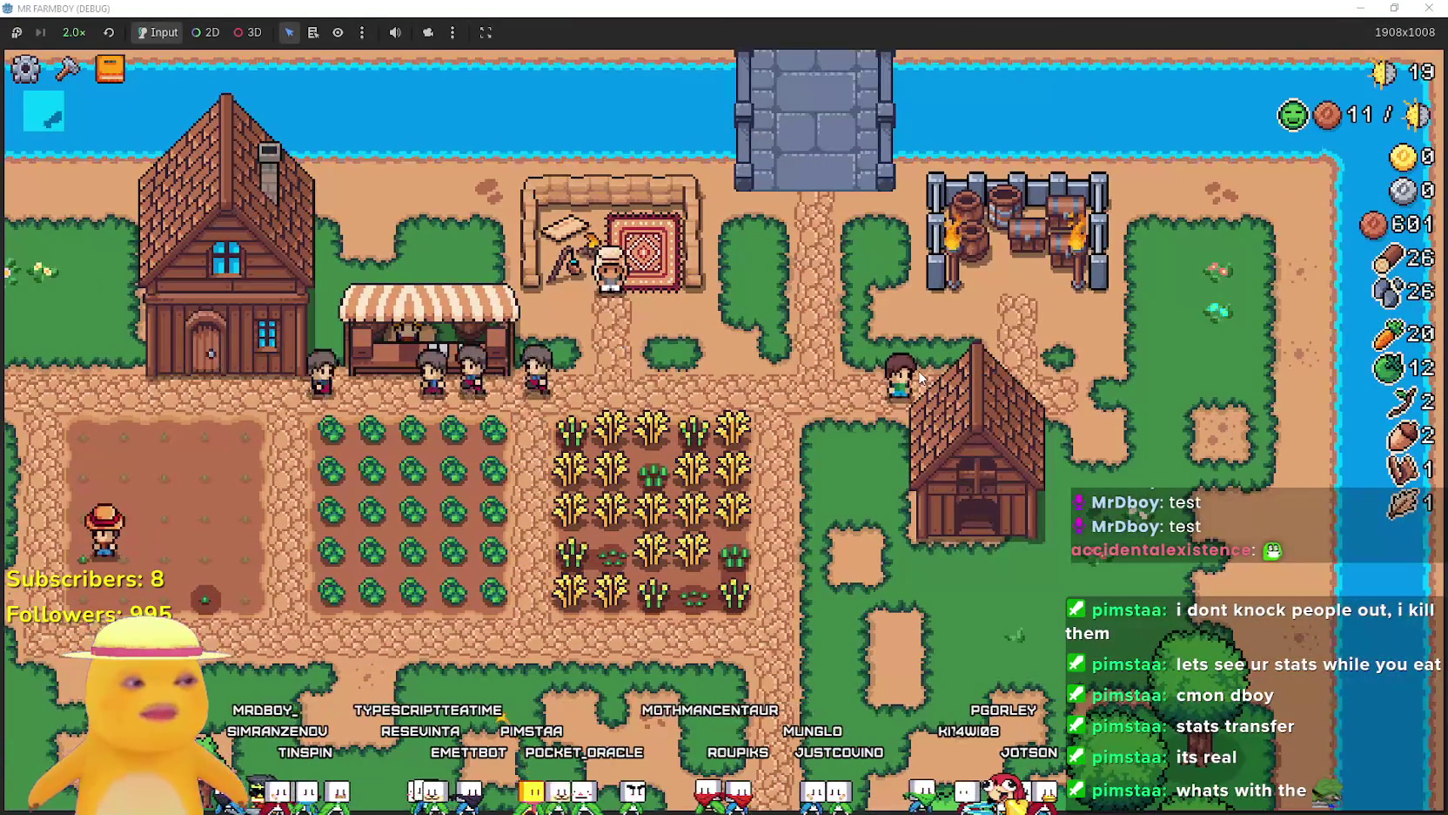
key("a")
key("s")
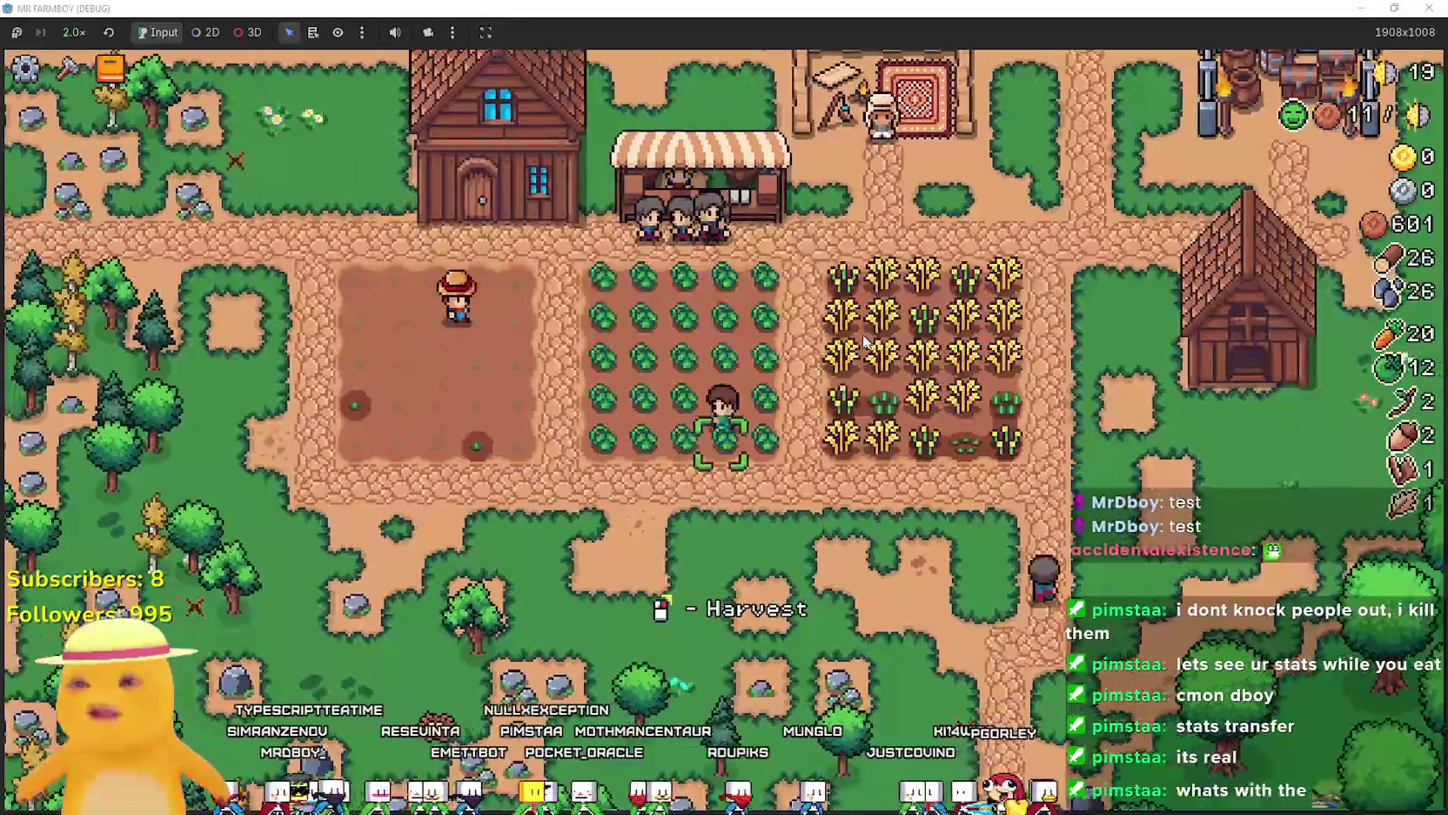
Harvest every cabbage to reach 37, then view the Animals advancements.
key("w")
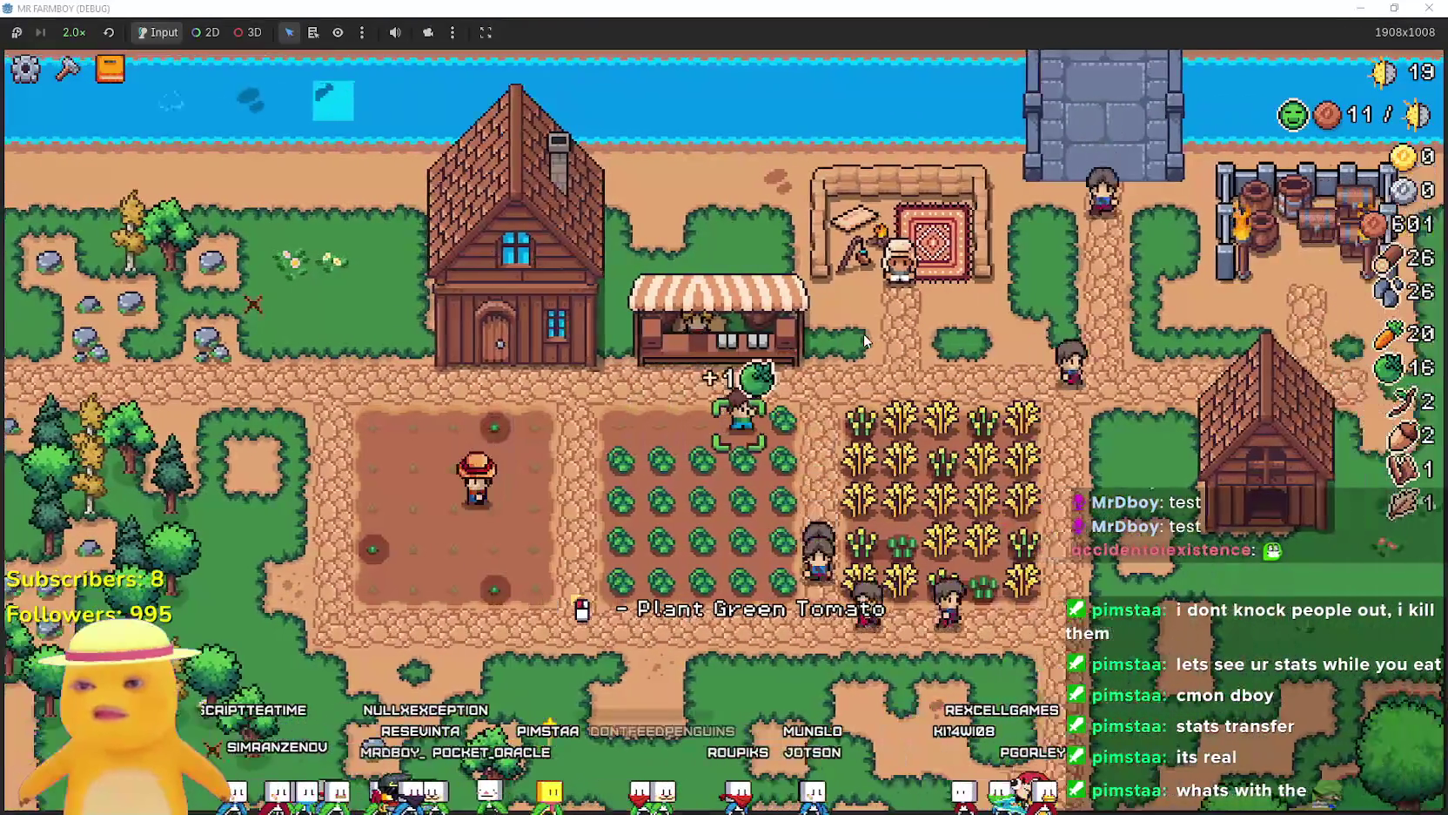
left_click(866, 342)
key("a")
key("s")
left_click(866, 341)
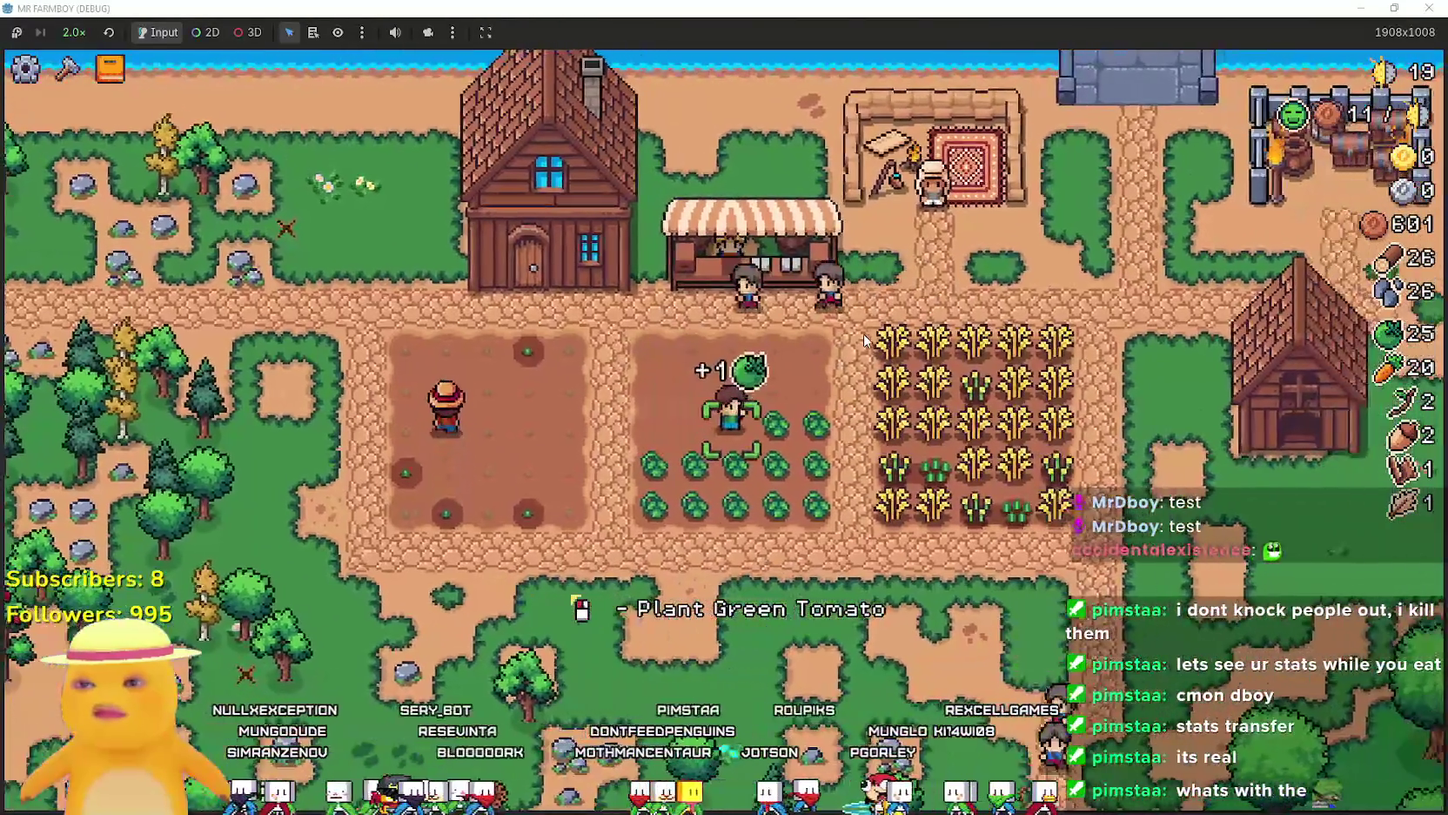
key("a")
key("s")
left_click(866, 339)
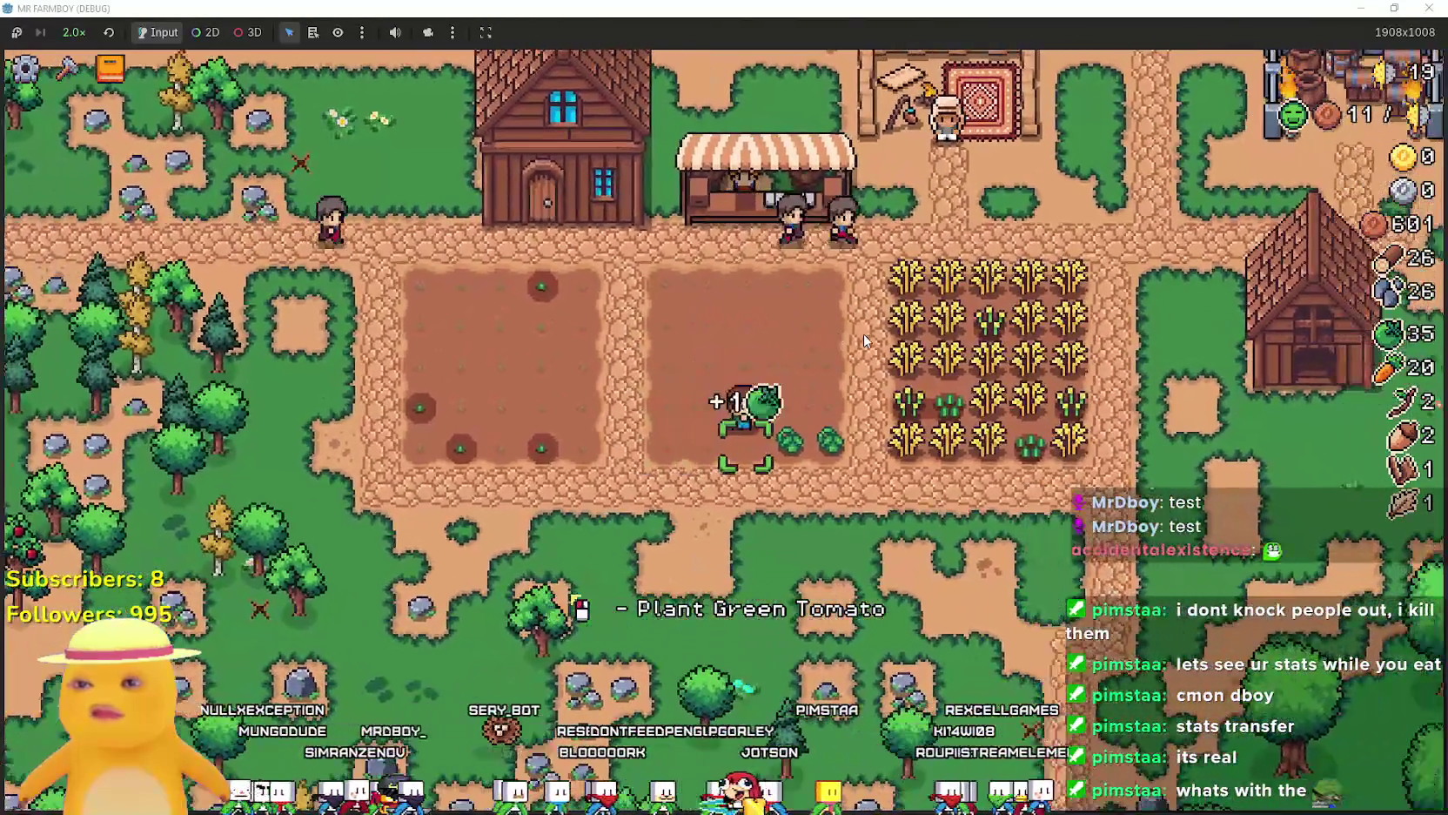
key("w")
key("d")
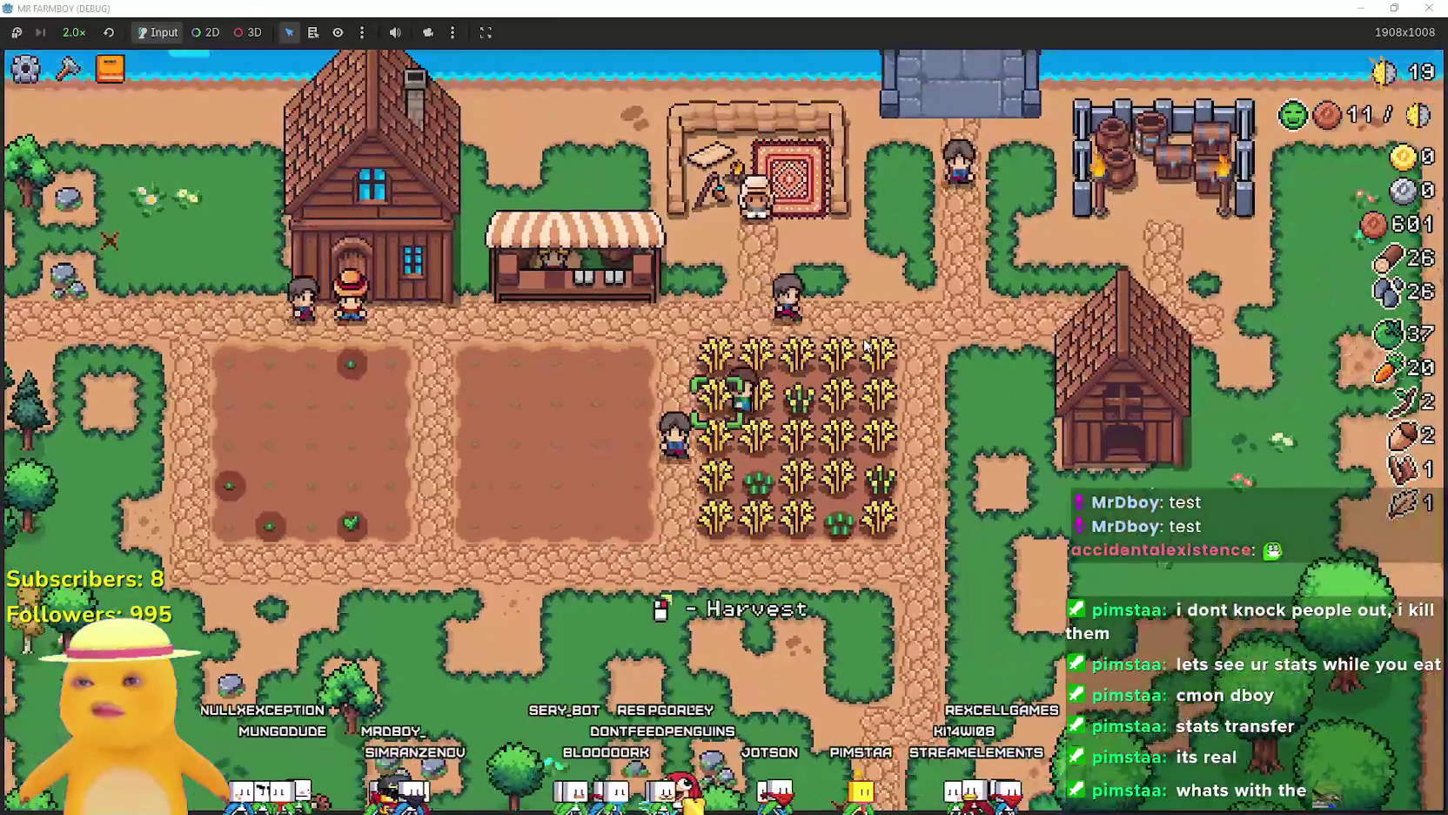
key("Tab")
left_click(575, 200)
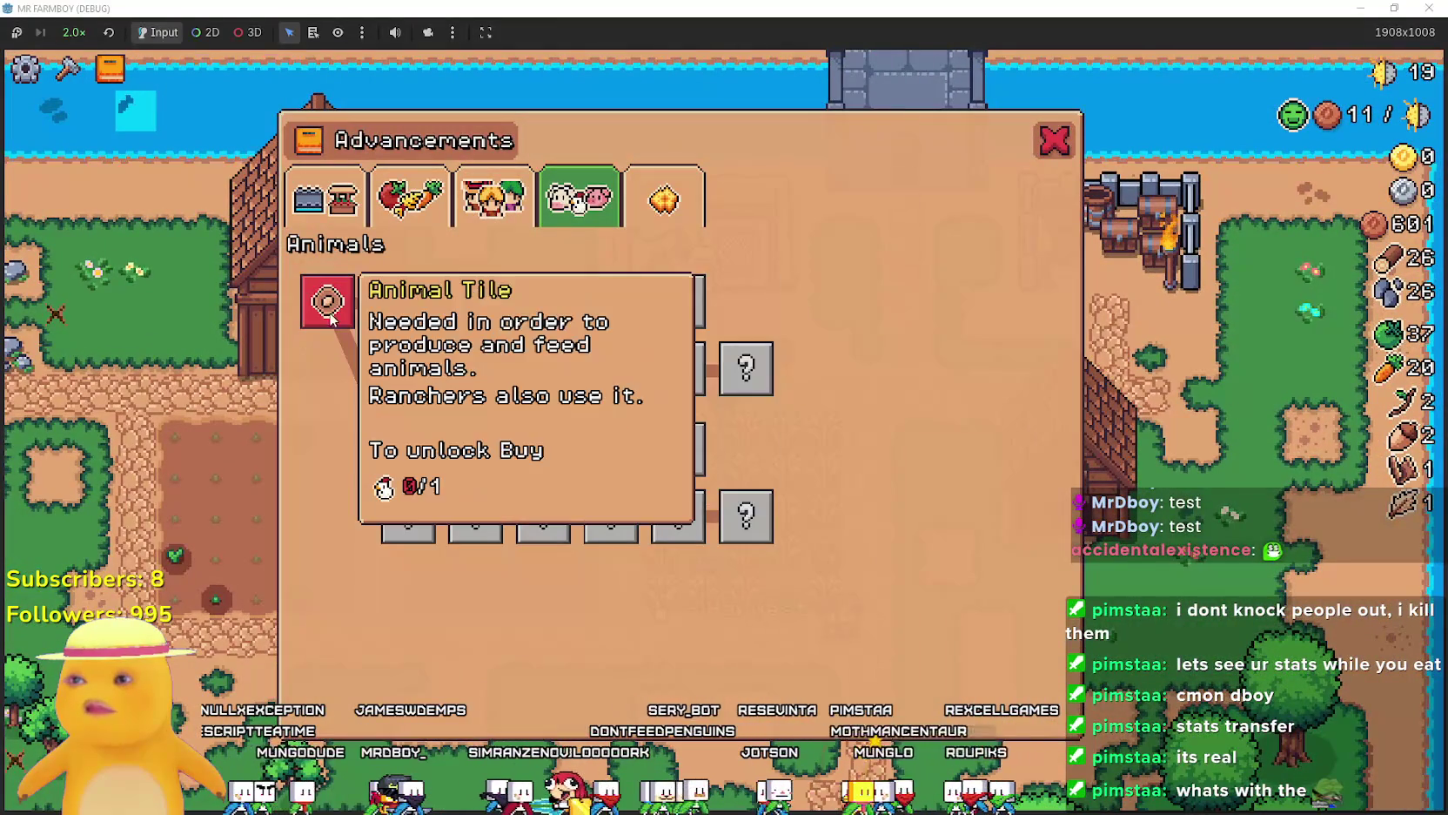
Buy a chicken from the Merchant Seller for 100 coins, leaving 490 coins.
key("Tab")
key("a")
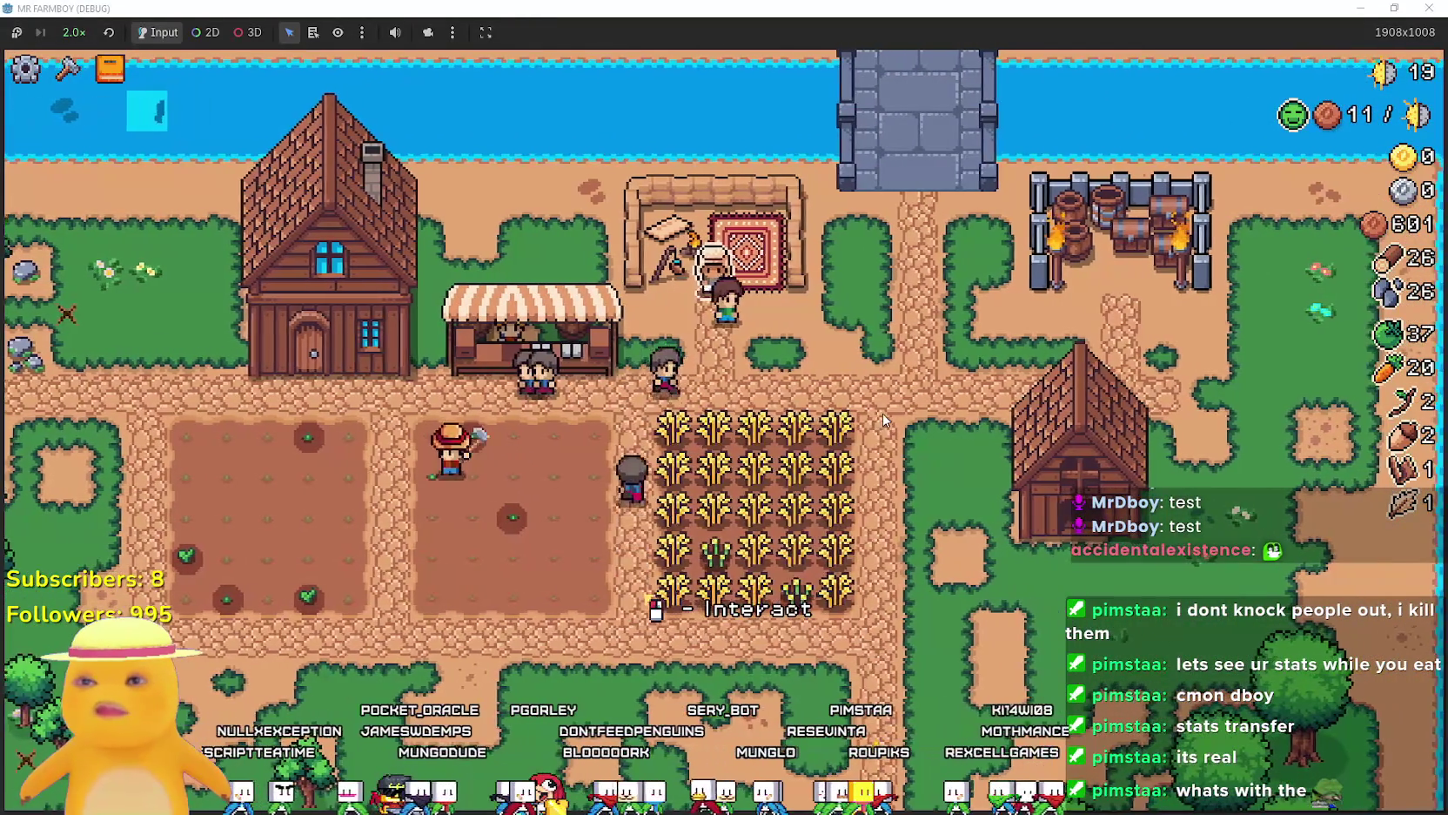
key("m")
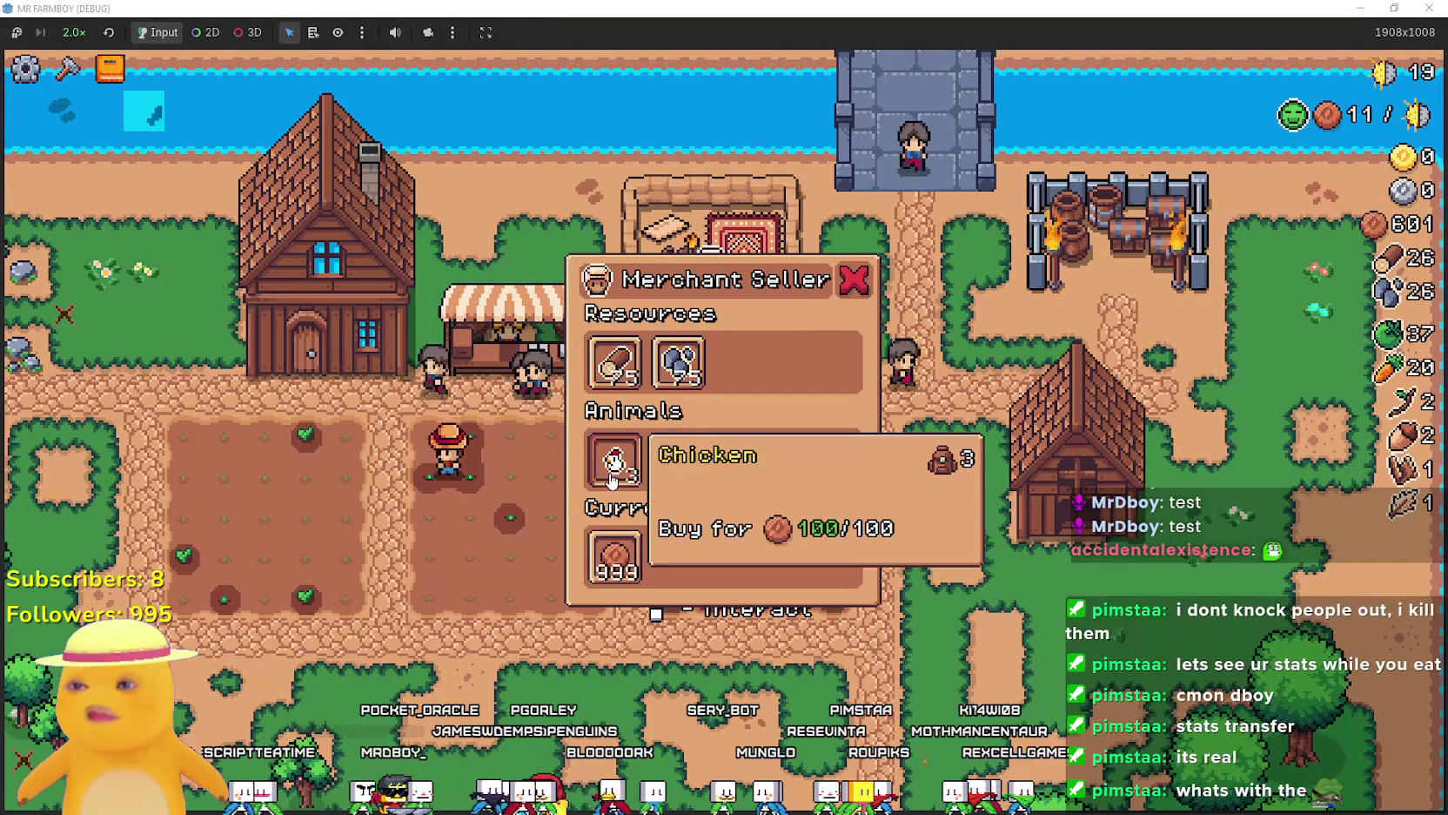
left_click(615, 459)
key("d")
key("s")
Check the Animals advancements for the earned Chickens node and revealed Chicken Egg, then close them.
key("Tab")
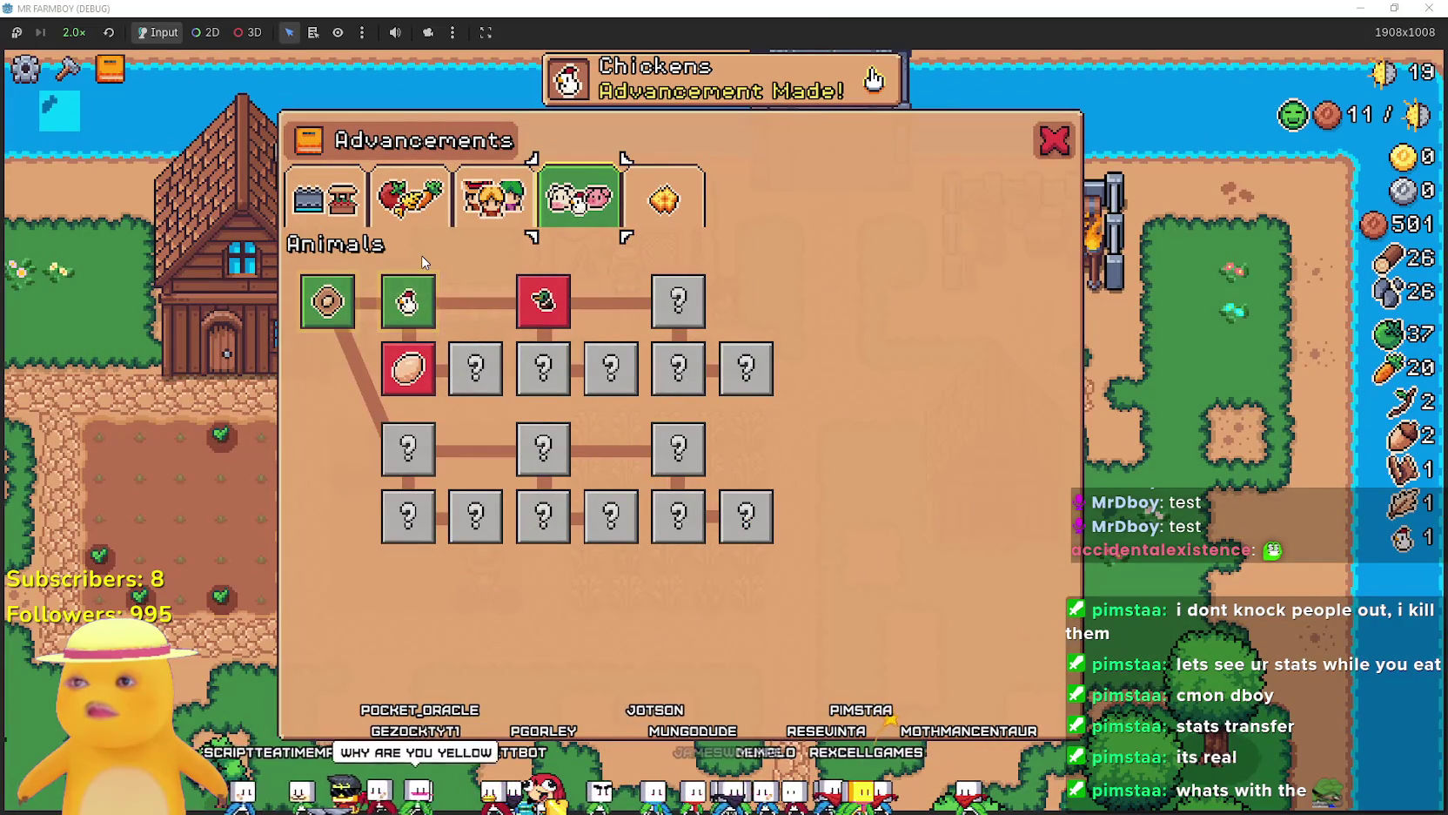
mouse_move(427, 296)
mouse_move(326, 300)
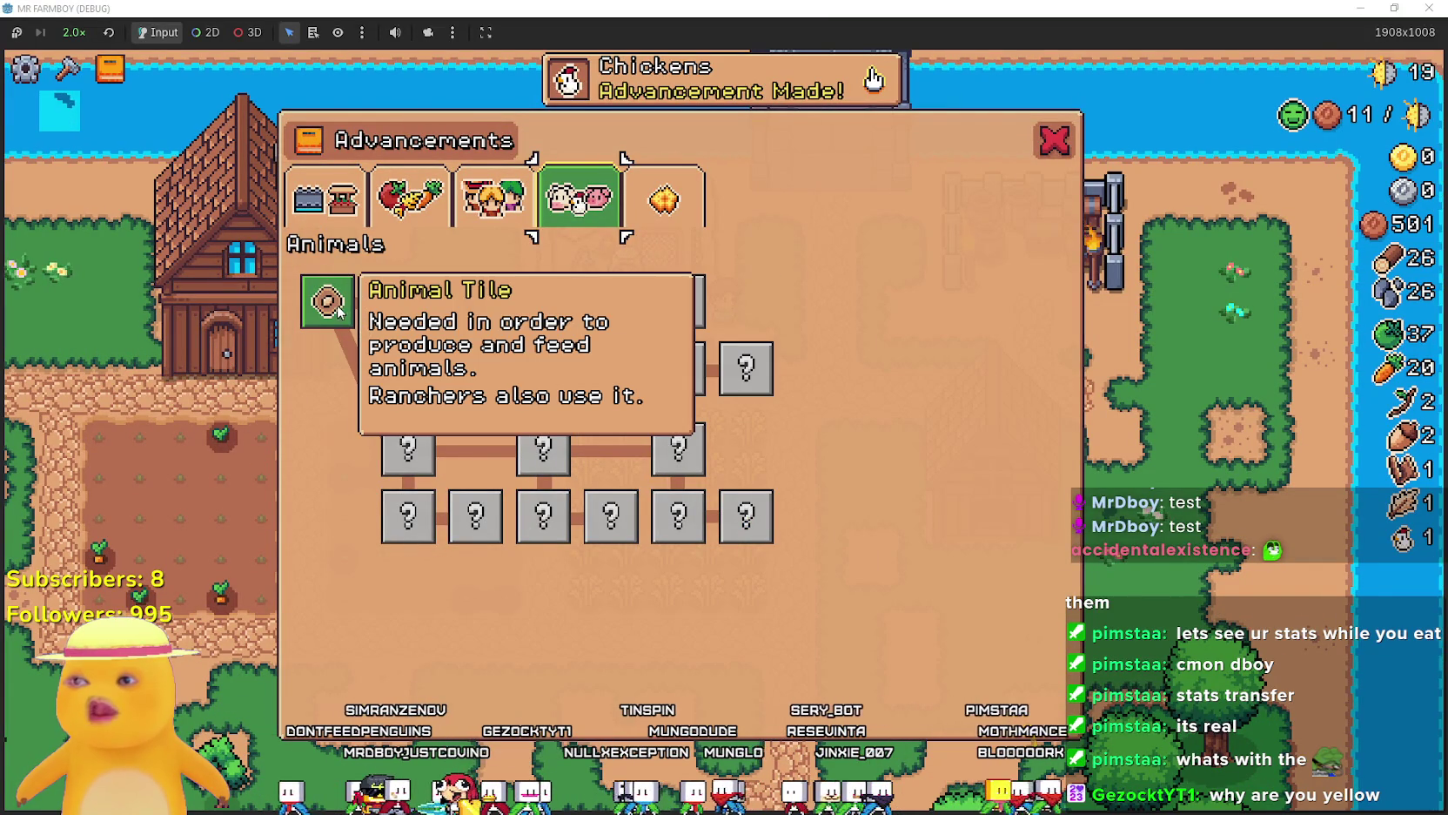
mouse_move(405, 372)
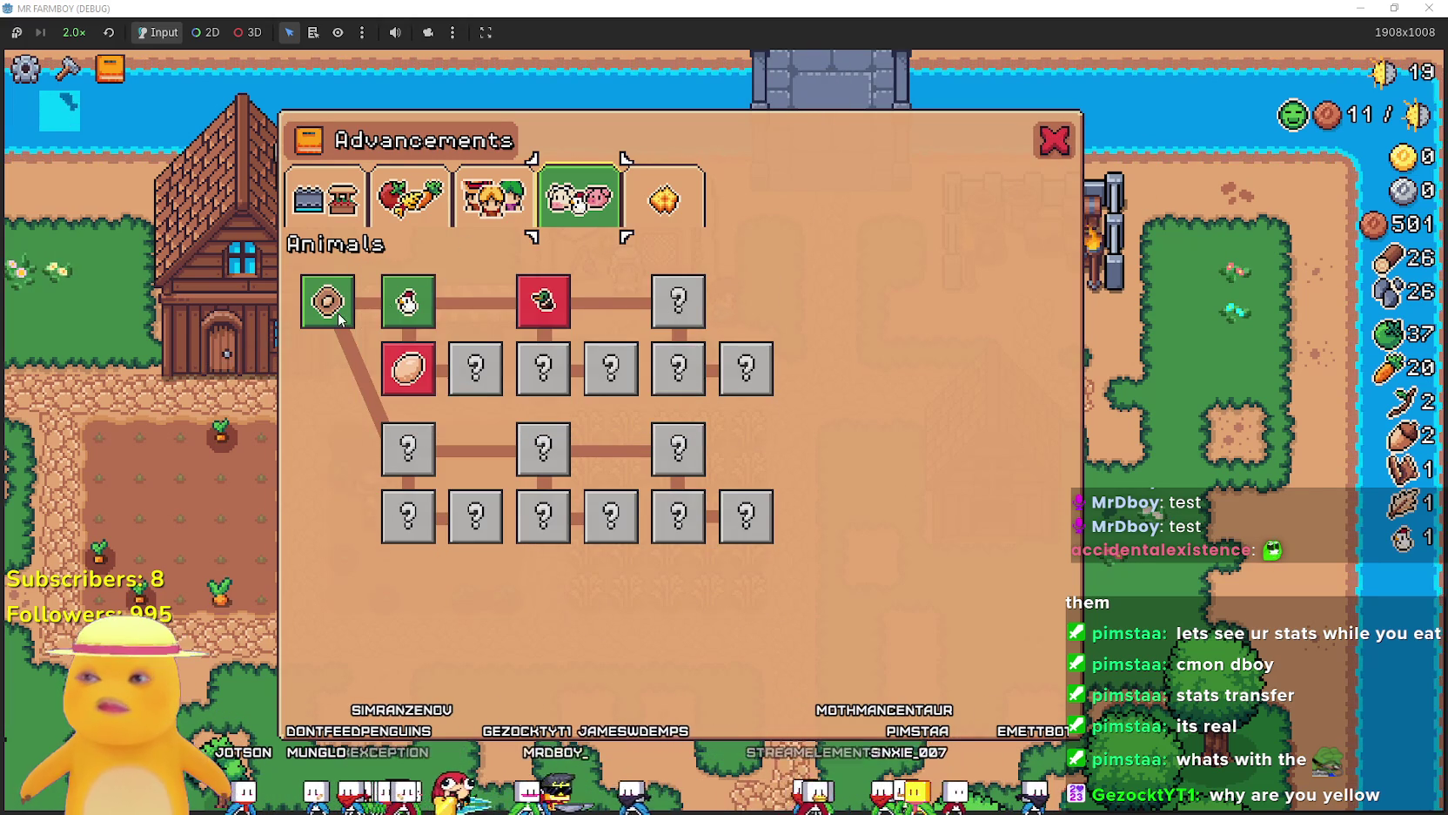
left_click(1046, 153)
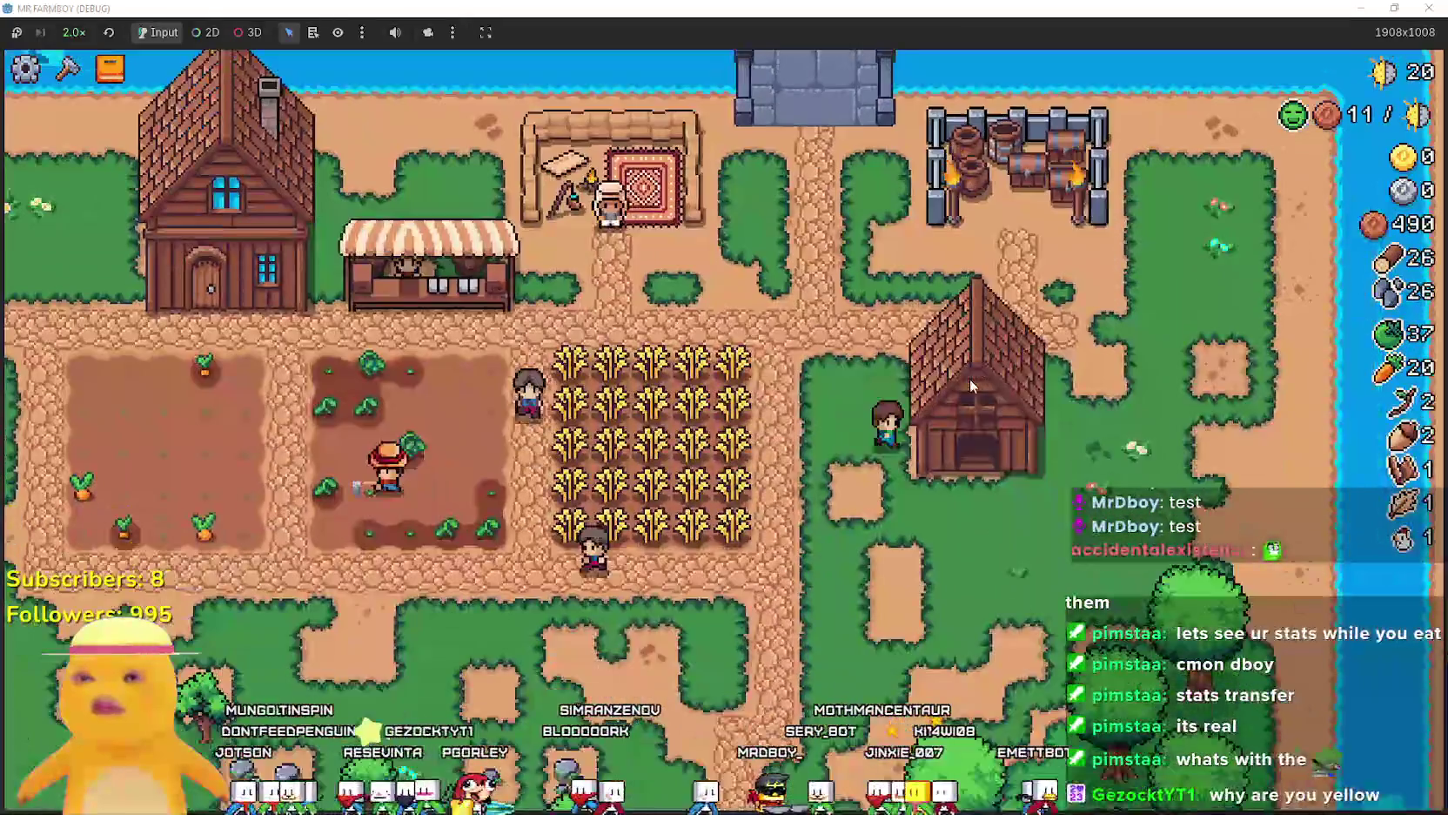
Glance at the advancements and the coop's chickens, then close both.
left_click(969, 379)
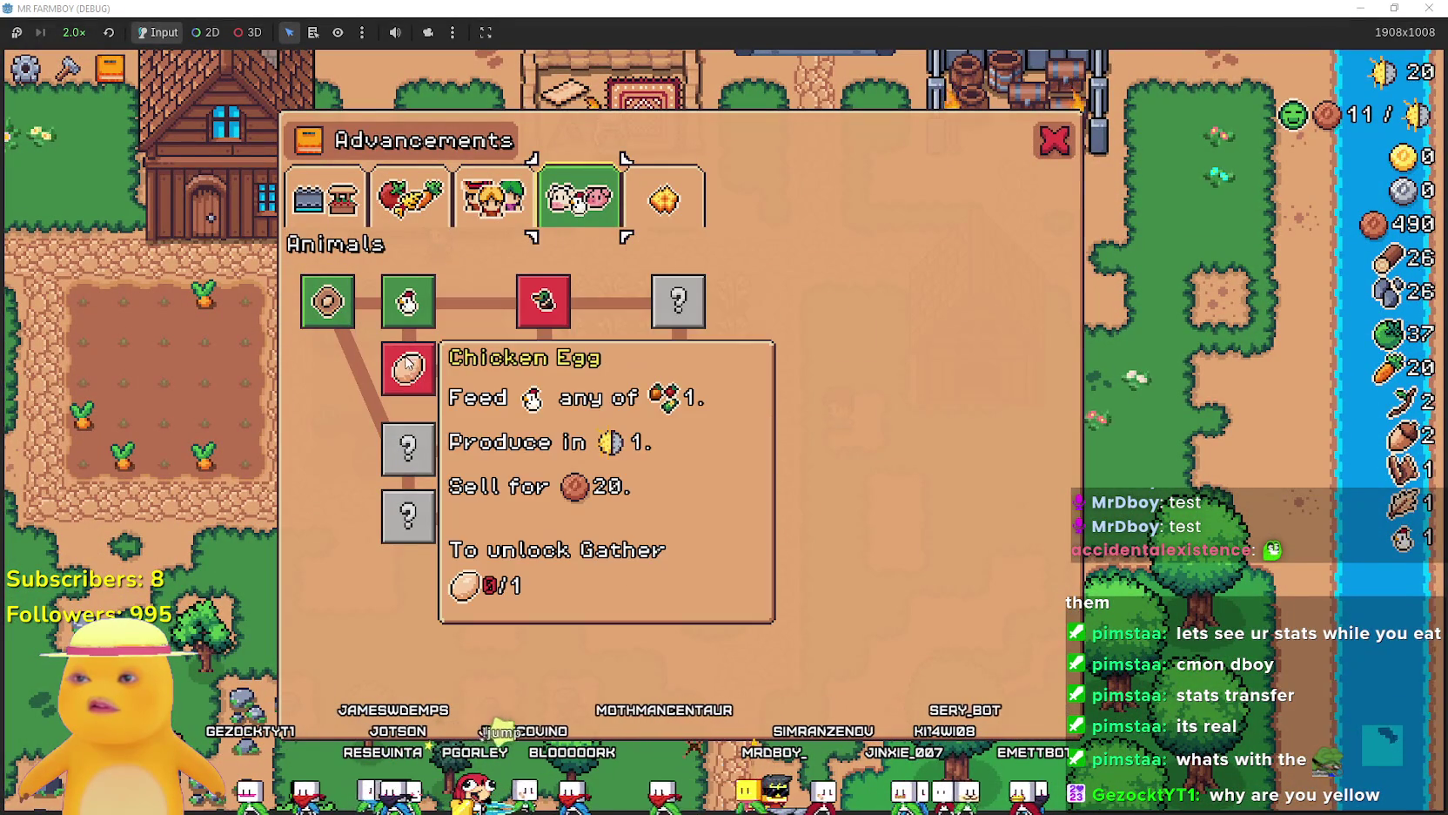
key("Escape")
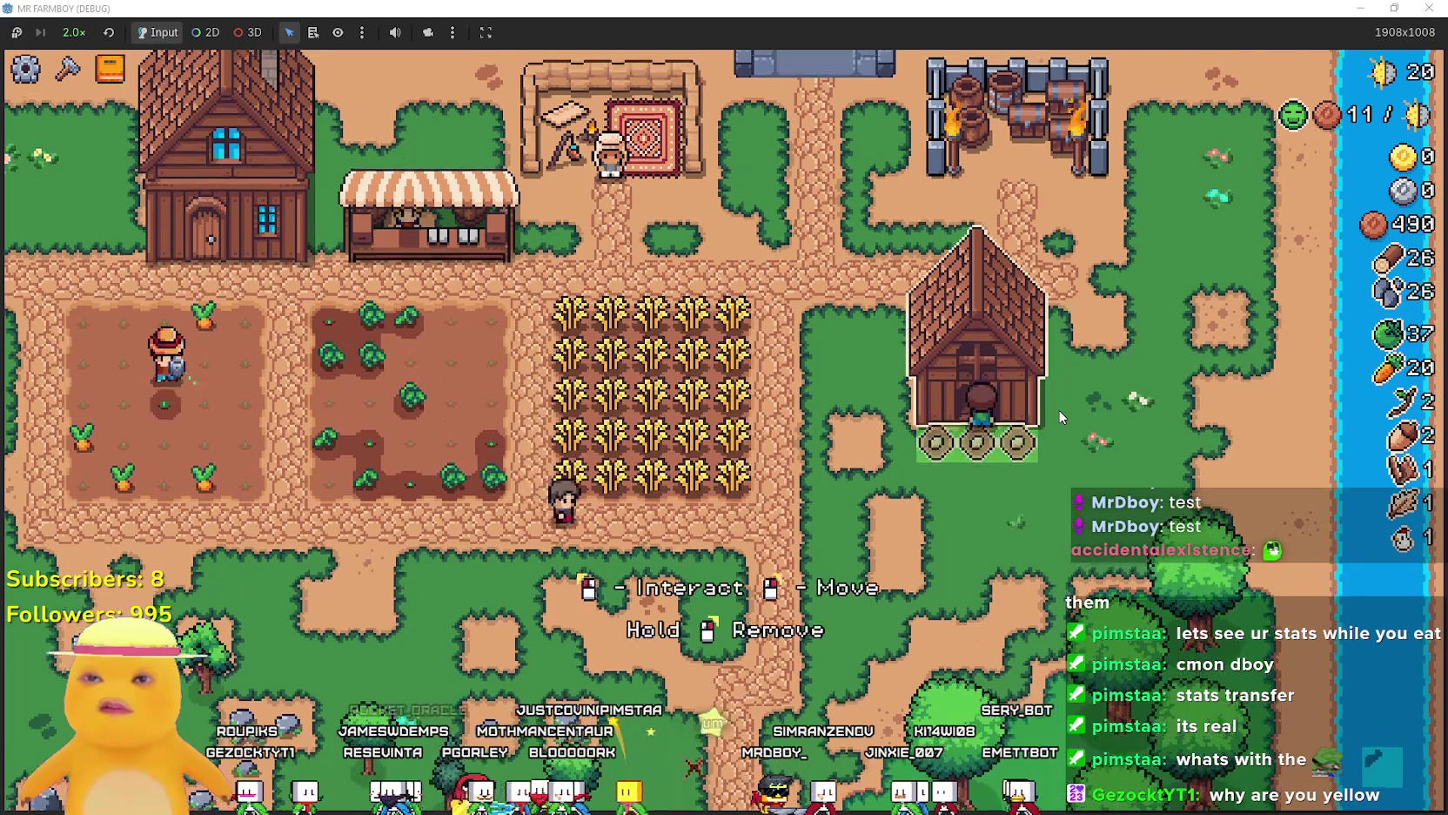
left_click(1058, 410)
key("Escape")
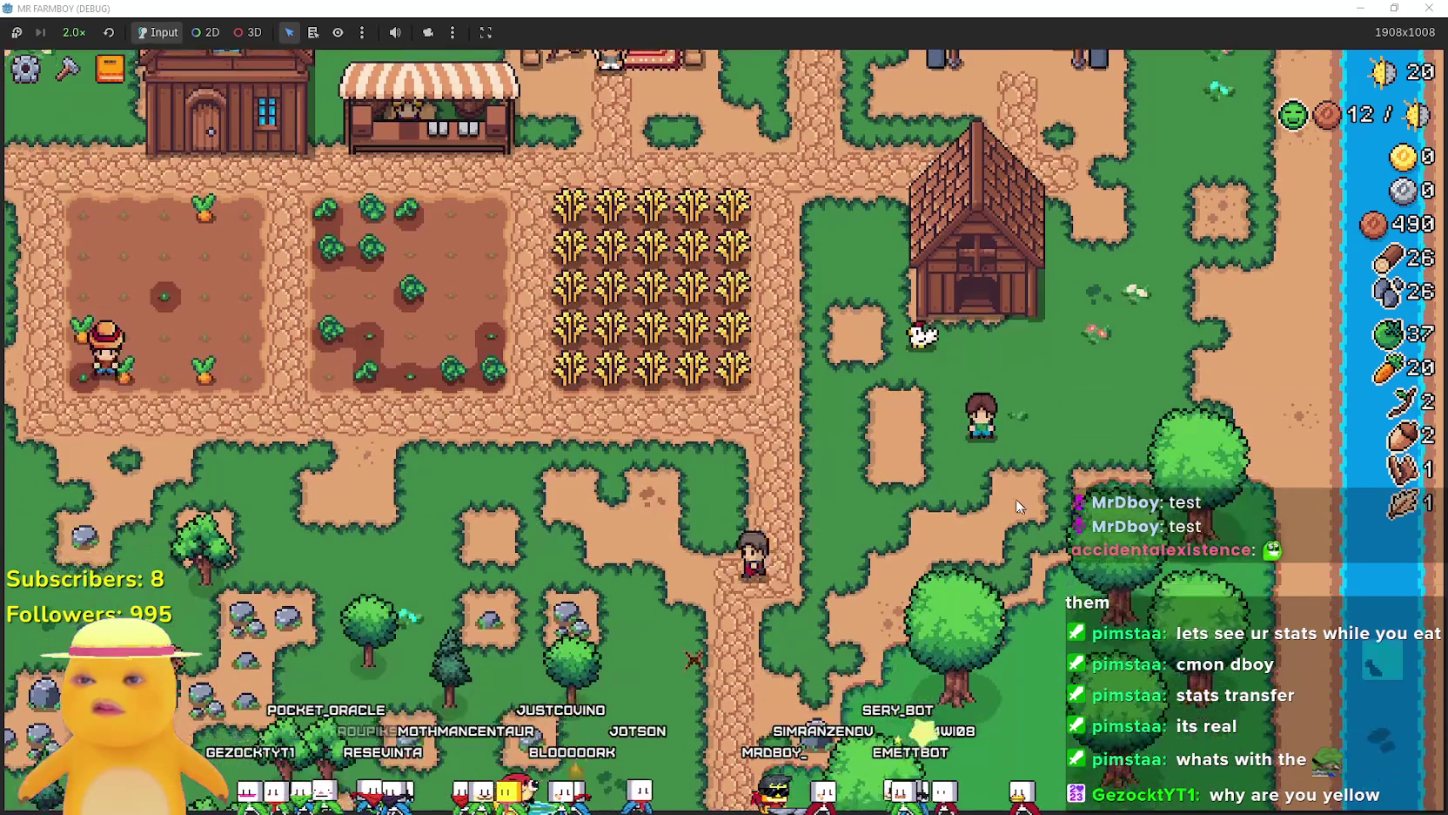
Place Animal Tiles from Crafting > Land around the coop yard, then check the Coop showing Nests (1/2).
key("c")
left_click(142, 322)
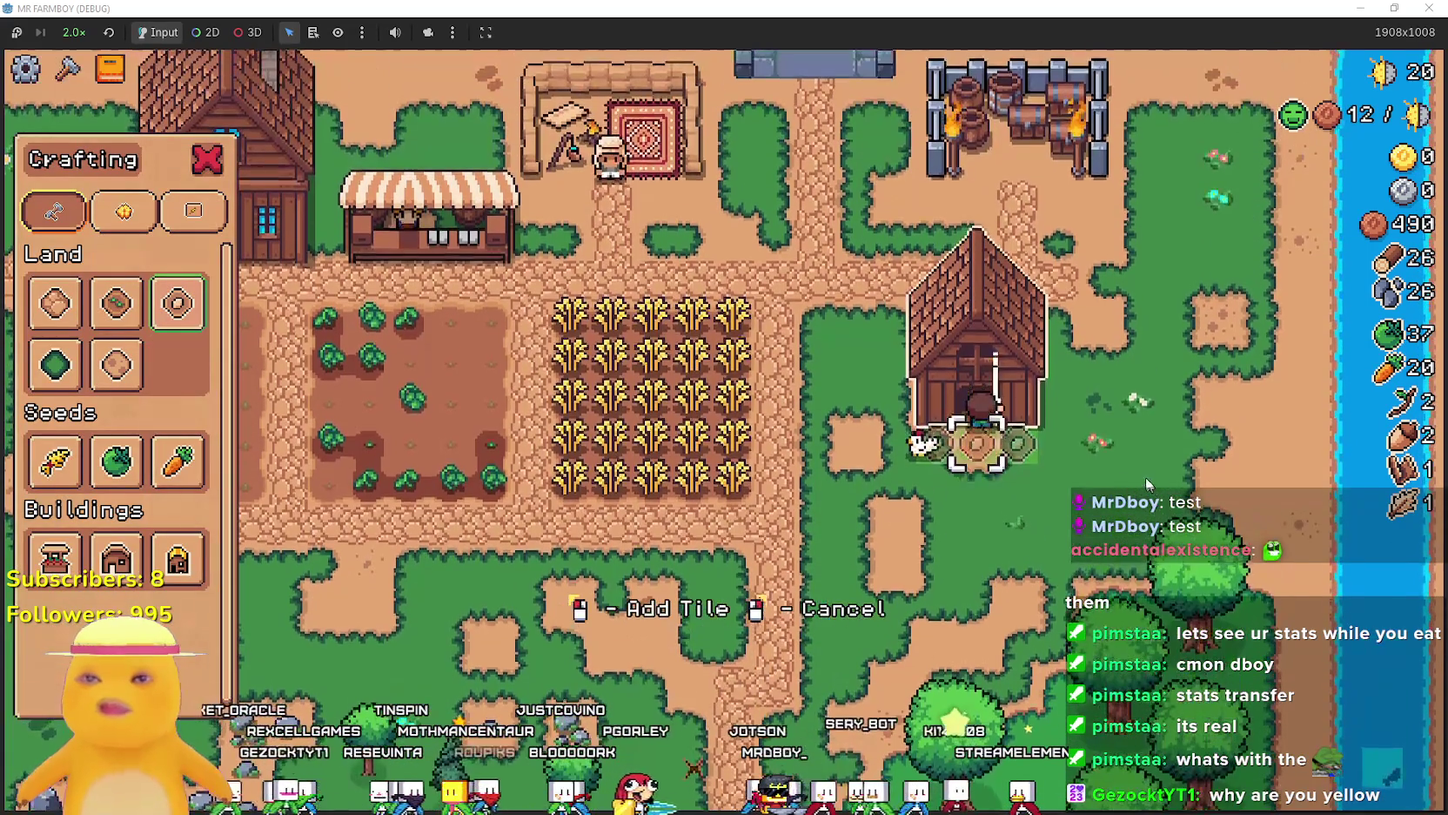
key("d")
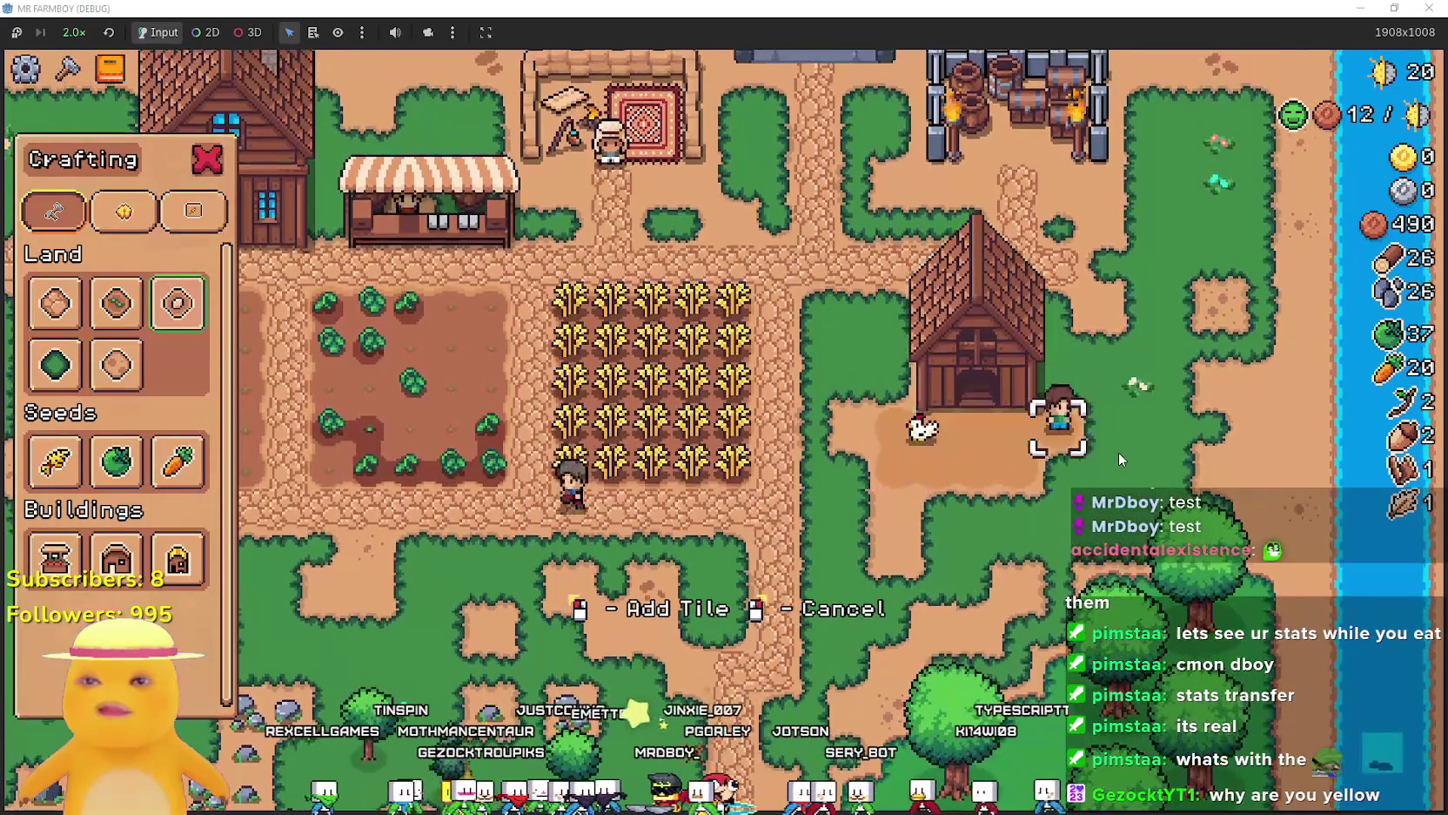
key("a")
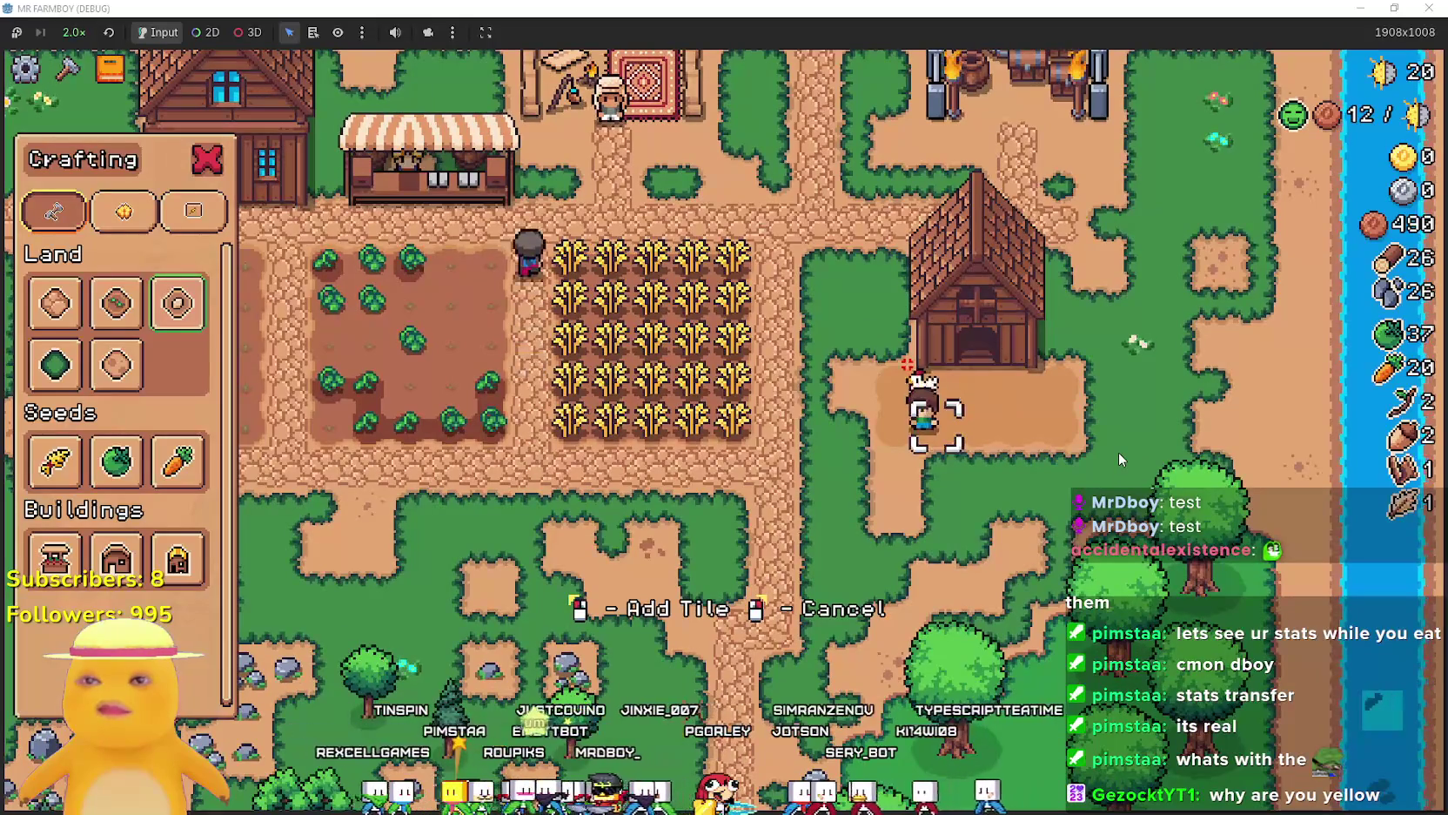
key("s")
key("d")
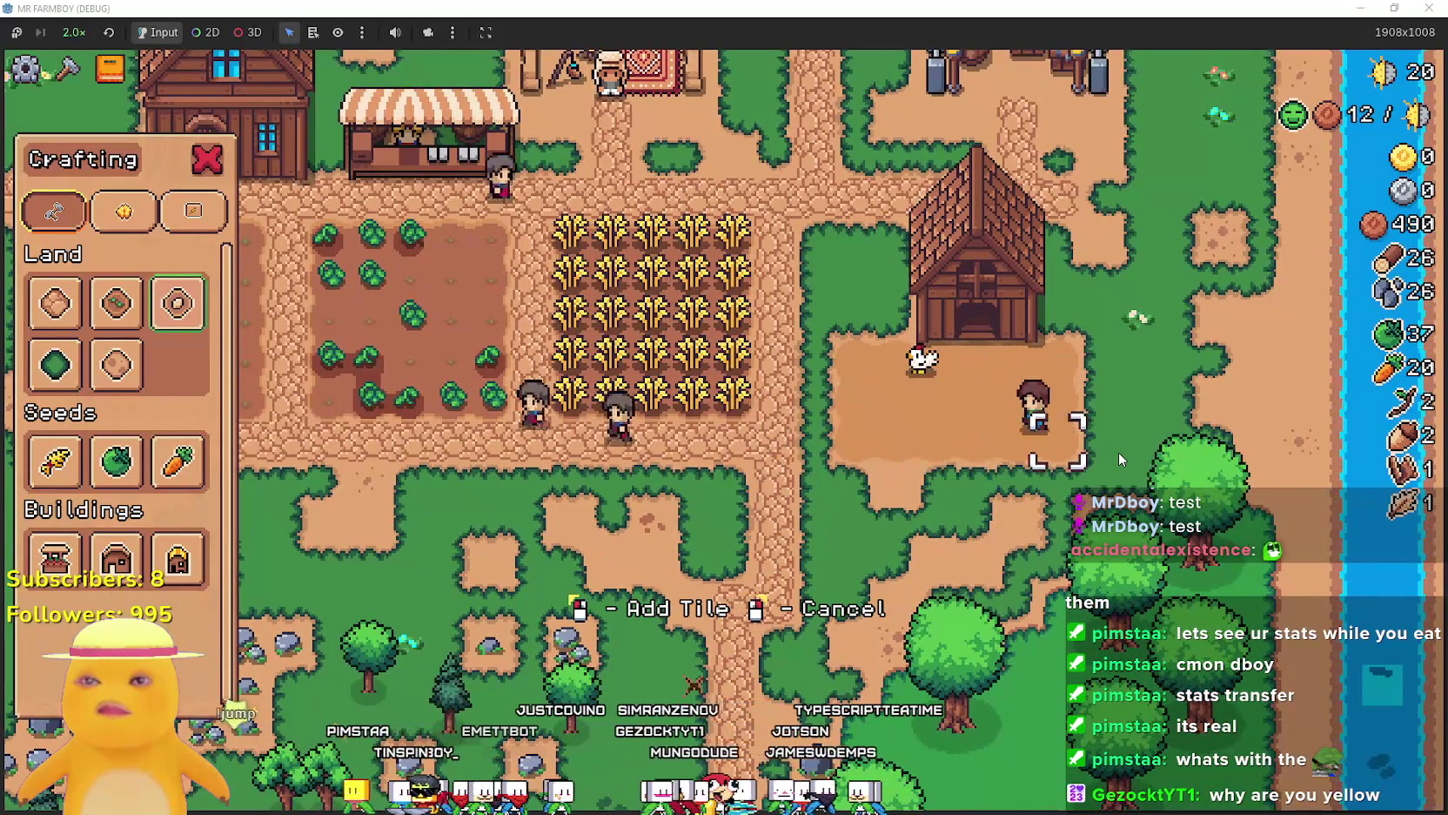
key("a")
key("e")
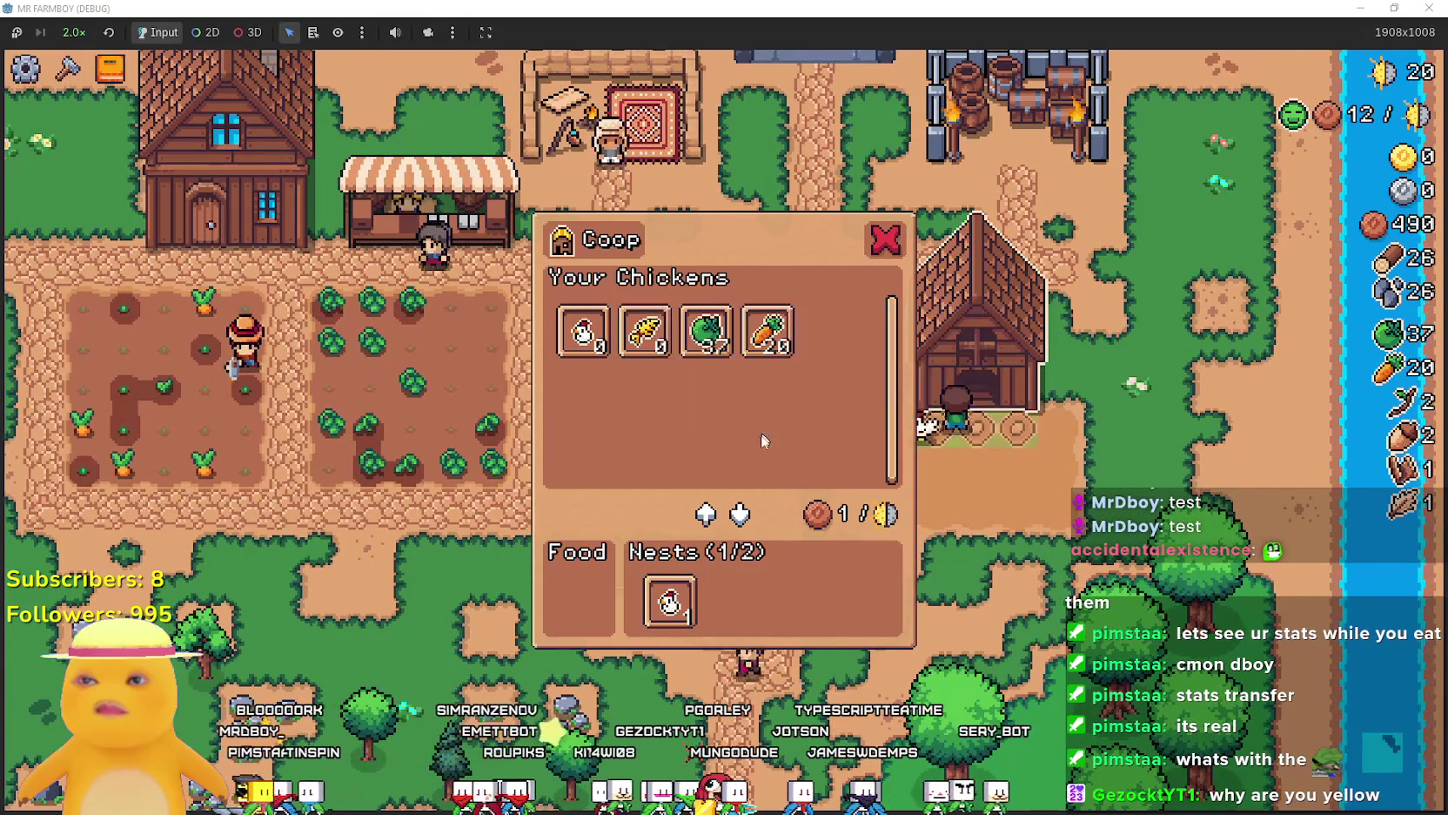
Harvest every row of the wheat field up to 25 wheat, pass the coop, and return to the middle path.
key("Escape")
key("a")
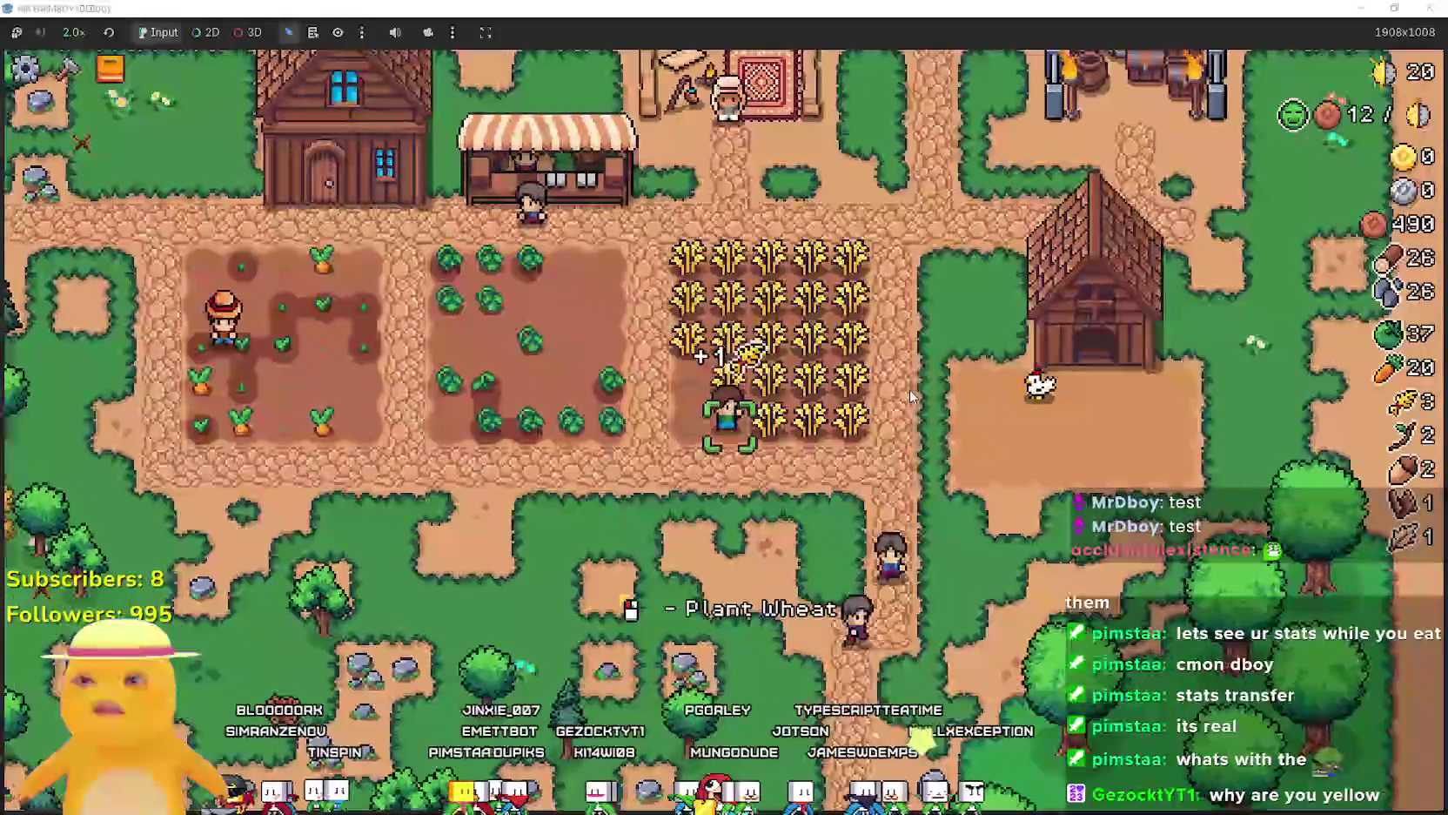
key("d")
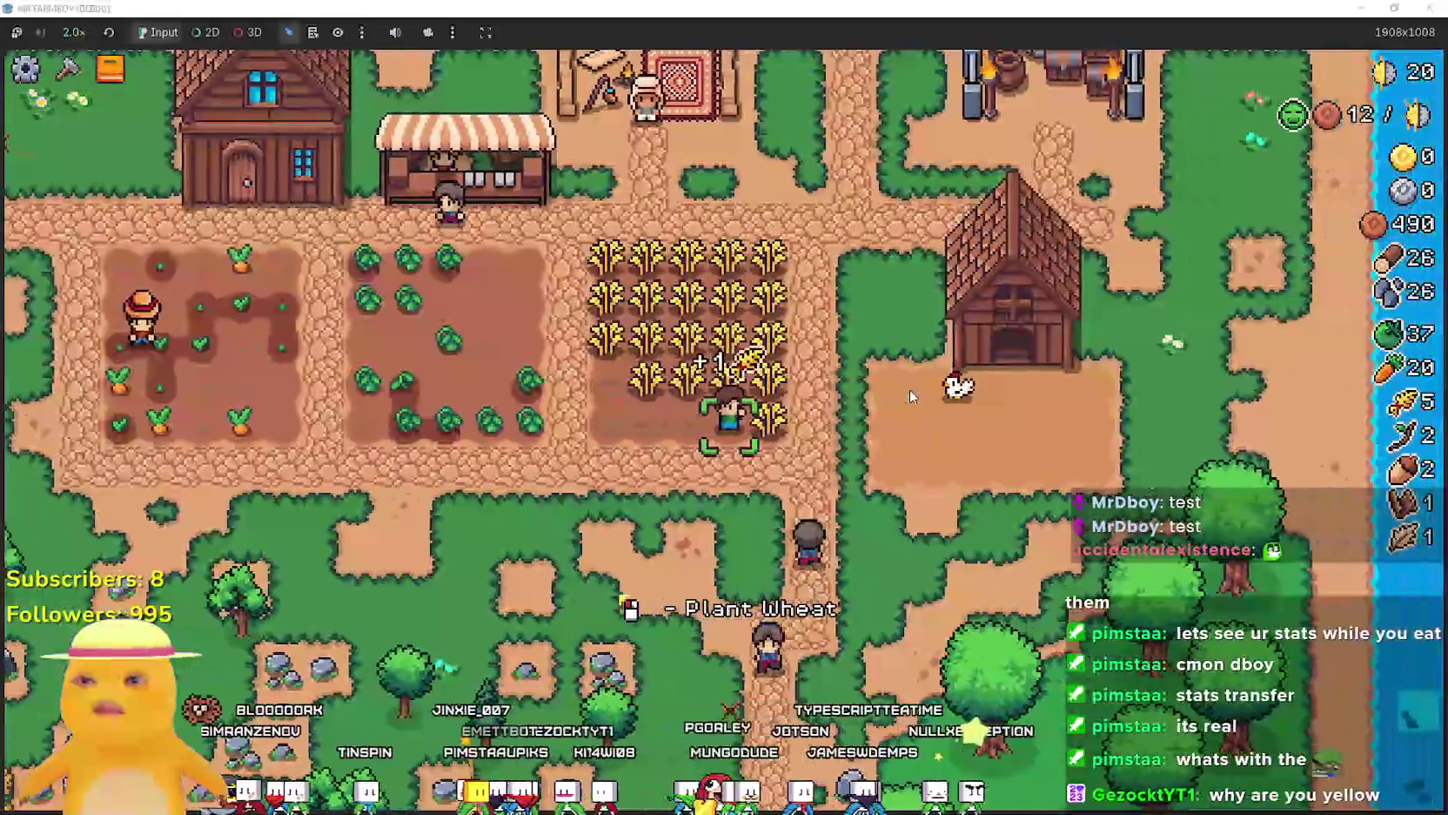
key("w")
key("a")
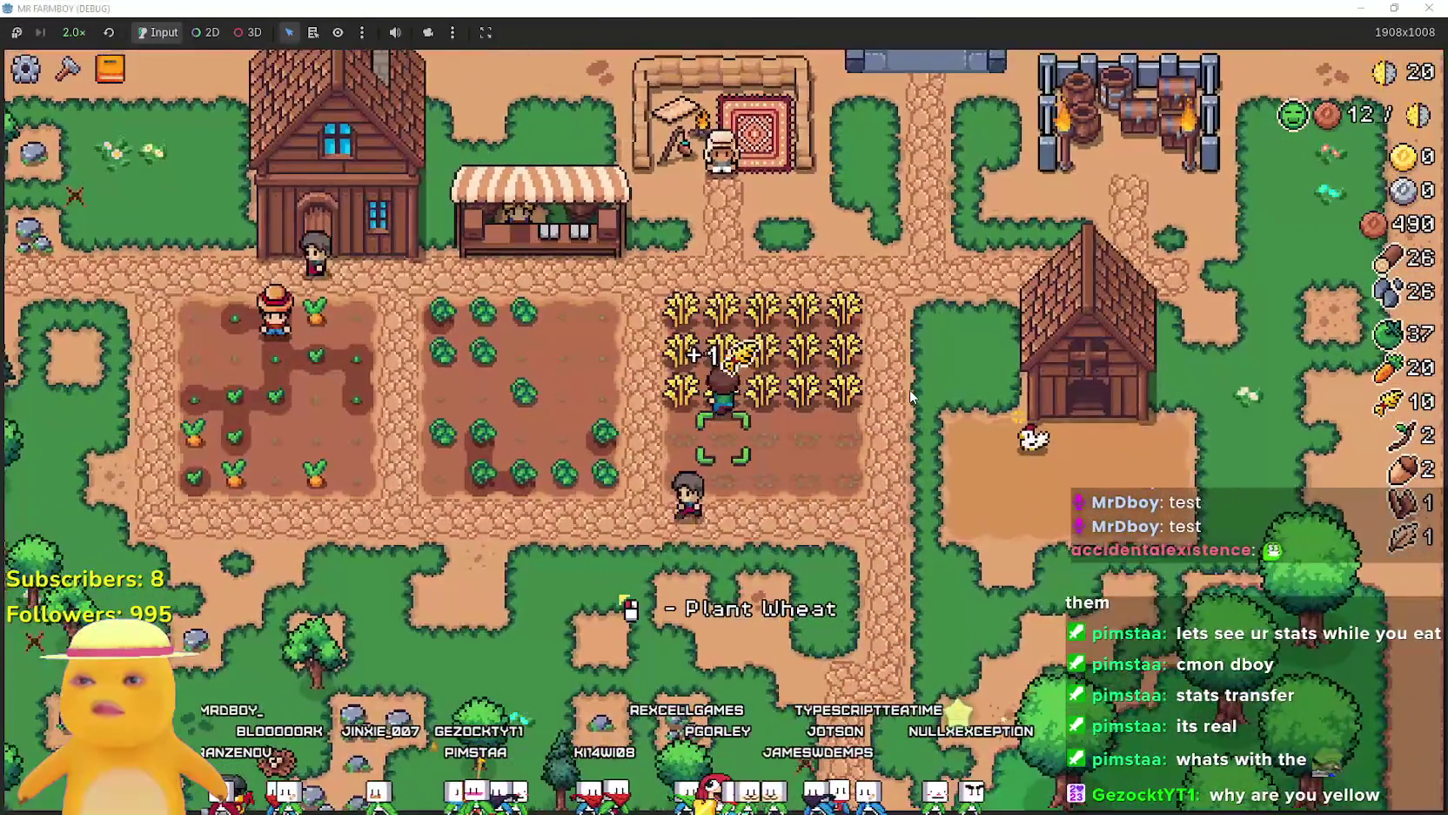
key("w")
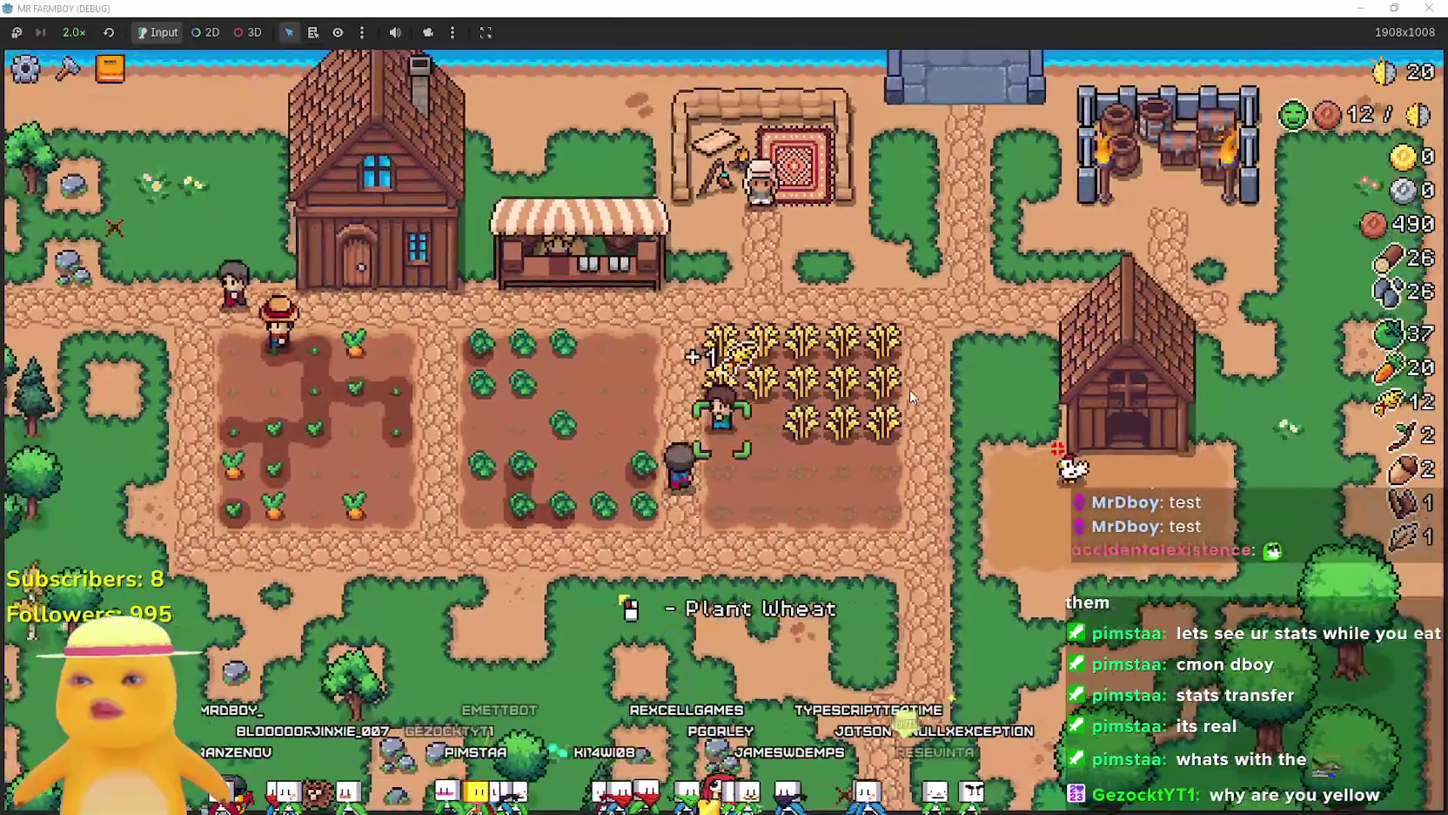
key("d")
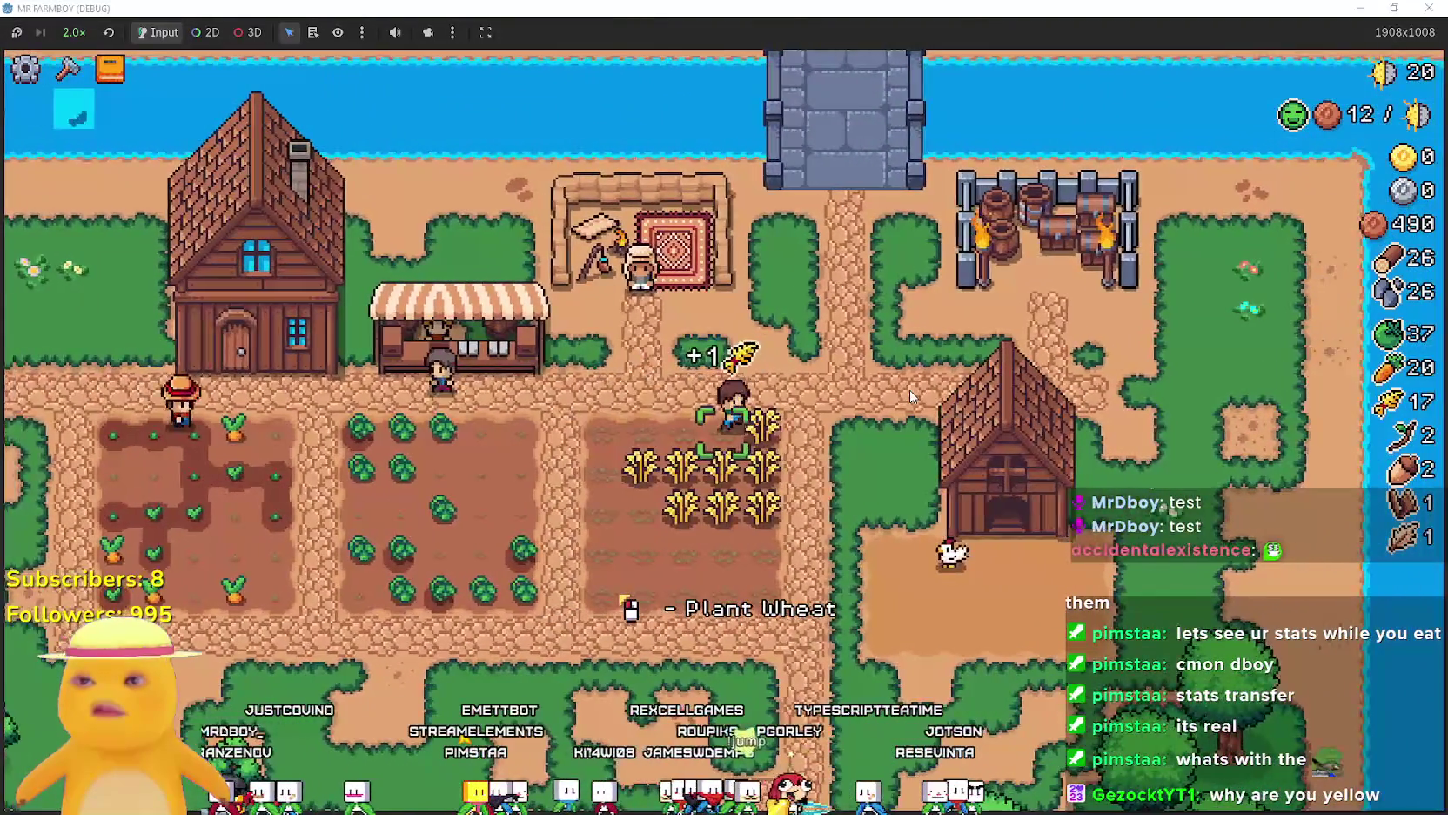
key("s")
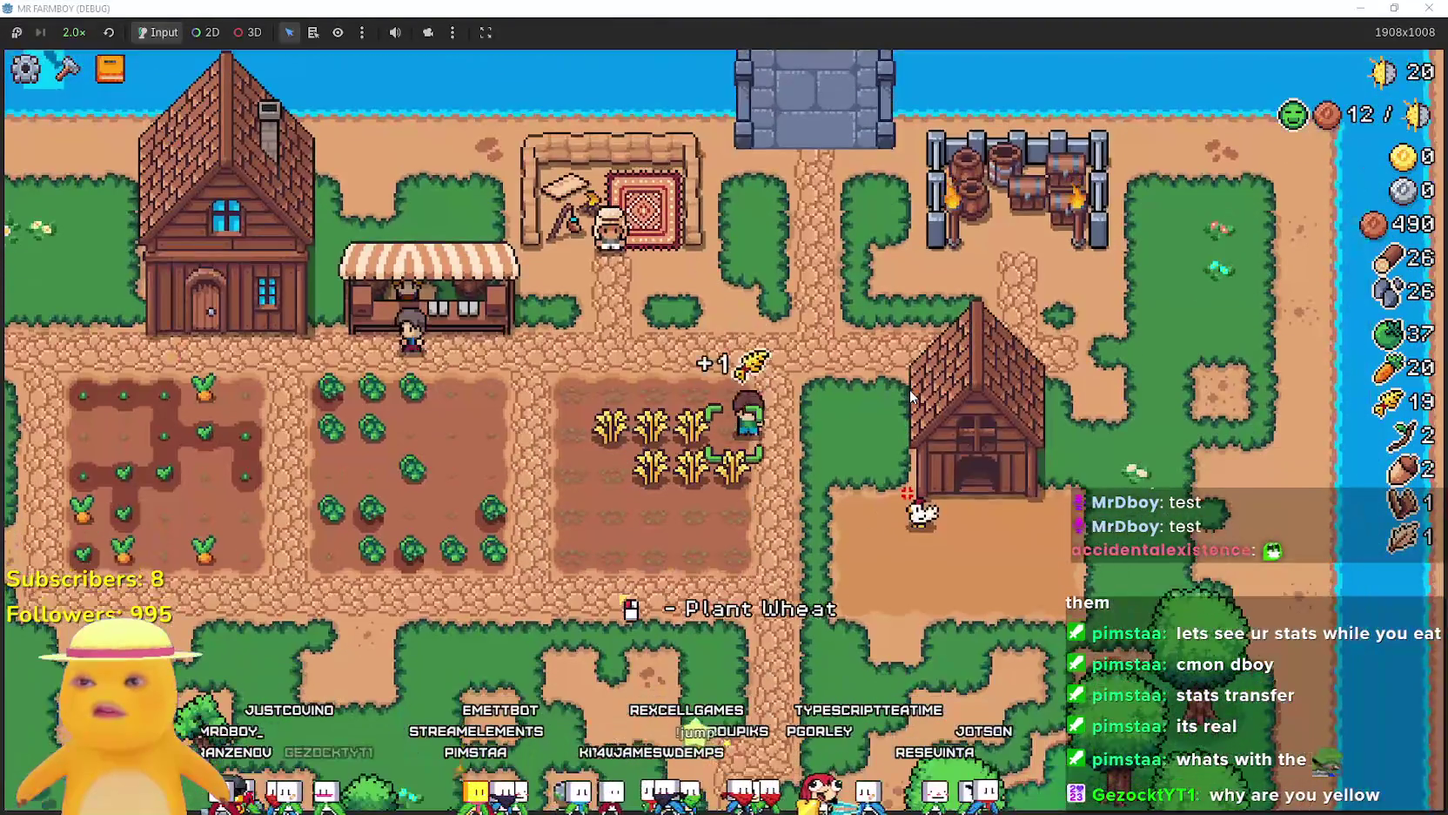
key("a")
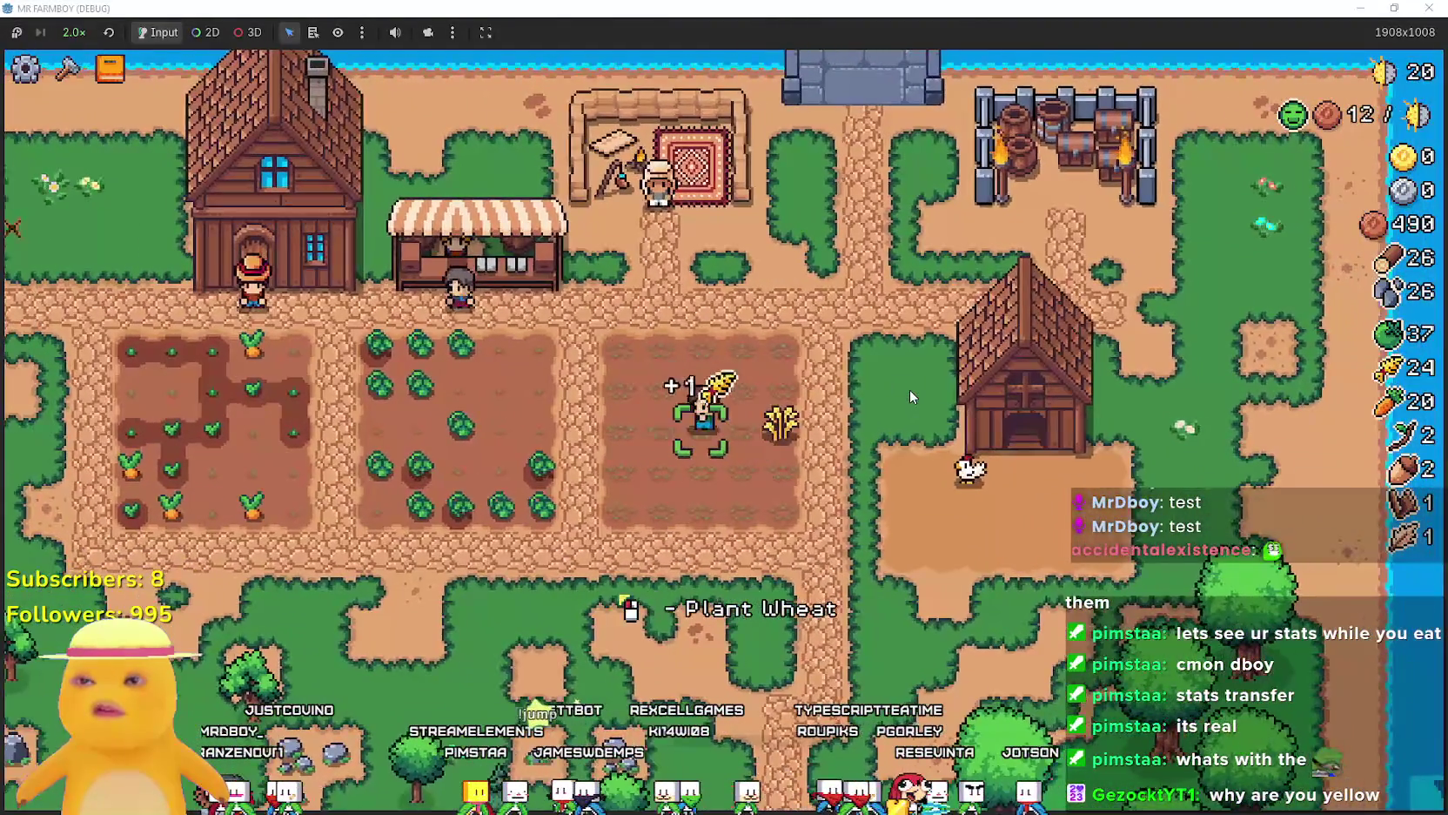
key("d")
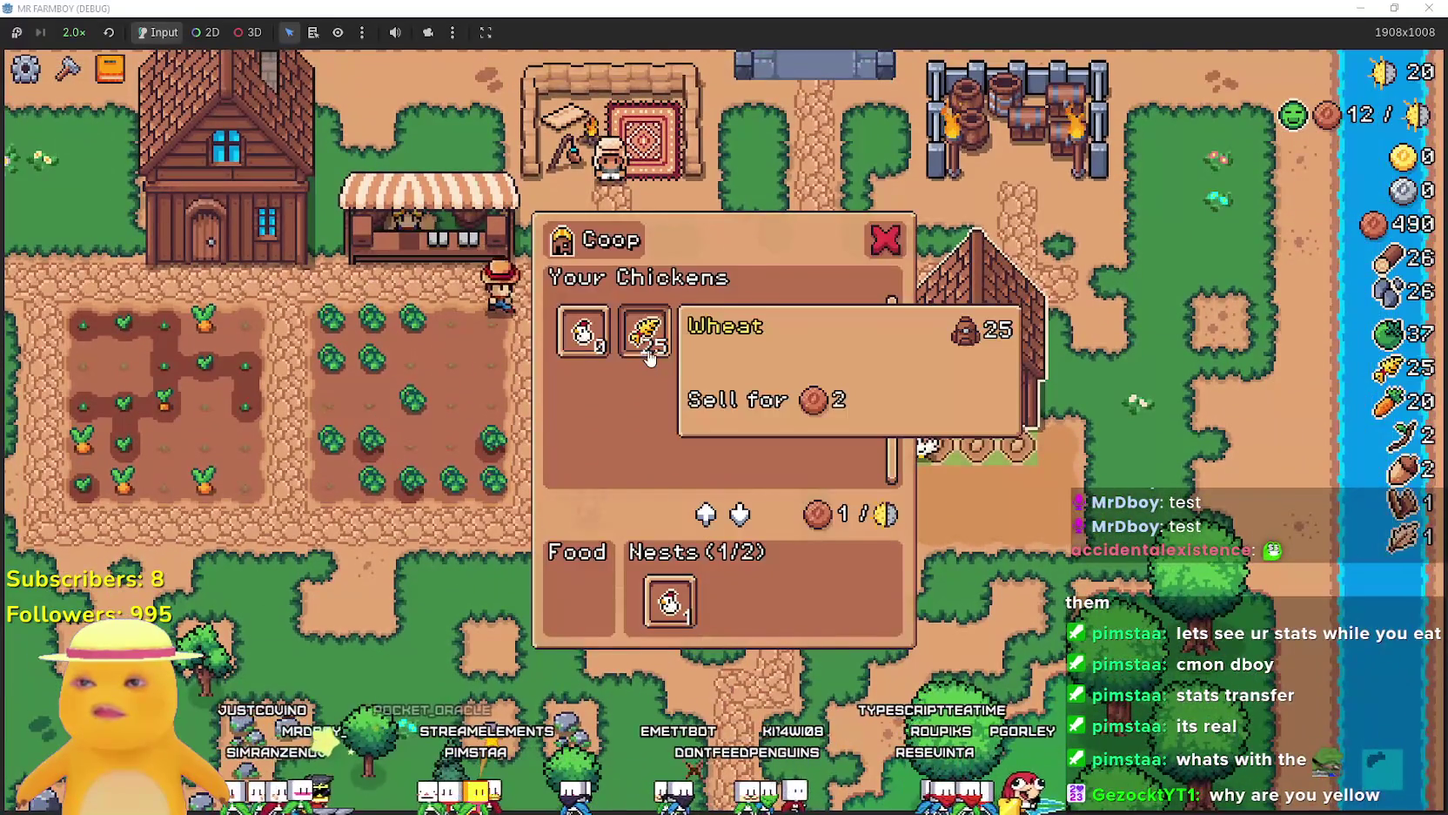
key("d")
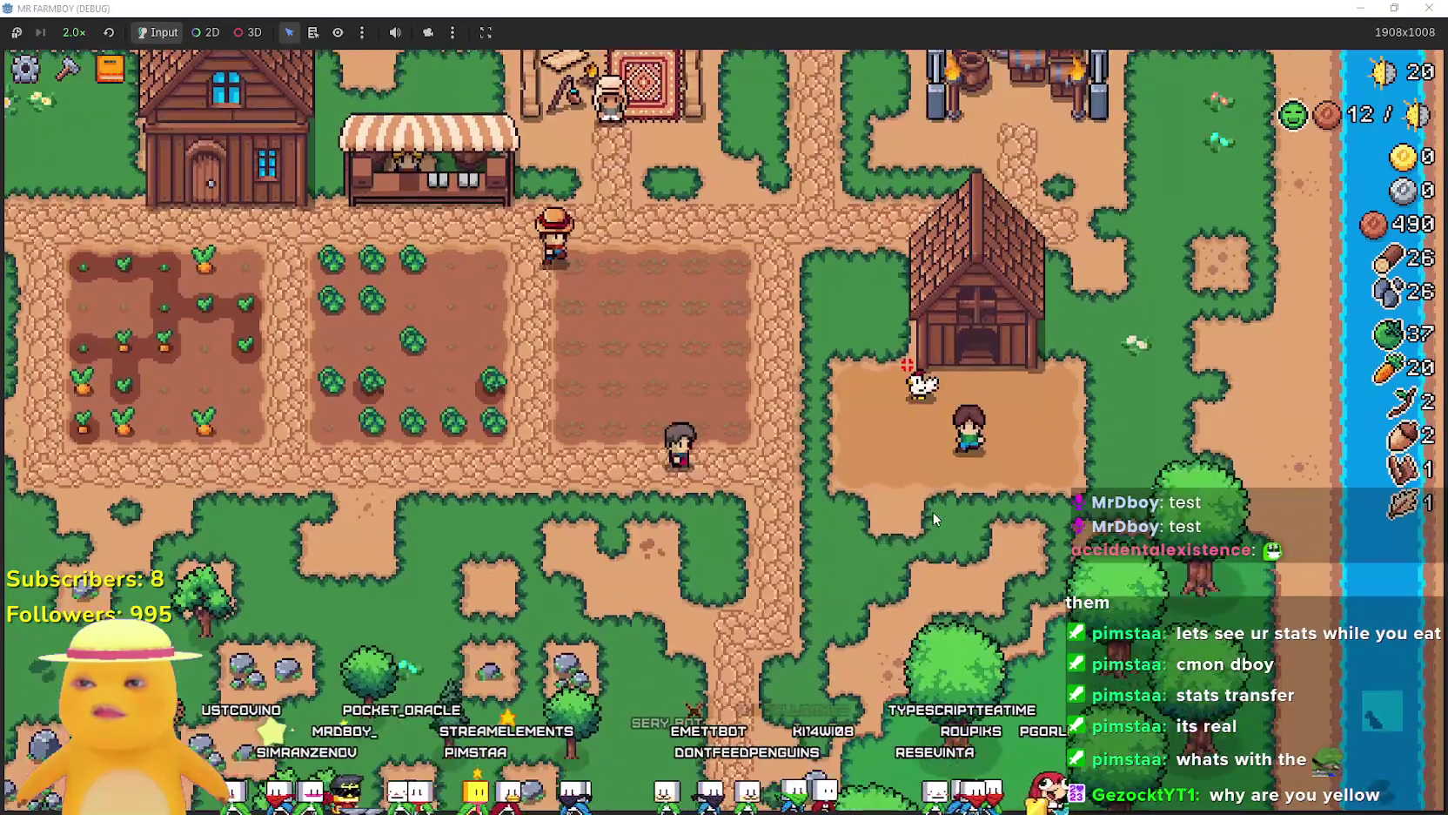
key("s")
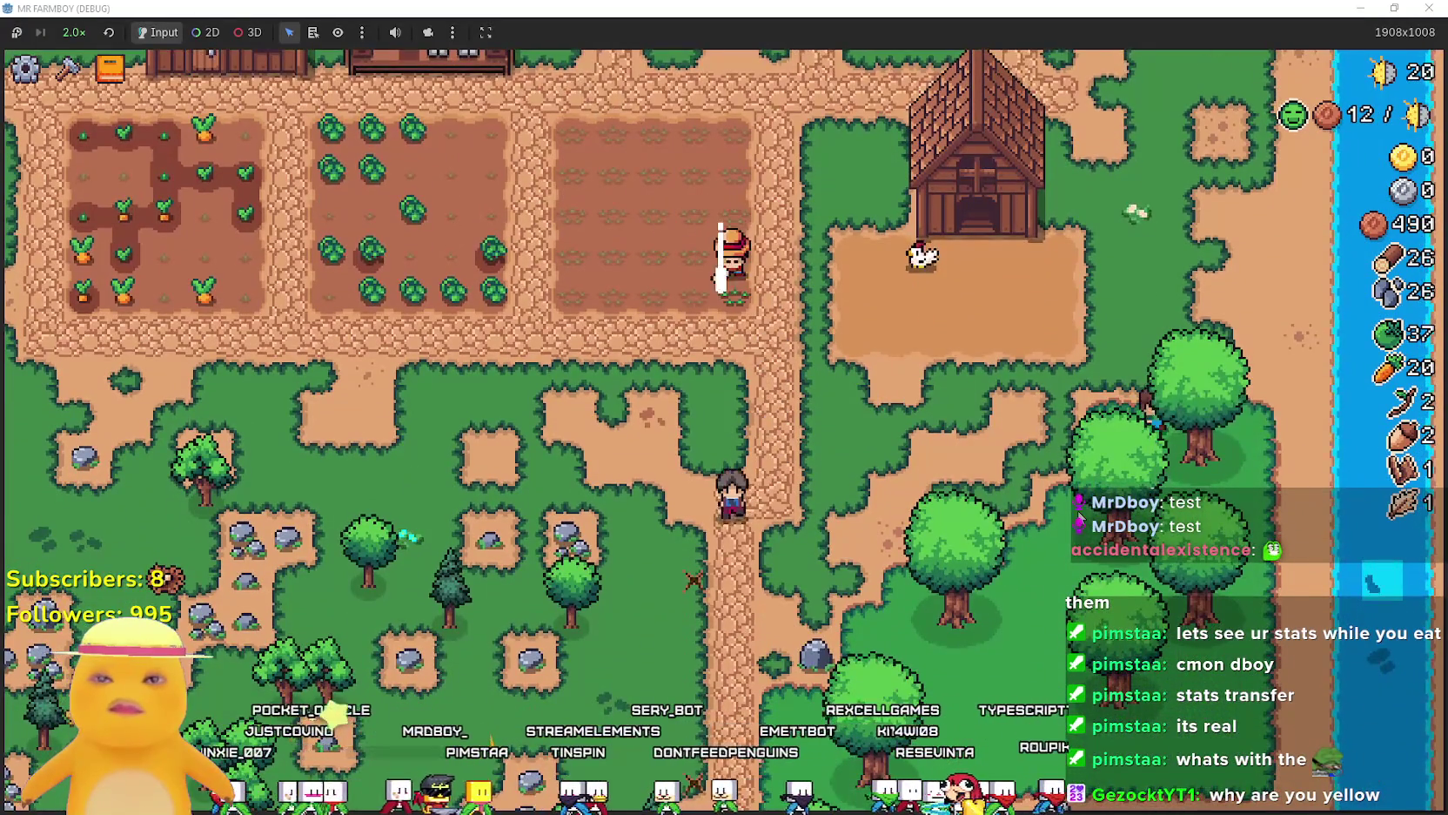
key("s")
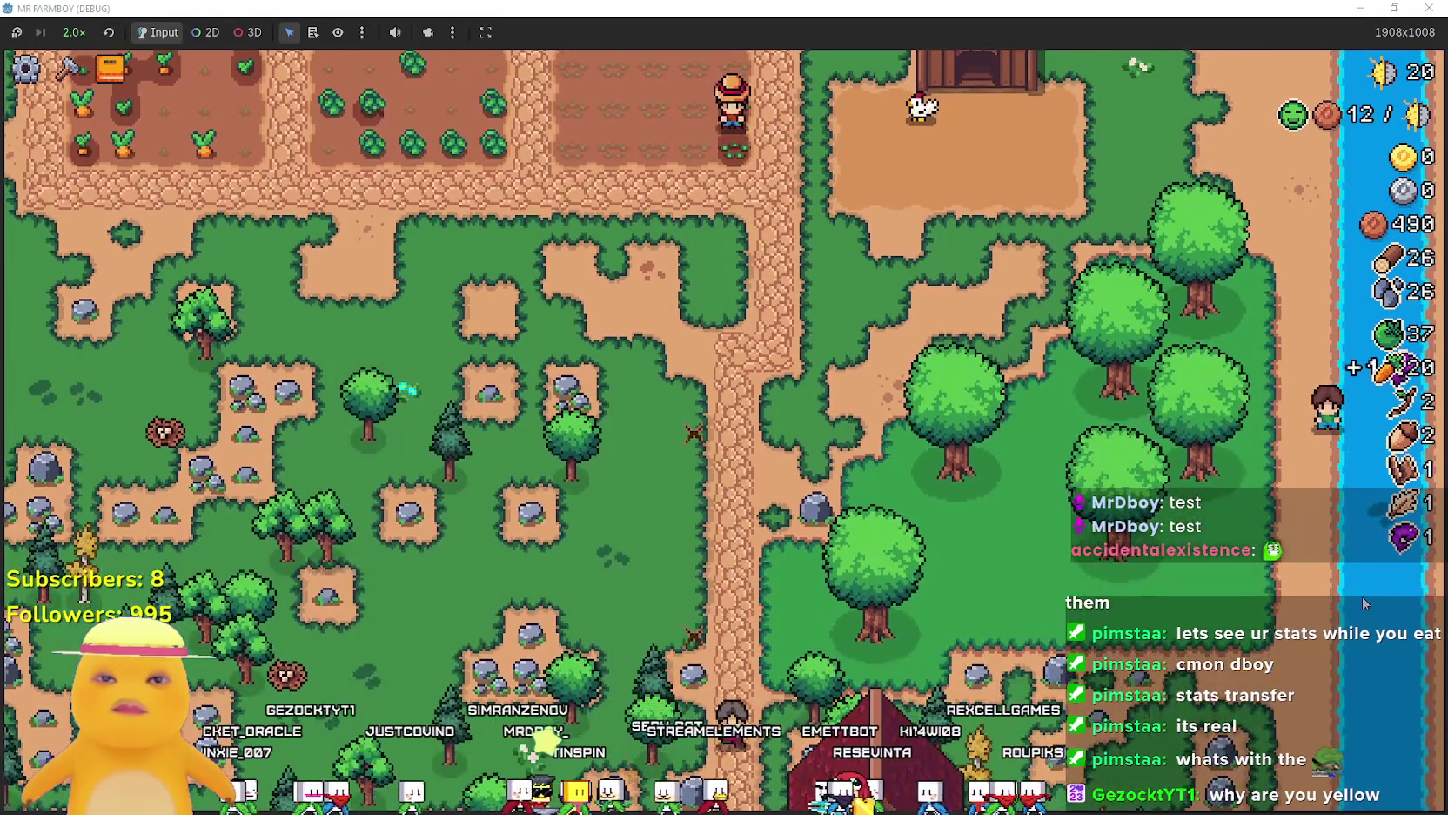
key("a")
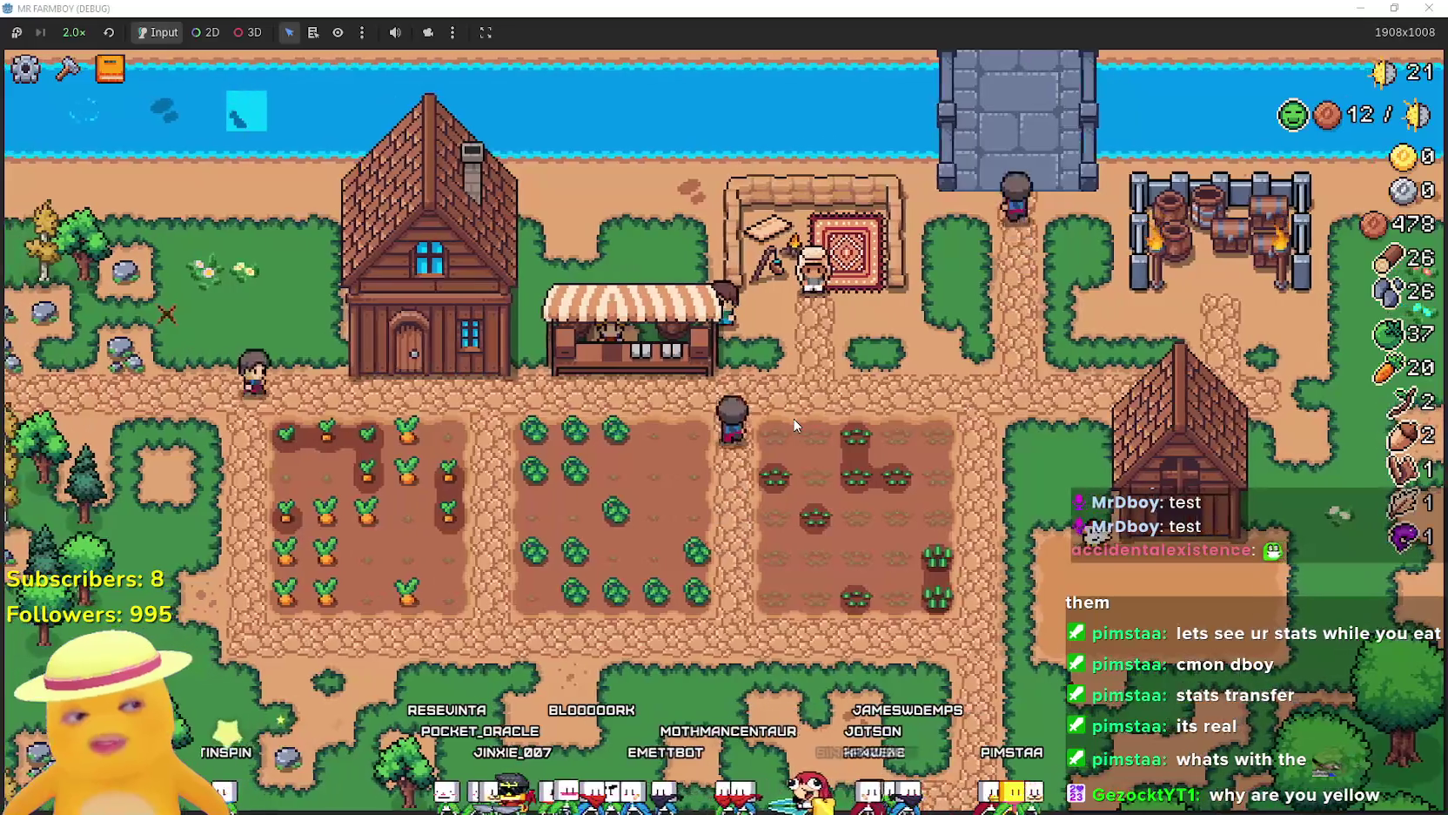
Walk the farmer through the wheat and tomato fields to the carrot field's left edge.
key("s")
key("d")
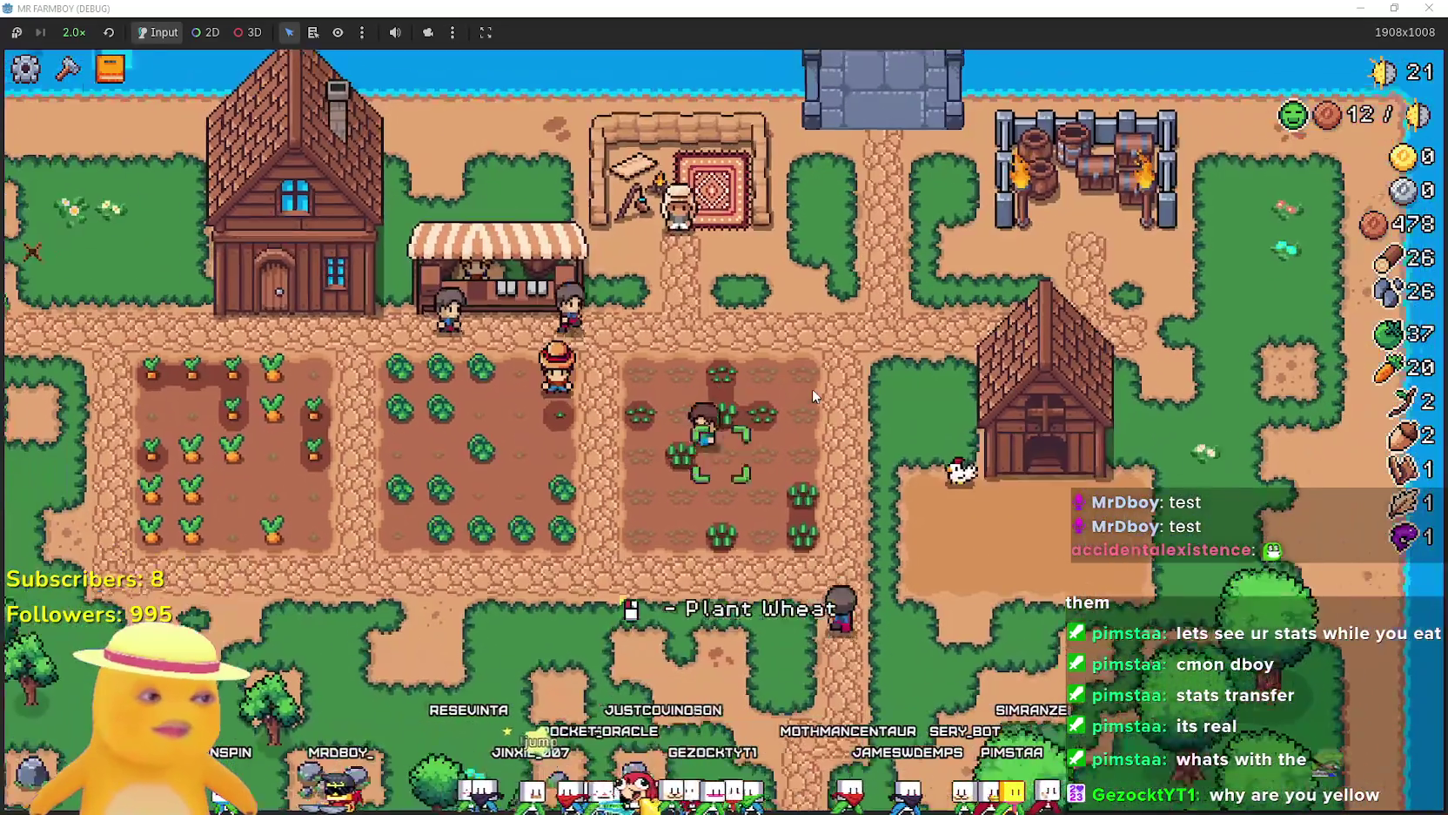
key("a")
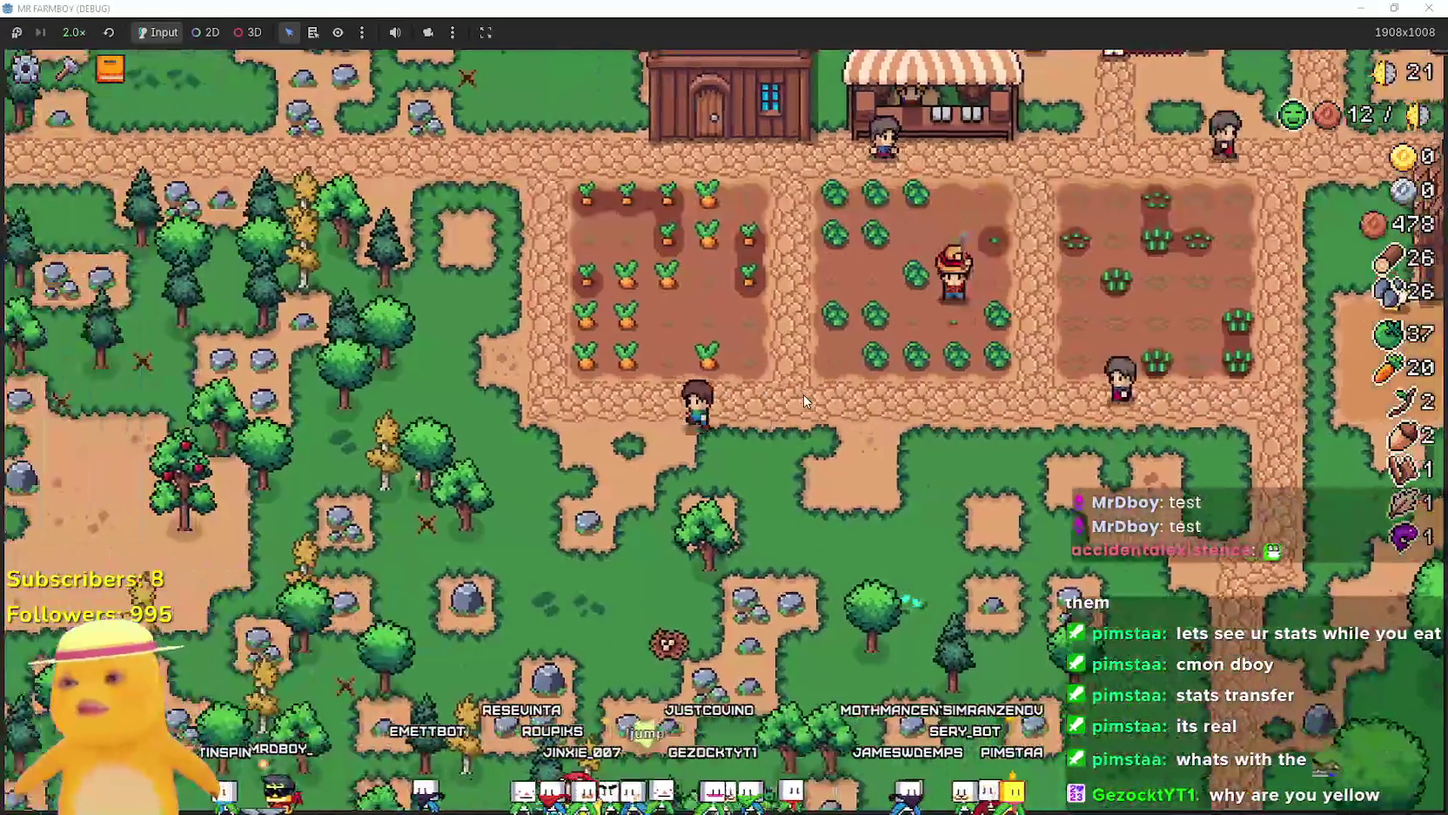
key("s")
key("d")
key("w")
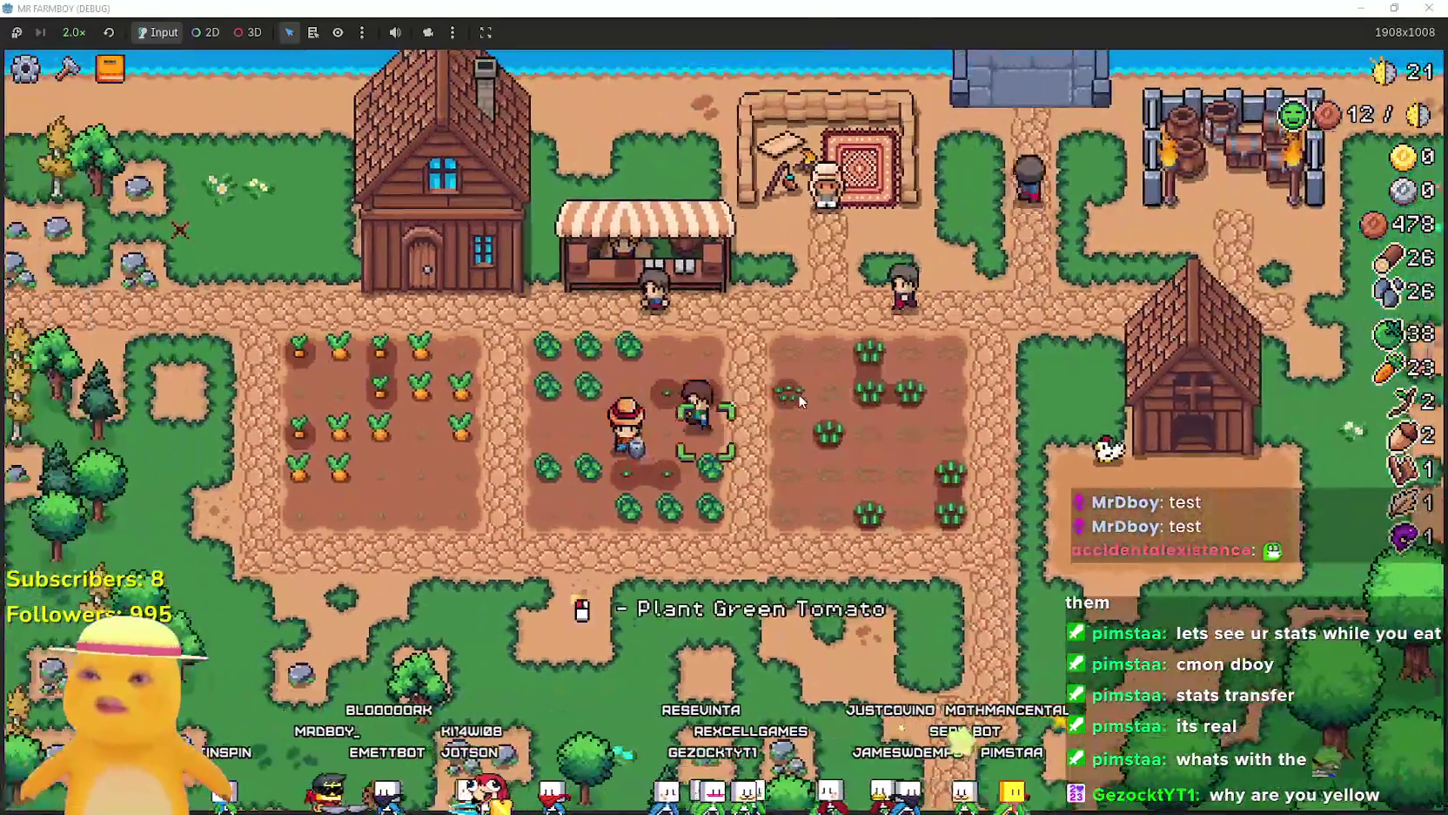
key("a")
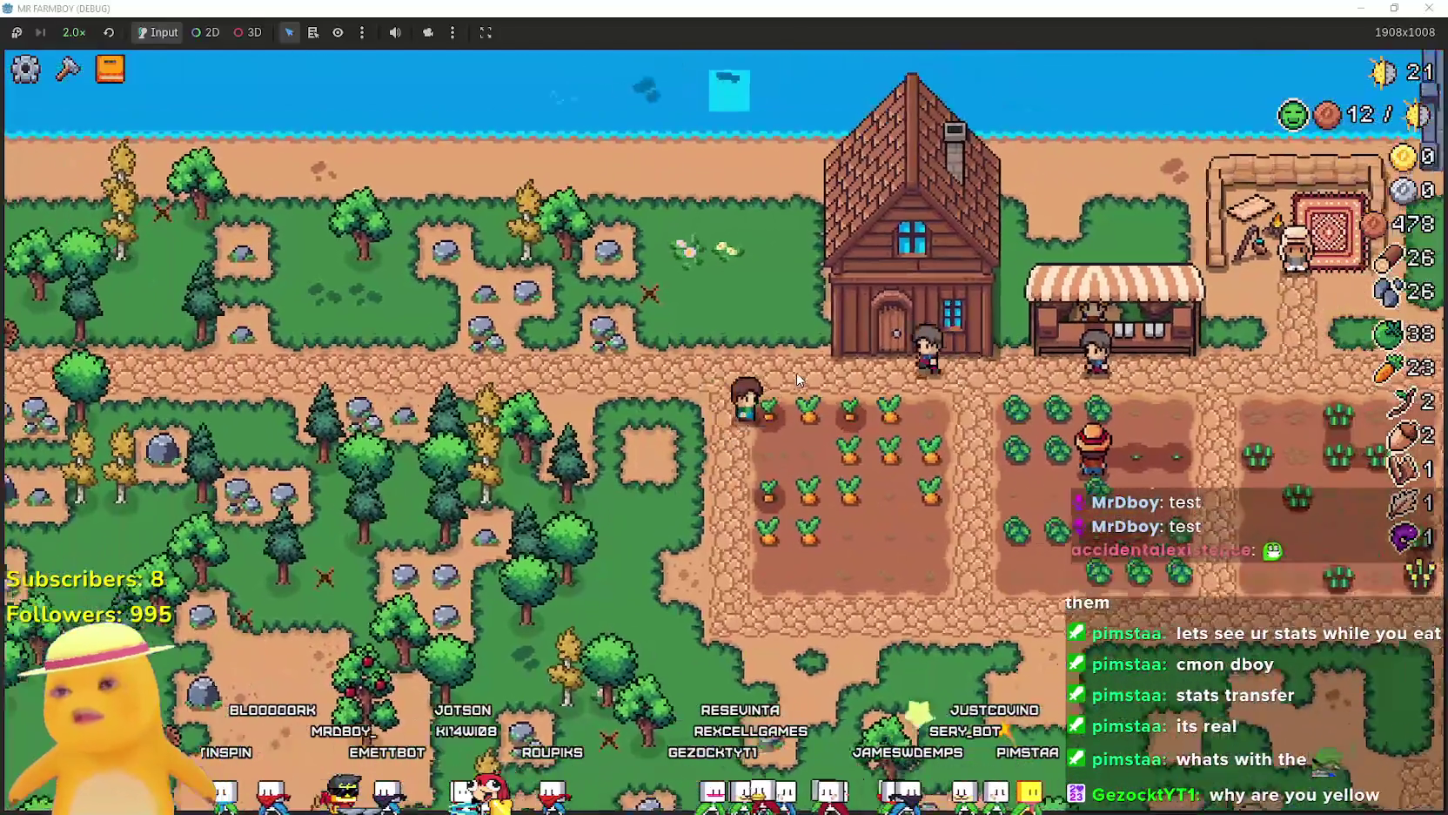
Harvest all ripe carrots, raising the count to 36, then head back toward the tomato field.
key("d")
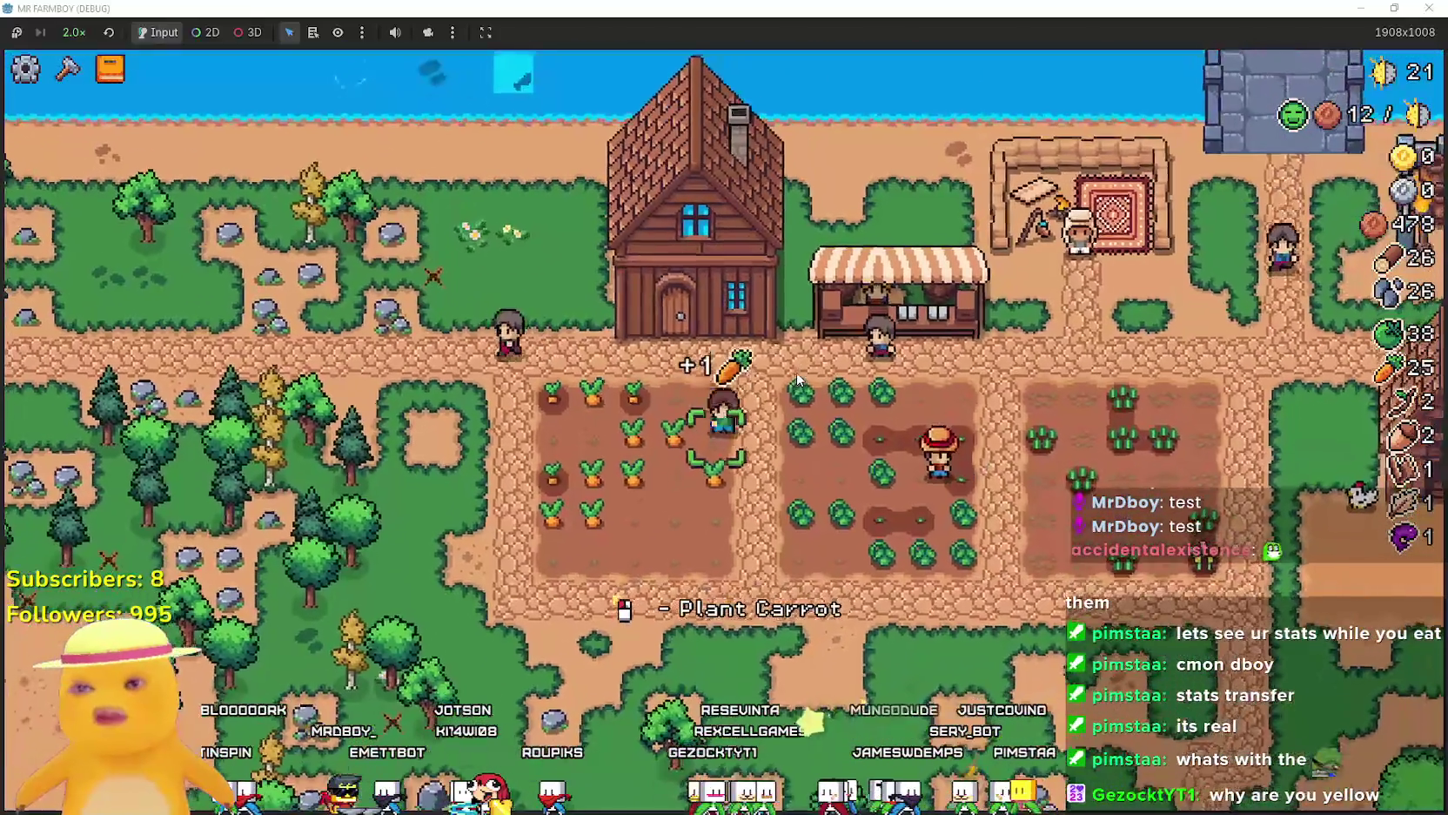
key("a")
key("s")
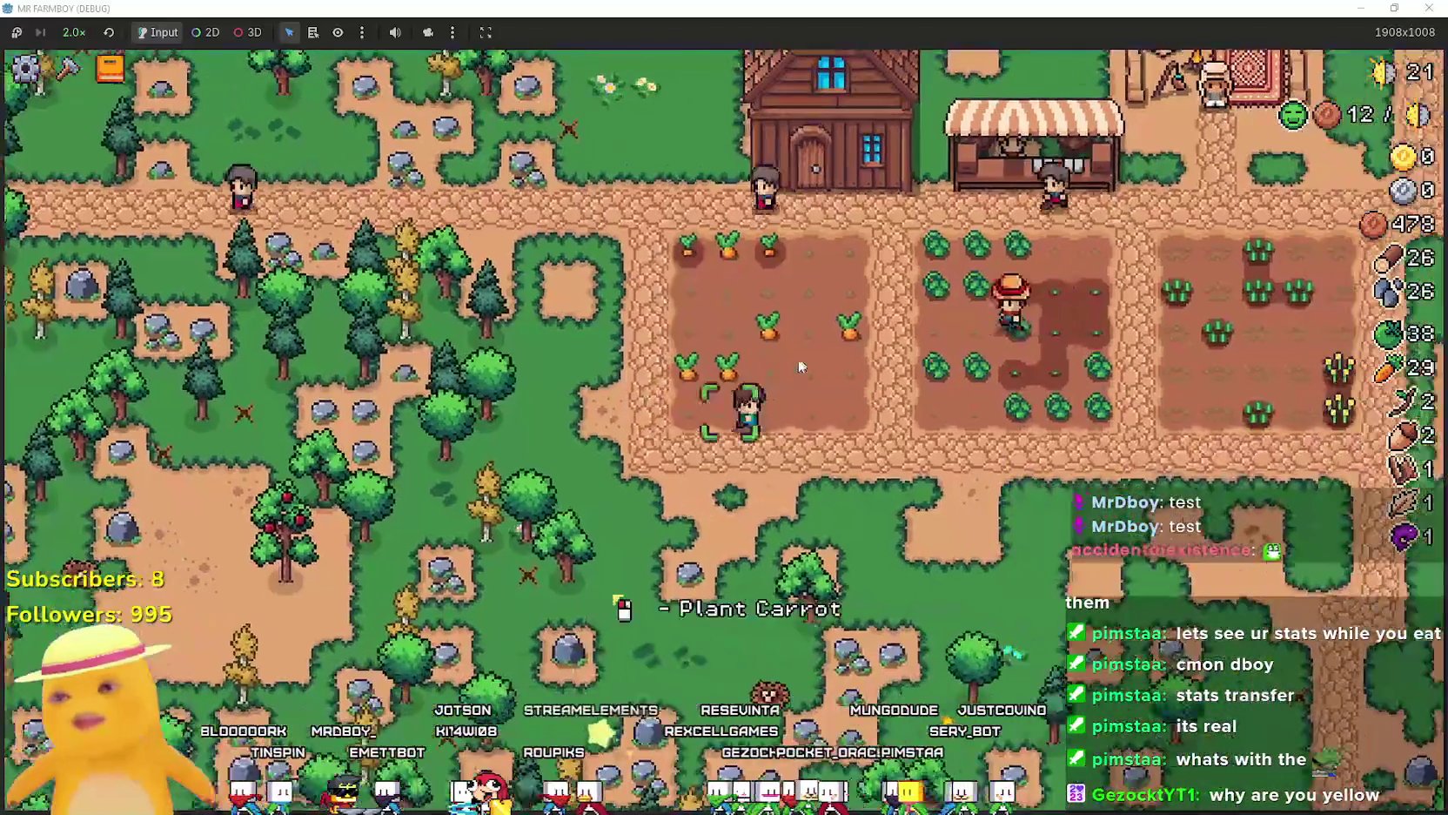
key("w")
key("d")
key("a")
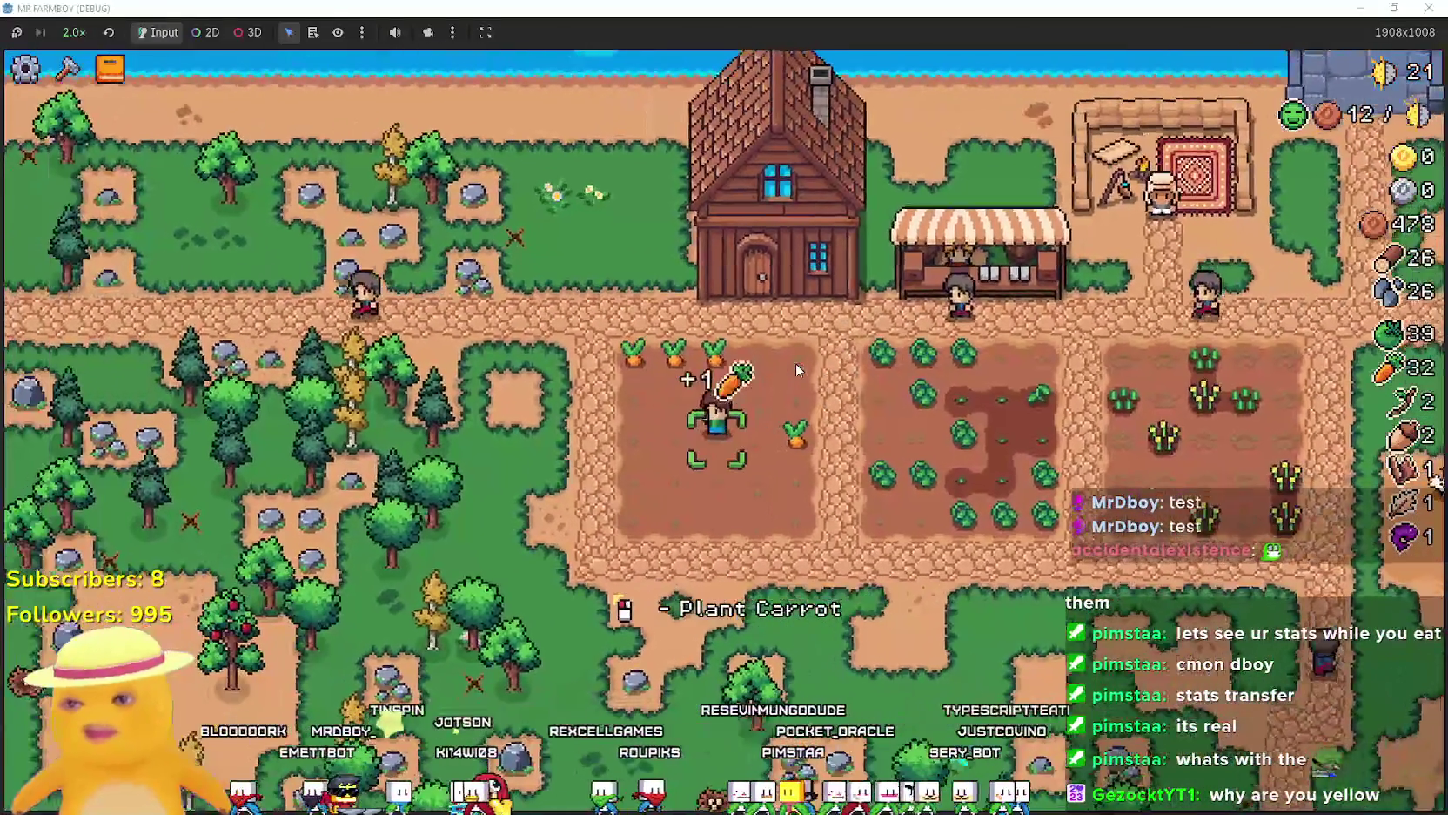
key("w")
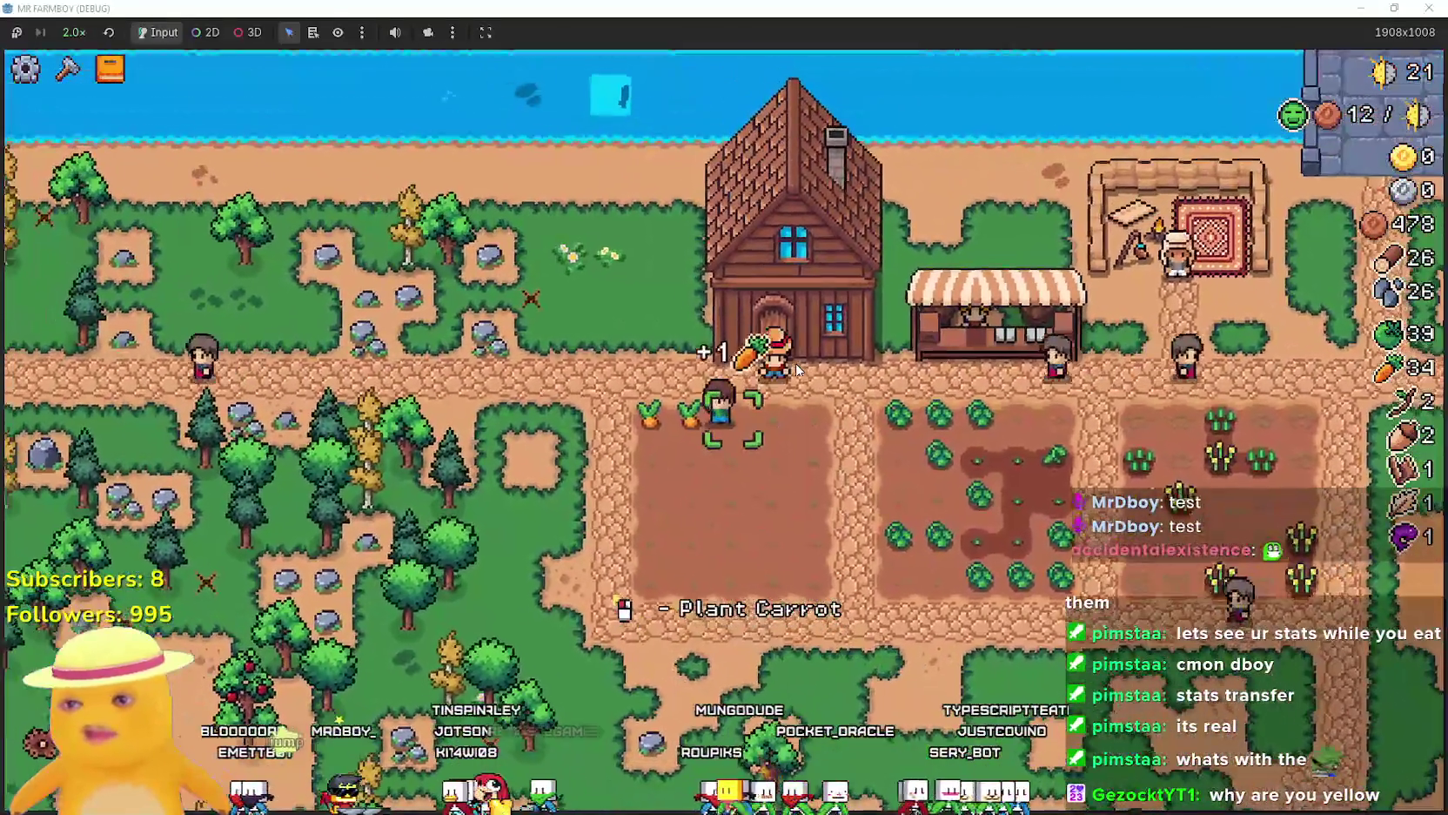
key("a")
key("w")
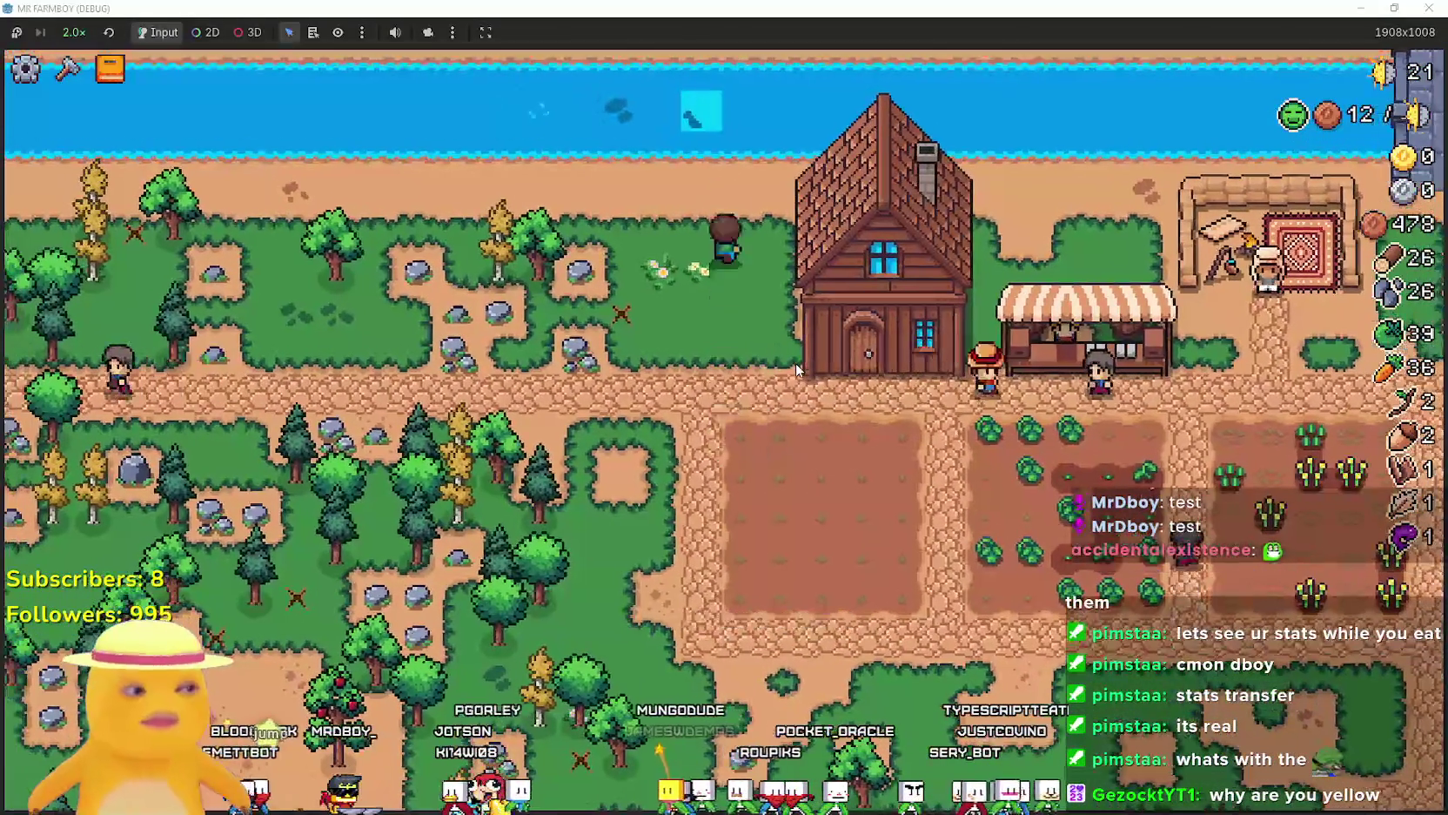
key("s")
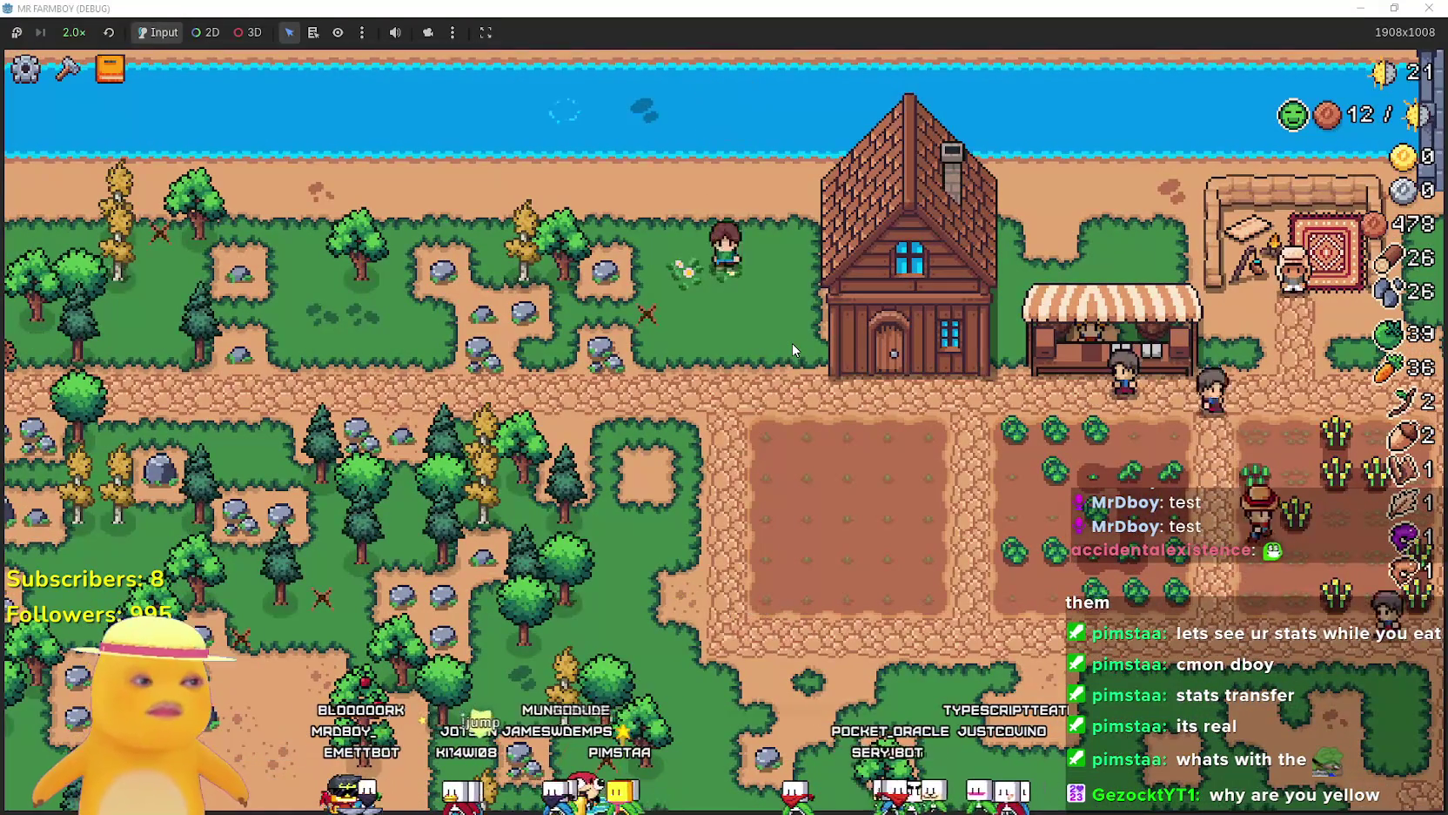
key("d")
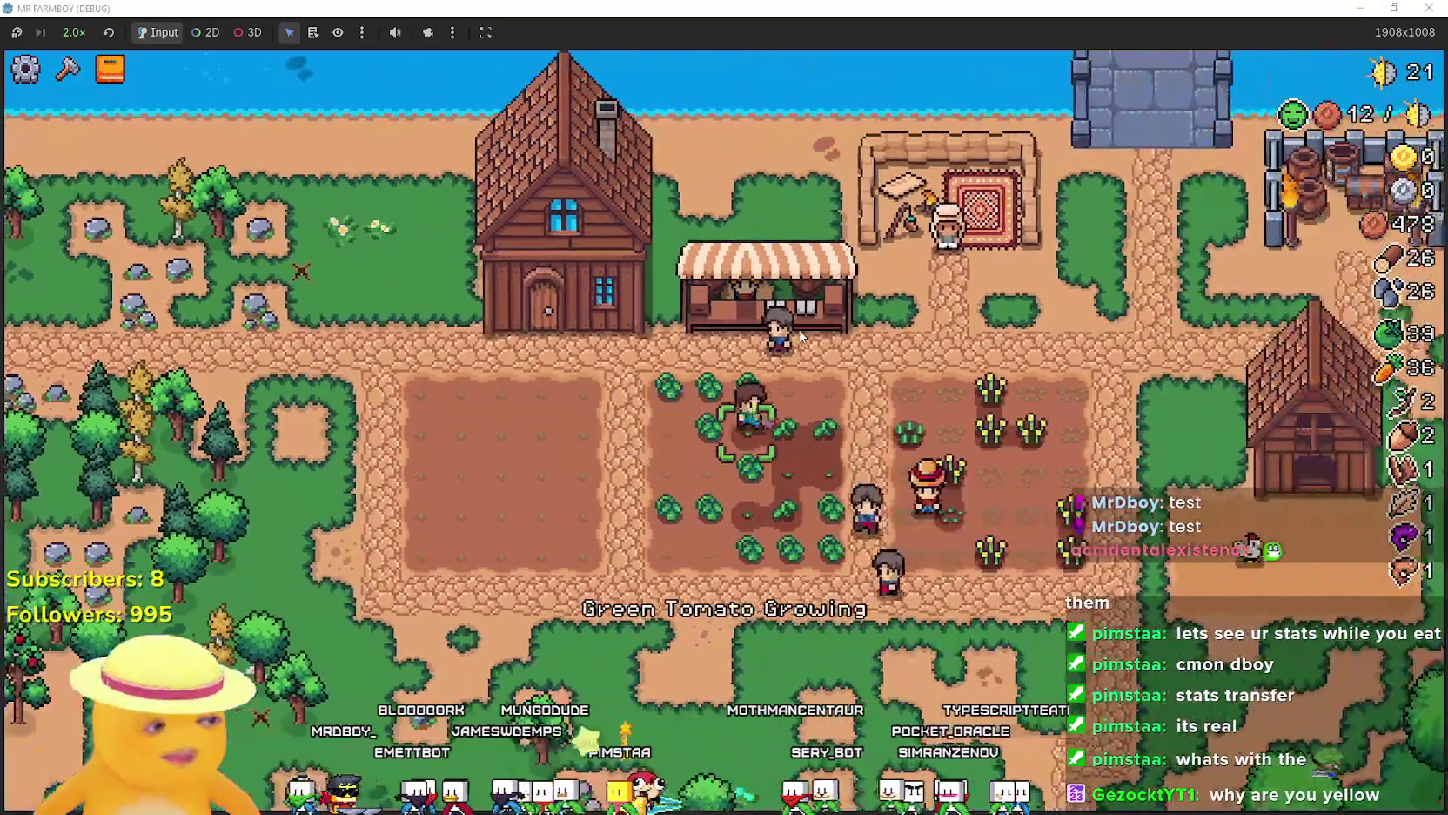
key("d")
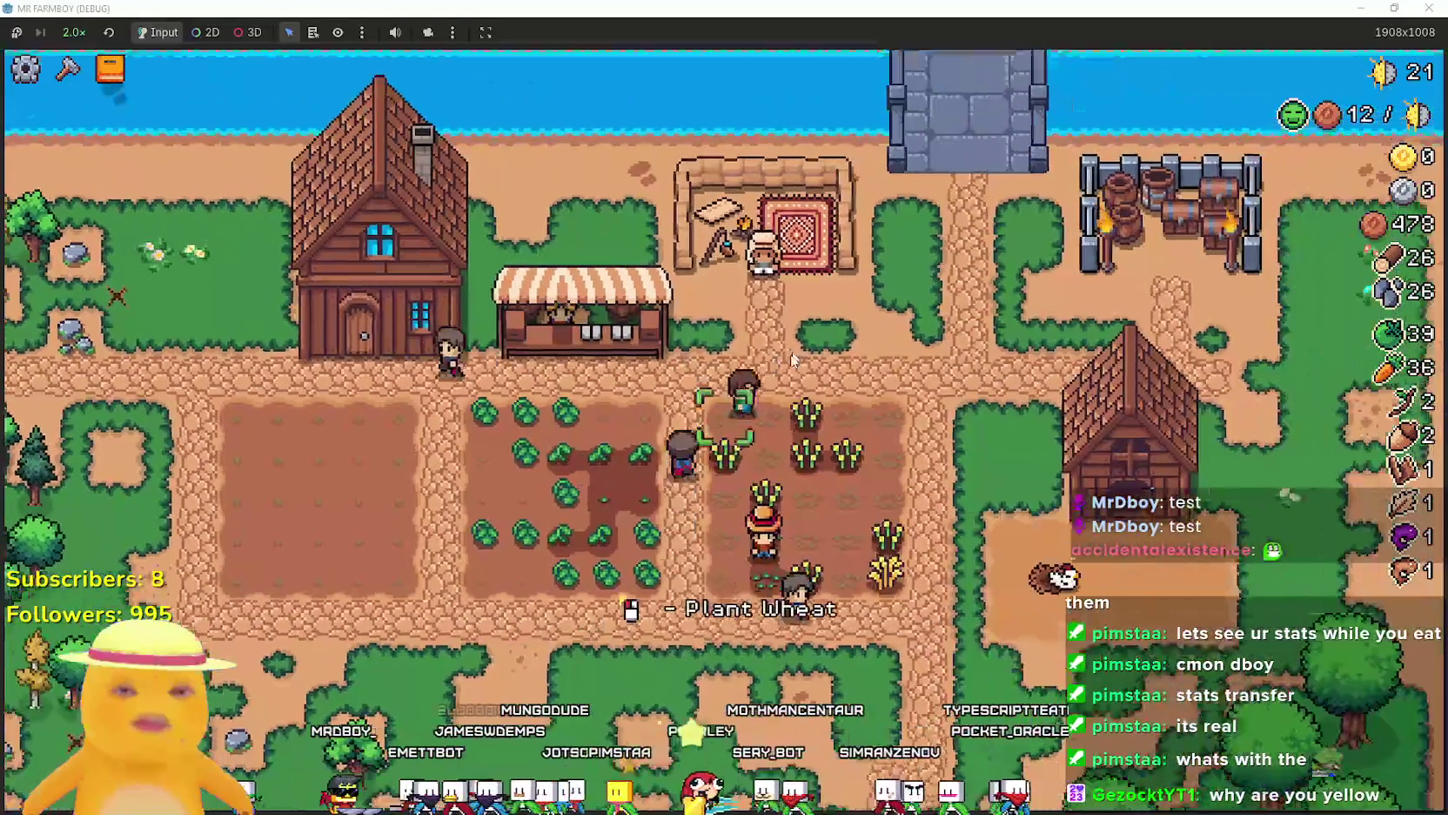
Walk down and right to the chicken pen and collect its egg for the Chicken Egg advancement.
key("s")
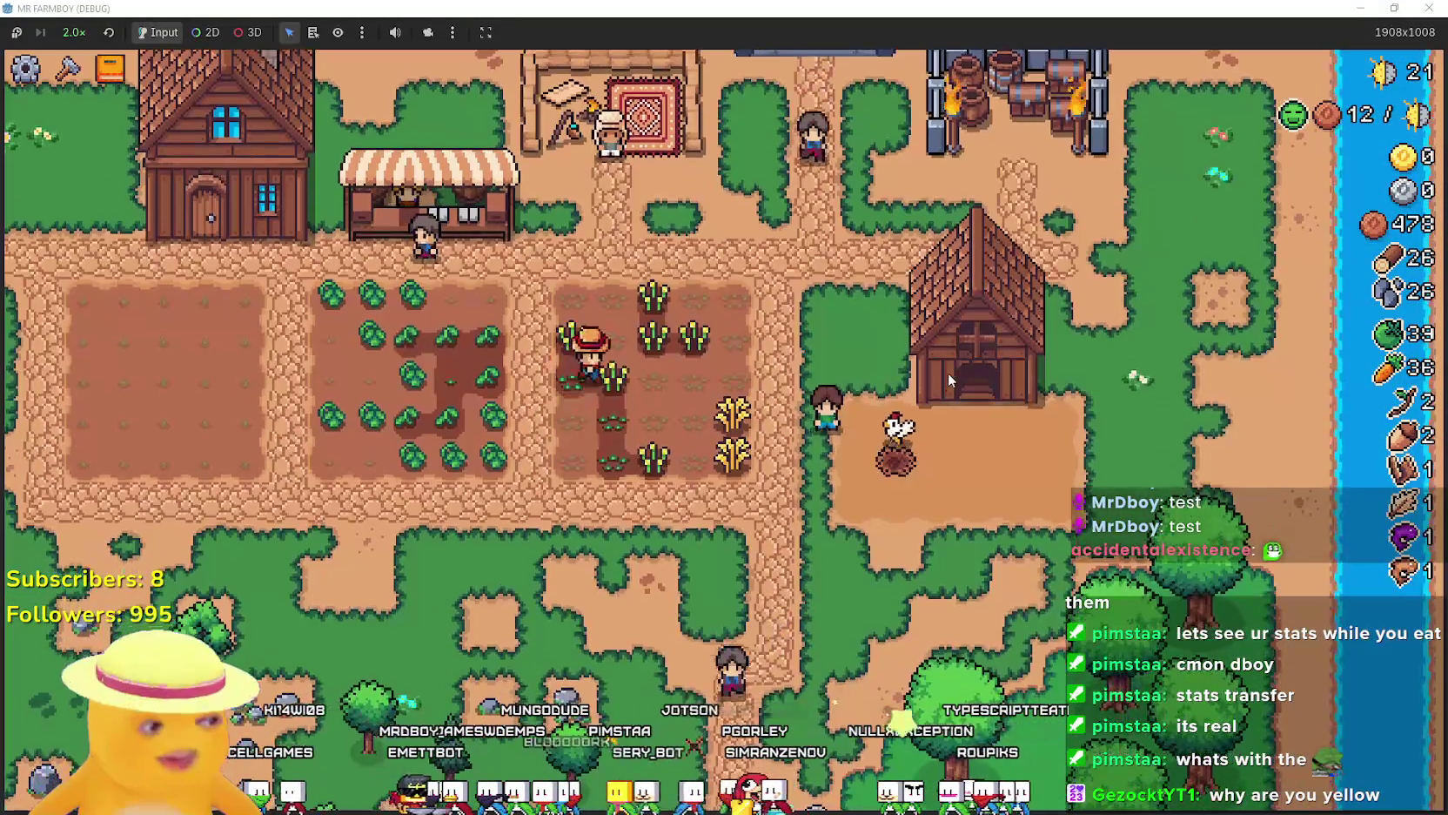
key("d")
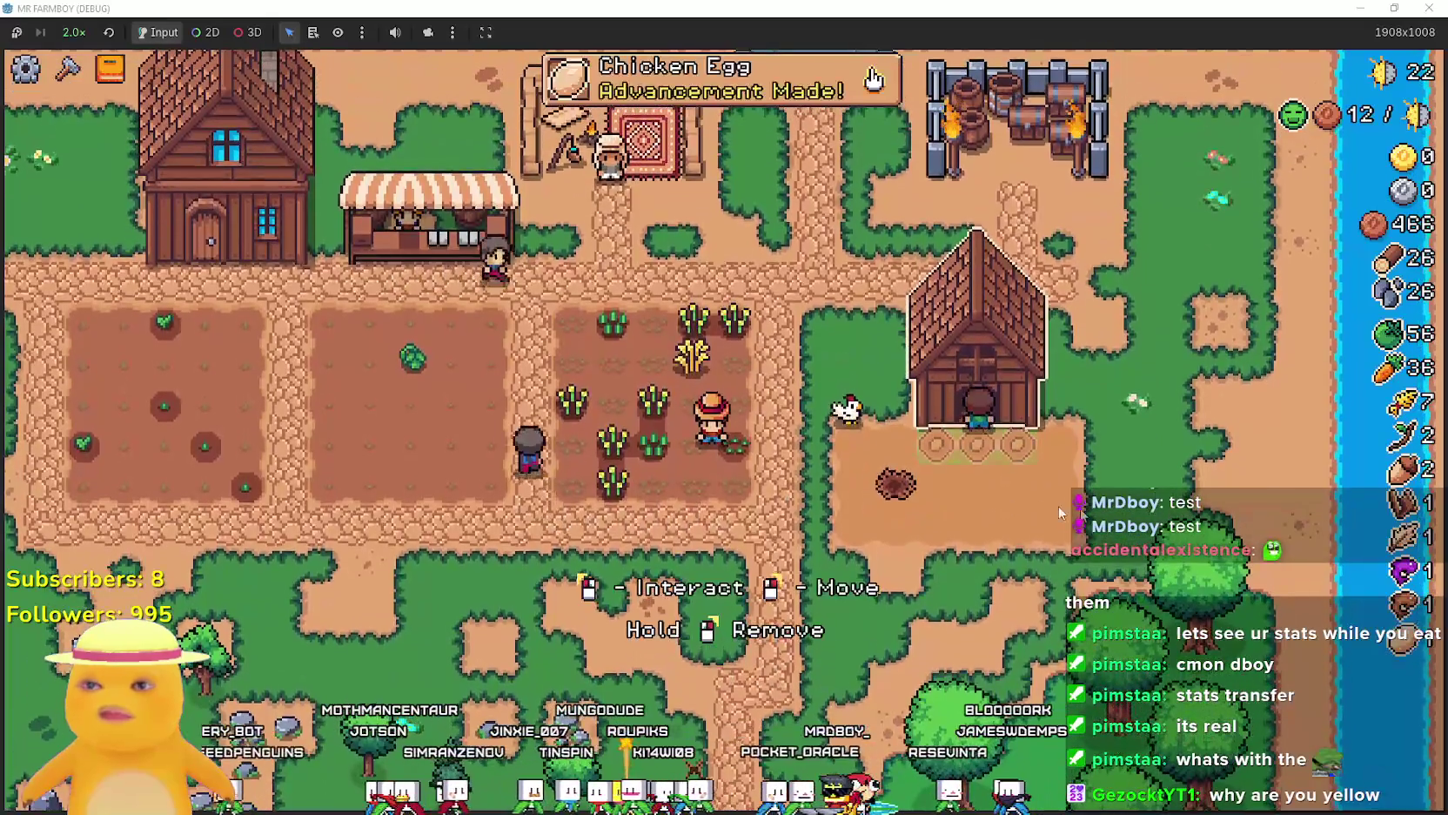
Check that Baby Chickens requires two parents, then view the Coop showing Nests (1/2).
left_click(731, 87)
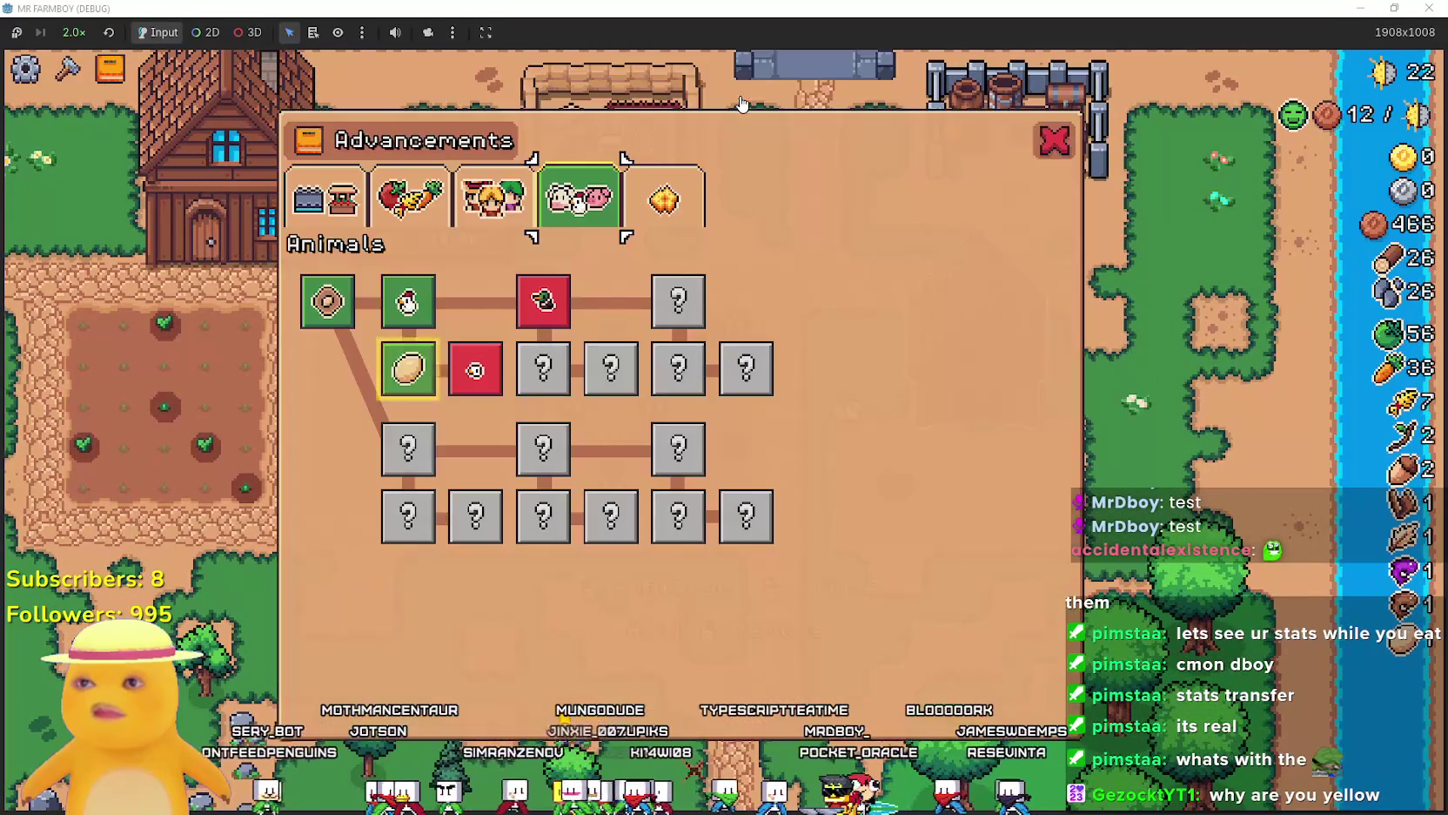
mouse_move(475, 374)
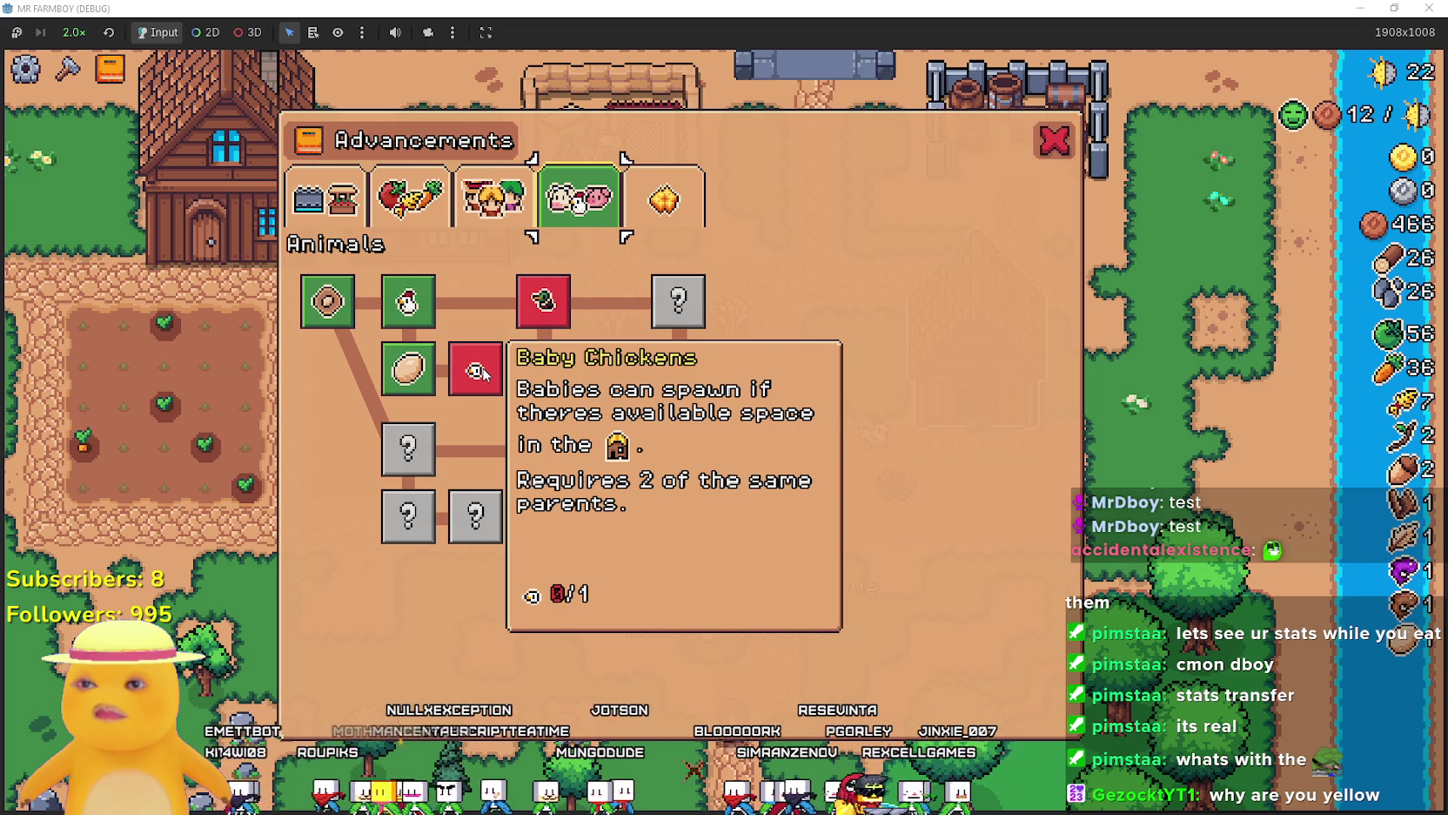
key("Escape")
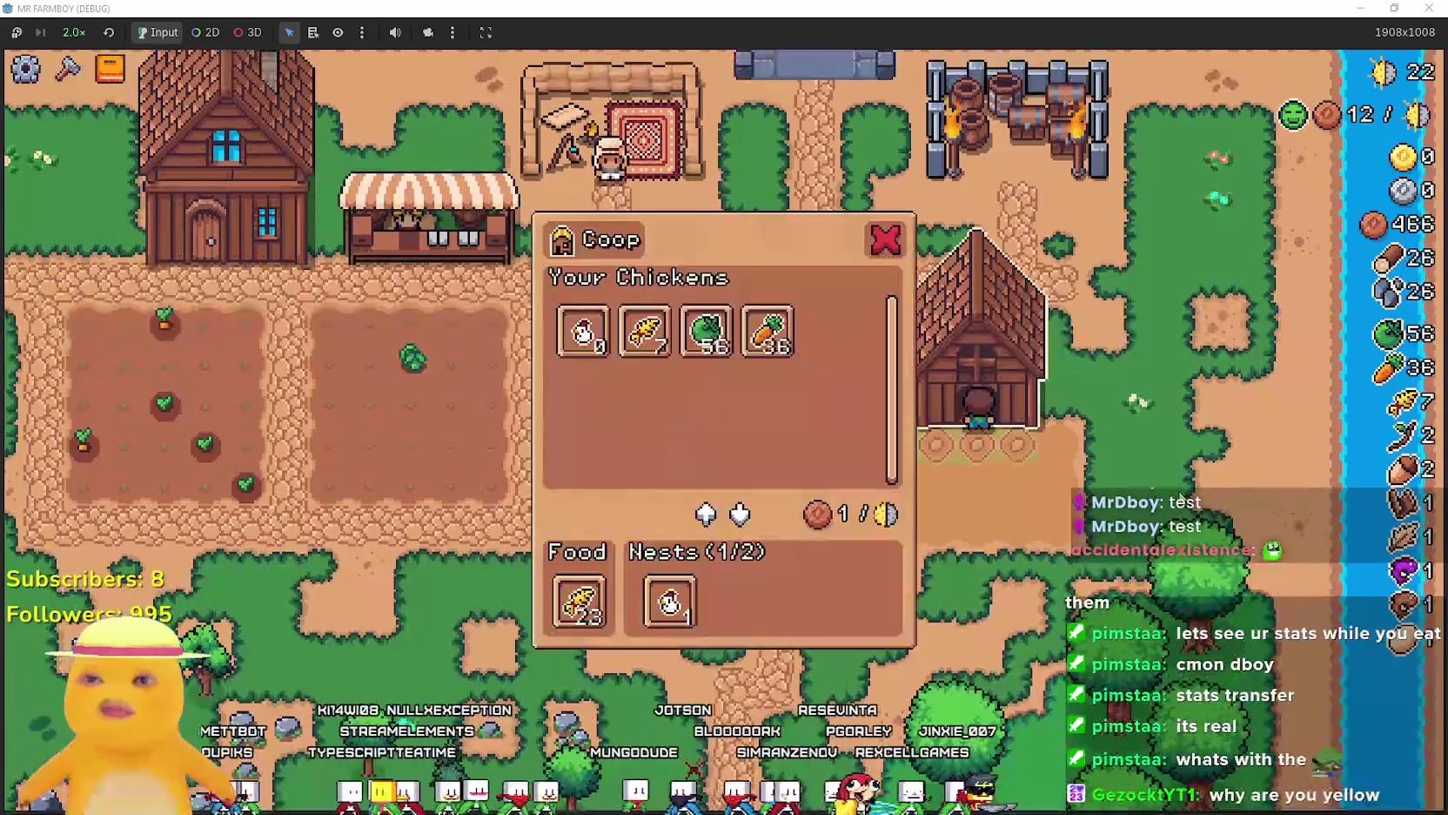
Buy a second chicken for 100 coins, confirm it in the Coop, and reopen the Animals advancements.
key("a")
key("w")
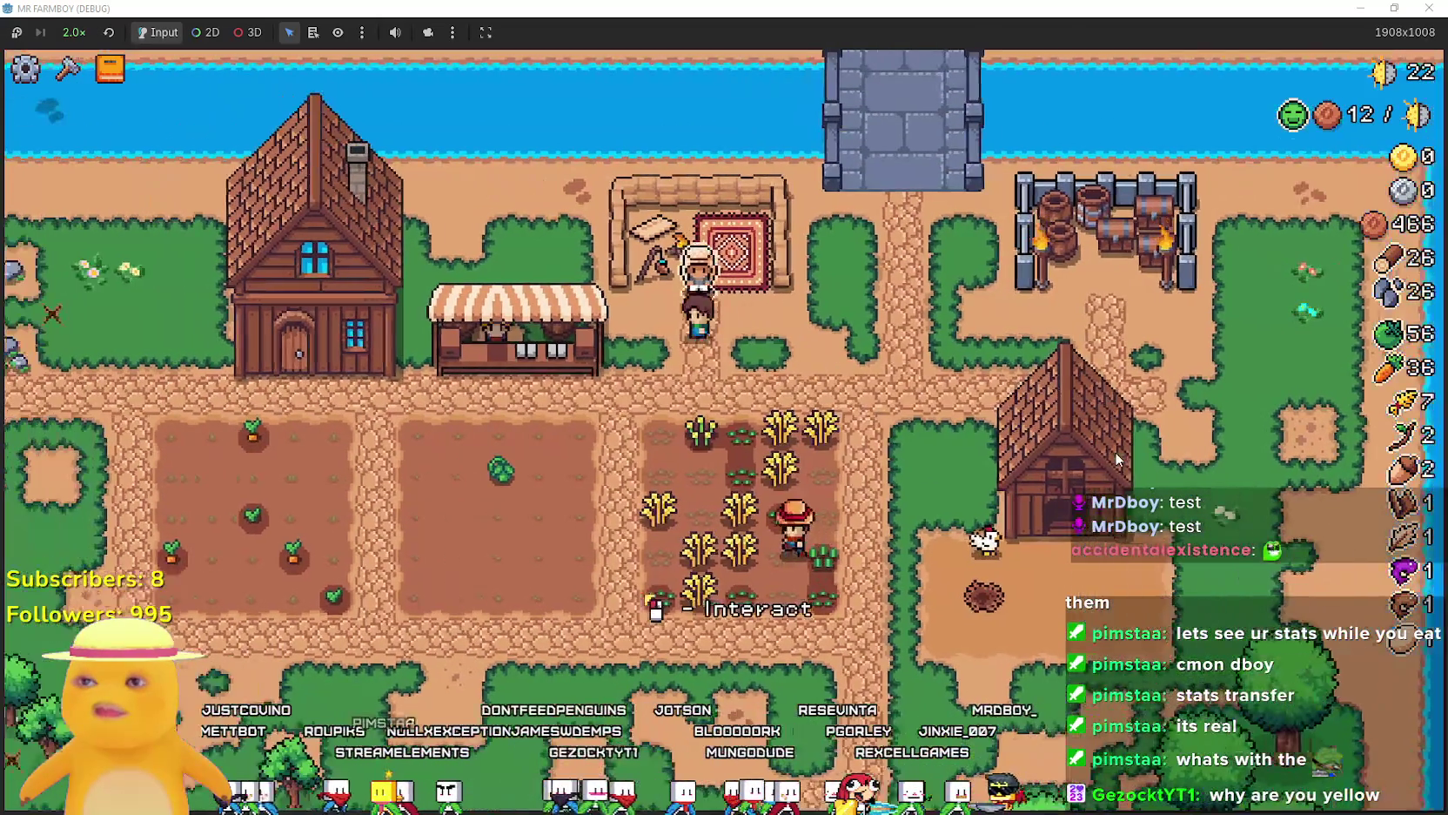
key("e")
key("Escape")
key("d")
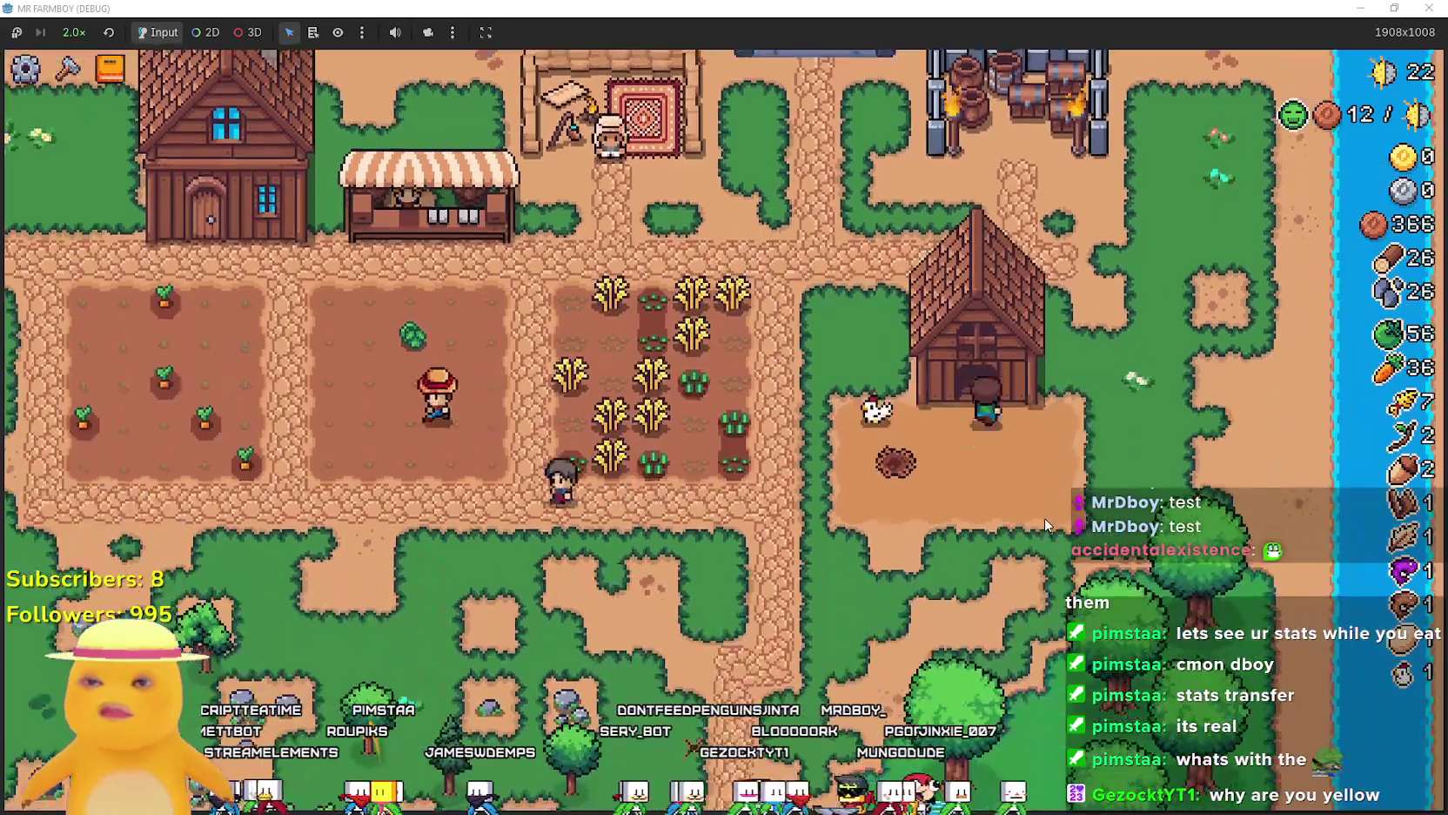
key("e")
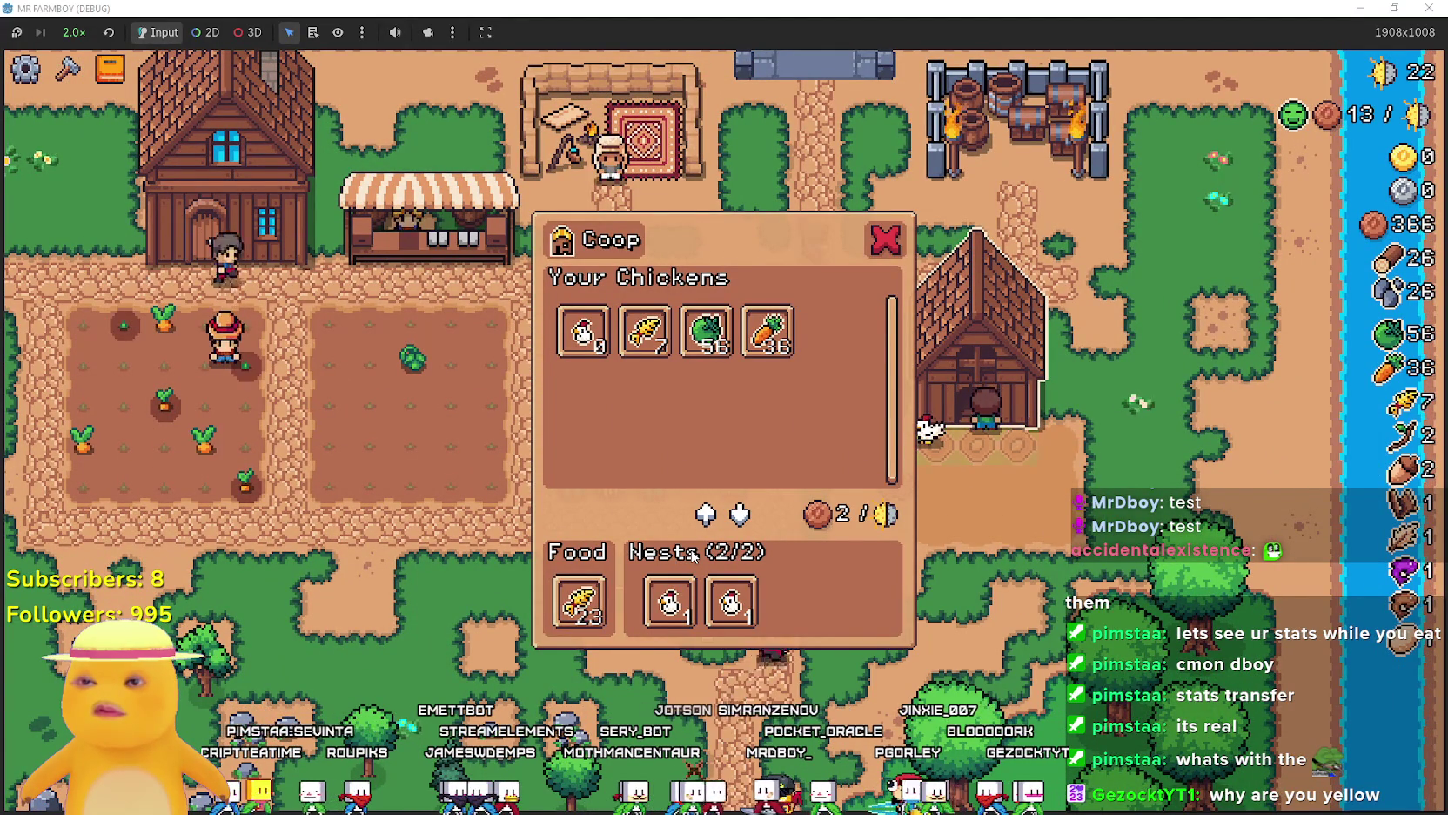
key("Tab")
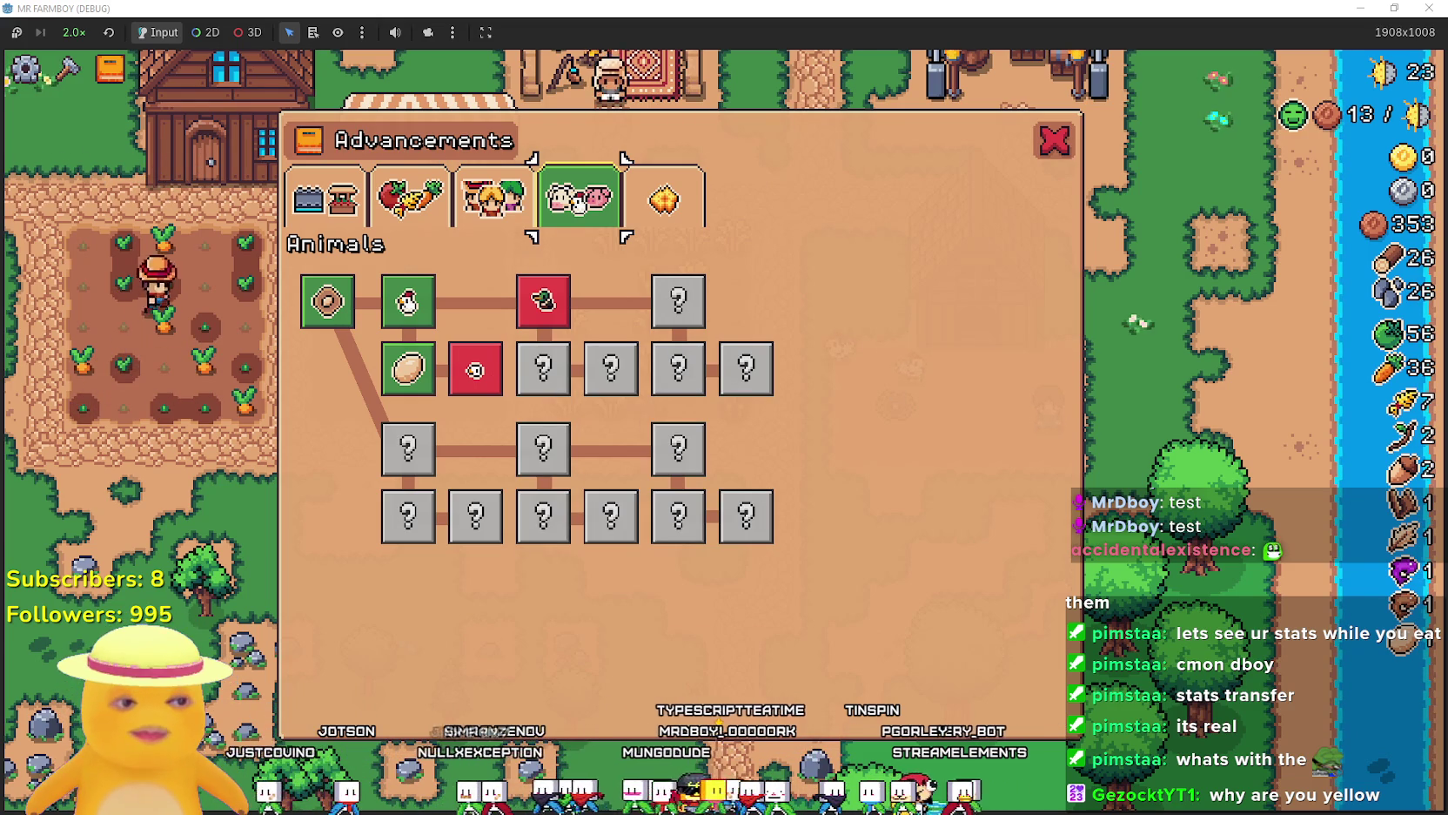
In Sheets, append "Nests" after [IMG_COOP] in the tr_breeding_info description in B884.
key("alt+Tab")
left_click(823, 533)
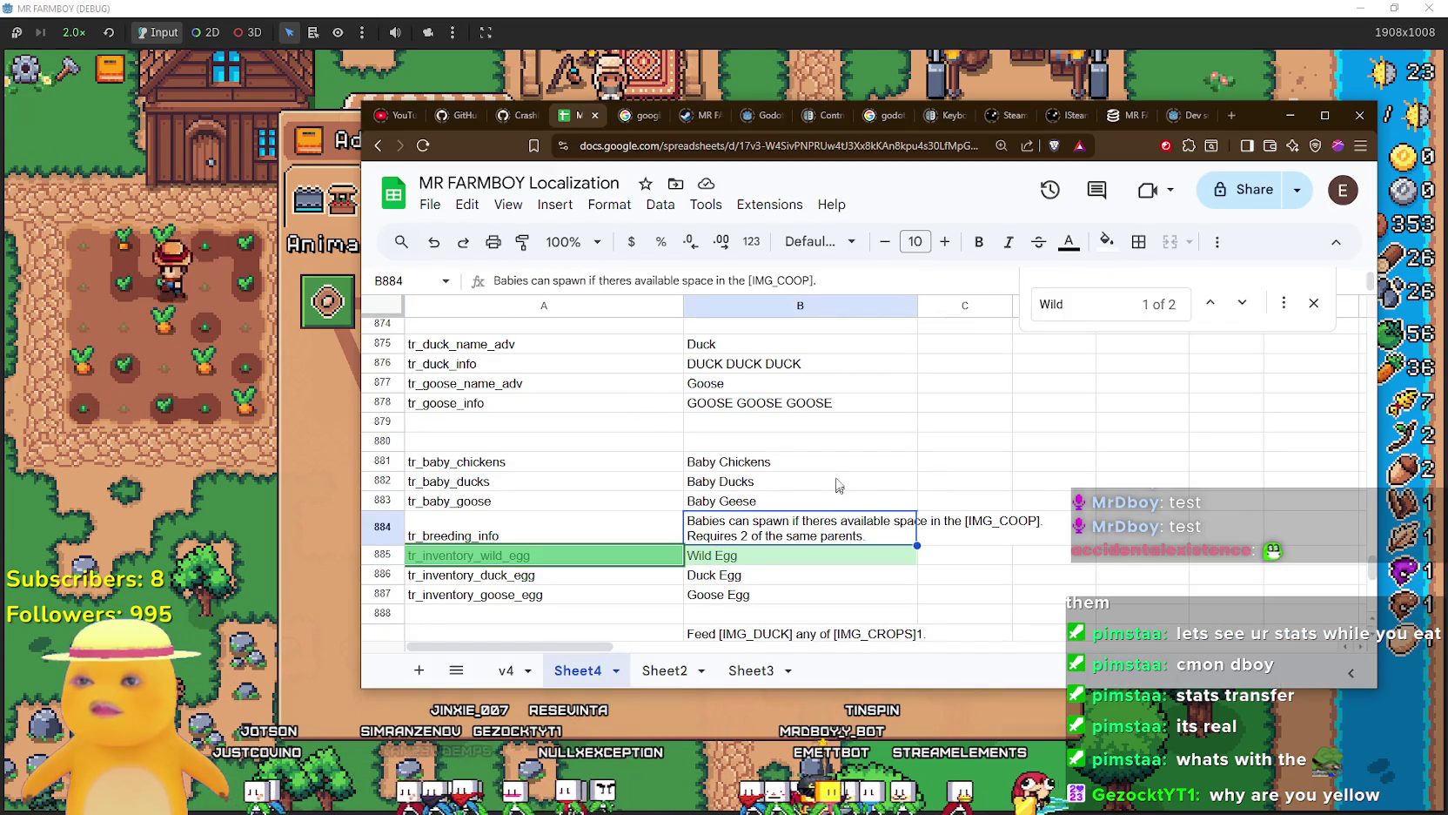
left_click(840, 465)
left_click(801, 527)
key("Return")
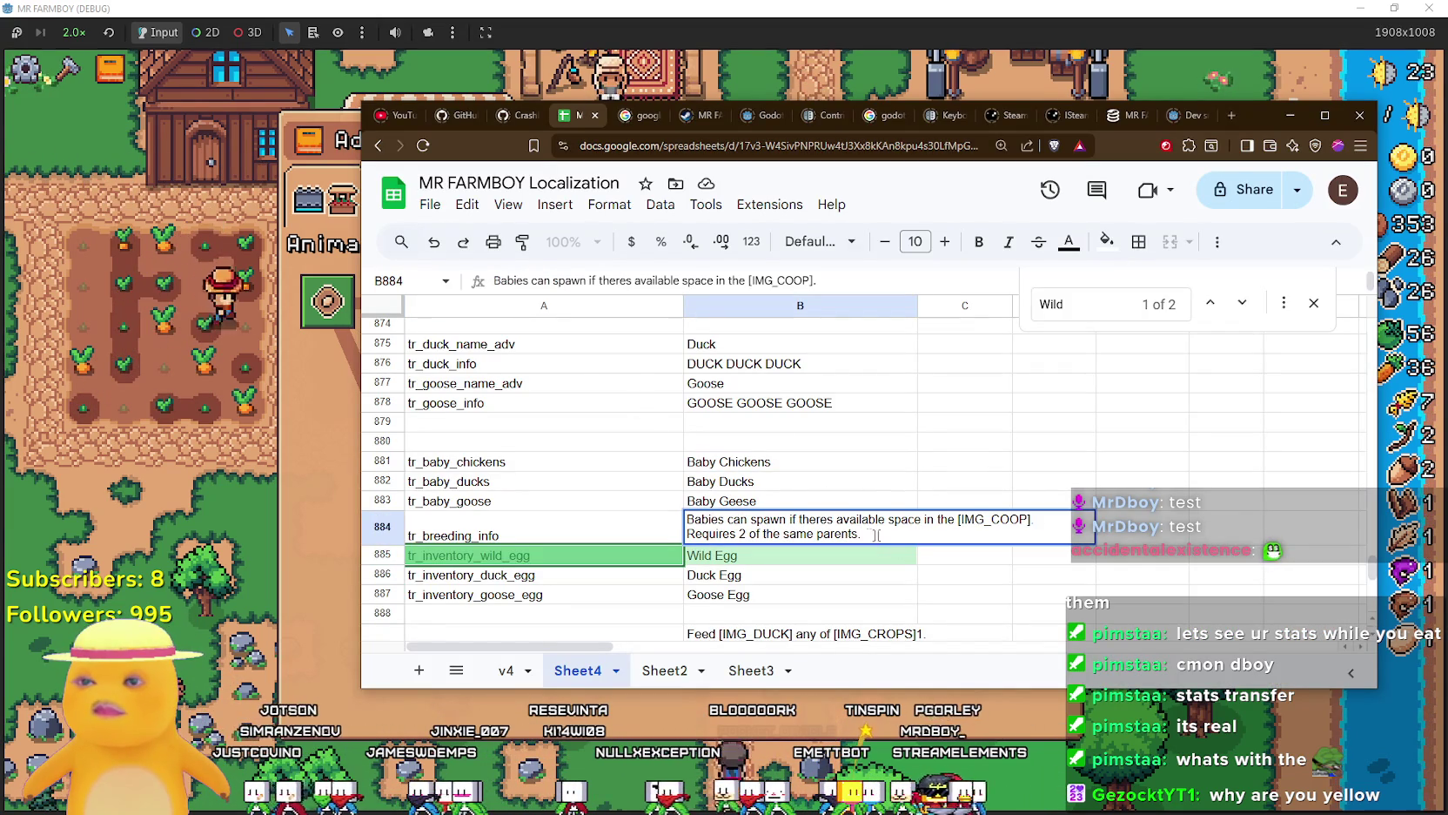
left_click(1020, 521)
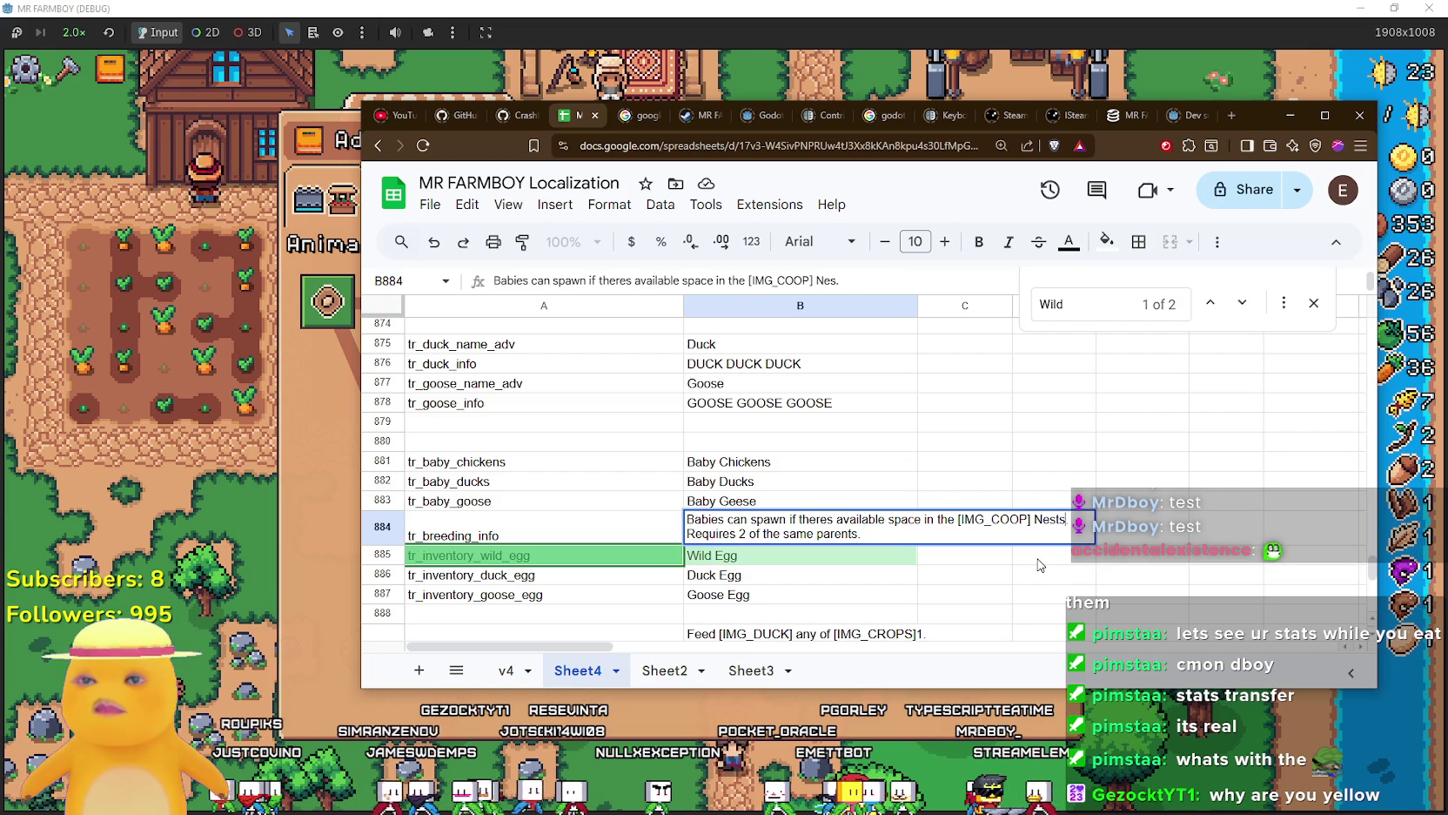
left_click(850, 564)
Copy the whole tr_breeding_info row A884:C884.
left_click(875, 537)
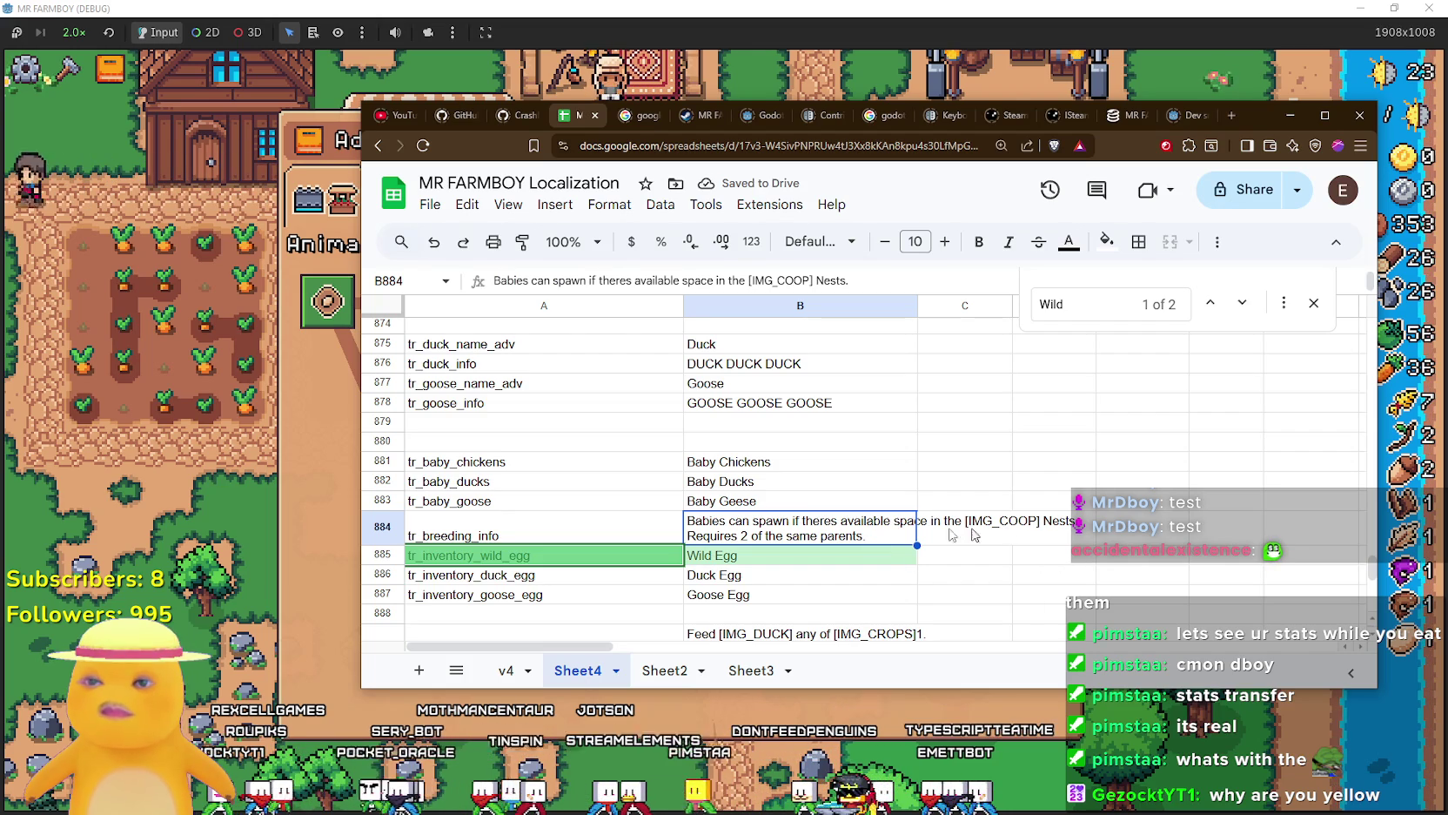
left_click(466, 536)
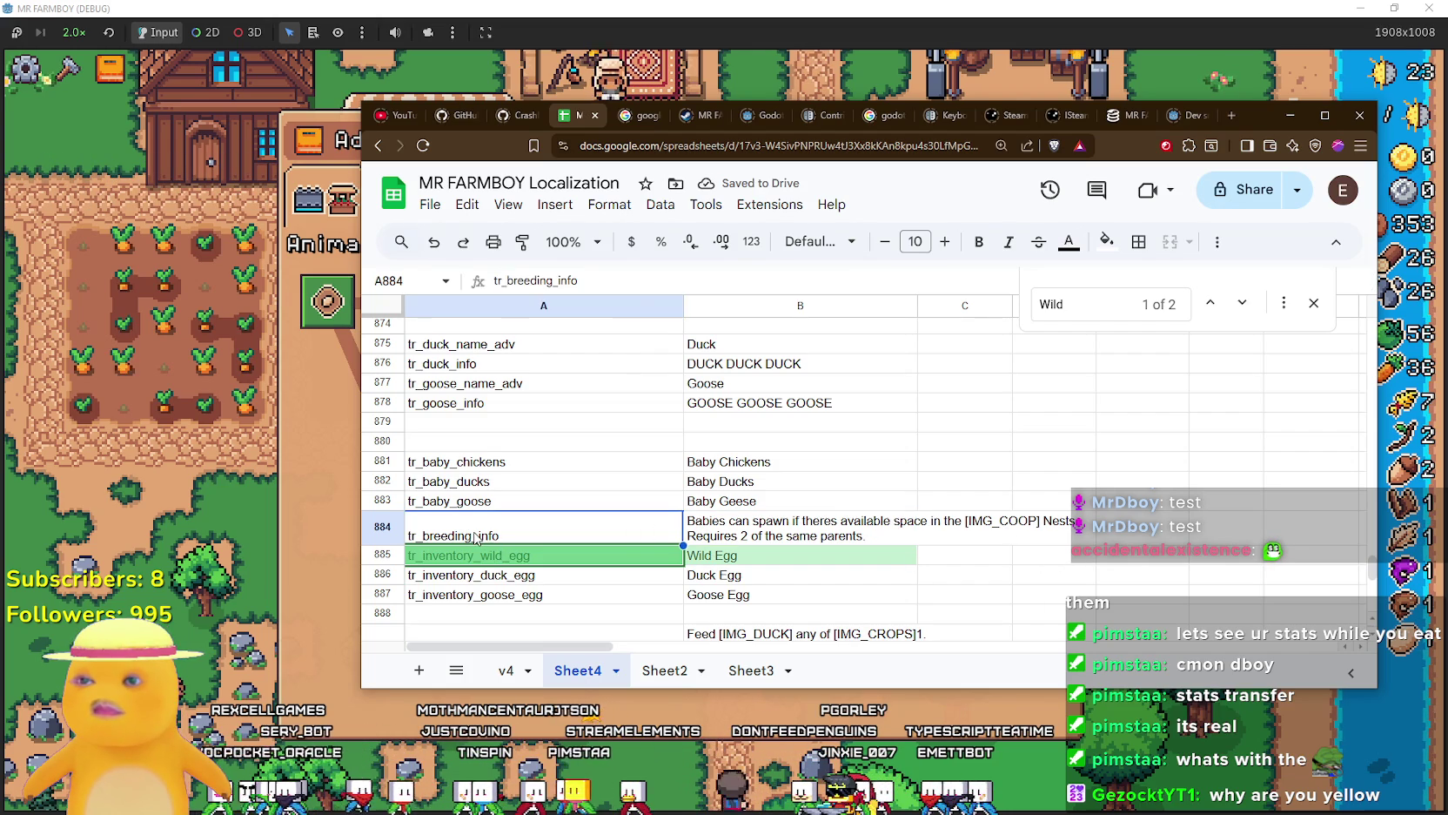
double_click(474, 535)
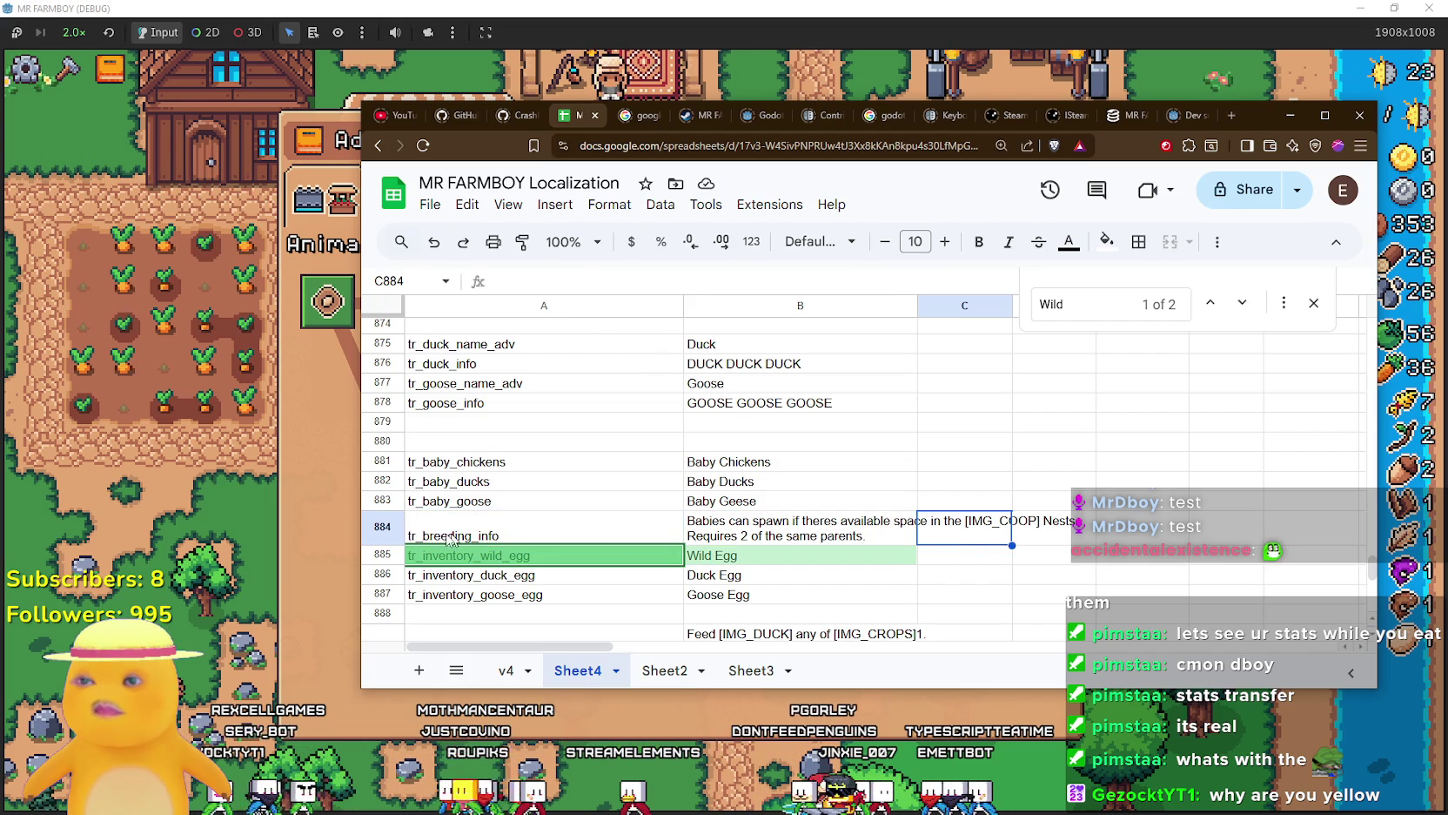
left_click(957, 532, "shift")
key("ctrl+c")
Paste the breeding row into row 892 and rename its key to tr_breeding_barn_info.
scroll(701, 540, "down", 3)
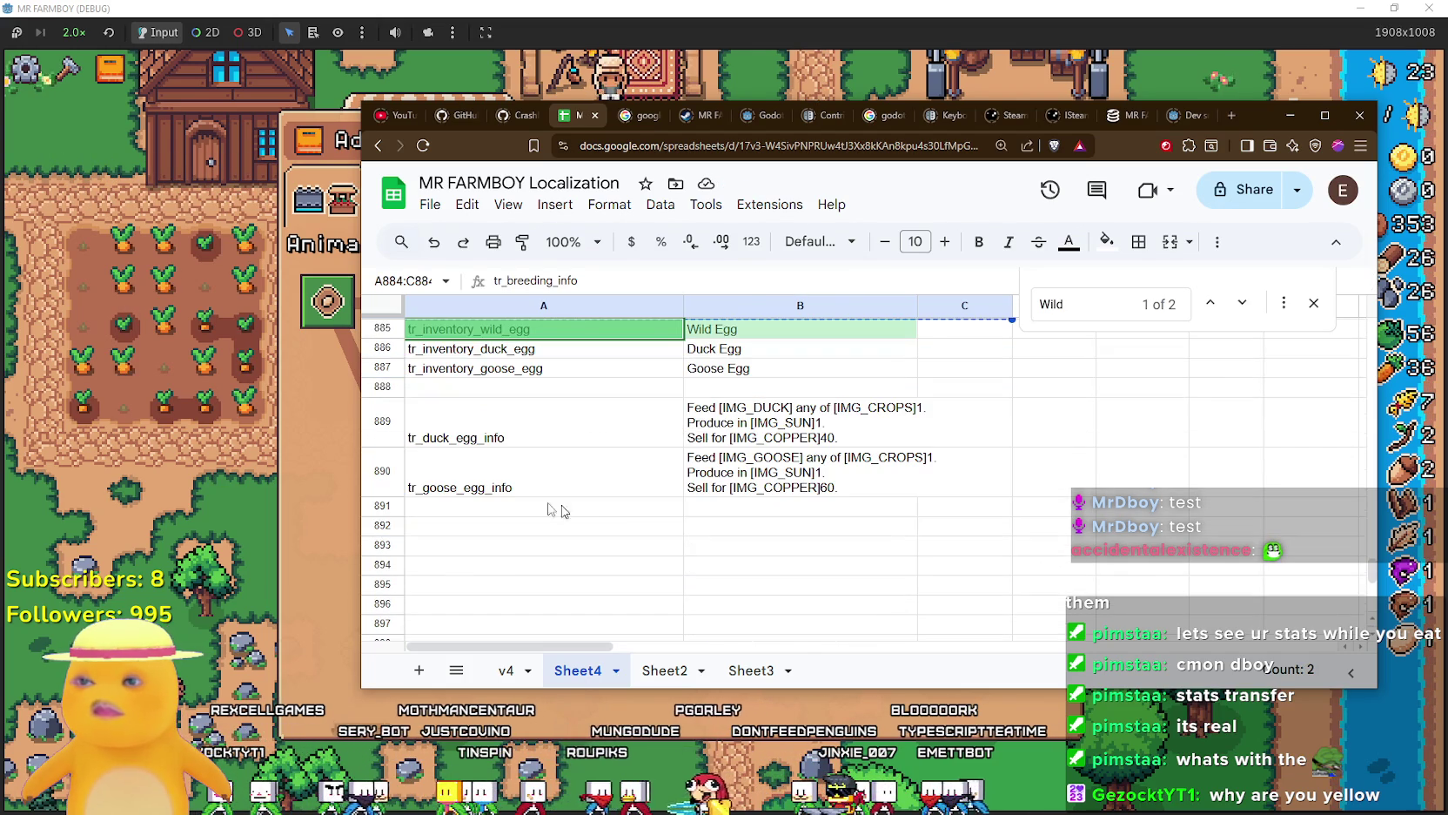
left_click(466, 526)
key("ctrl+v")
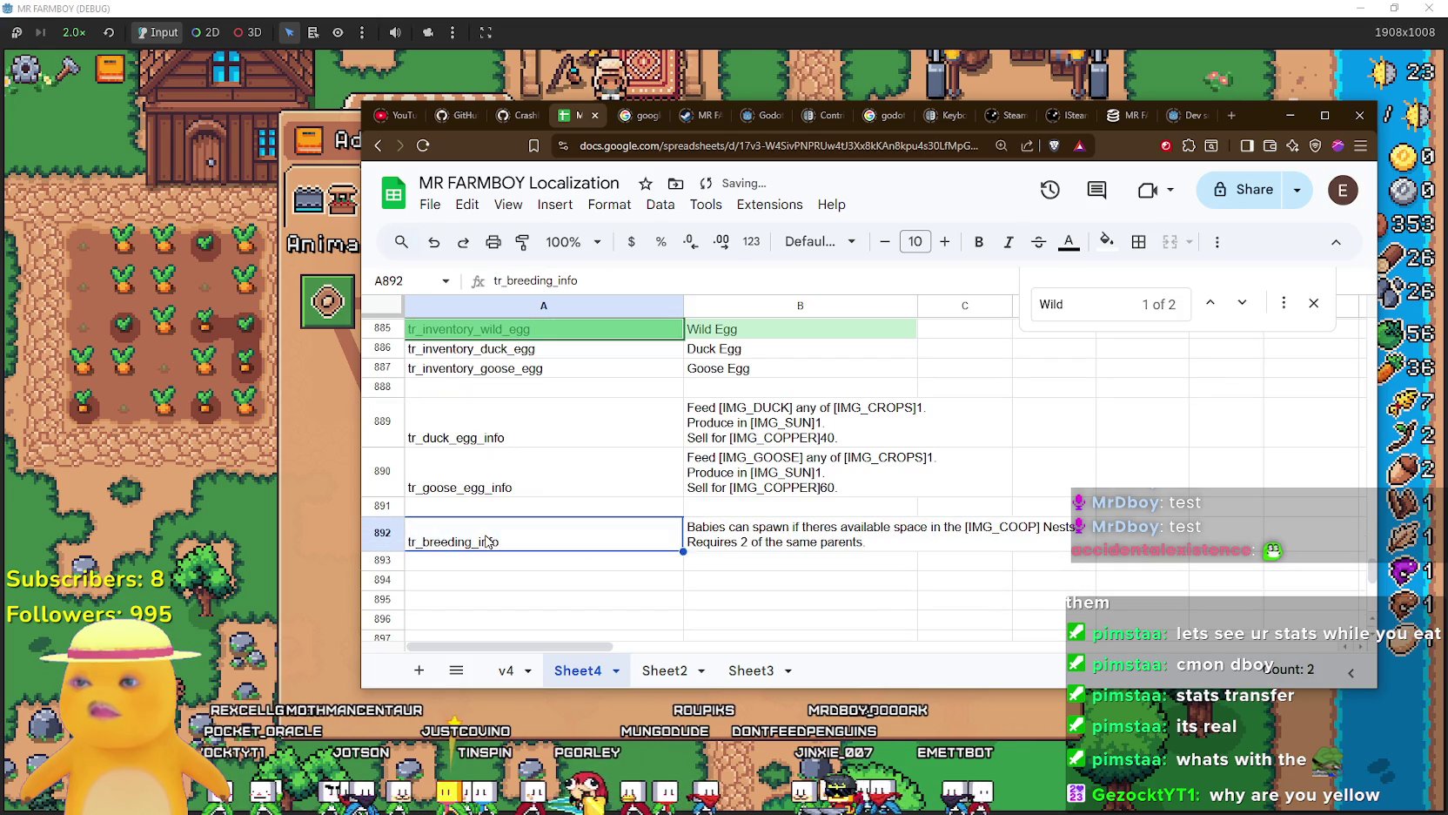
double_click(477, 538)
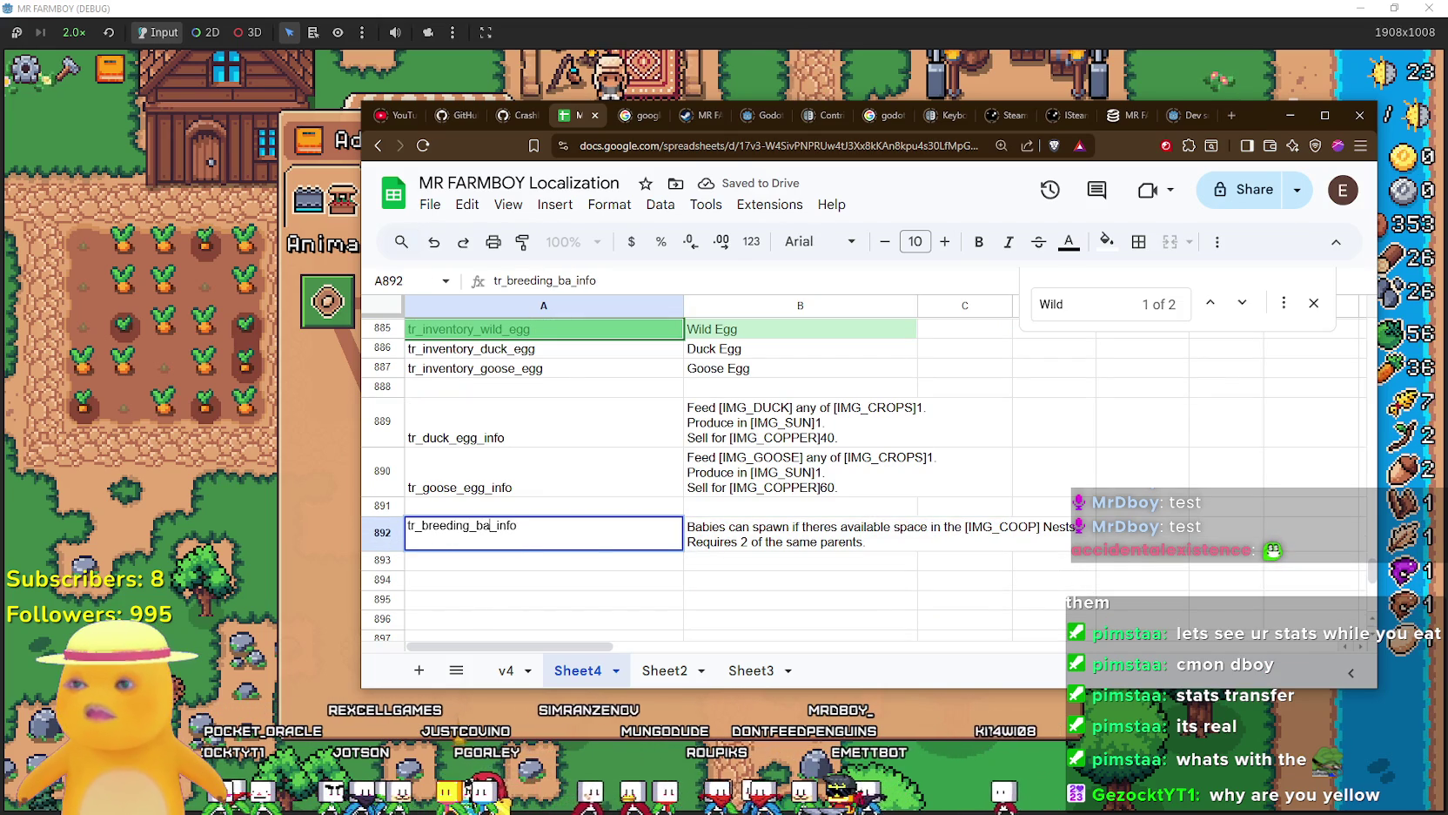
type("rn")
key("Return")
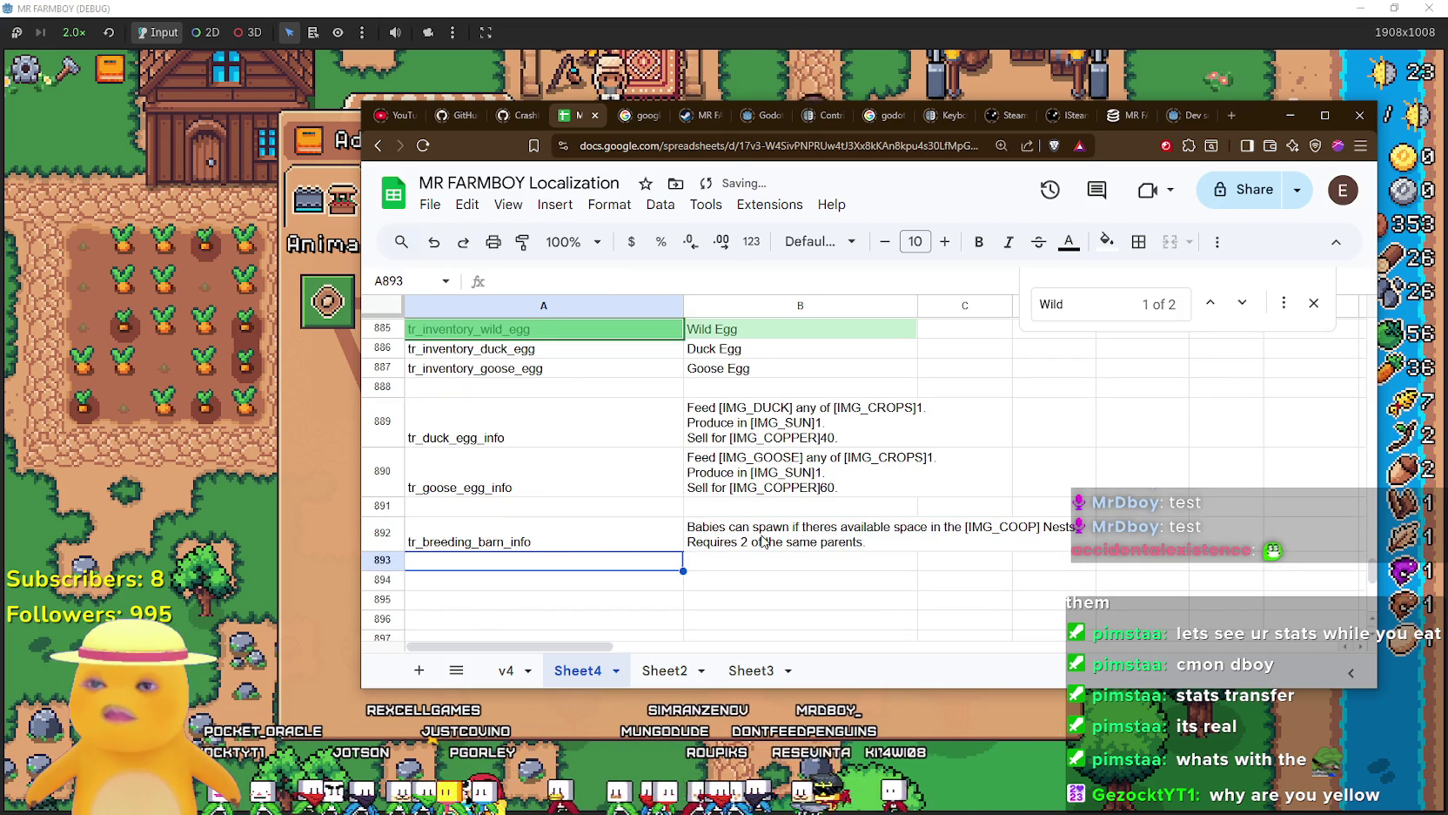
Edit the B892 description to use BARN instead of COOP and Stalls instead of Nests.
left_click(762, 540)
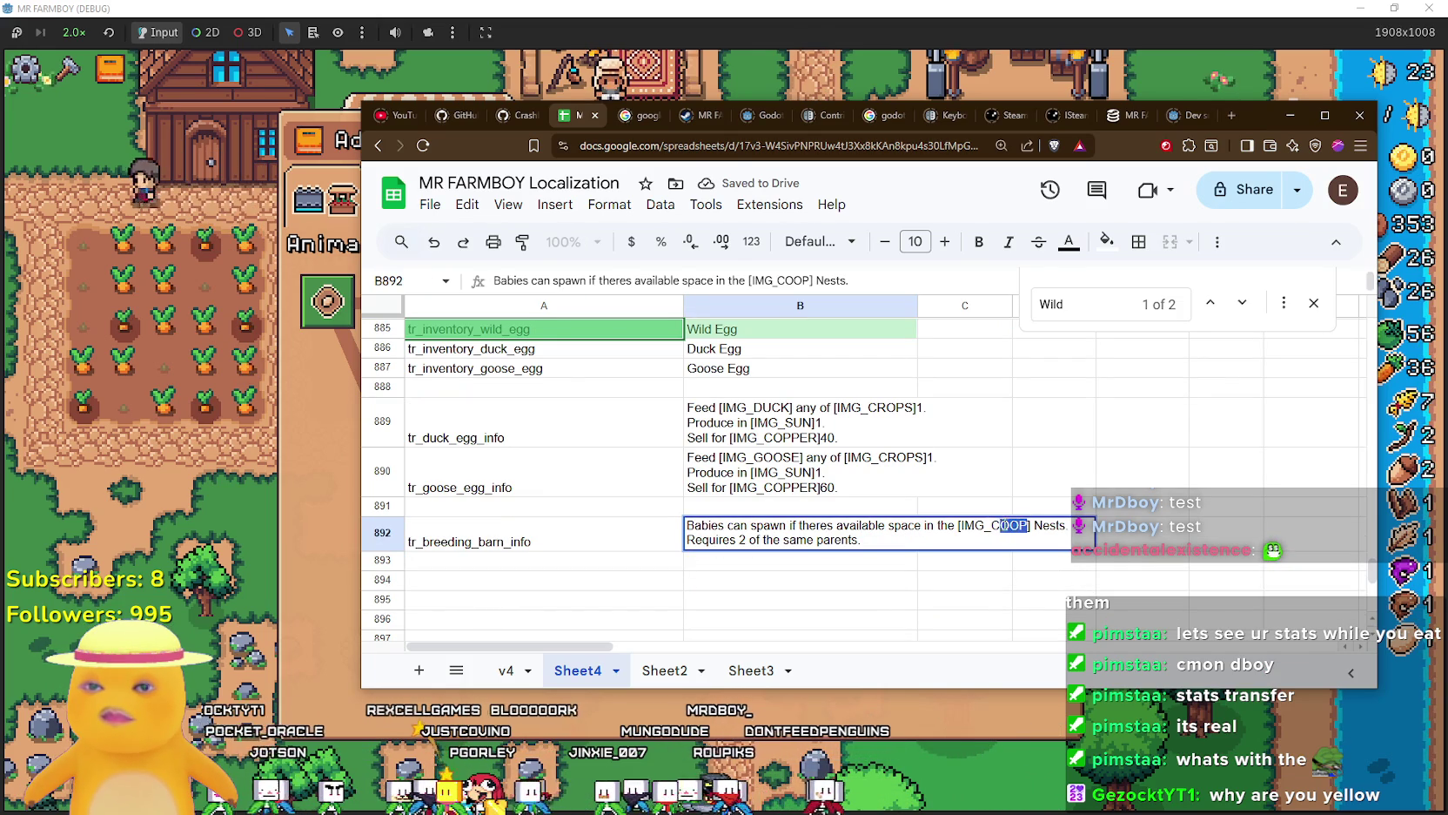
type("BARN")
key("BackSpace")
key("BackSpace")
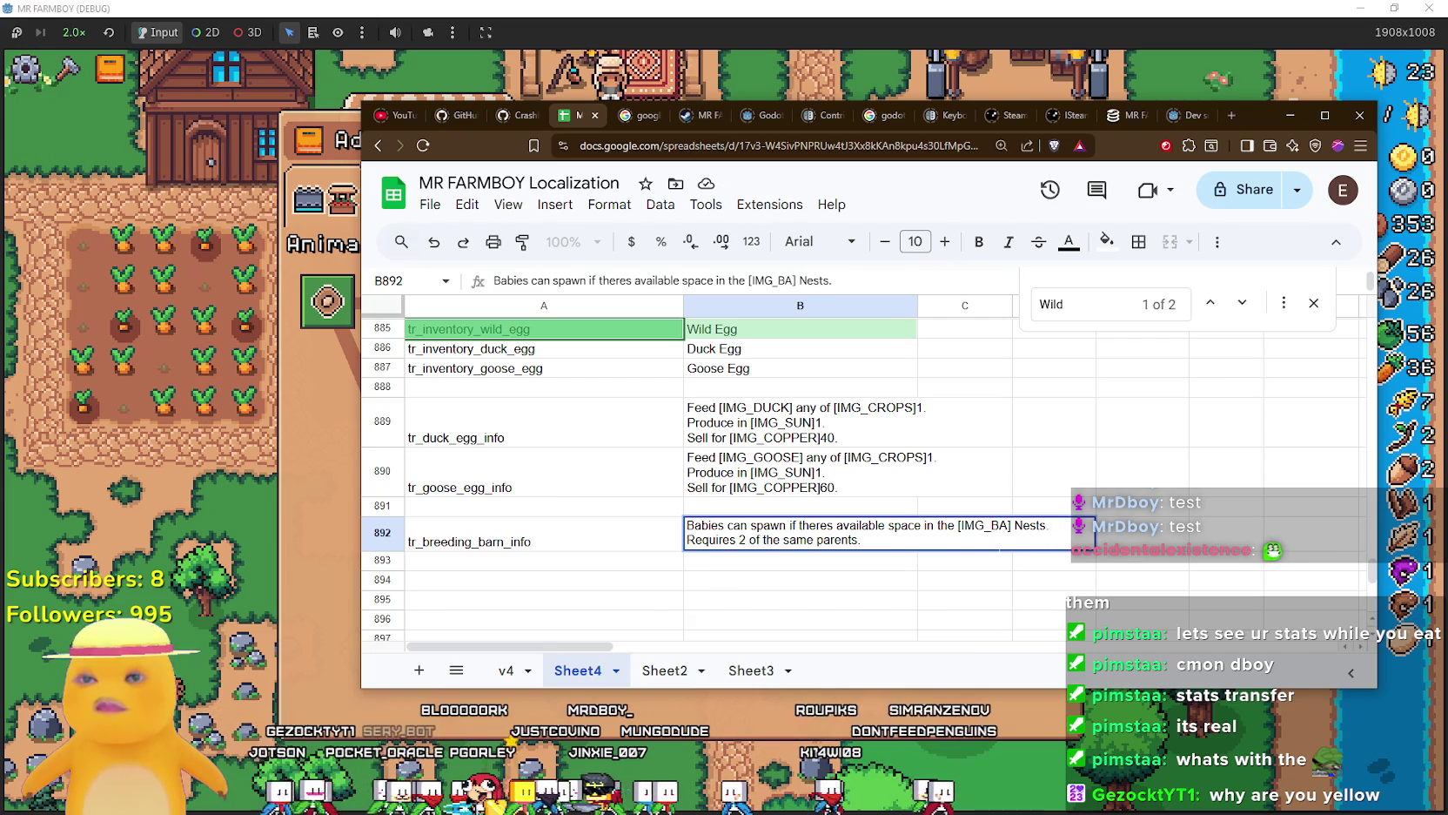
double_click(1047, 524)
type("Stalls")
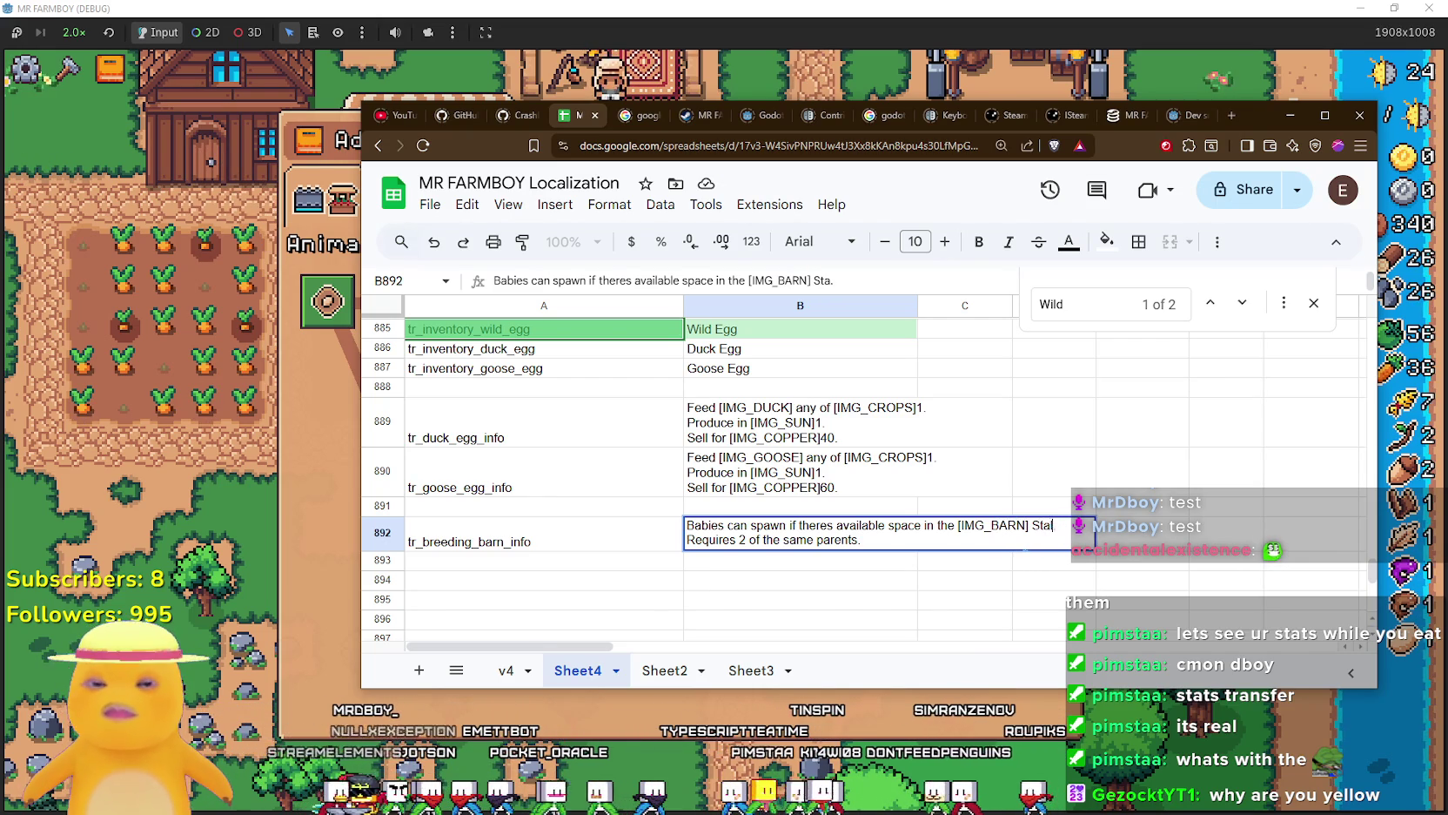
left_click(833, 573)
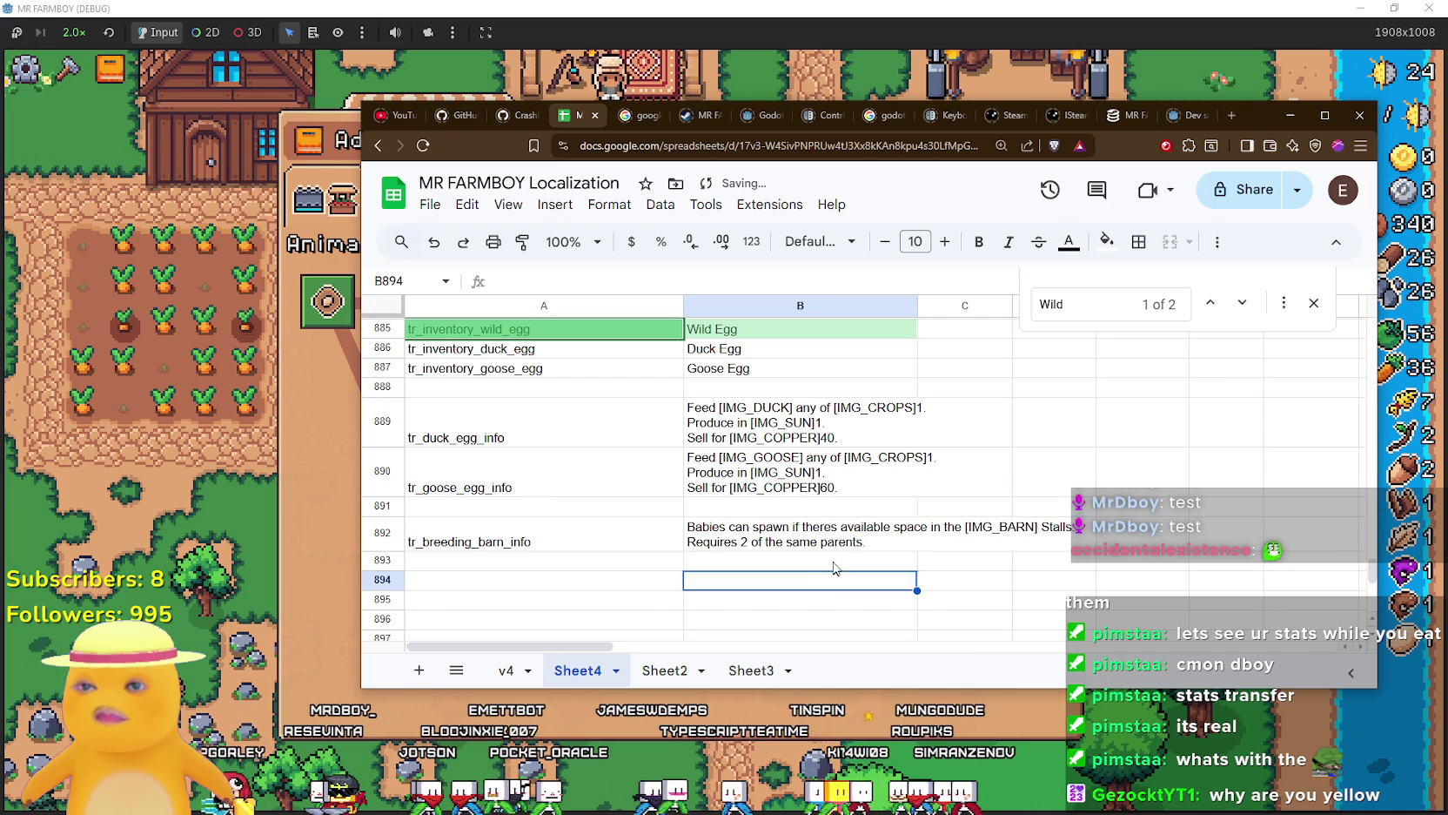
Check the new key in A892, then leave the game and return to Godot.
left_click(461, 532)
scroll(478, 544, "up", 2)
scroll(483, 547, "down", 2)
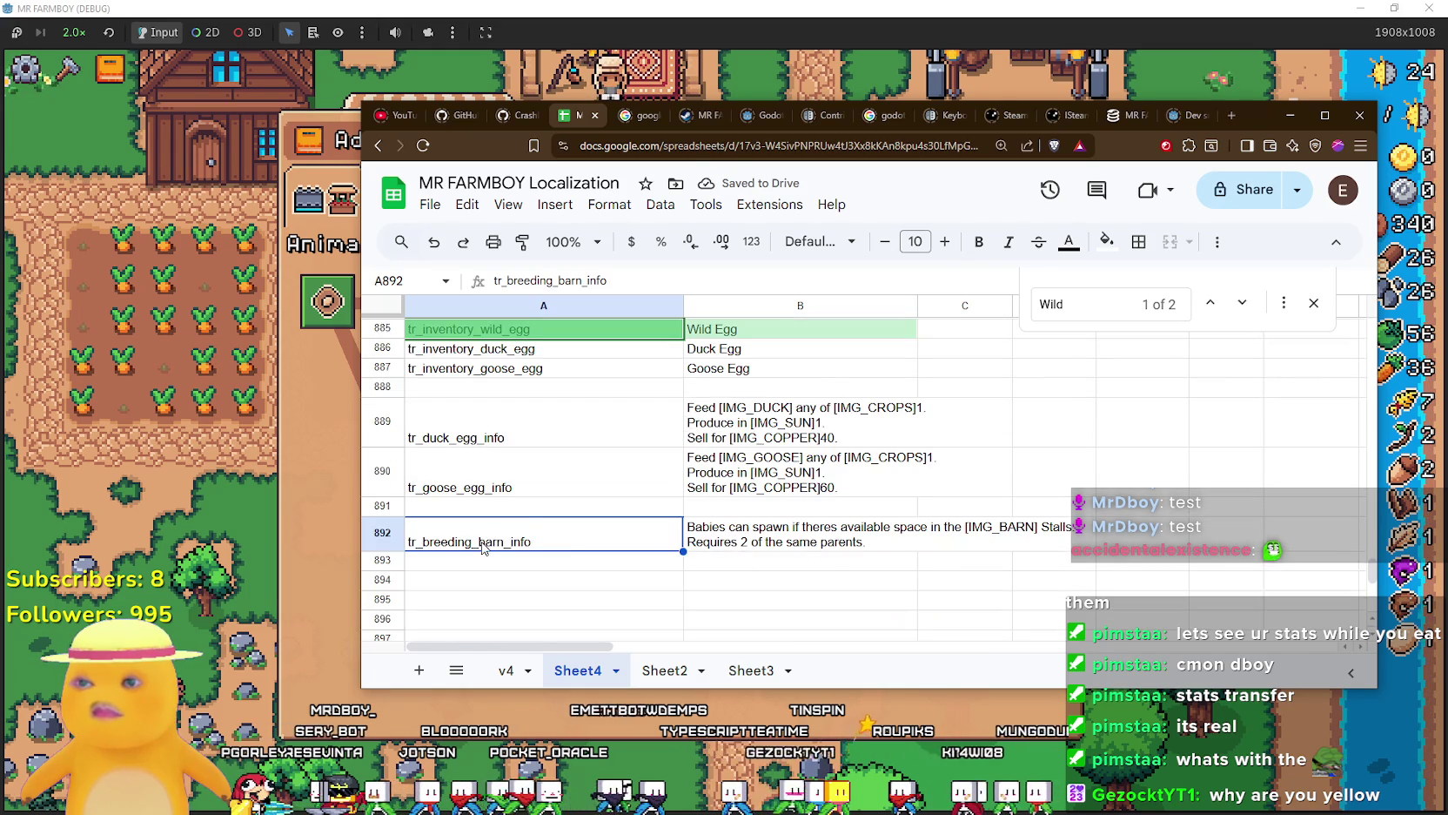
left_click(356, 484)
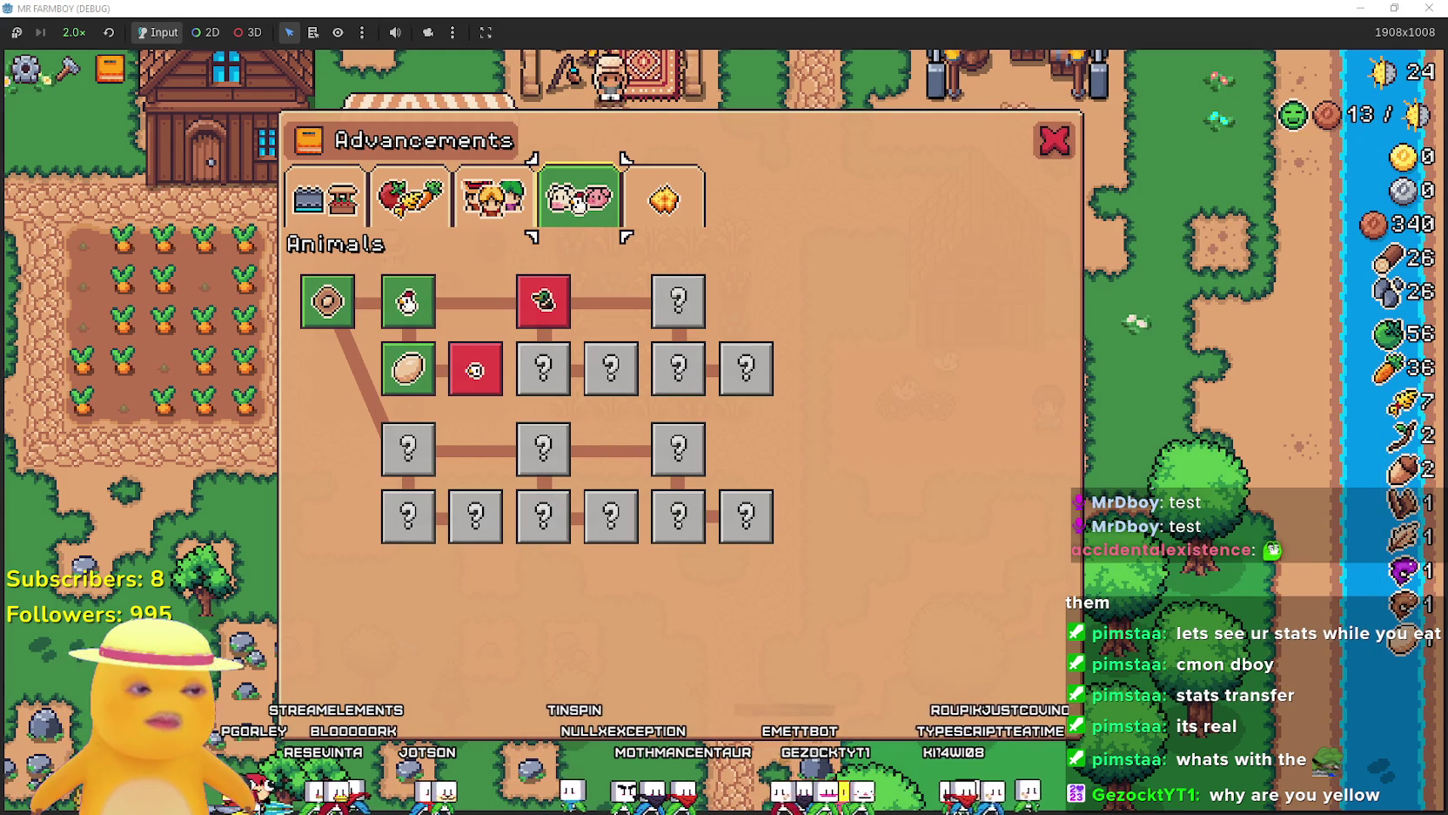
key("alt+Tab")
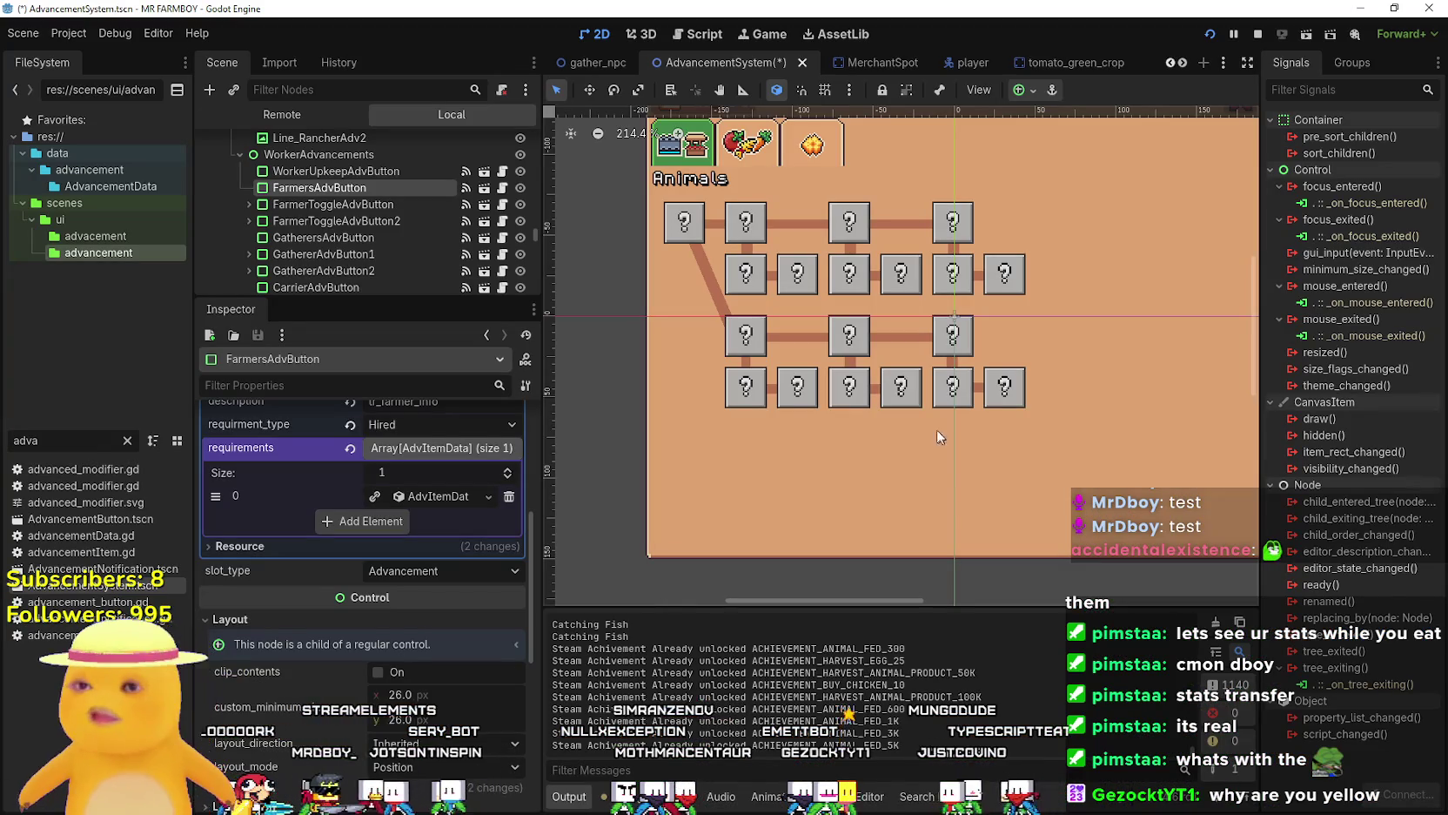
Give the Baby Sheep and Baby Cow advancements the tr_breeding_barn_info description, check Baby Pig, and save the scene.
left_click(797, 394)
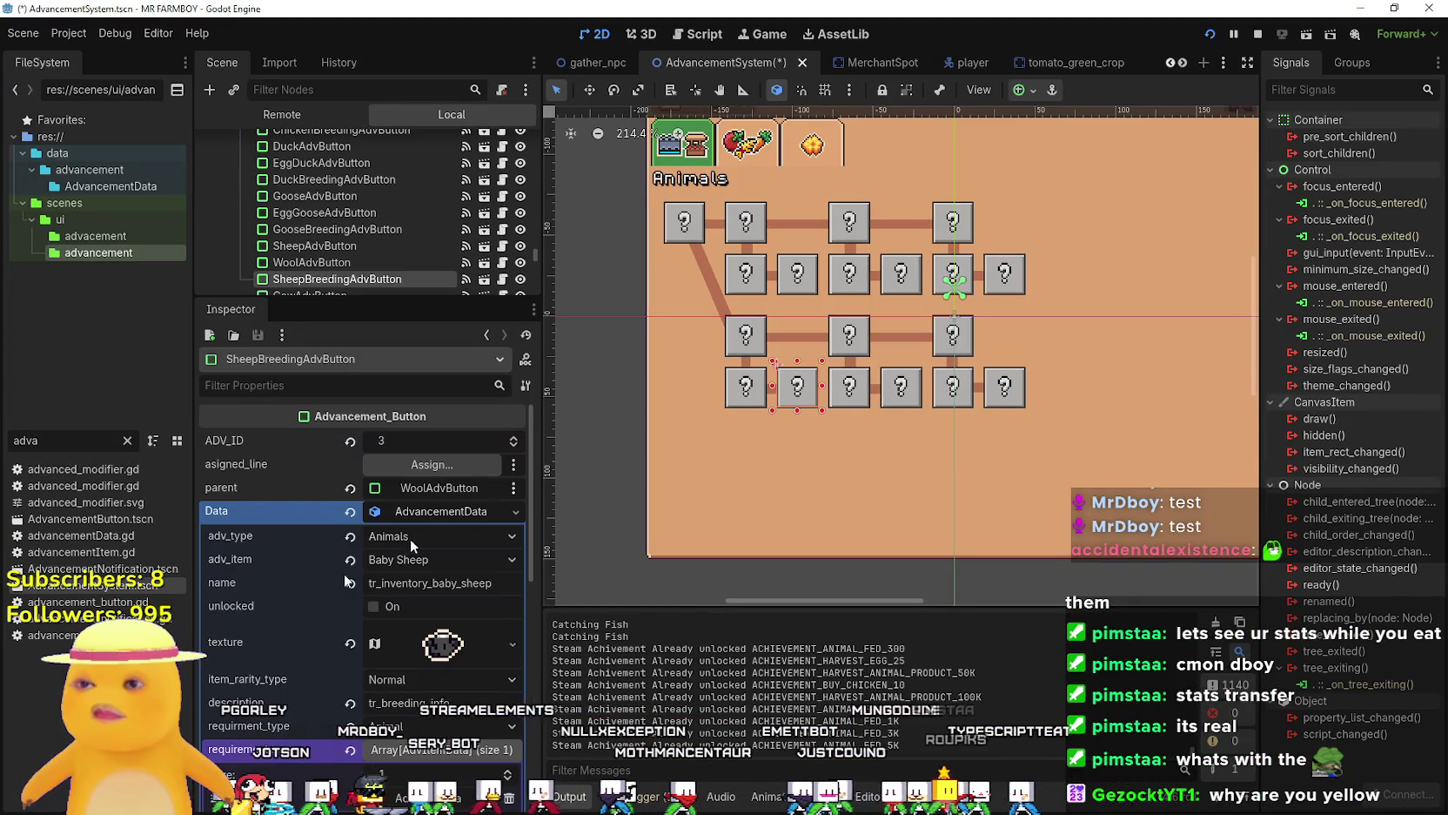
scroll(419, 734, "down", 3)
left_click(432, 602)
type("barn_")
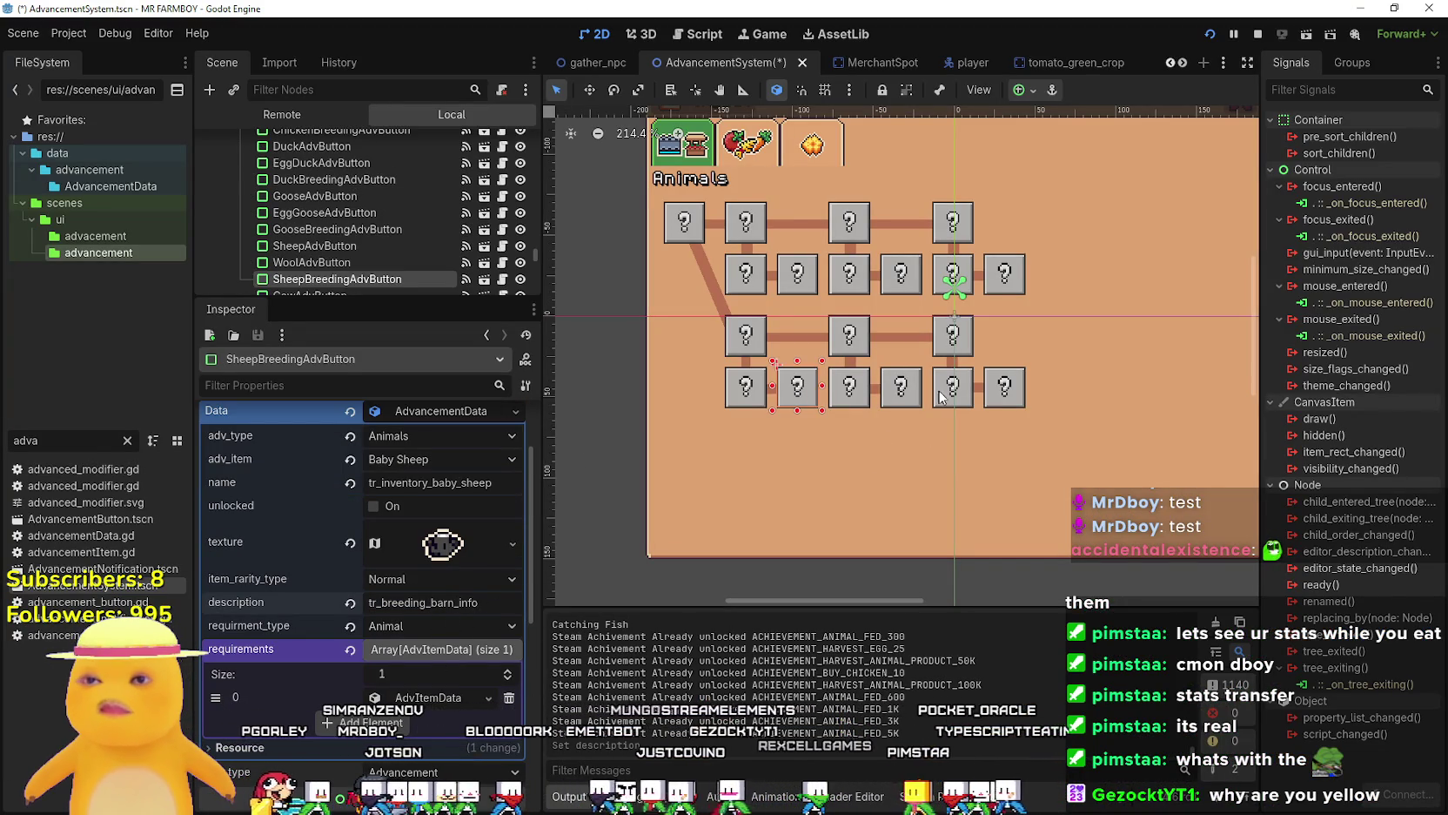
left_click(905, 396)
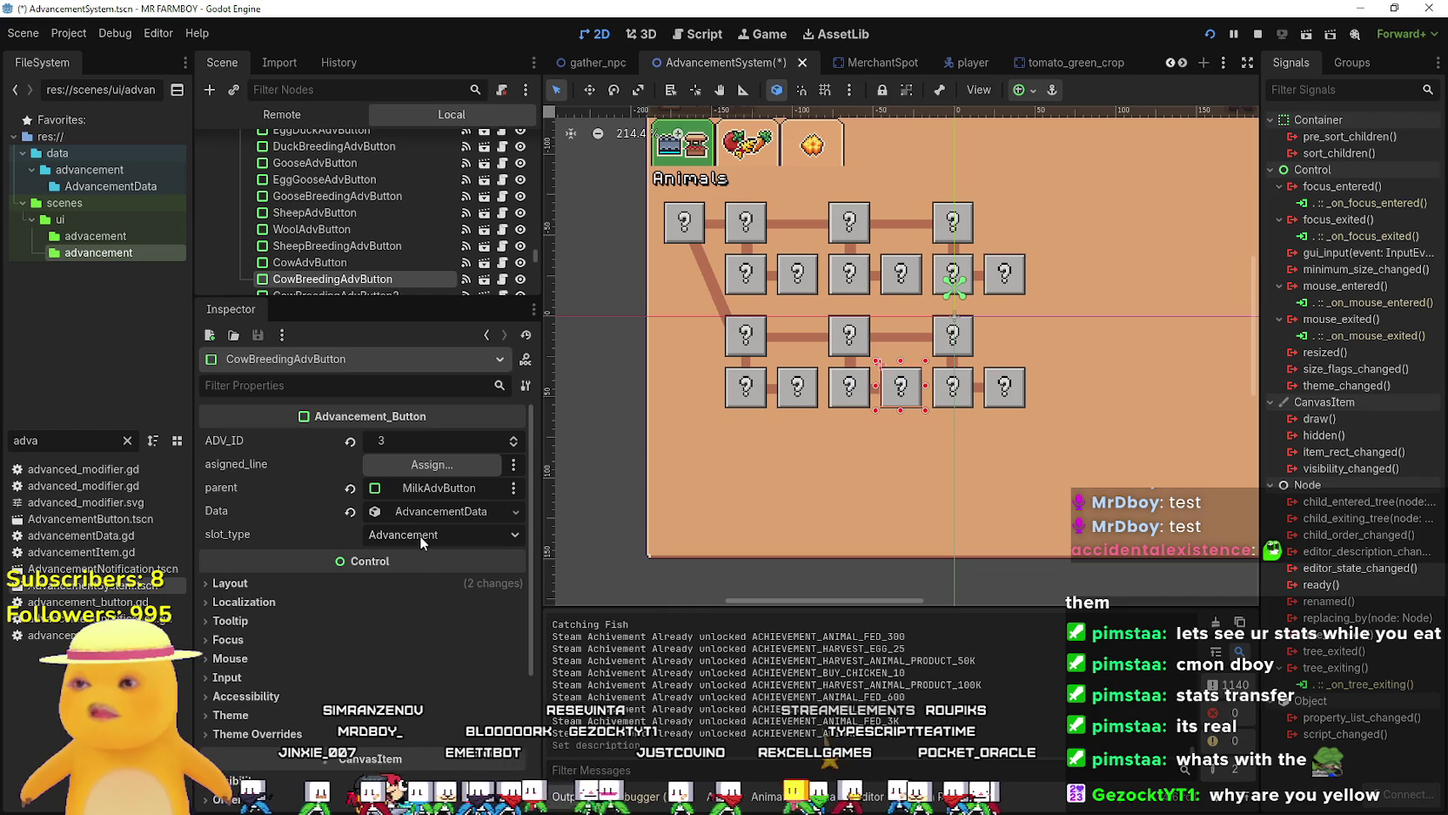
left_click(436, 510)
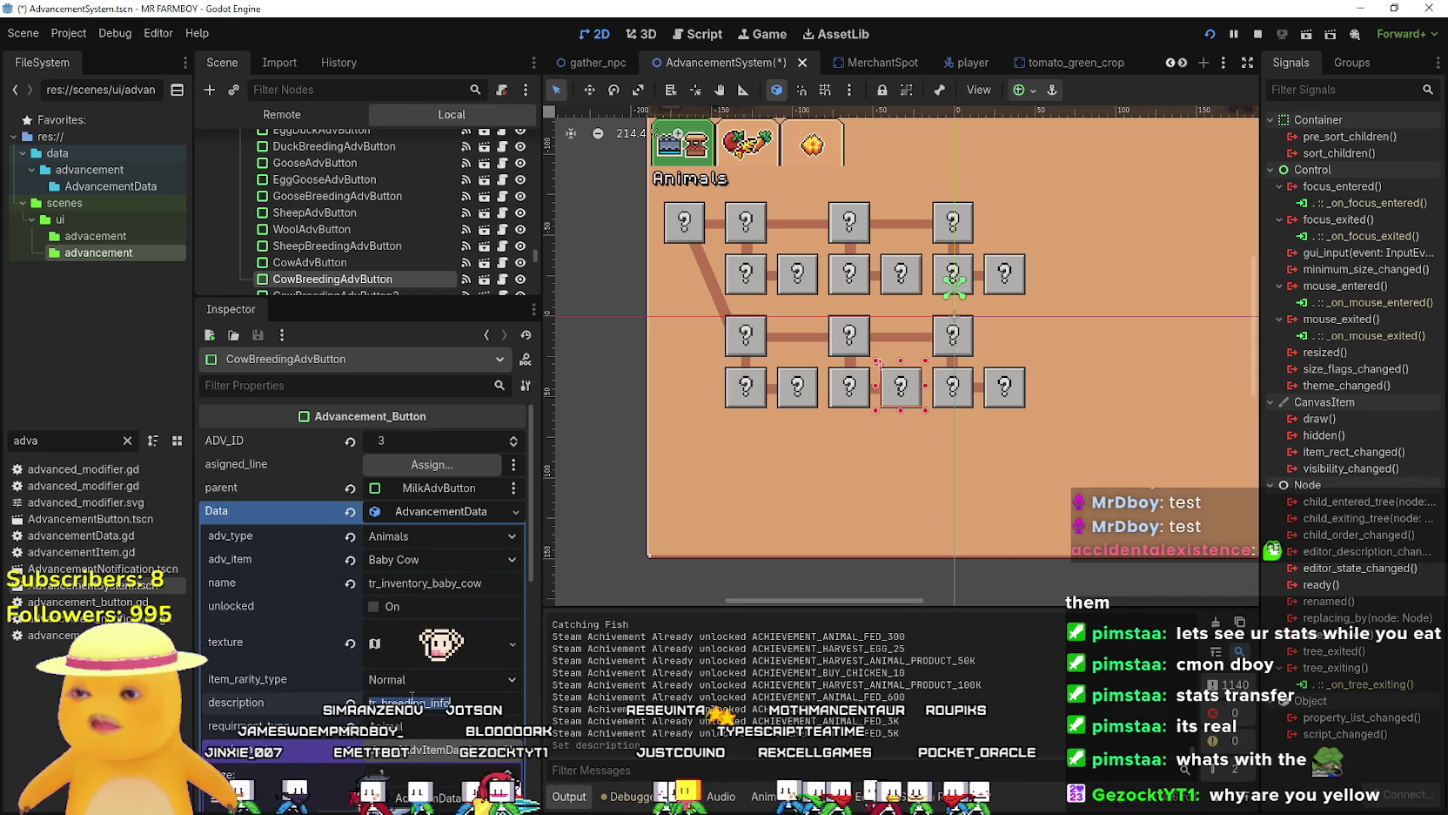
type("tr_breeding_barn_info")
left_click(1017, 402)
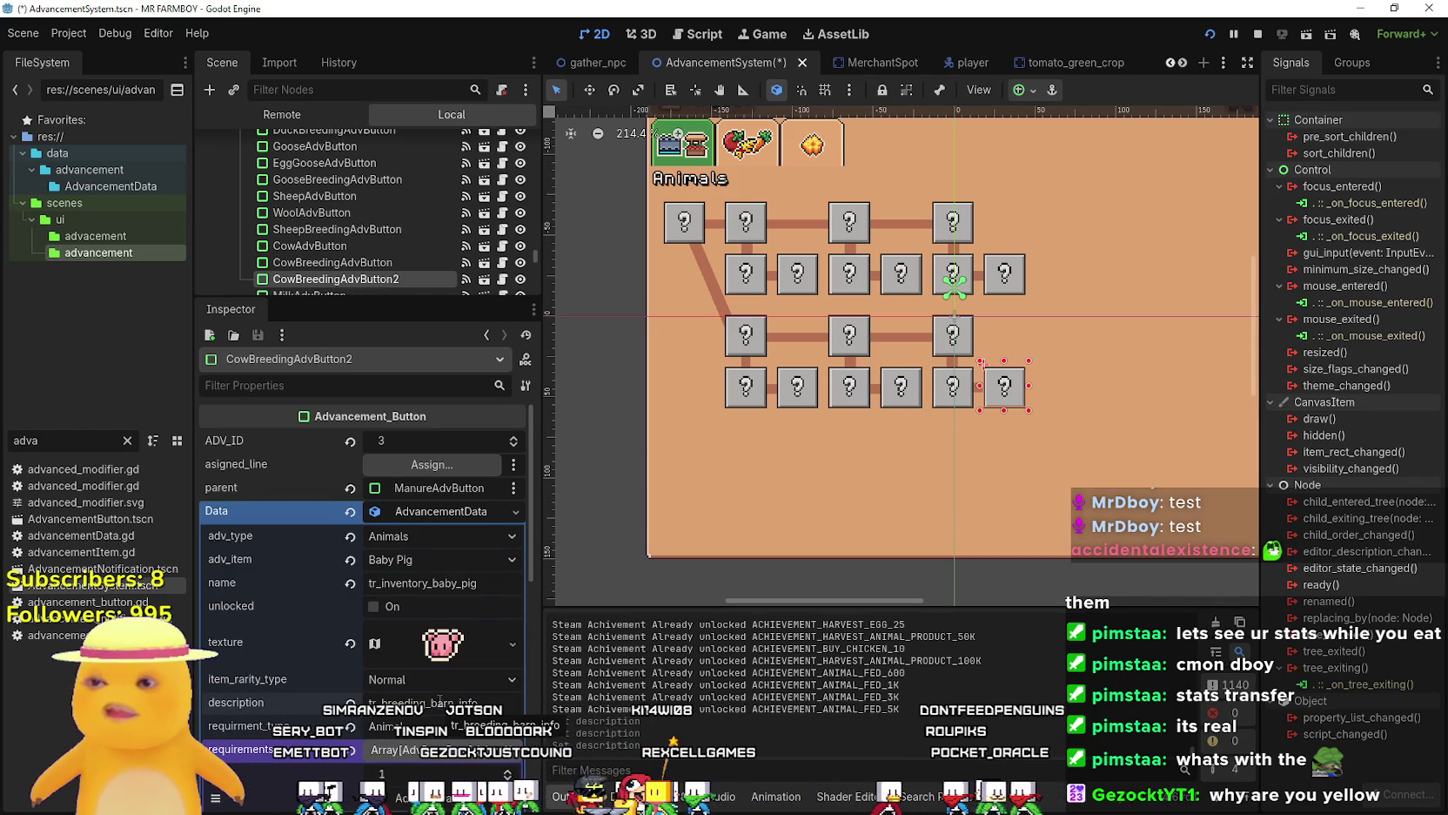
key("ctrl+s")
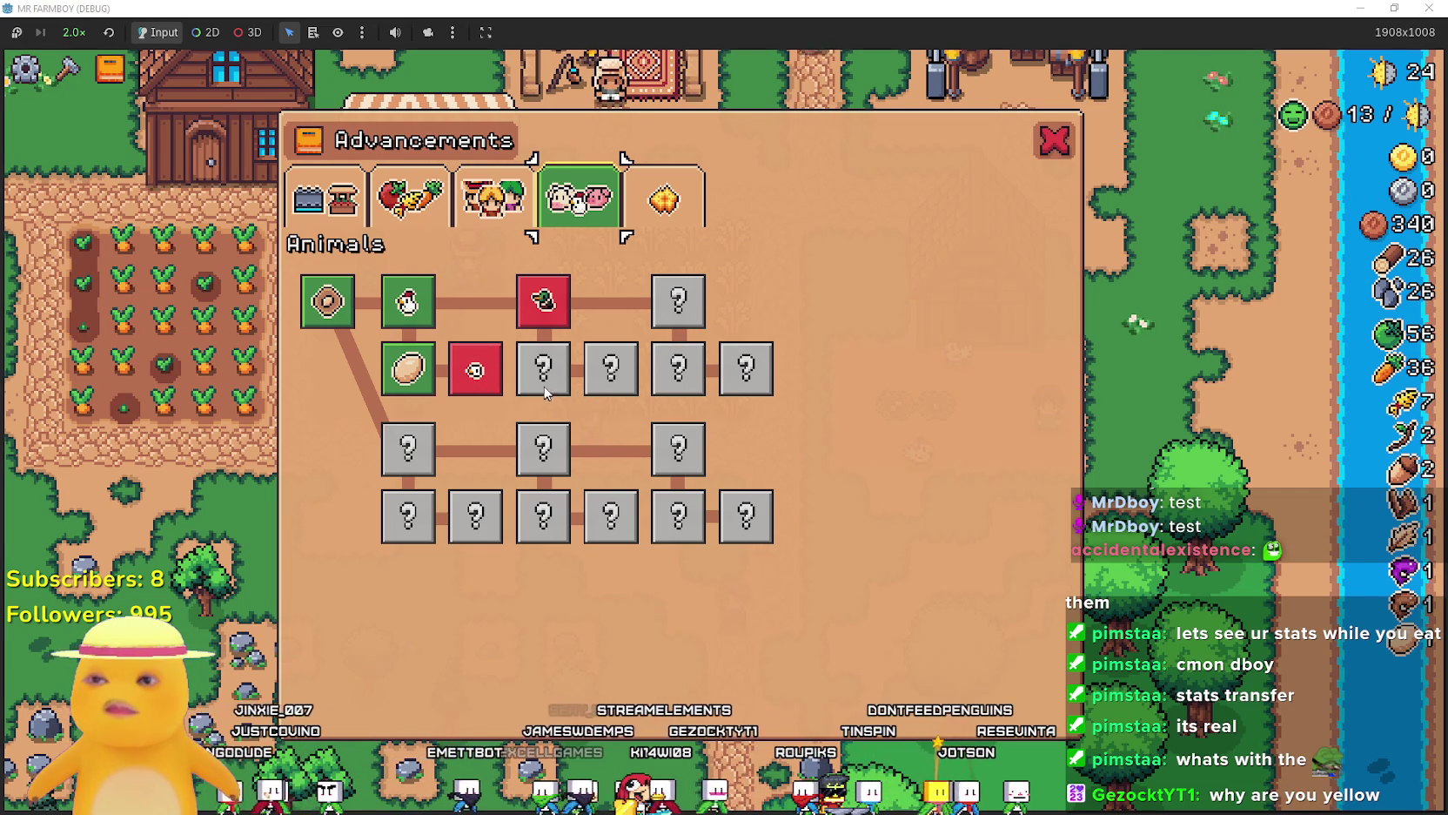
Read the Baby Chickens tooltip in the Advancements panel, then stop the game with F8.
mouse_move(476, 371)
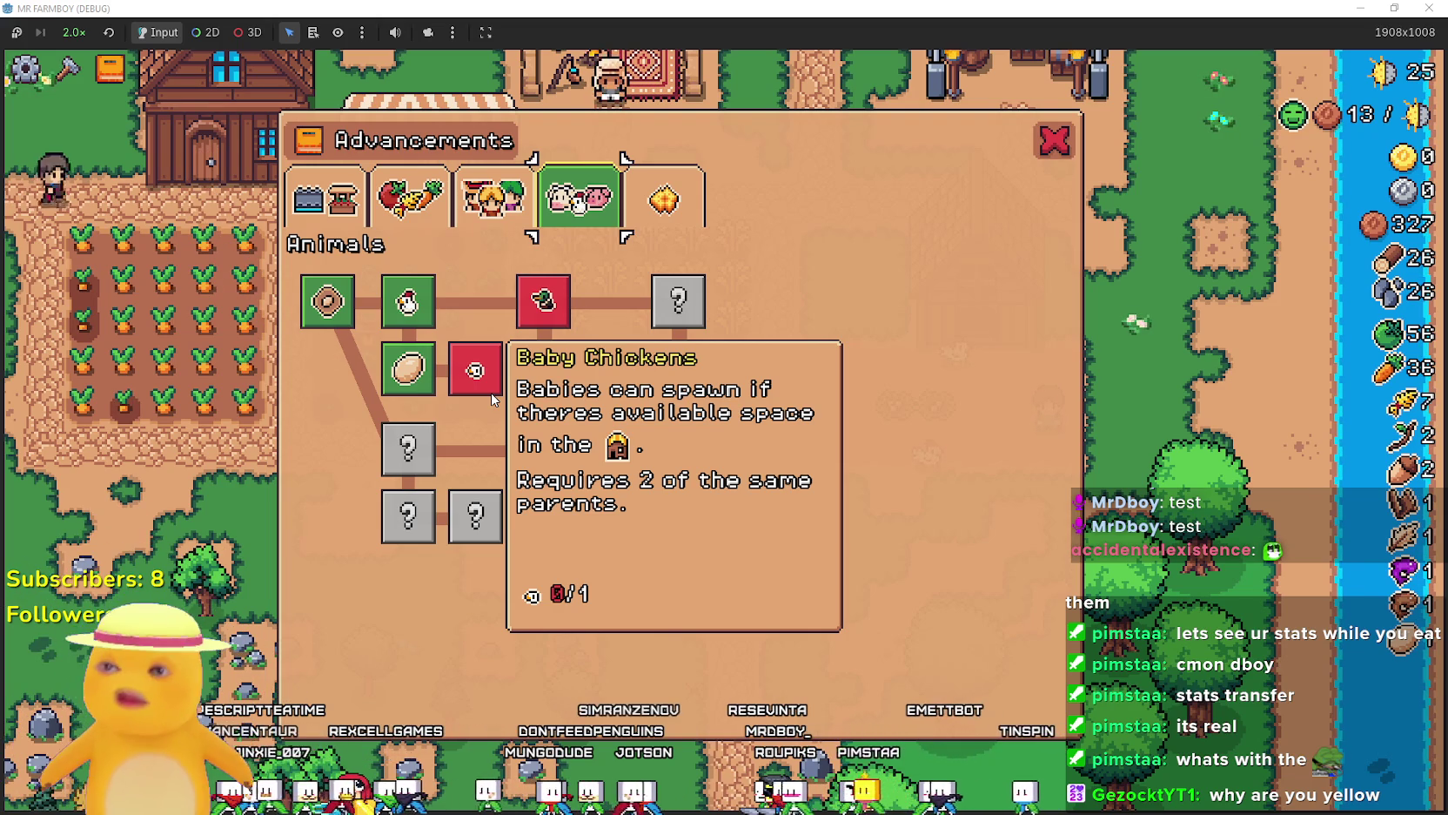
mouse_move(536, 332)
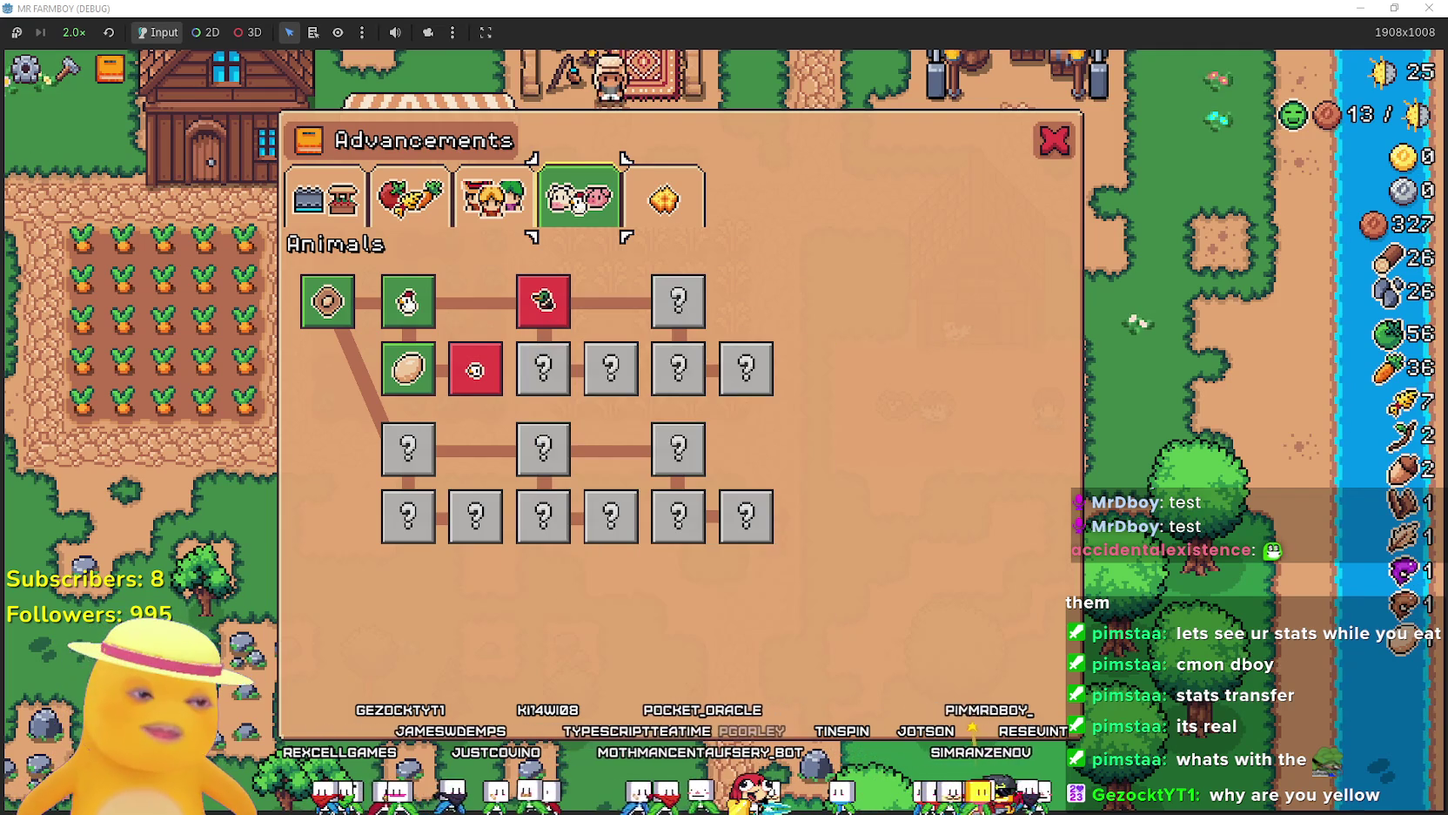
key("F8")
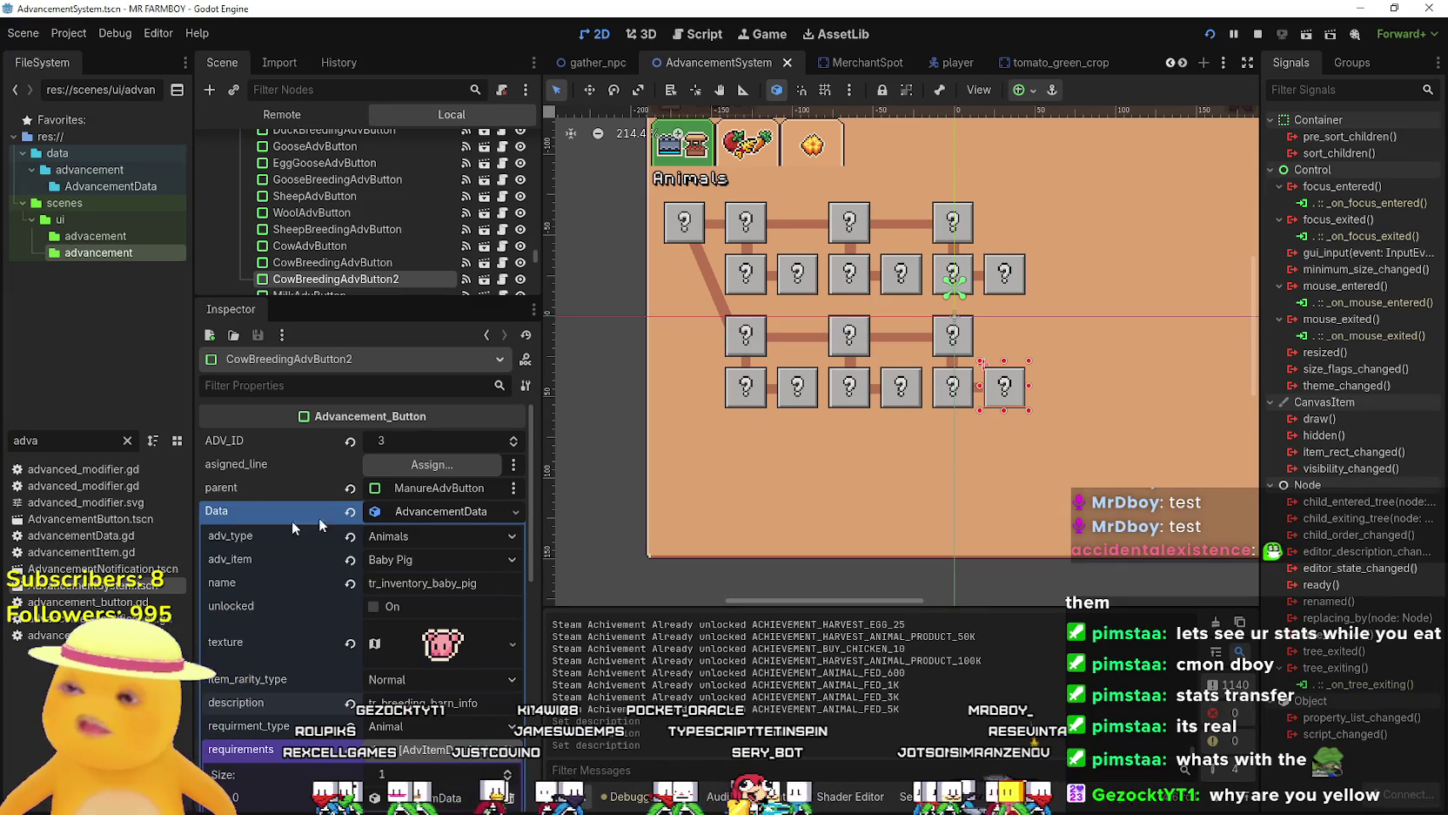
Switch the Baby Chickens advancement's requirment_type to Gathered and run the game with F5.
scroll(429, 625, "down", 2)
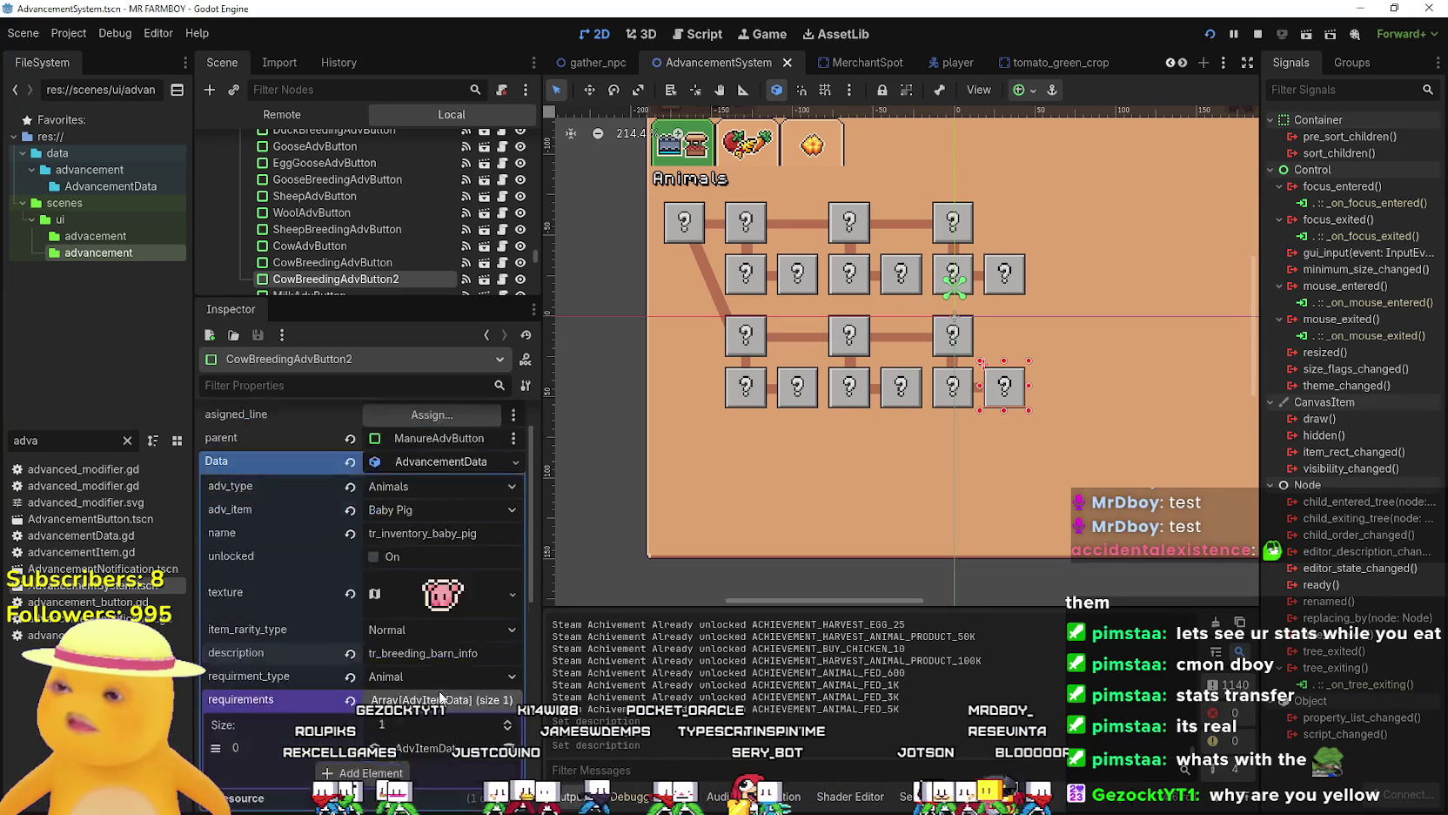
left_click(807, 284)
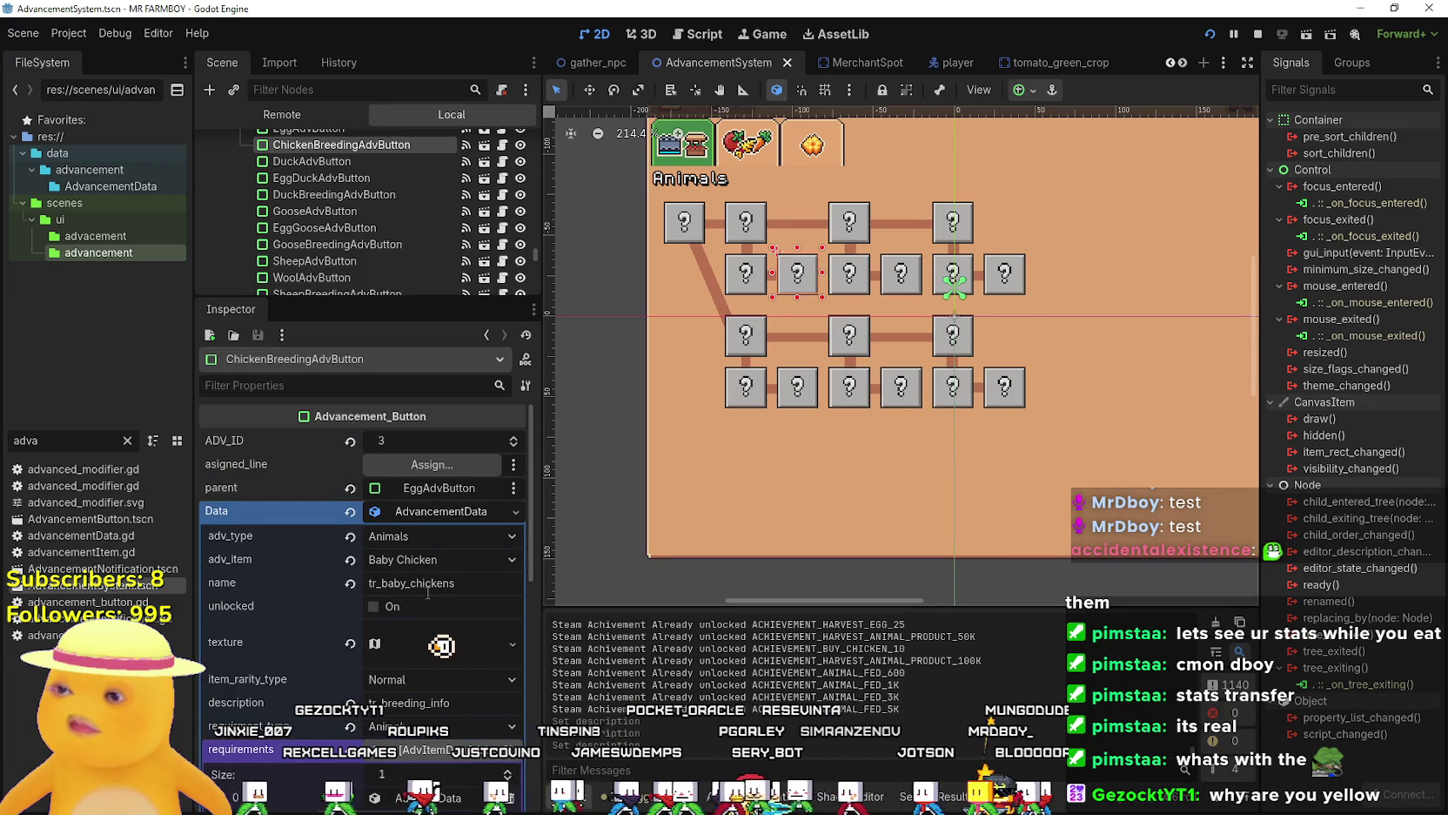
scroll(427, 592, "down", 1)
left_click(457, 675)
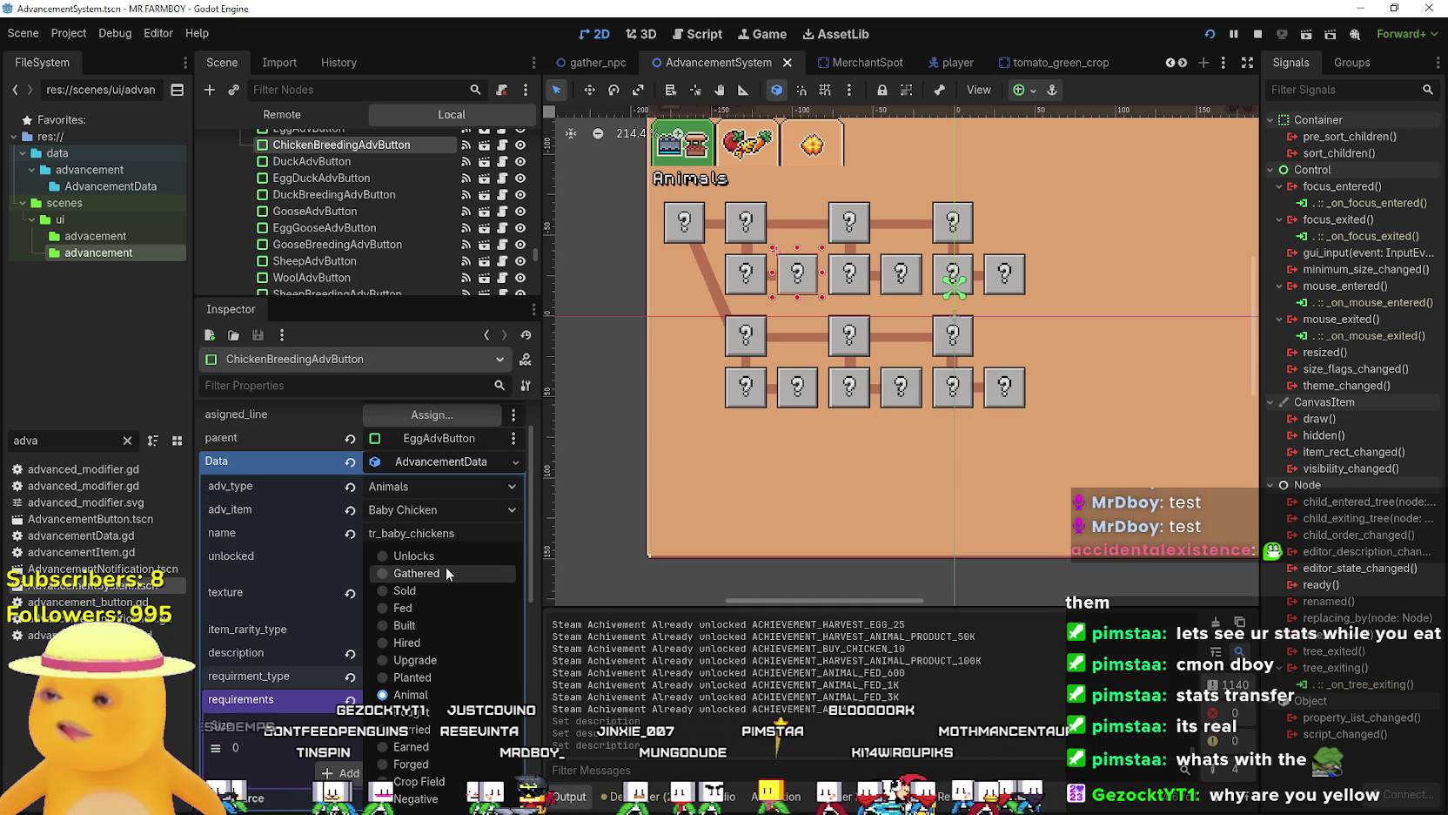
left_click(445, 568)
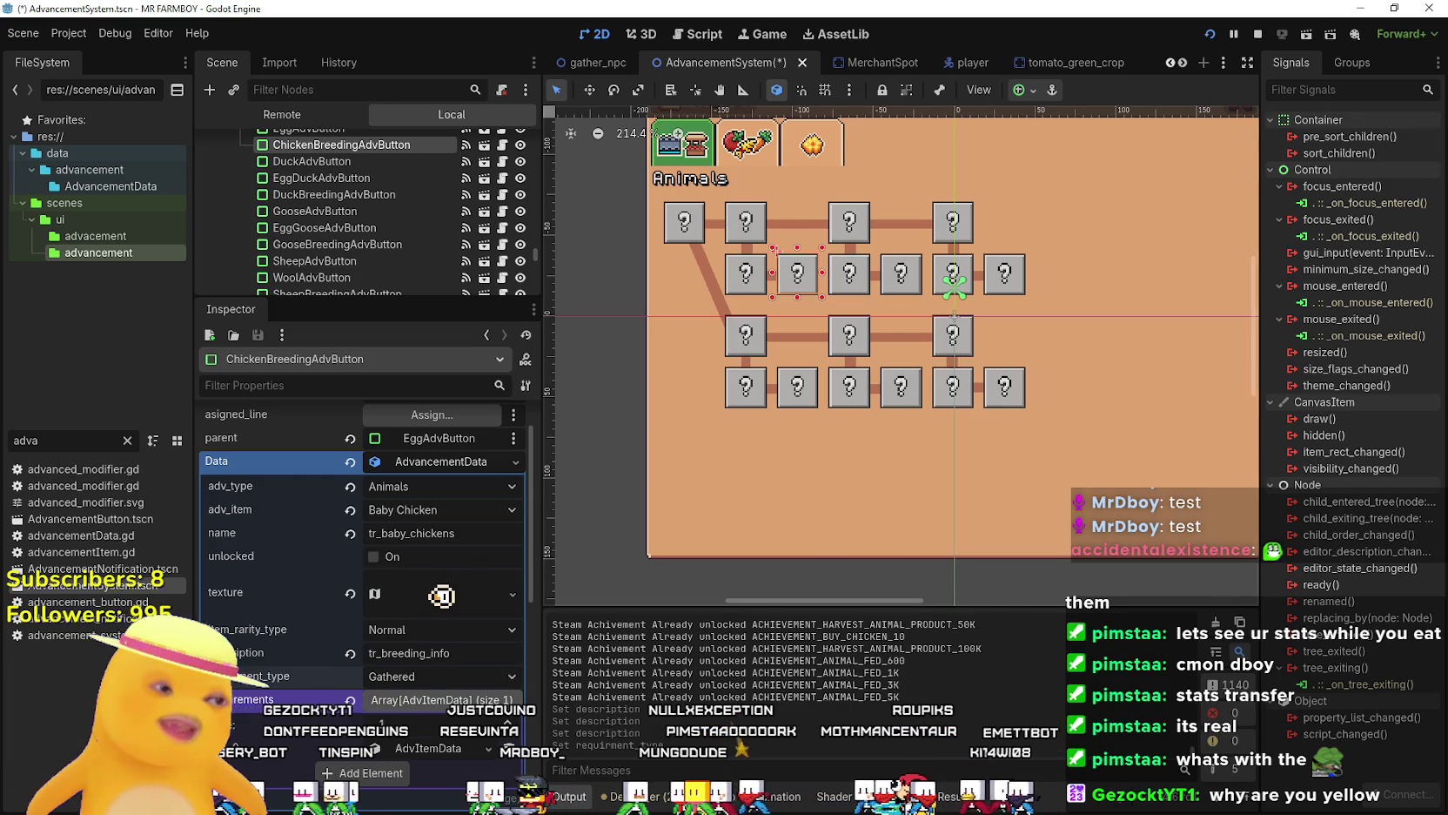
key("F5")
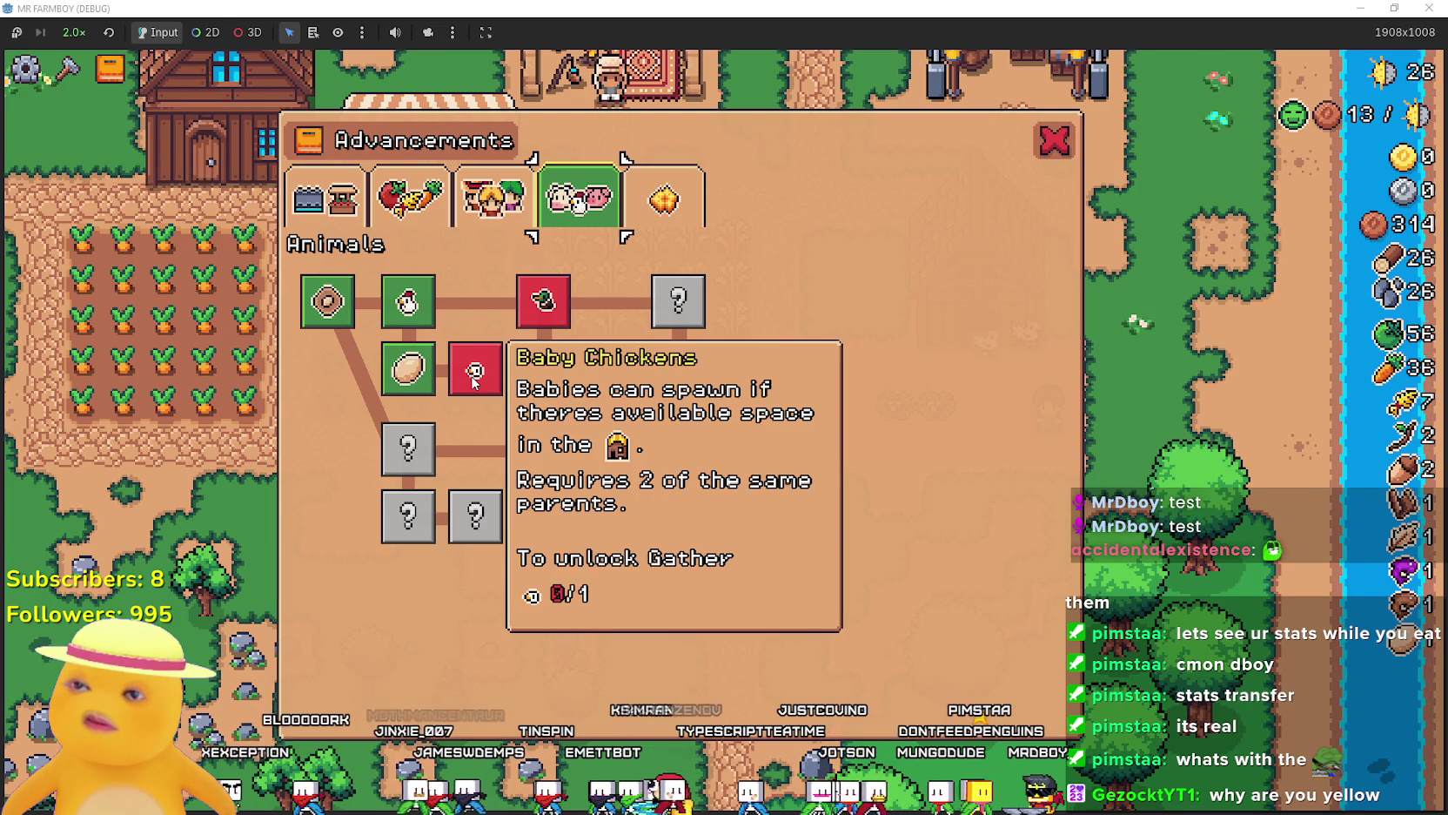
Verify the 'To unlock Gather' line on the Baby Chickens tooltip, then stop the game.
key("F8")
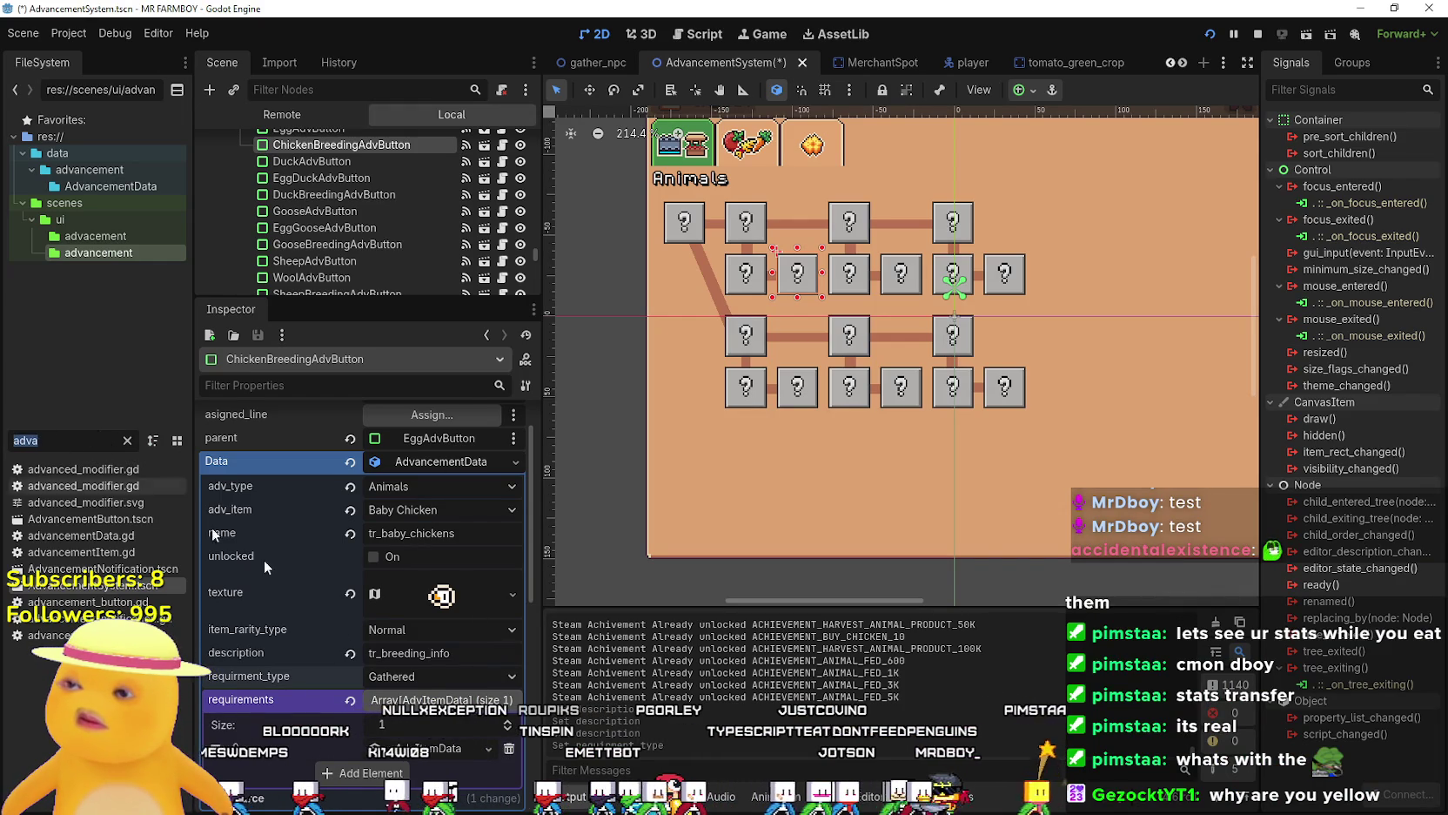
Set the Baby Chickens requirement type back to Animal and filter FileSystem for 'tooltip'.
left_click(418, 677)
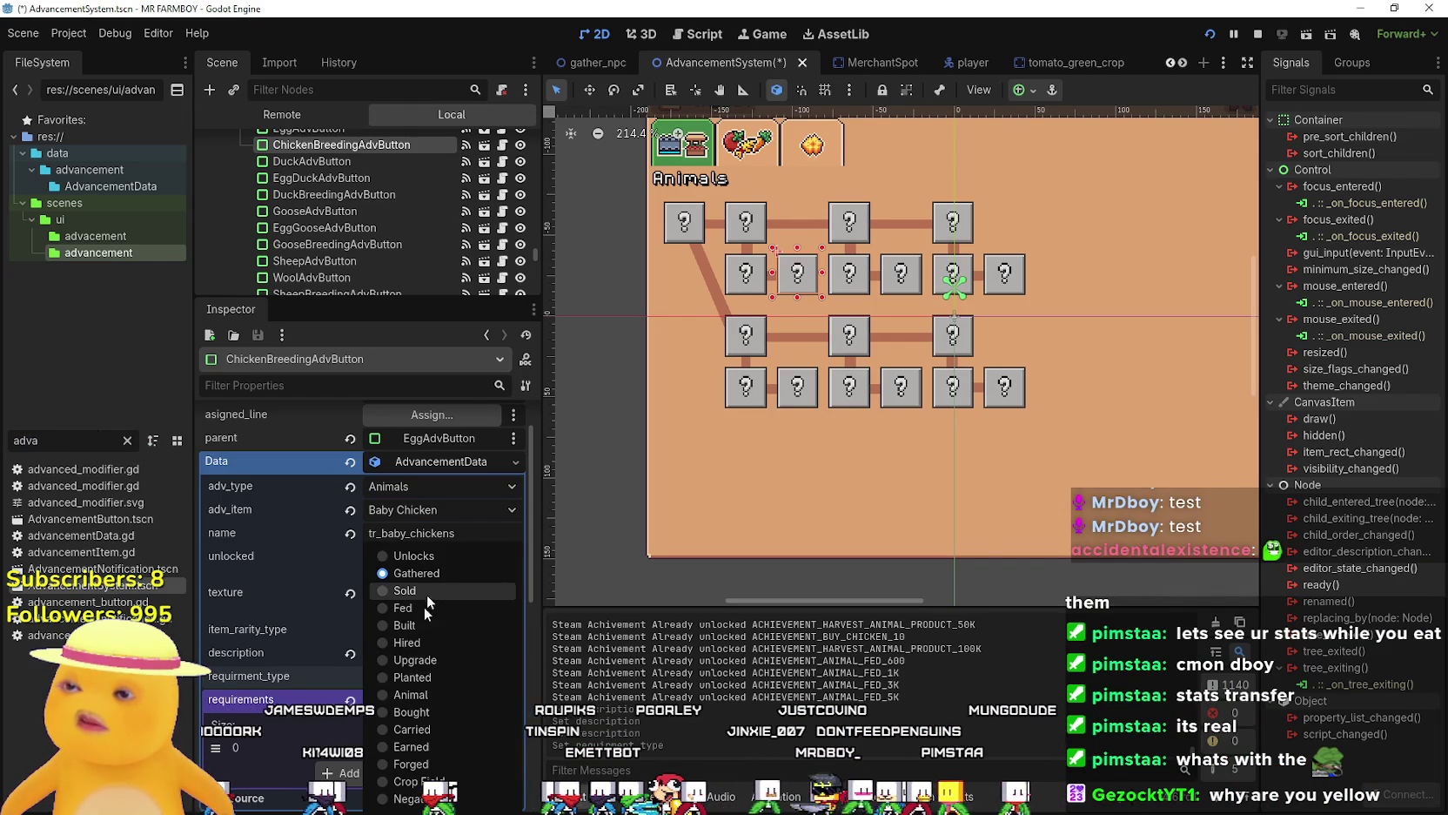
left_click(430, 696)
left_click(60, 446)
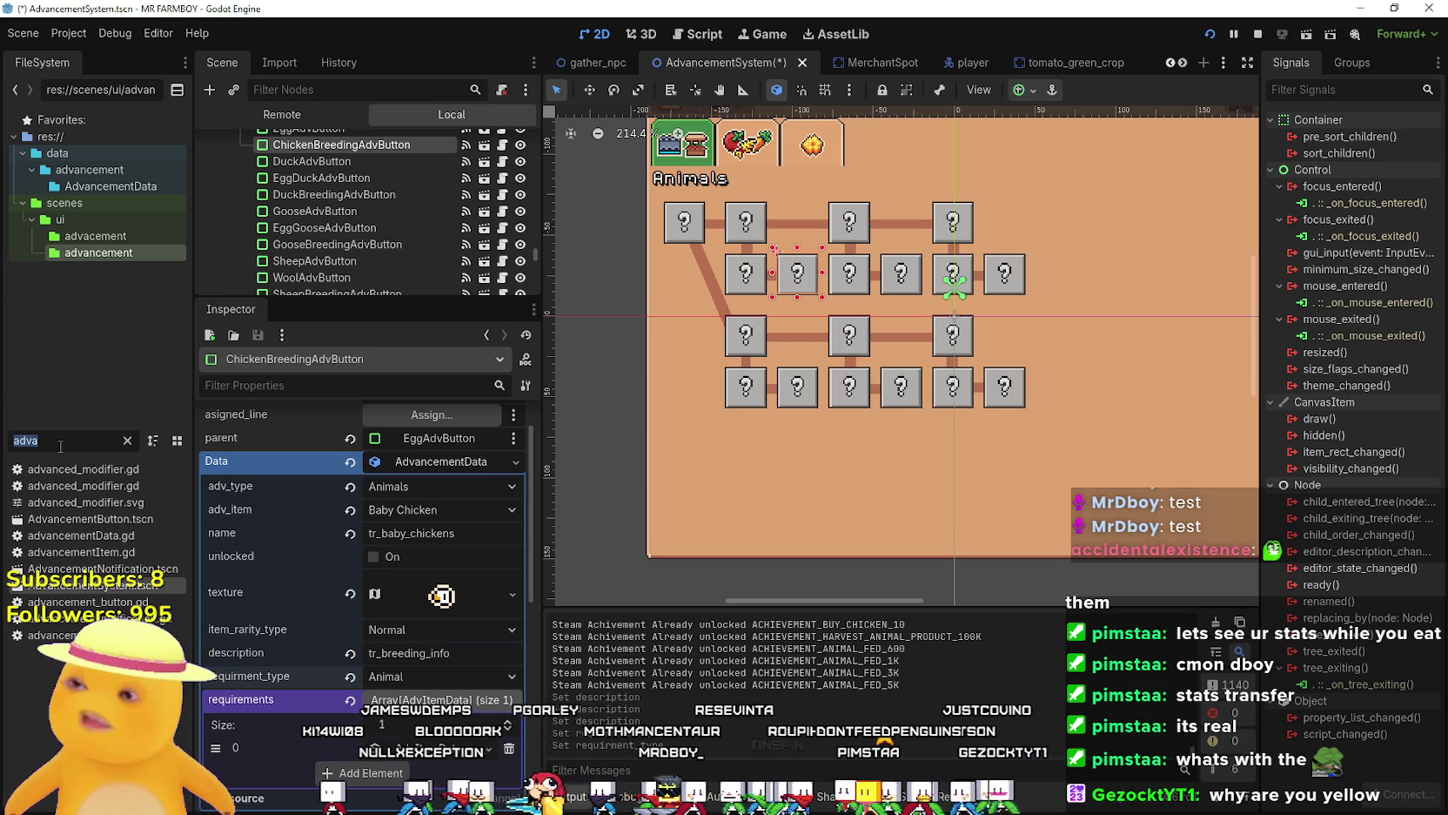
type("t")
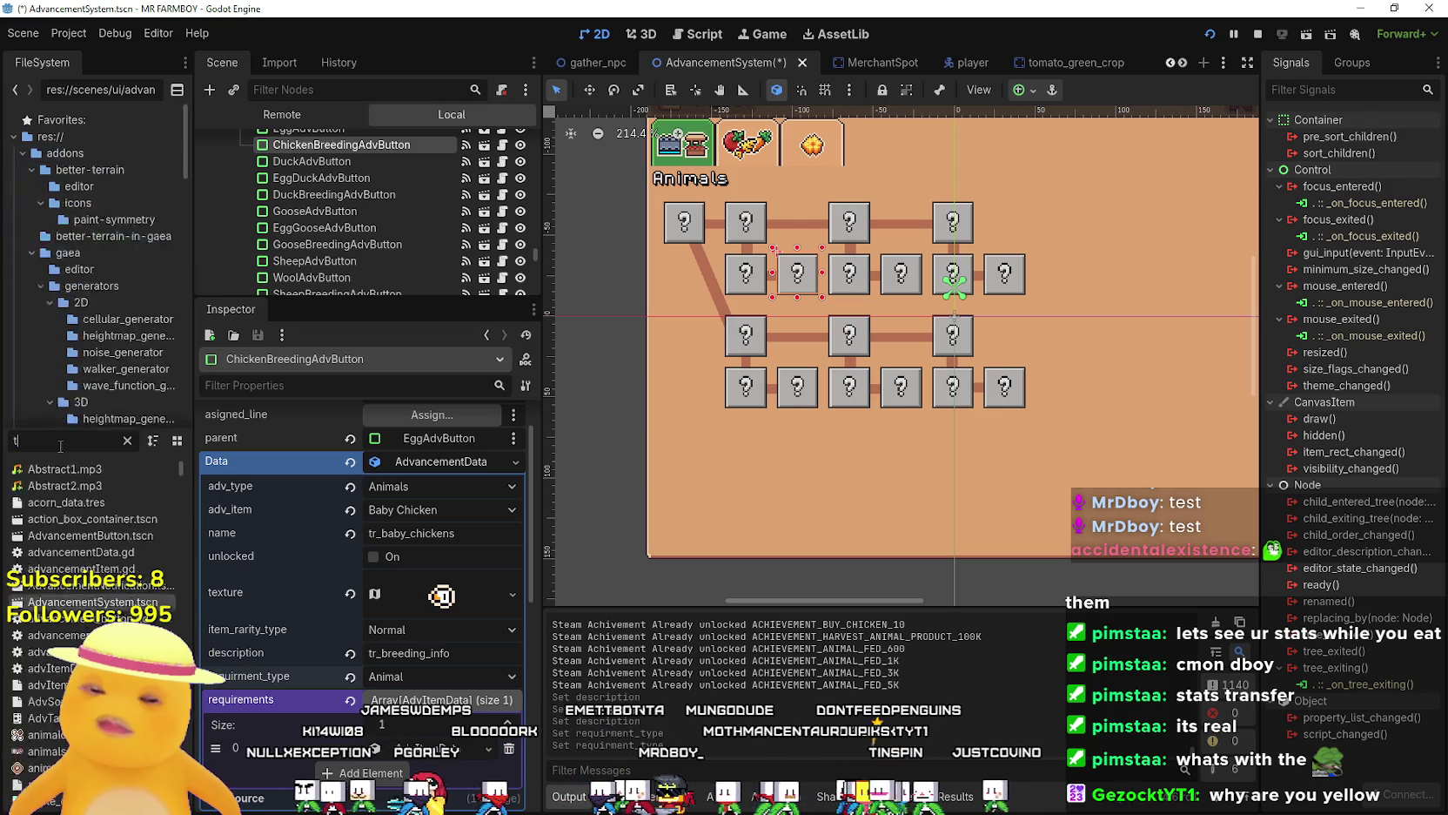
type("ooltip")
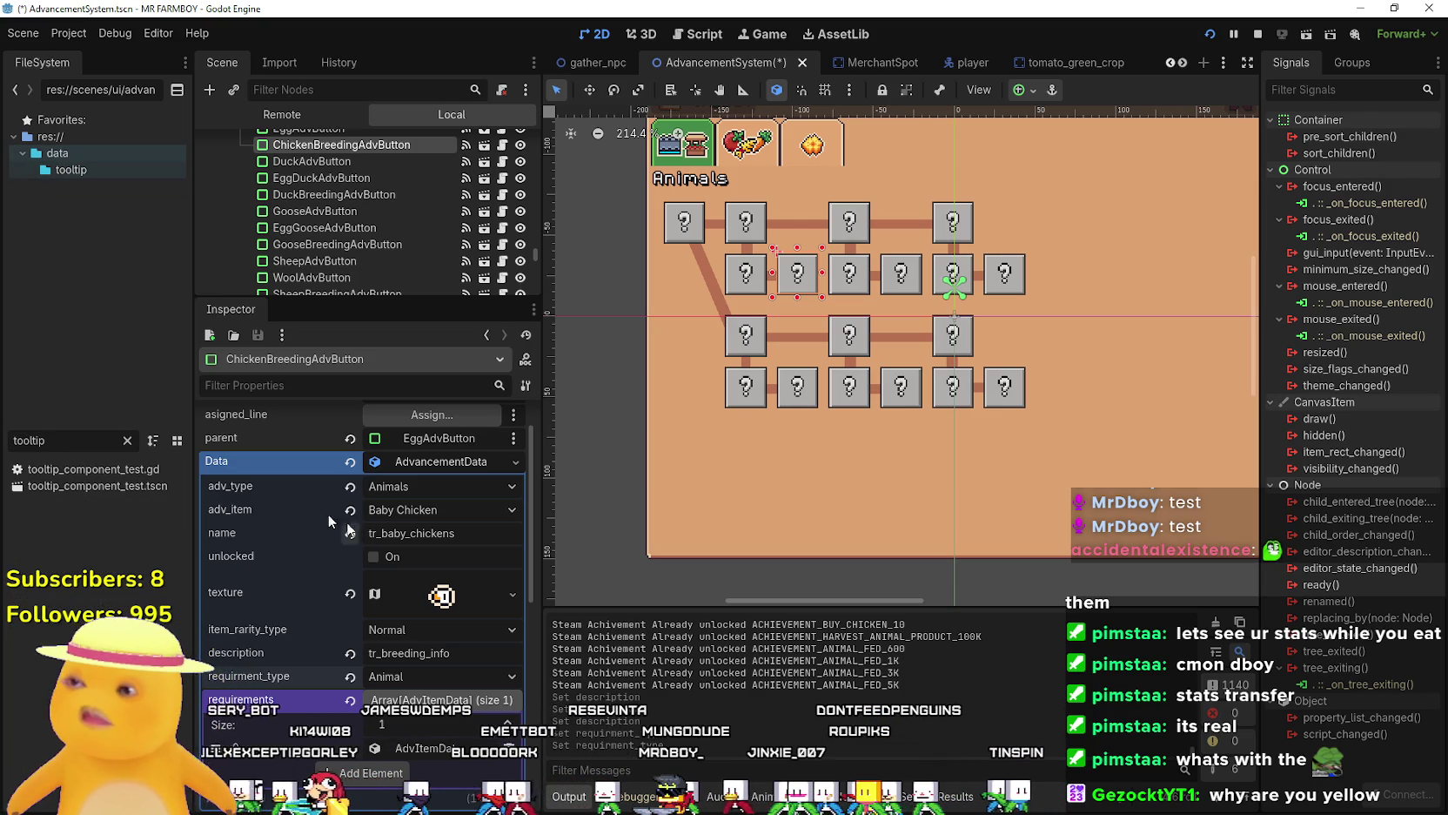
Open tooltip_component_test.gd, jump to the setTooltipAdv definition, and widen the code area.
double_click(104, 470)
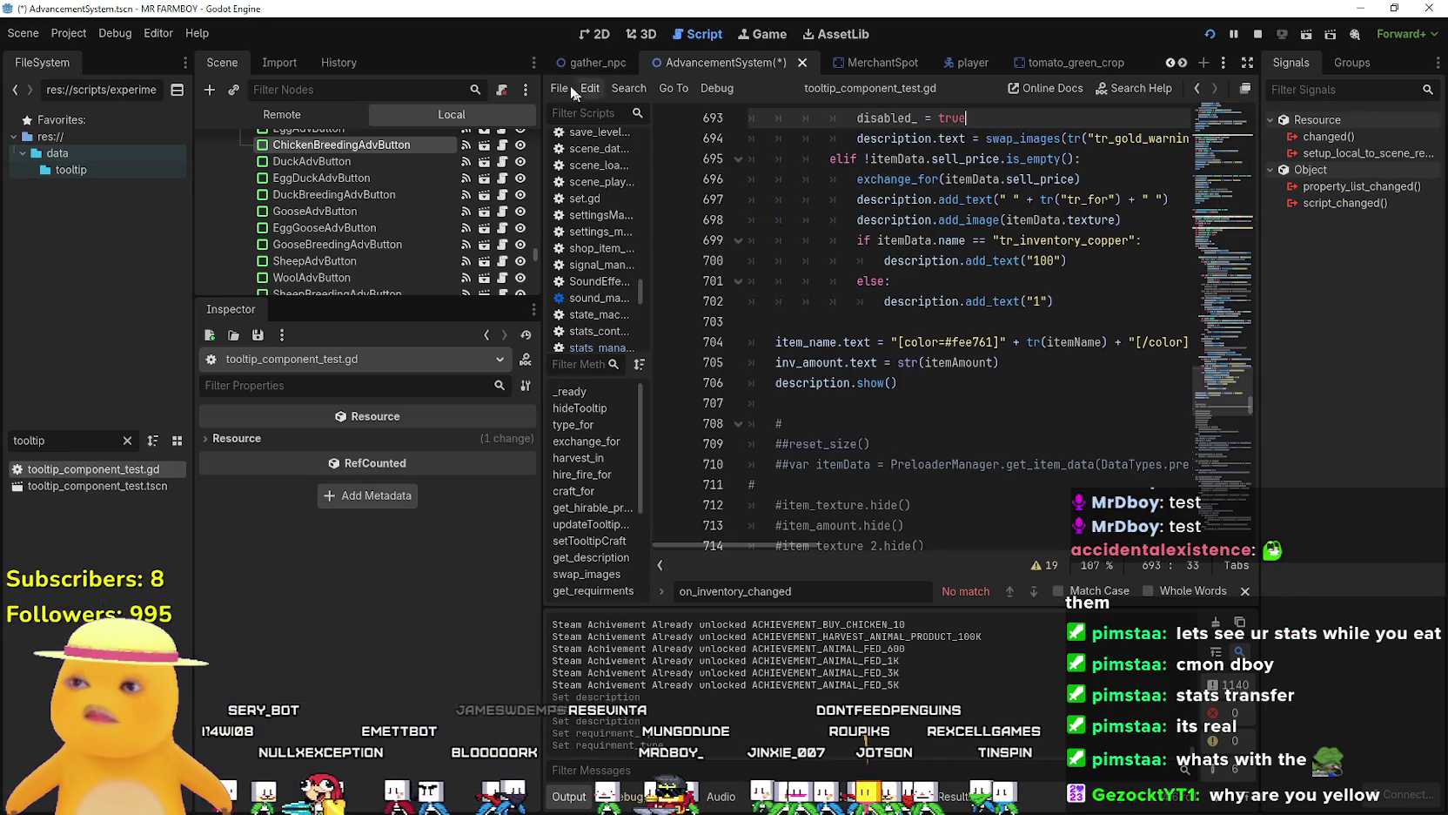
scroll(1223, 322, "up", 20)
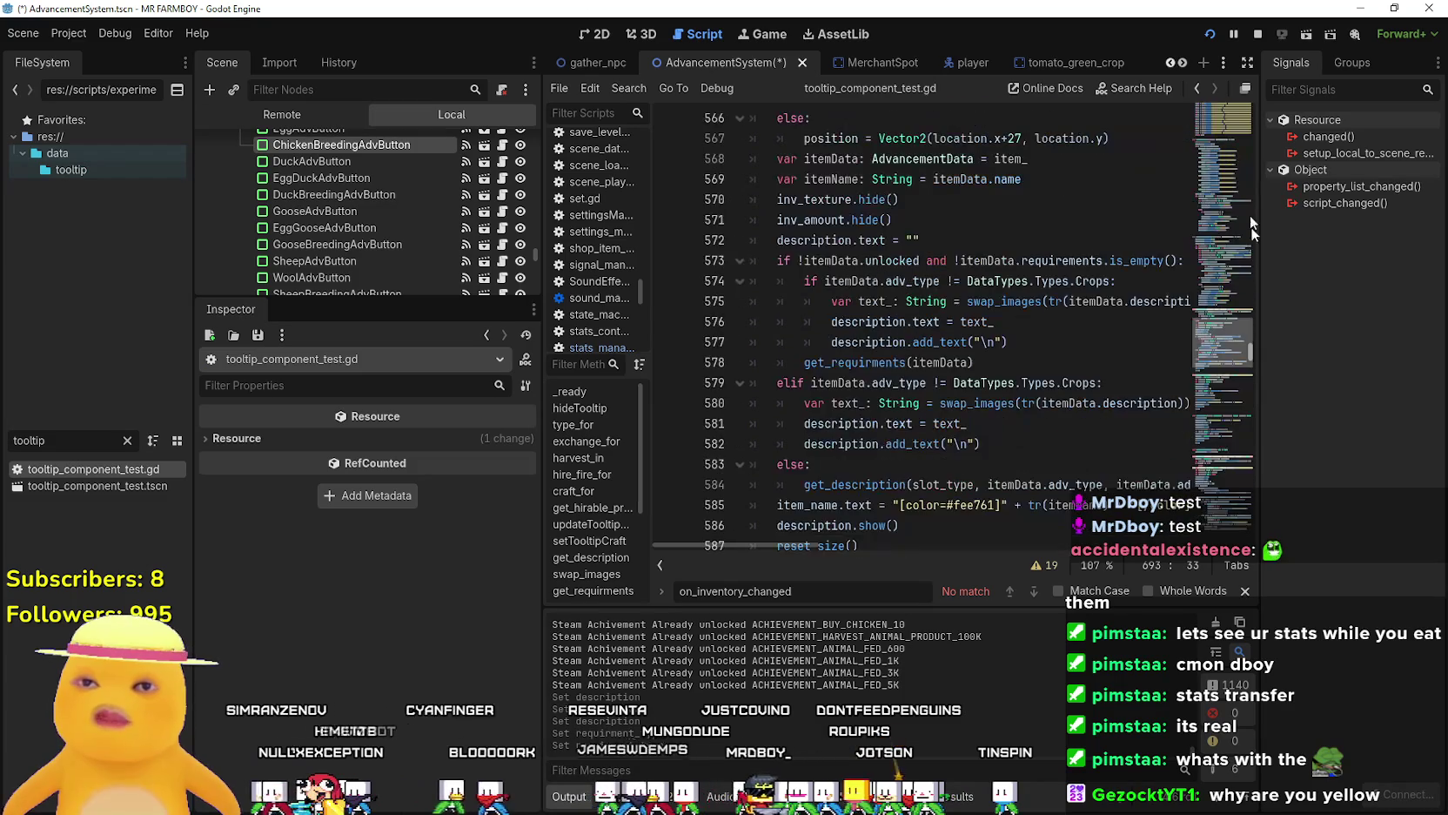
scroll(1223, 322, "up", 20)
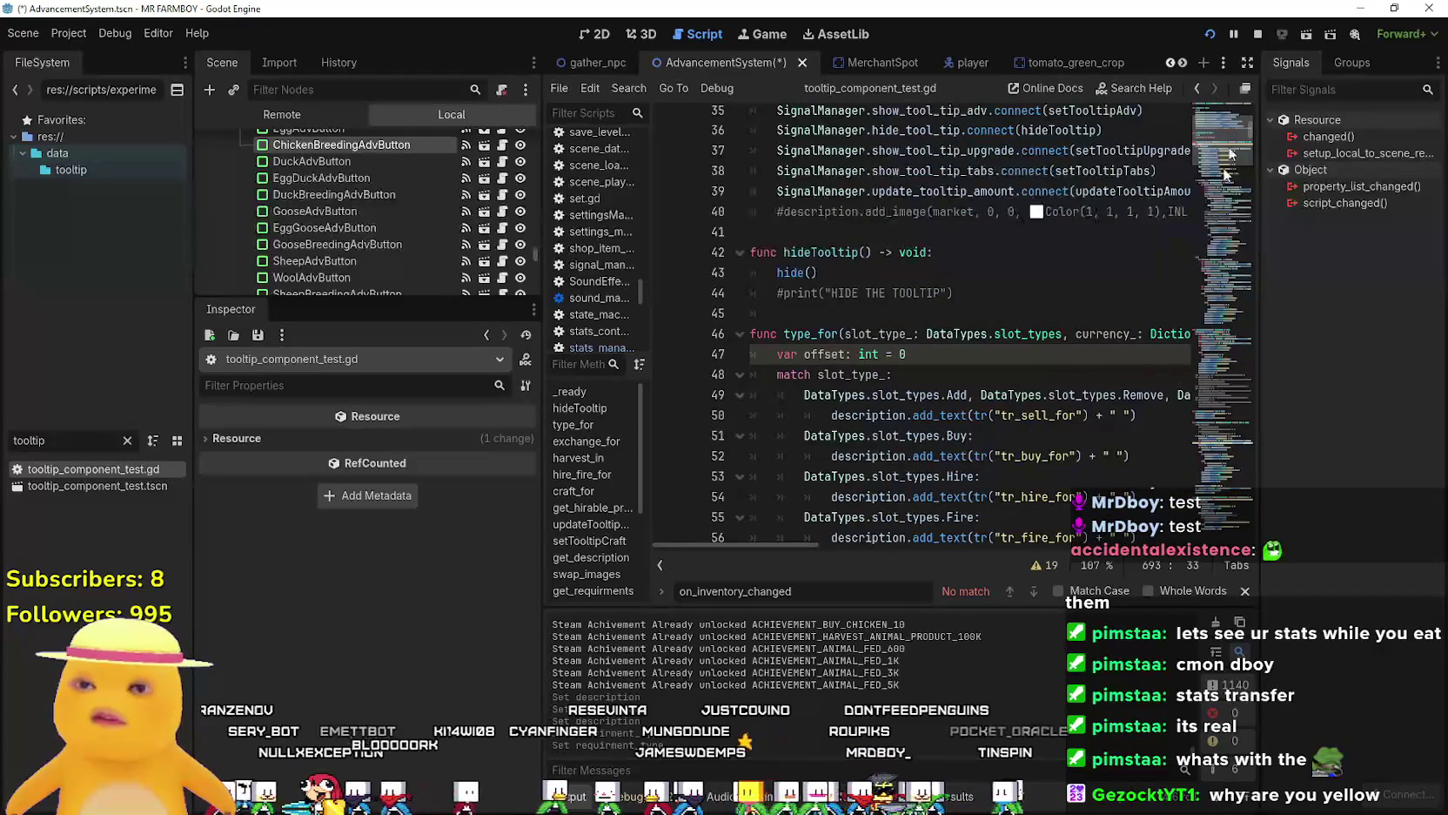
scroll(1143, 382, "up", 5)
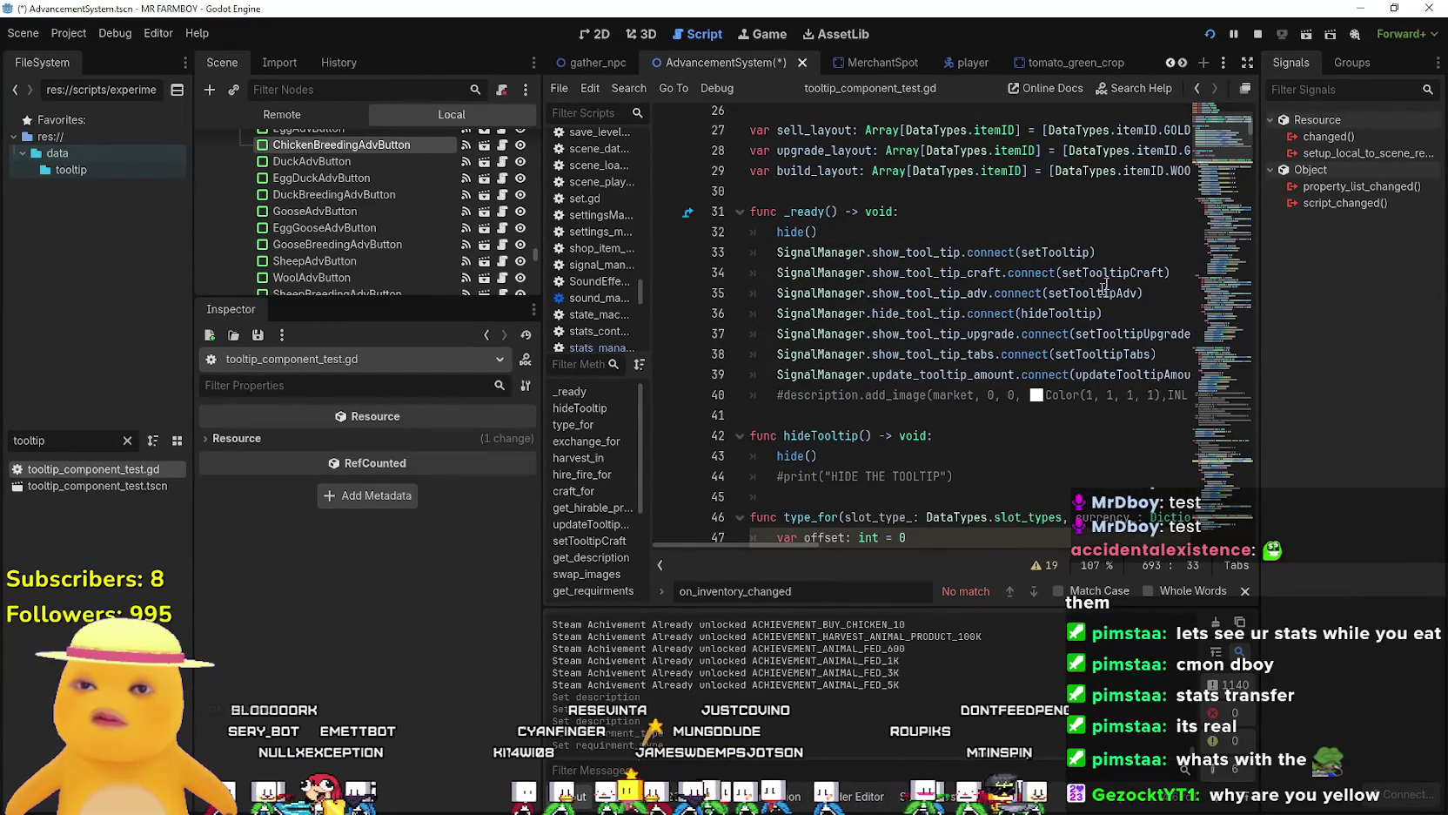
right_click(1104, 287)
left_click(1131, 539)
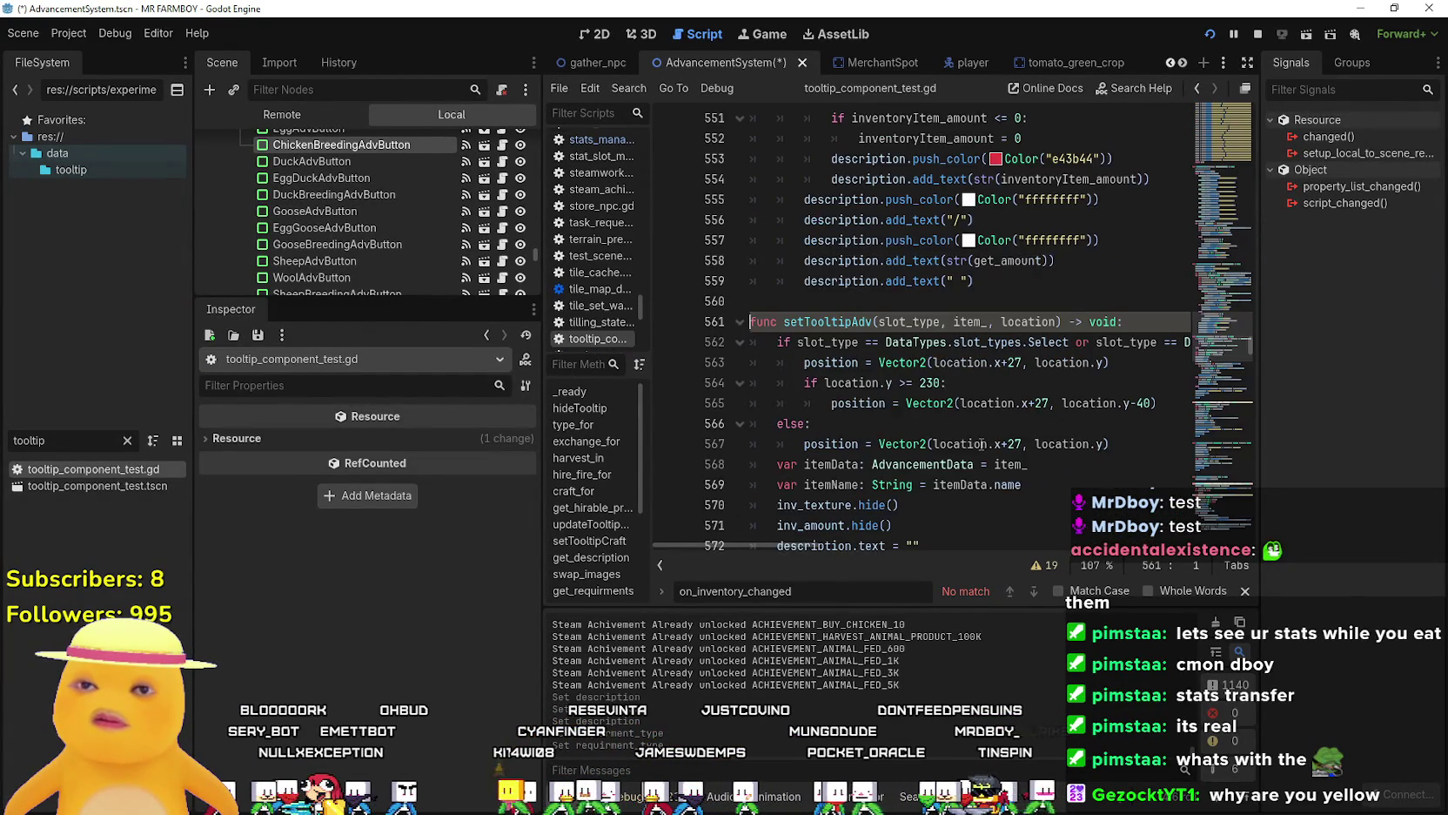
scroll(981, 444, "down", 4)
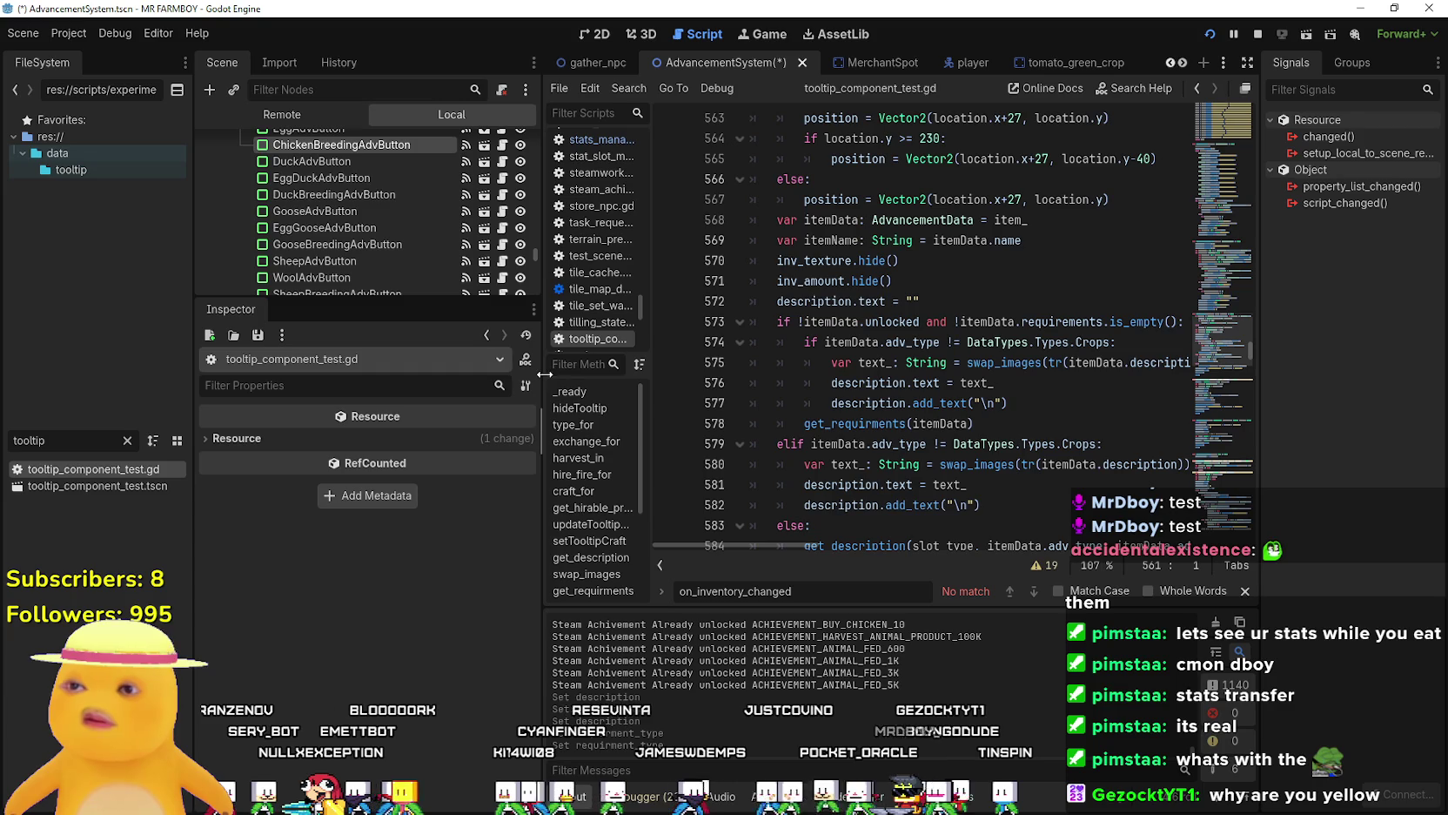
left_click_drag(544, 374, 344, 374)
scroll(756, 340, "down", 5)
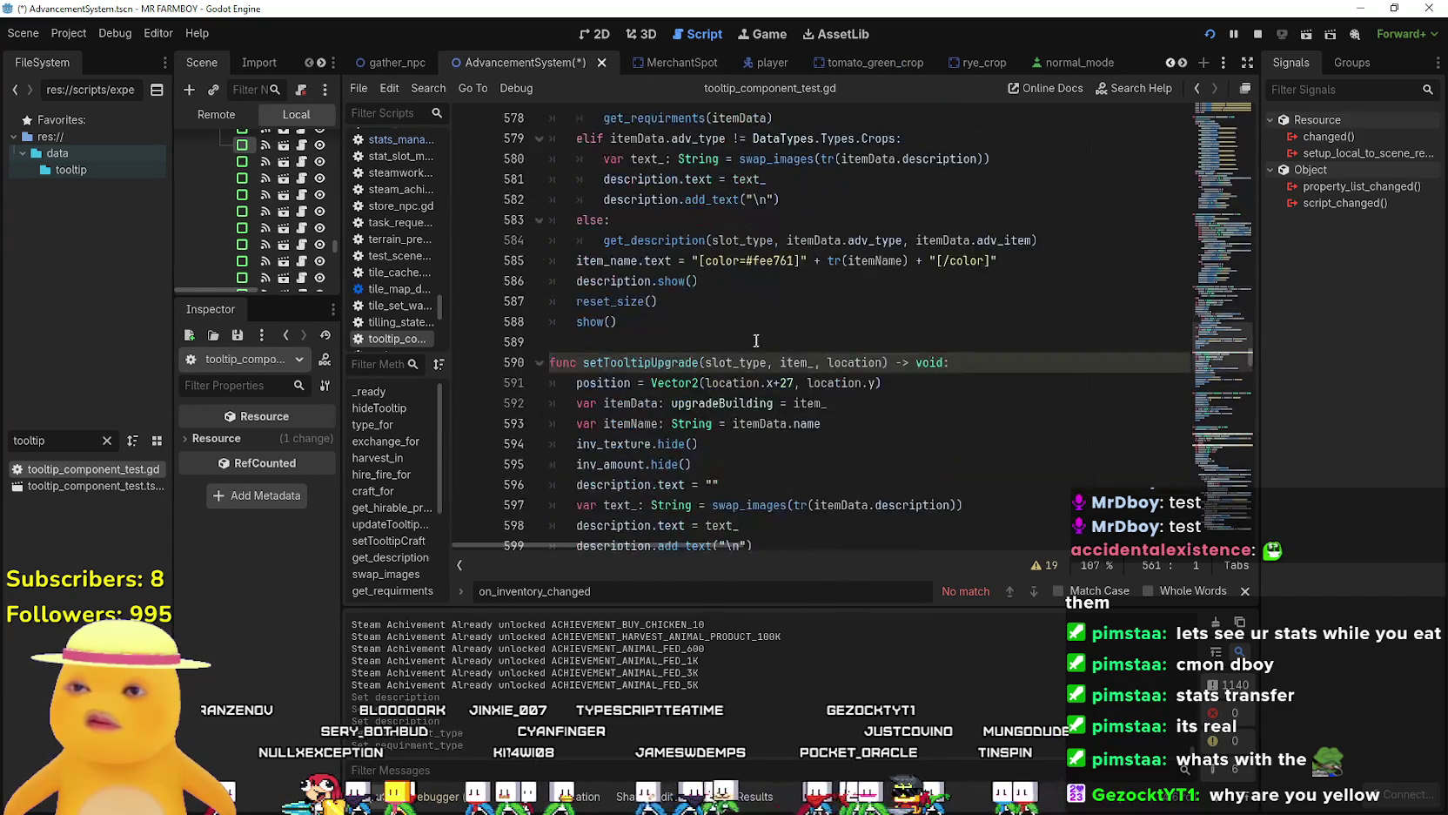
scroll(756, 340, "down", 6)
Add breakpoints on lines 578, 582 and 584, then save and run the game.
left_click(759, 341)
scroll(762, 336, "down", 3)
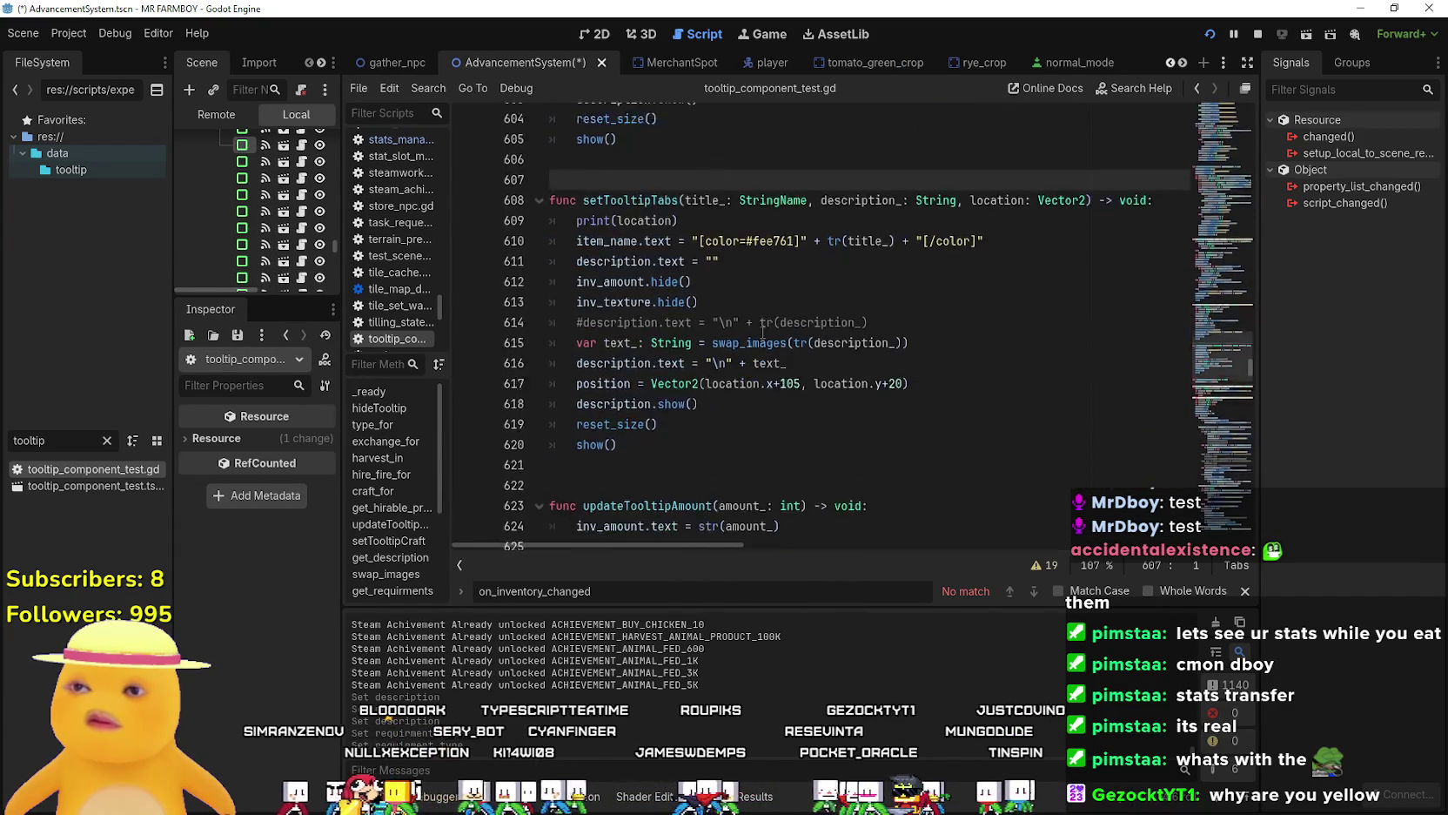
scroll(762, 333, "up", 8)
scroll(896, 339, "up", 4)
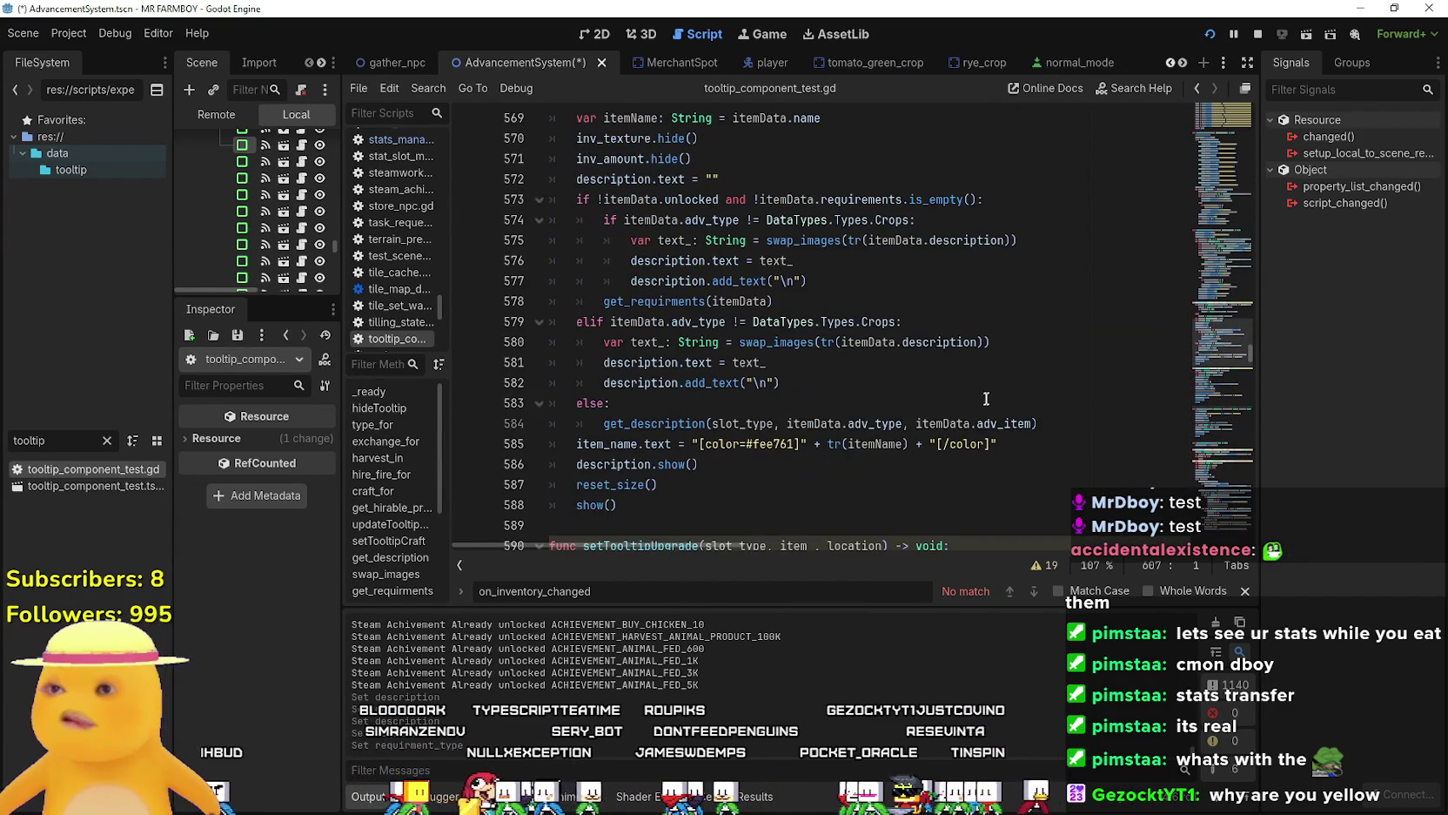
scroll(981, 402, "up", 1)
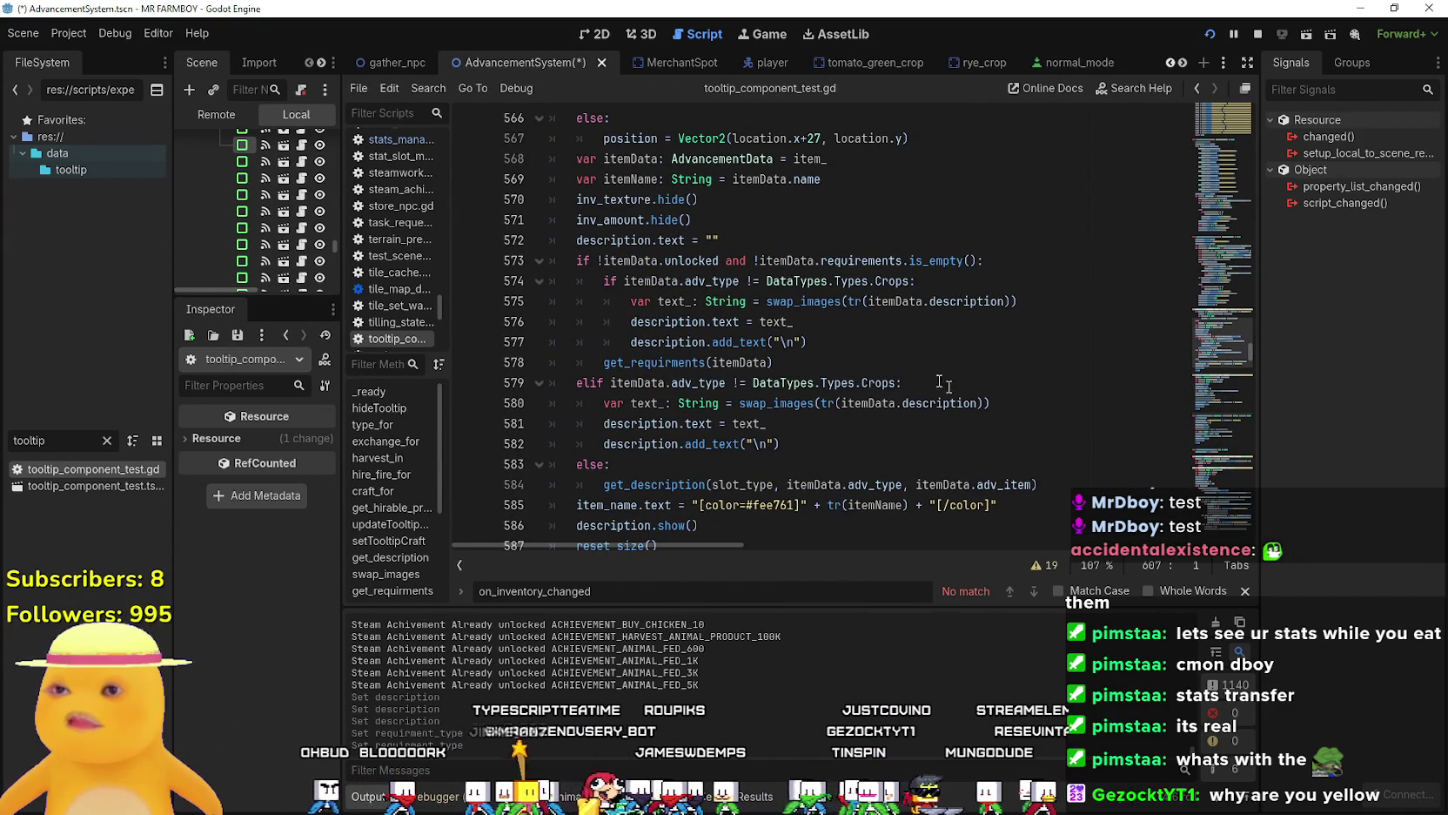
scroll(892, 366, "down", 1)
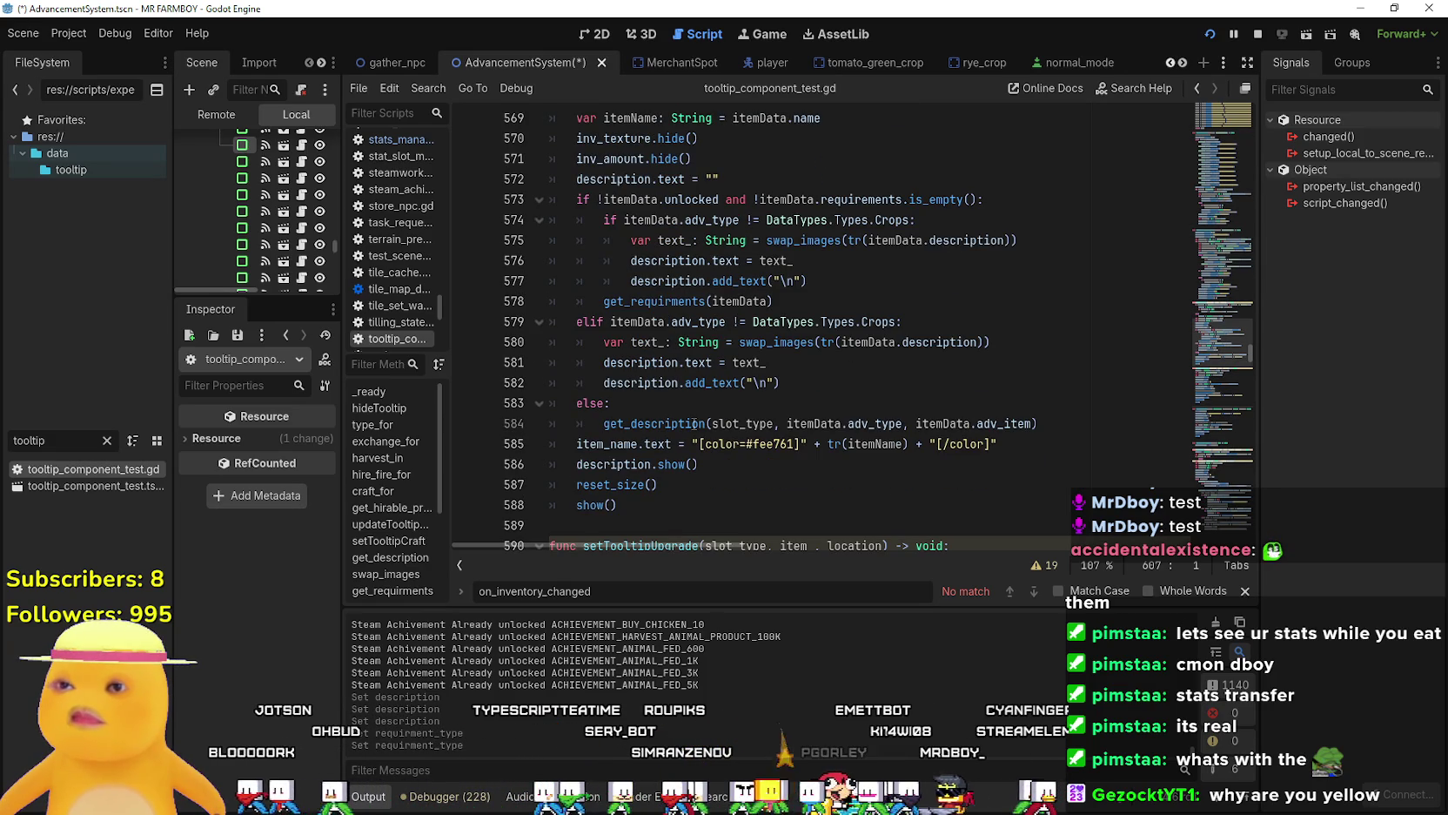
mouse_move(693, 424)
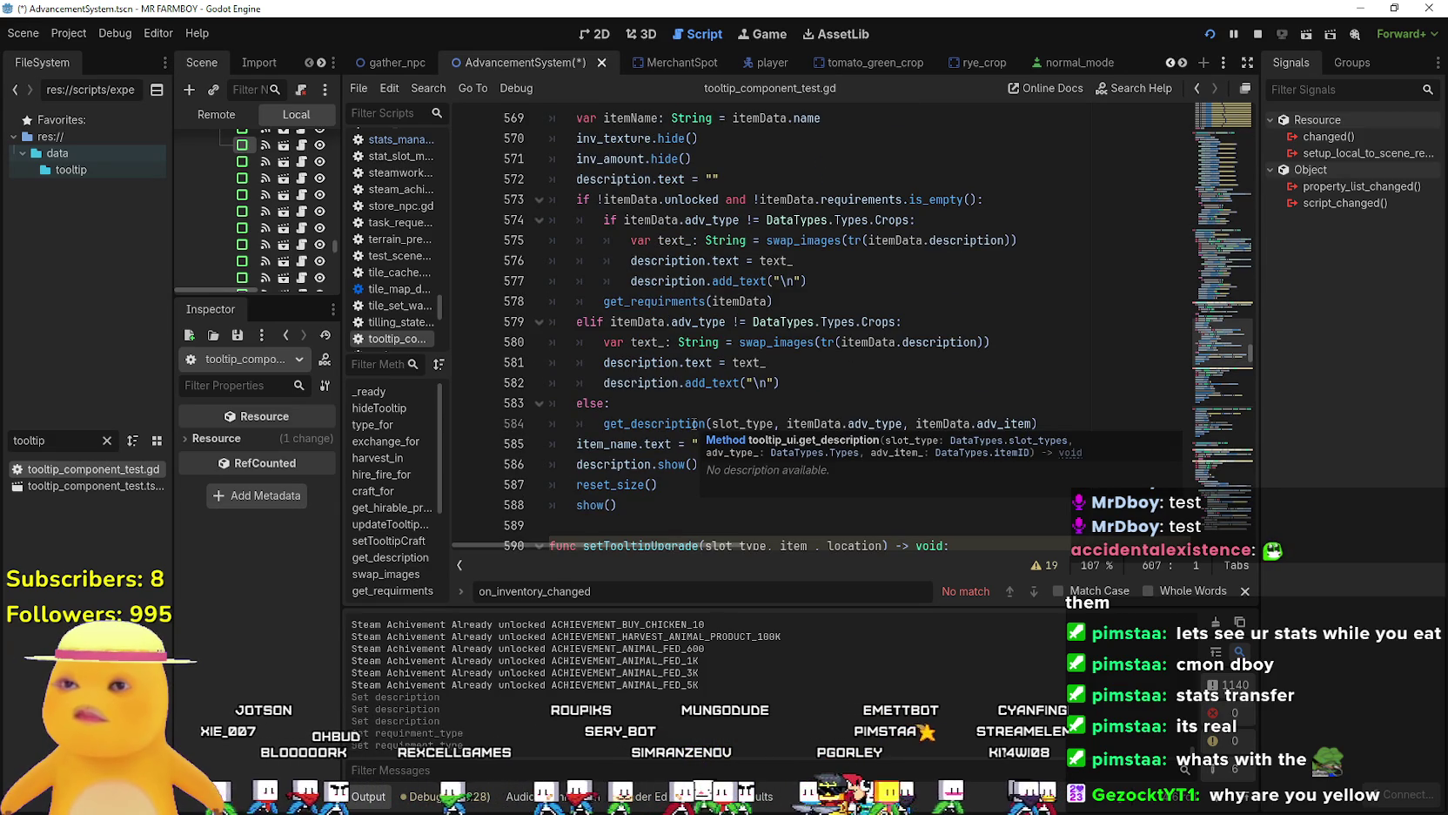
double_click(956, 340)
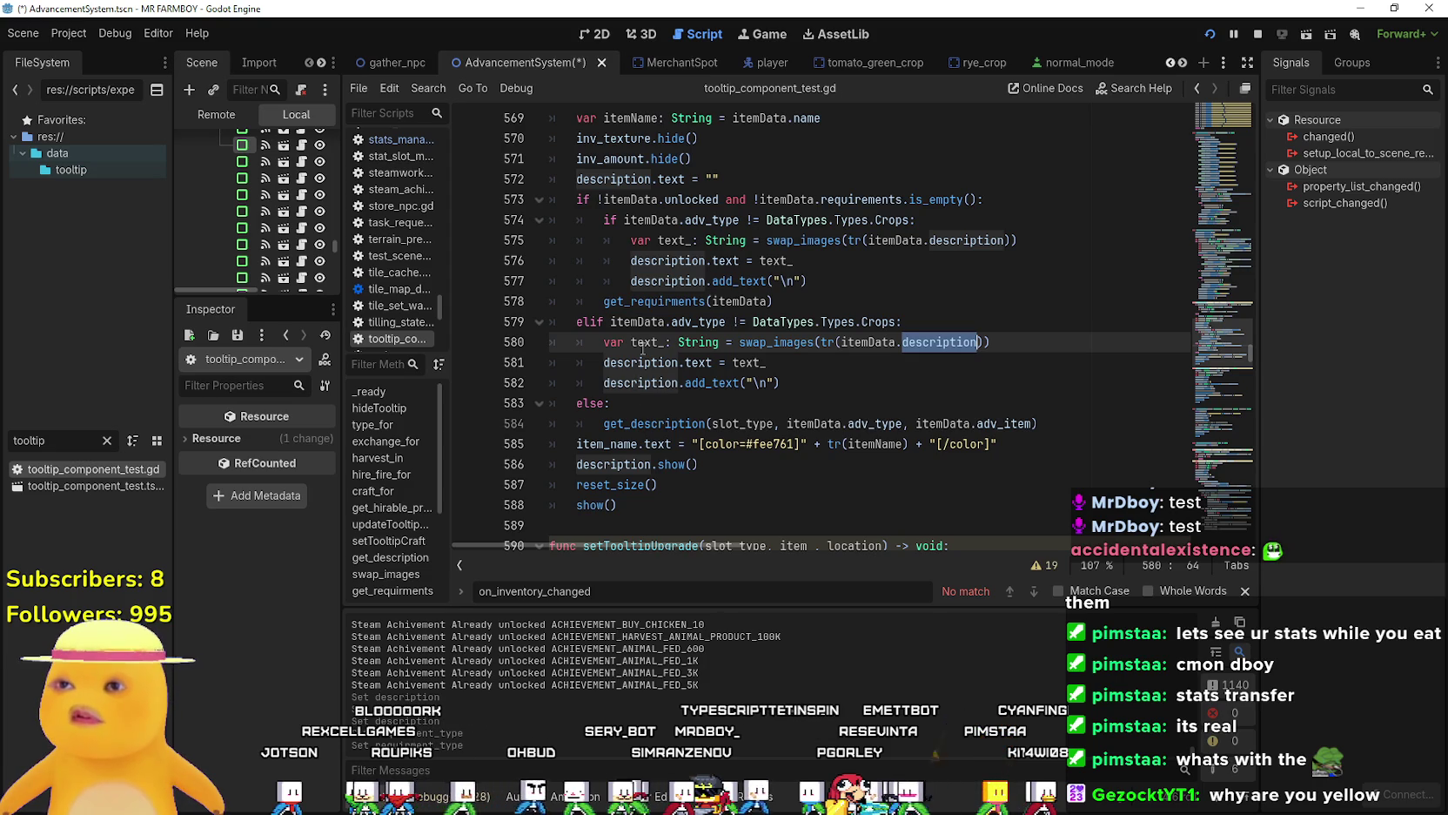
double_click(640, 302)
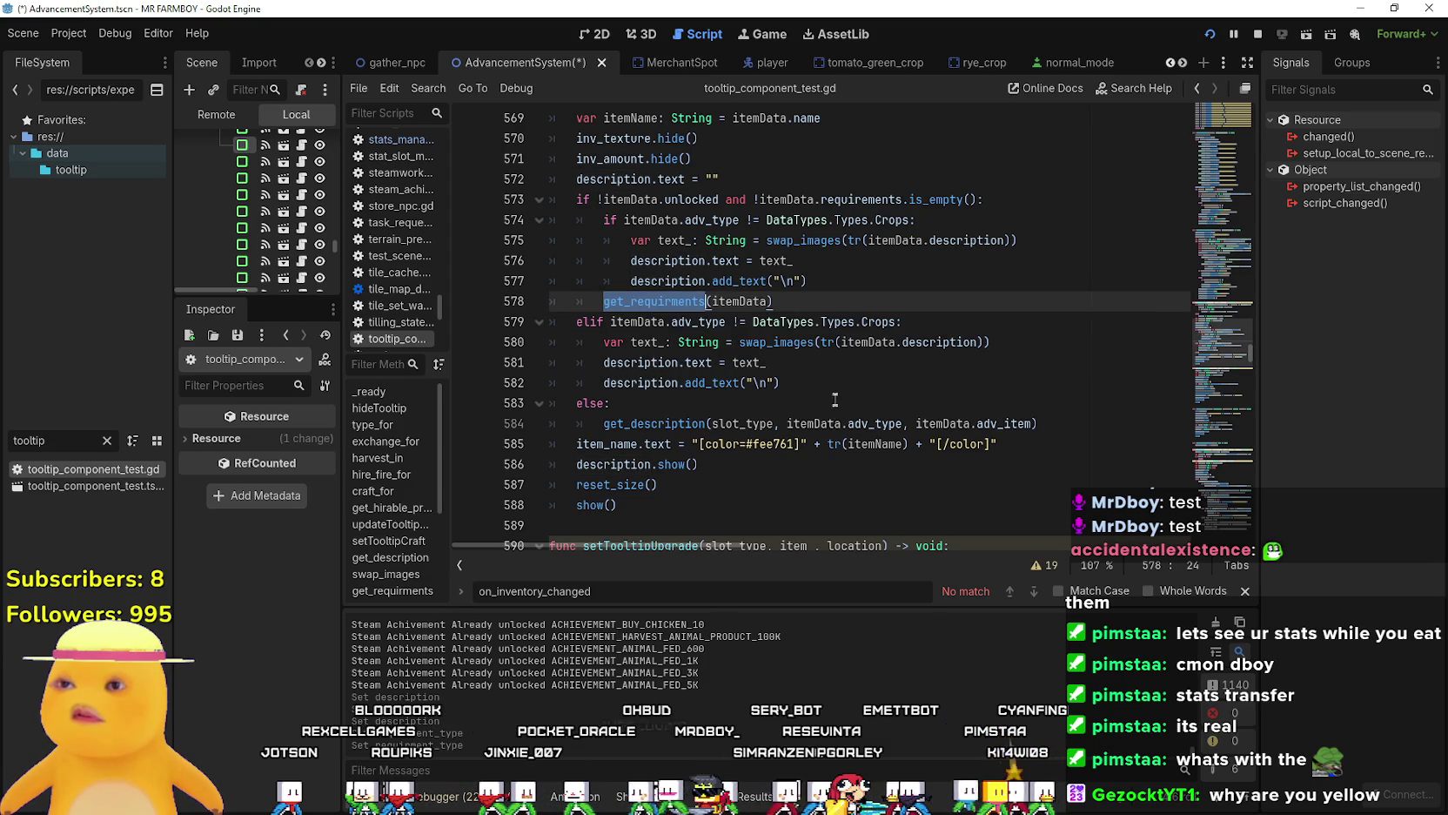
key("Down")
key("Down")
key("Down")
left_click(888, 385)
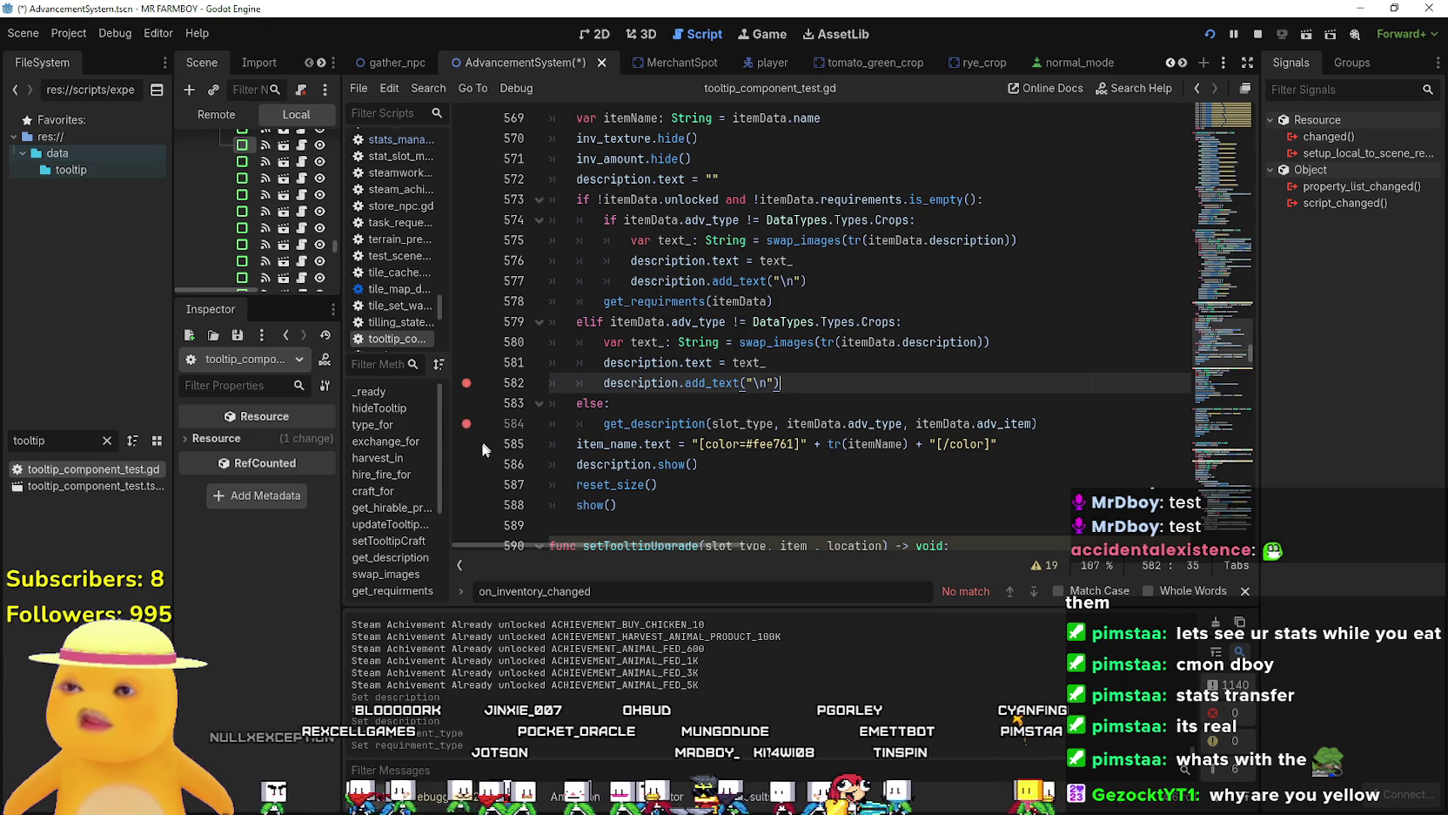
scroll(470, 448, "up", 2)
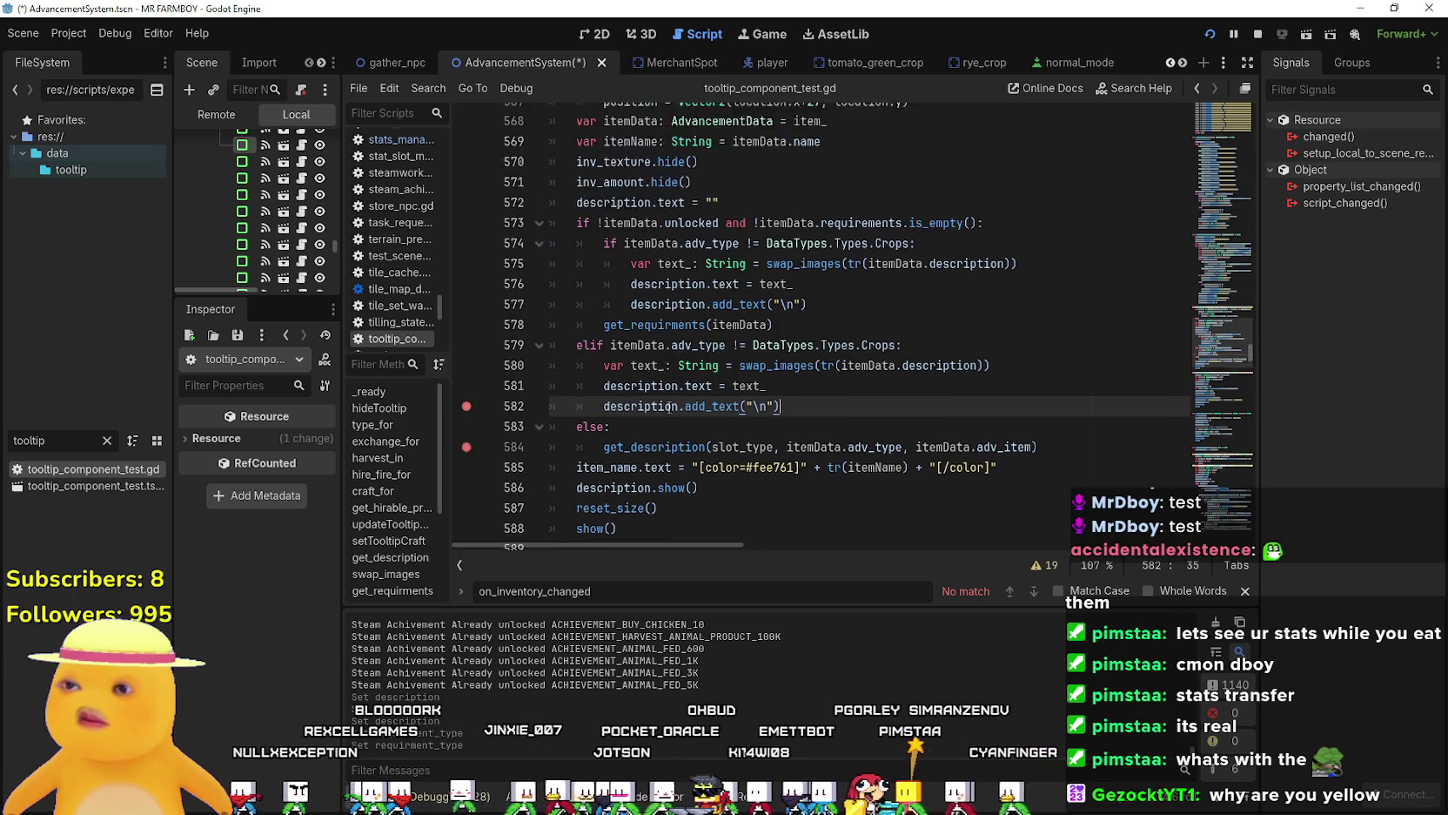
left_click(871, 409)
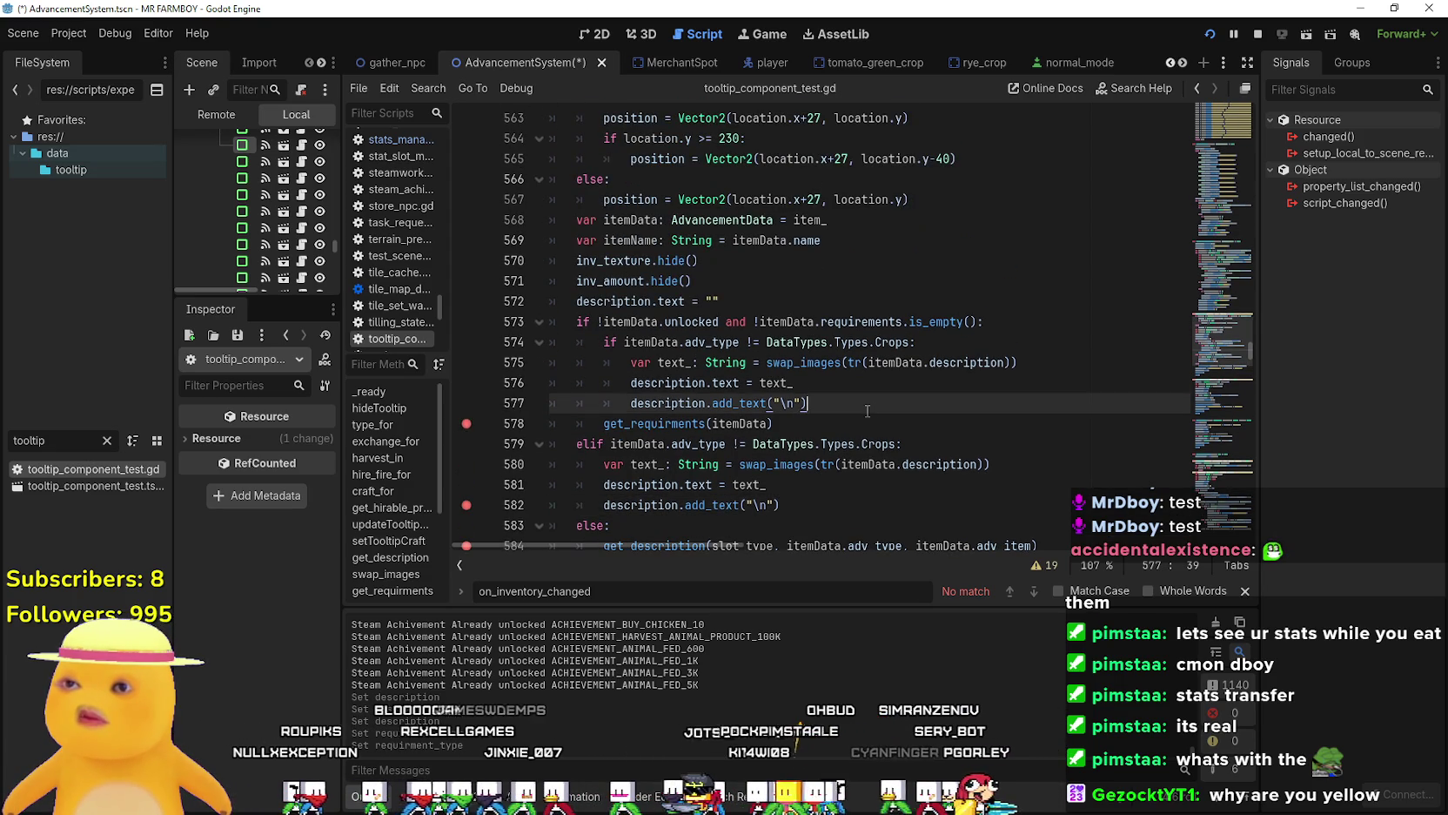
scroll(776, 362, "up", 2)
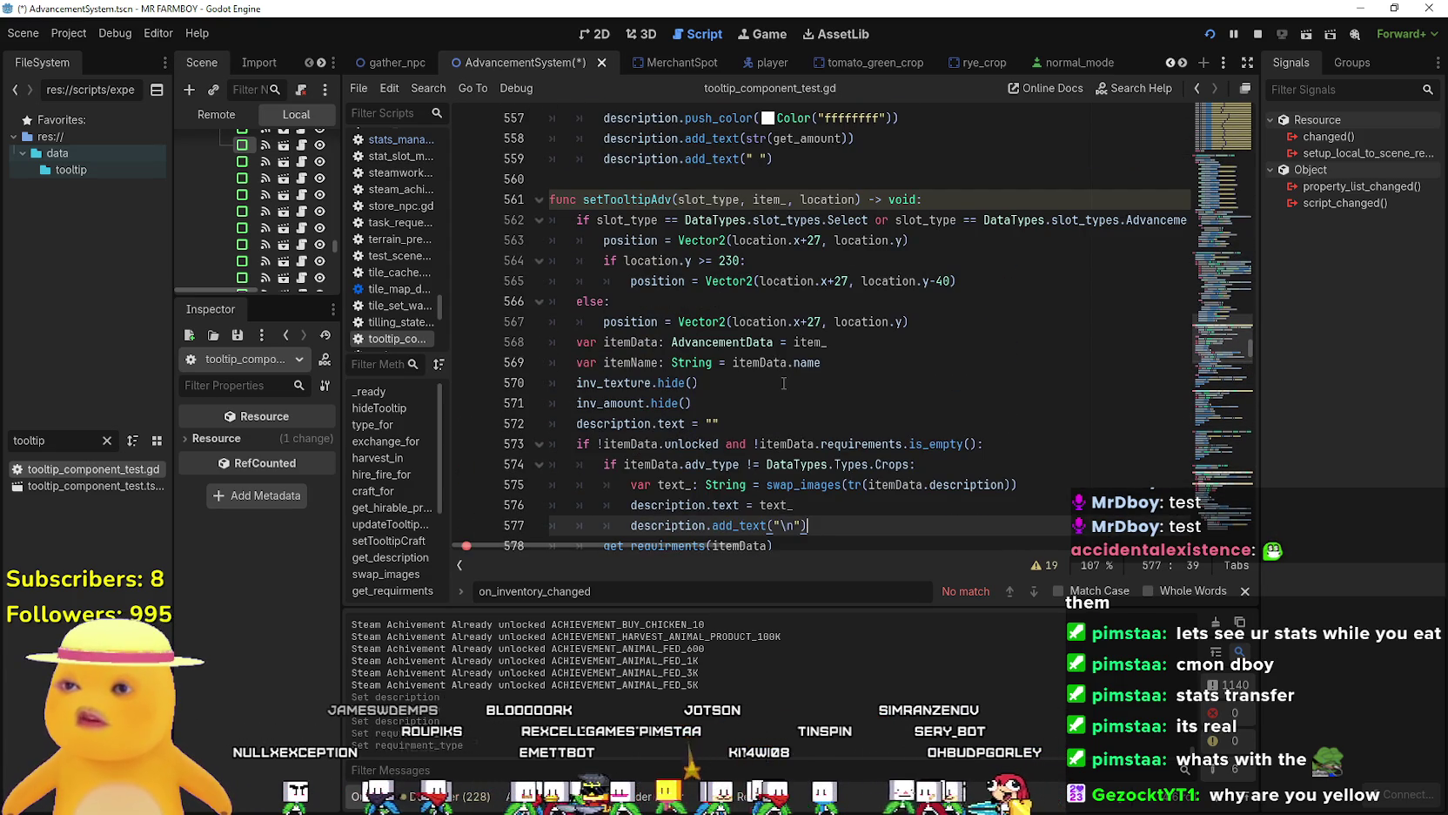
scroll(769, 217, "down", 2)
key("F5")
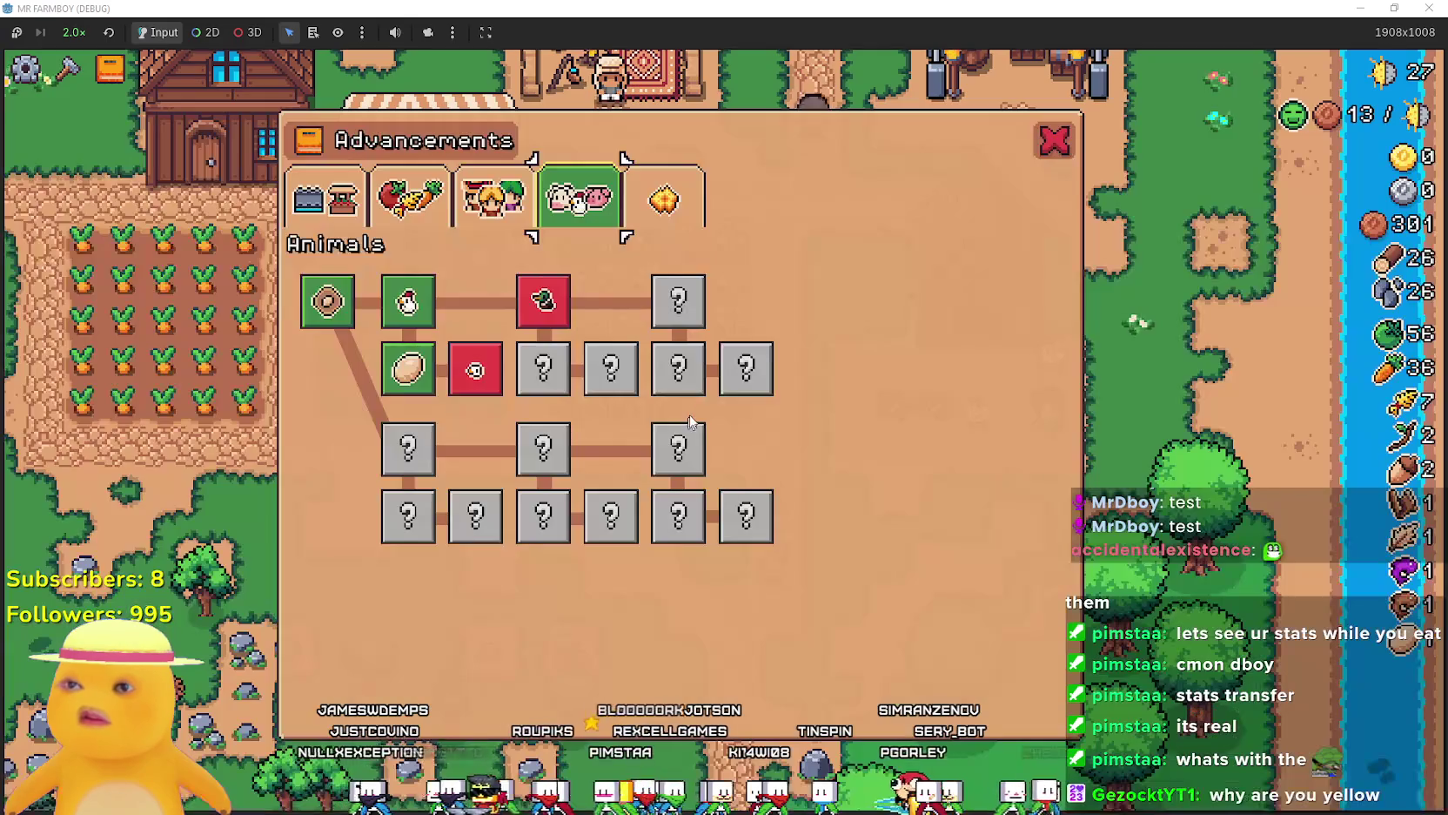
Resume the paused game and clear the breakpoints on lines 582 and 584.
mouse_move(561, 387)
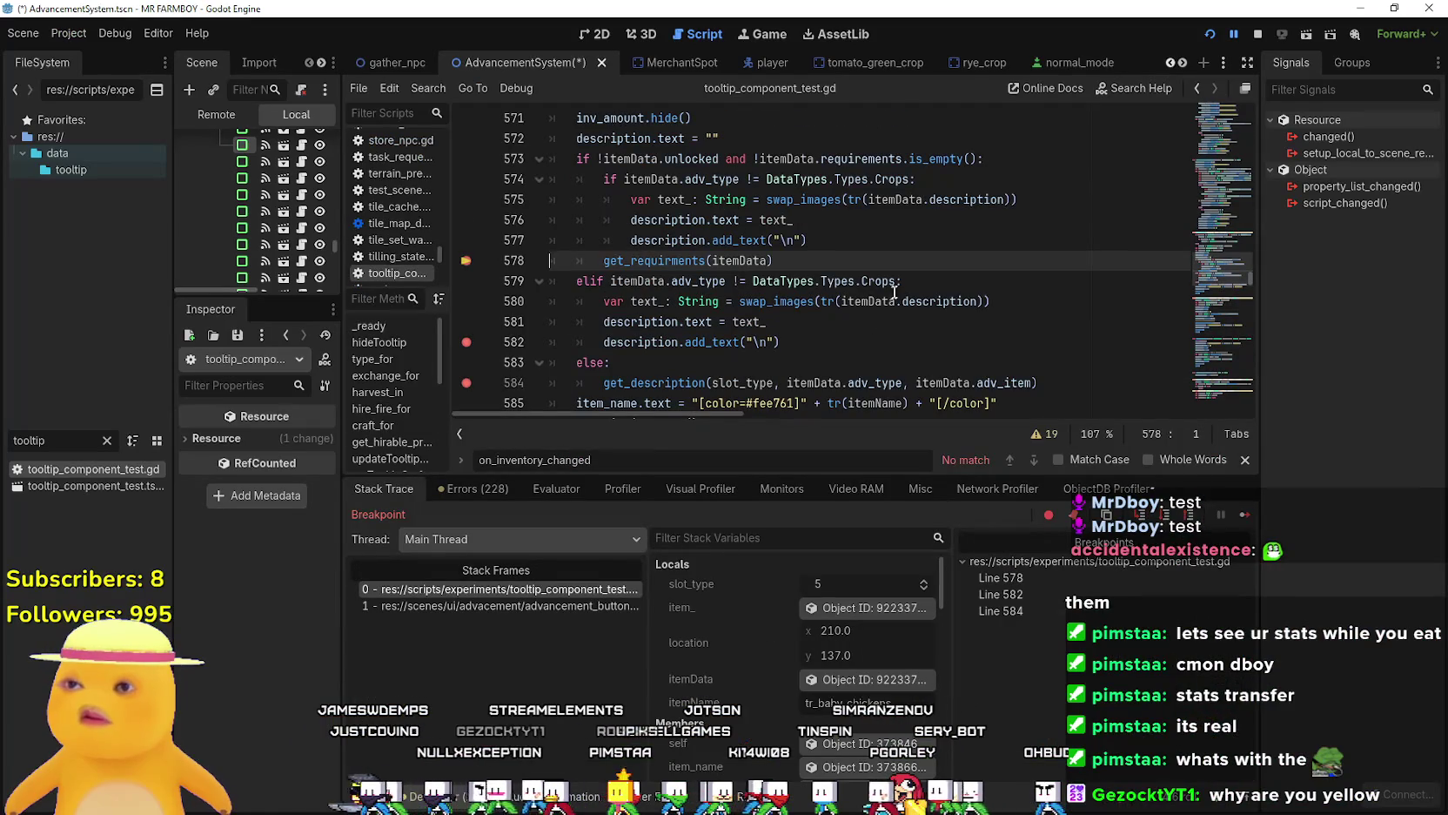
left_click(1245, 515)
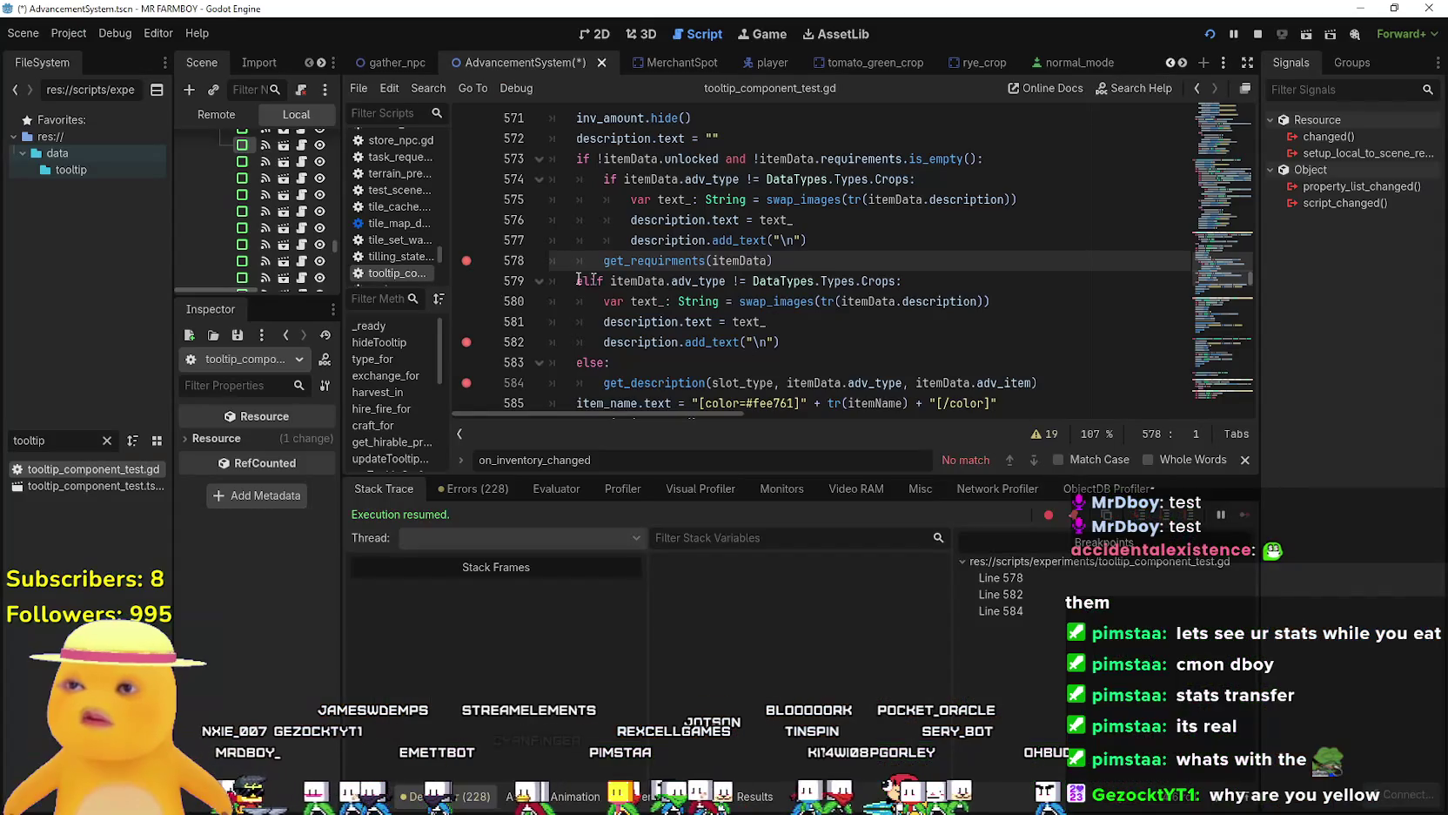
left_click(466, 341)
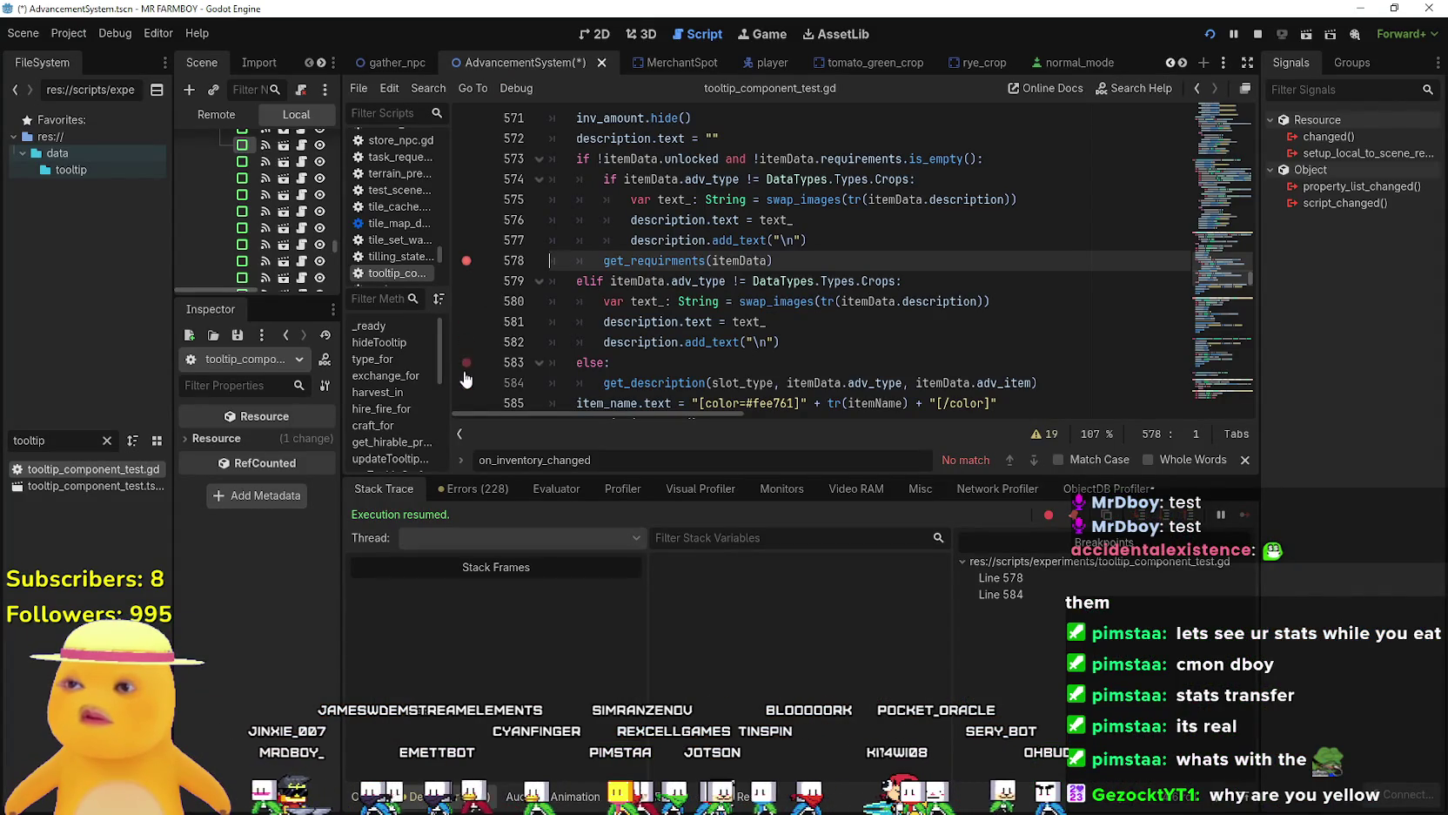
left_click(467, 383)
right_click(658, 260)
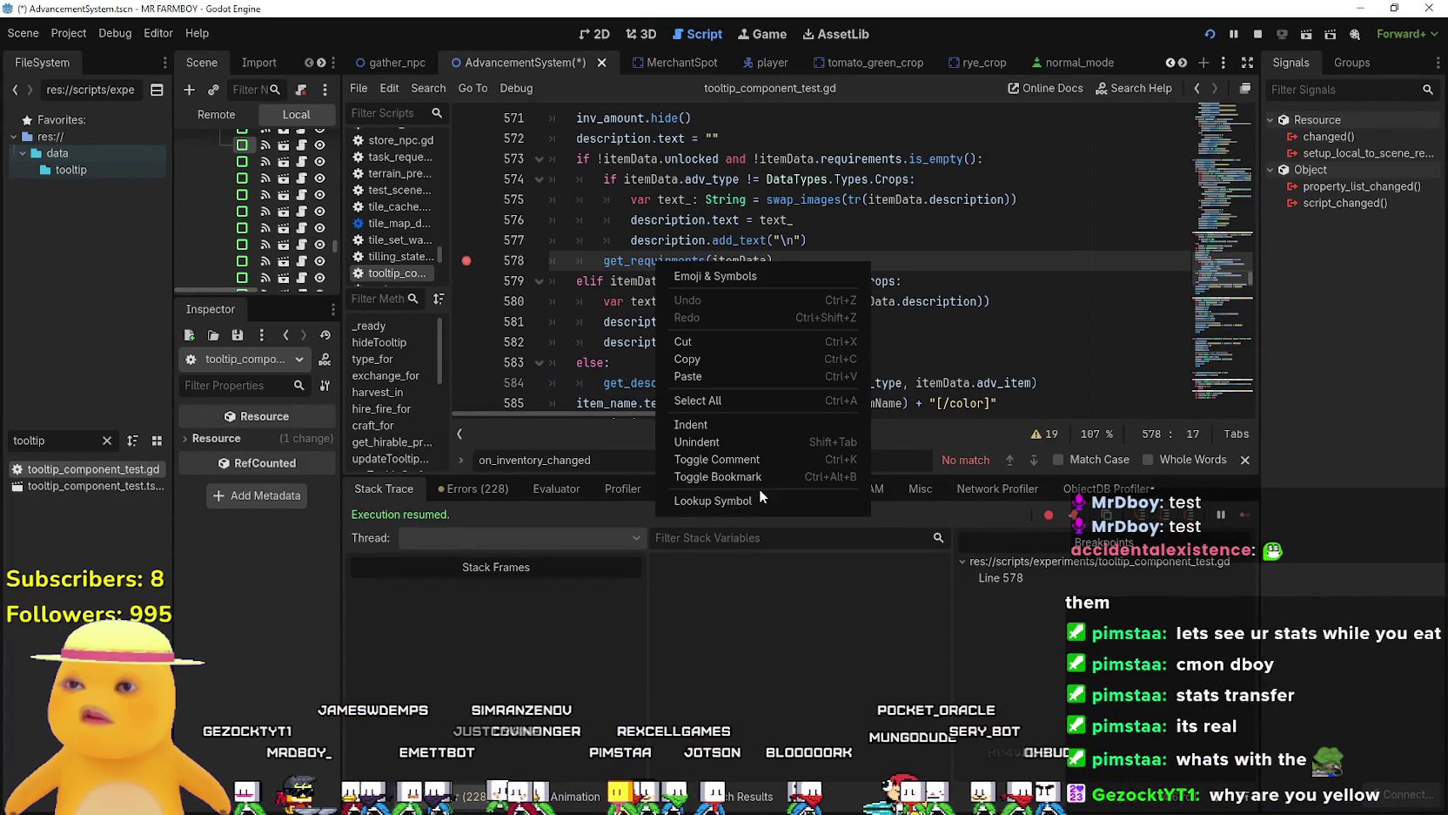
Jump to the get_requirments definition and select the UNLOCKS match case with its text line.
left_click(759, 501)
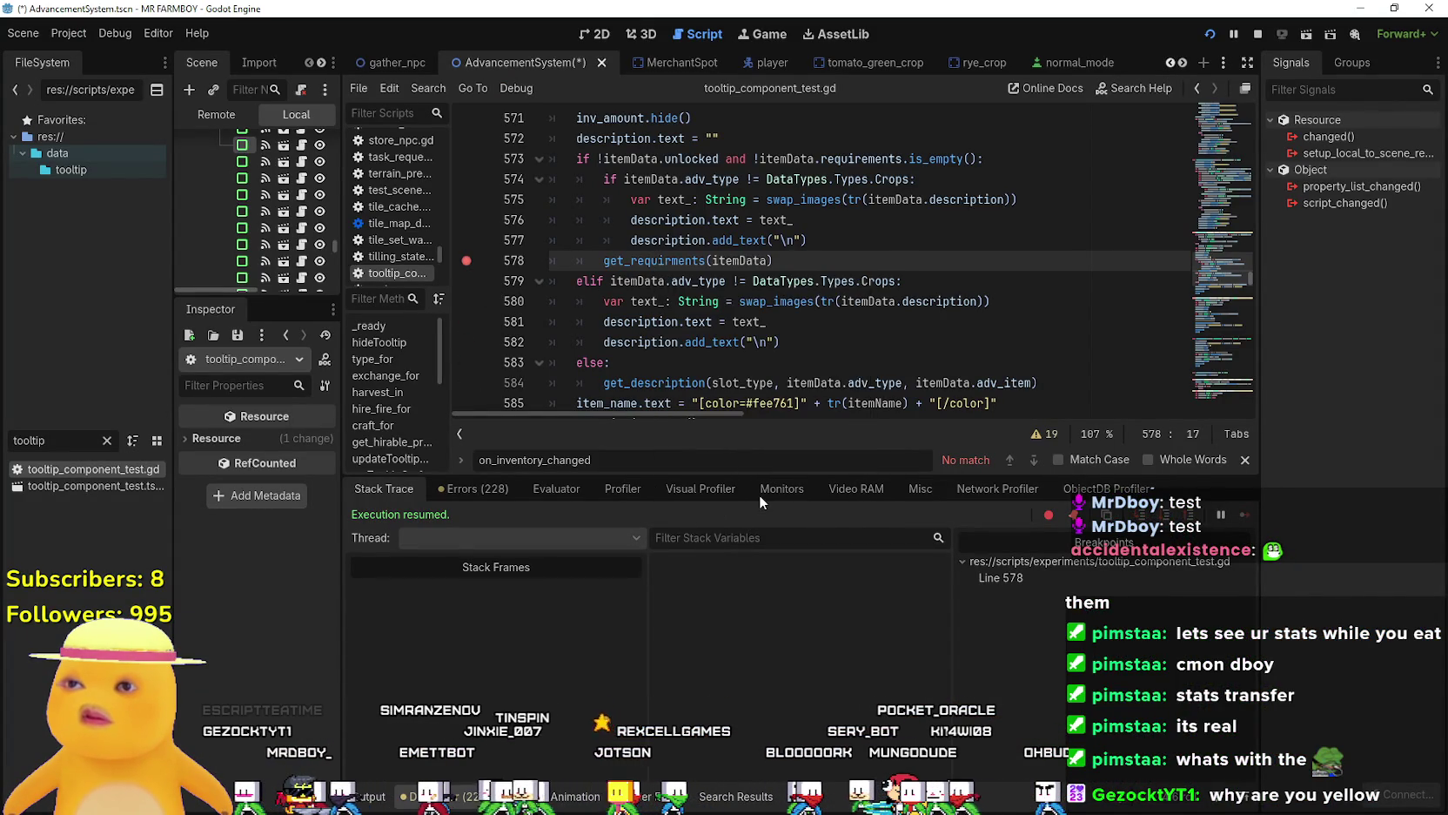
scroll(783, 327, "down", 1)
scroll(782, 328, "down", 1)
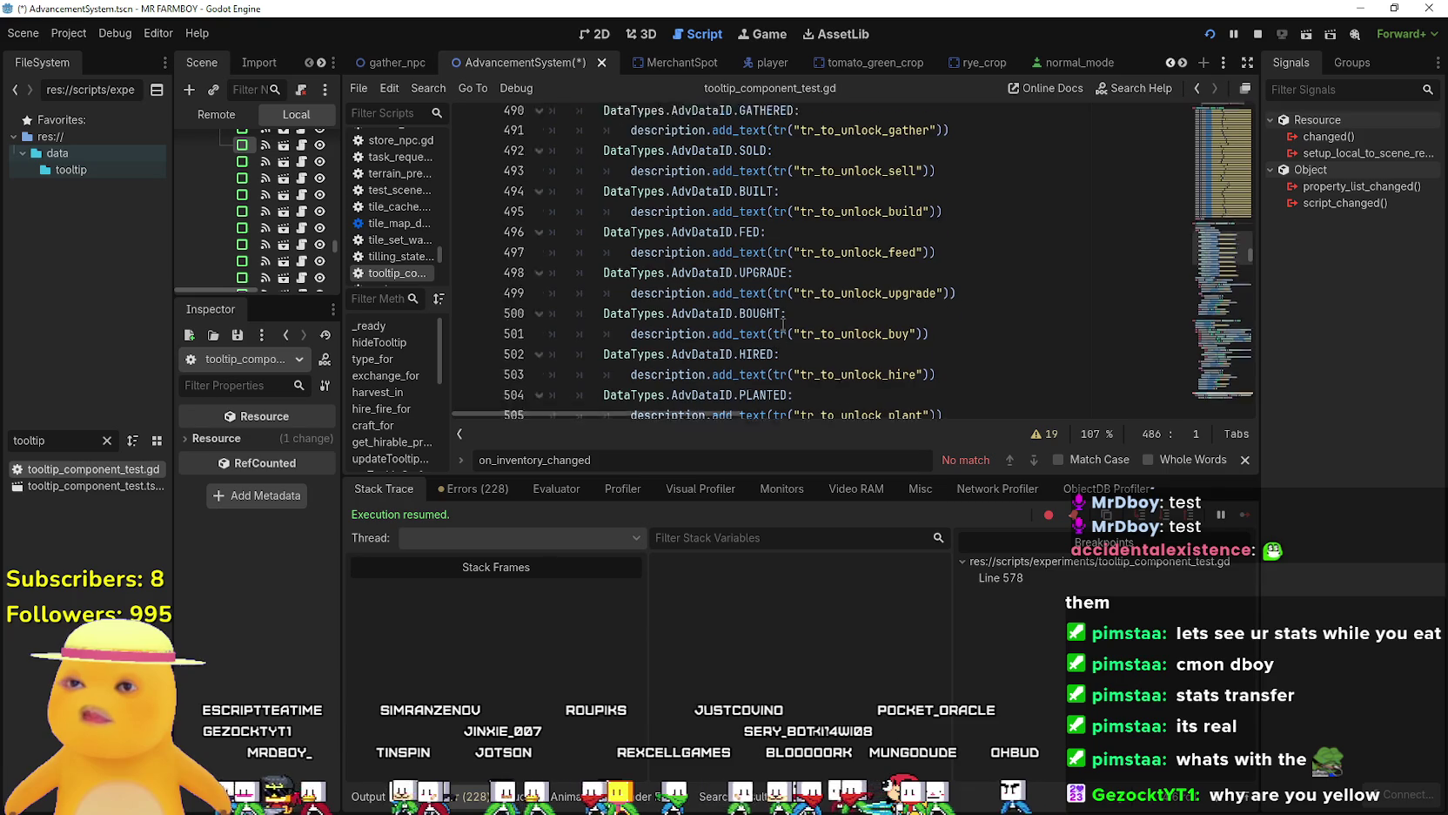
scroll(775, 305, "up", 2)
scroll(759, 241, "down", 3)
scroll(759, 242, "down", 1)
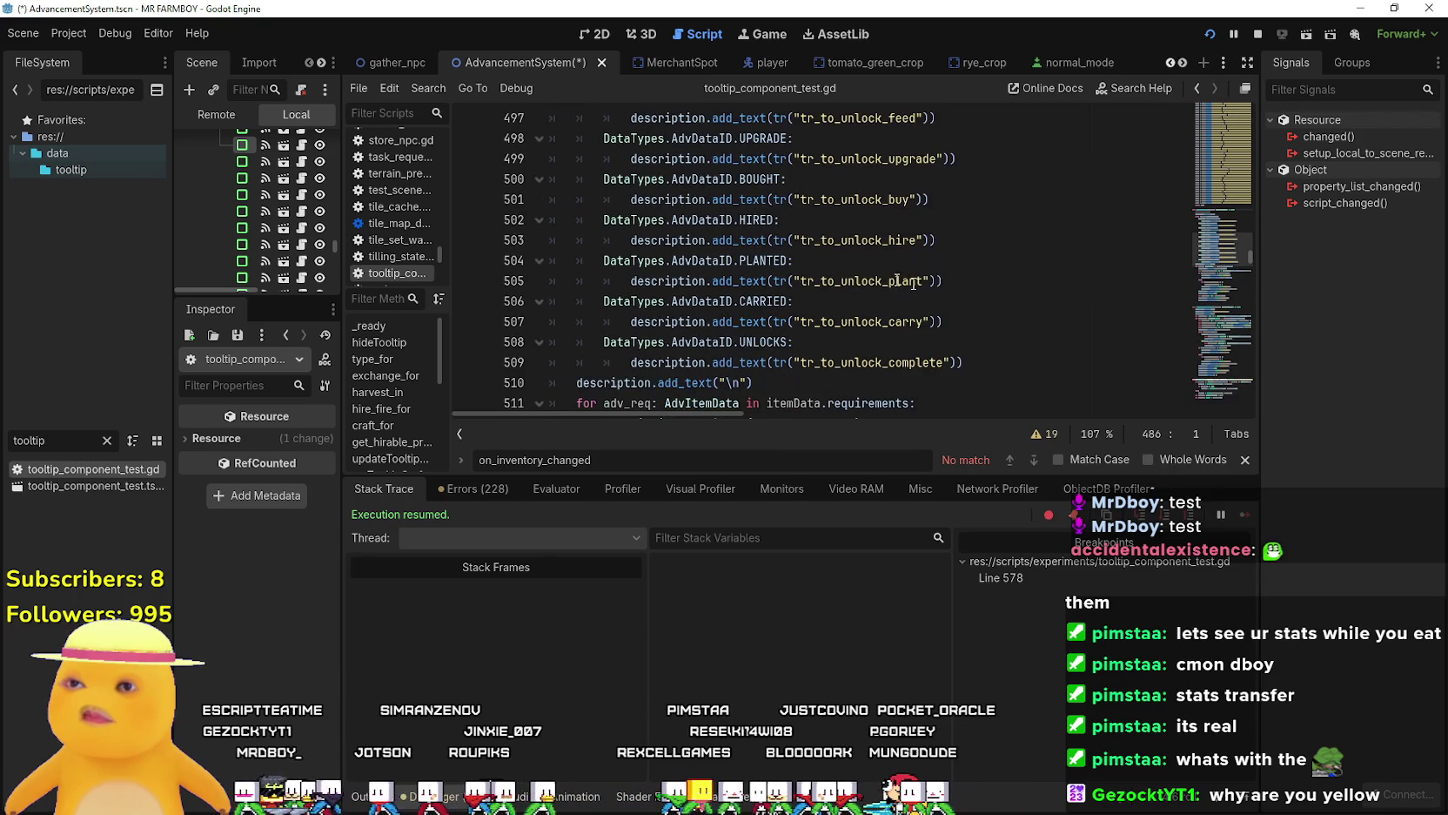
scroll(988, 298, "up", 4)
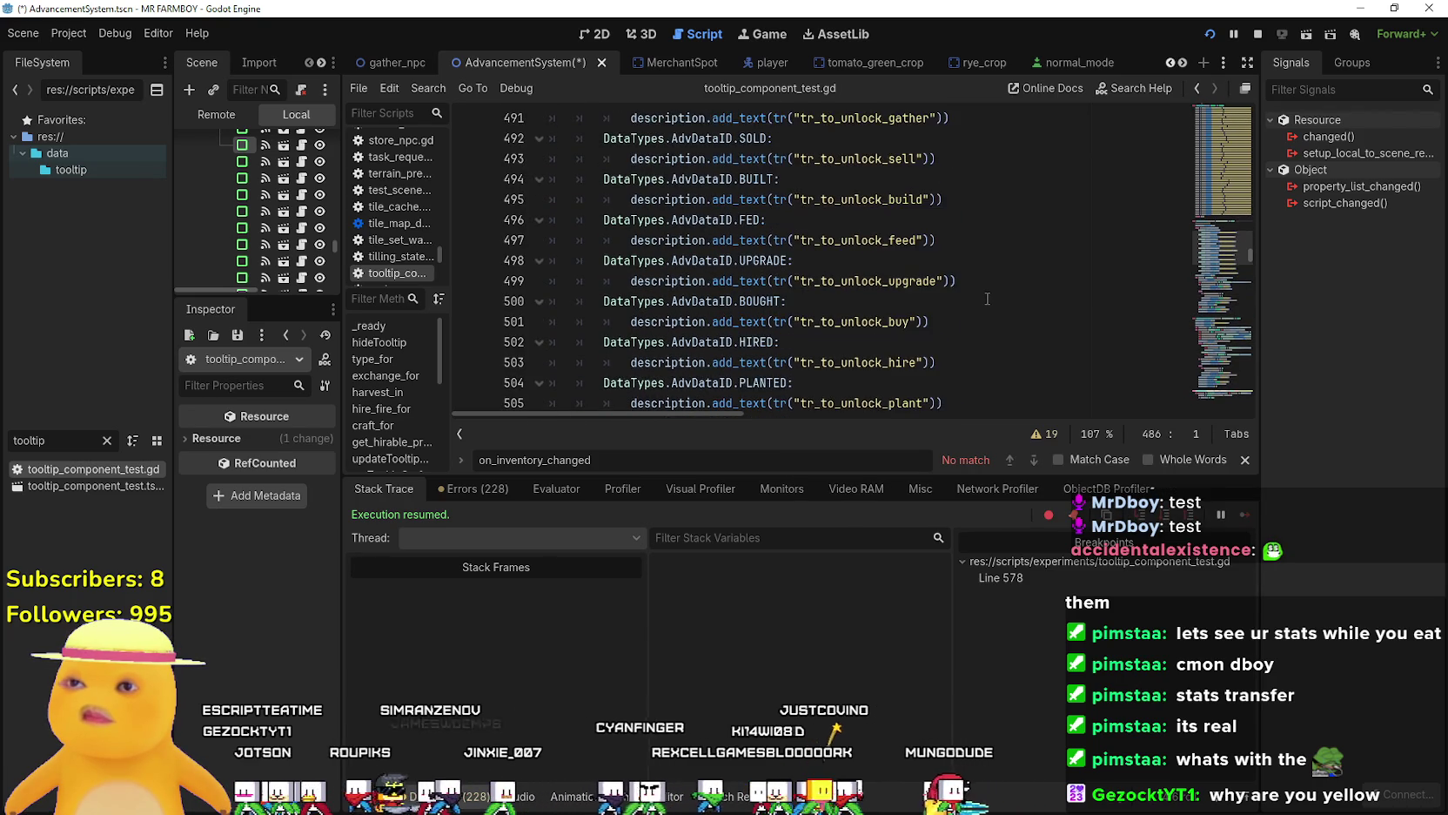
scroll(988, 298, "down", 4)
scroll(986, 296, "down", 1)
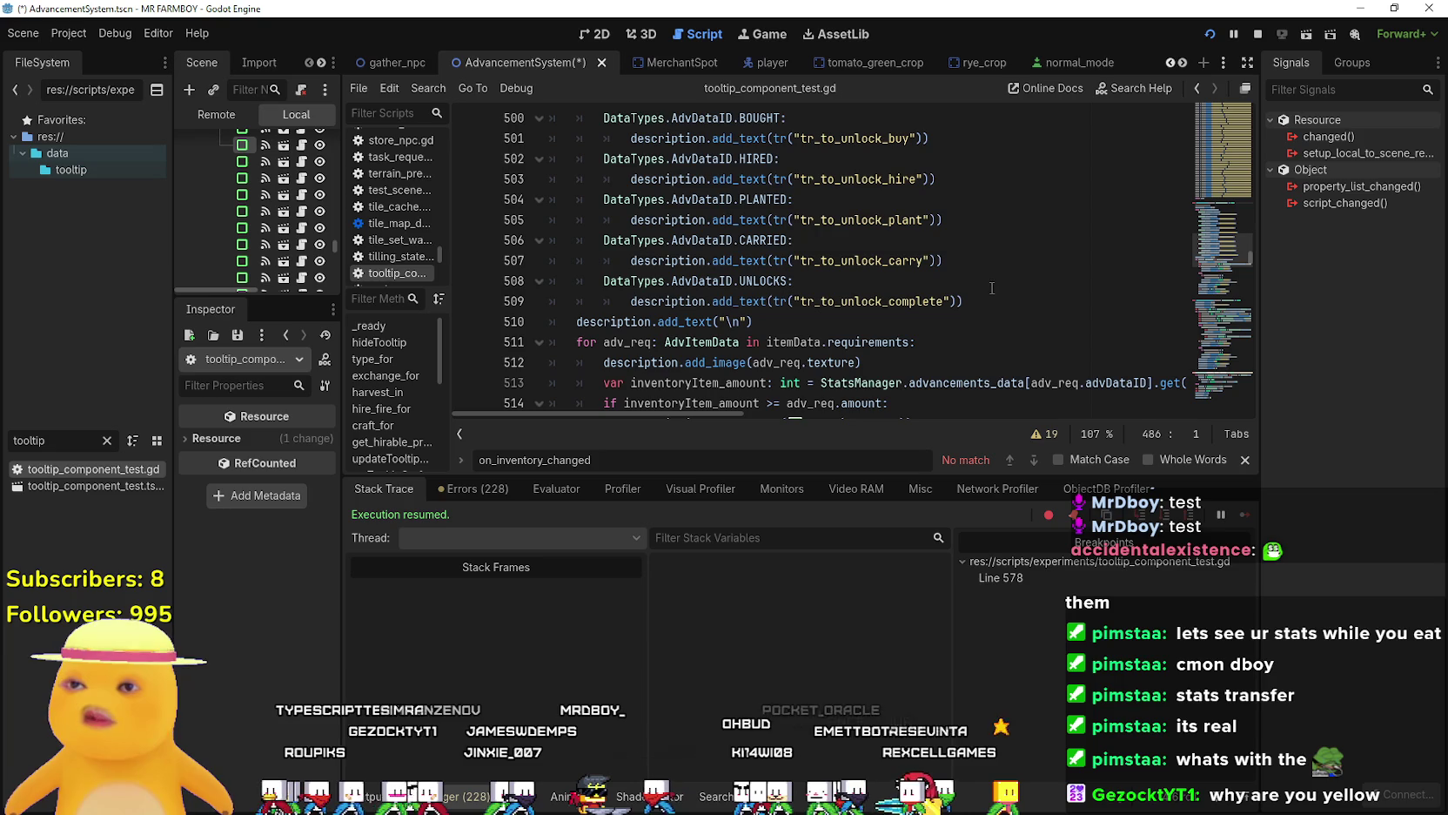
mouse_move(957, 294)
left_mouse_down()
mouse_move(550, 301)
mouse_move(519, 282)
left_mouse_up()
key("ctrl+c")
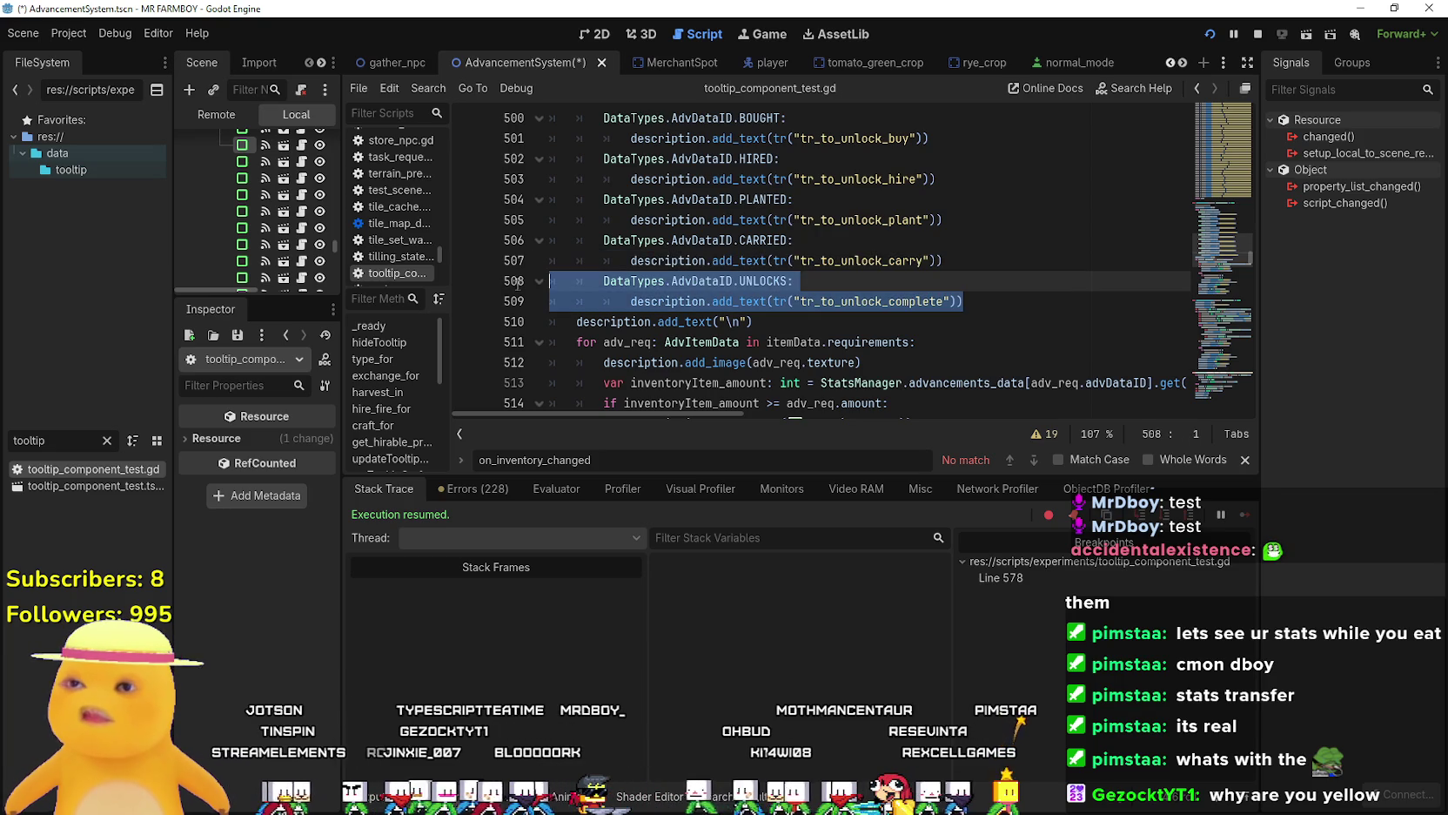
Paste a copy of the UNLOCKS case below it and rename it to ANIMAL.
left_click(1027, 299)
key("Return")
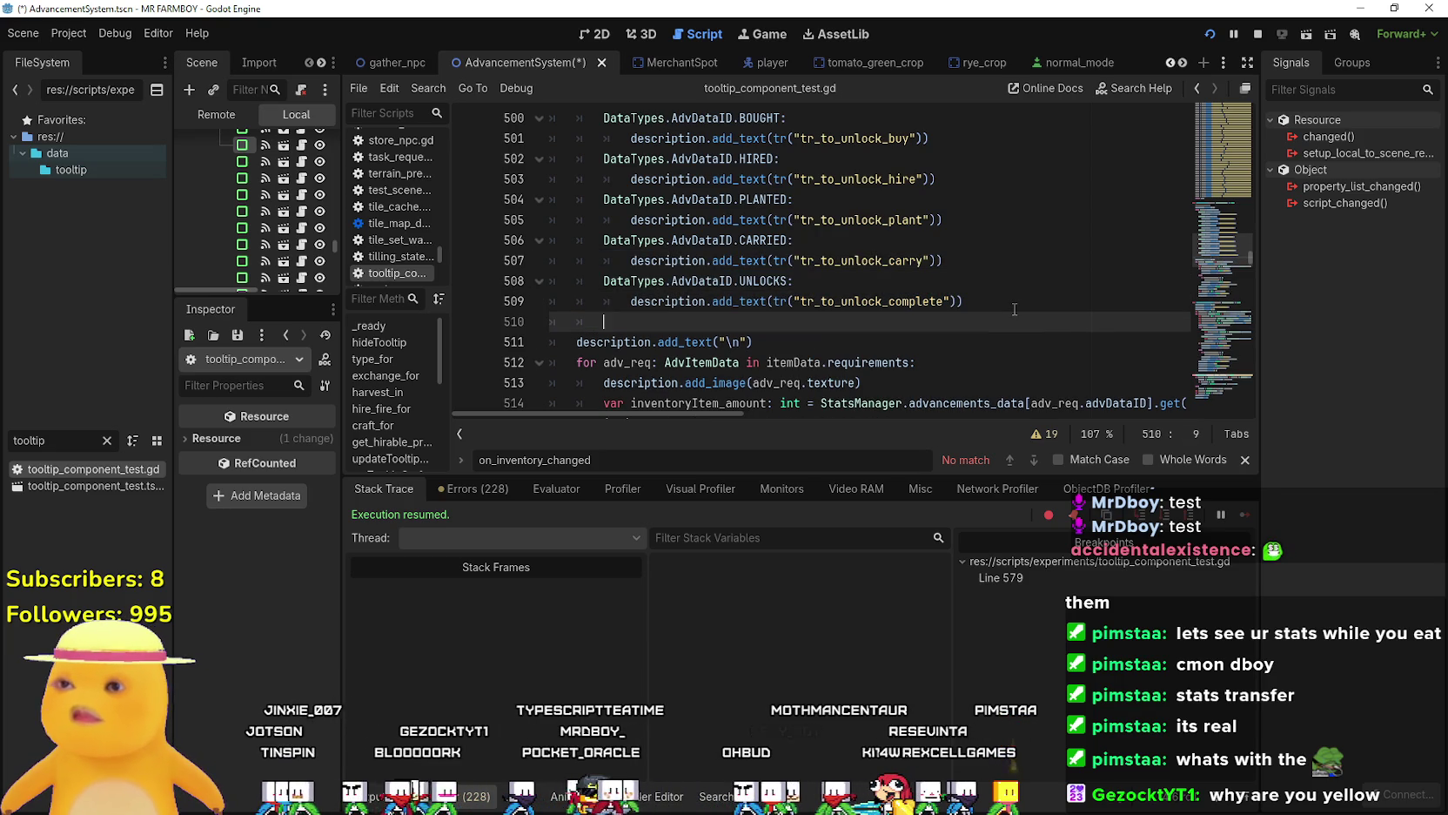
key("ctrl+v")
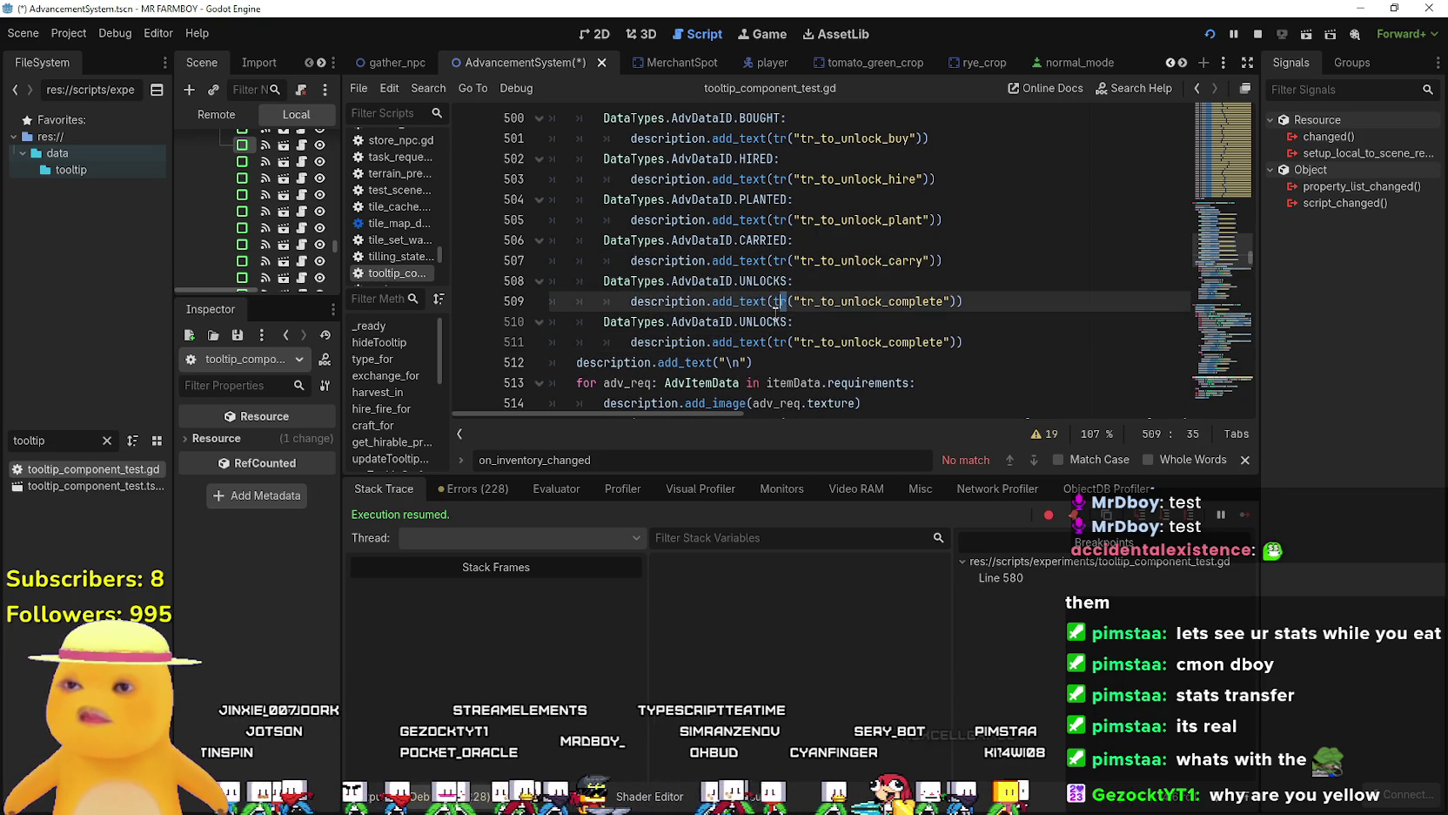
double_click(774, 320)
type("ANI")
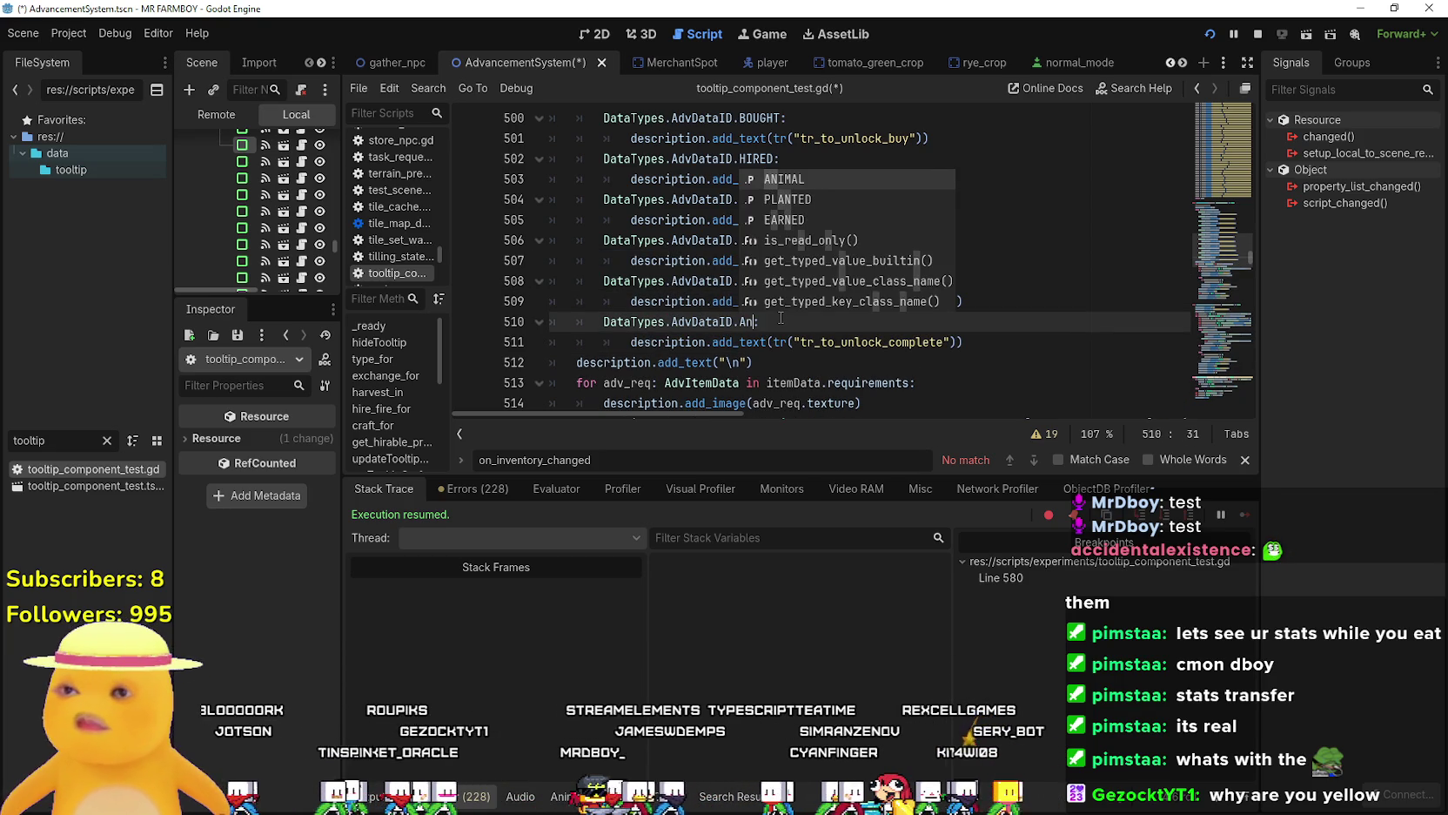
key("Return")
Replace tr_to_unlock_complete with tr_to_unlock_animal on line 511 and save the script.
scroll(759, 322, "up", 5)
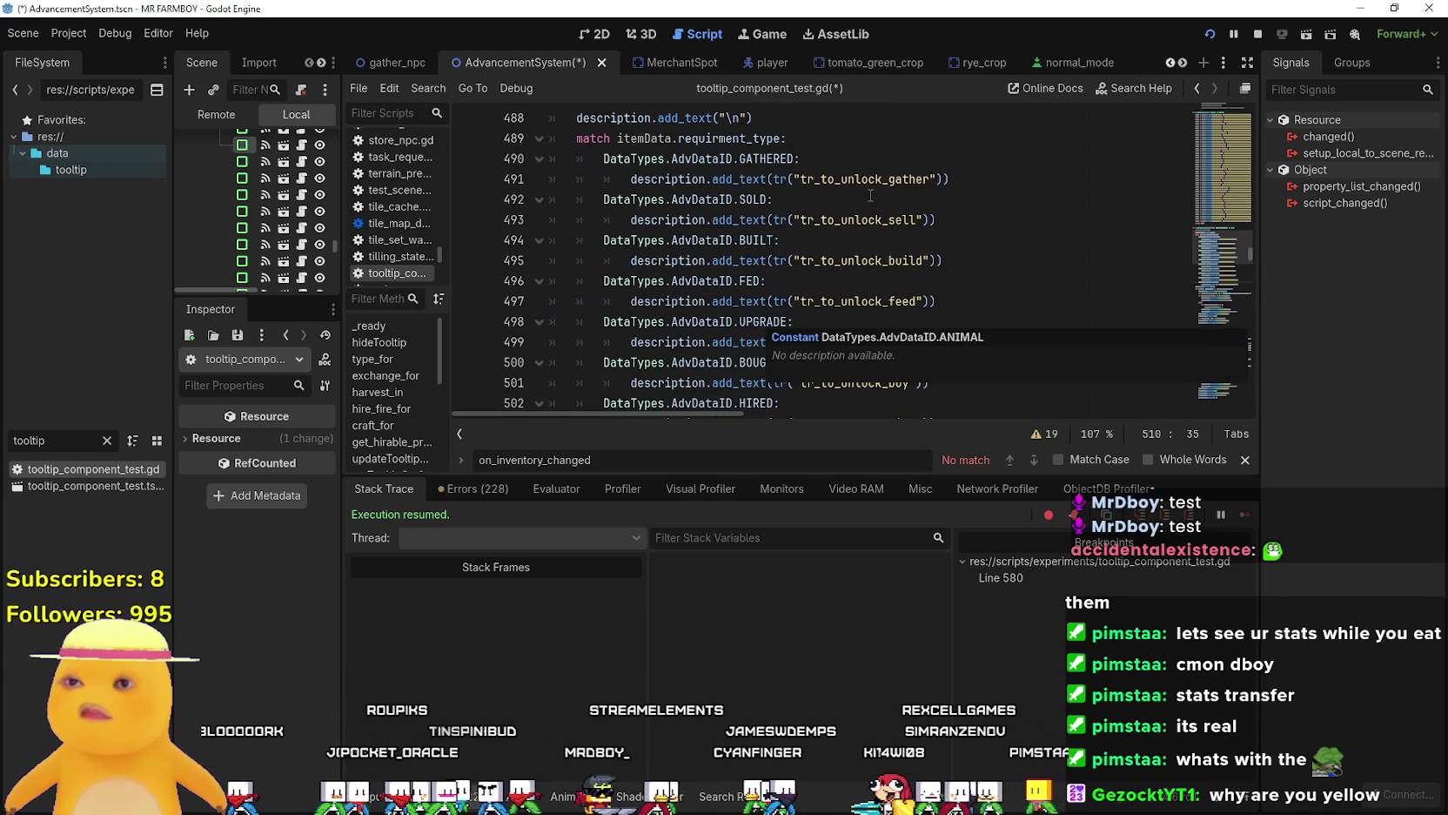
scroll(870, 192, "down", 2)
scroll(869, 192, "down", 5)
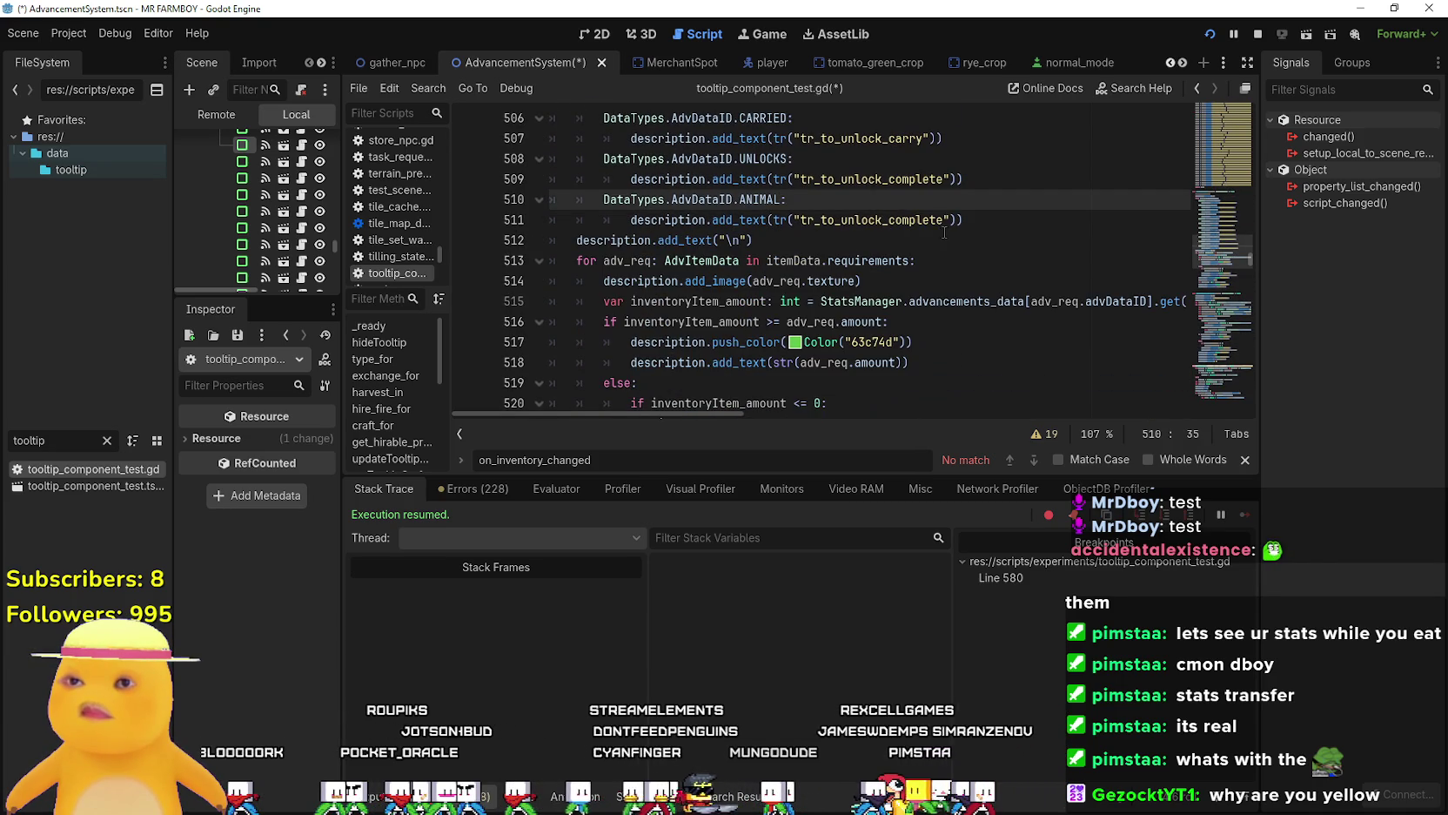
left_click(950, 220)
left_click_drag(947, 219, 849, 220)
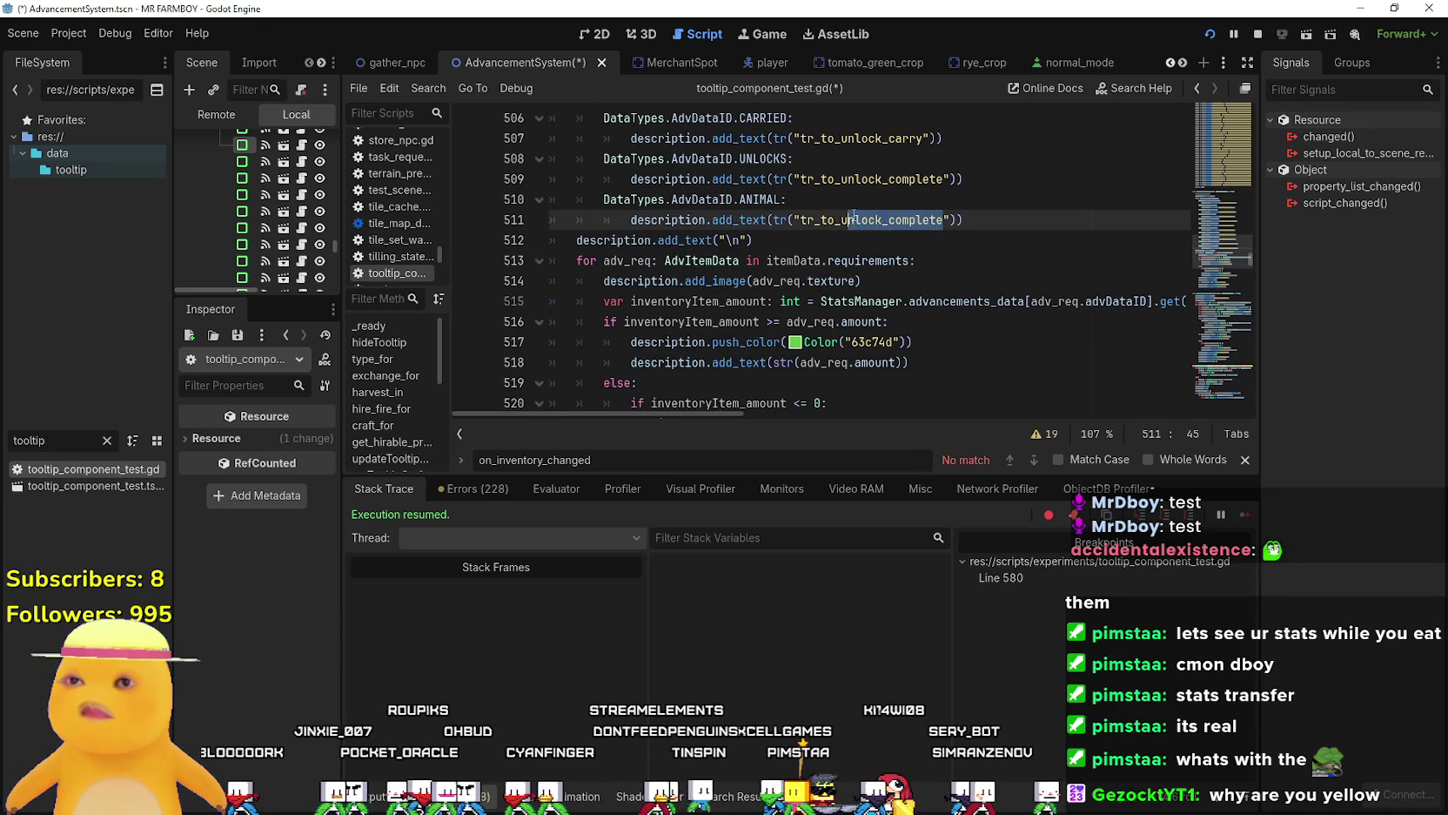
scroll(849, 218, "up", 4)
double_click(862, 183)
key("ctrl+c")
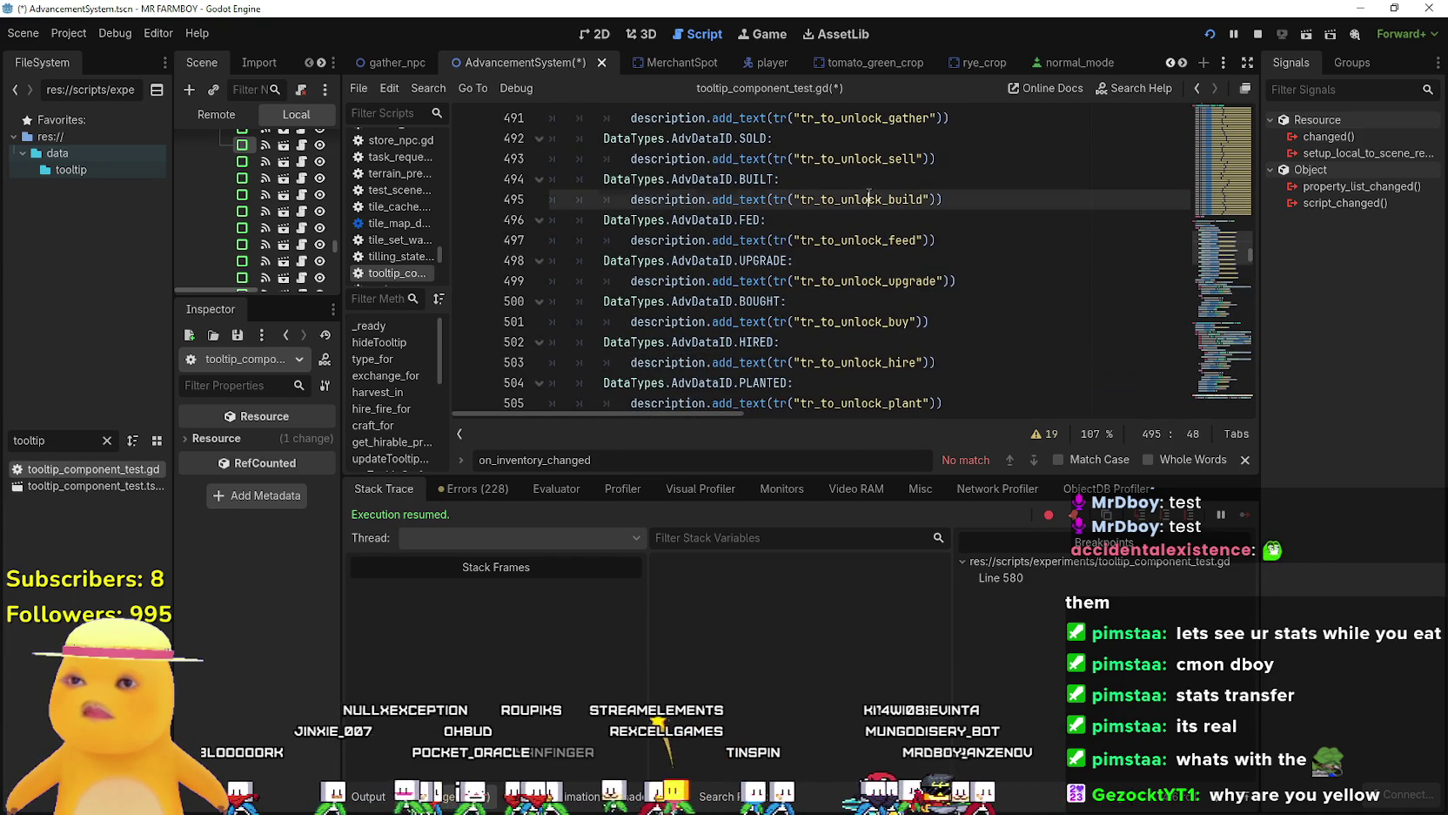
scroll(866, 209, "down", 4)
scroll(870, 231, "down", 1)
double_click(870, 219)
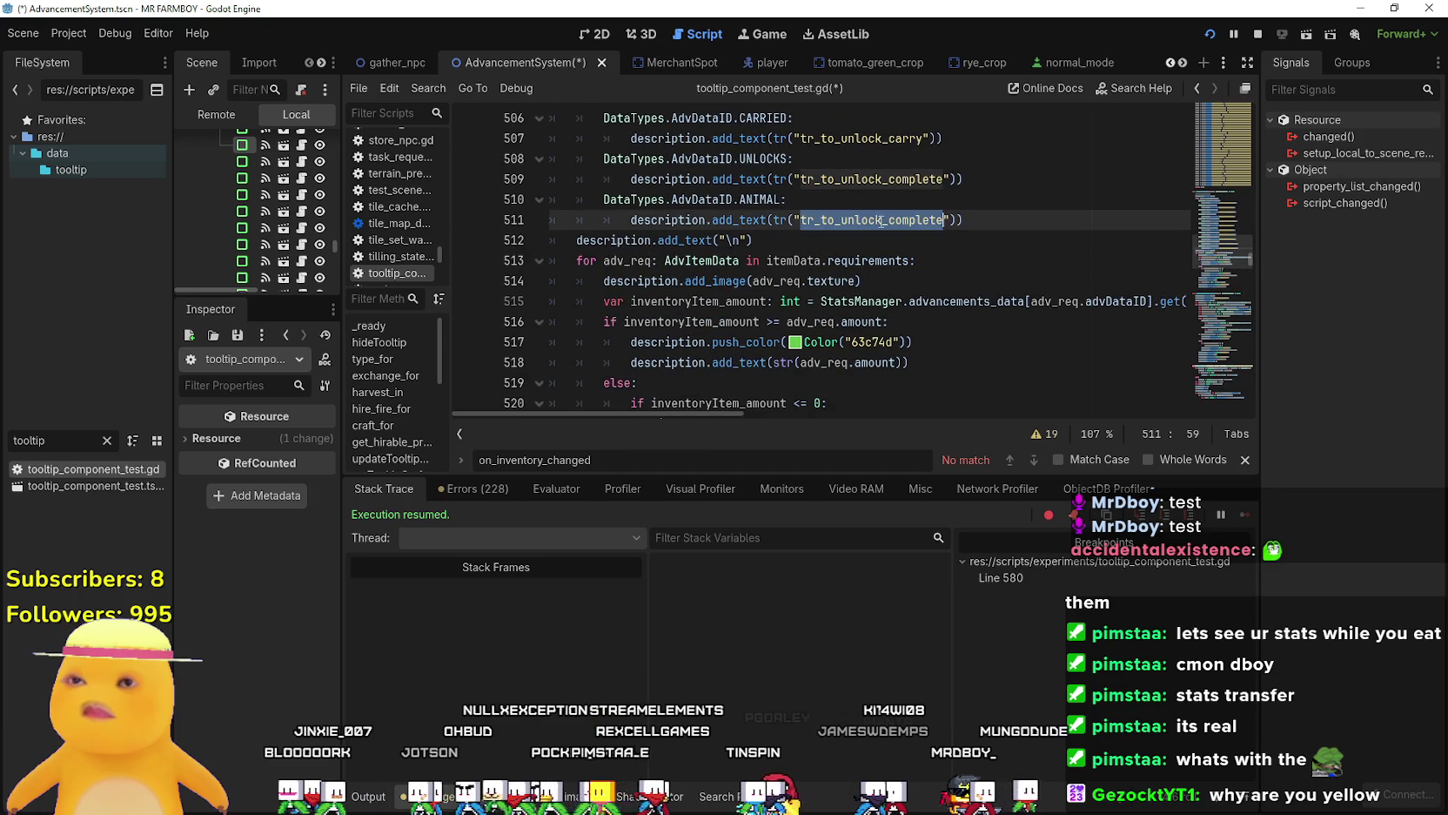
key("ctrl+v")
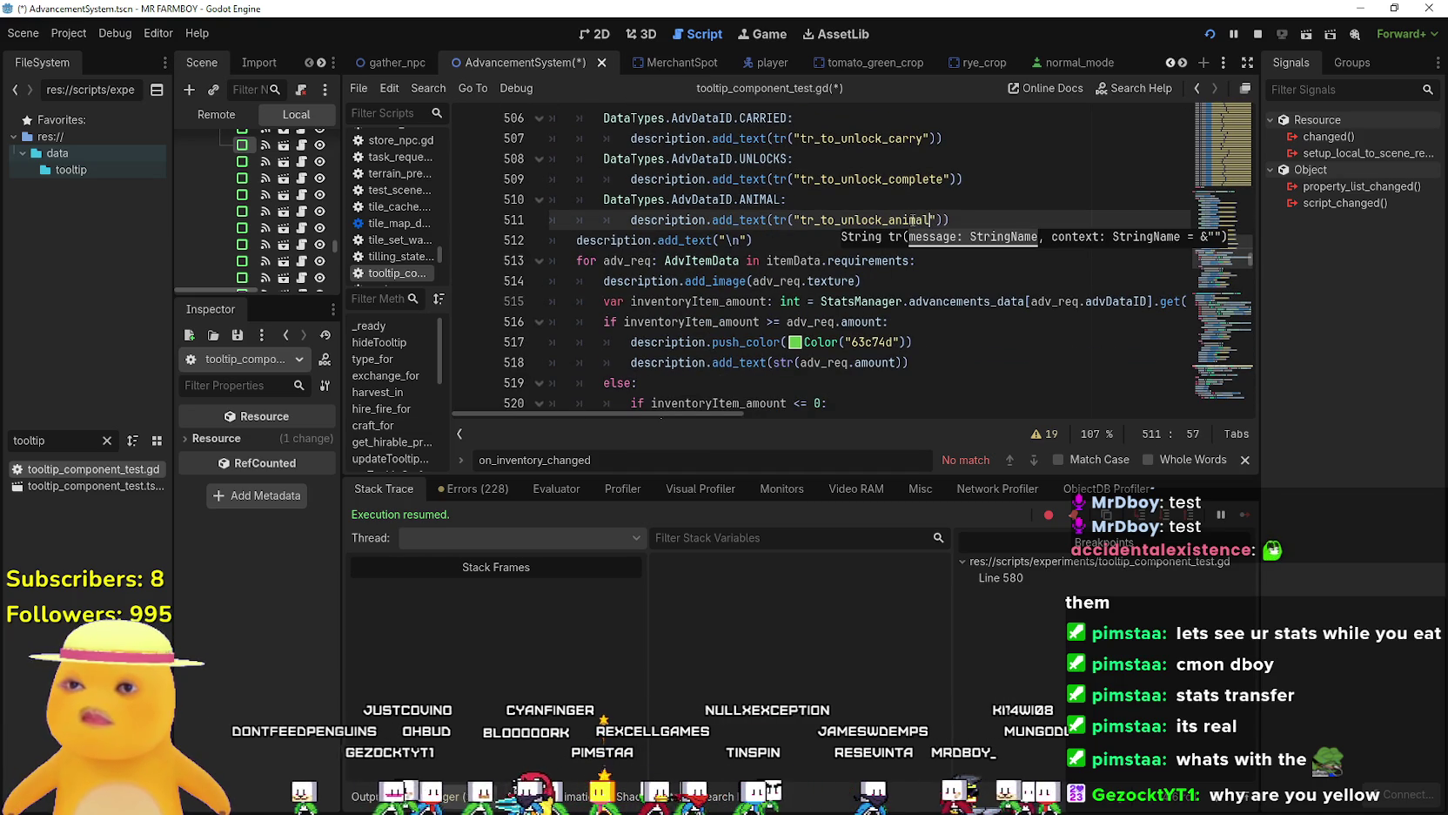
double_click(871, 228)
key("ctrl+c")
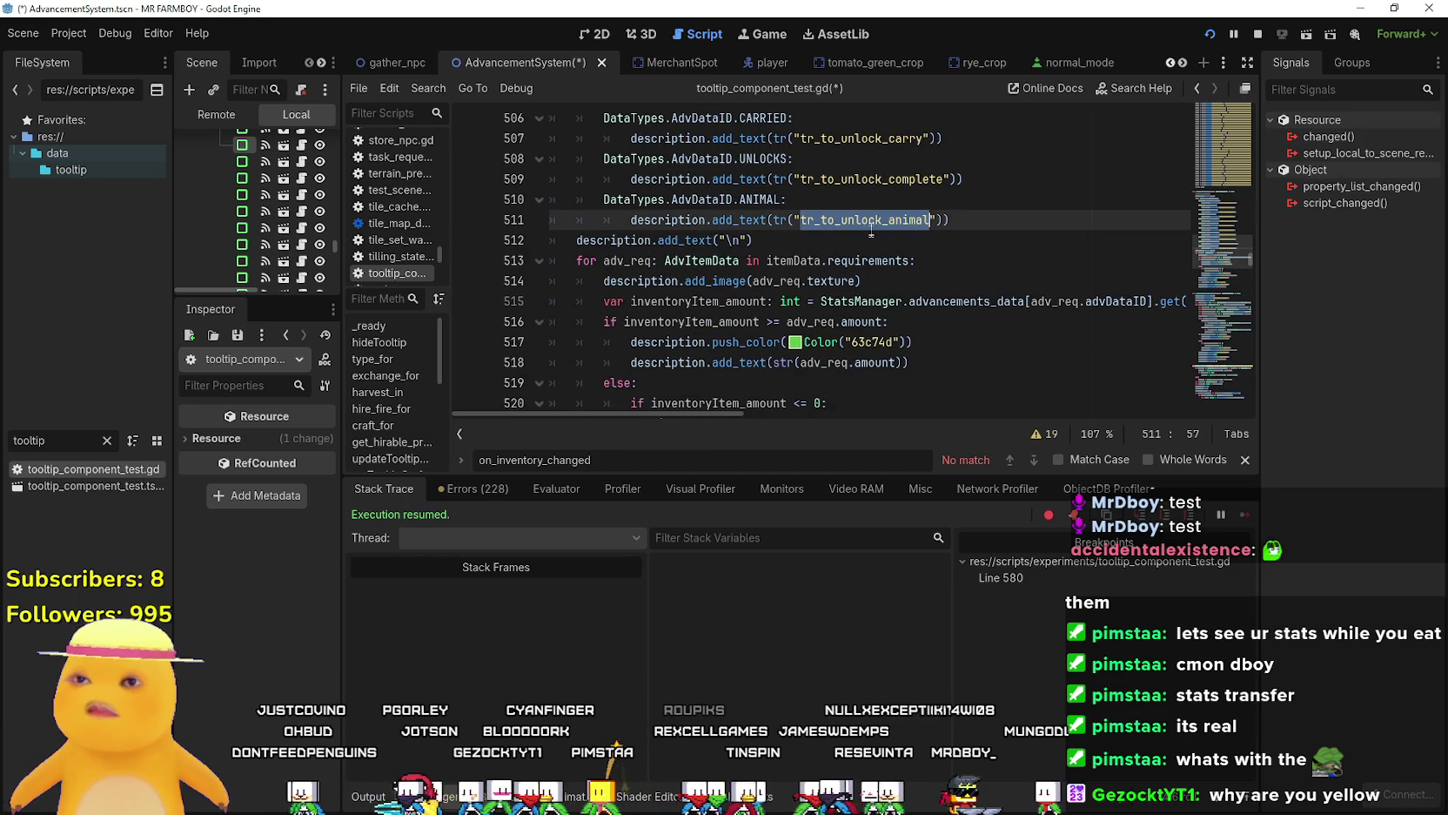
left_click(1005, 242)
key("ctrl+s")
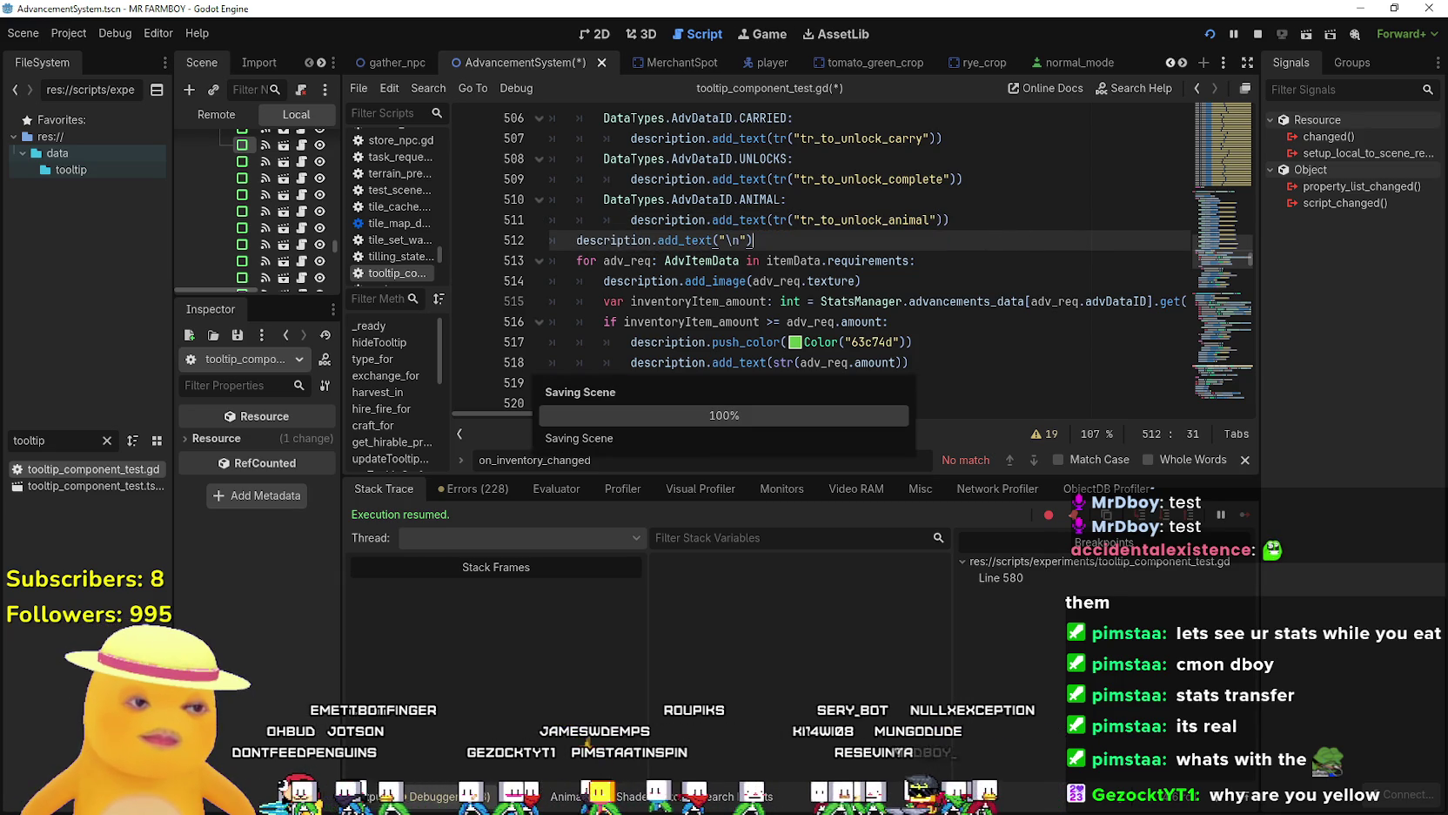
In the localization sheet, locate the tr_to_unlock keys and paste tr_to_unlock_animal into A597.
key("alt+Tab")
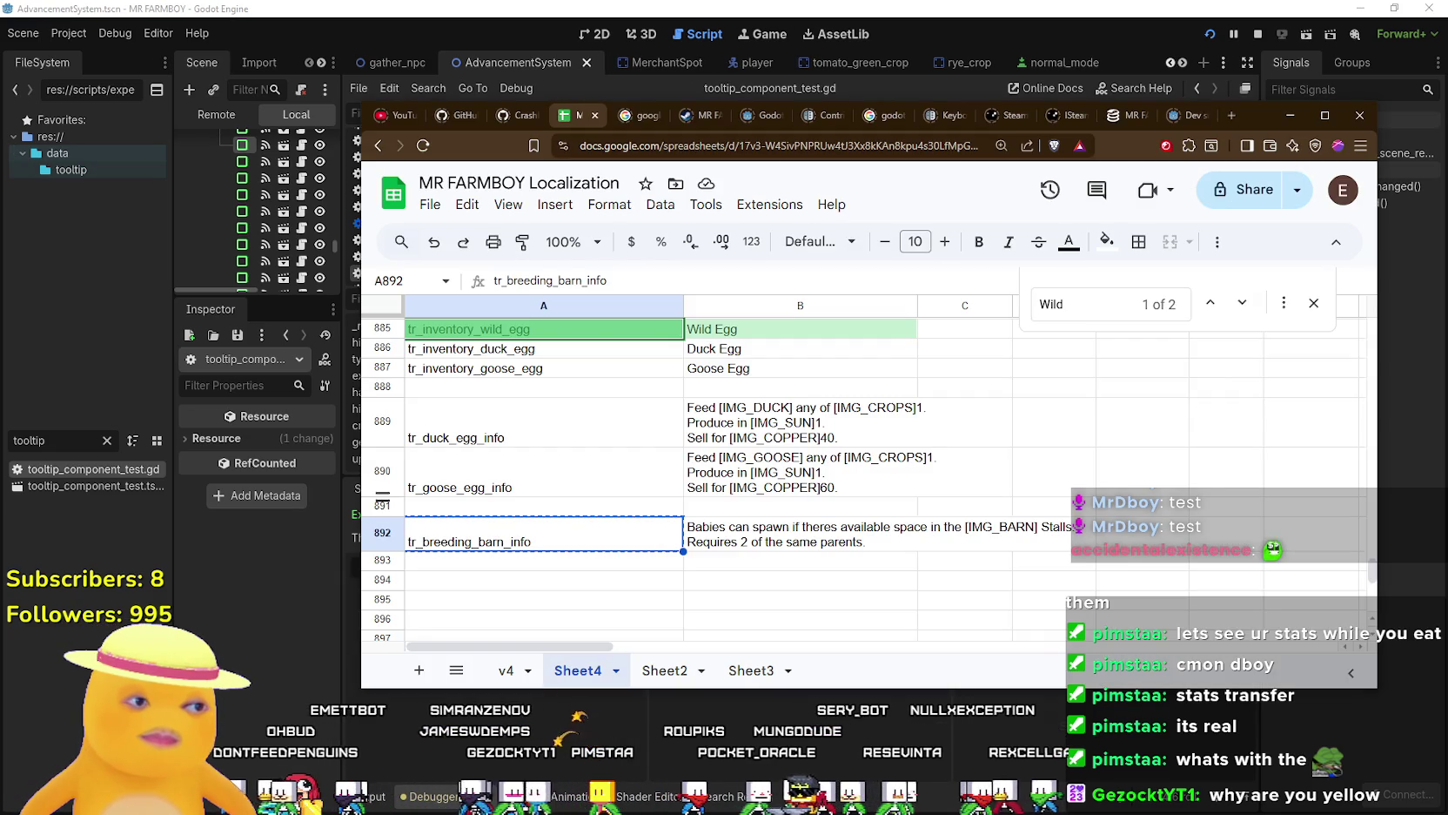
left_click(727, 561)
key("ctrl+f")
key("ctrl+v")
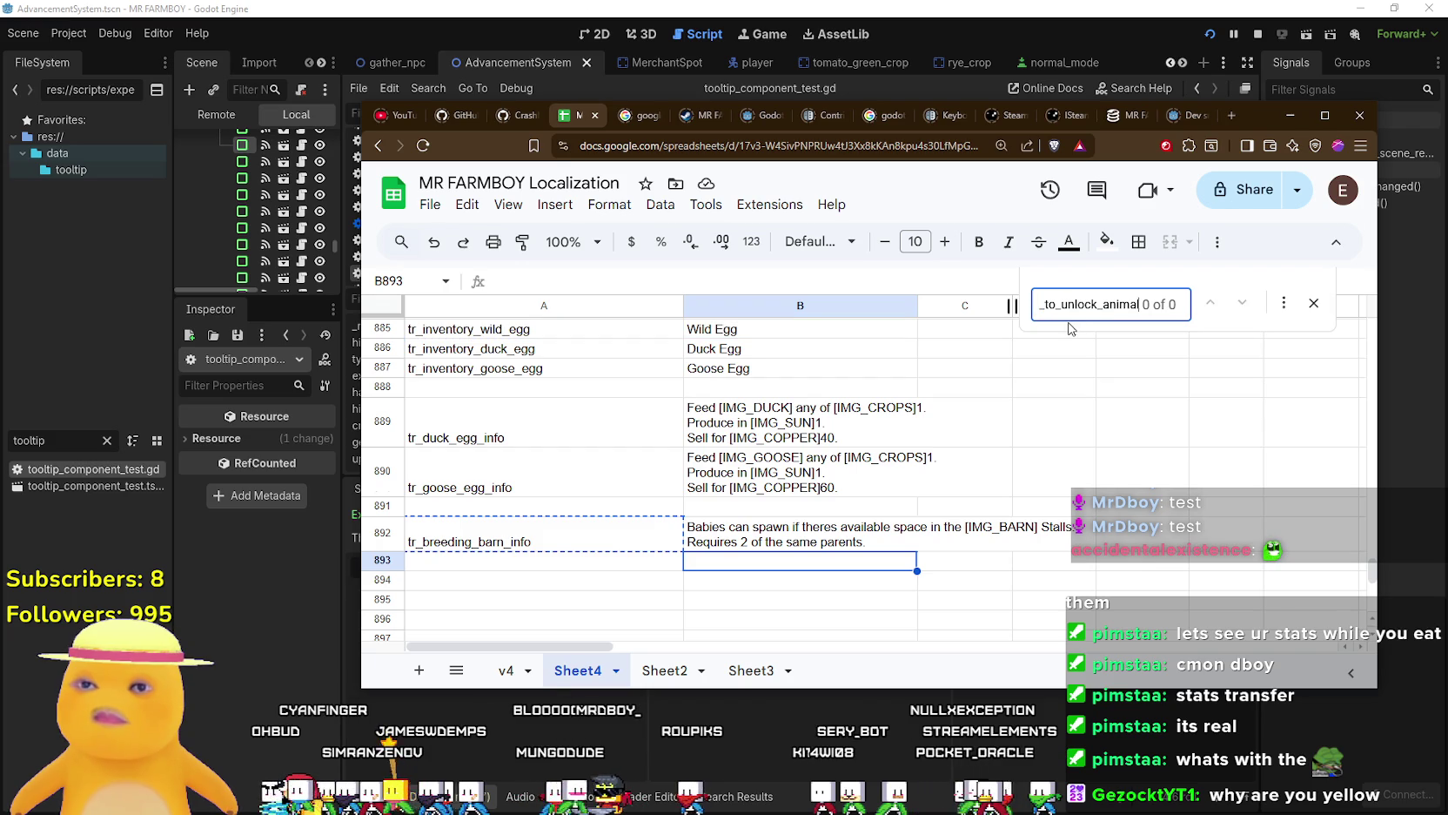
key("BackSpace")
key("BackSpace")
key("BackSpace")
key("BackSpace")
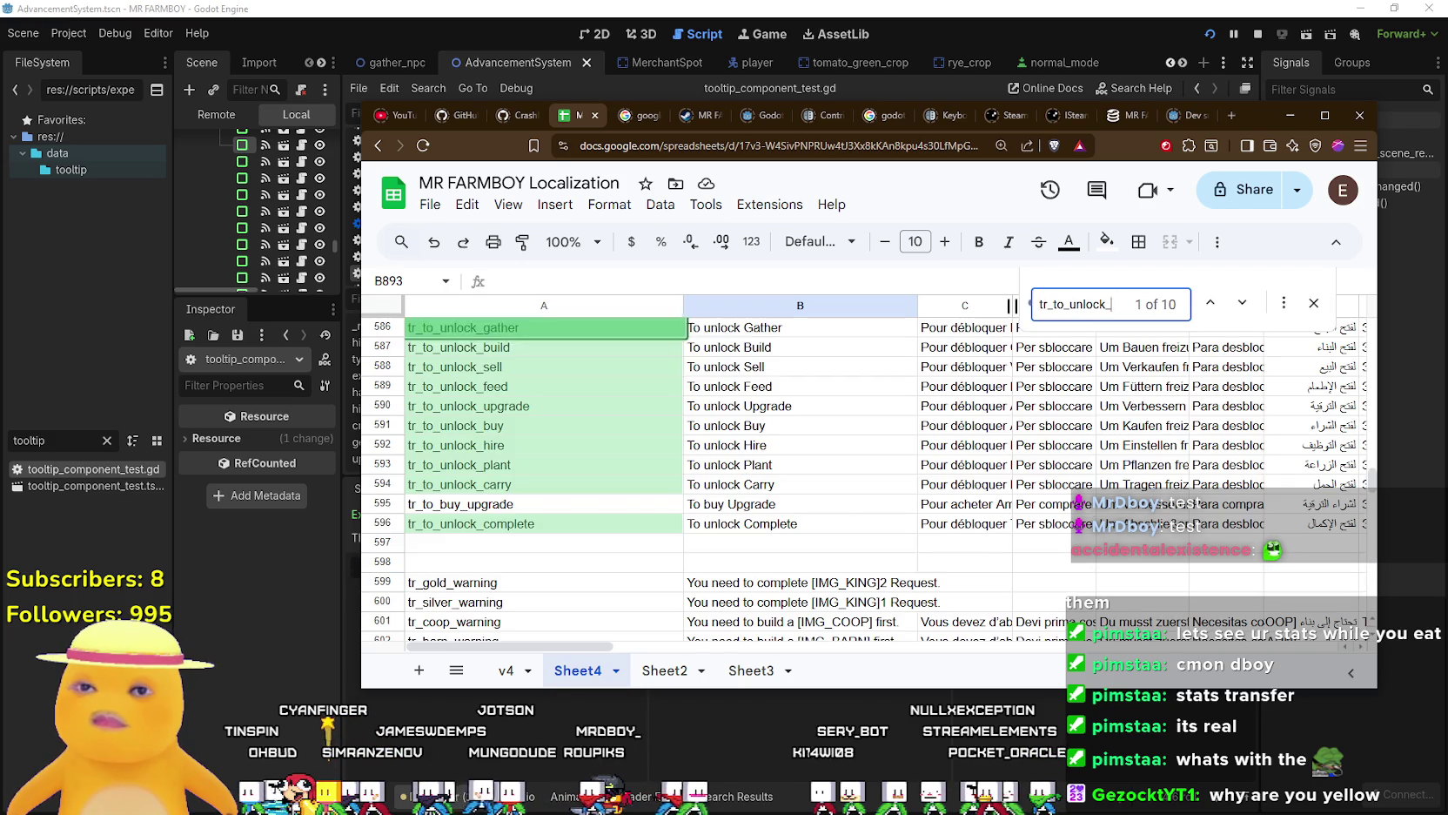
left_click(602, 544)
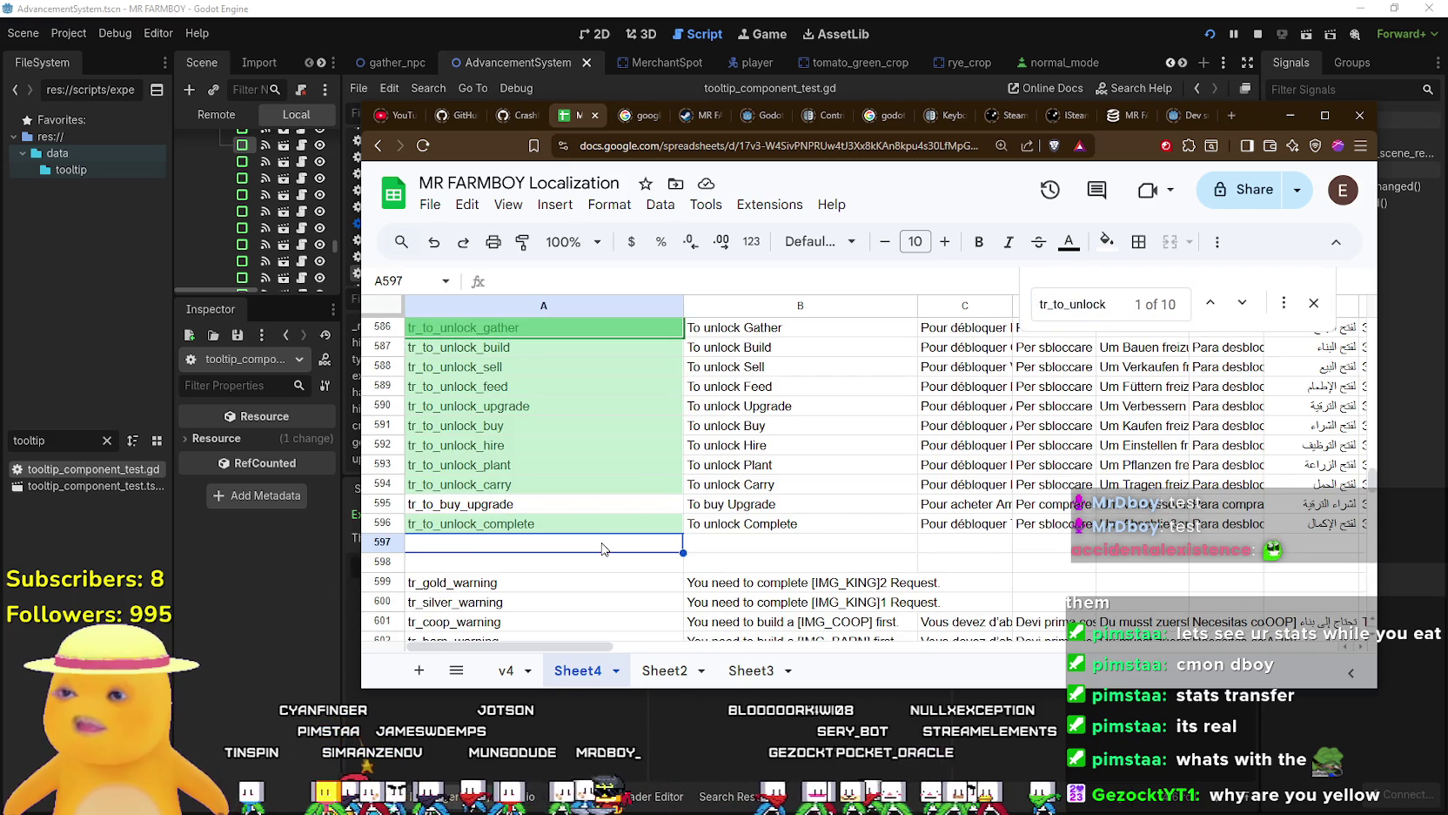
type("tr_to_unlock_animal")
Copy the 'To unlock Gather' English text into cell B597.
left_click(754, 526)
left_click(753, 544)
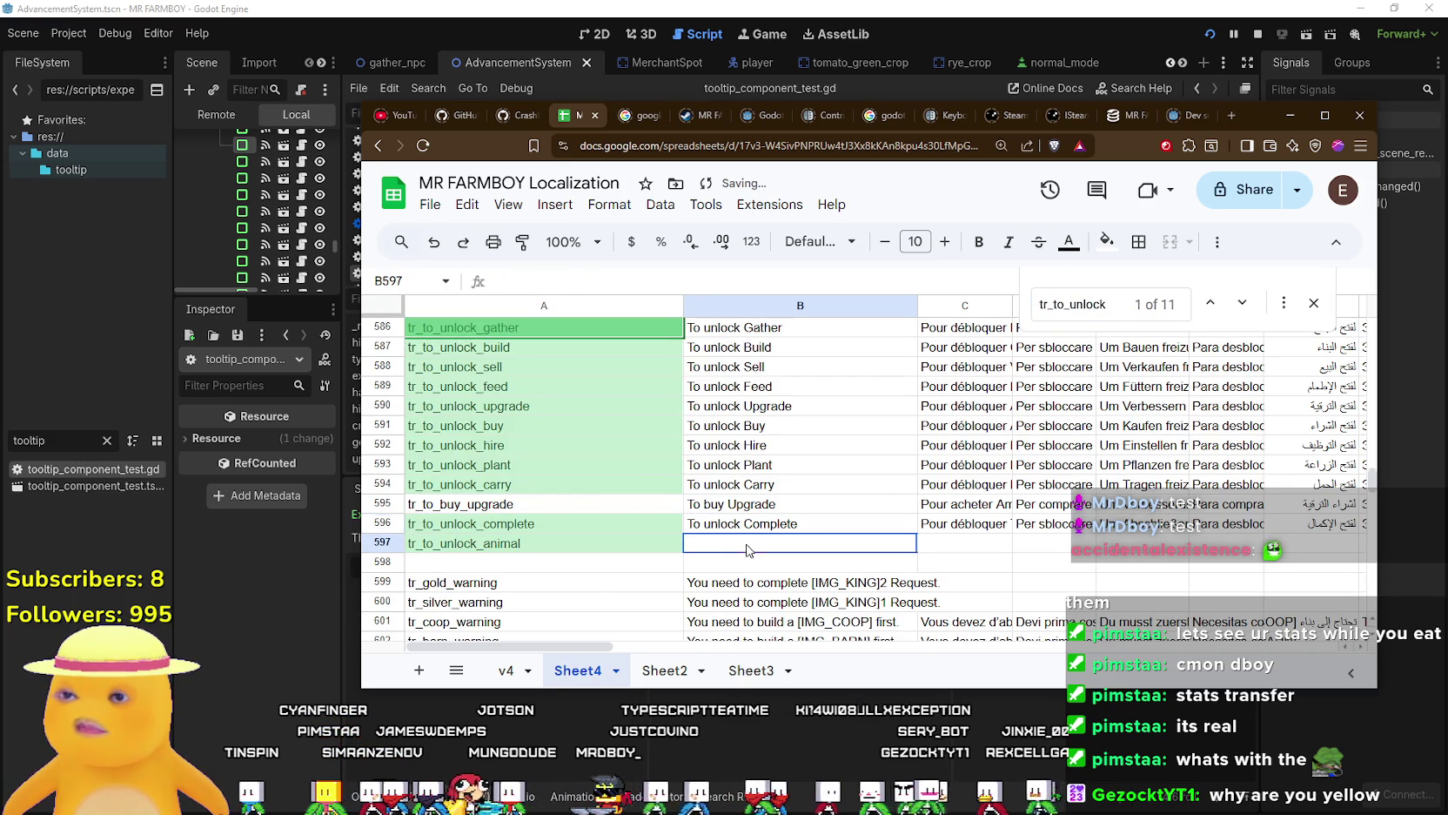
scroll(746, 439, "up", 2)
scroll(746, 439, "down", 2)
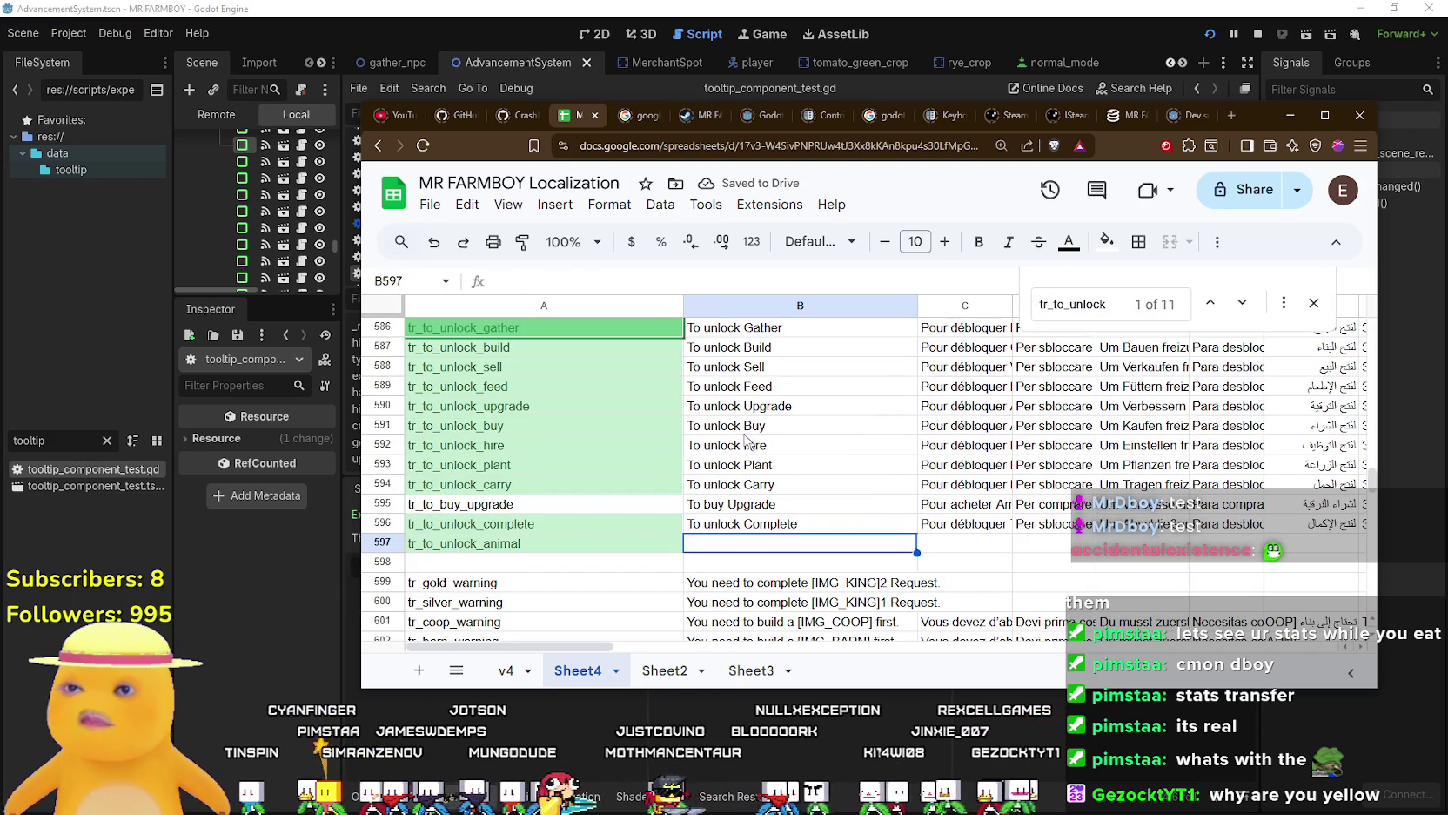
left_click(745, 335)
left_click(725, 544)
type("To unlock Gather")
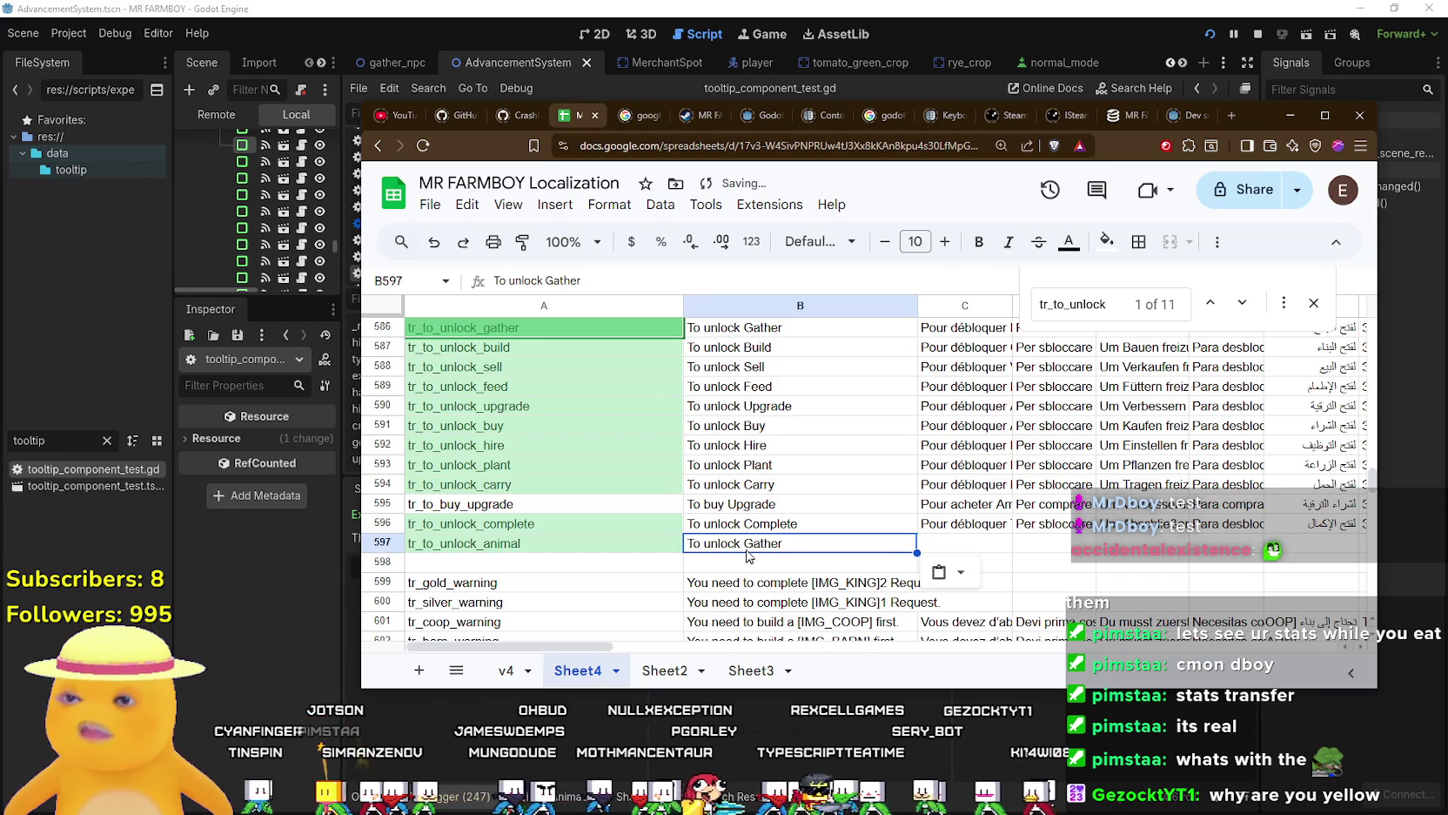
Edit B597's English text so it reads 'To unlock Make'.
double_click(797, 541)
mouse_move(796, 541)
left_mouse_down()
mouse_move(709, 541)
mouse_move(742, 542)
left_mouse_up()
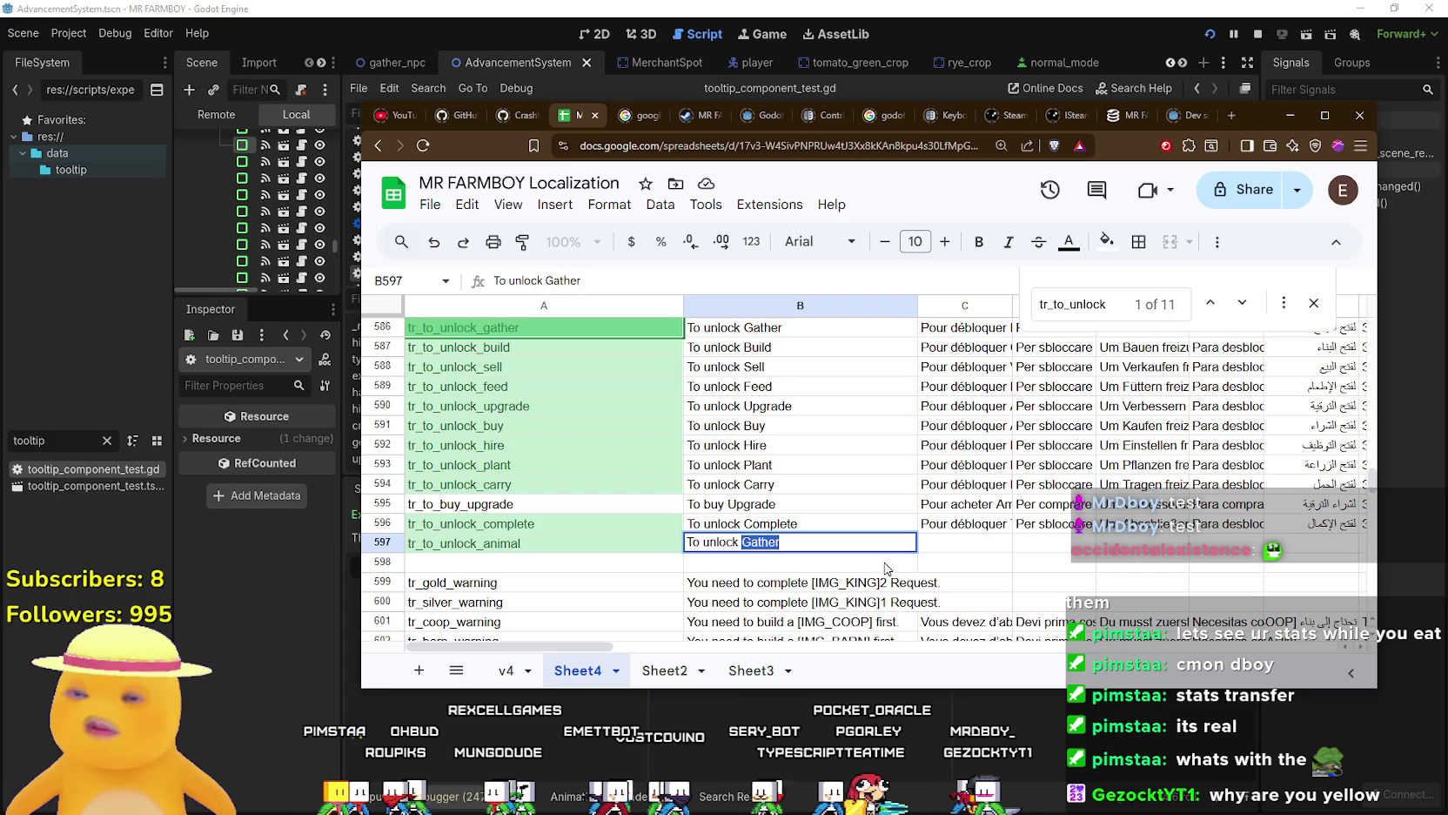
type("Breed")
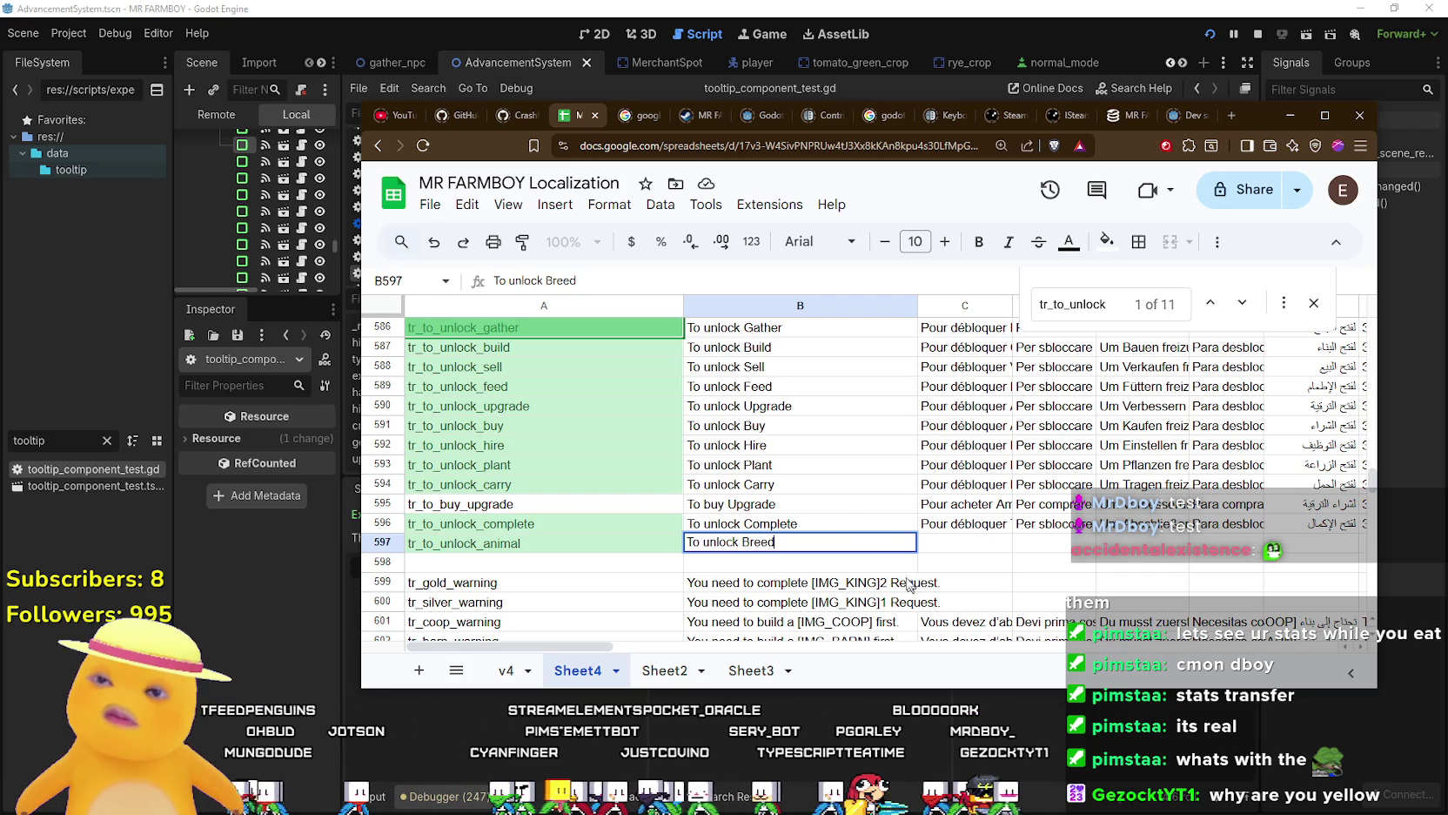
left_click(861, 568)
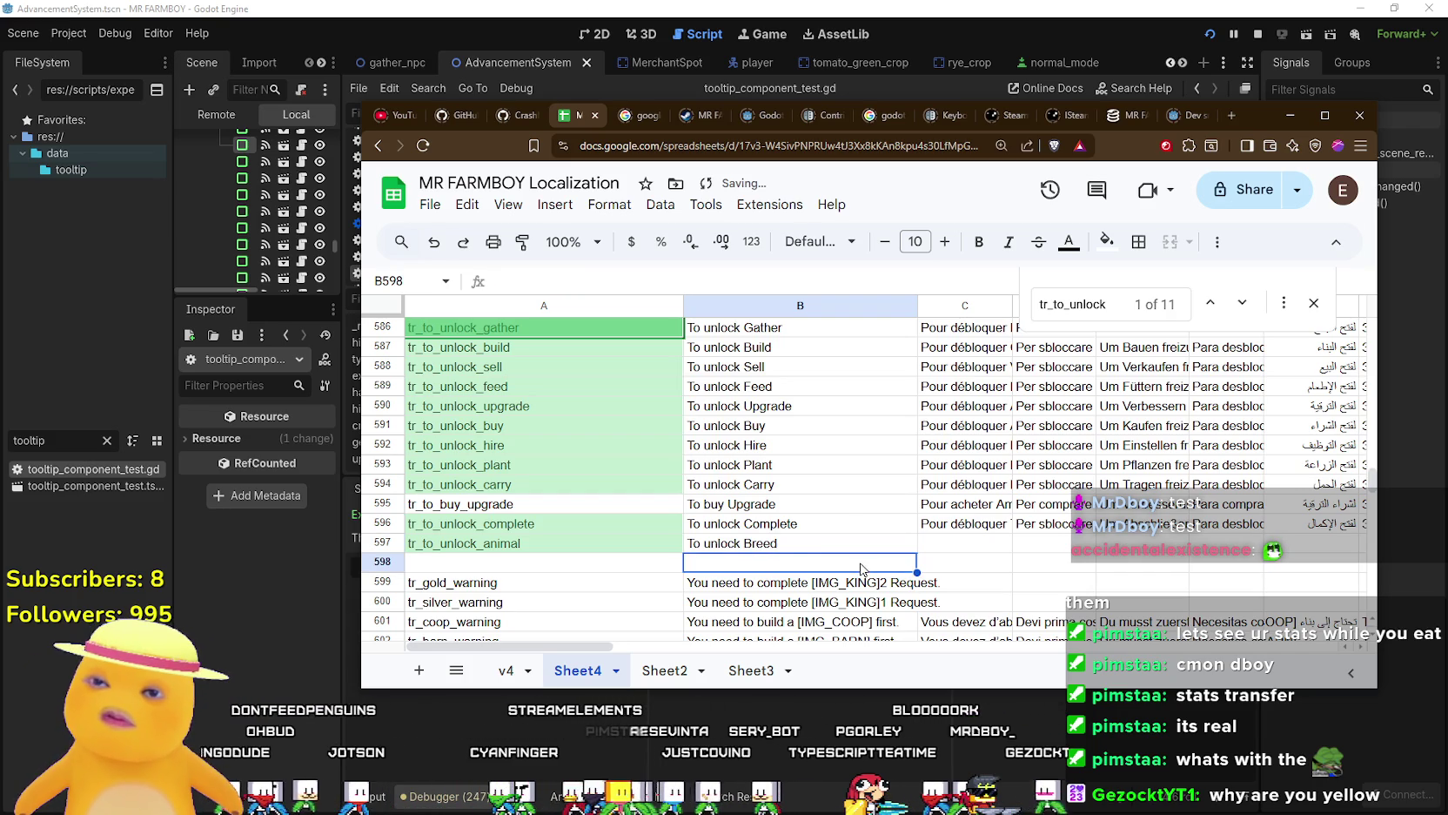
left_click(754, 546)
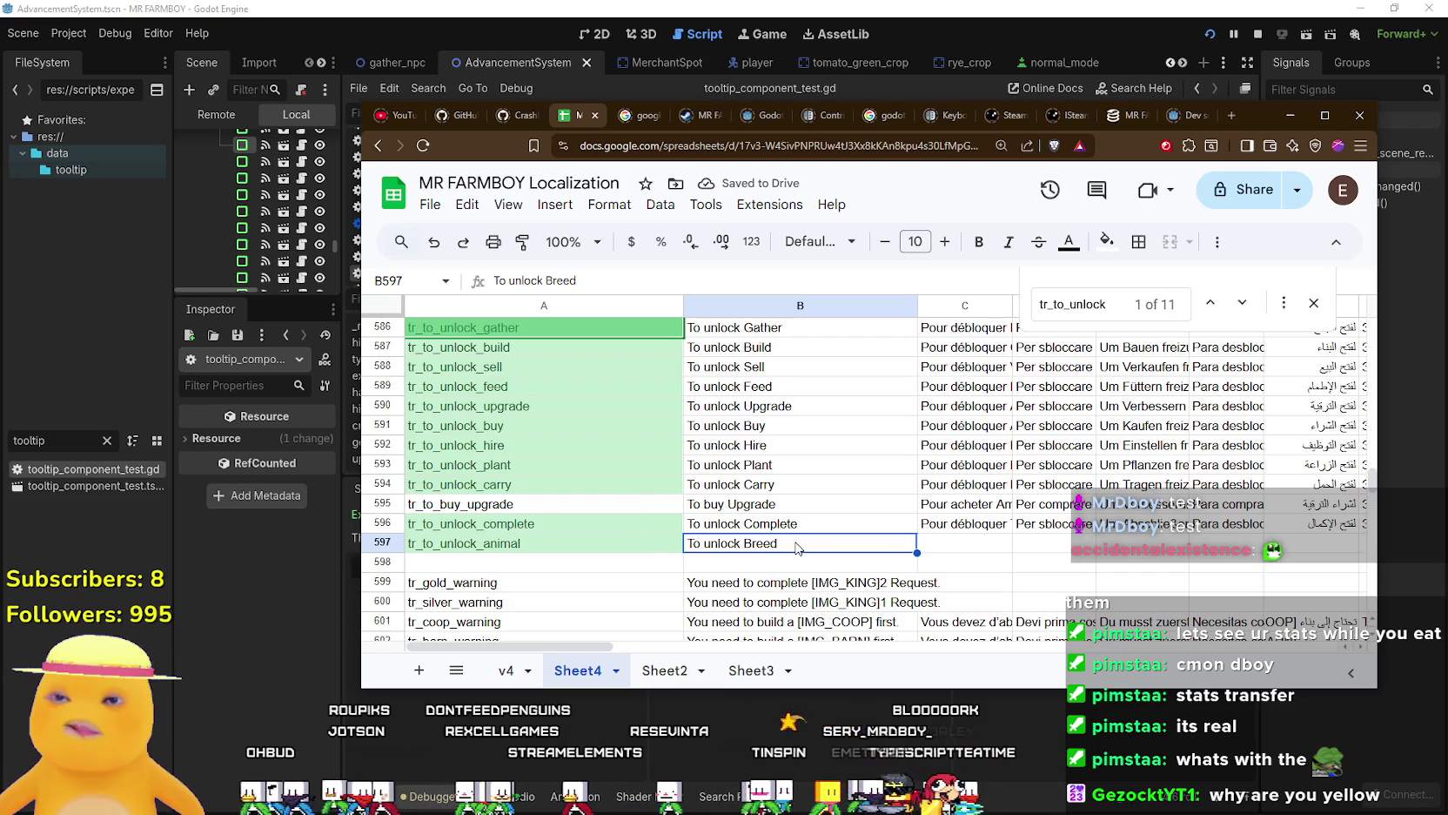
key("Return")
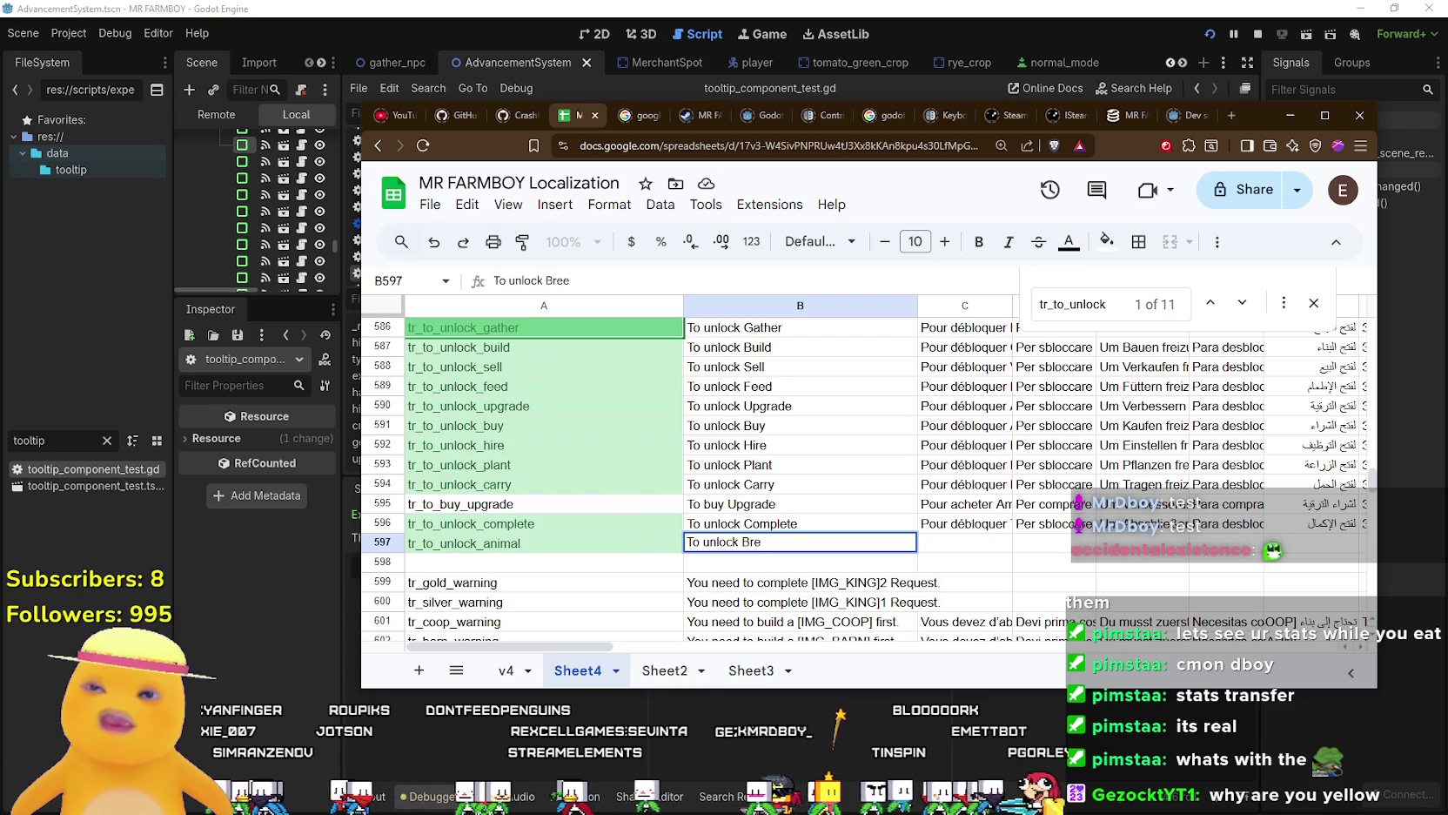
key("BackSpace")
type("Make")
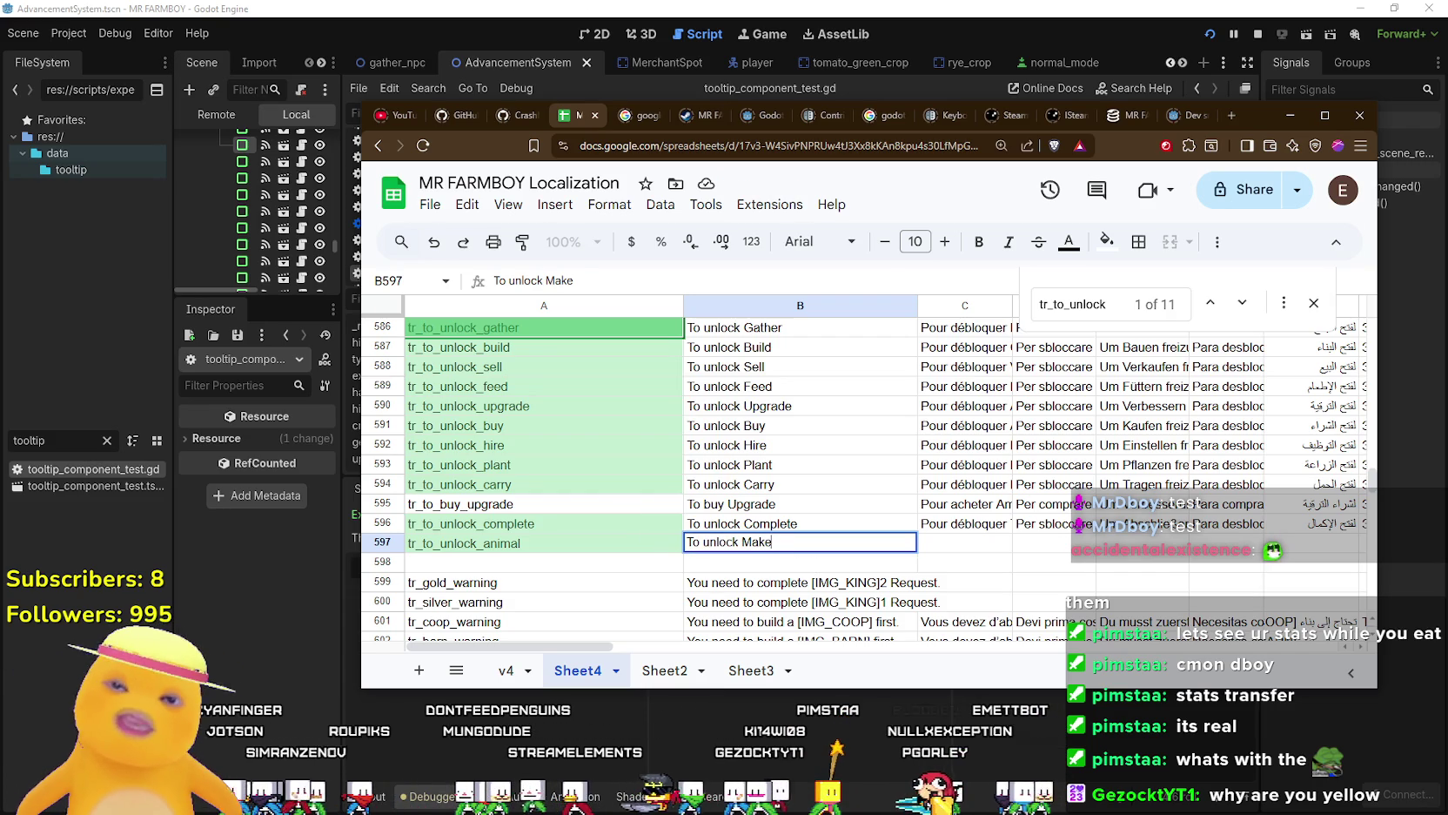
key("Return")
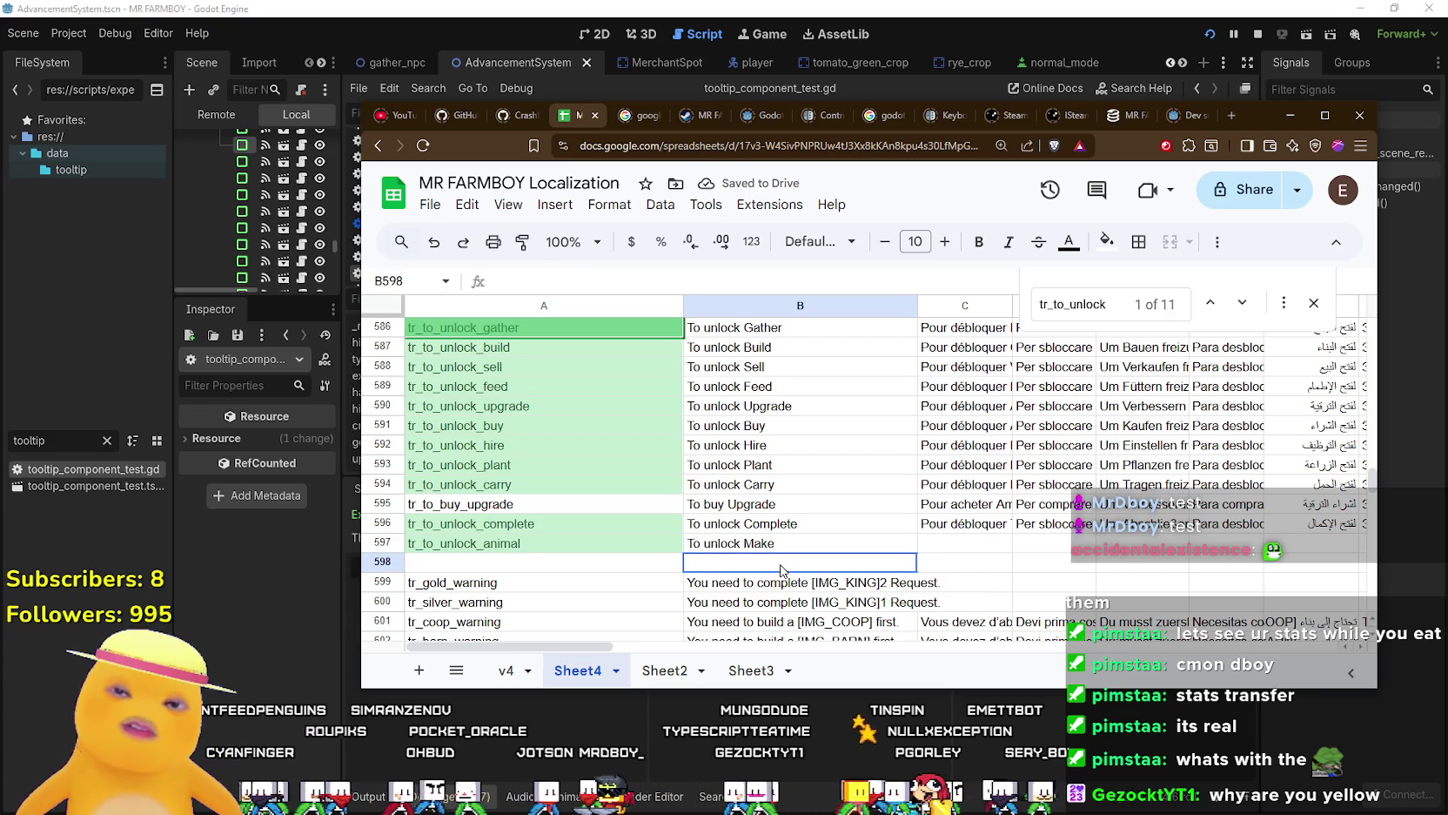
Restore B597's 'To unlock Make' after an accidental clear, then return to the game.
left_click(779, 548)
key("Delete")
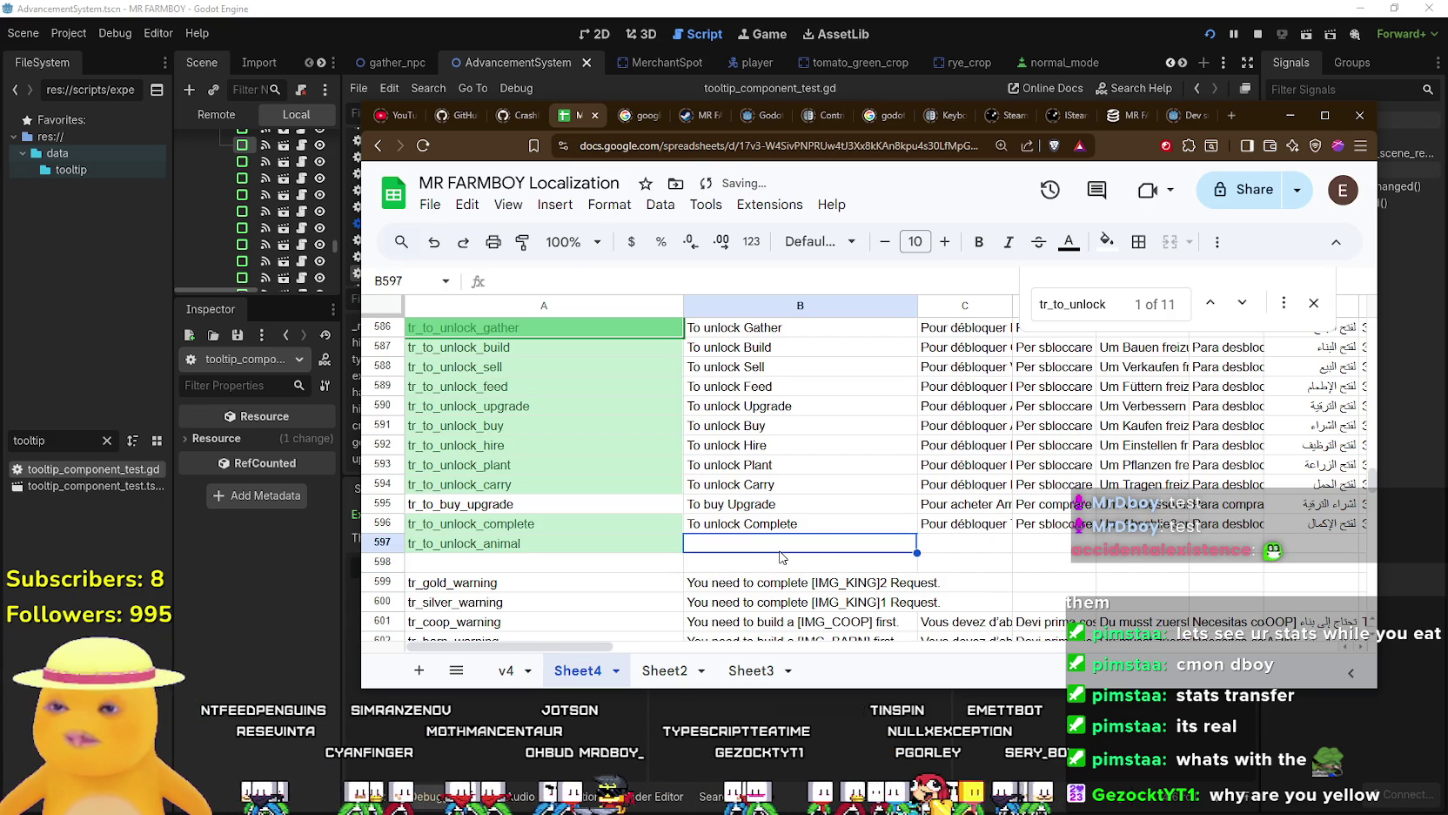
key("ctrl+z")
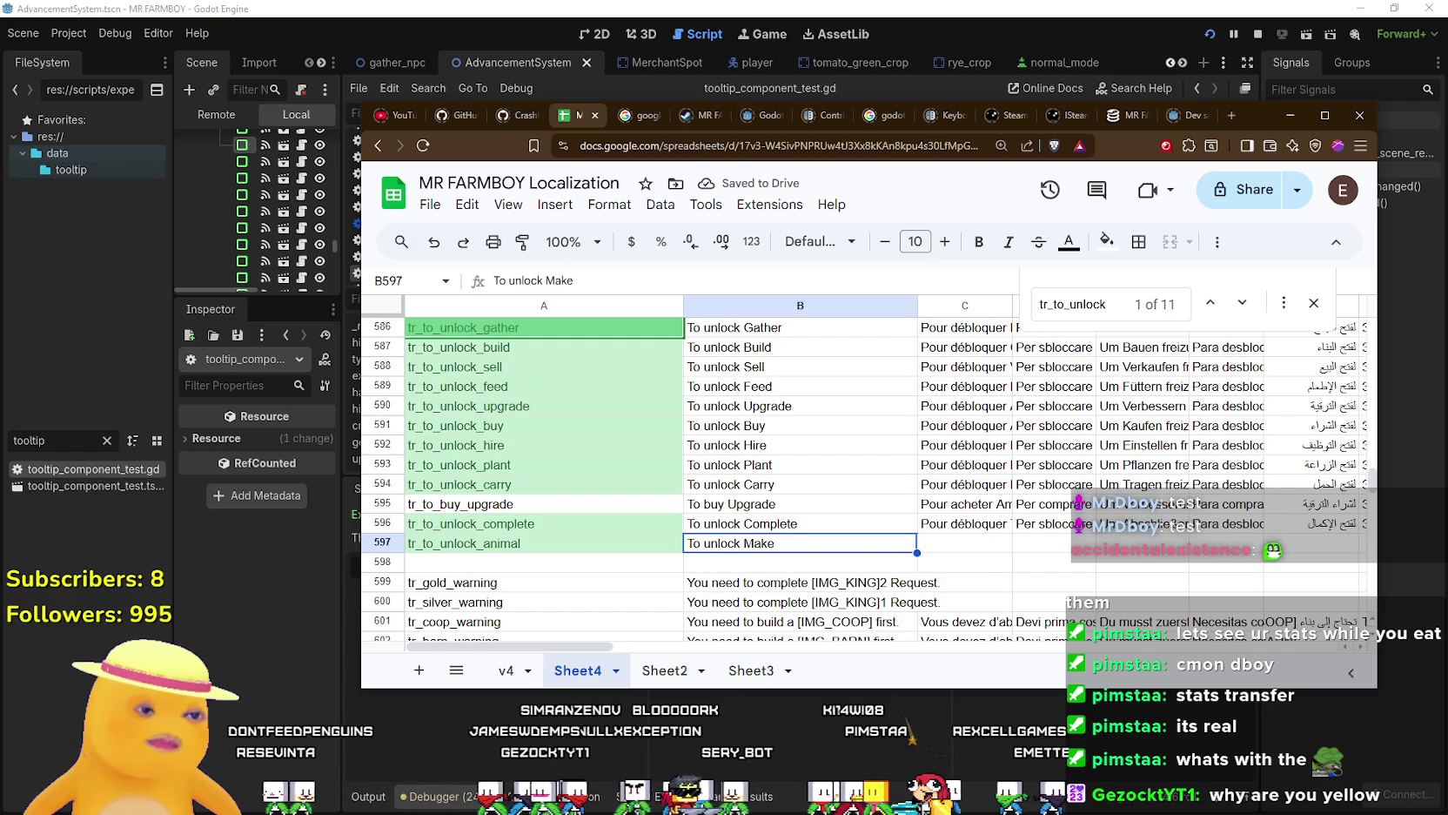
key("alt+Tab")
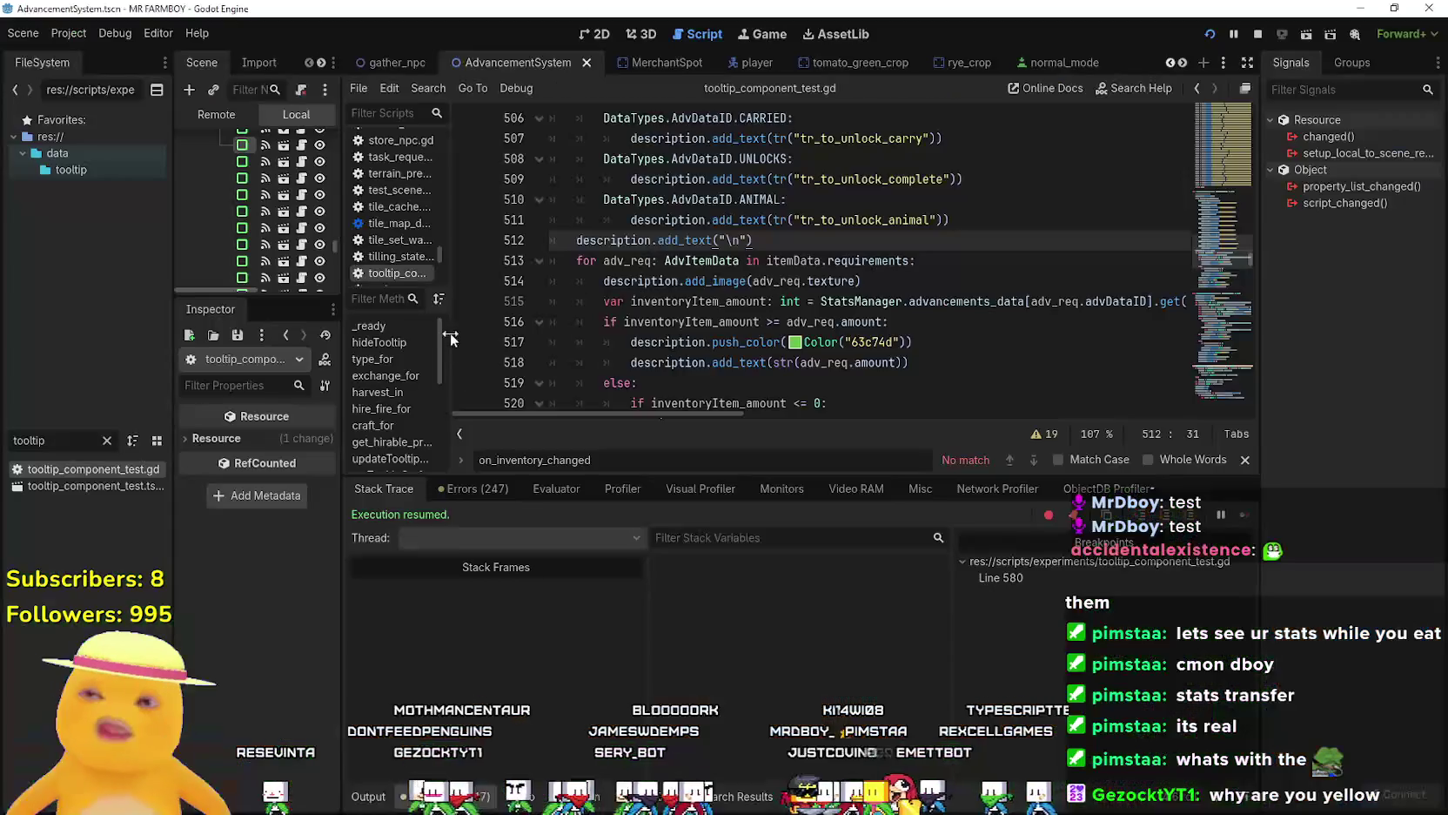
Remove the line-580 breakpoint, resume MR FARMBOY, and check the Baby Chickens advancement tooltip.
left_click(466, 262)
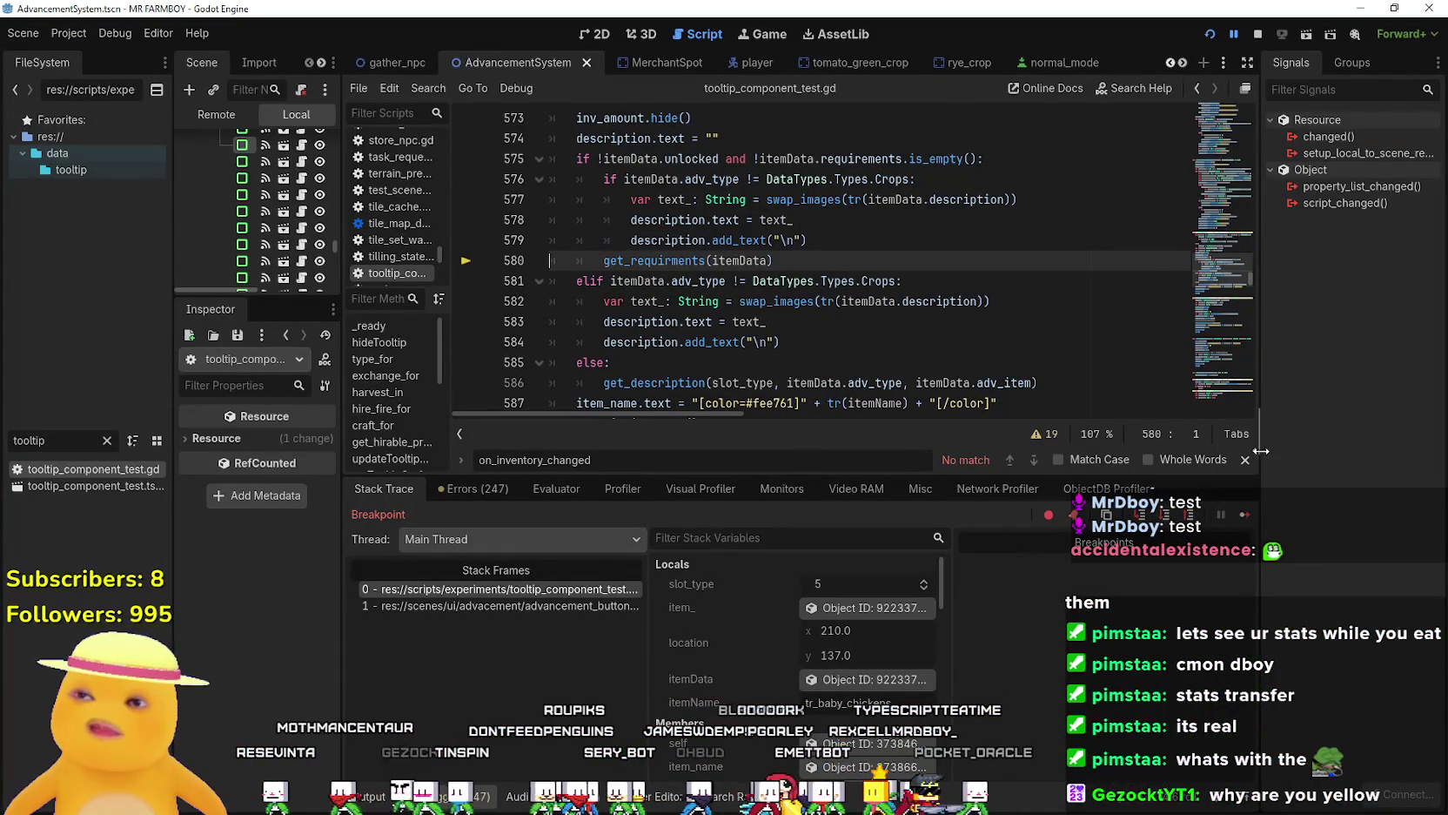
left_click(1247, 520)
mouse_move(485, 372)
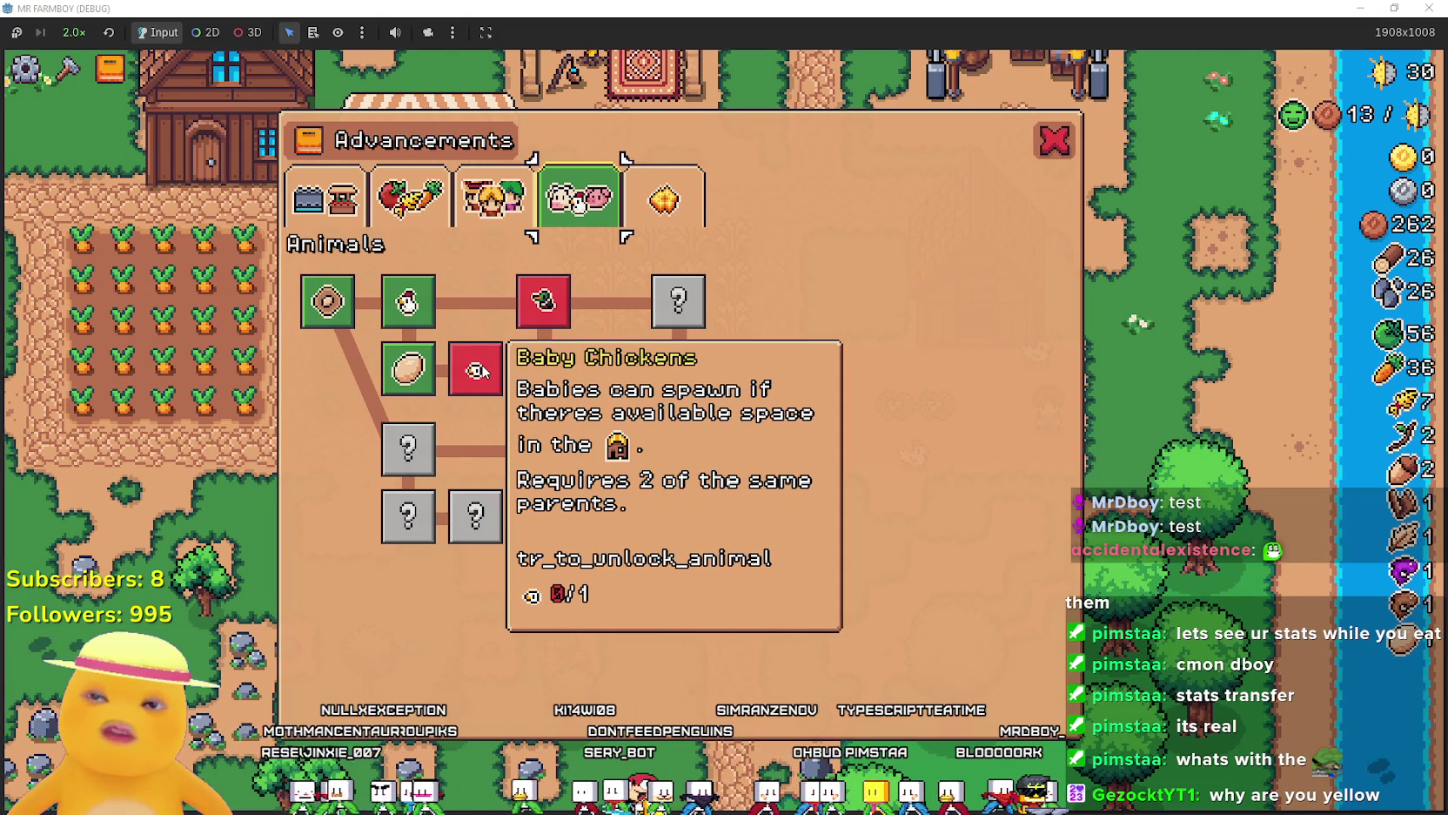
mouse_move(547, 319)
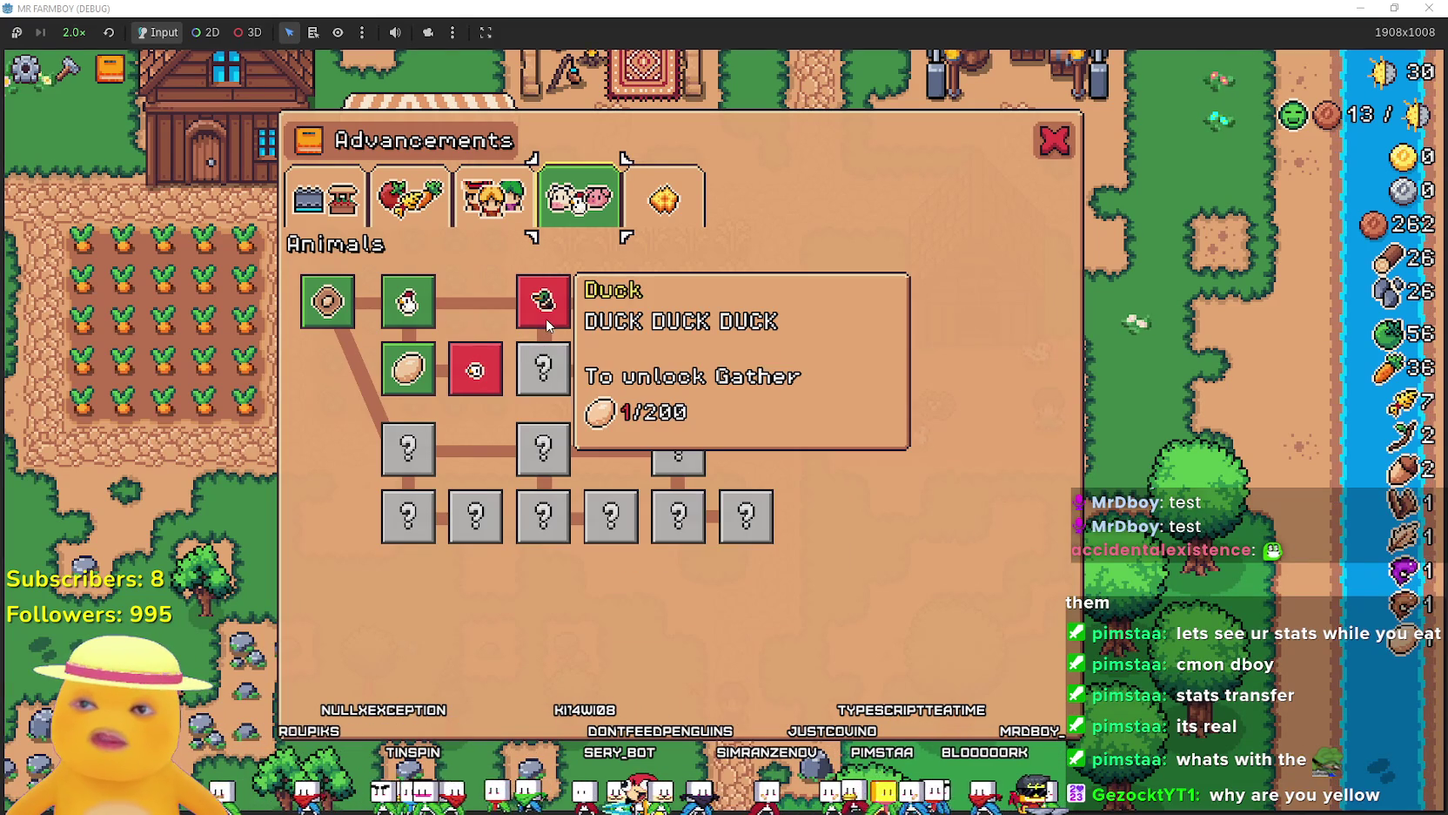
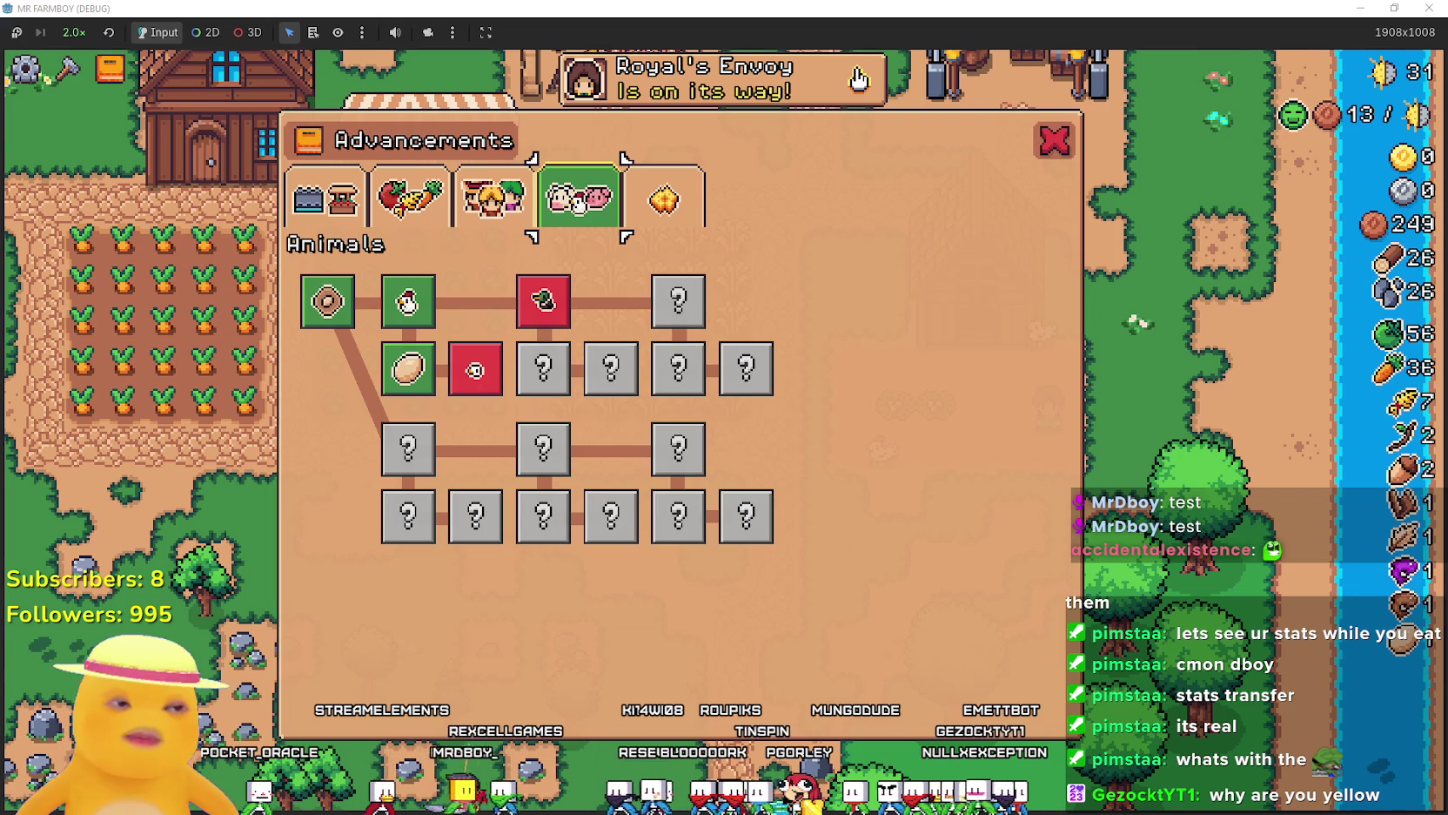
Change the tr_to_unlock_animal cell text from 'To unlock Make' to 'To unlock Breed'.
key("alt+Tab")
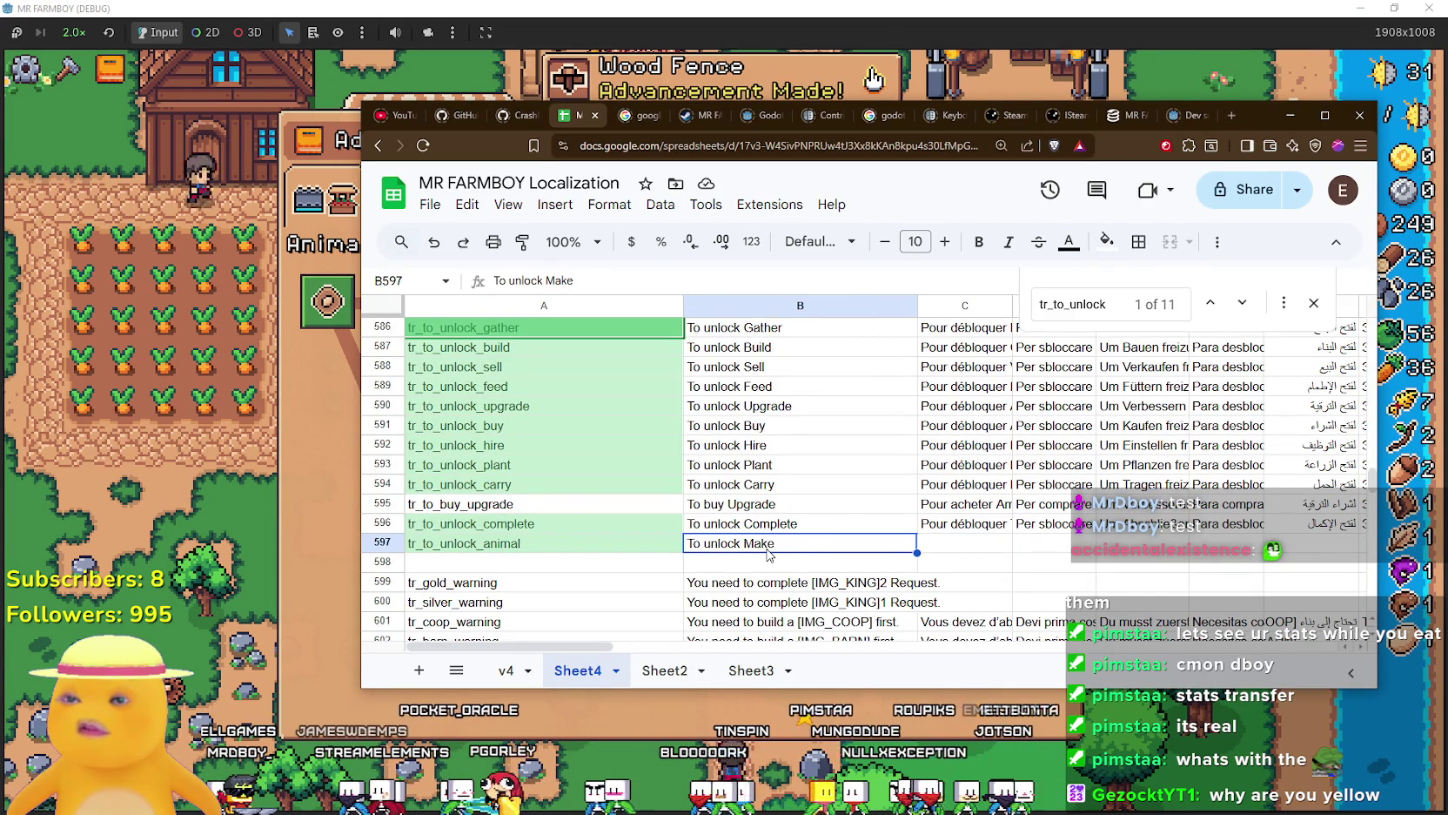
key("Return")
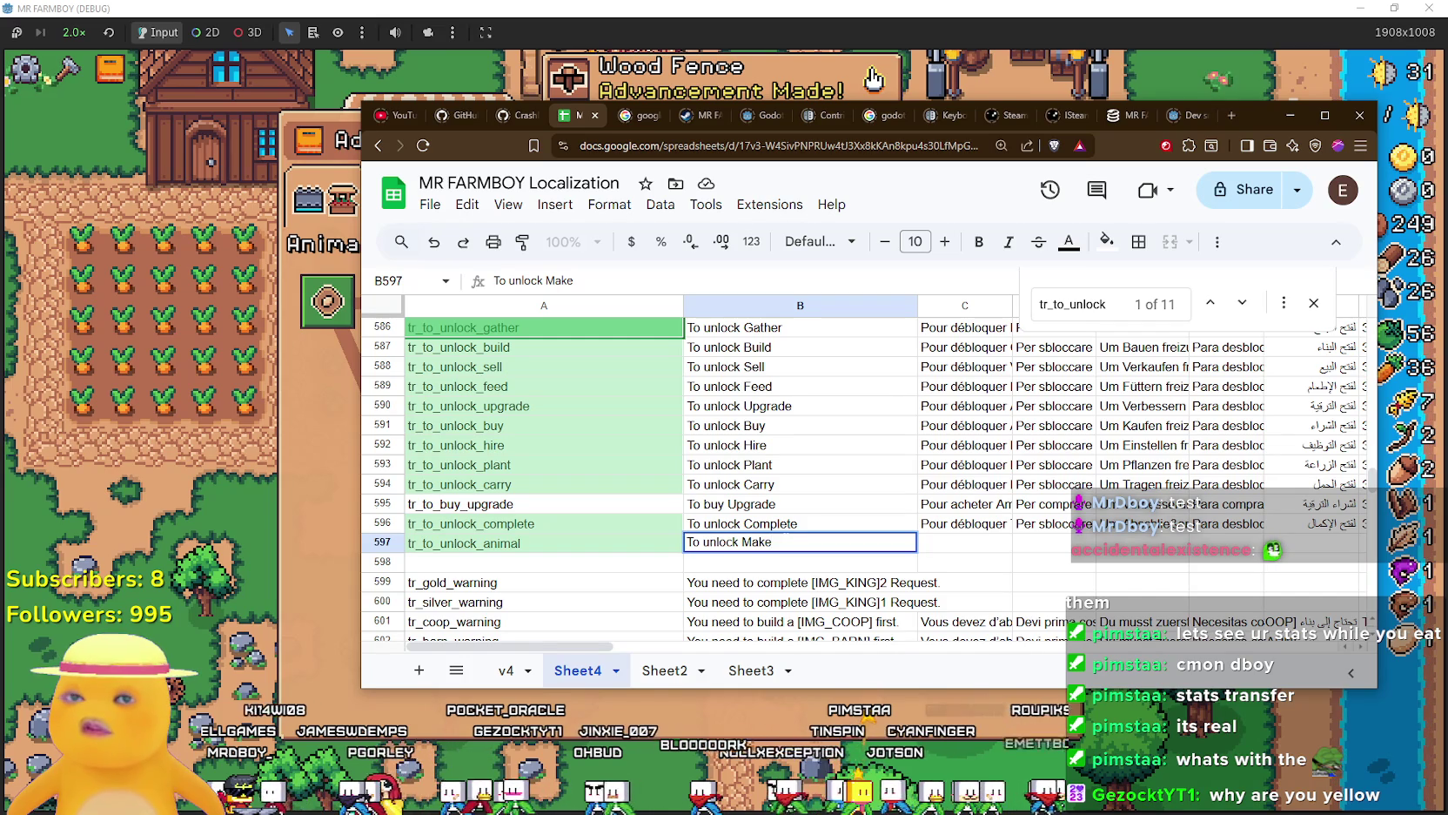
key("shift+Left")
key("shift+Left")
key("shift+Left")
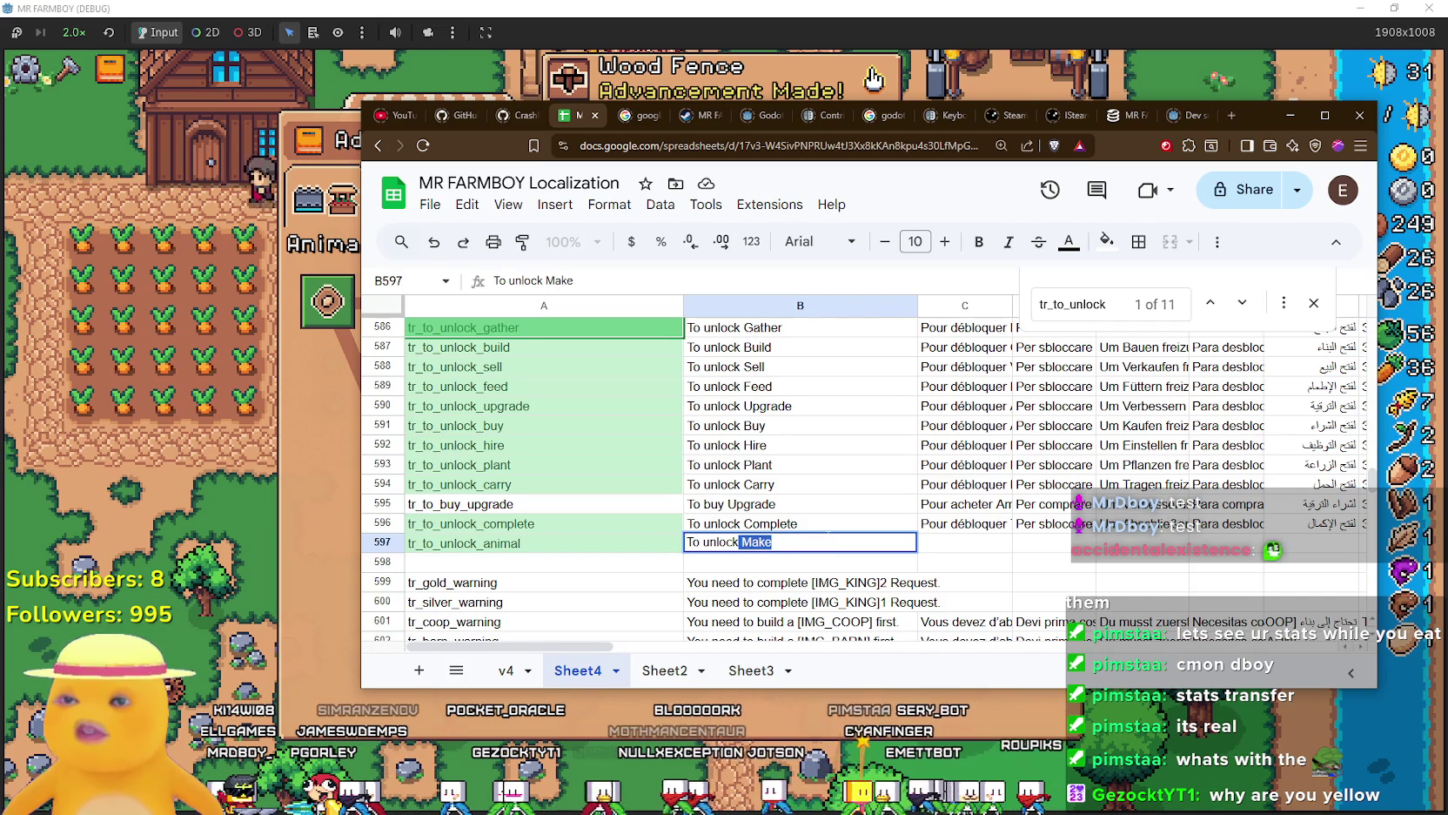
type("Breed")
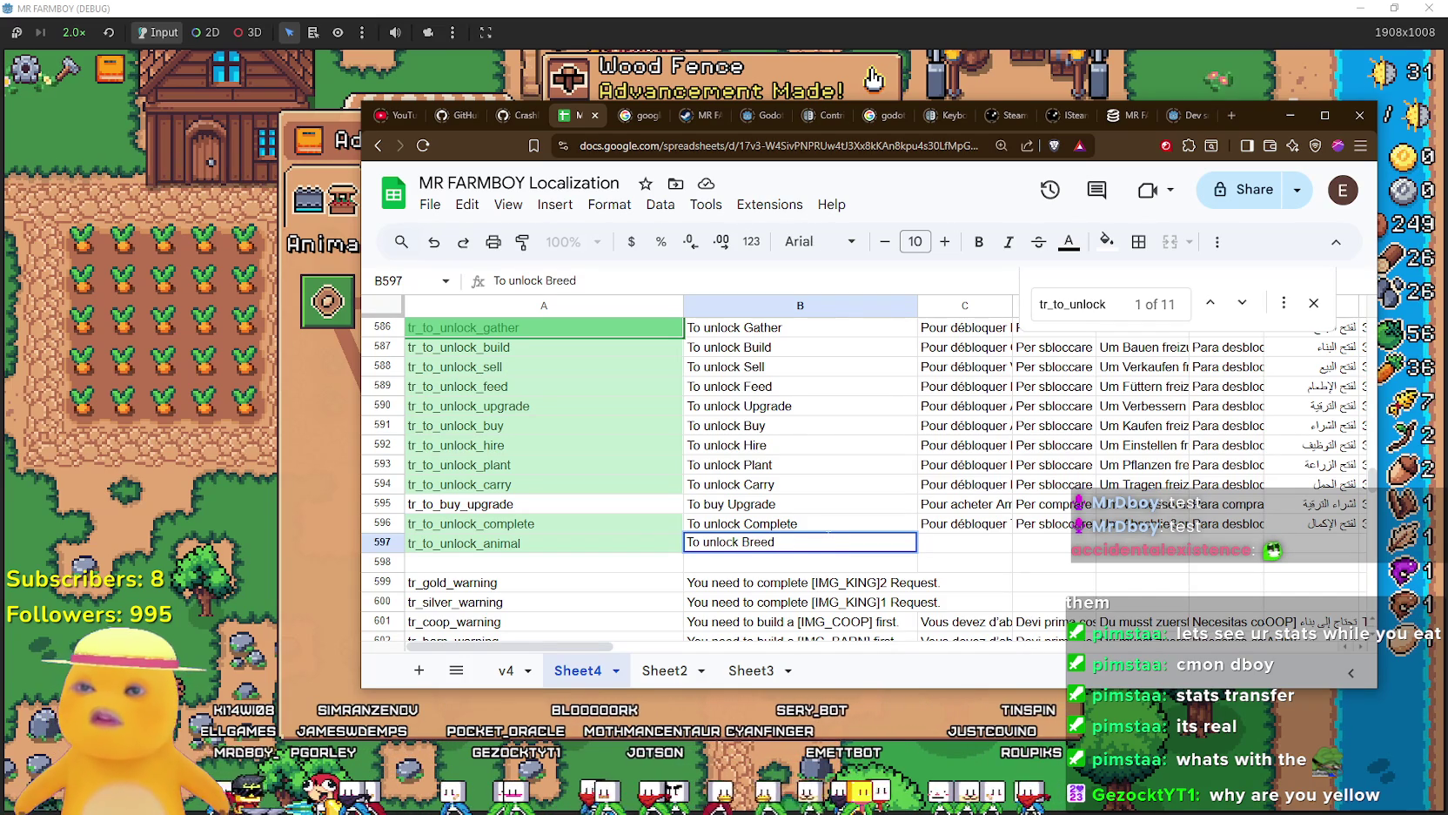
key("Return")
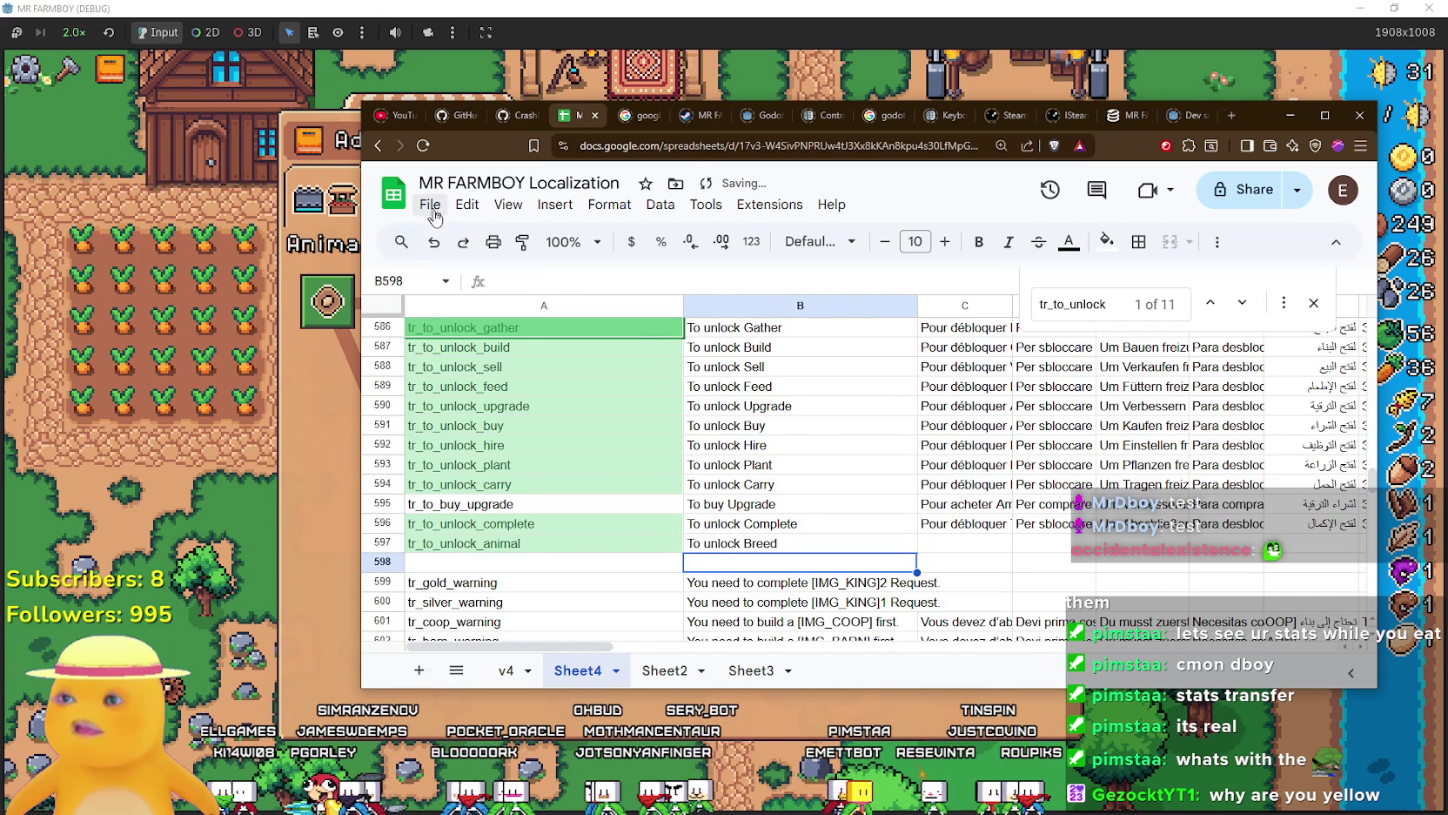
Download the sheet as CSV, replacing translations.csv in data/translations.
left_click(430, 204)
mouse_move(585, 433)
left_click(846, 561)
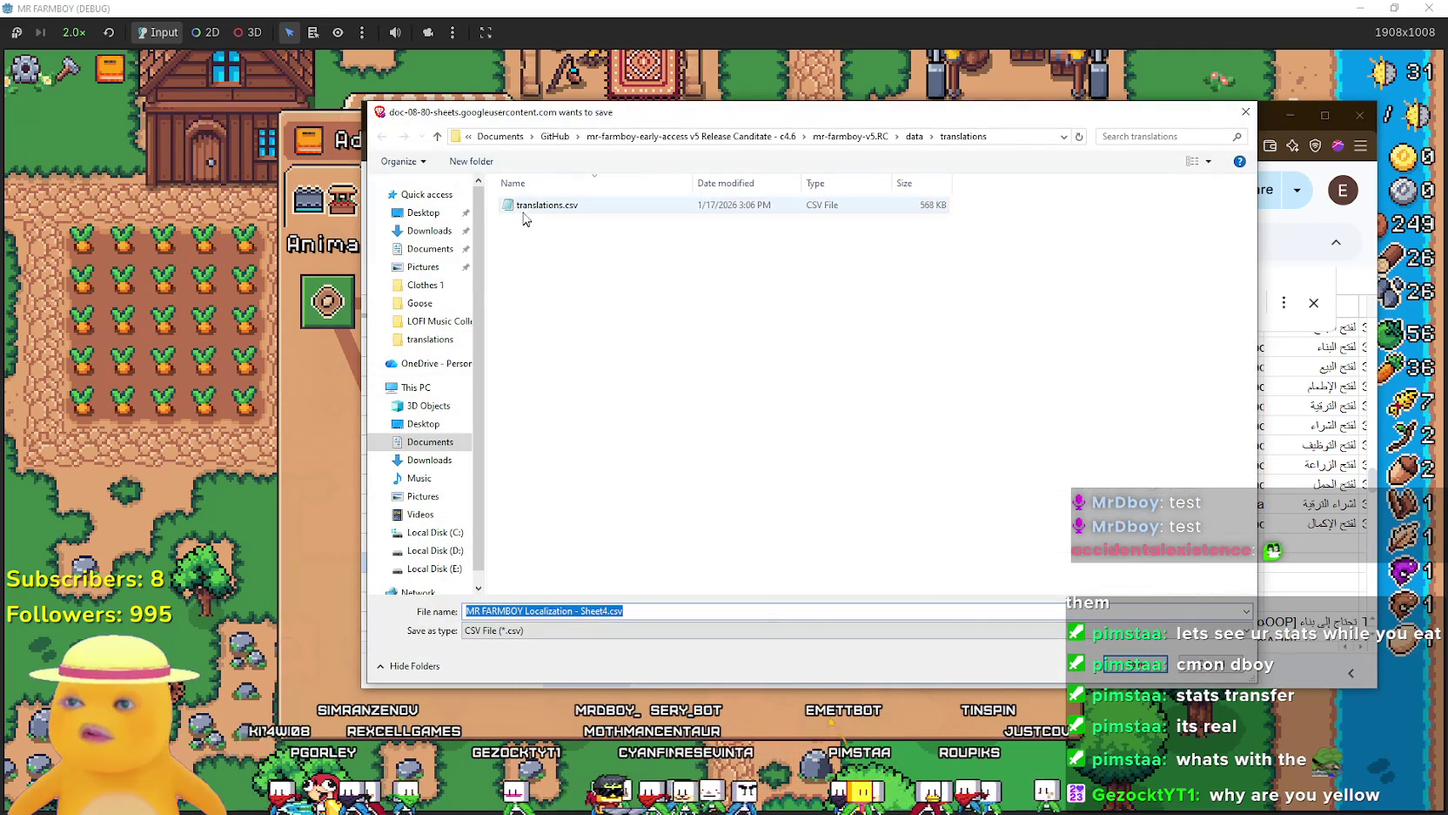
left_click(547, 205)
left_click(1164, 670)
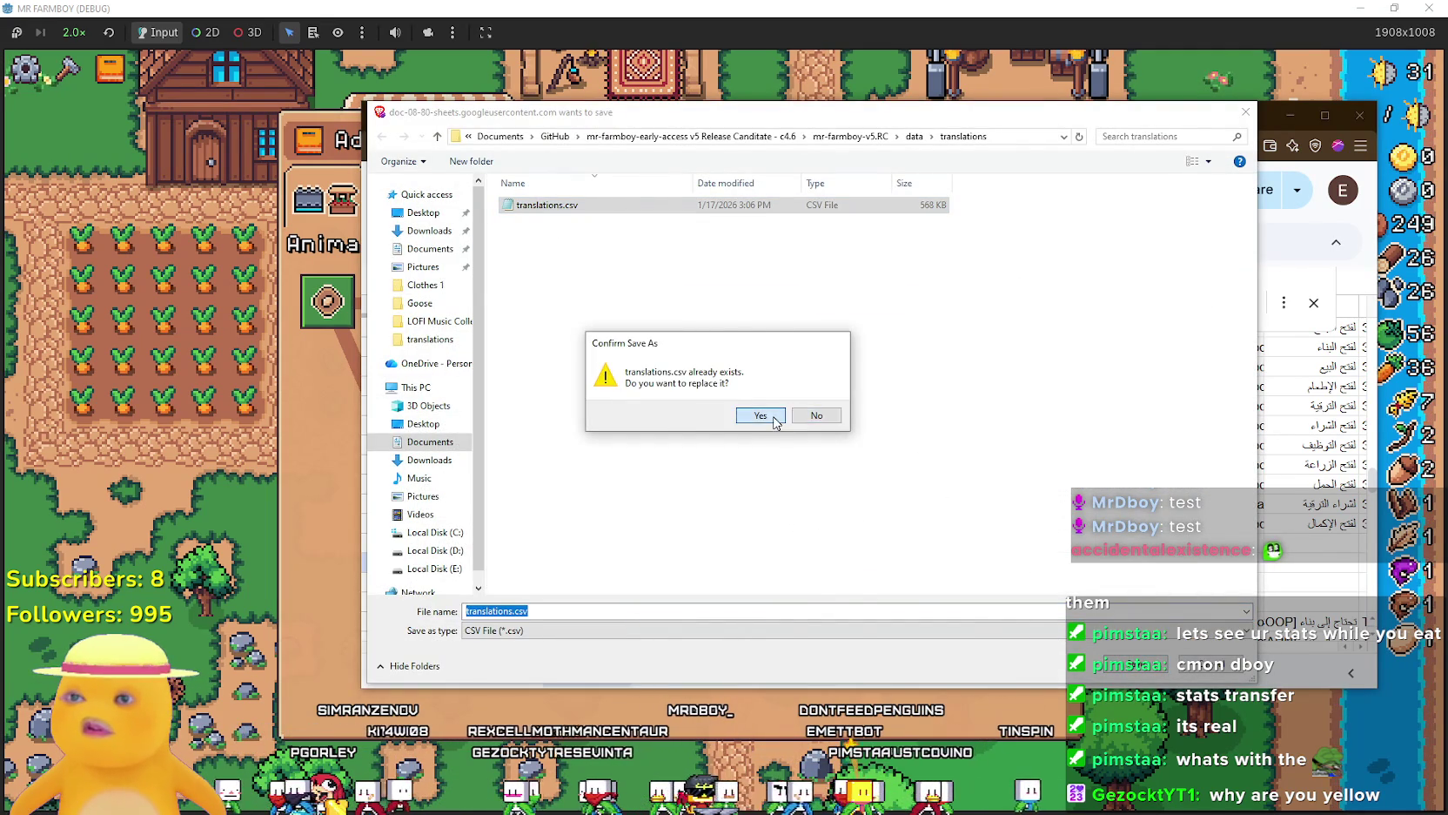
left_click(758, 419)
left_click(261, 489)
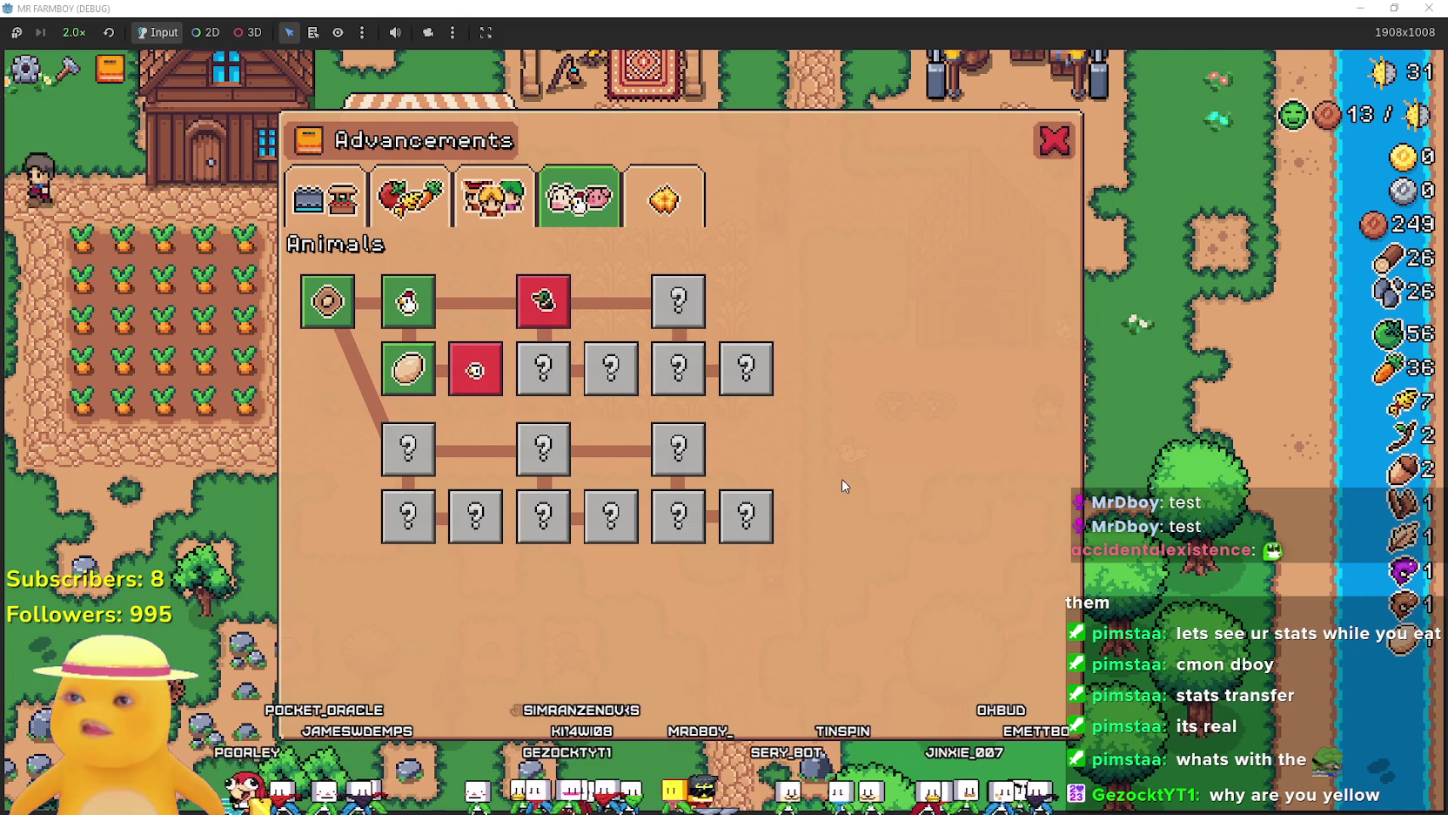
Quit the running game from the pause menu and rerun the project from the Godot editor.
left_click(326, 198)
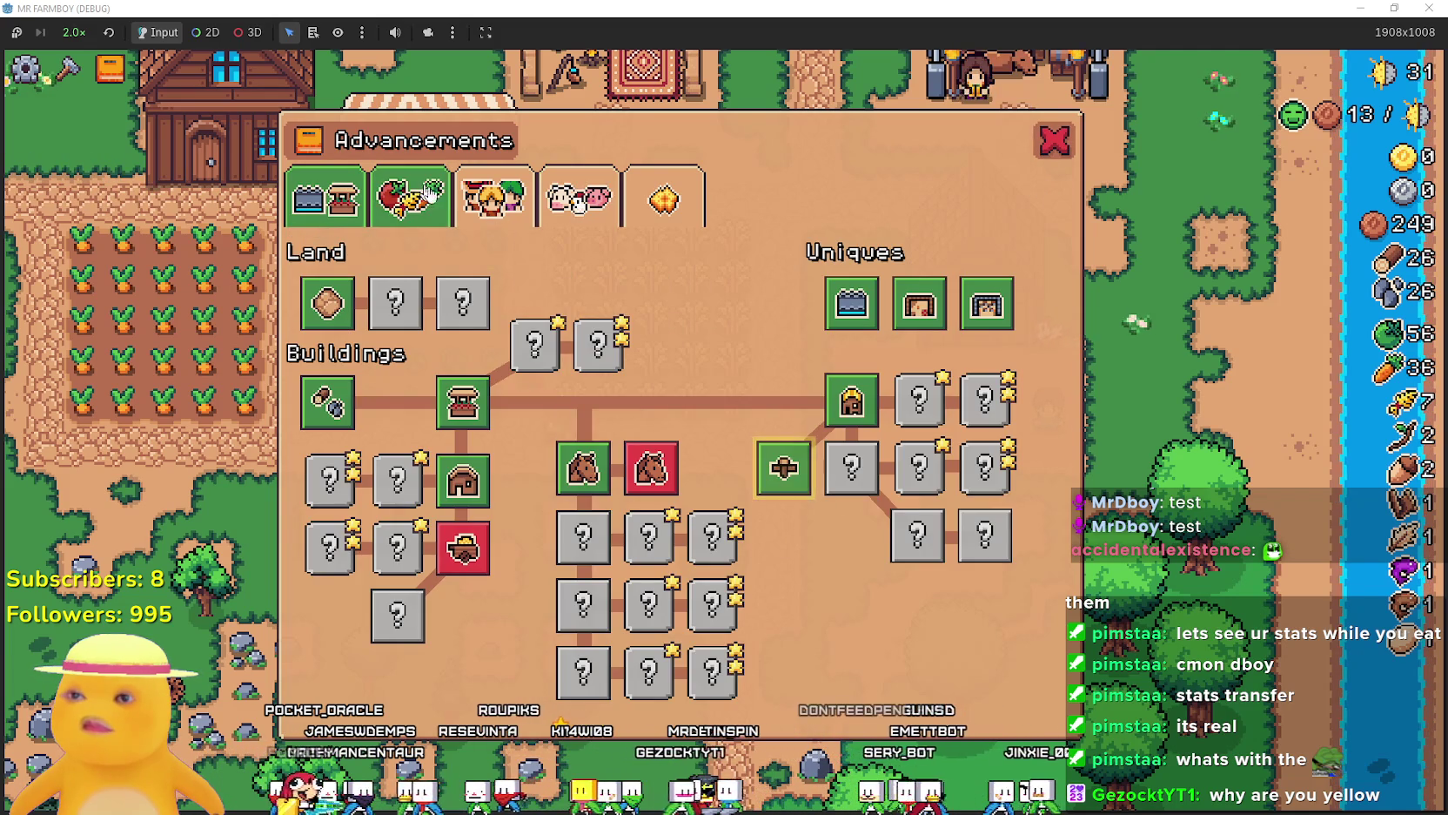
key("Escape")
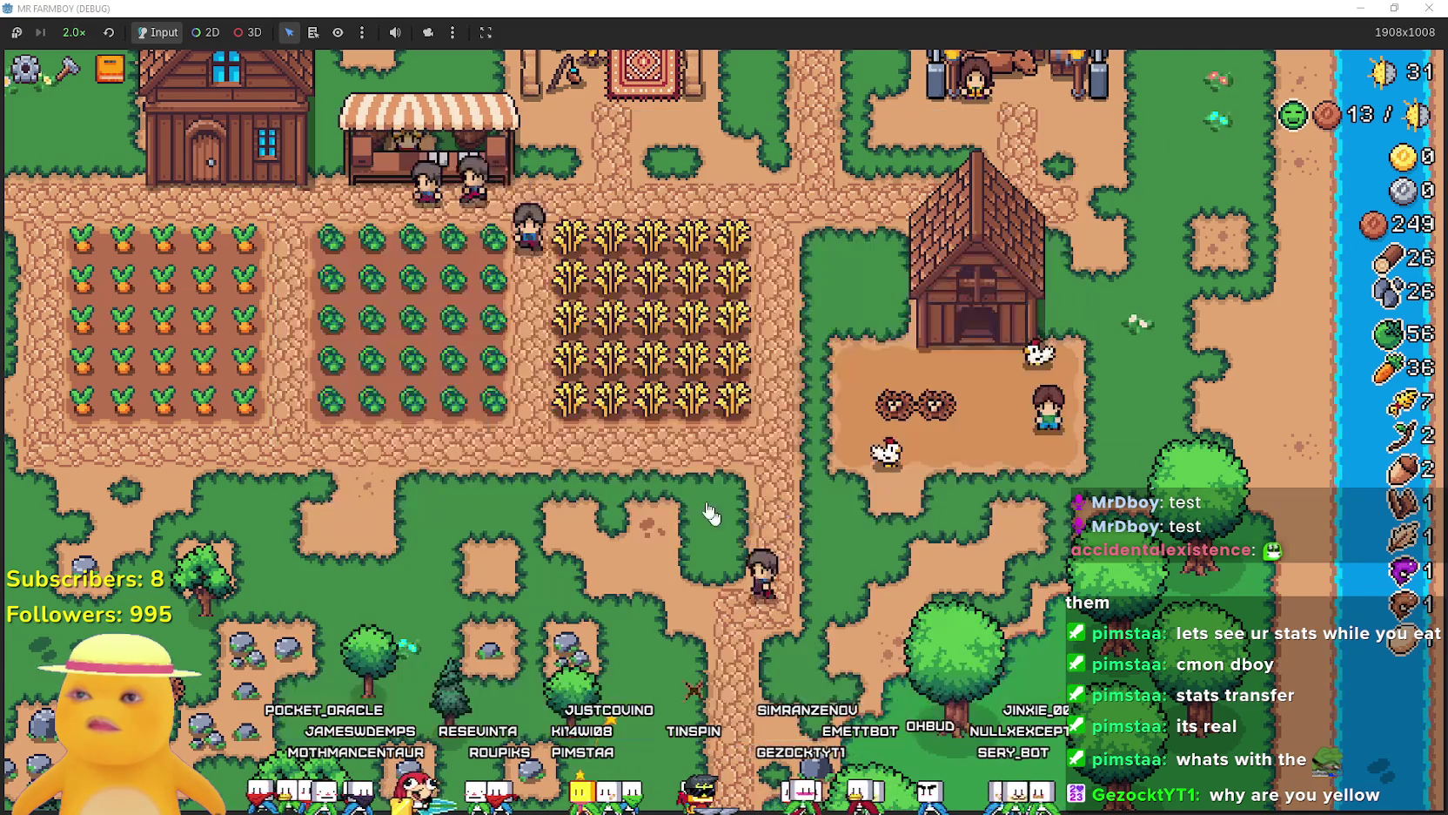
key("Escape")
left_click(684, 590)
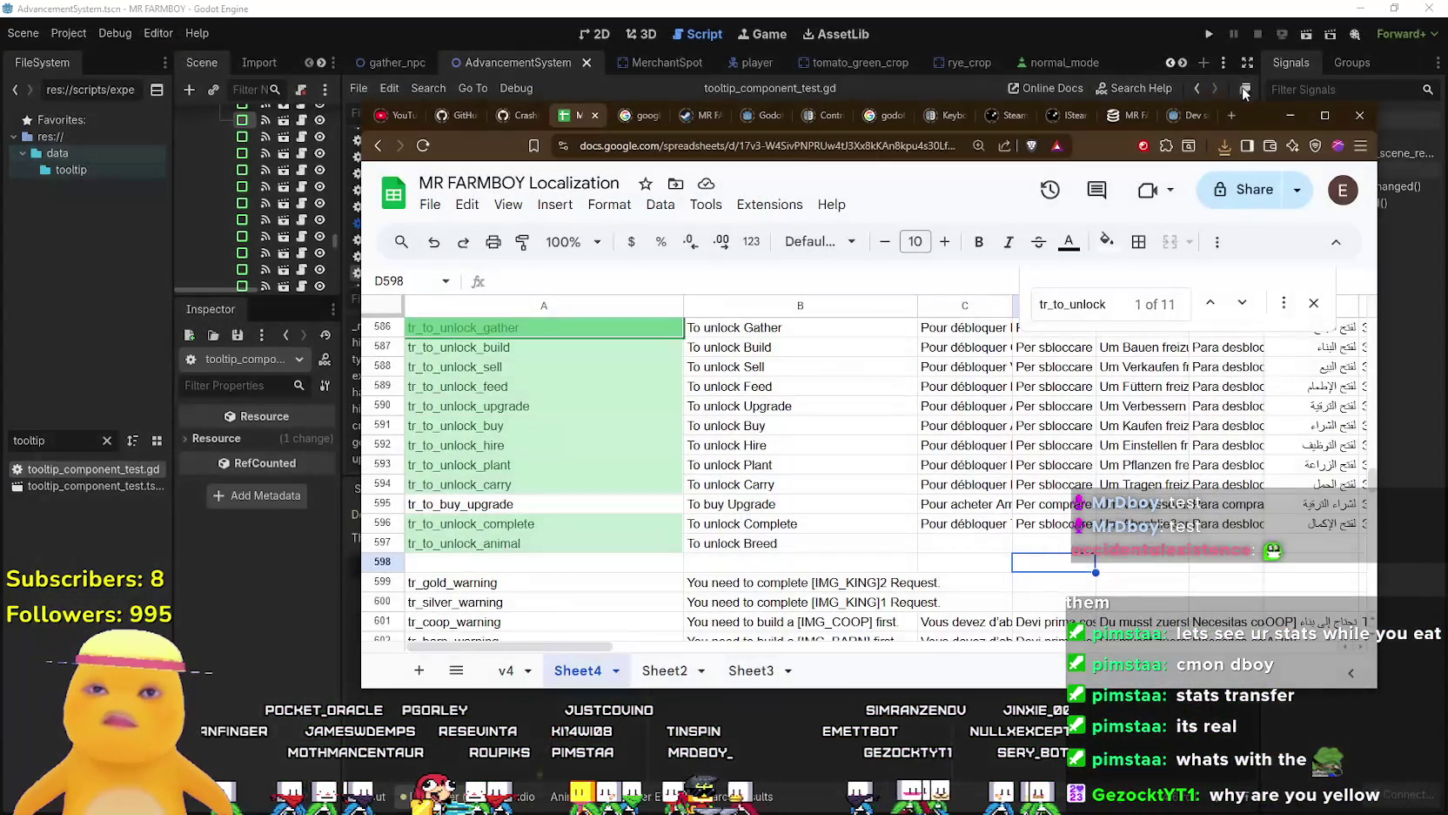
left_click(1114, 34)
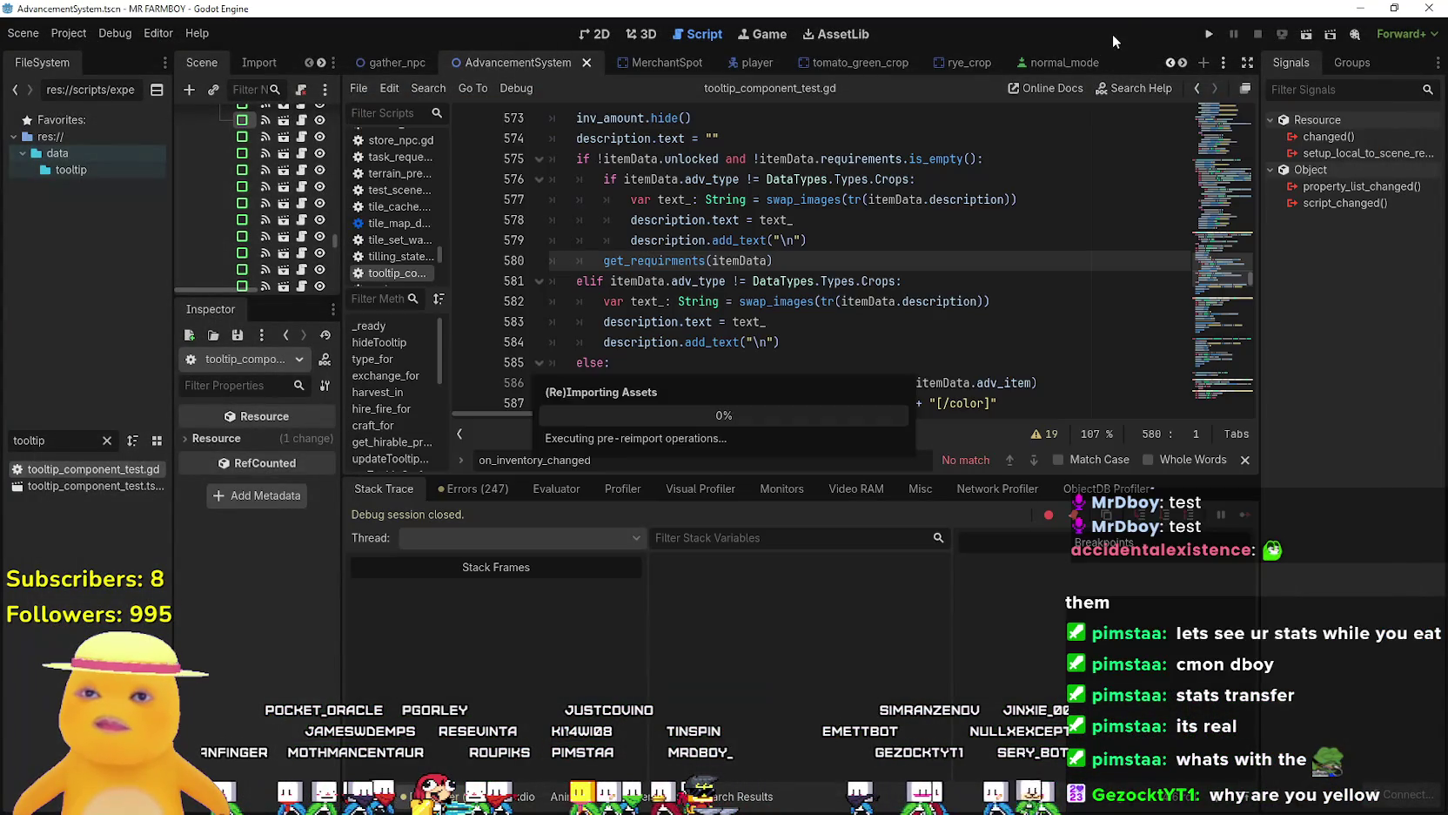
left_click(1207, 41)
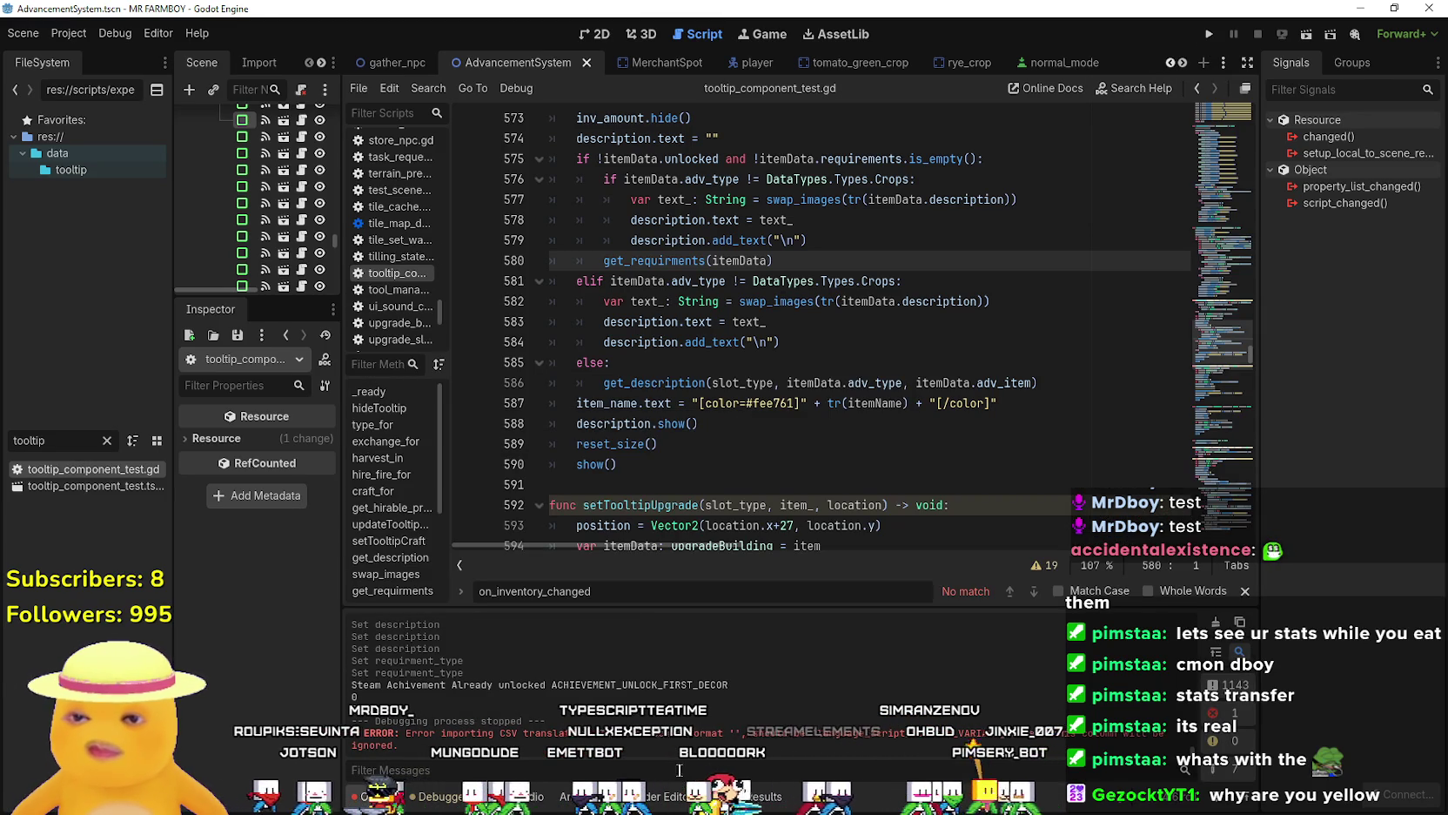
key("alt+Tab")
Scroll through the localization sheet rows, then return to the relaunched game's title menu.
scroll(590, 513, "down", 3)
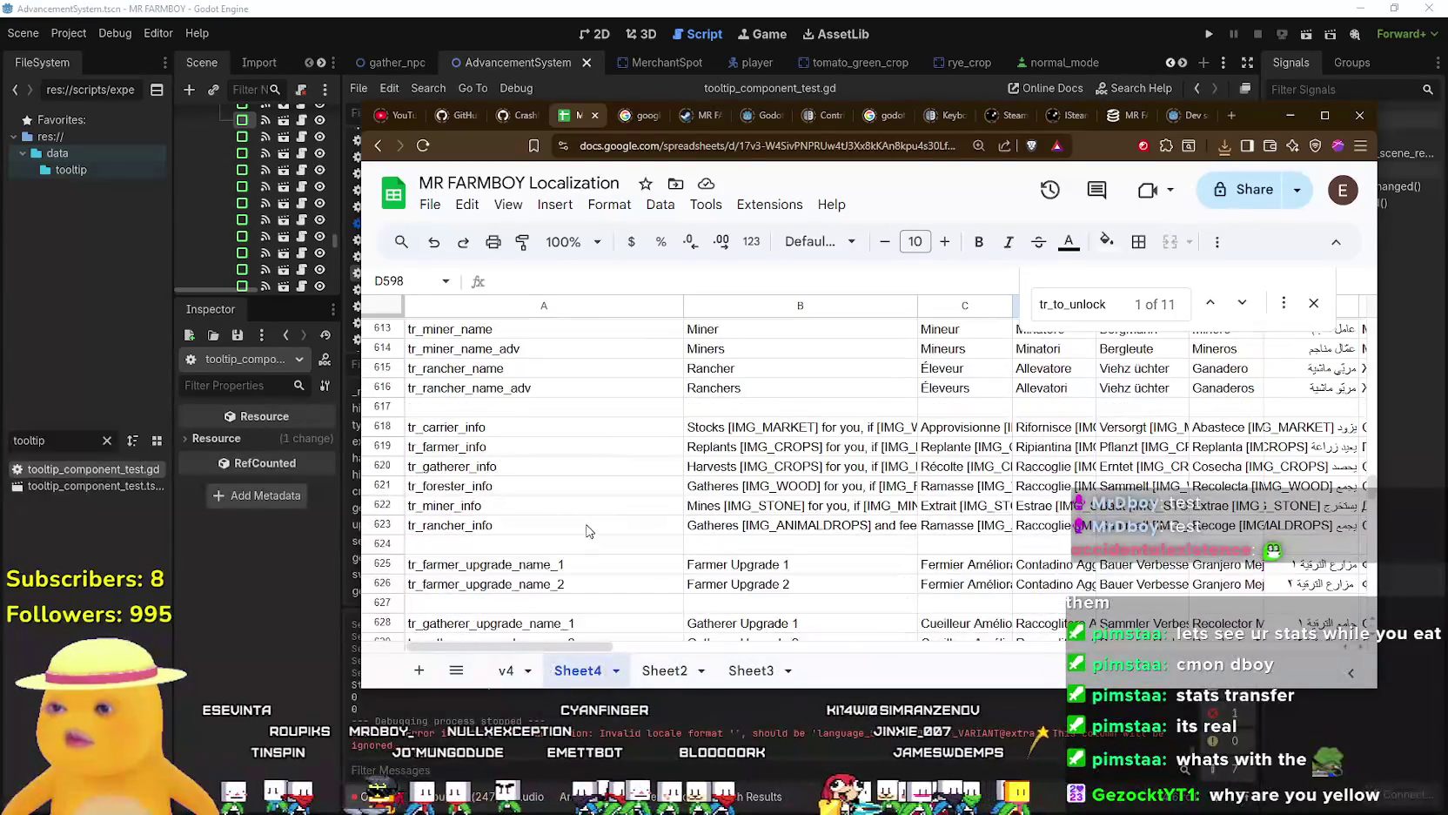
scroll(1371, 494, "down", 5)
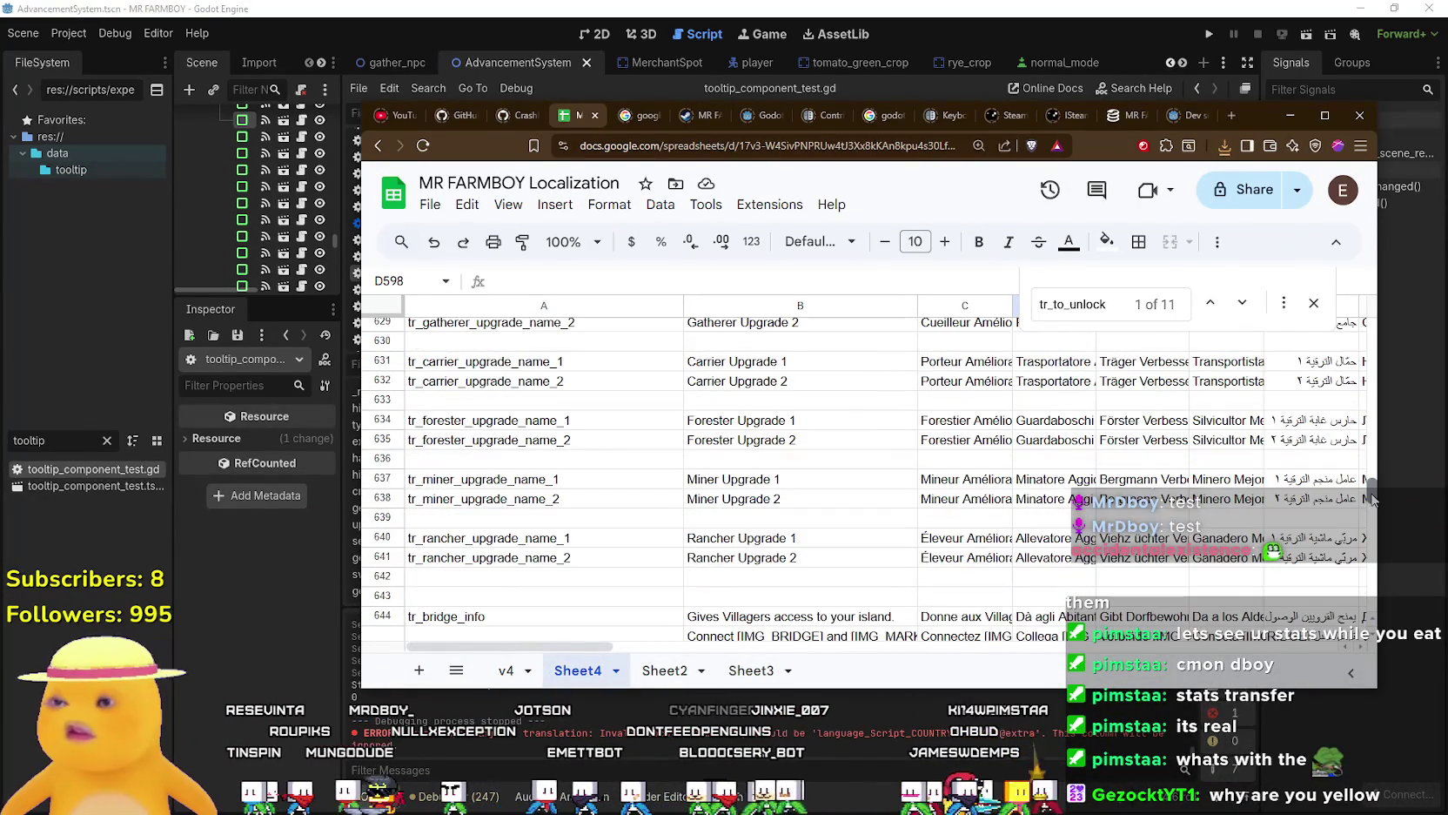
left_click_drag(1372, 500, 1397, 360)
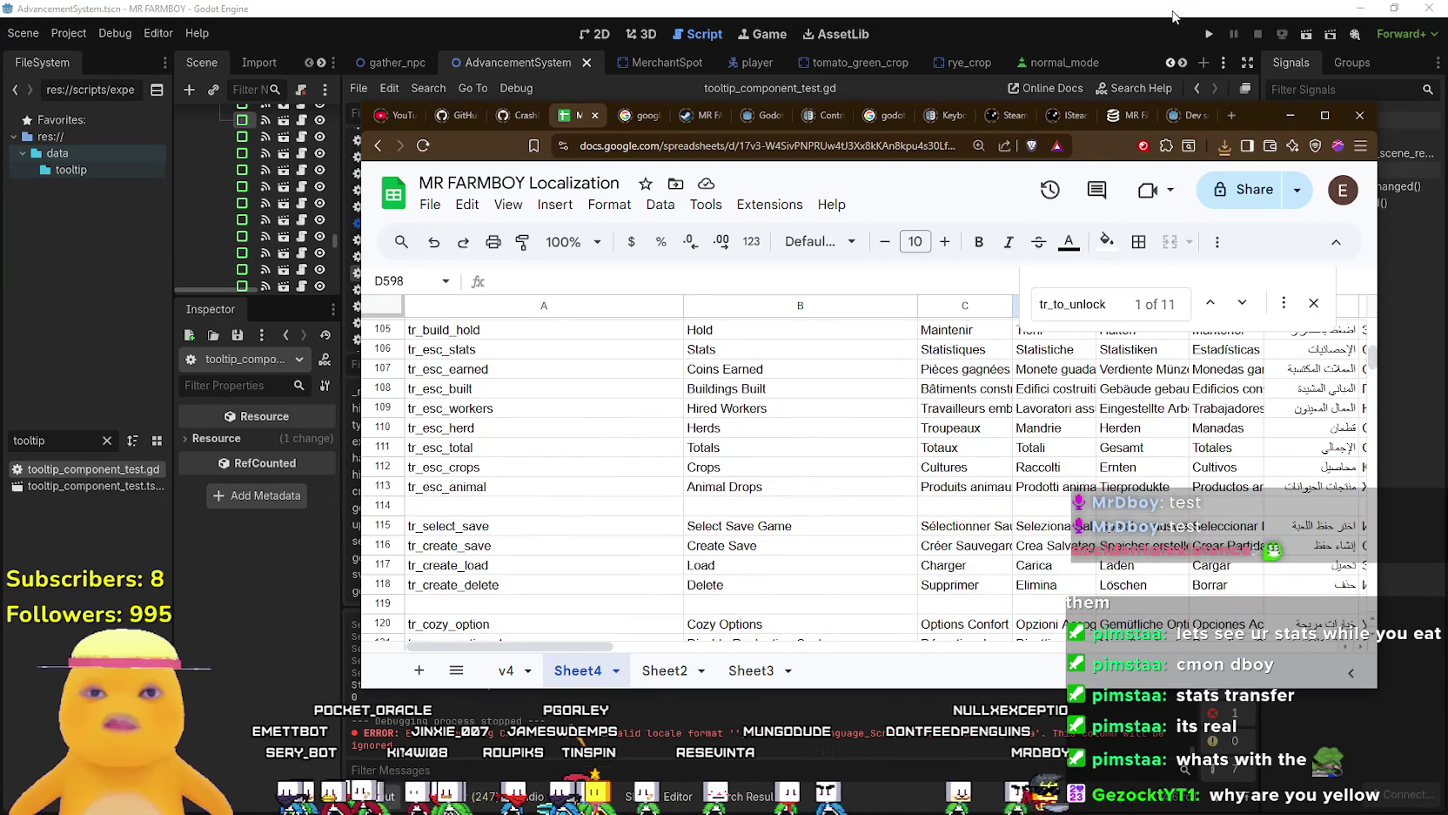
left_click(1217, 33)
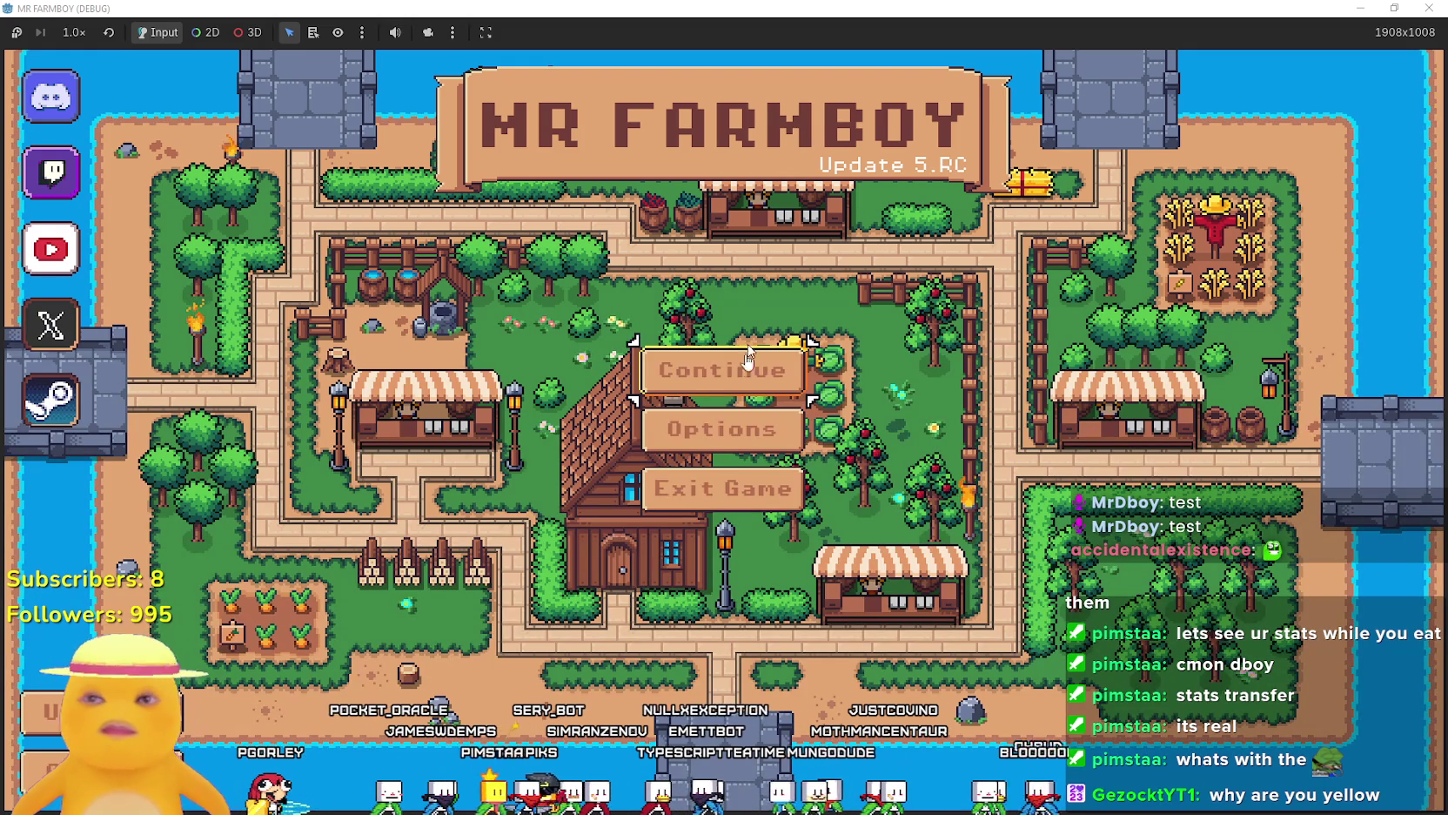
Continue and load the Save 3 farm.
left_click(748, 366)
scroll(748, 392, "down", 1)
left_click(750, 394)
left_click(630, 425)
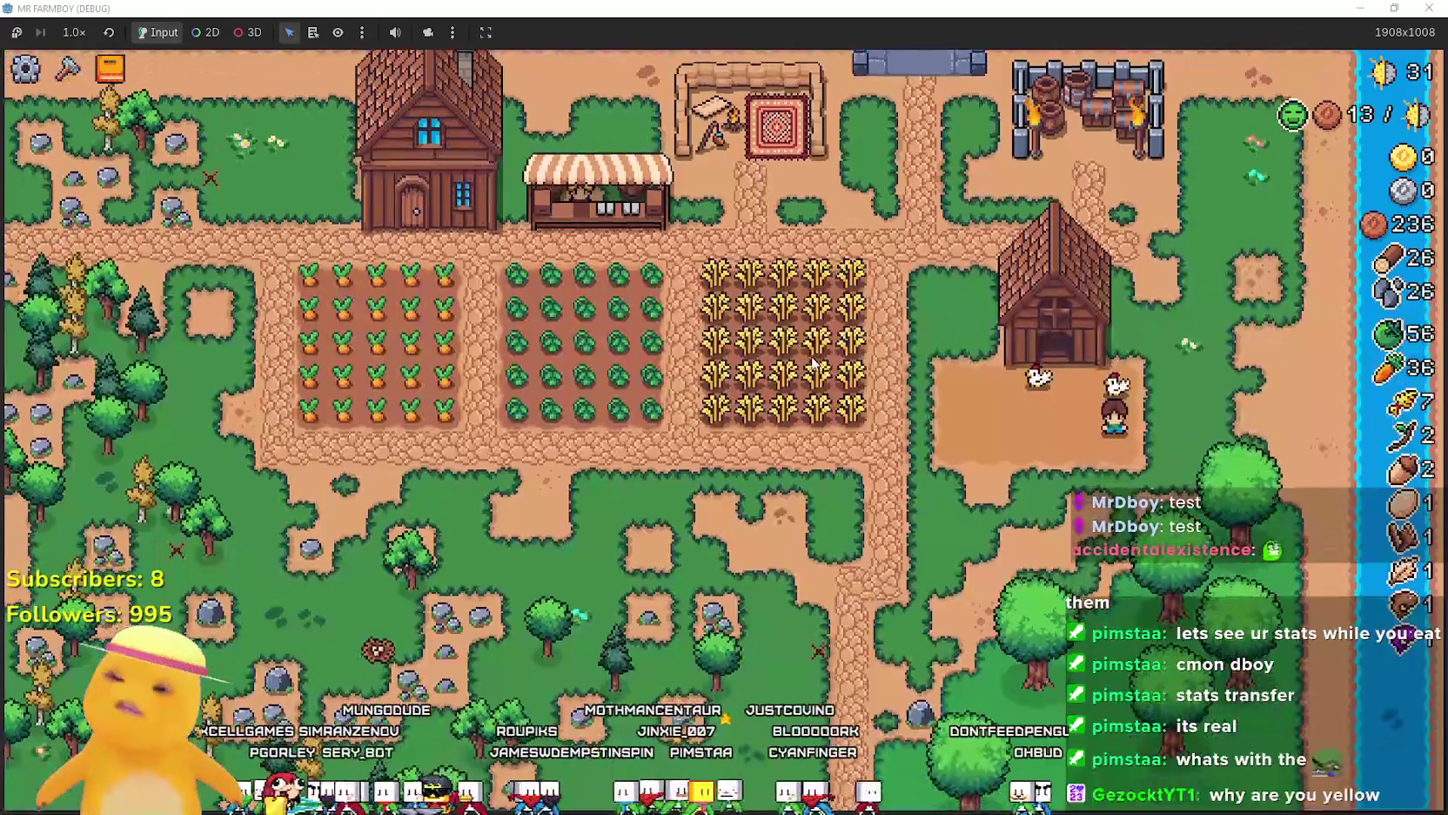
Check the Animals advancement tree, confirming Baby Chickens reads 'To unlock Breed'.
key("a")
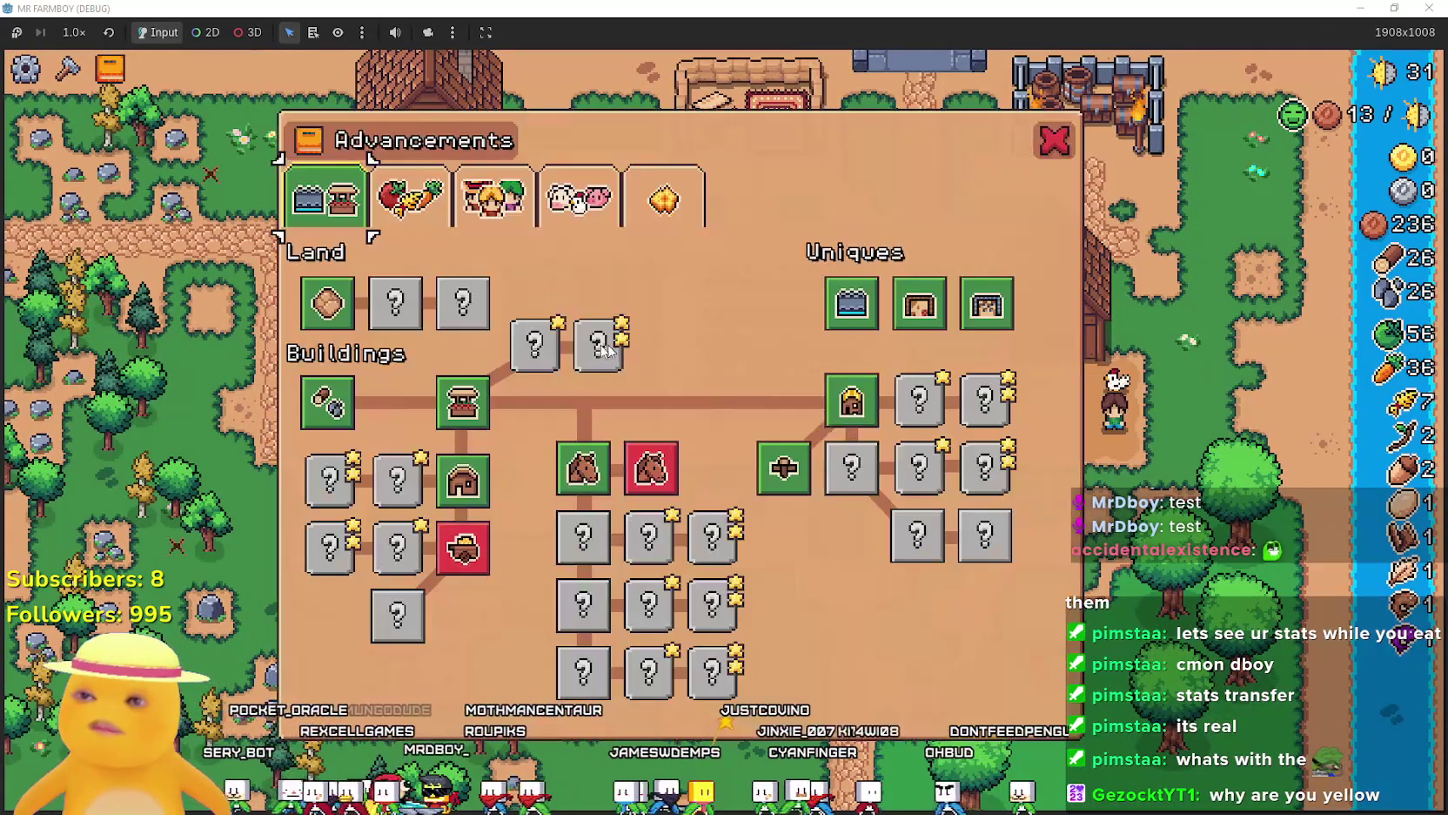
left_click(492, 198)
left_click(570, 209)
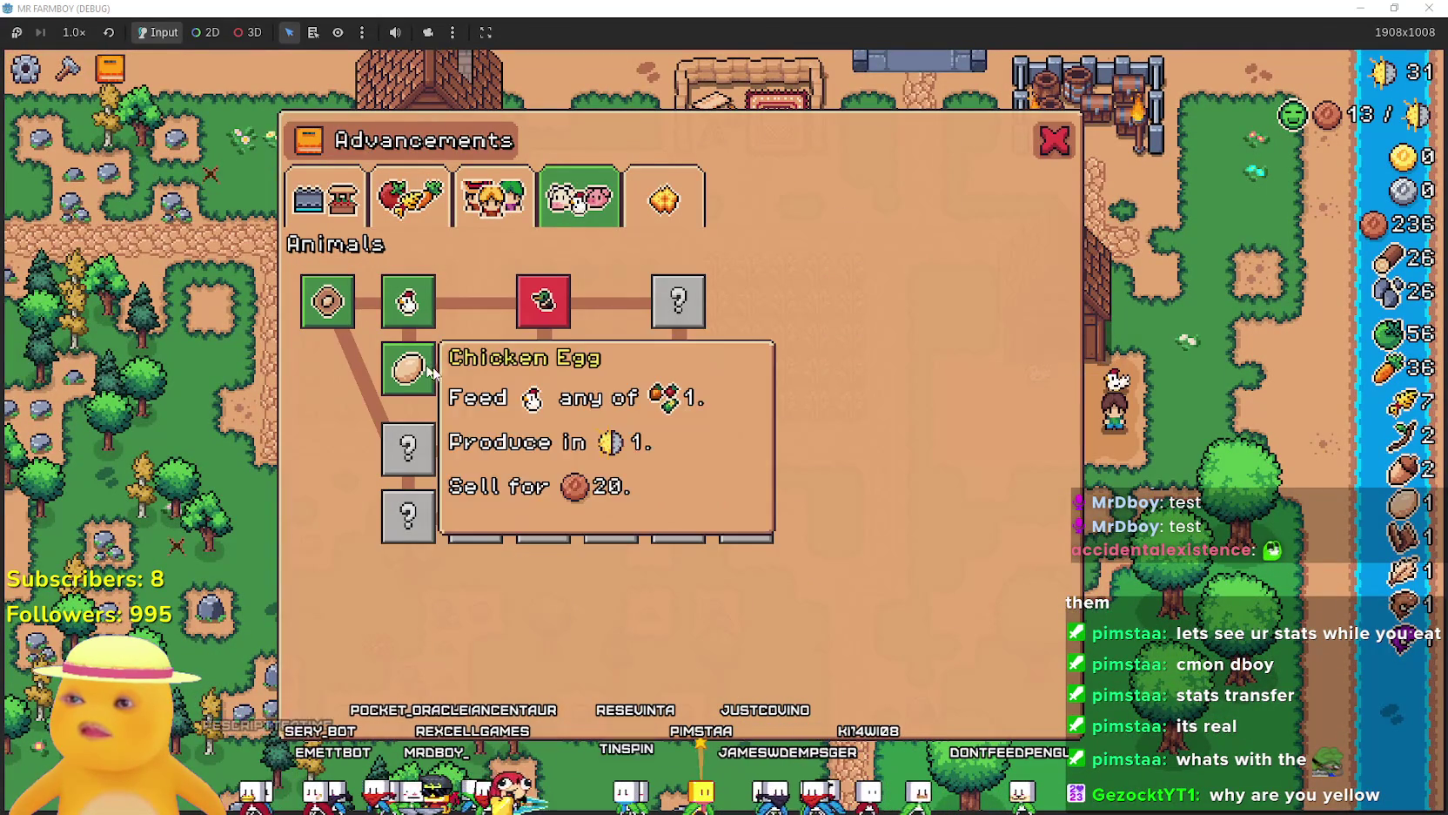
mouse_move(476, 373)
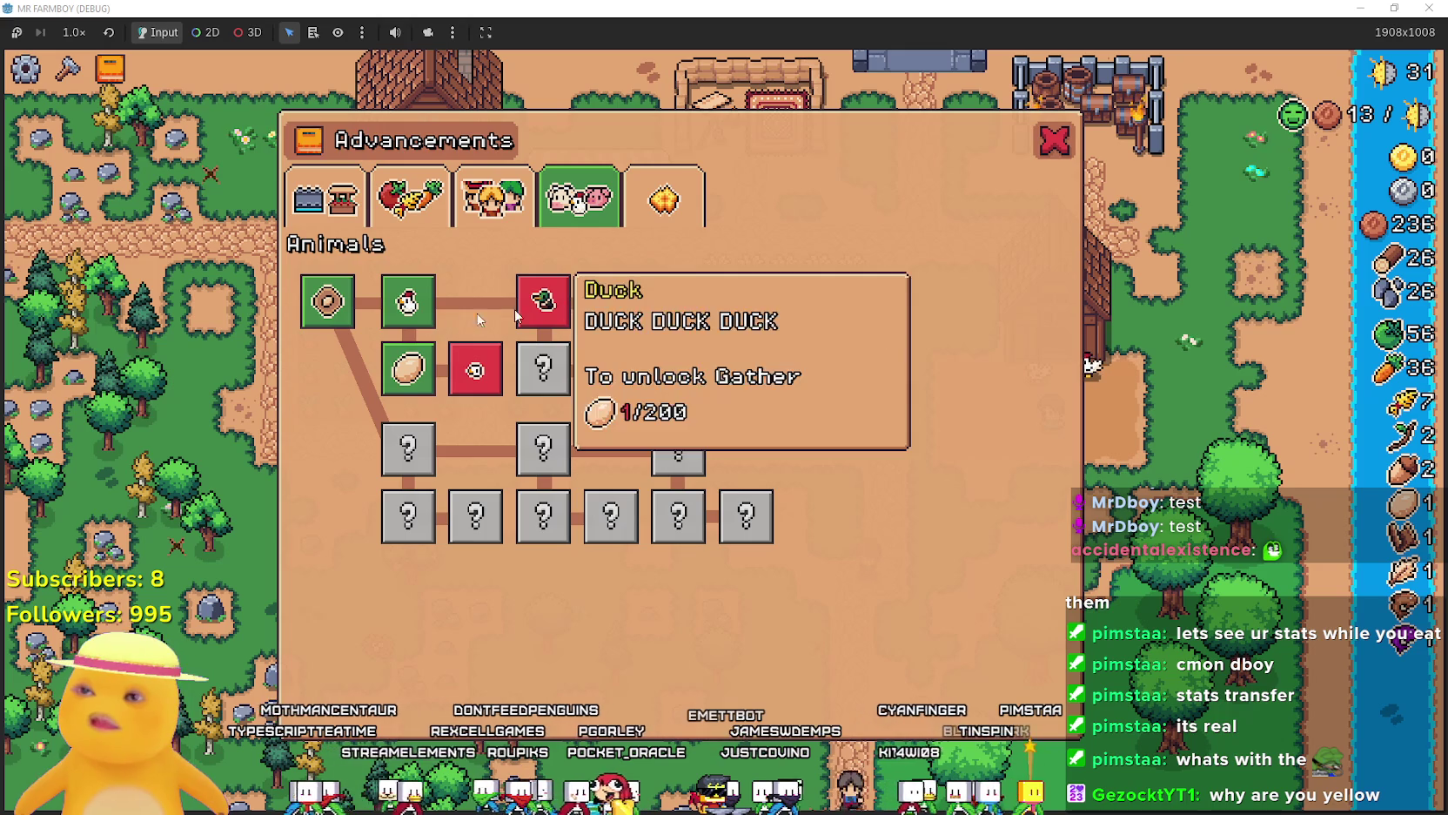
mouse_move(400, 315)
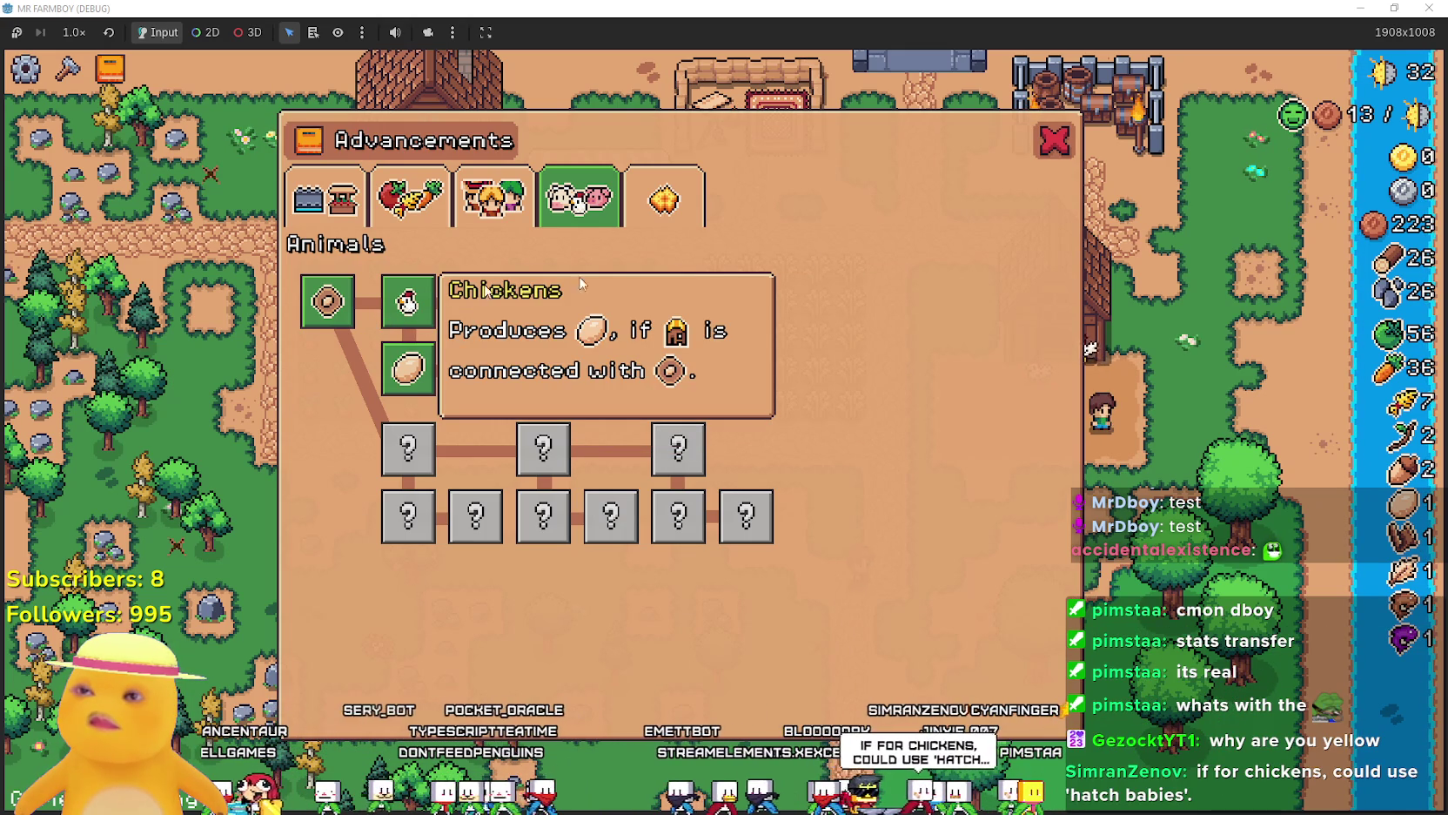
key("Escape")
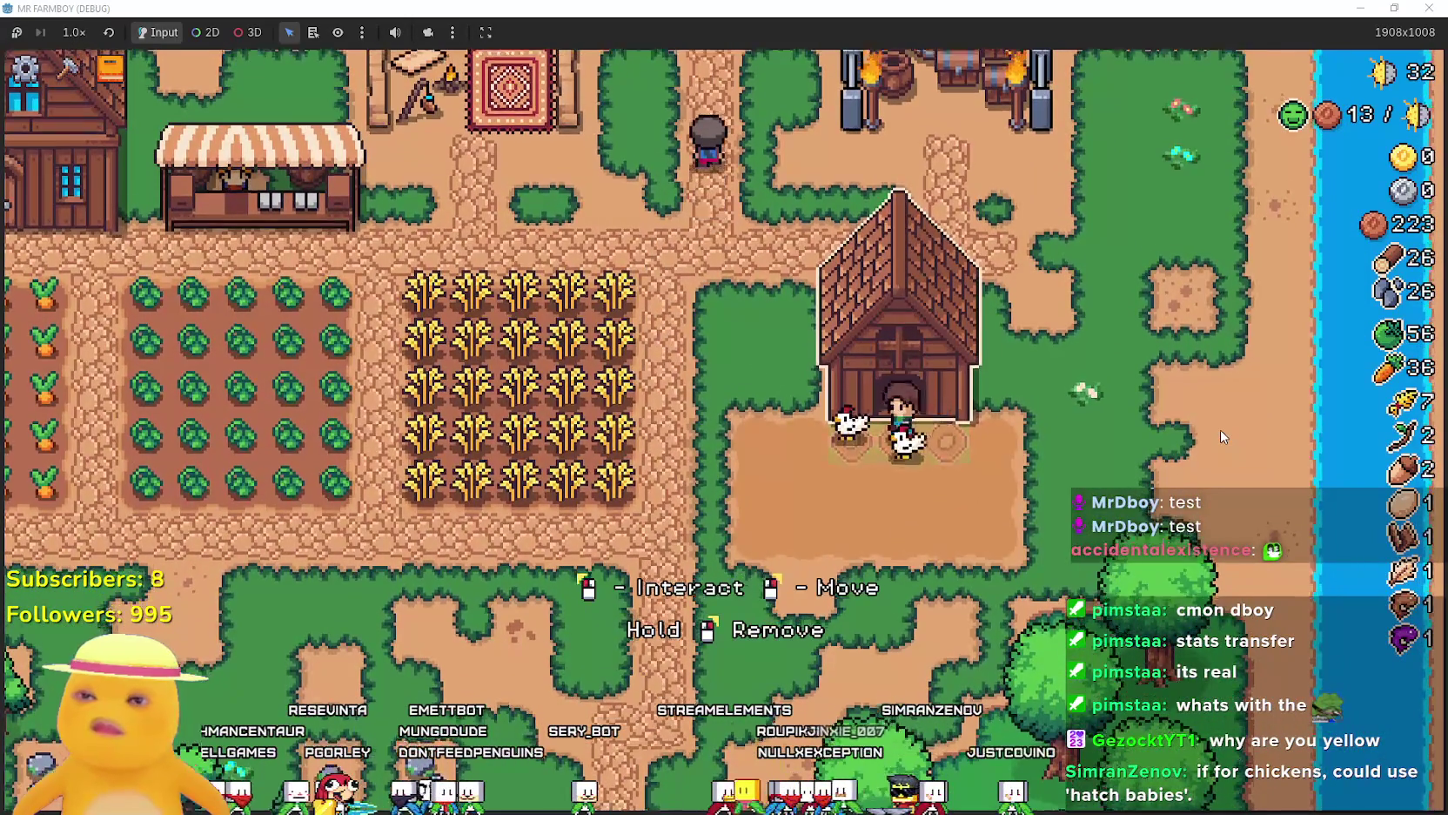
left_click(1006, 450)
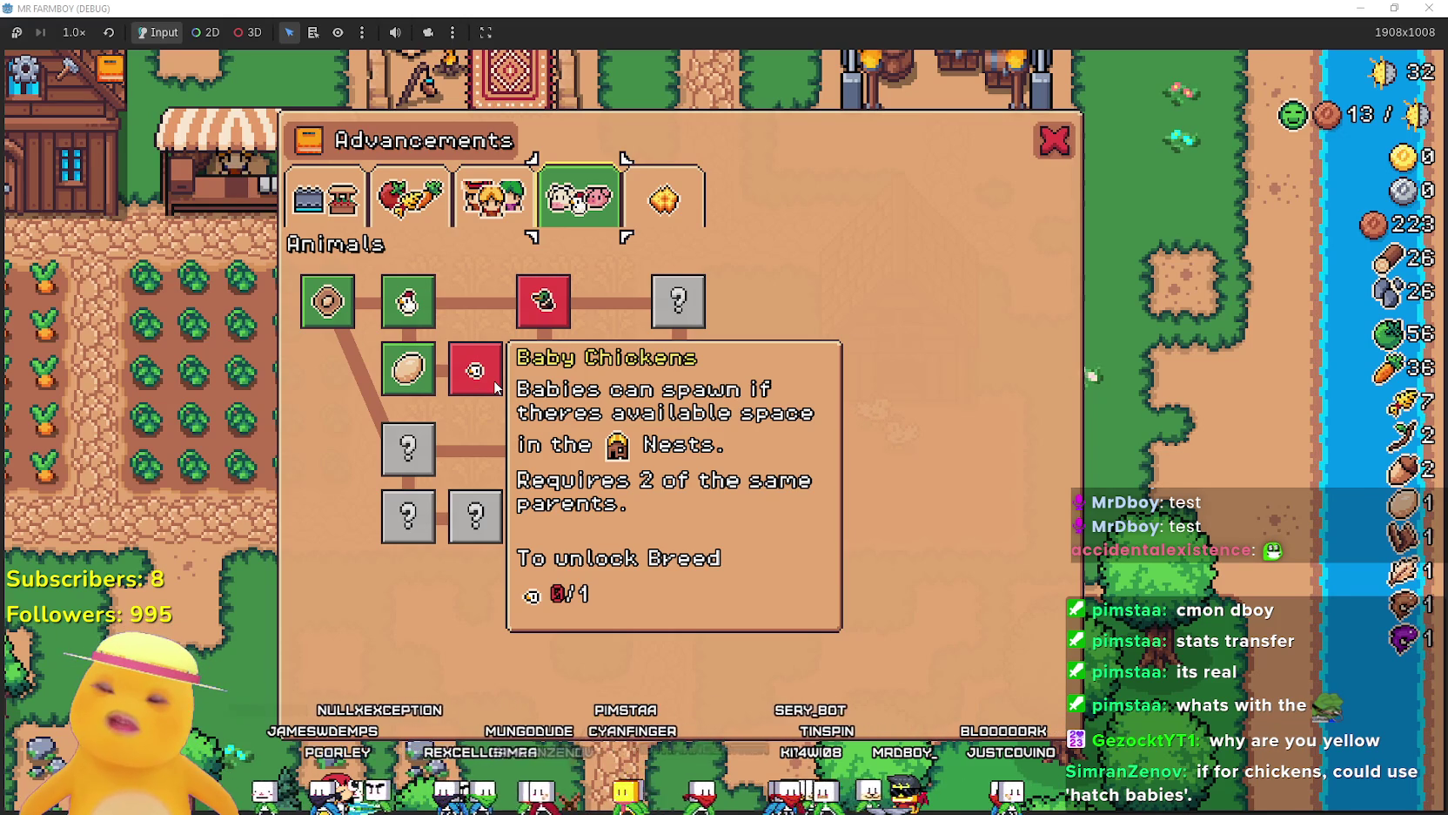
key("Escape")
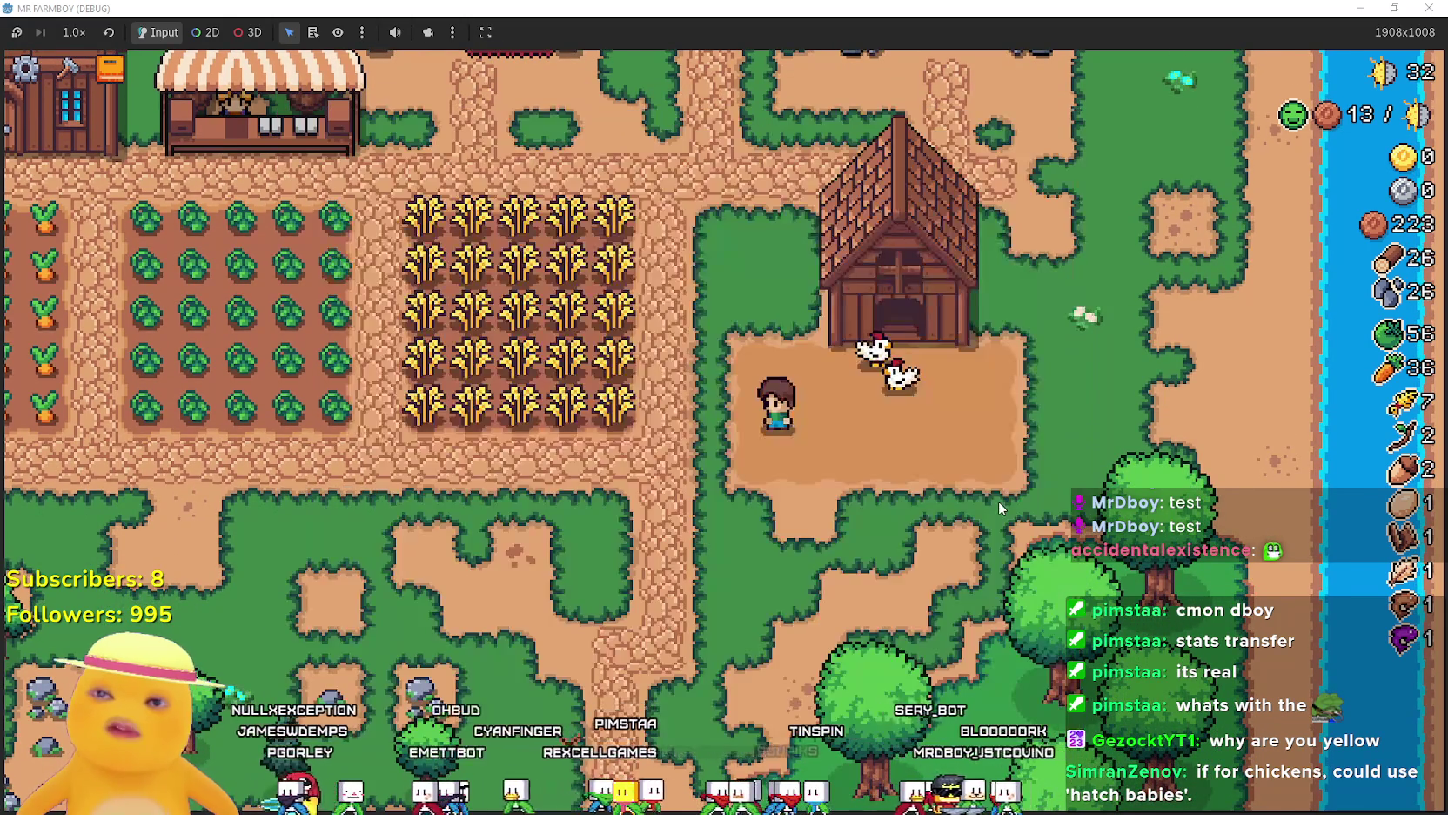
key("a")
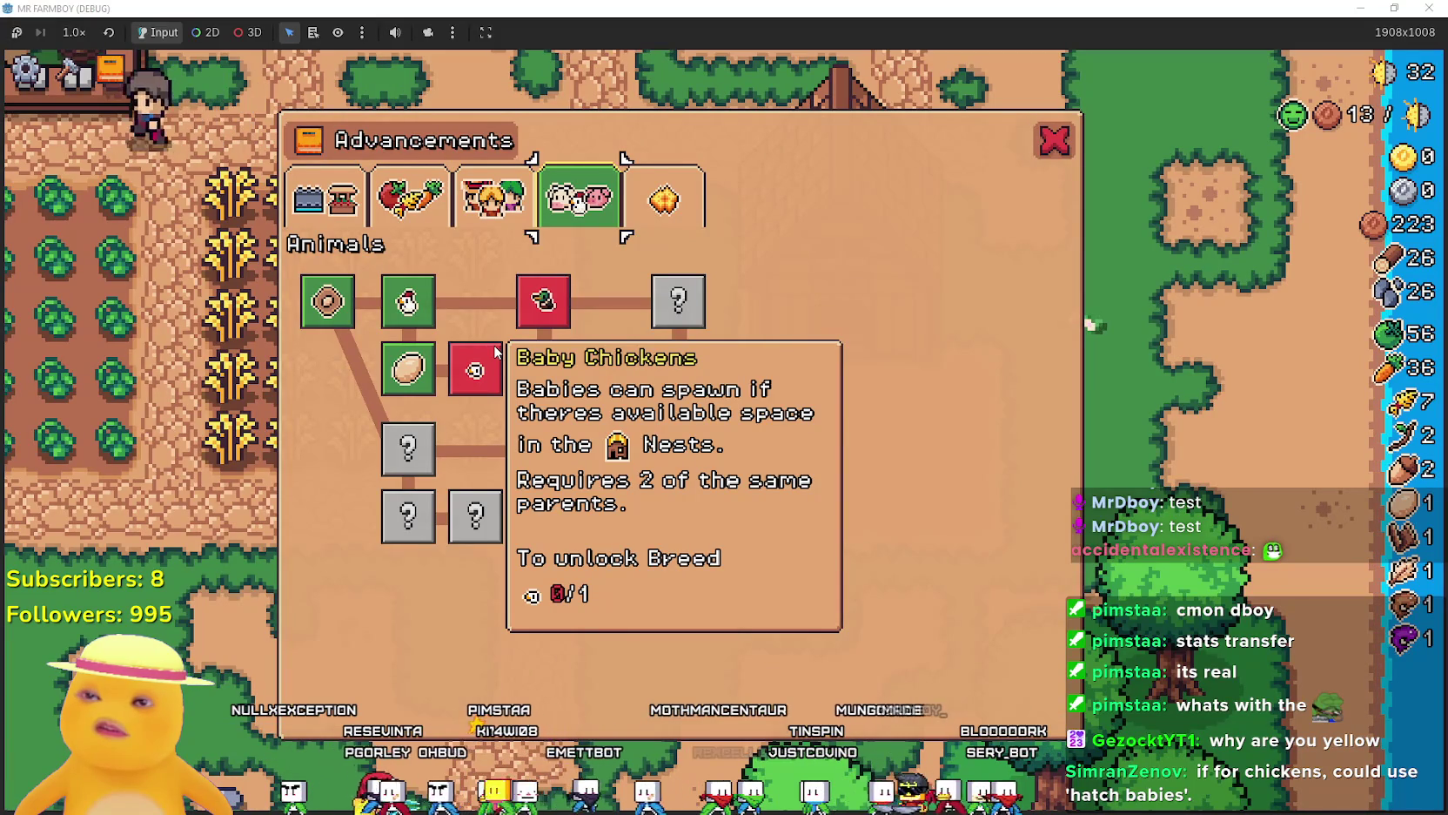
key("Escape")
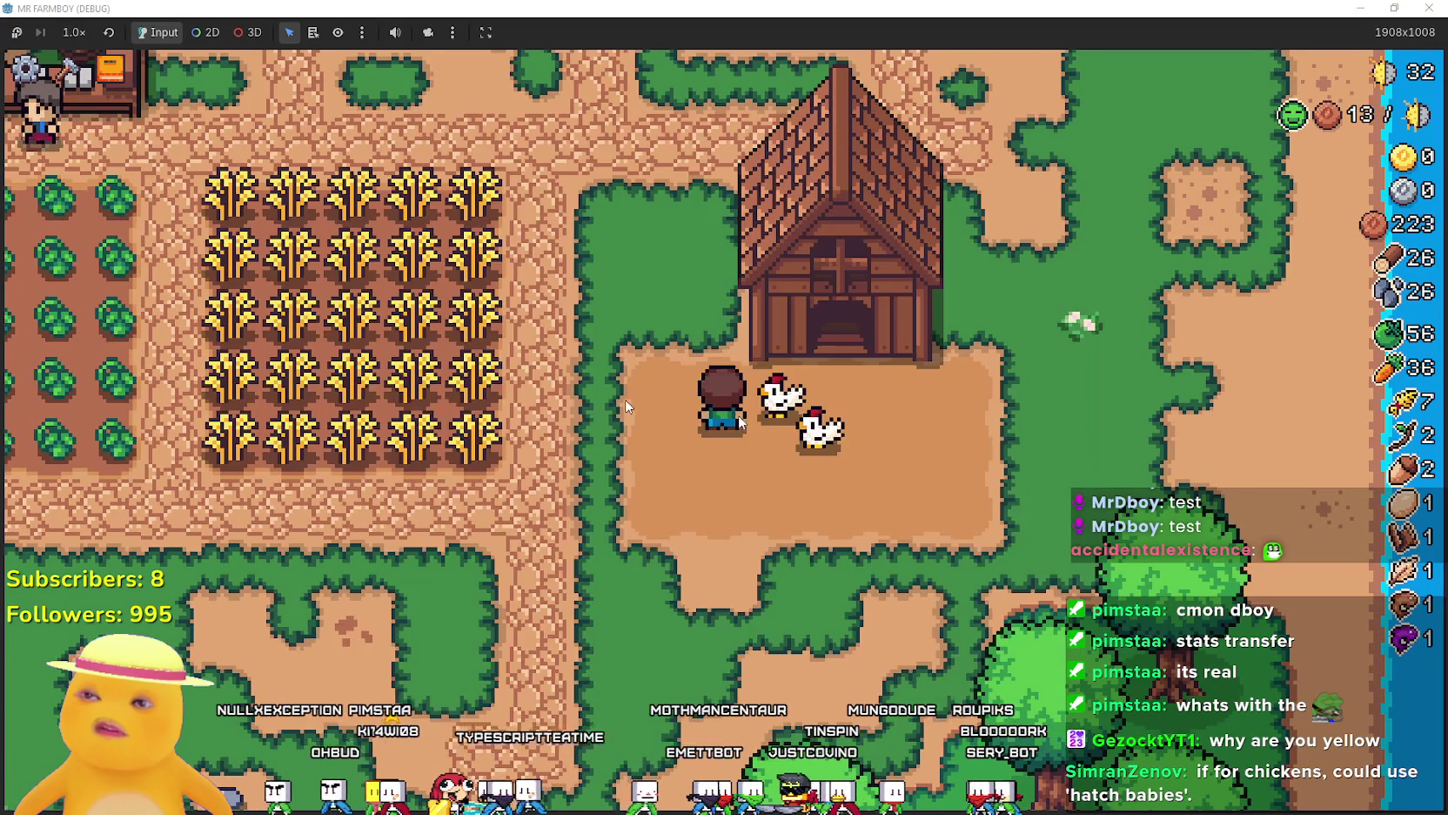
Check the coop, harvest on the field to reach 32 wheat, and reopen the Animals advancements.
key("e")
key("Escape")
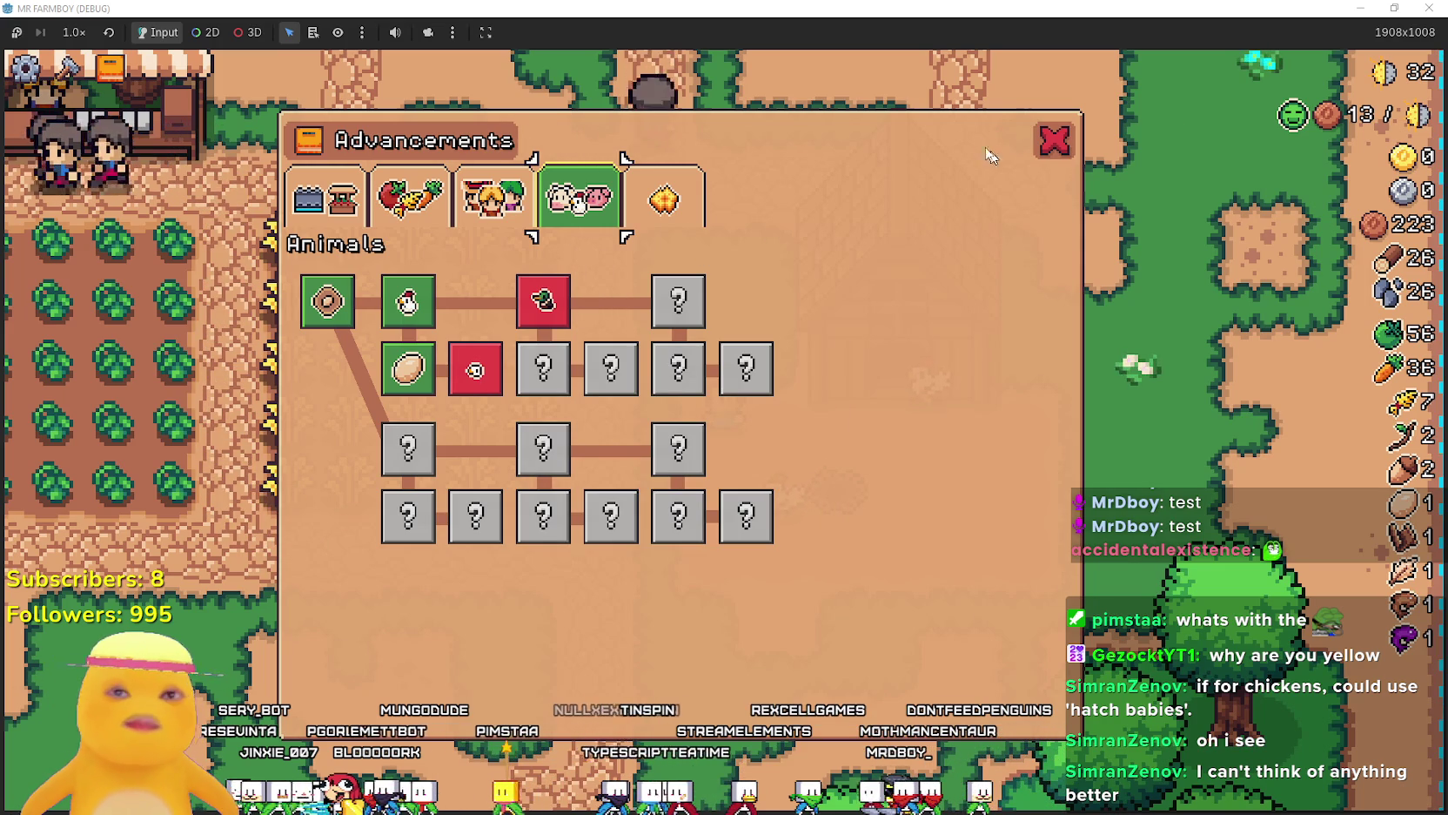
left_click(1062, 138)
left_click(970, 402)
key("Escape")
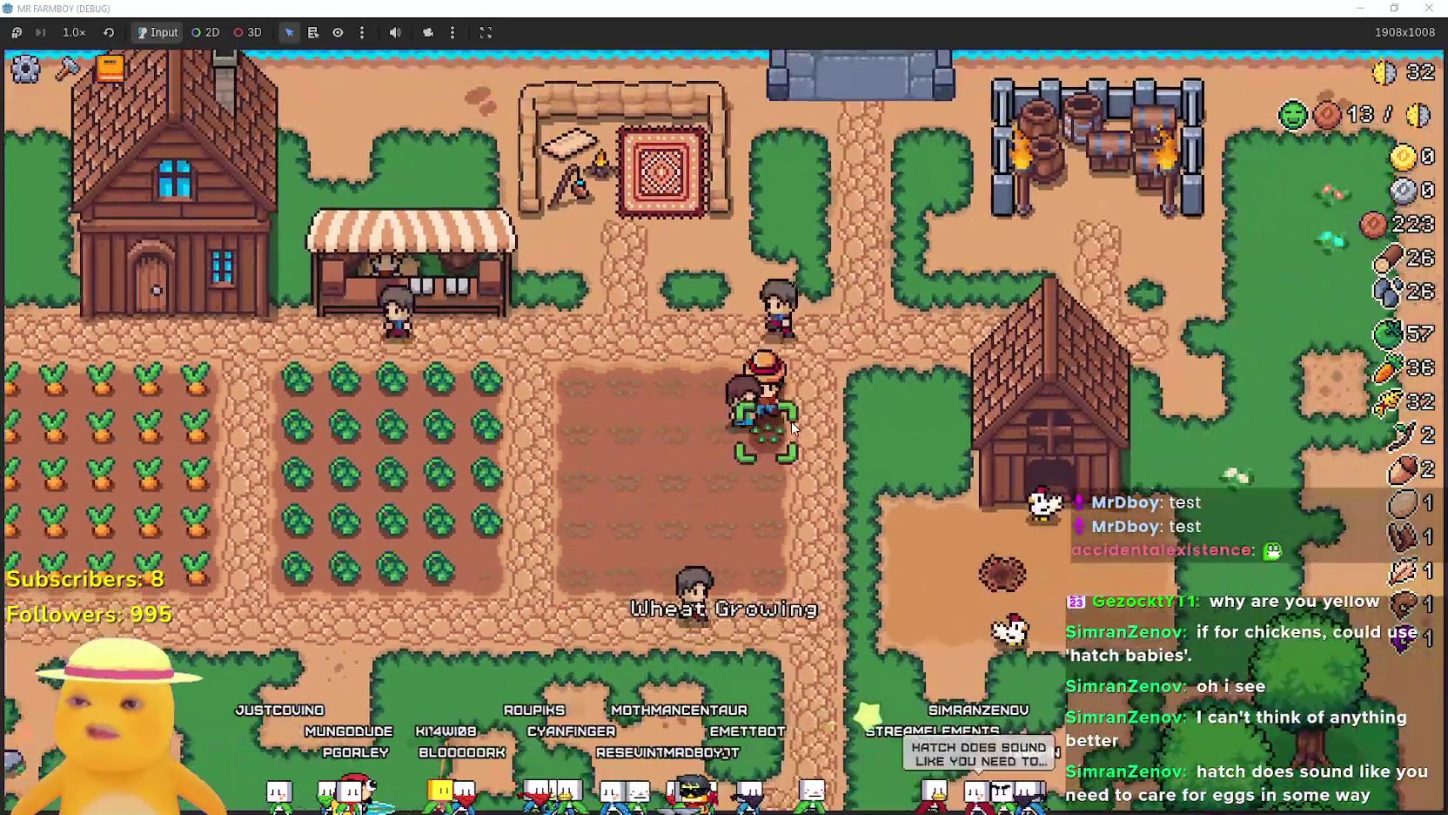
key("a")
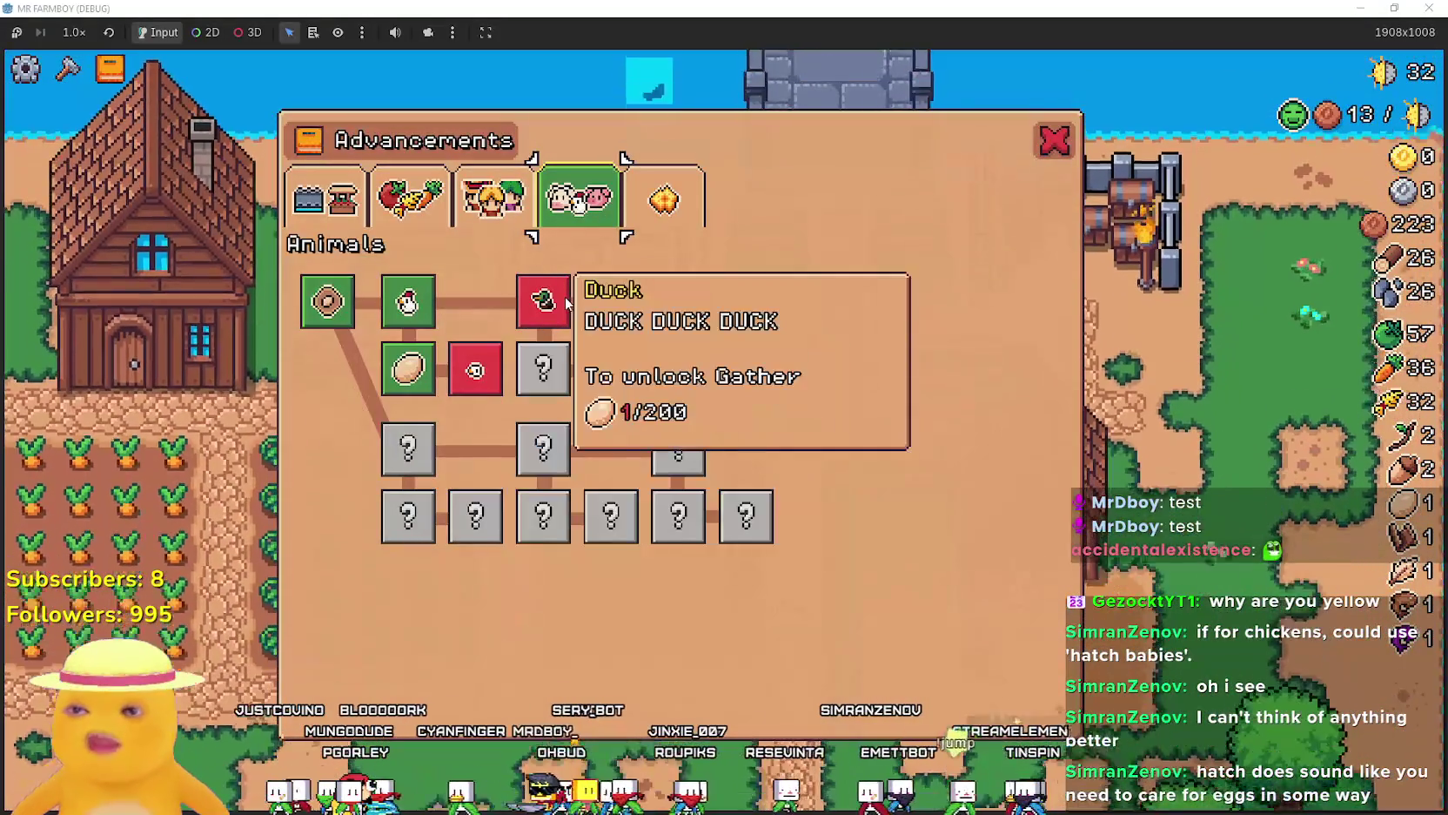
Open the chicken coop's contents and close them again.
key("Escape")
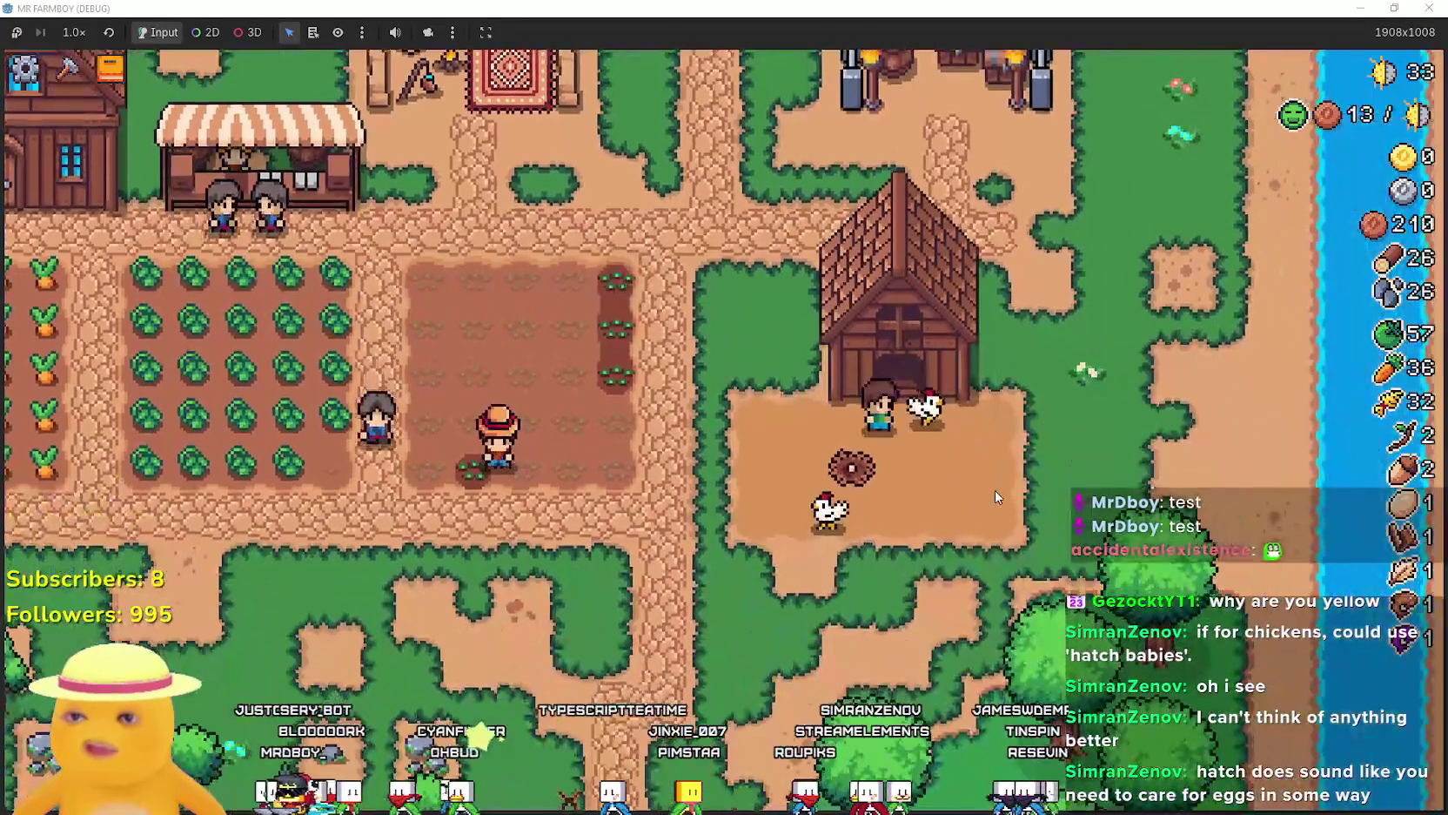
left_click(995, 495)
left_click(901, 440)
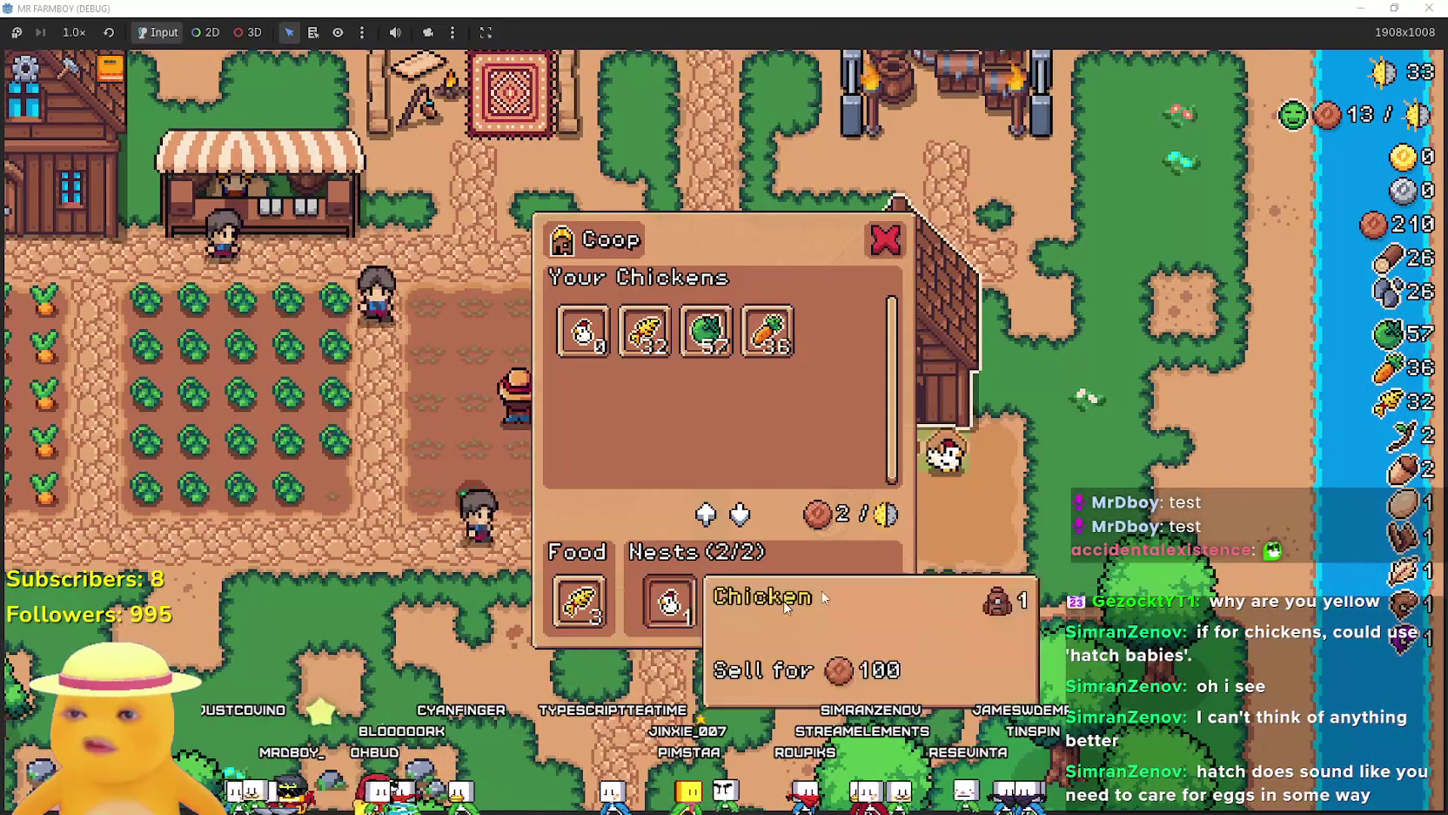
key("Escape")
Inspect the Animals advancement tiles, then shrink the game to a smaller window.
key("Tab")
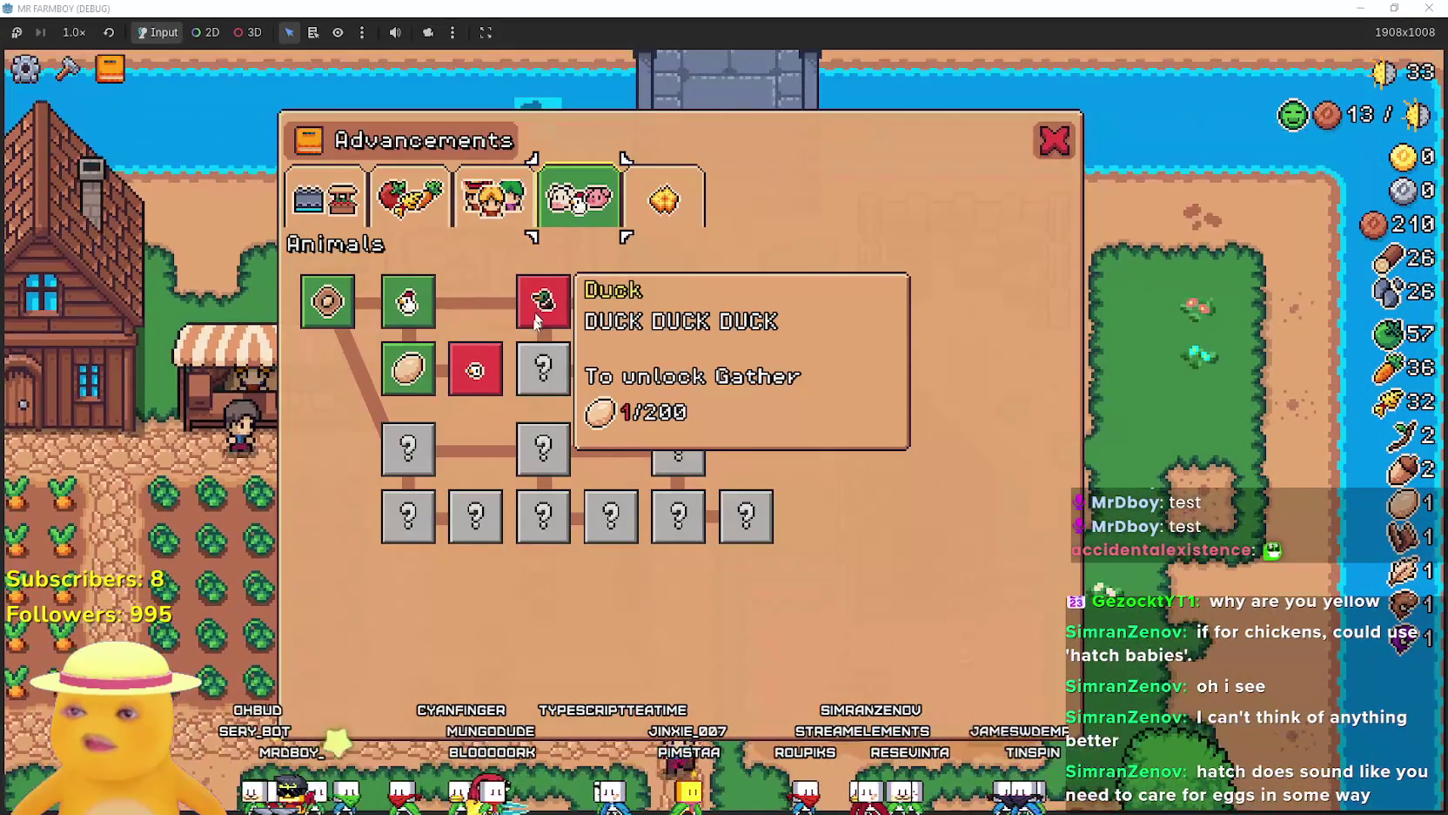
key("Escape")
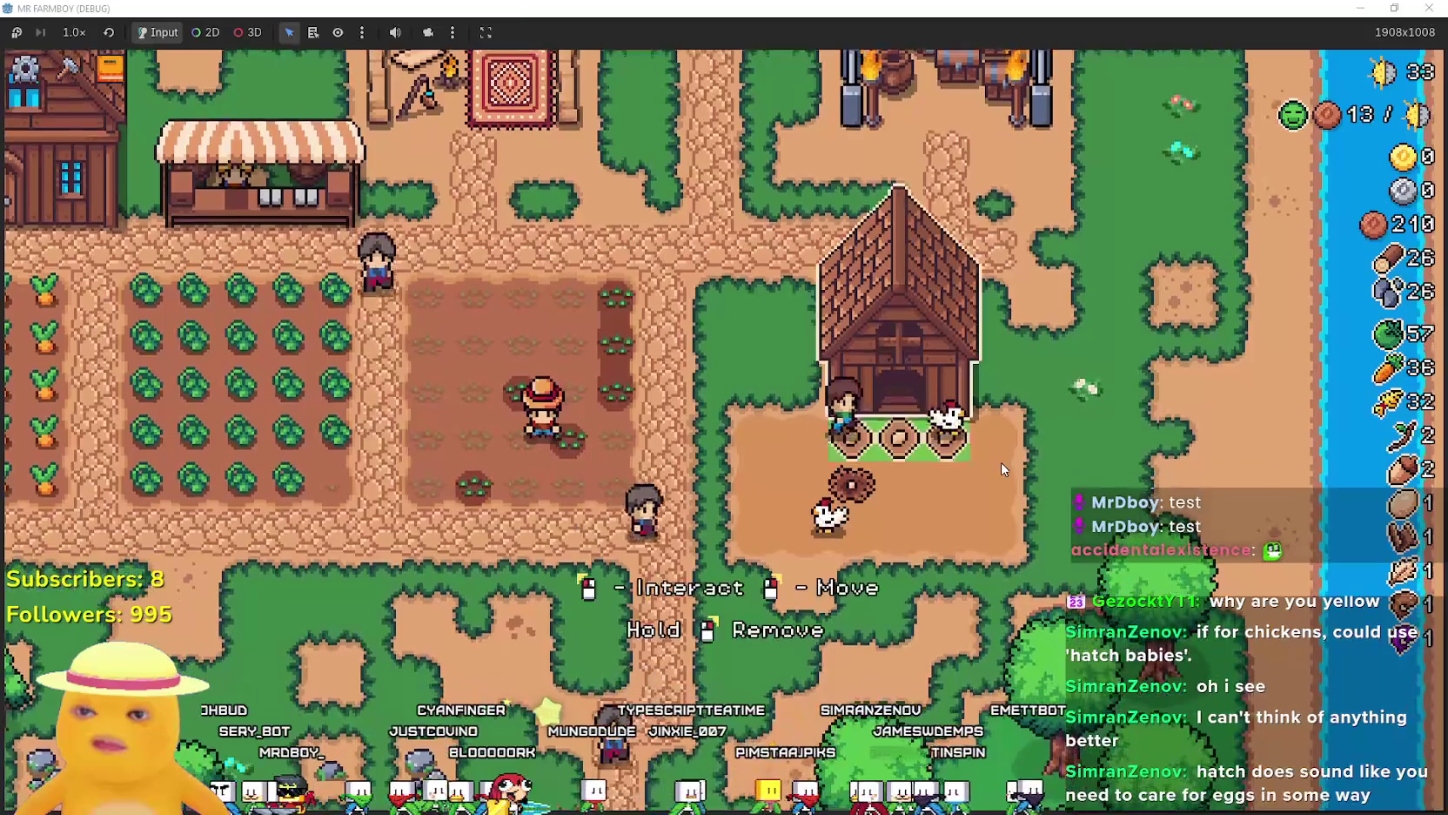
key("Tab")
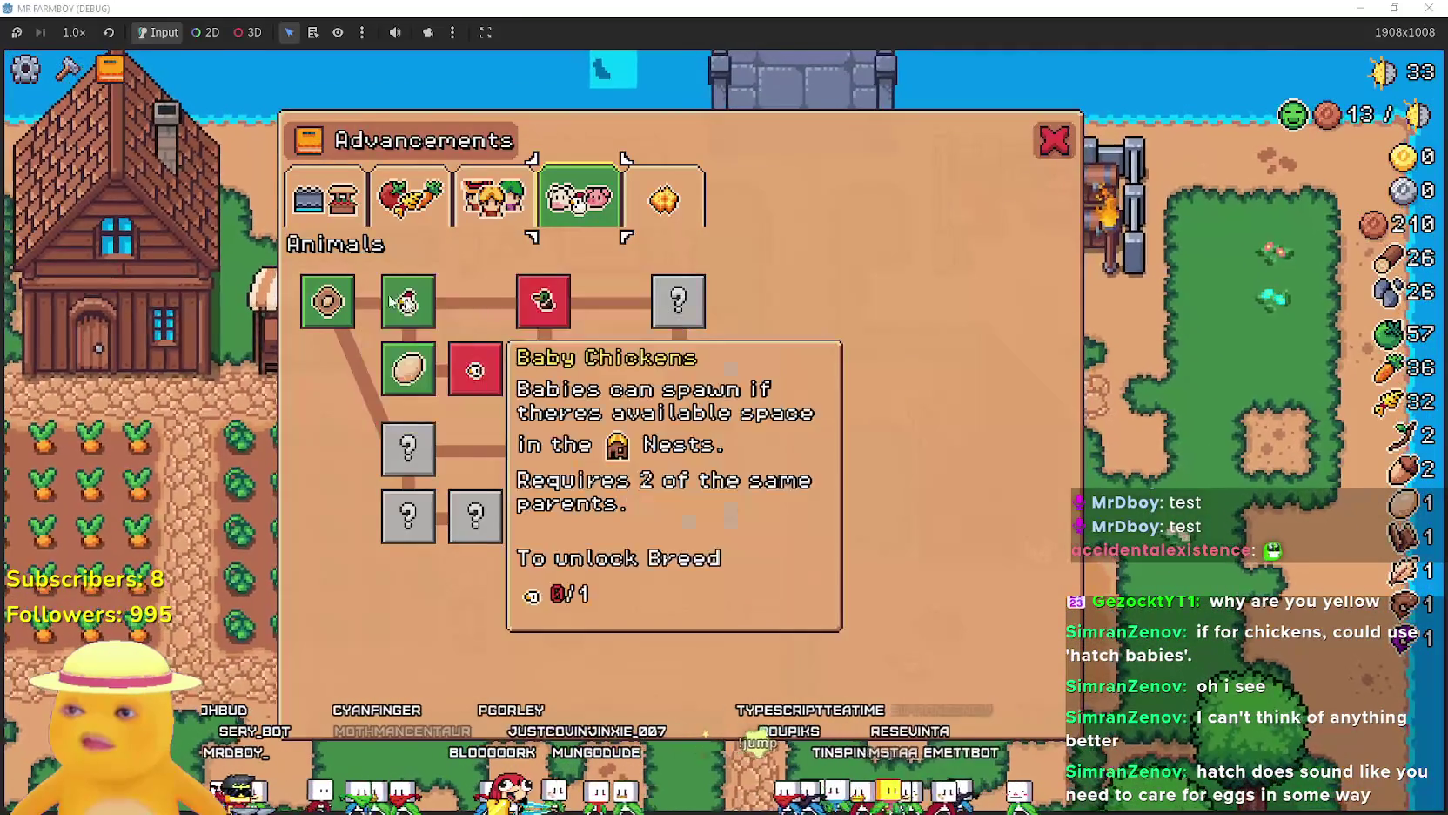
mouse_move(535, 306)
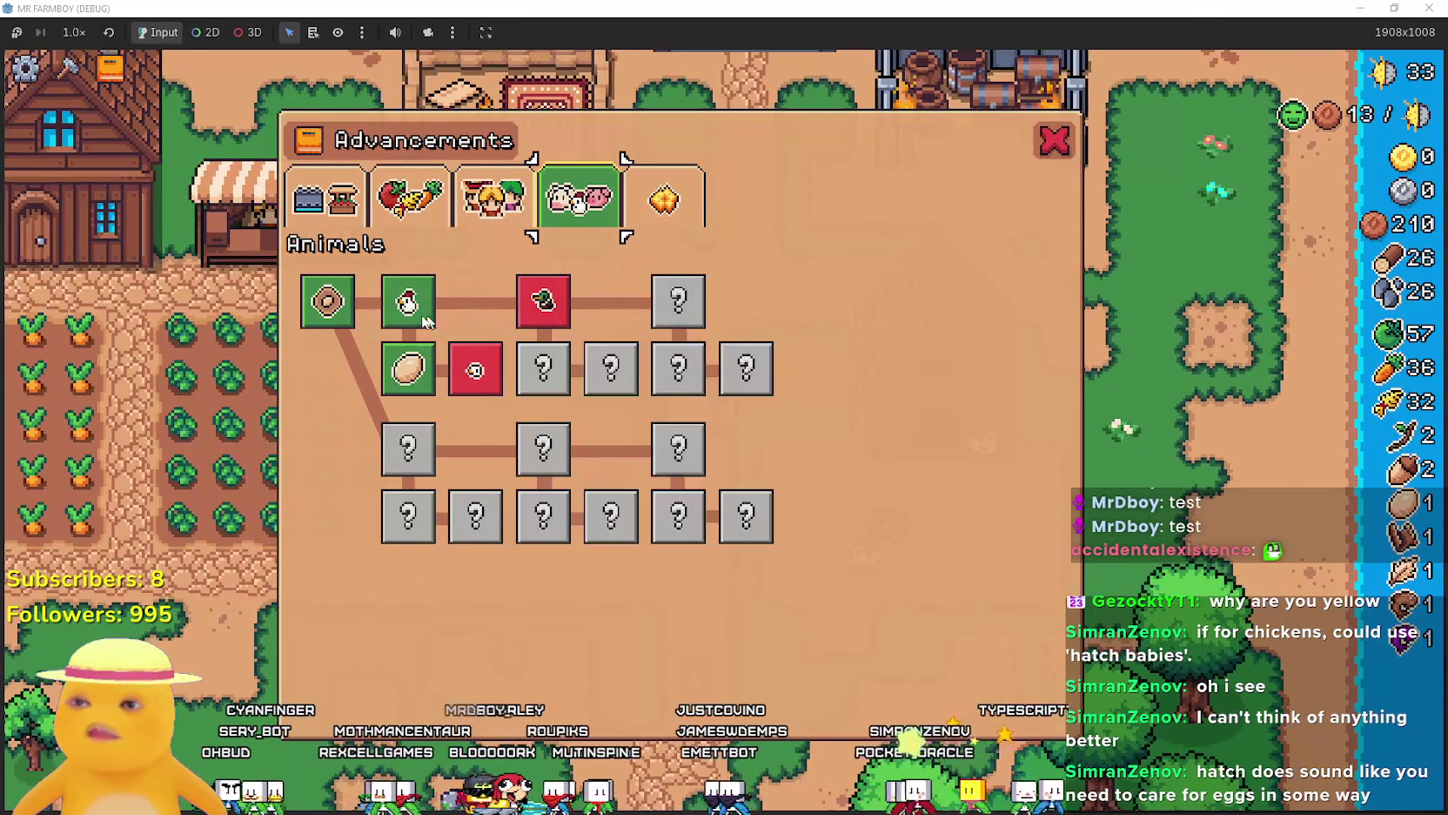
mouse_move(422, 322)
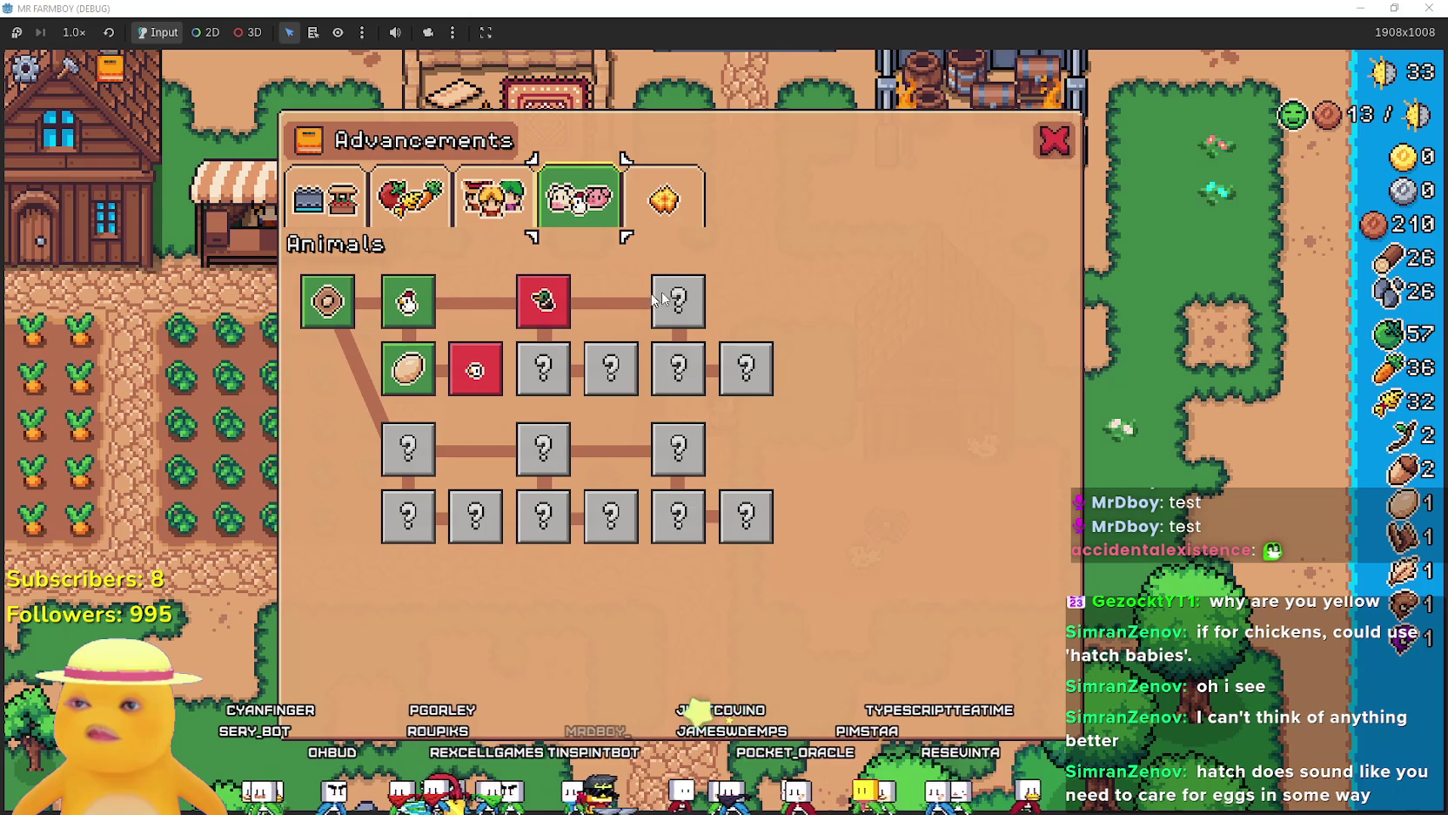
mouse_move(405, 383)
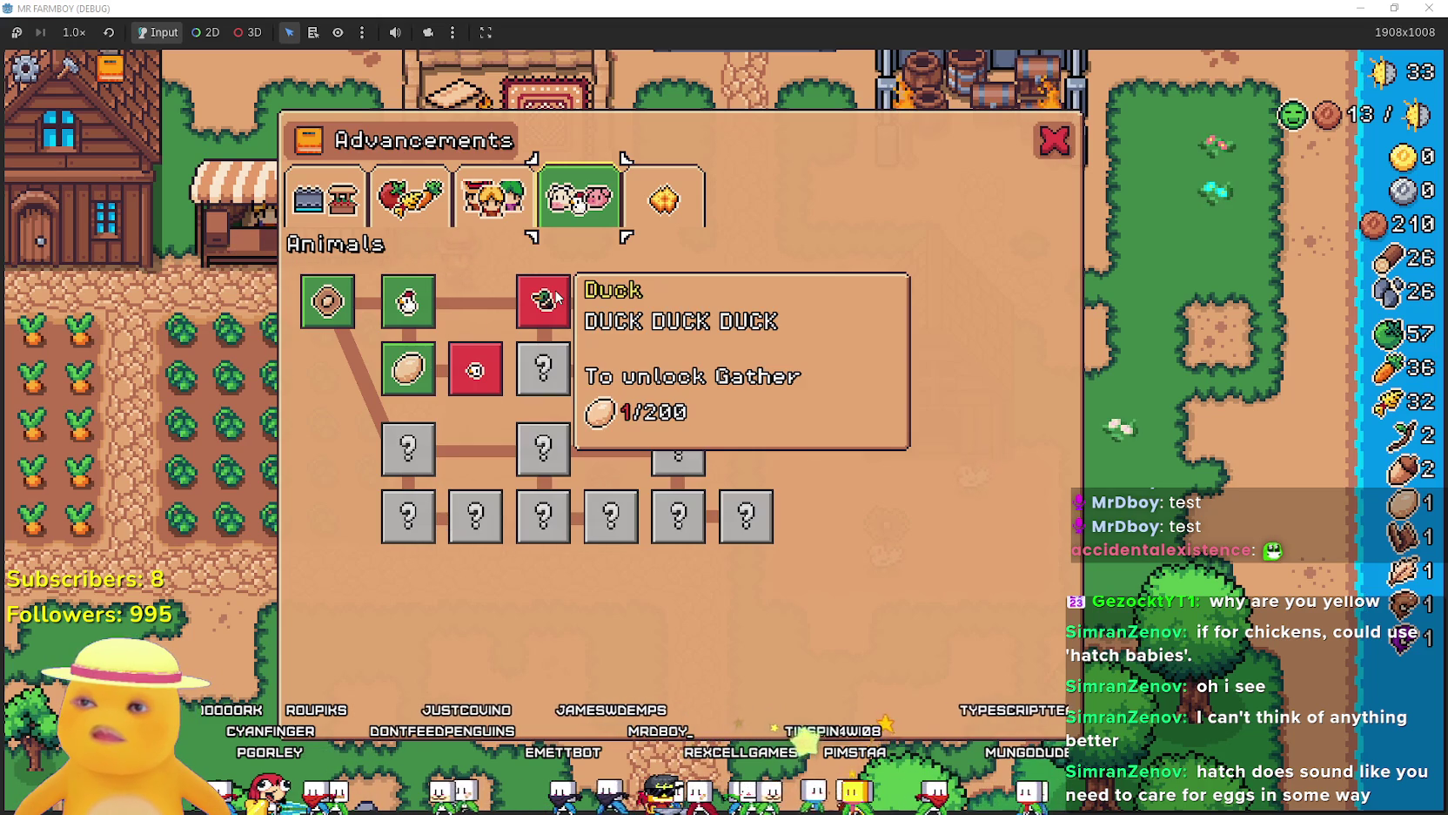
left_click_drag(740, 7, 705, 90)
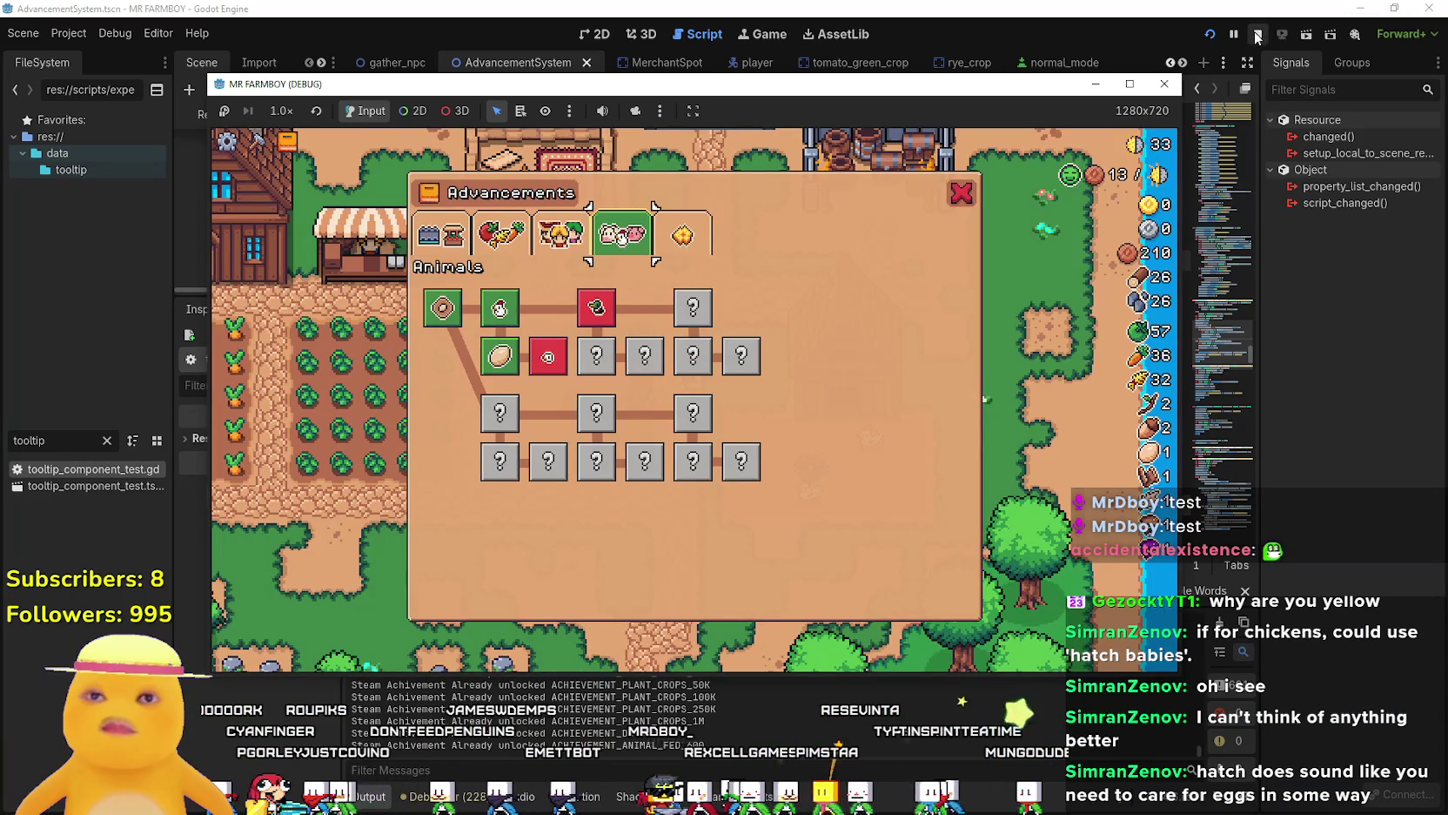
Stop the game and select EggDuckAdvButton in the Animals grid, widening the Inspector.
left_click(1164, 84)
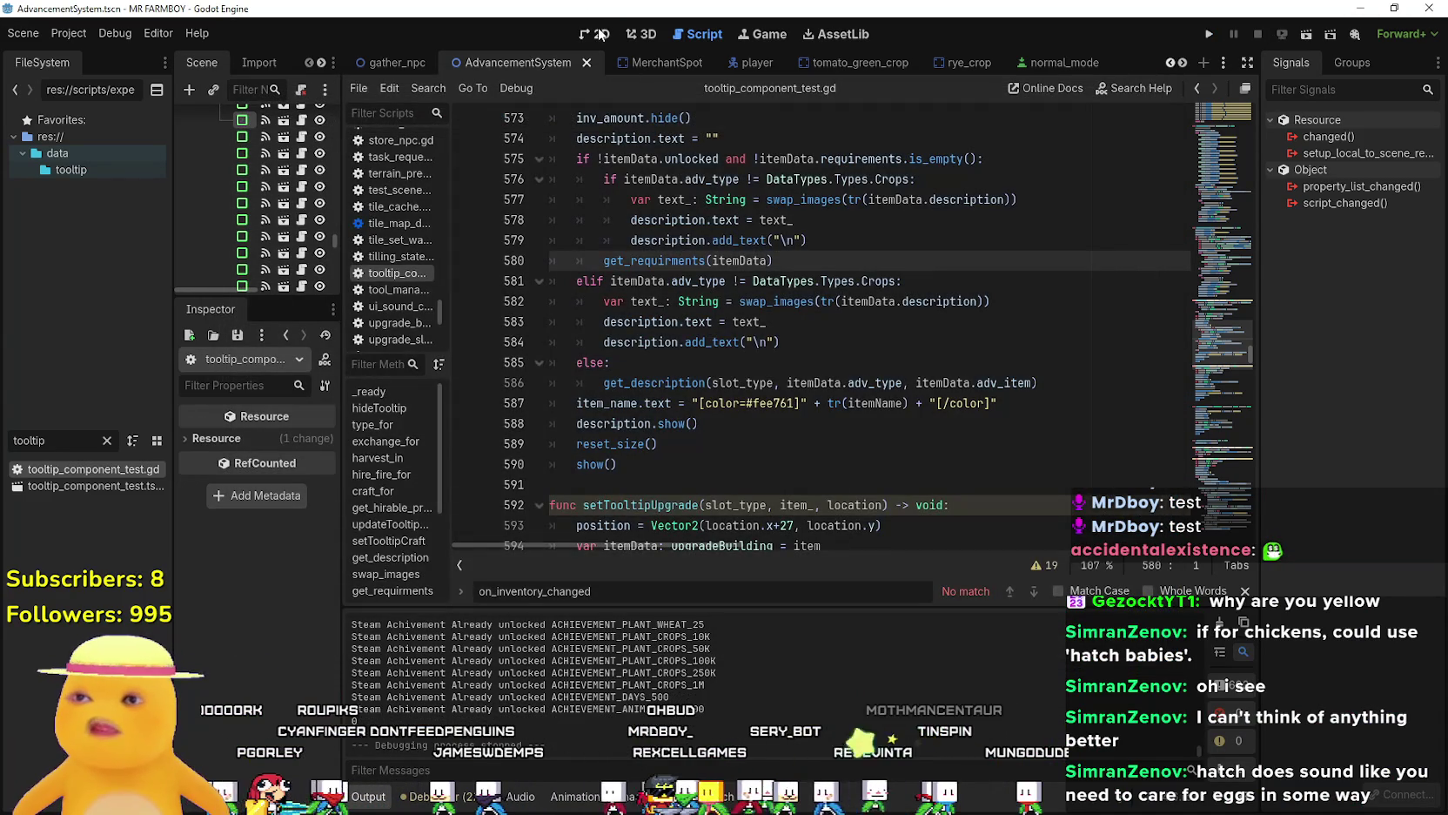
left_click(598, 33)
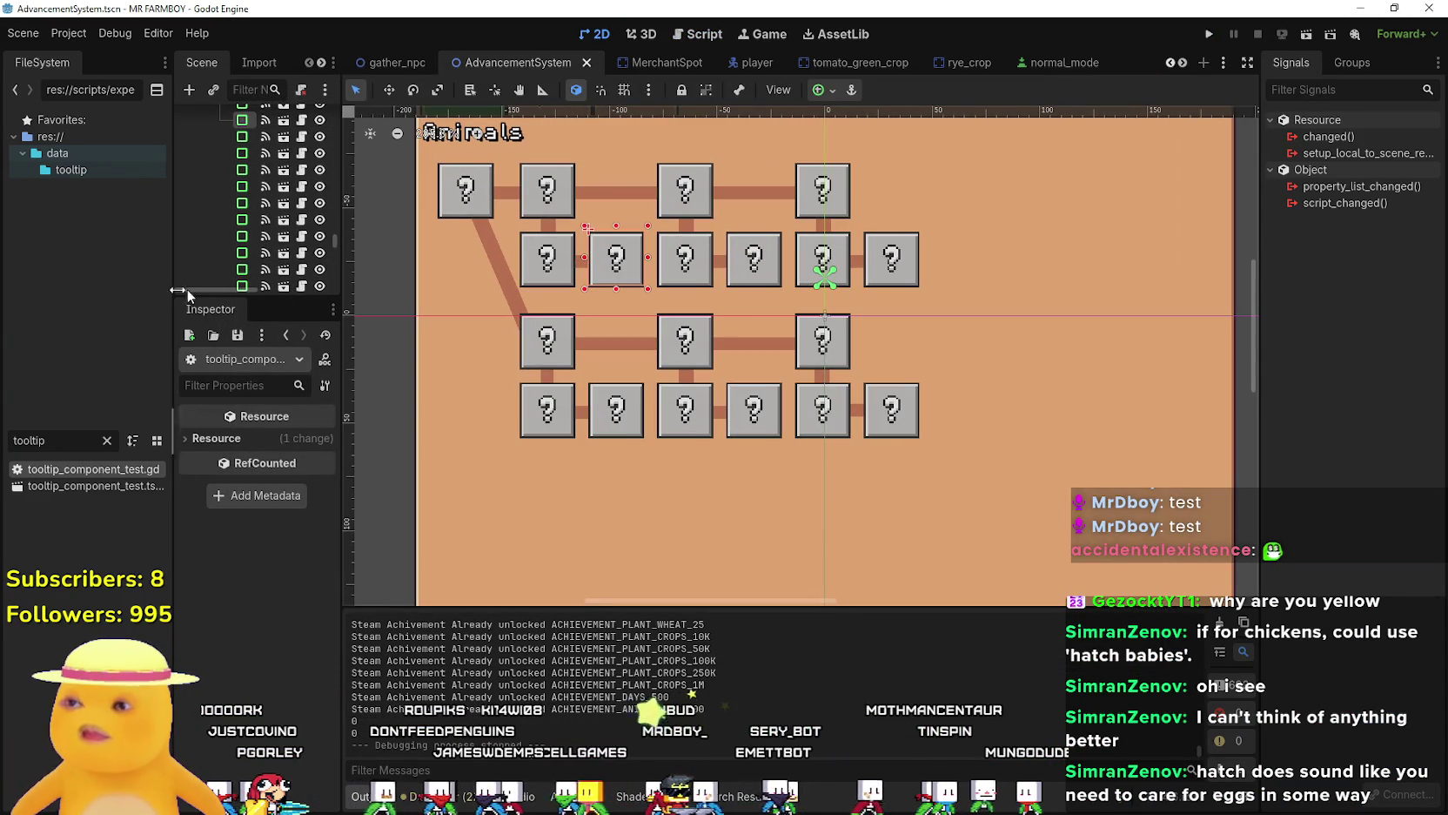
left_click(686, 265)
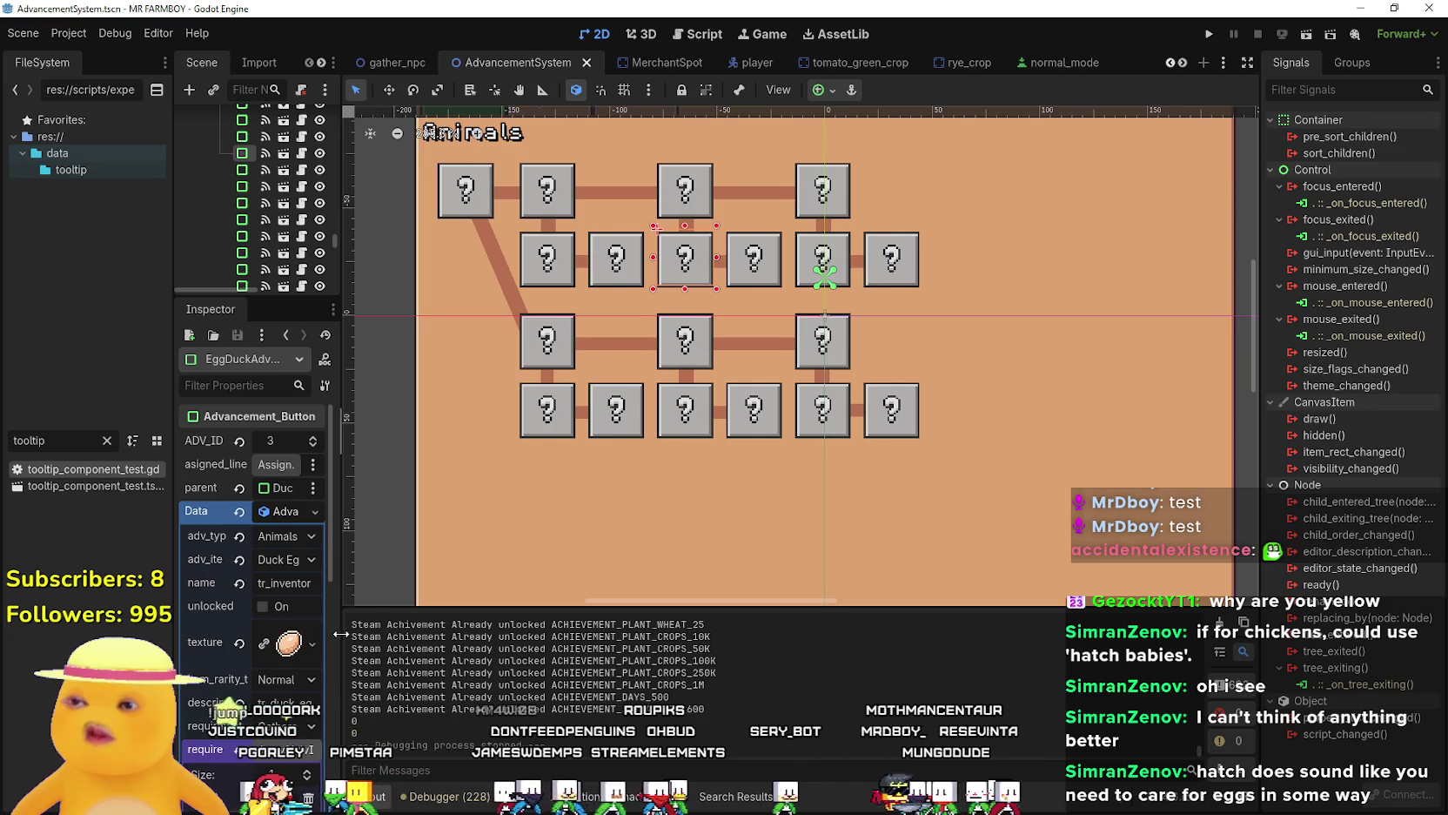
left_click_drag(337, 633, 527, 634)
Make the duck egg tile's texture unique and set its region to the egg sprite.
left_click(415, 550)
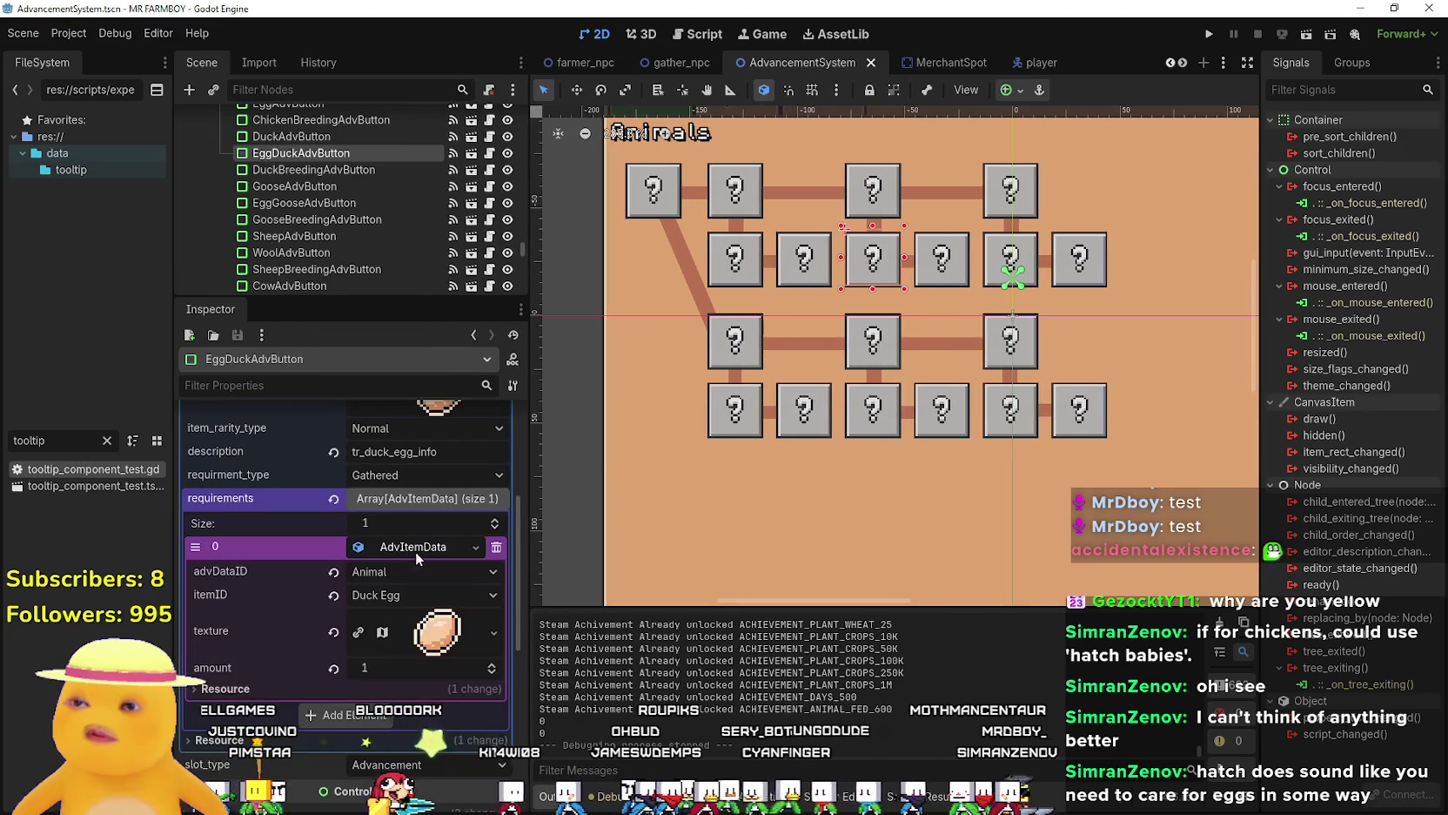
scroll(433, 609, "up", 3)
left_click(437, 548)
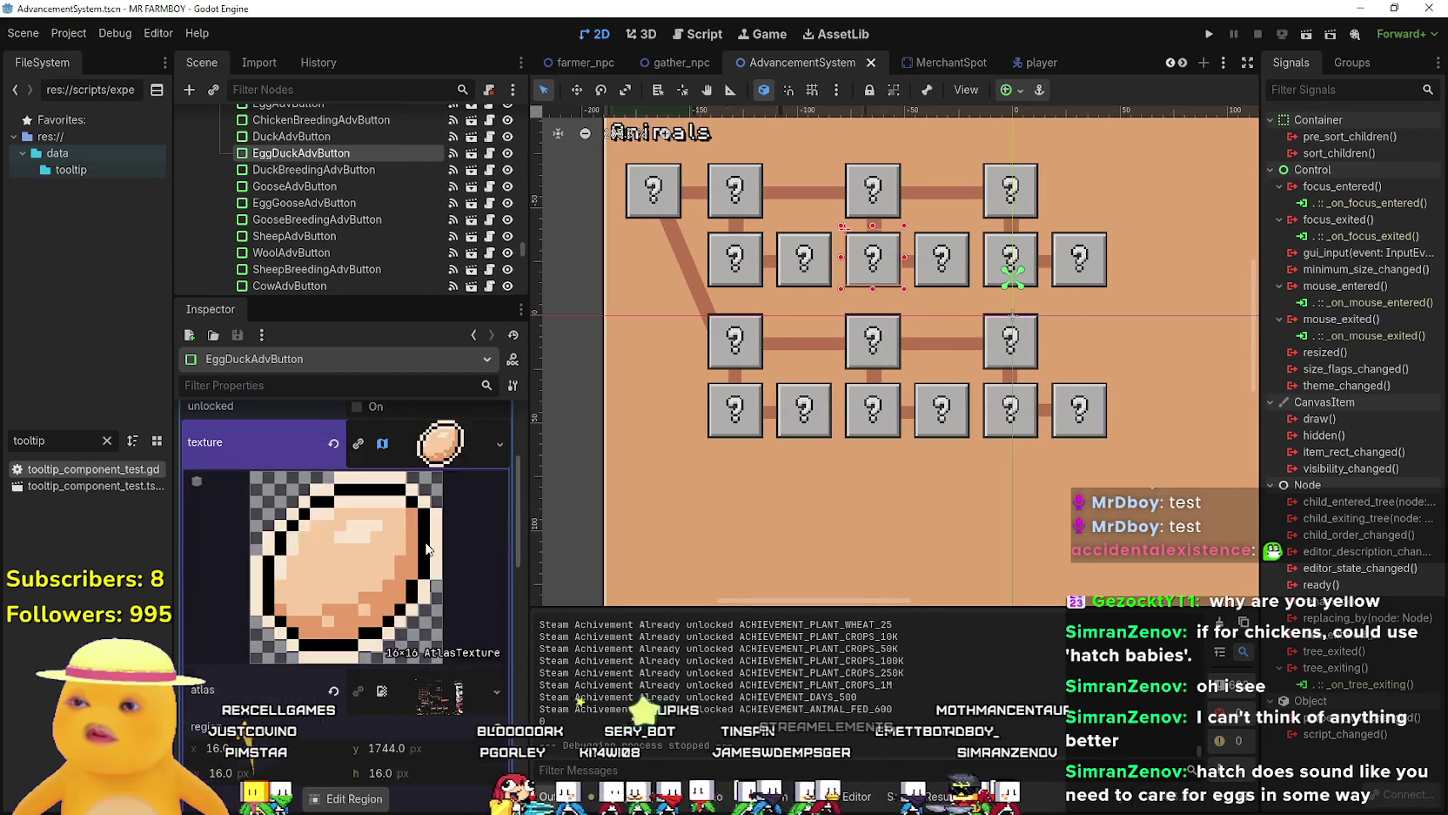
right_click(406, 546)
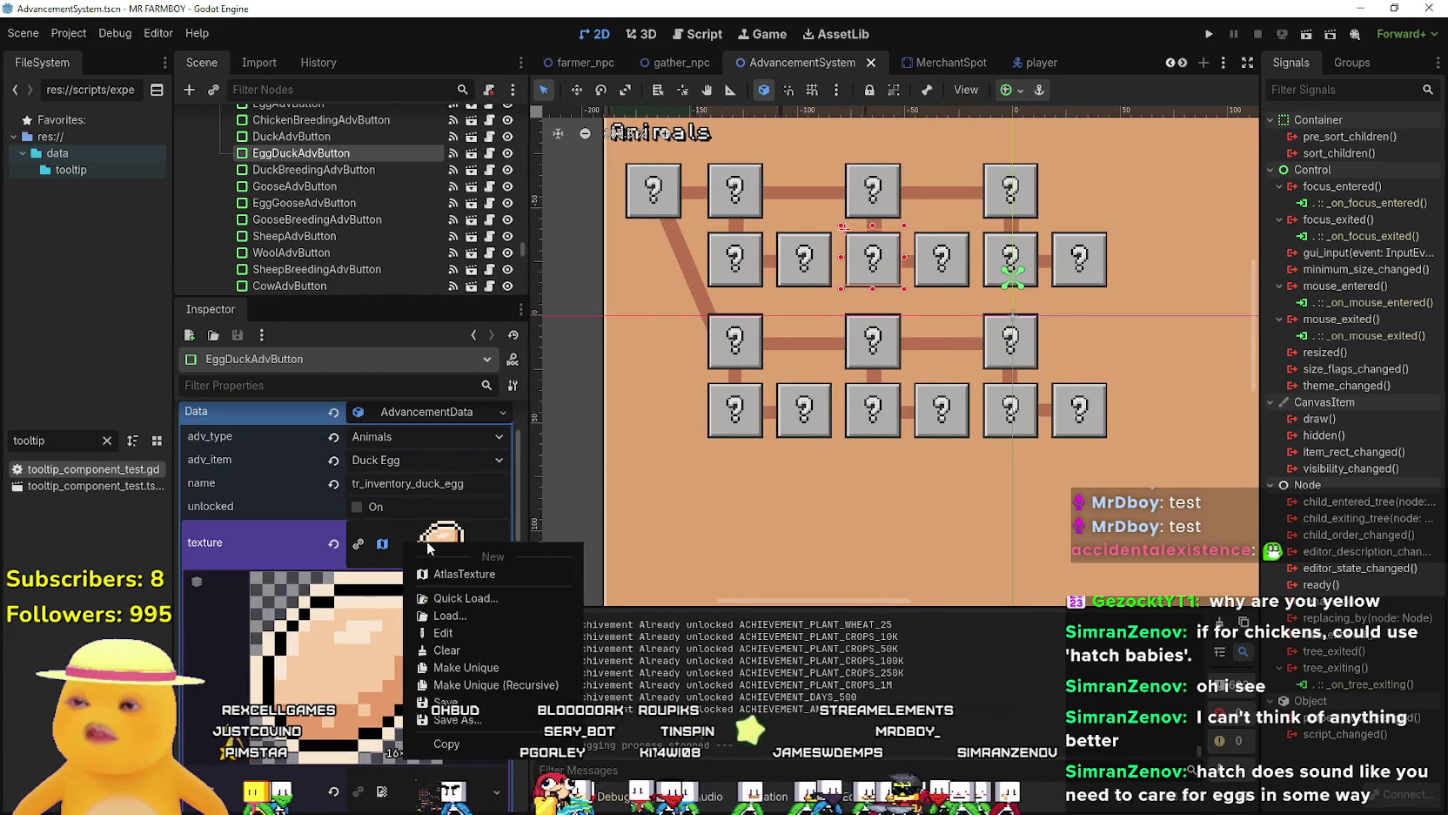
left_click(509, 670)
scroll(419, 542, "down", 2)
scroll(420, 542, "down", 2)
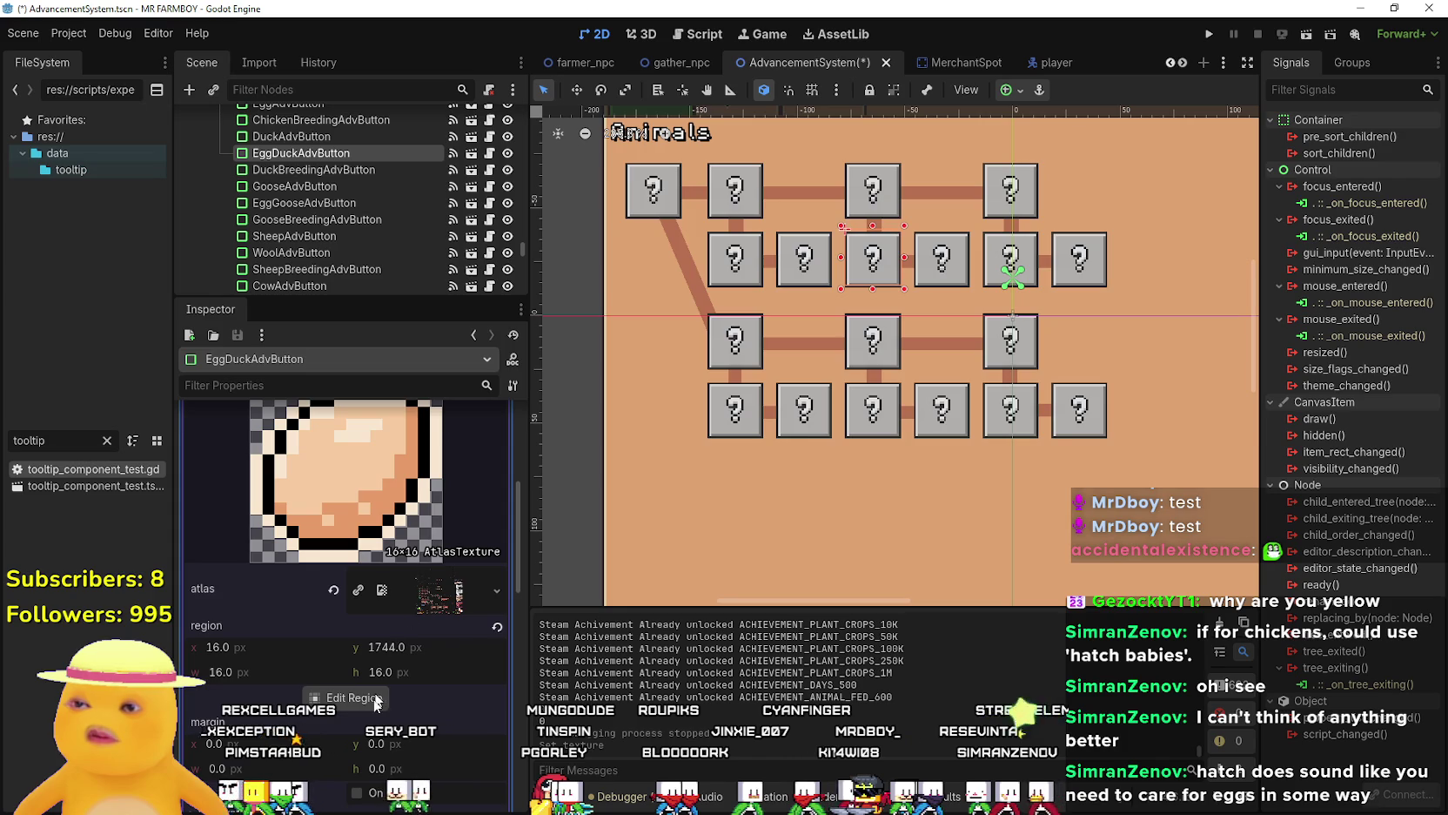
left_click(346, 697)
scroll(538, 434, "down", 5)
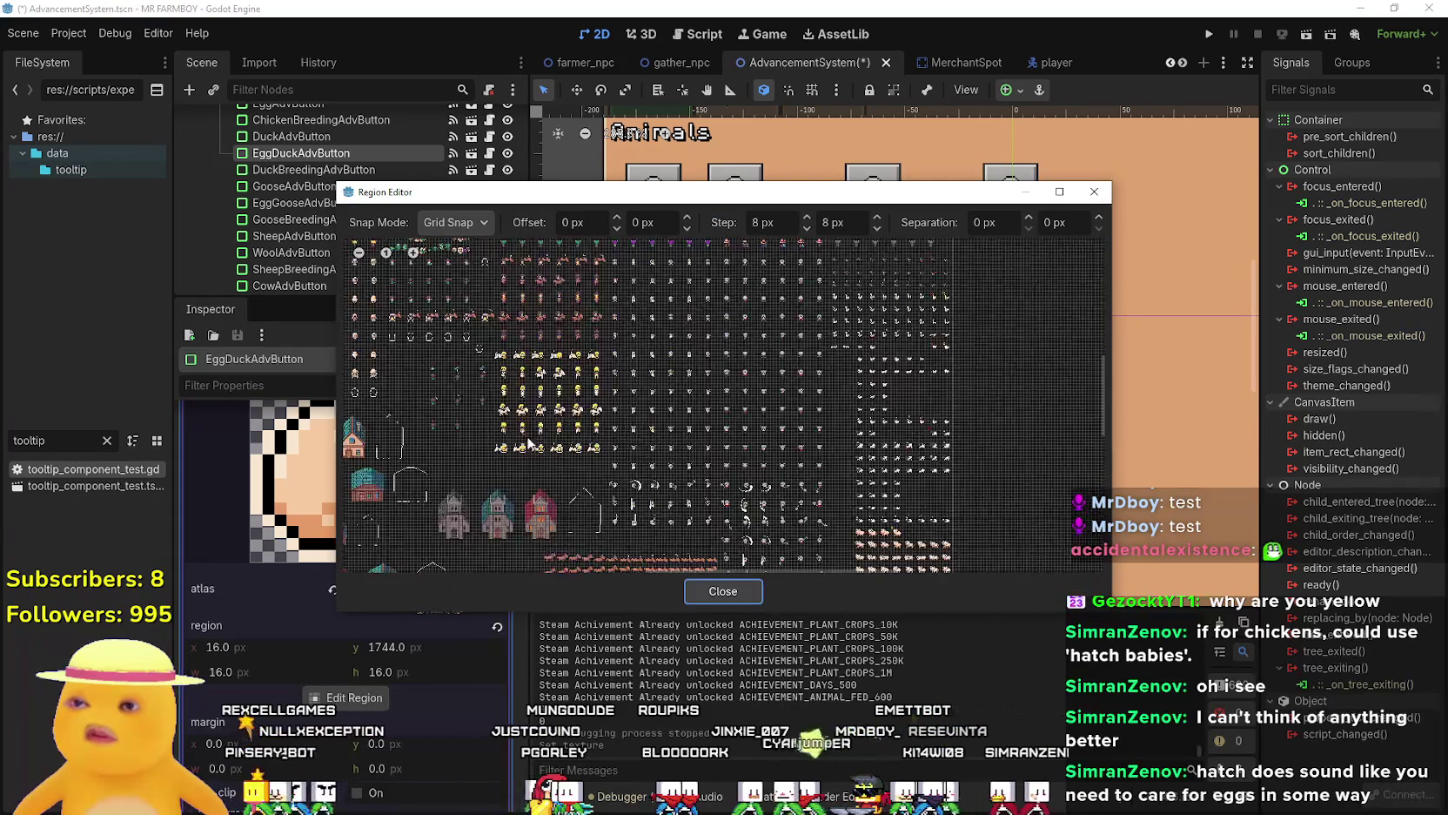
scroll(561, 509, "up", 5)
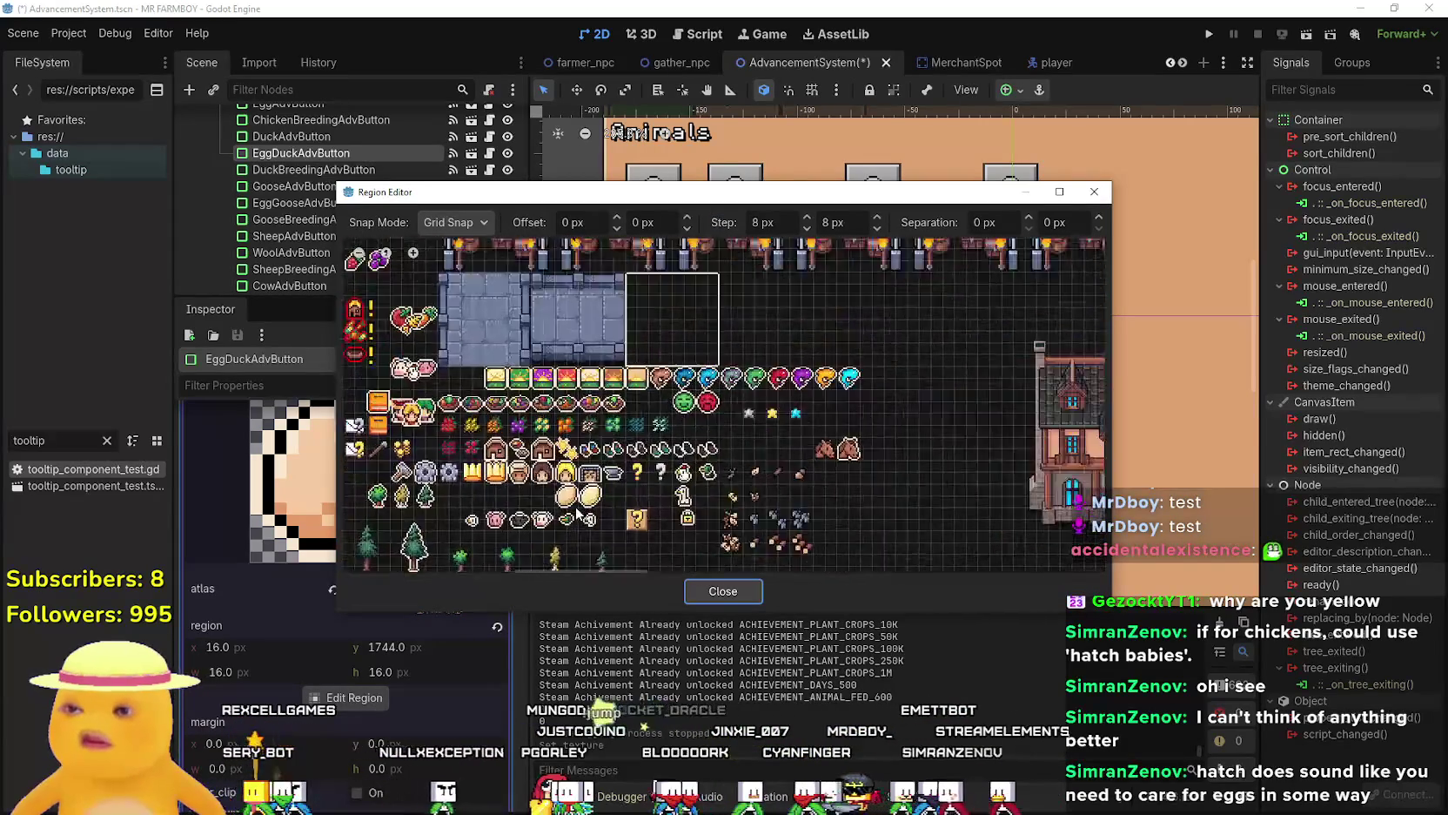
mouse_move(583, 514)
left_mouse_down()
mouse_move(548, 487)
mouse_move(557, 461)
left_mouse_up()
scroll(557, 461, "down", 3)
left_click(723, 590)
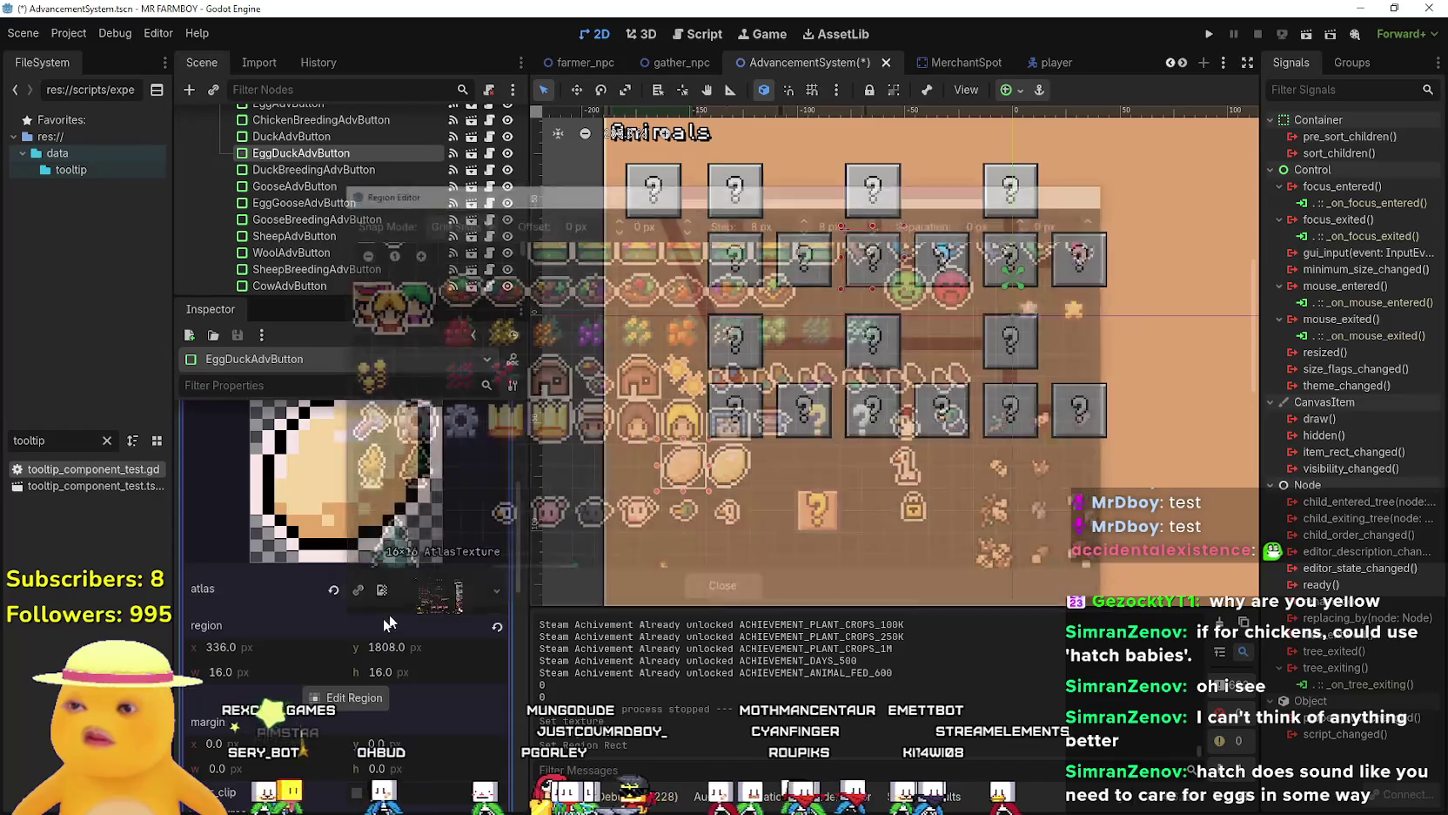
Copy the new egg texture into the Duck Egg requirement and save the scene.
scroll(389, 623, "up", 5)
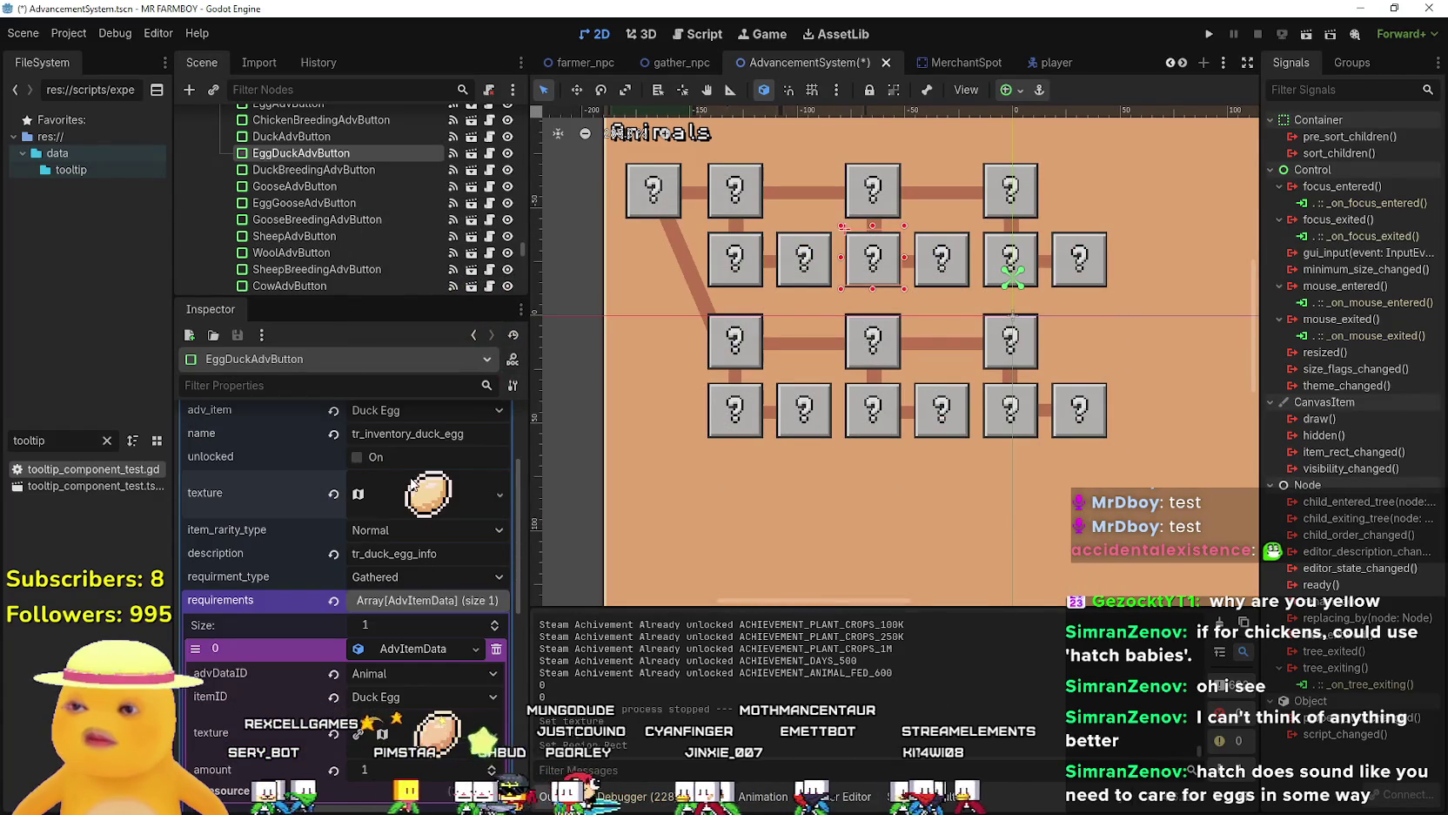
right_click(412, 484)
left_click(487, 668)
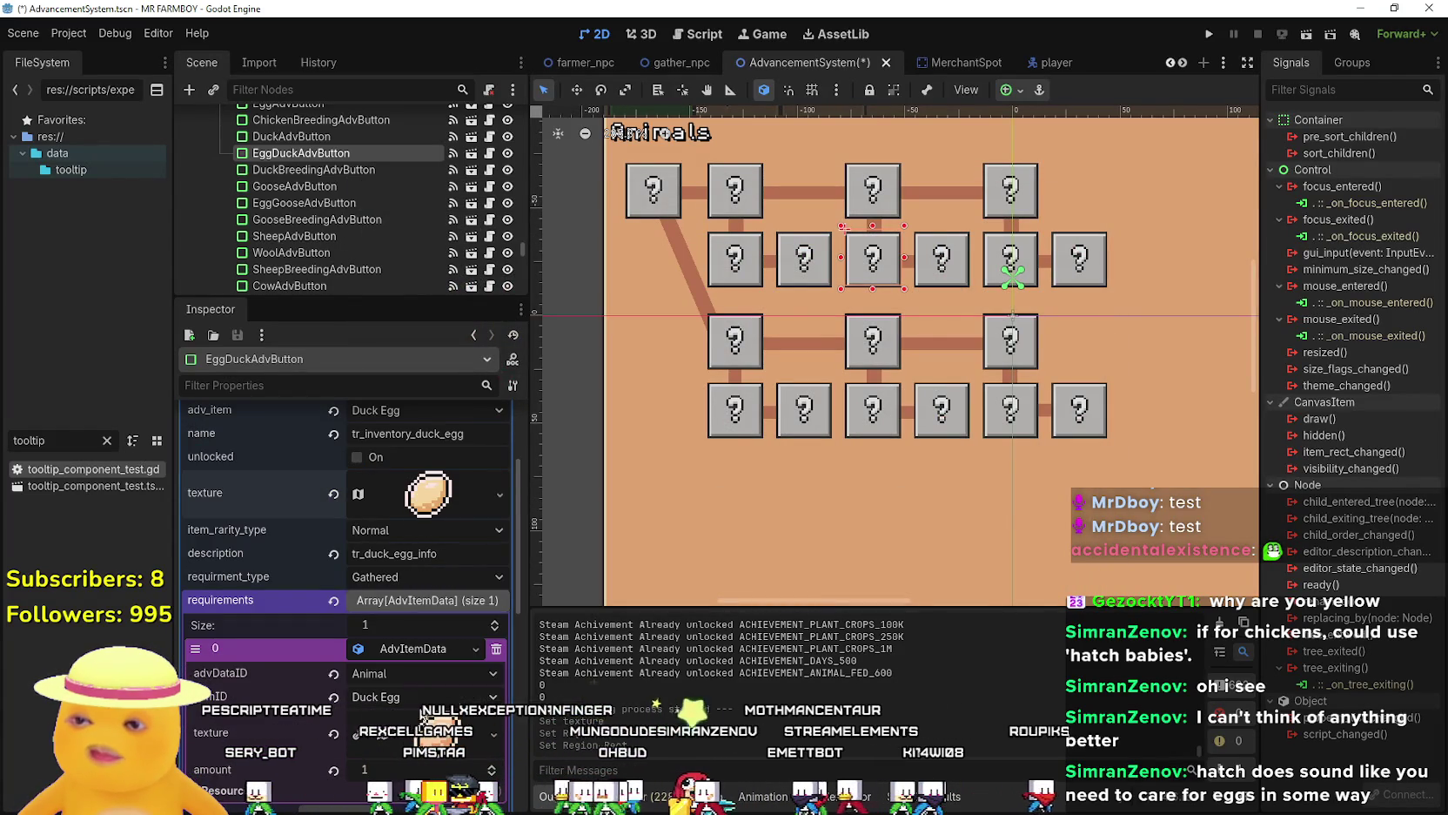
right_click(461, 732)
left_click(465, 710)
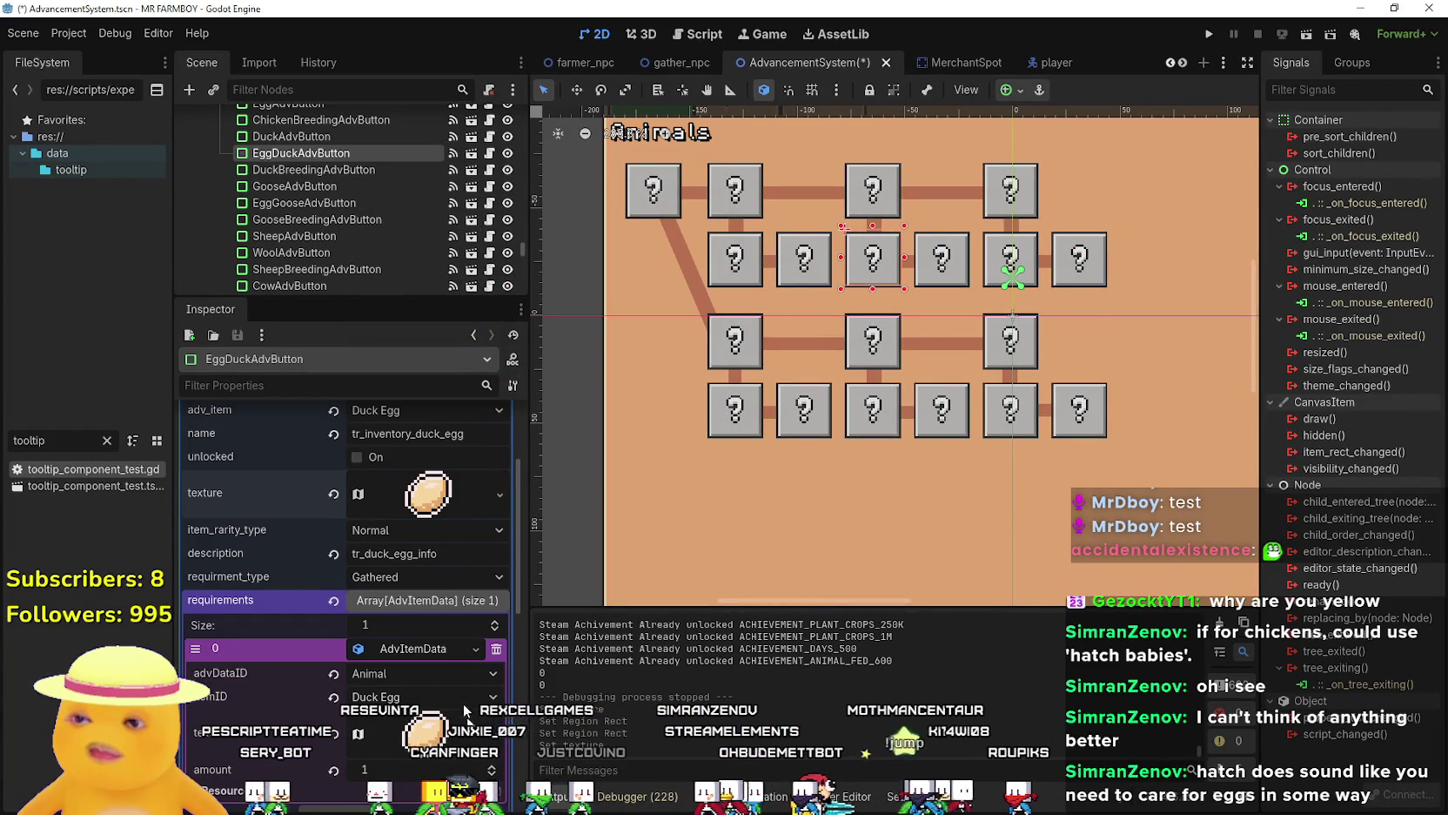
key("ctrl+s")
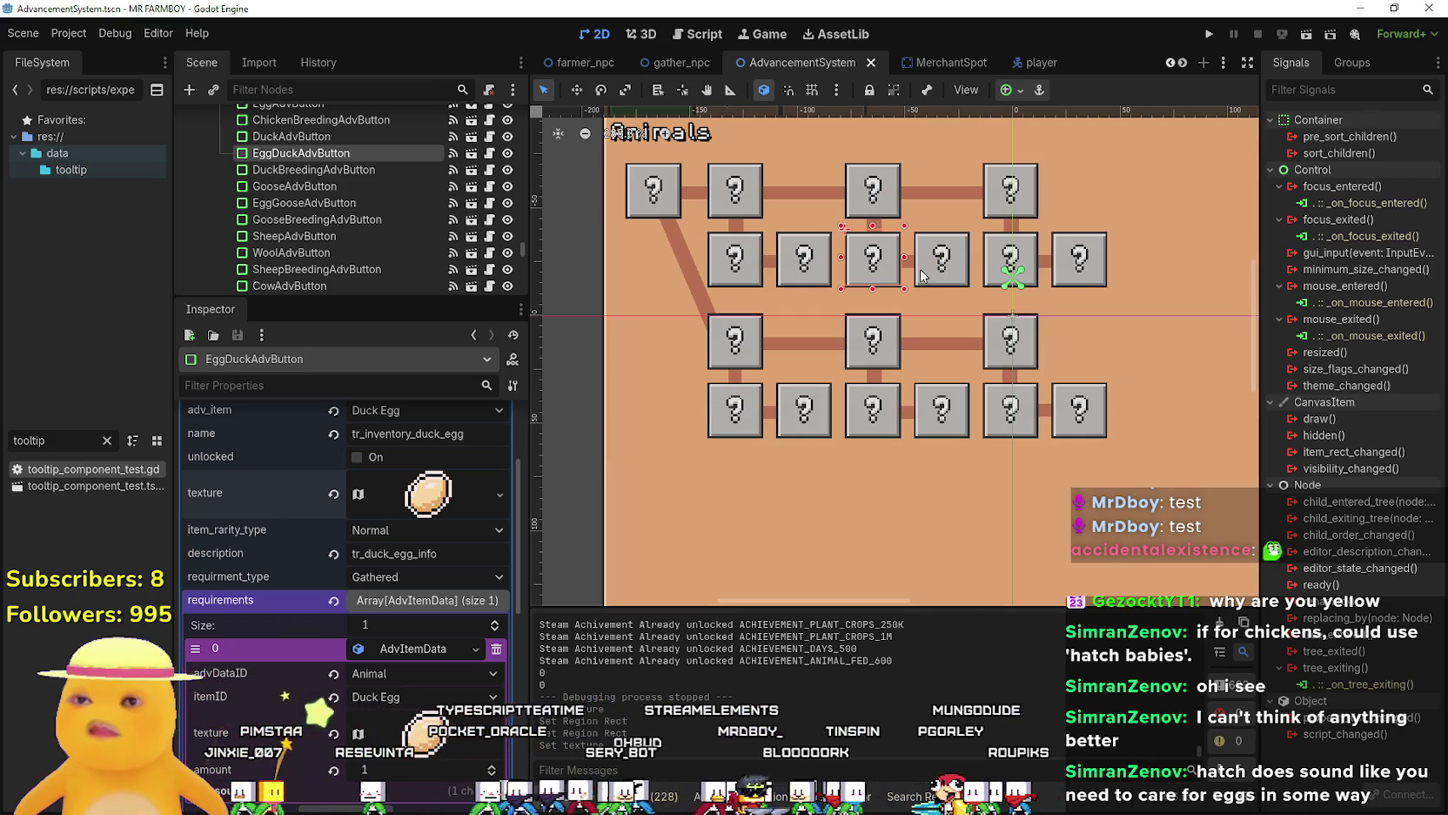
scroll(472, 598, "up", 2)
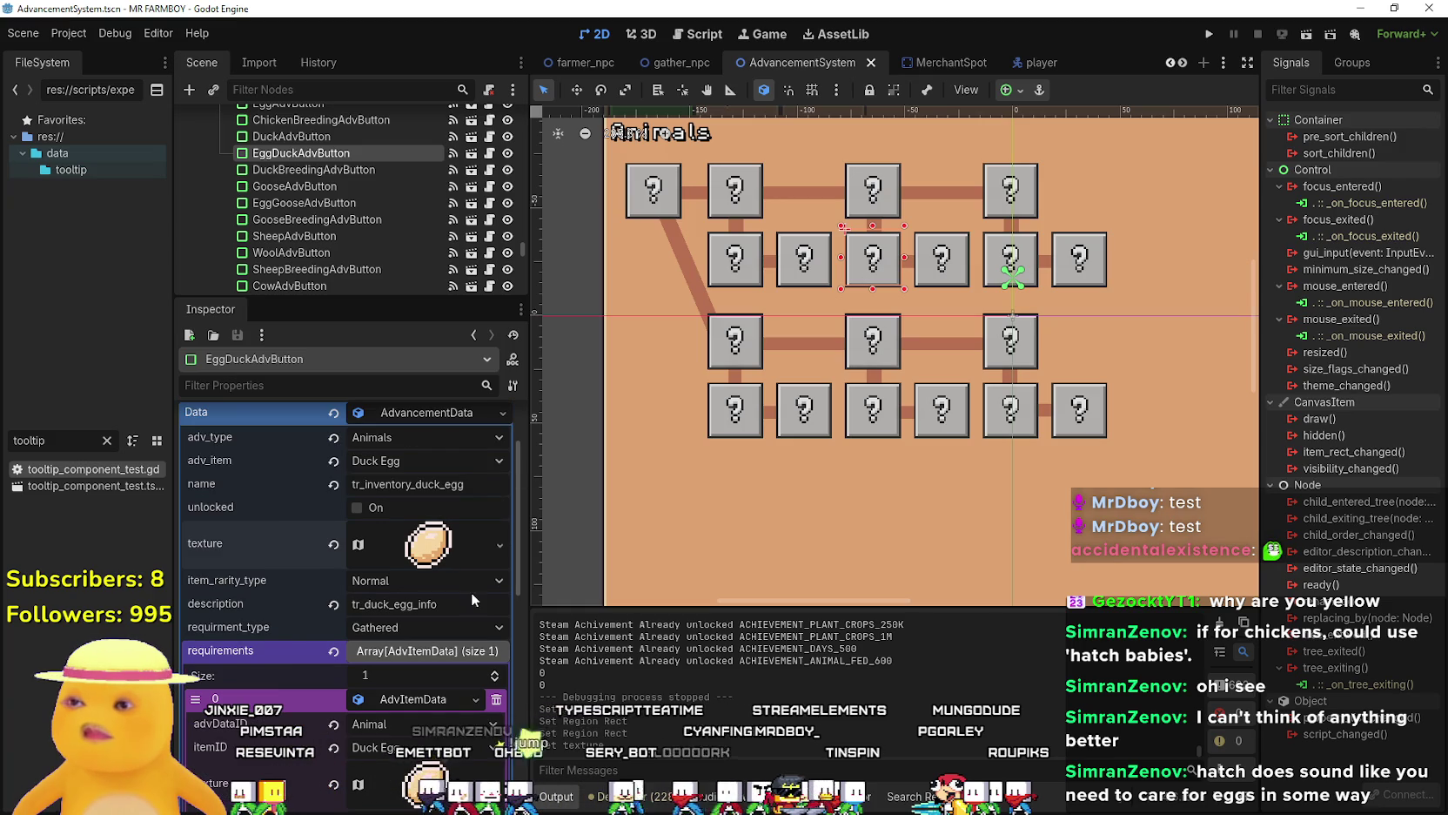
left_click(944, 265)
scroll(345, 609, "down", 4)
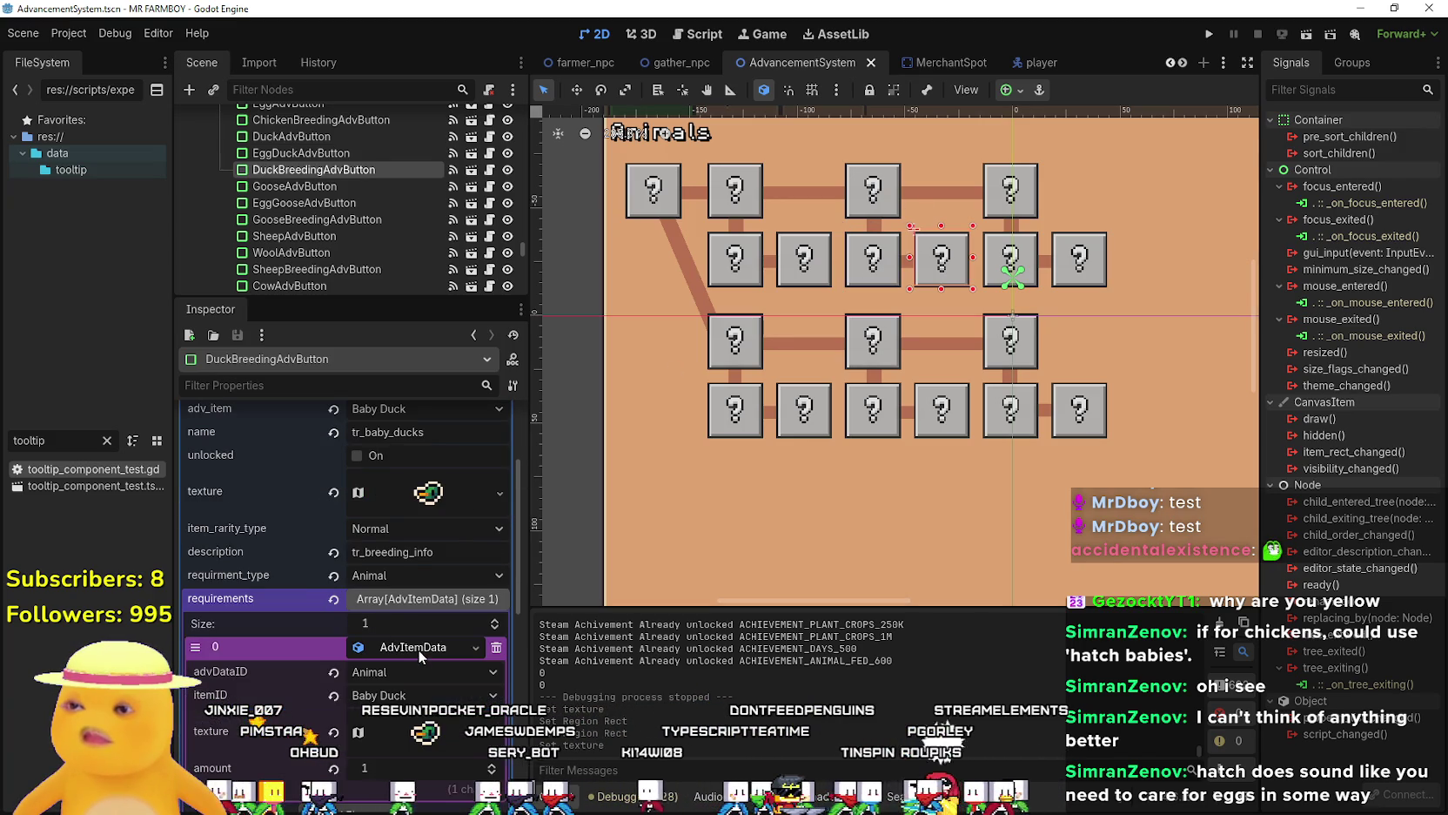
Select GooseAdvButton and make its Duck Egg requirement texture unique.
left_click(1019, 197)
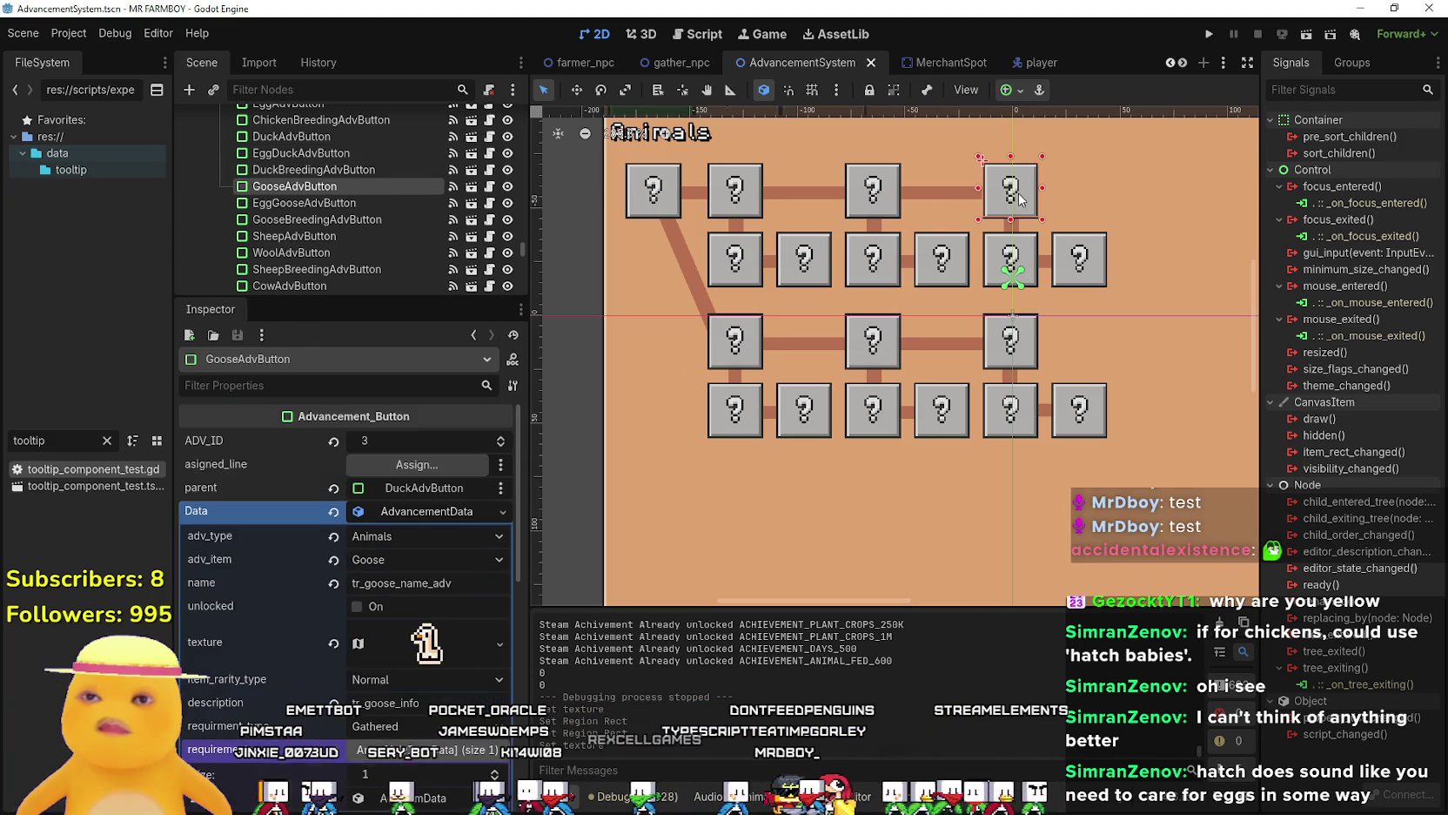
scroll(415, 616, "down", 4)
left_click(425, 595)
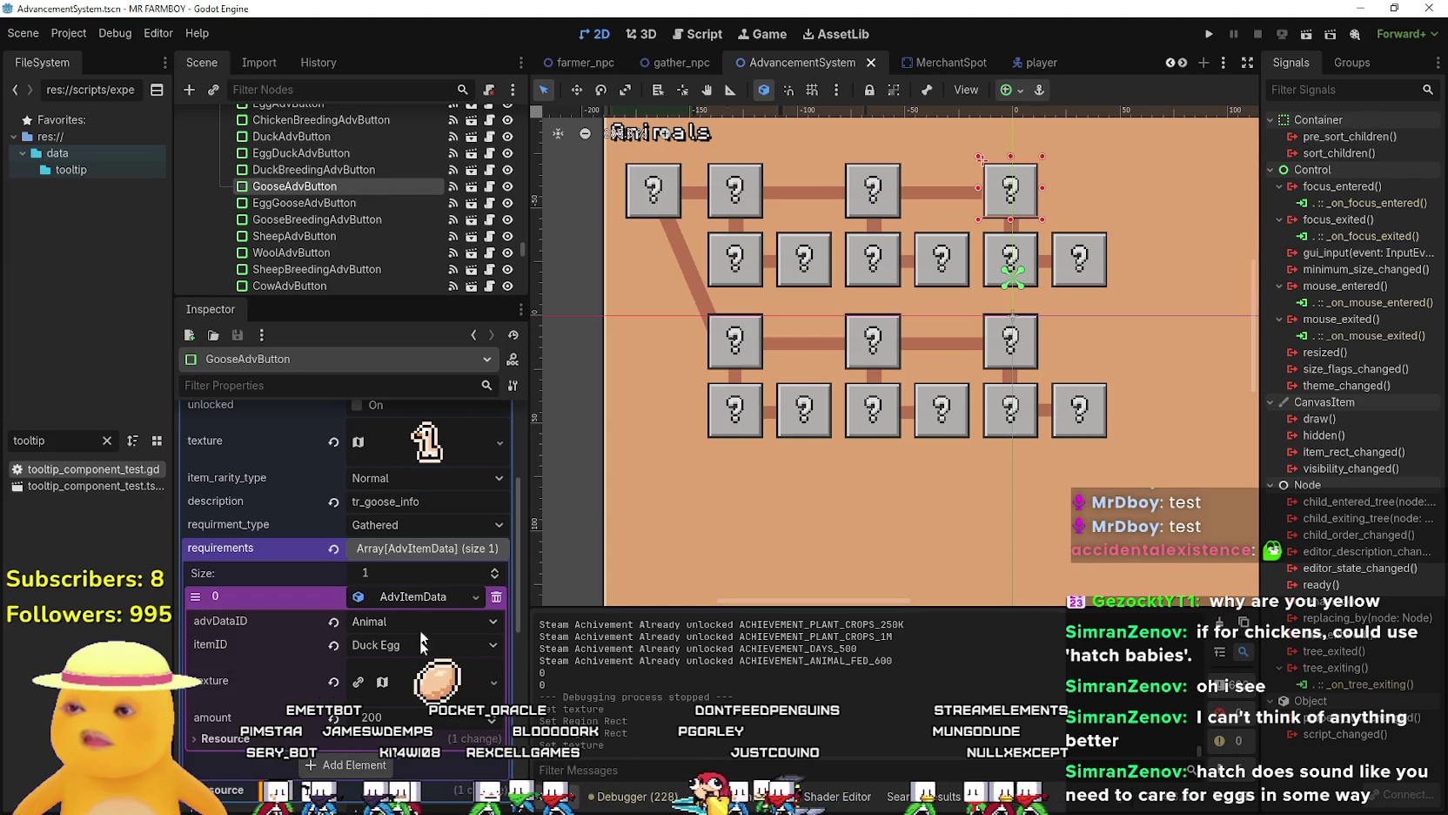
right_click(433, 688)
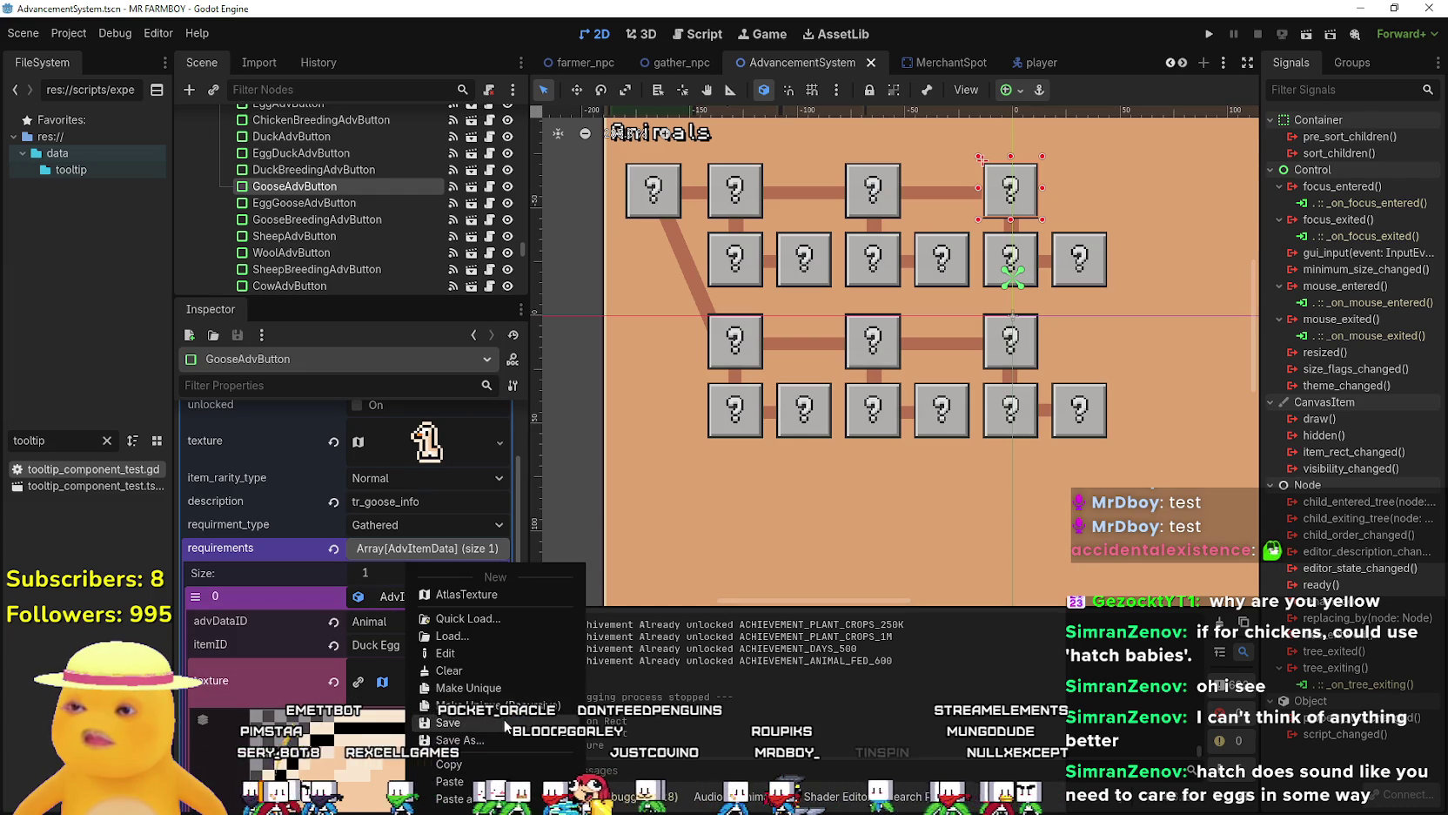
left_click(461, 748)
Paste the 16x16 egg icon into that requirement and save the scene.
scroll(416, 675, "down", 1)
right_click(425, 487)
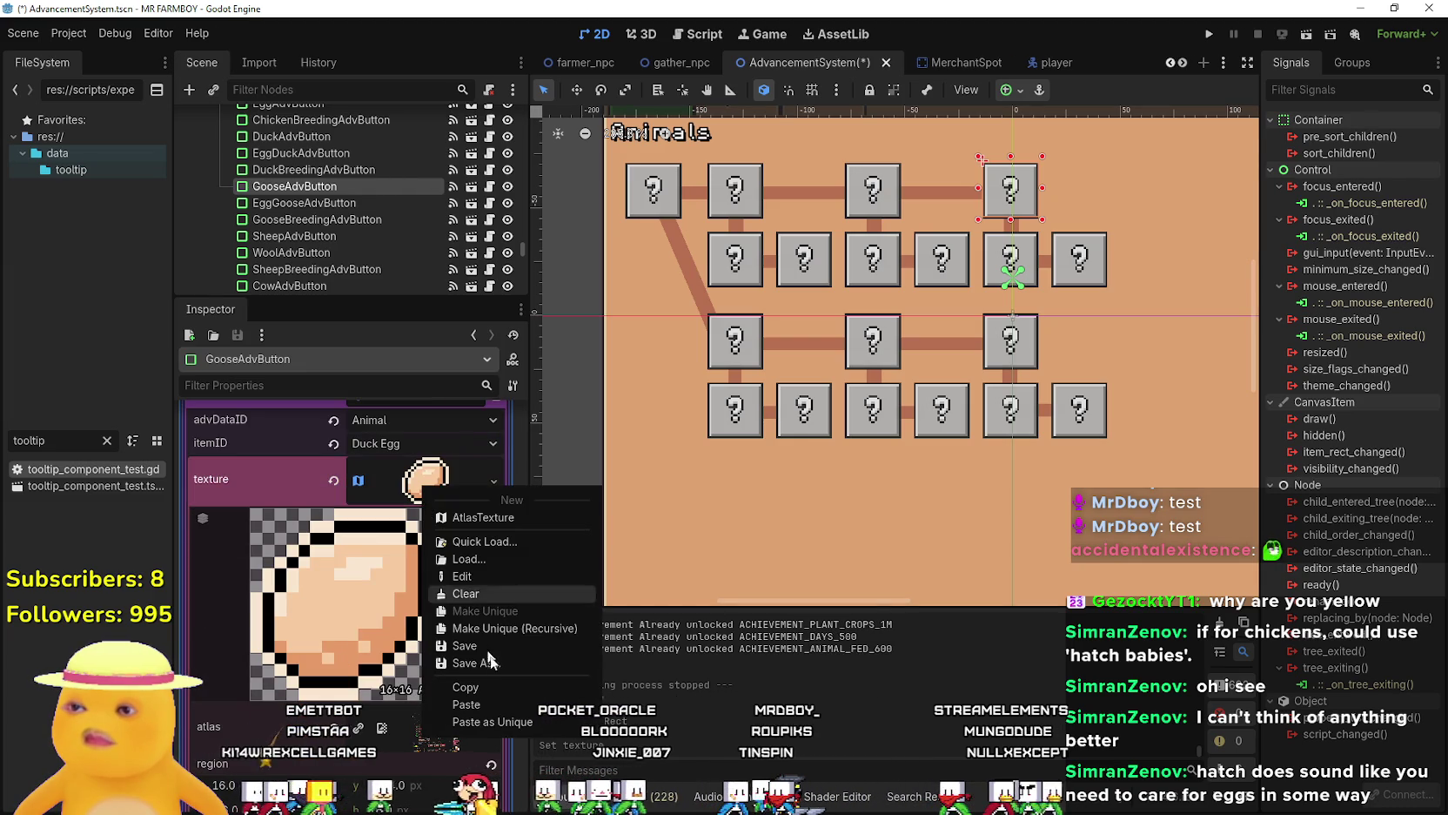
left_click(505, 704)
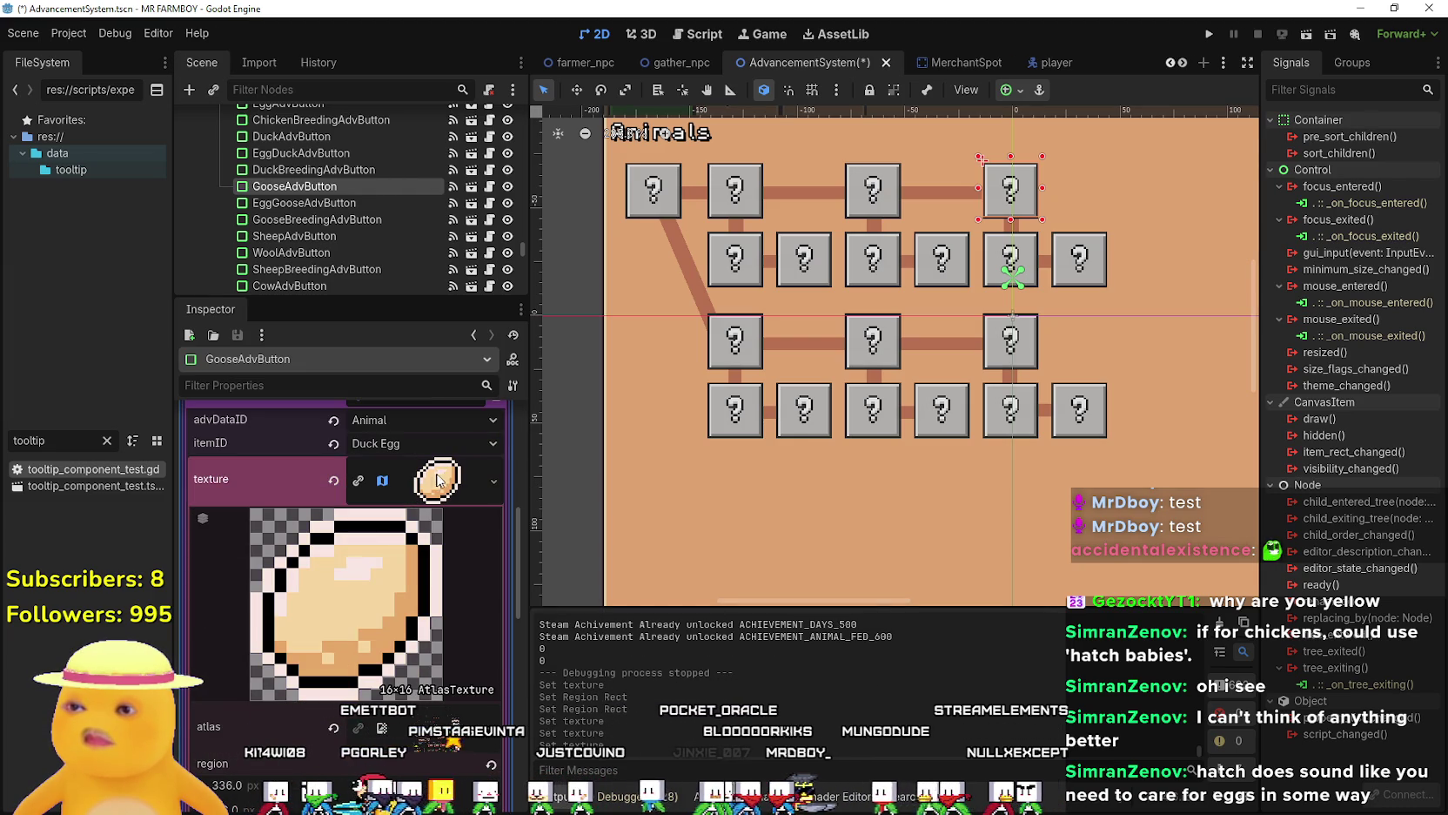
key("ctrl+s")
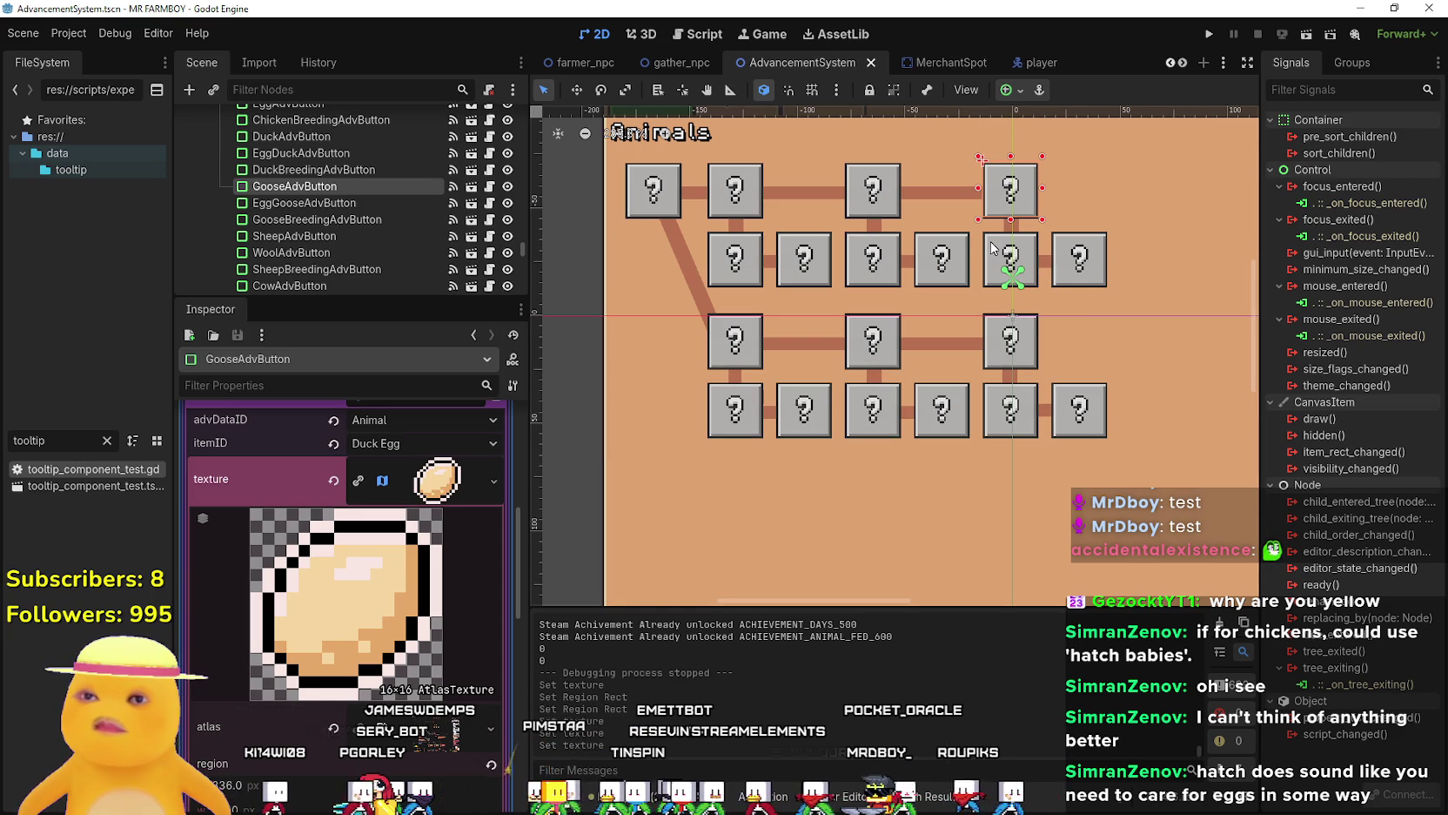
left_click(992, 248)
Make the goose egg texture unique and set its region to the yellow egg sprite.
left_click(439, 642)
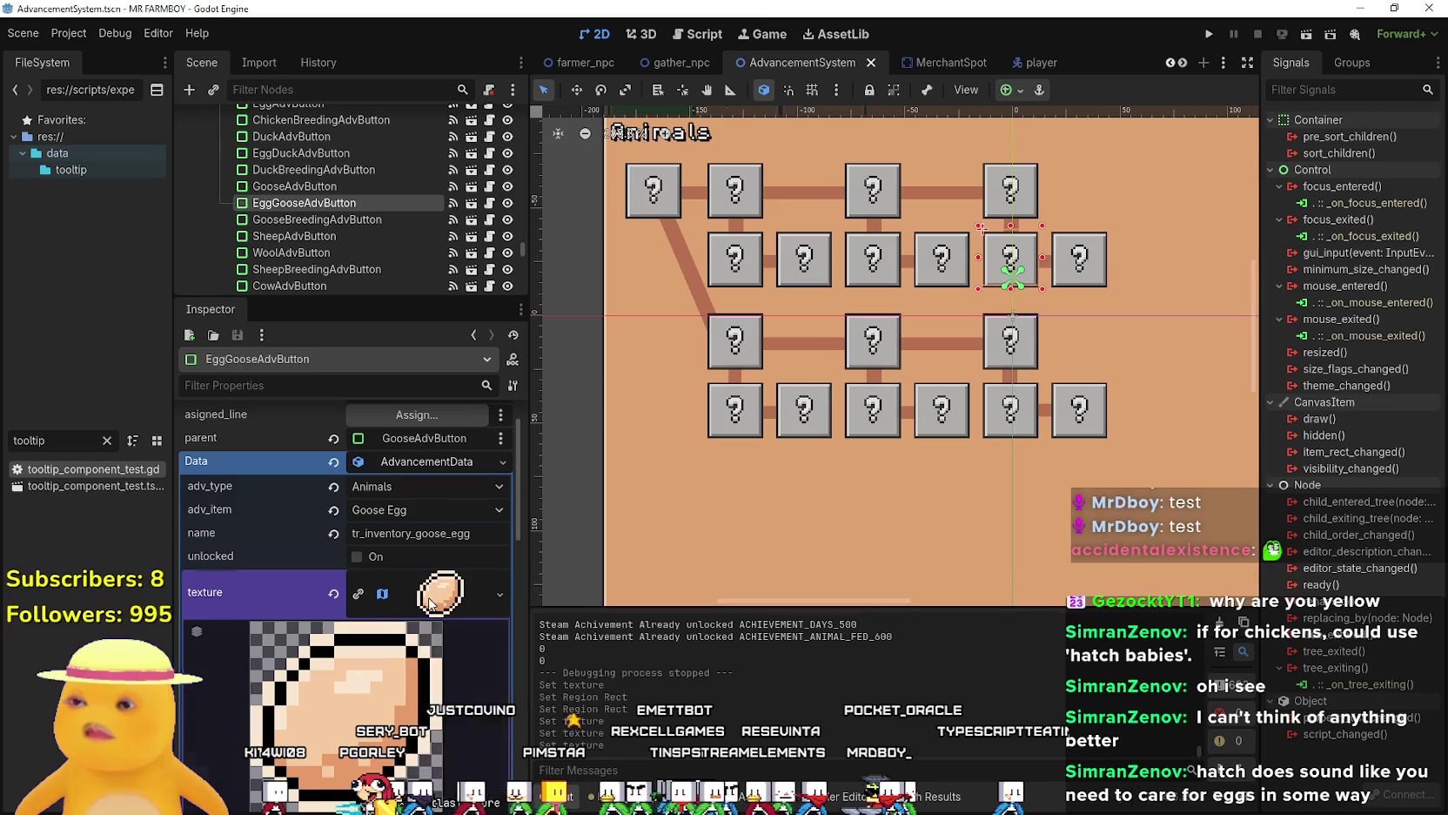
left_click(499, 593)
left_click(485, 705)
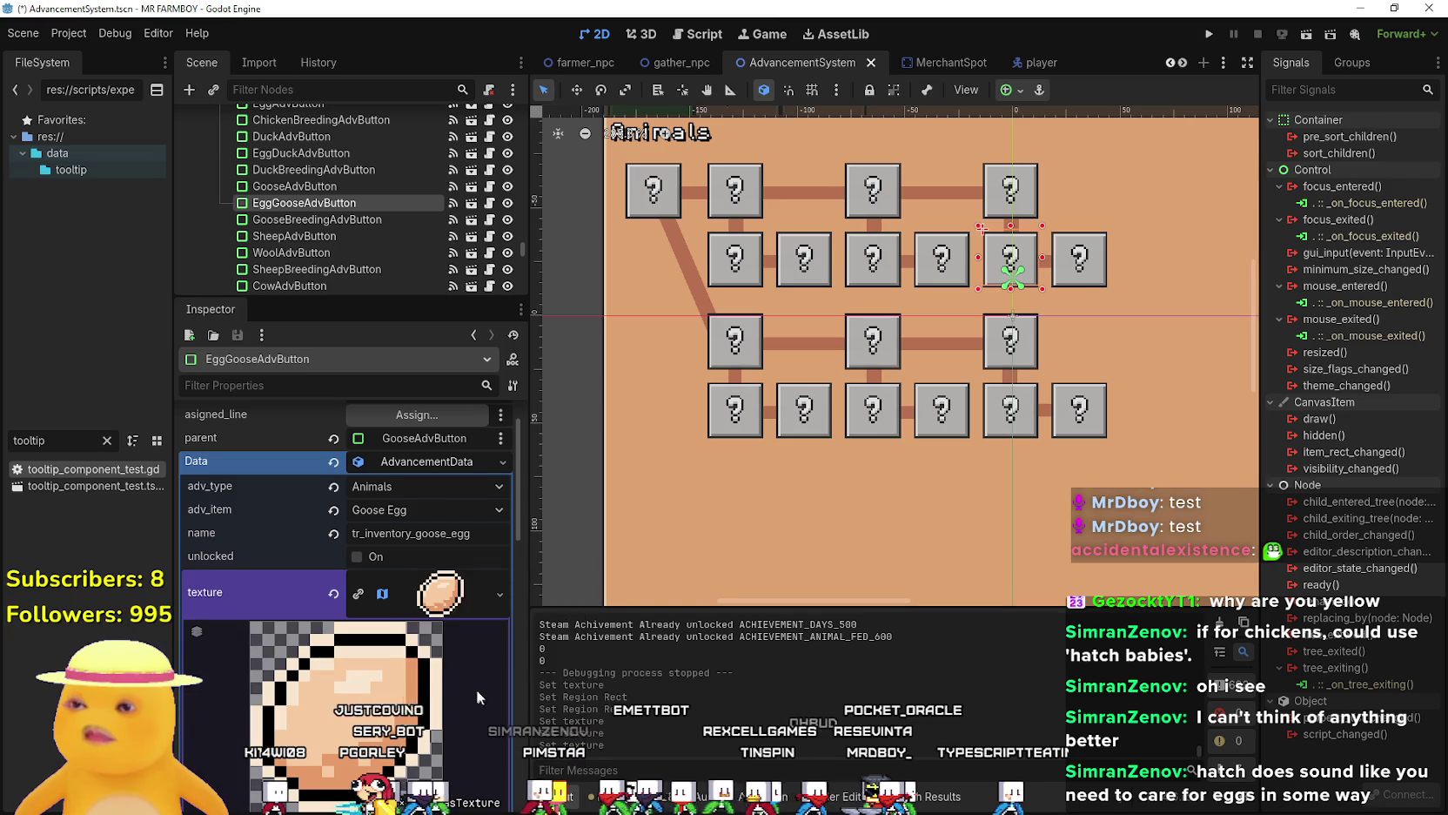
left_click(412, 609)
left_click(349, 697)
scroll(566, 496, "down", 5)
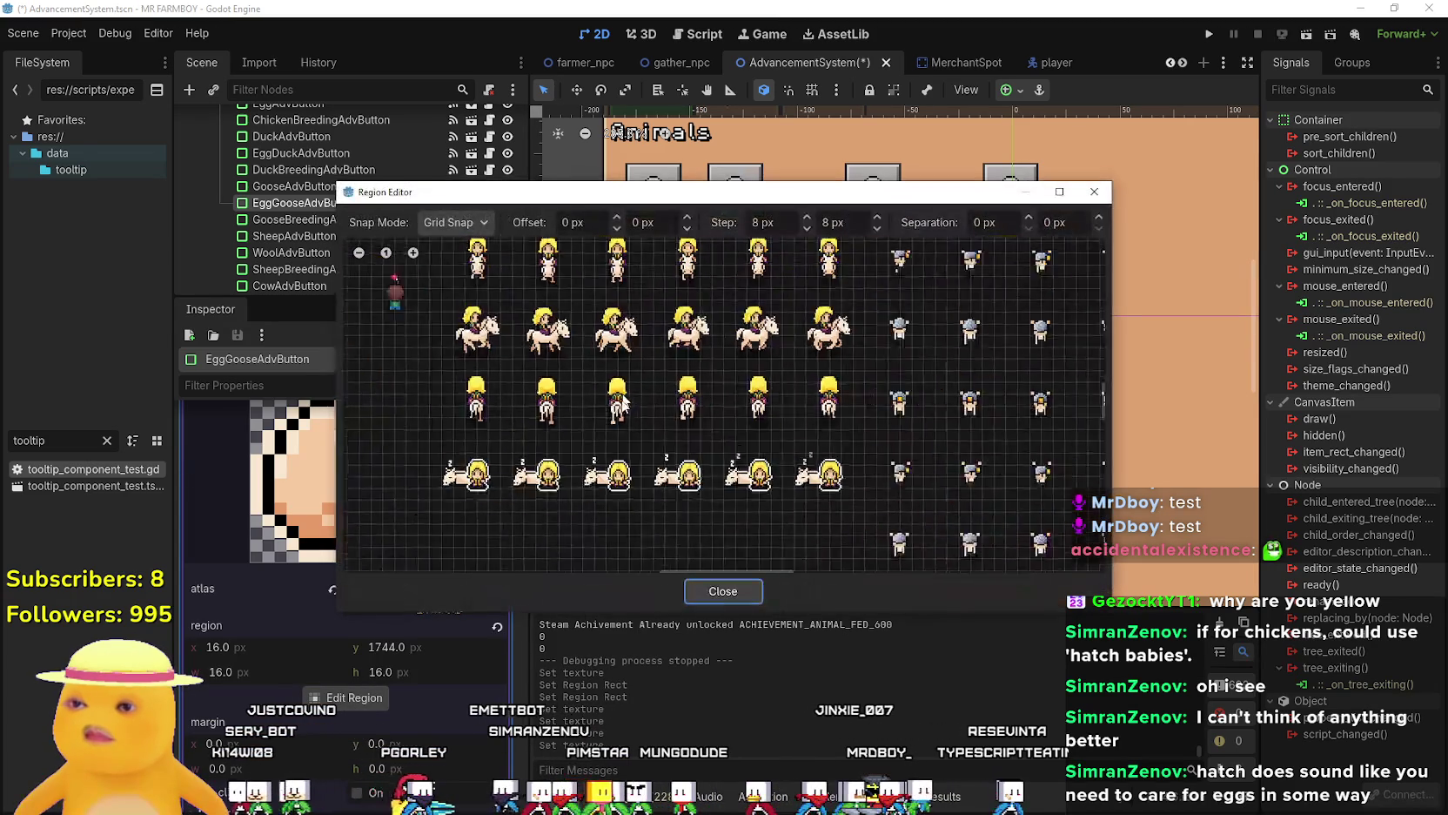
scroll(594, 520, "up", 5)
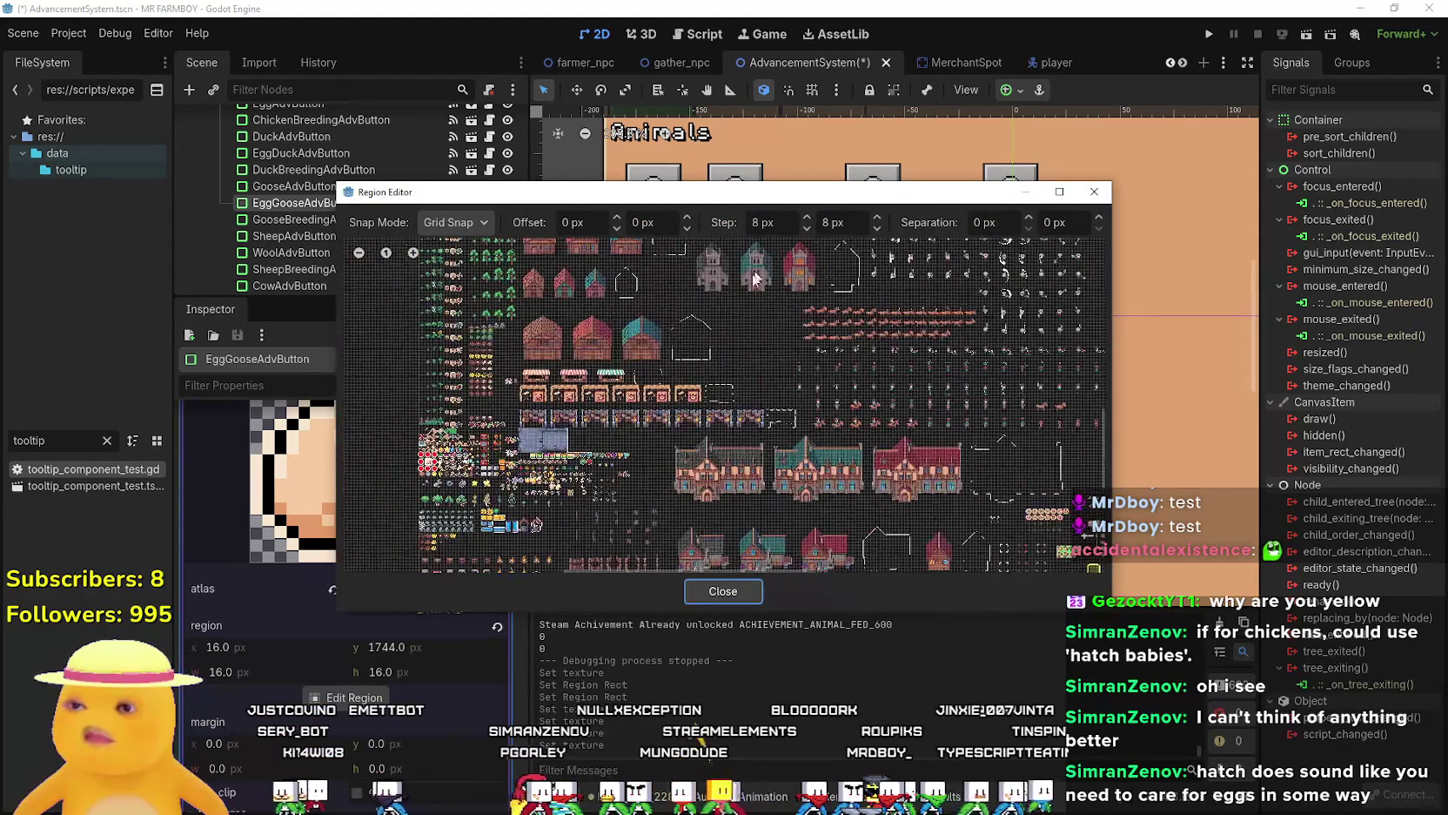
scroll(534, 484, "up", 2)
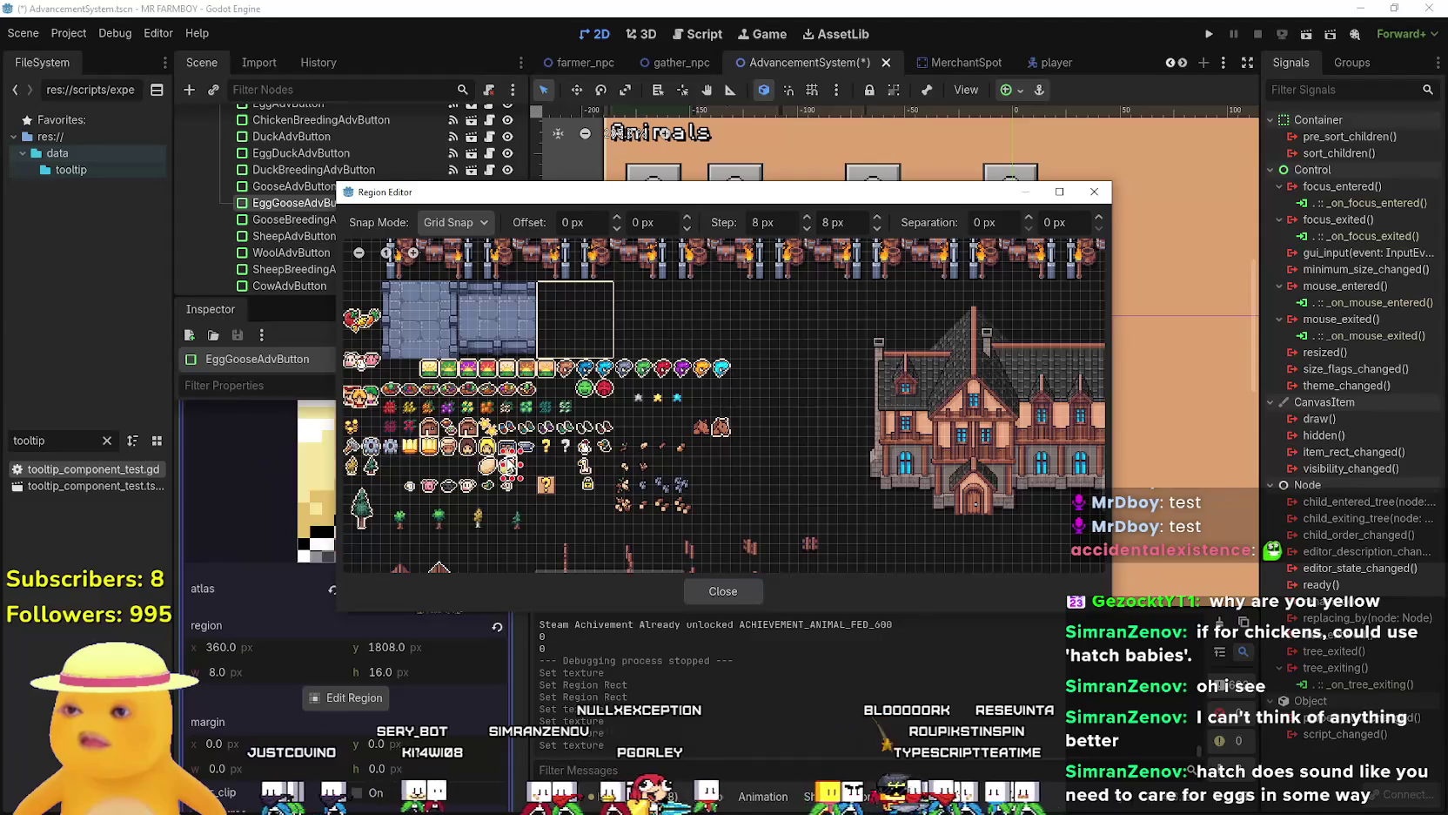
left_click(508, 468)
left_click(715, 585)
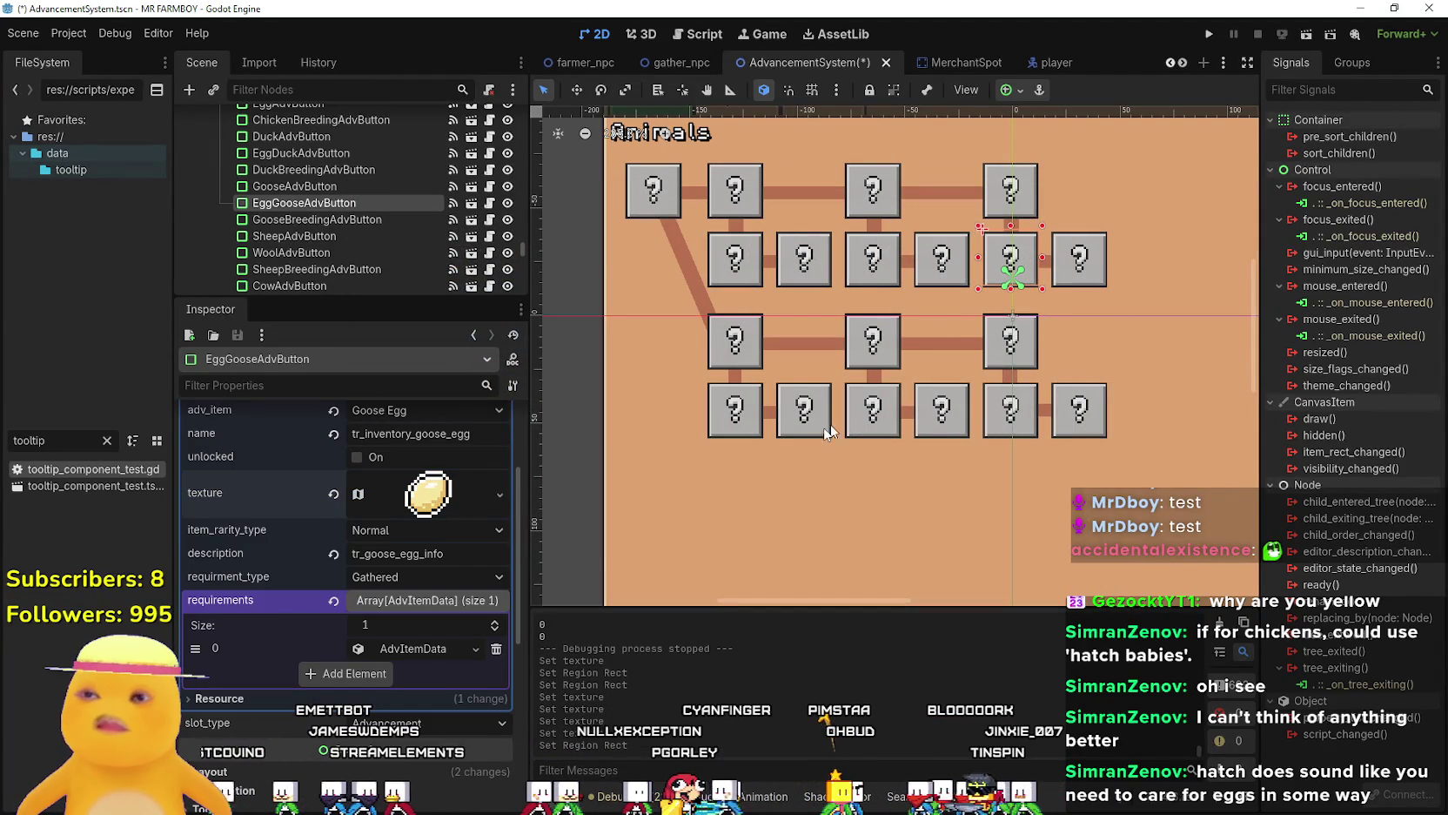
Copy the yellow egg icon into the Goose Egg requirement and save the scene.
left_click(433, 653)
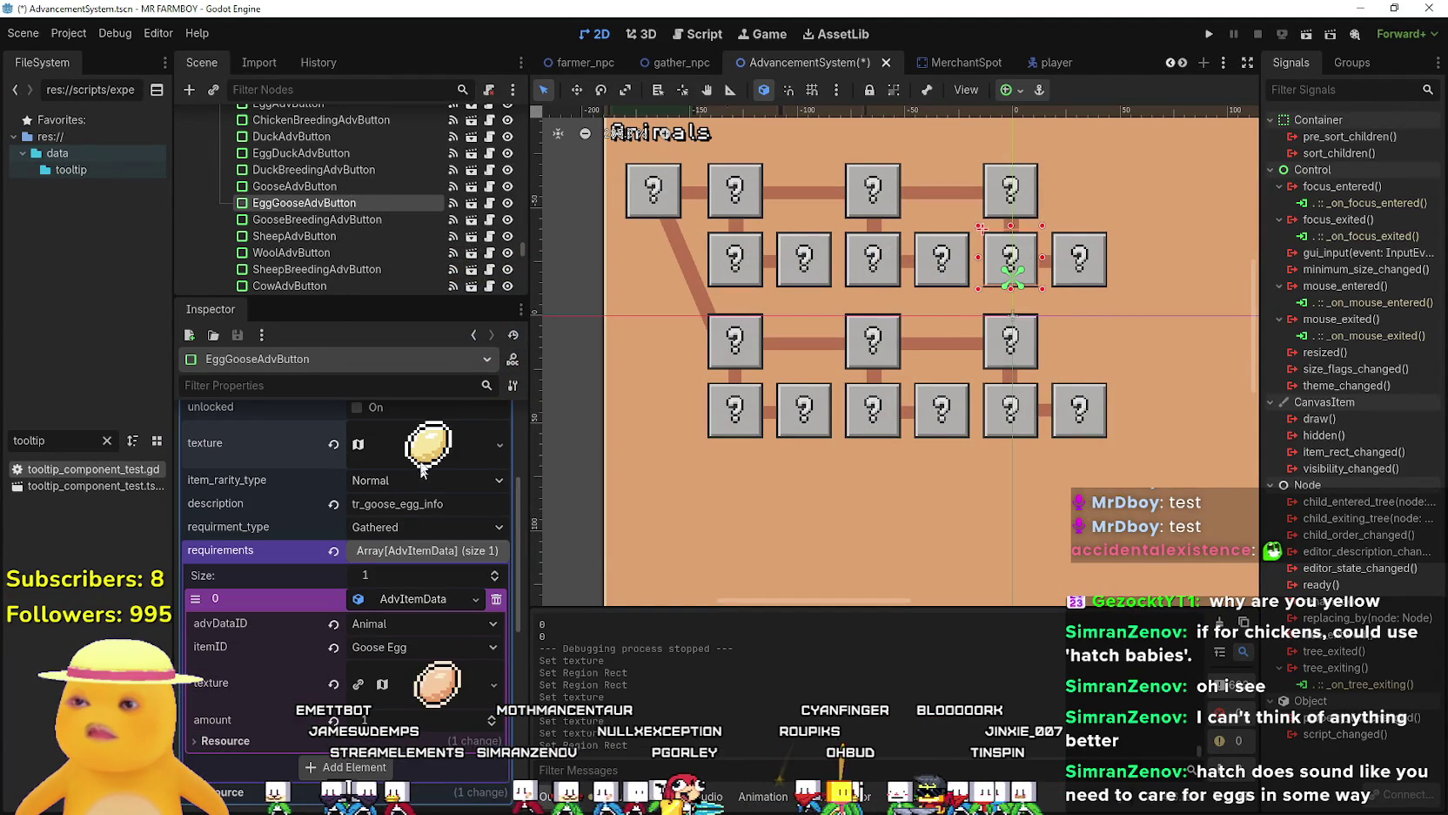
right_click(425, 454)
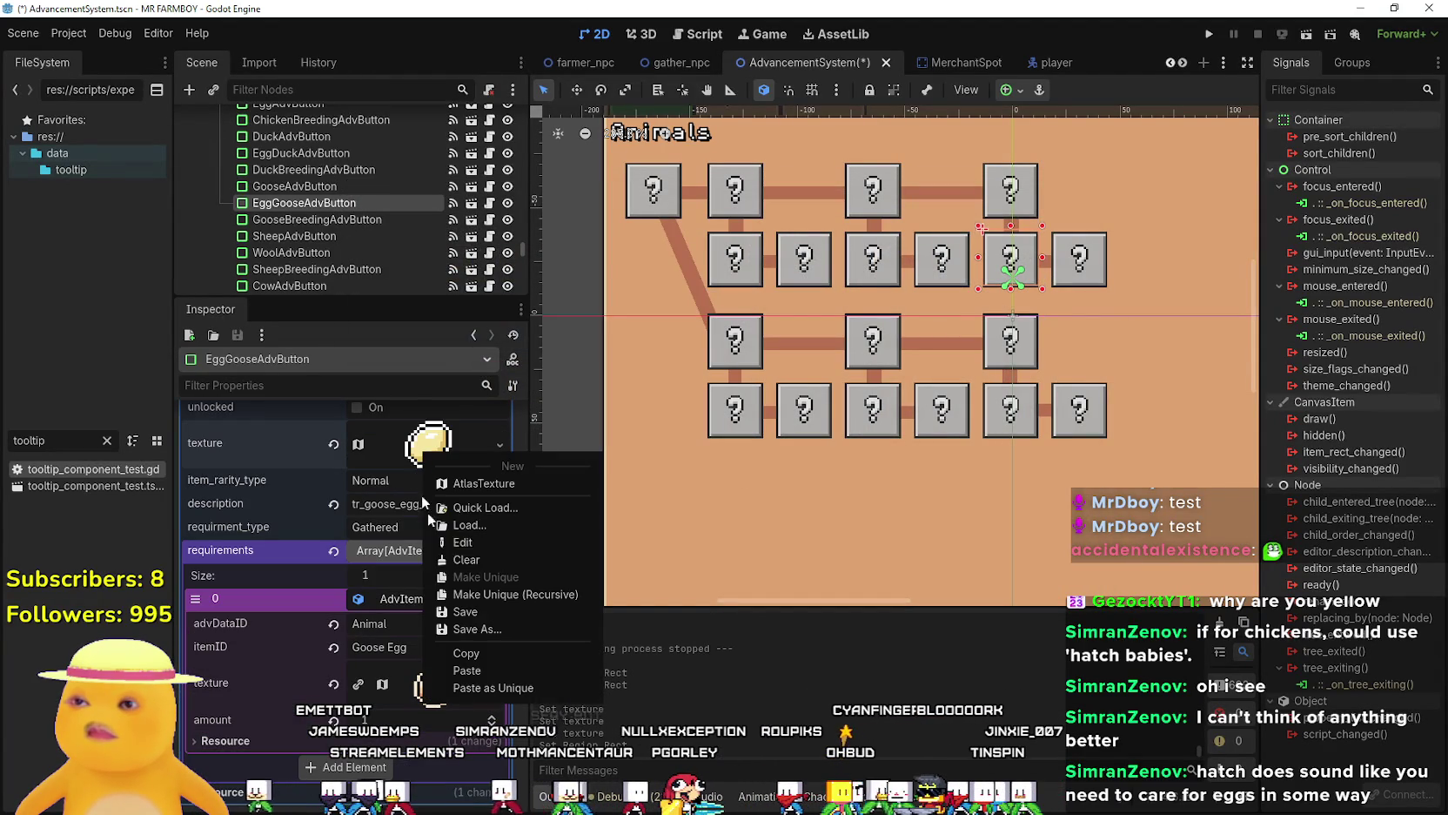
left_click(496, 653)
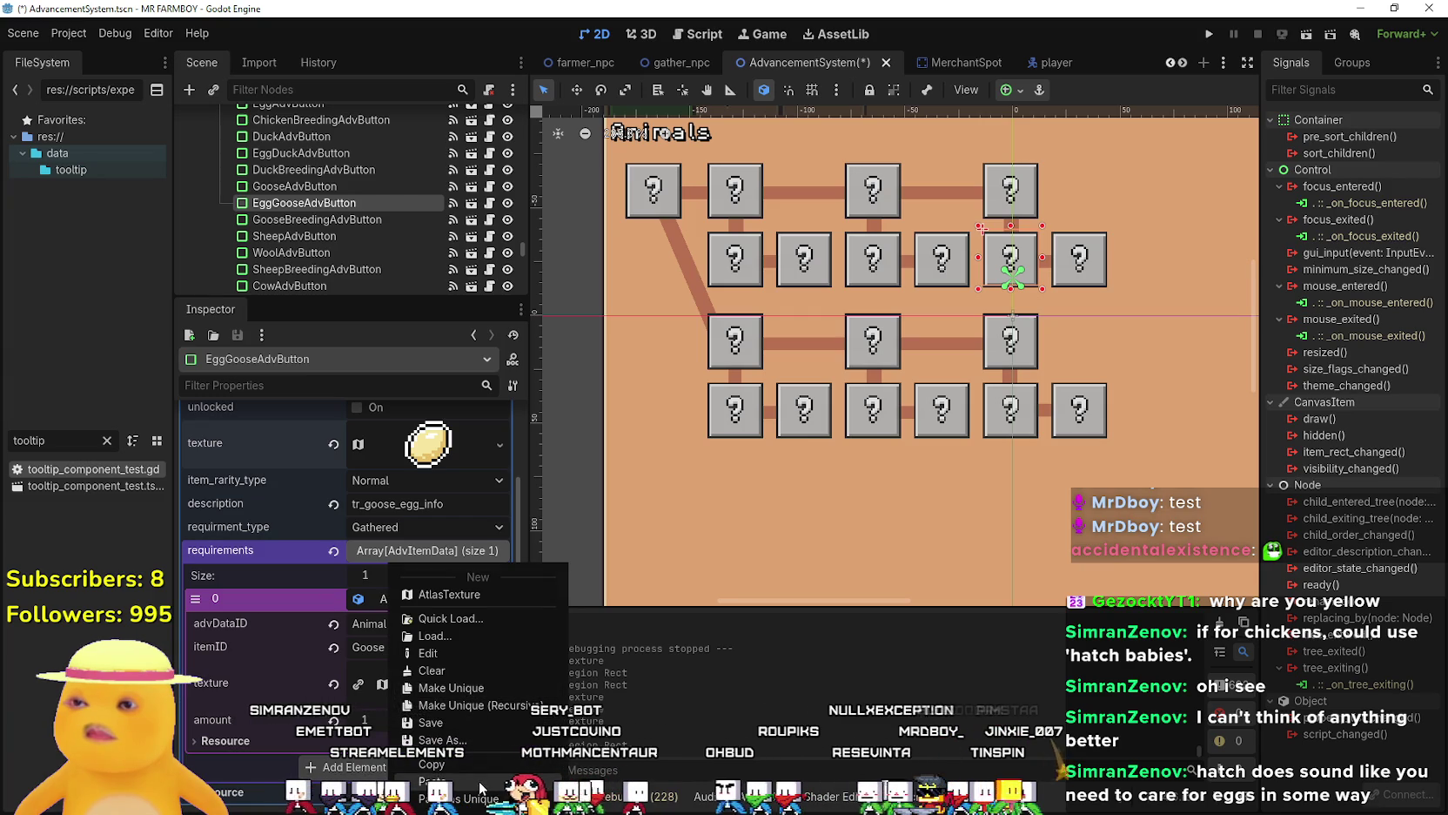
left_click(478, 740)
key("ctrl+s")
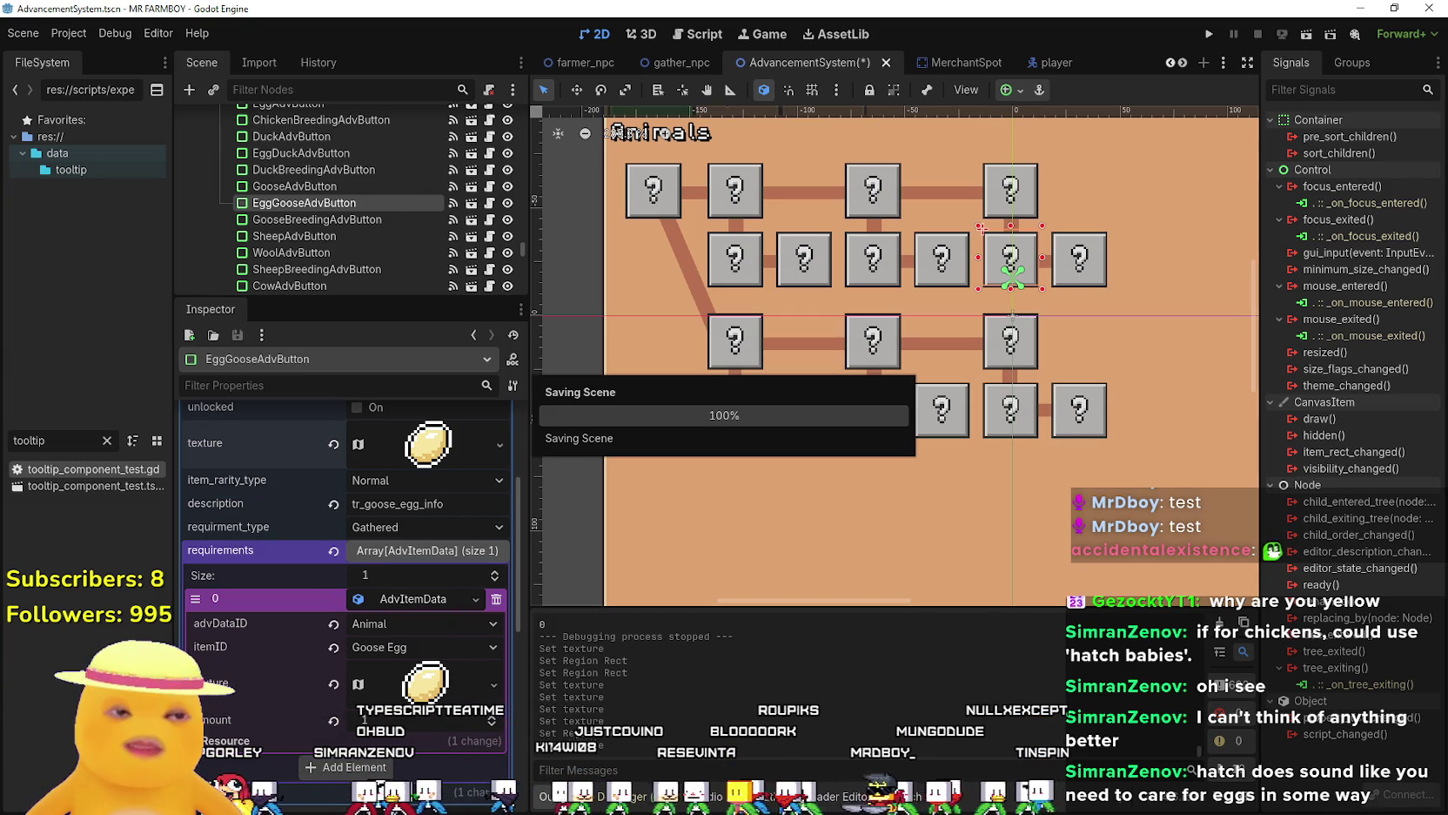
Glance over the localization spreadsheet, then return to the Godot editor.
key("alt+Tab")
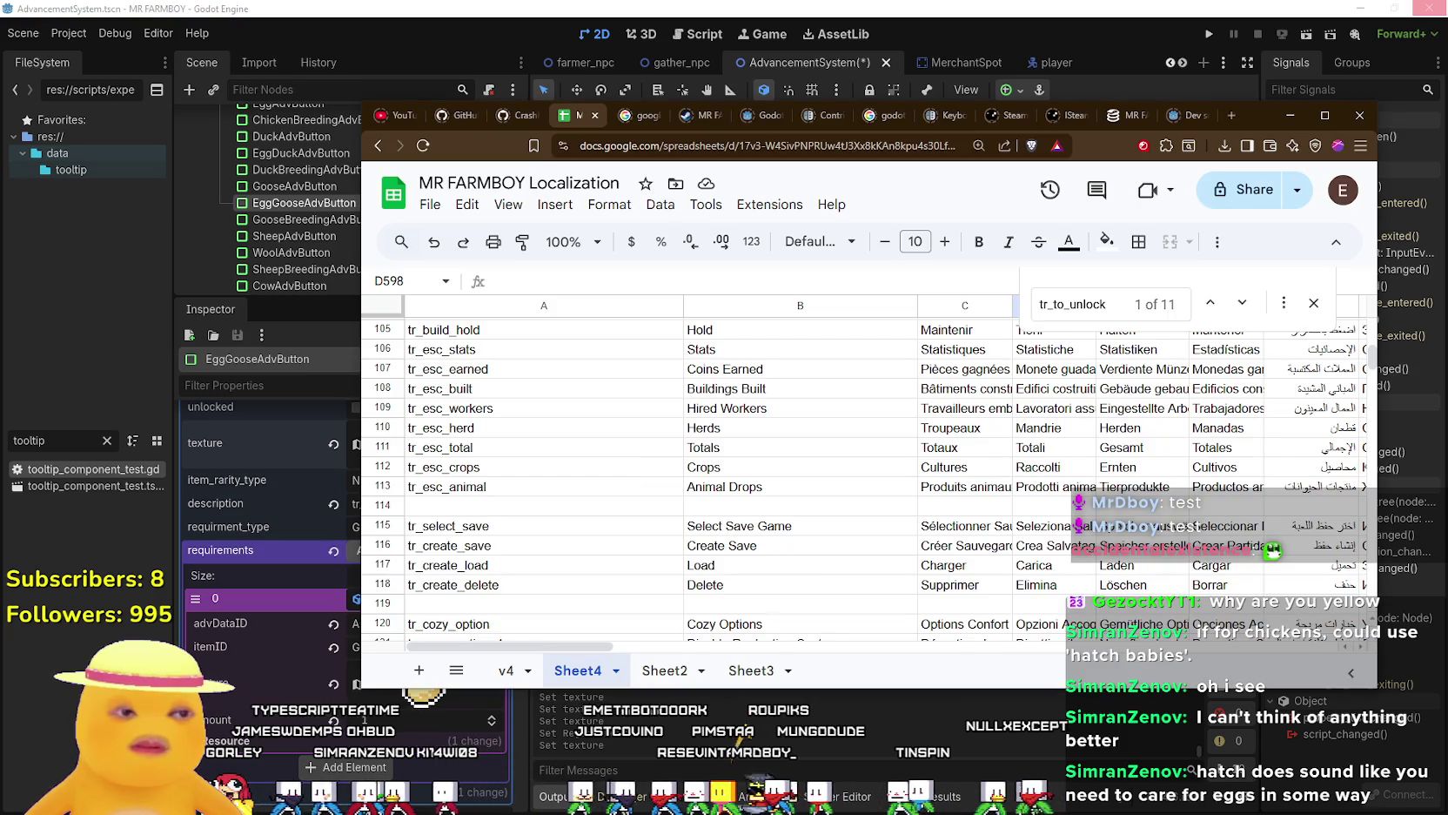
scroll(783, 479, "down", 2)
left_click(683, 7)
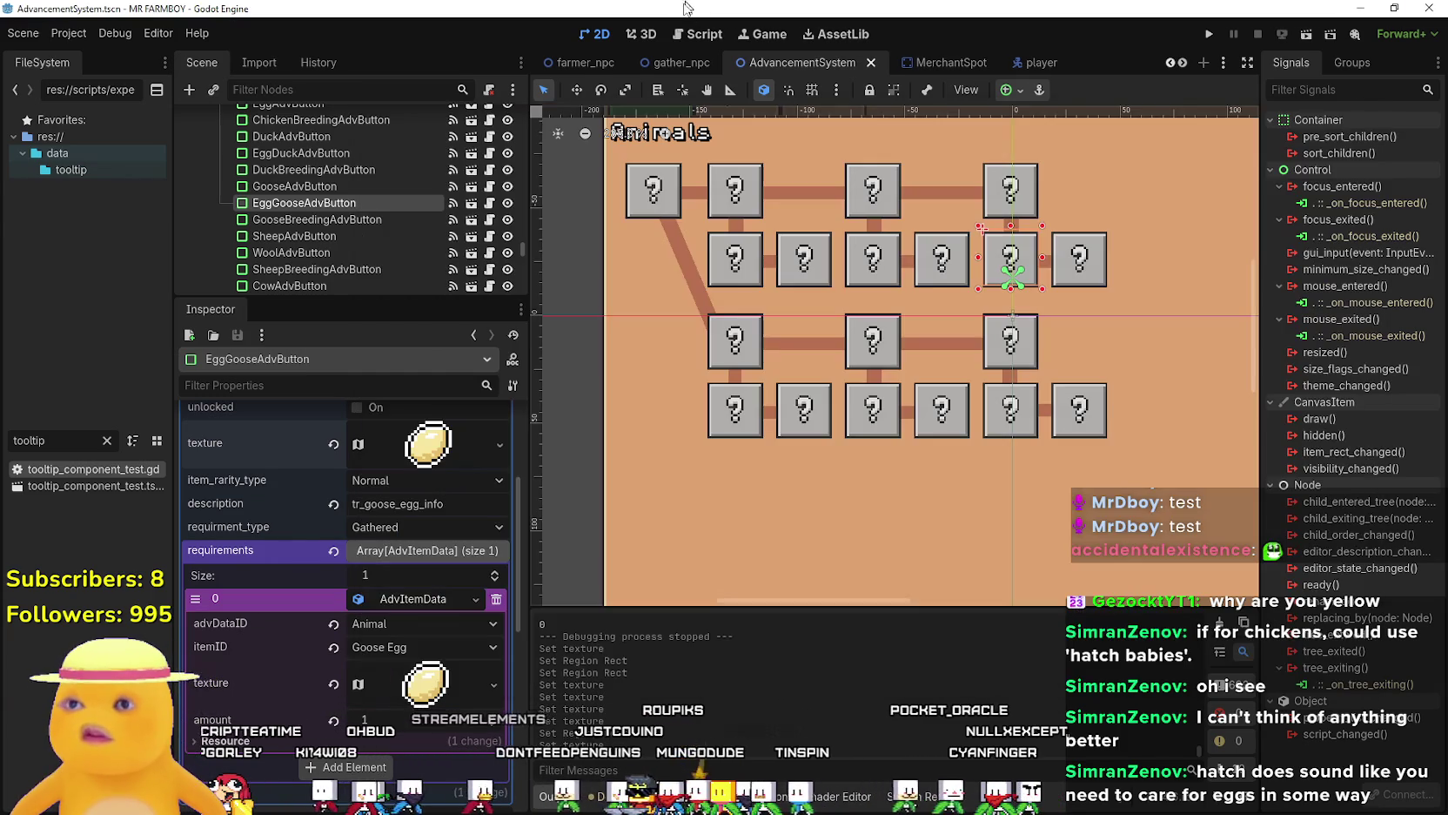
Copy the Chicken advancement's description and paste it into the Duck advancement's description.
left_click(734, 190)
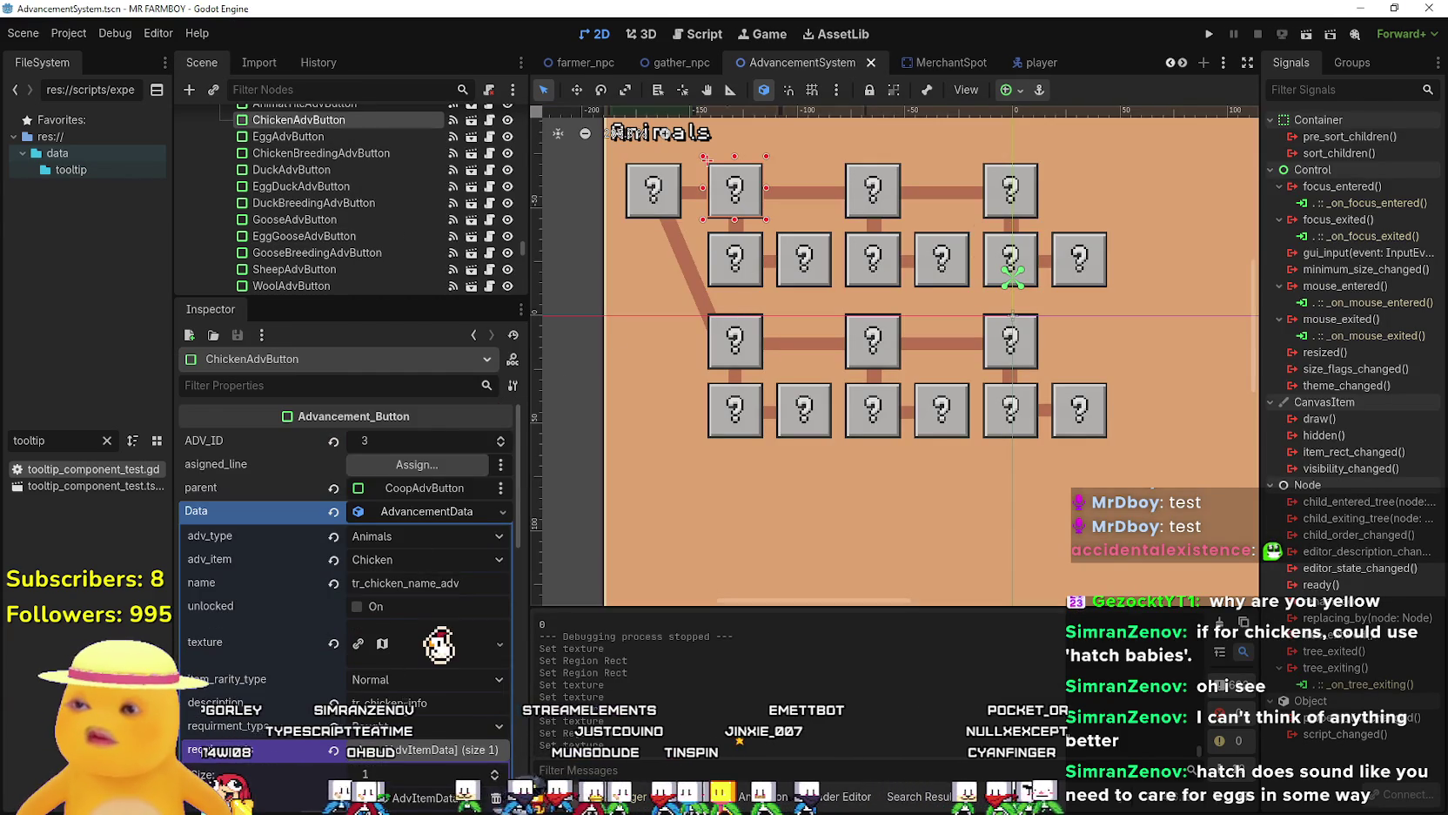
scroll(399, 603, "down", 1)
left_click(409, 653)
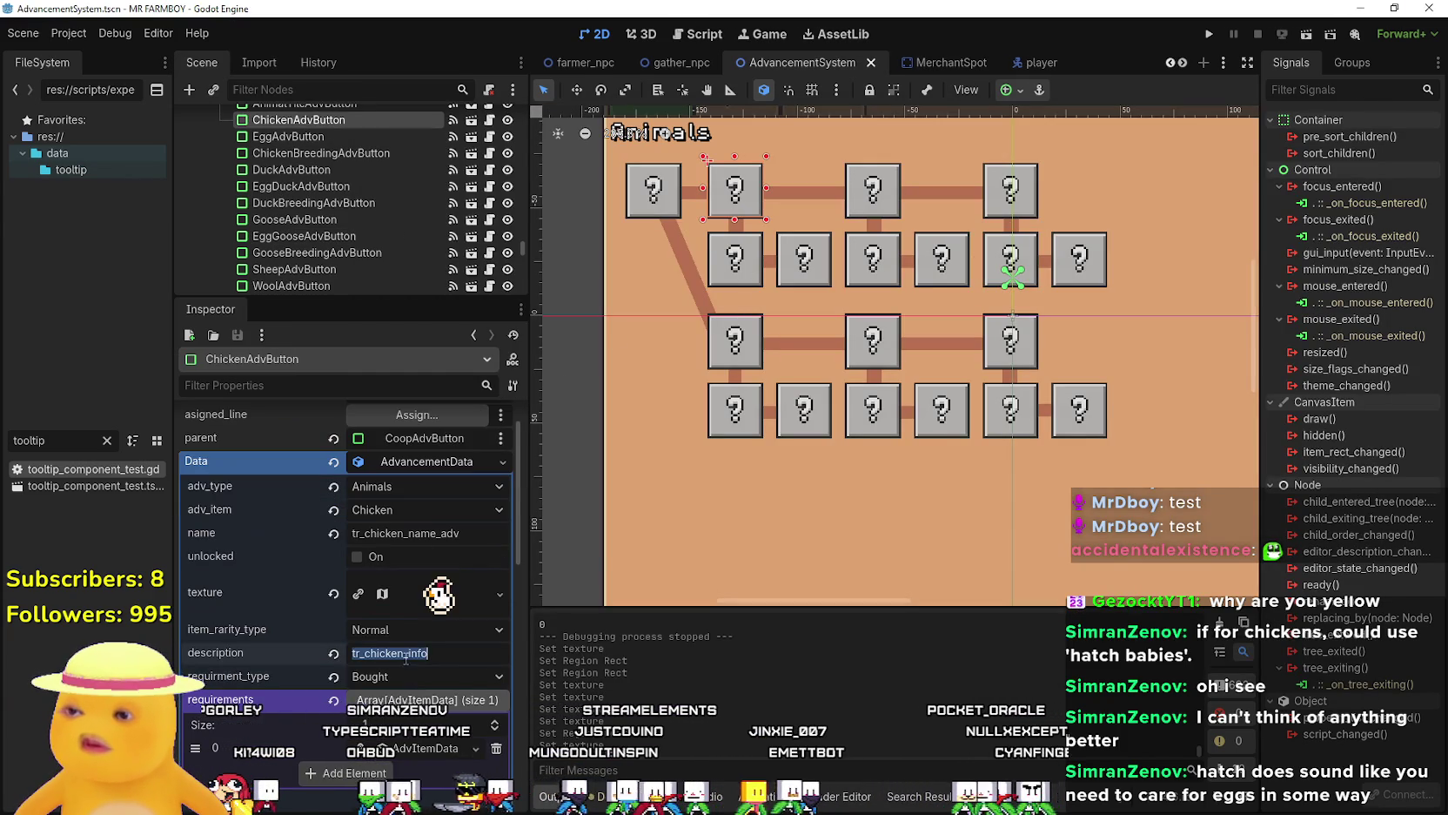
left_click(873, 189)
scroll(396, 667, "down", 2)
left_click(409, 602)
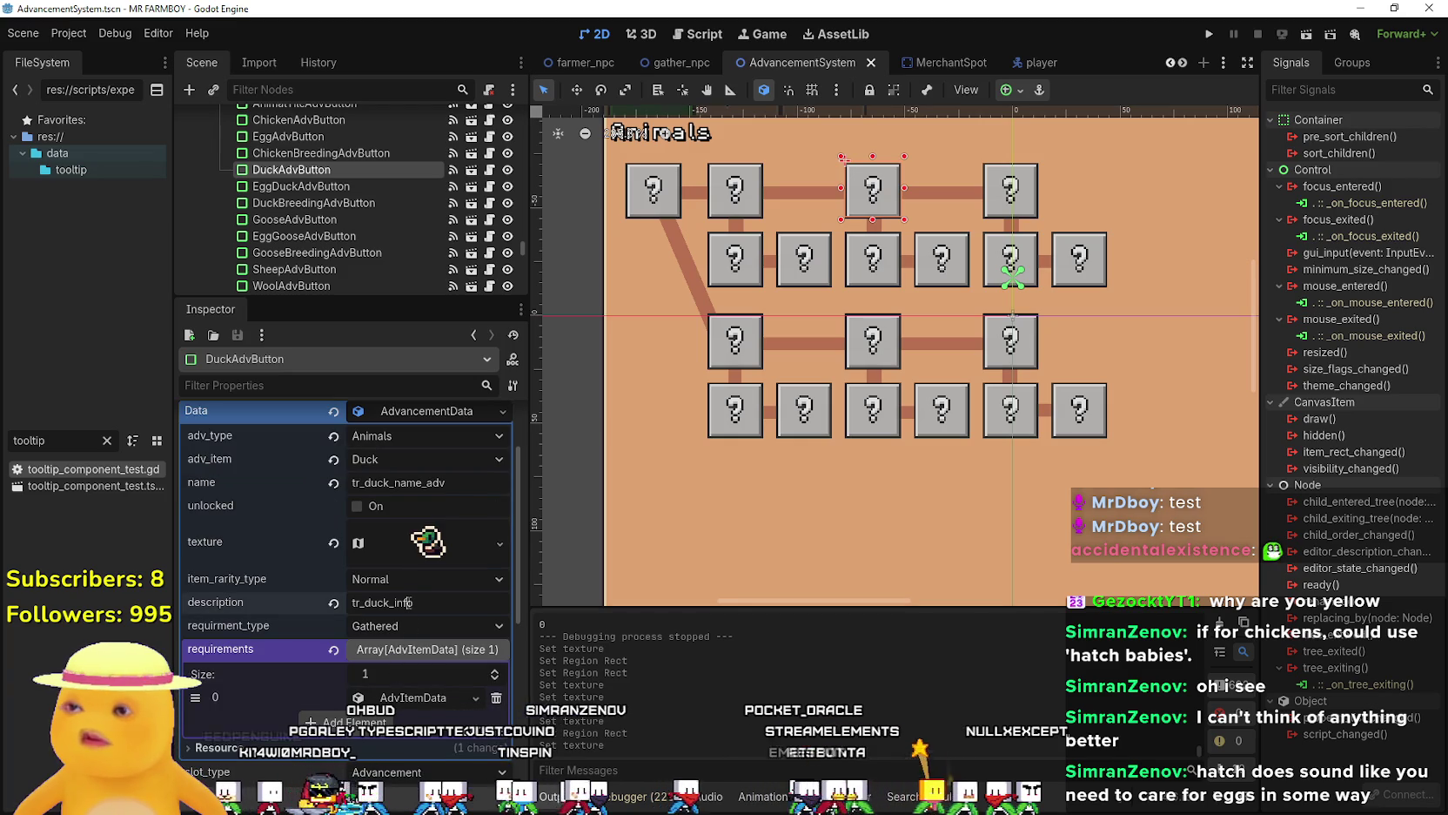
type("tr_chicken_info")
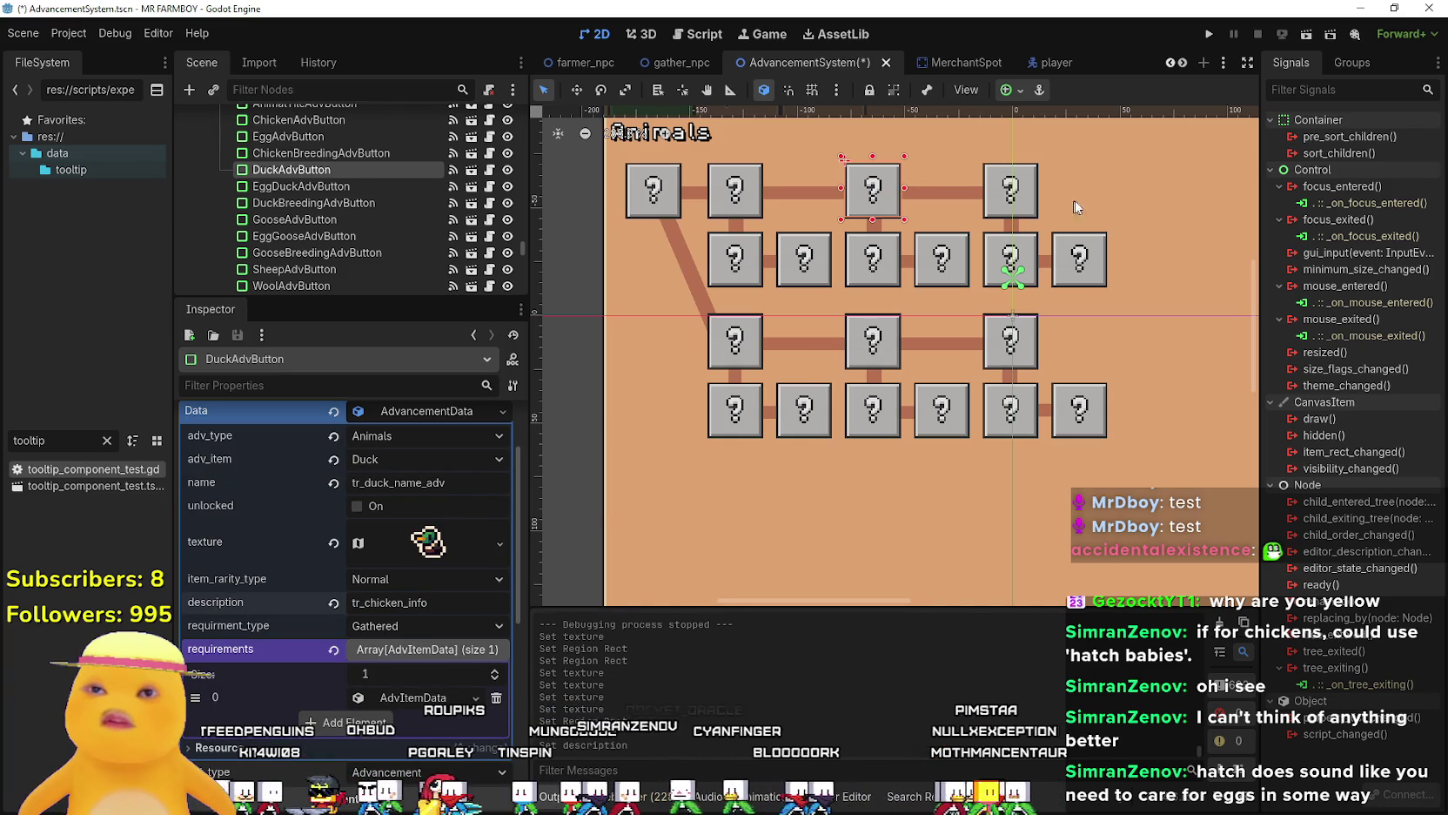
Set the Goose advancement's description to tr_chicken_info and save the scene.
left_click(1025, 195)
scroll(416, 585, "down", 5)
scroll(405, 566, "up", 5)
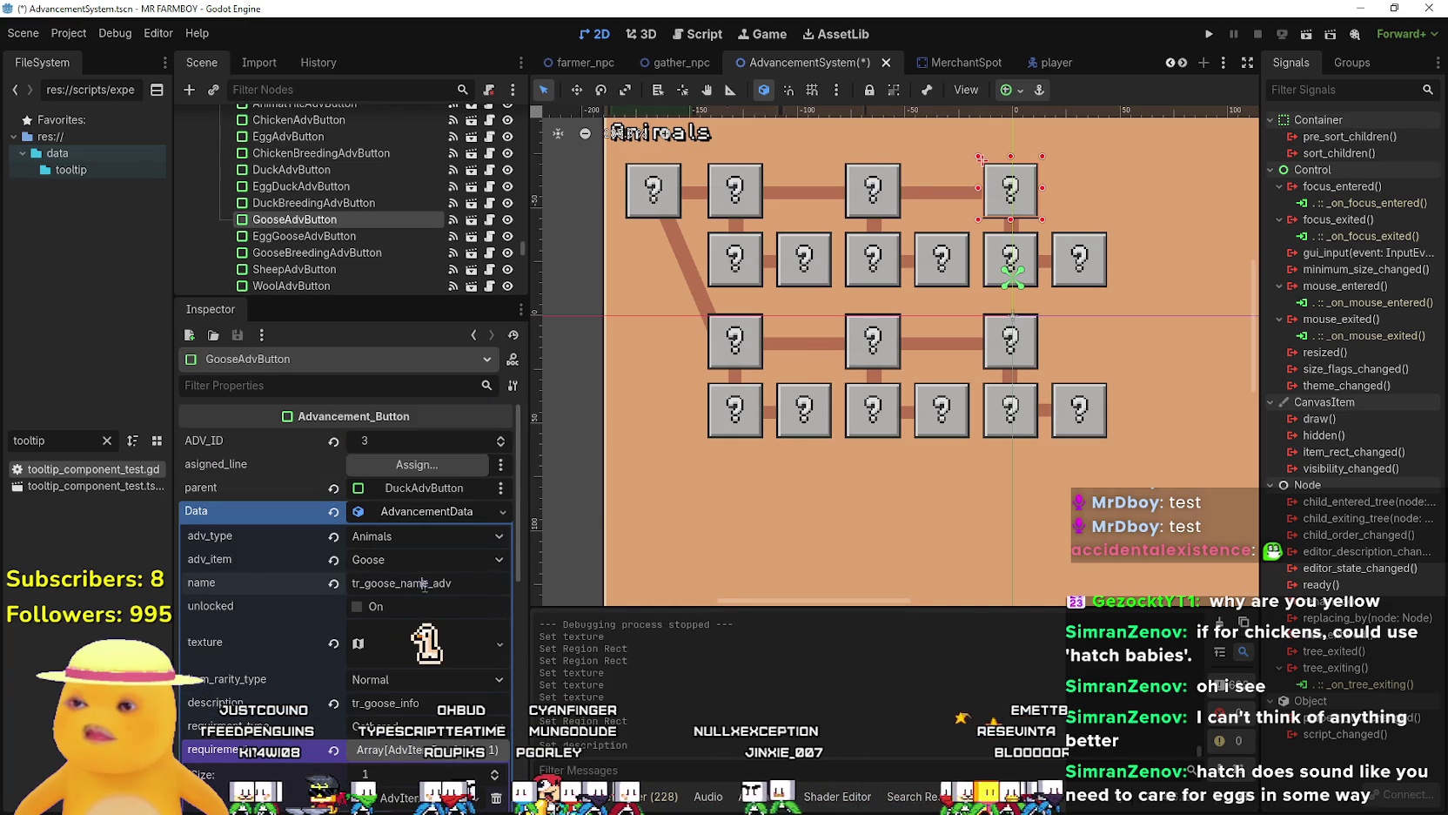
left_click(398, 702)
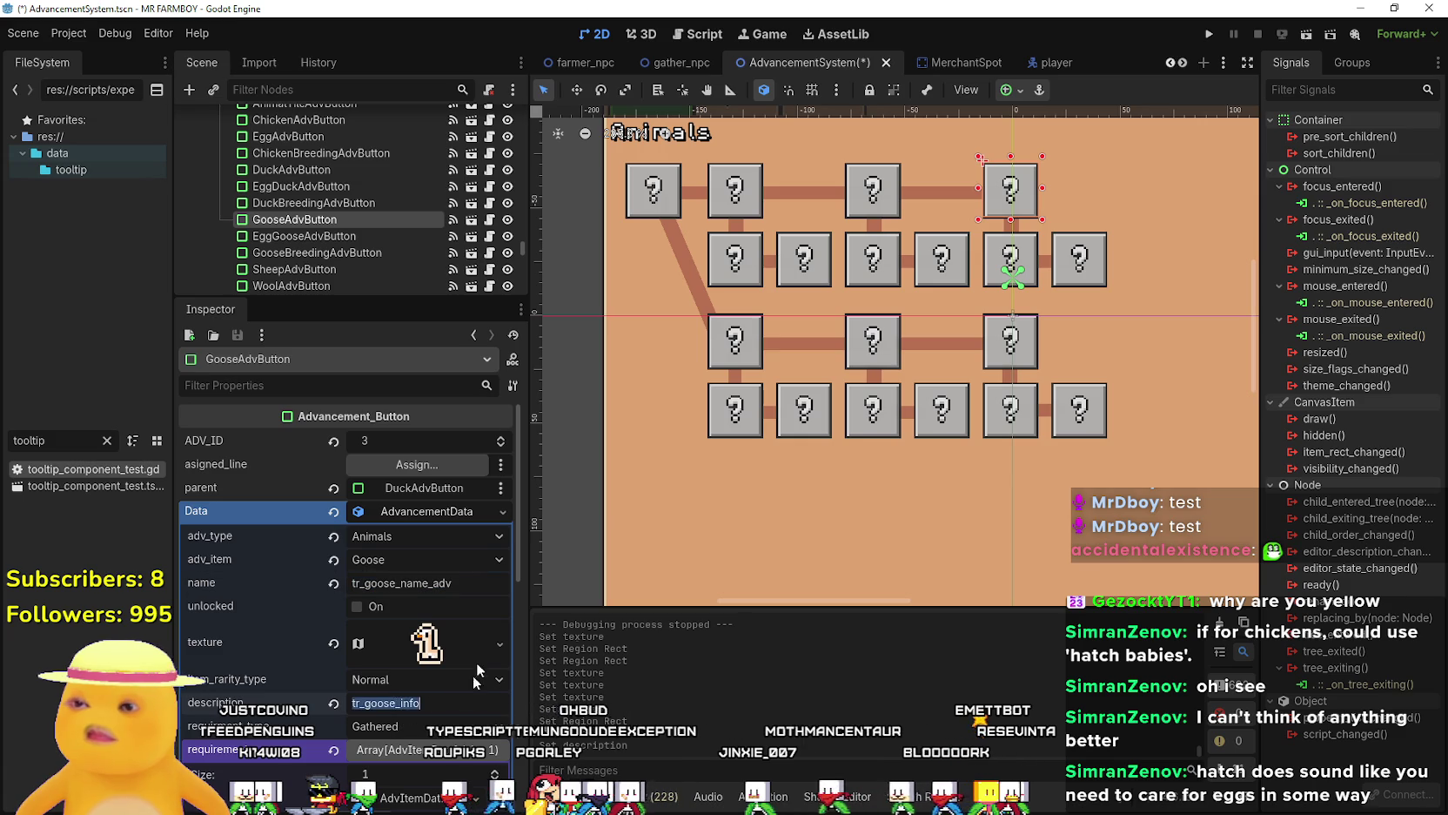
type("tr_chicken_info")
key("ctrl+s")
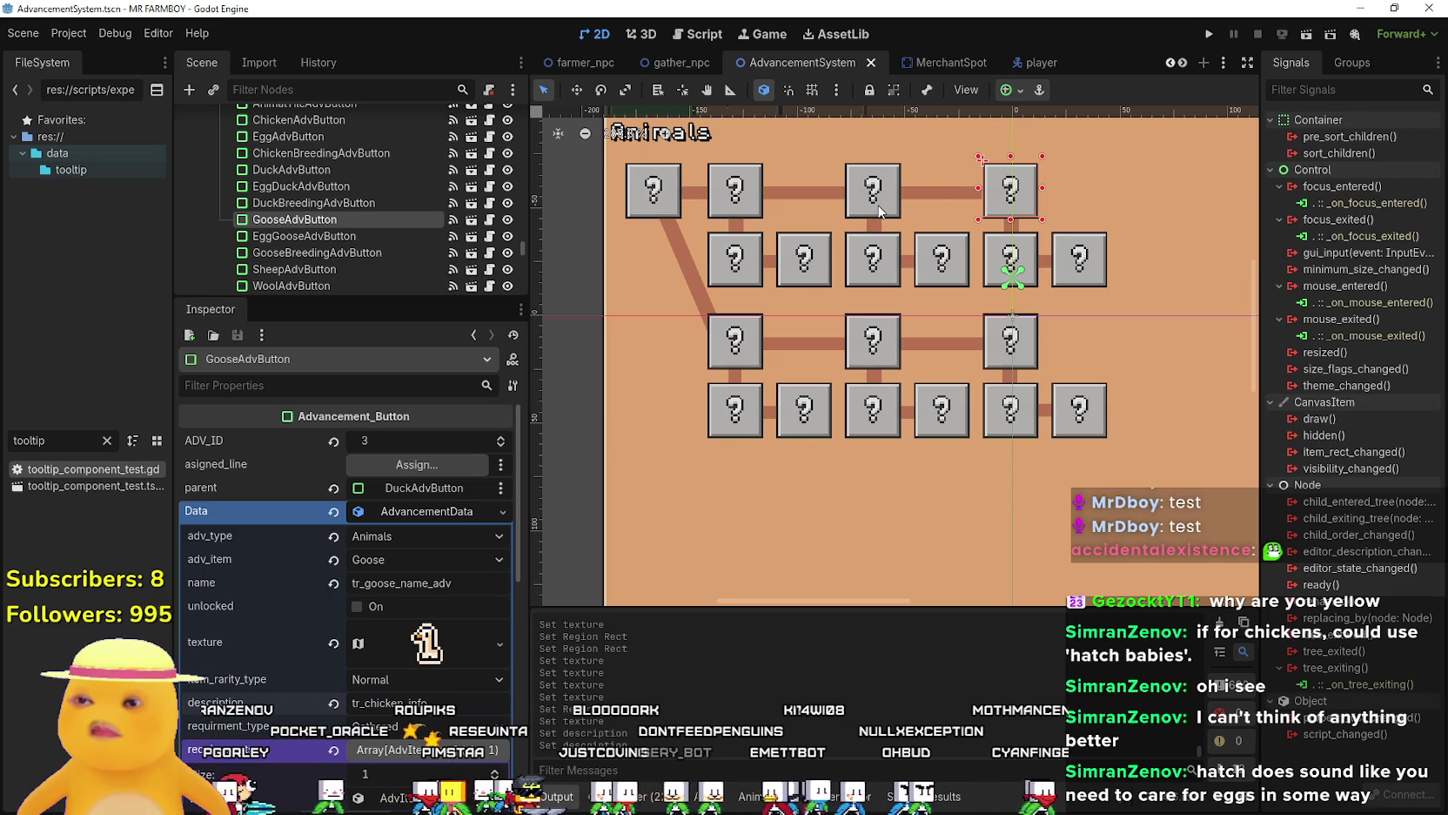
Launch MR FARMBOY, enlarge its window, load Save 3 and show the Advancements panel with Tab.
left_click(1217, 34)
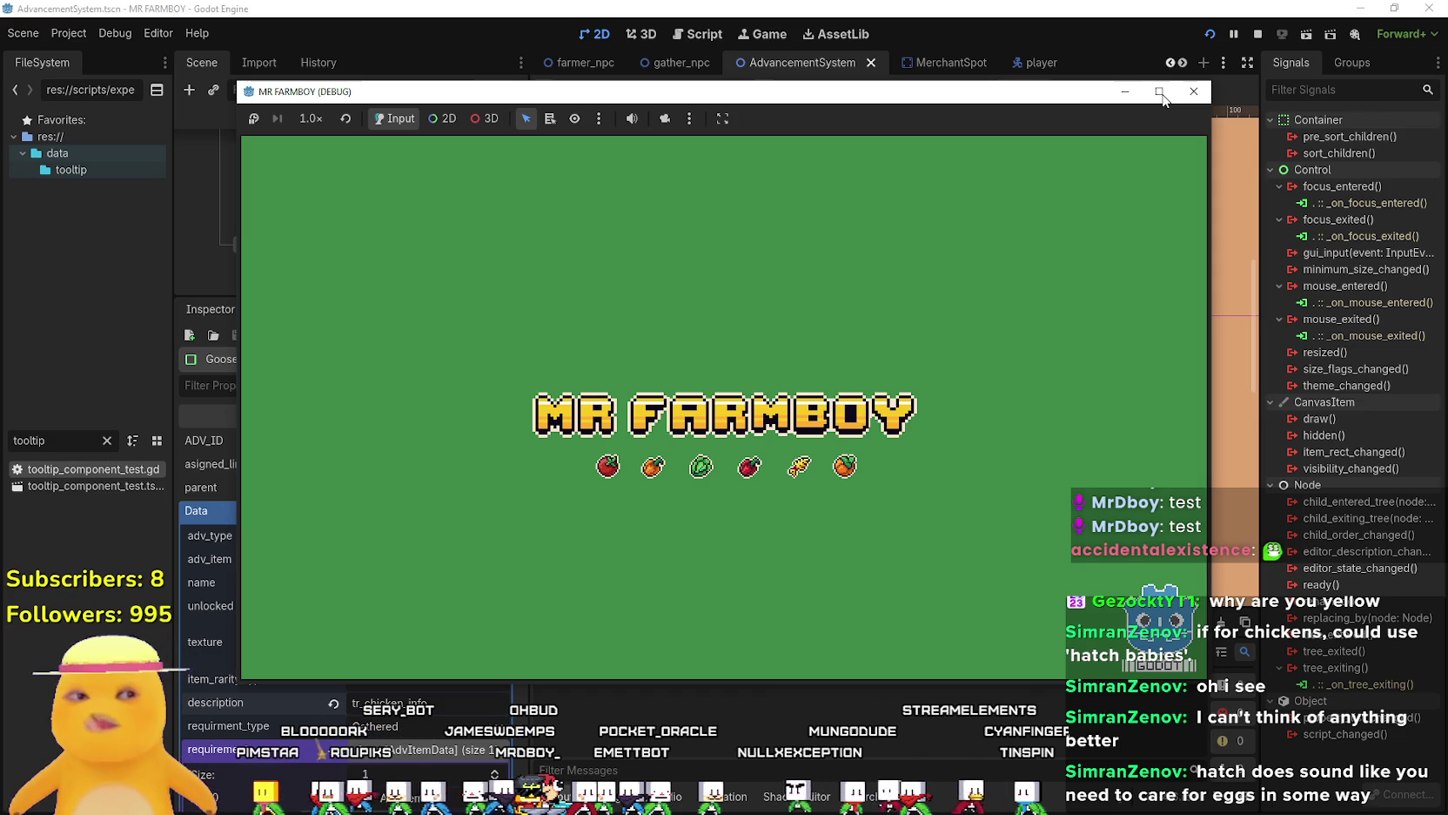
left_click(1161, 94)
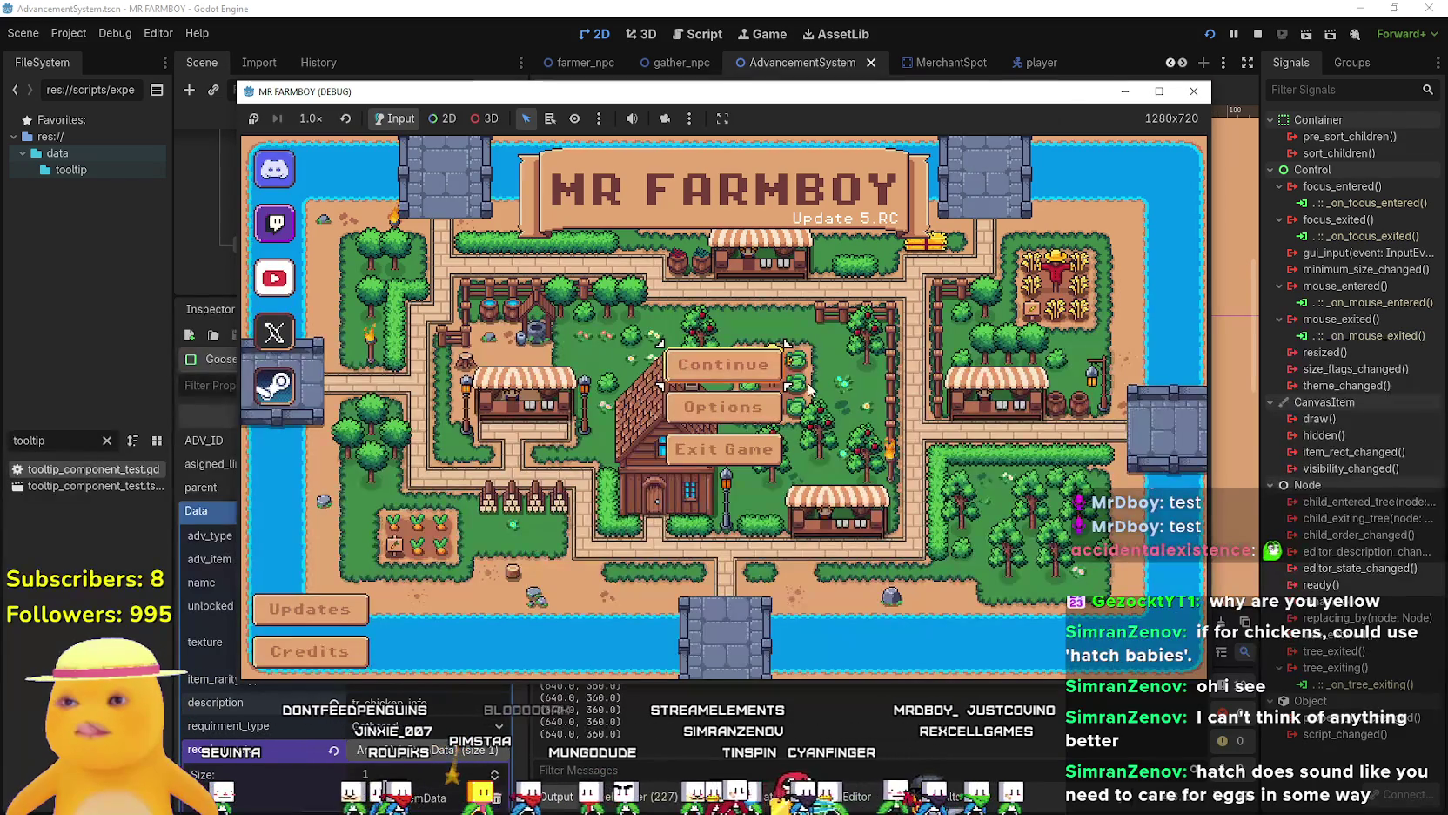
left_click(753, 374)
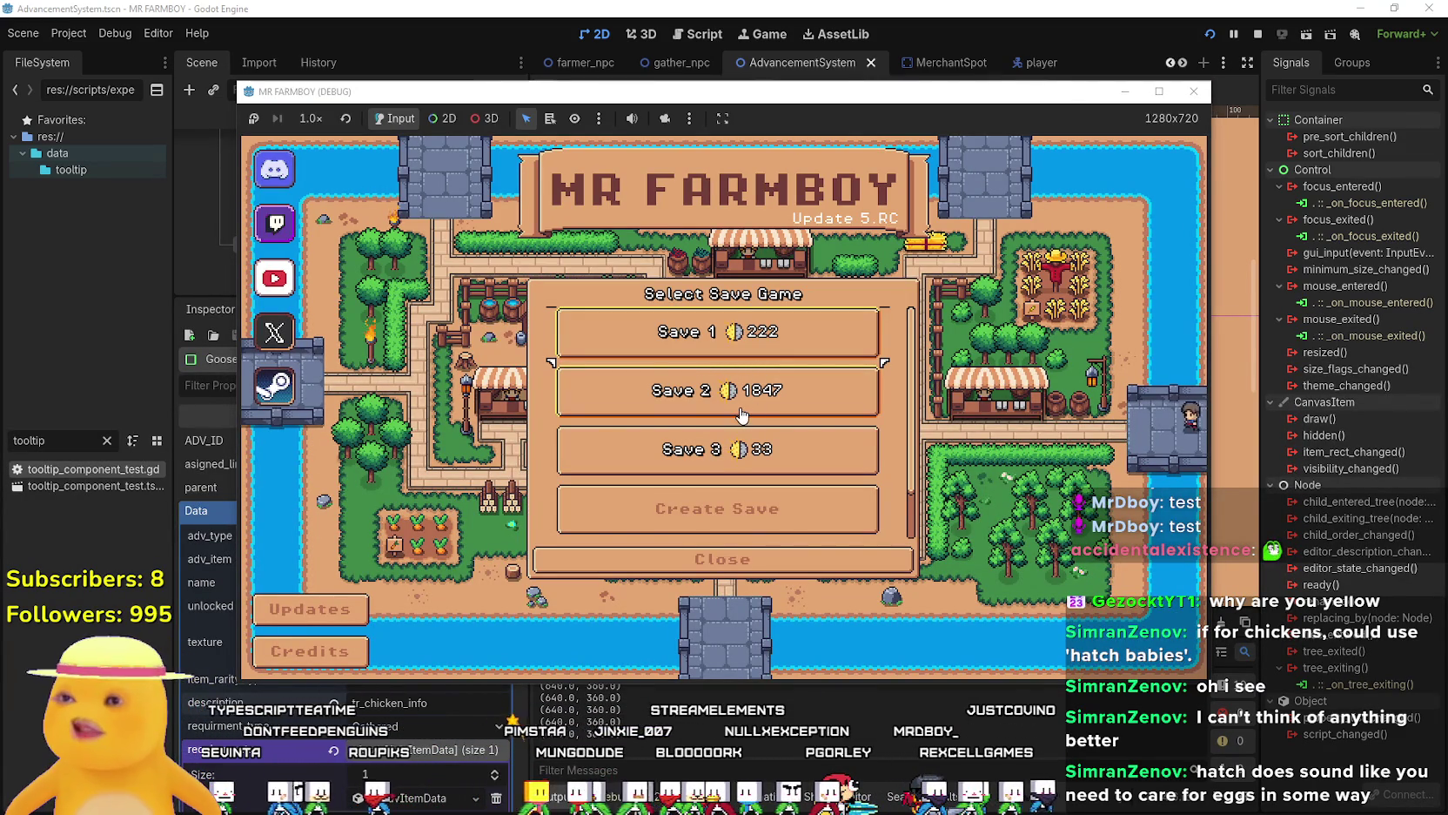
left_click(679, 387)
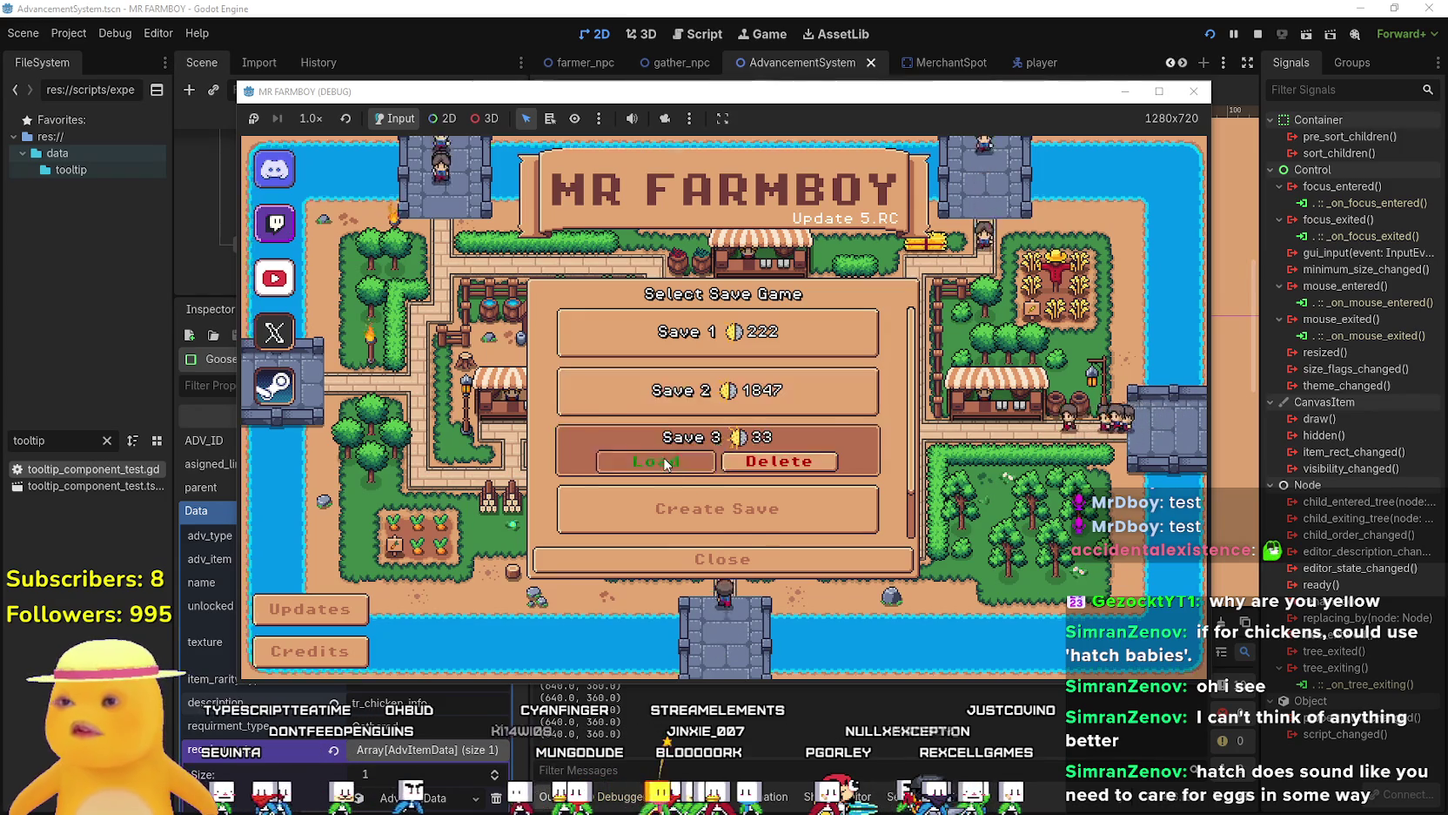
left_click(656, 402)
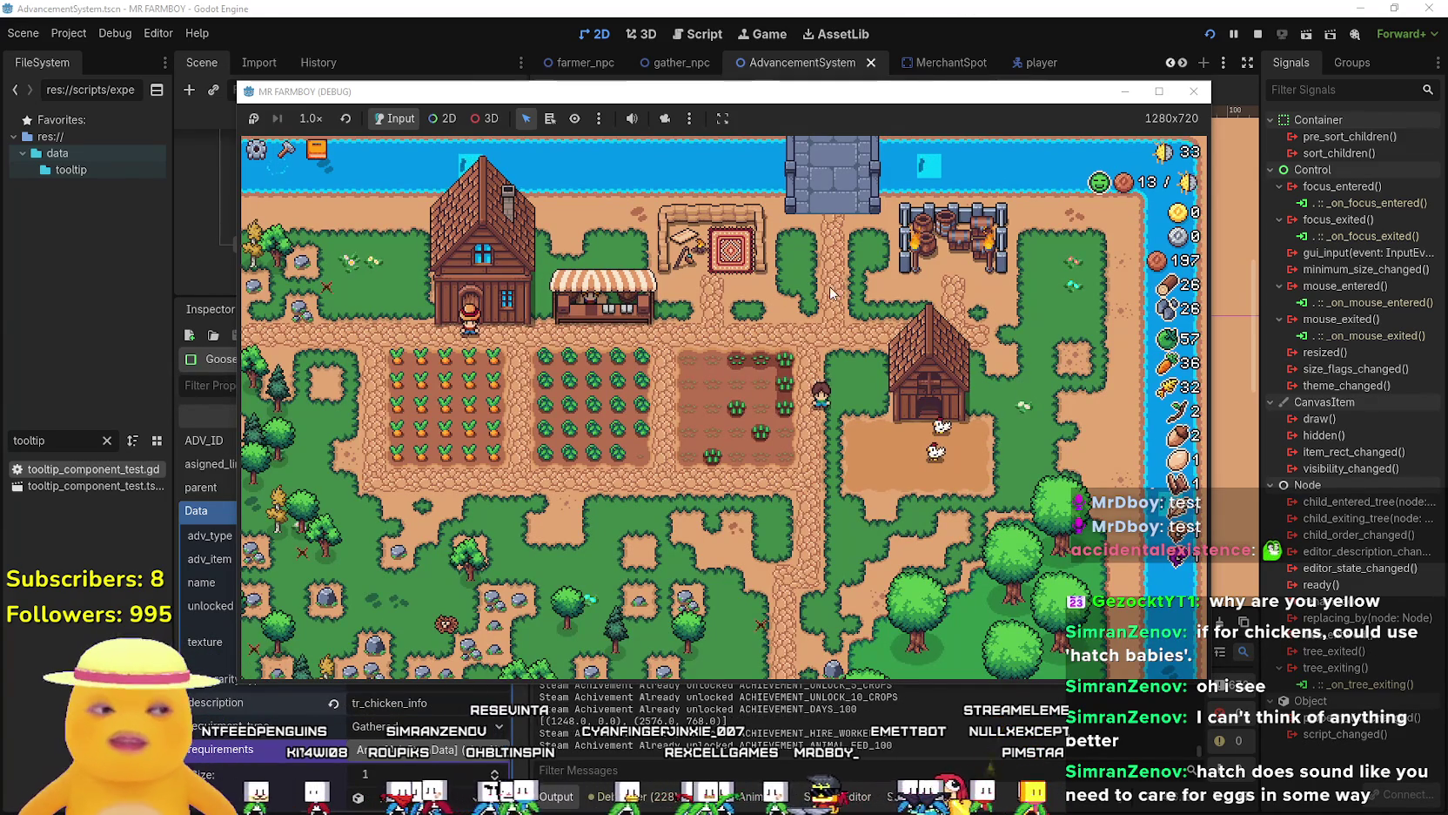
key("Tab")
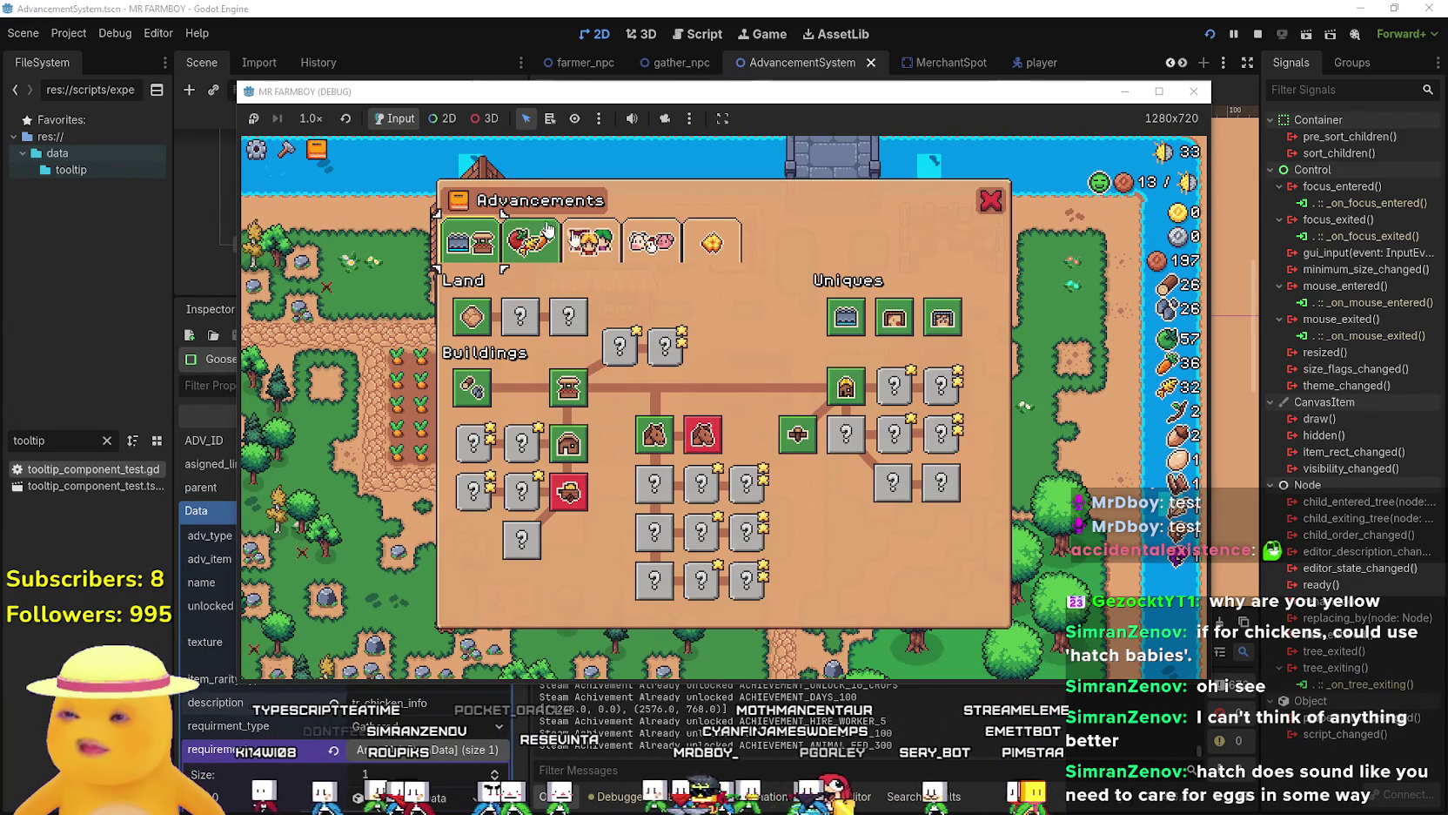
Look over the Workers and Animals advancement trees, including Baby Chickens, and maximize the game window.
left_click(590, 243)
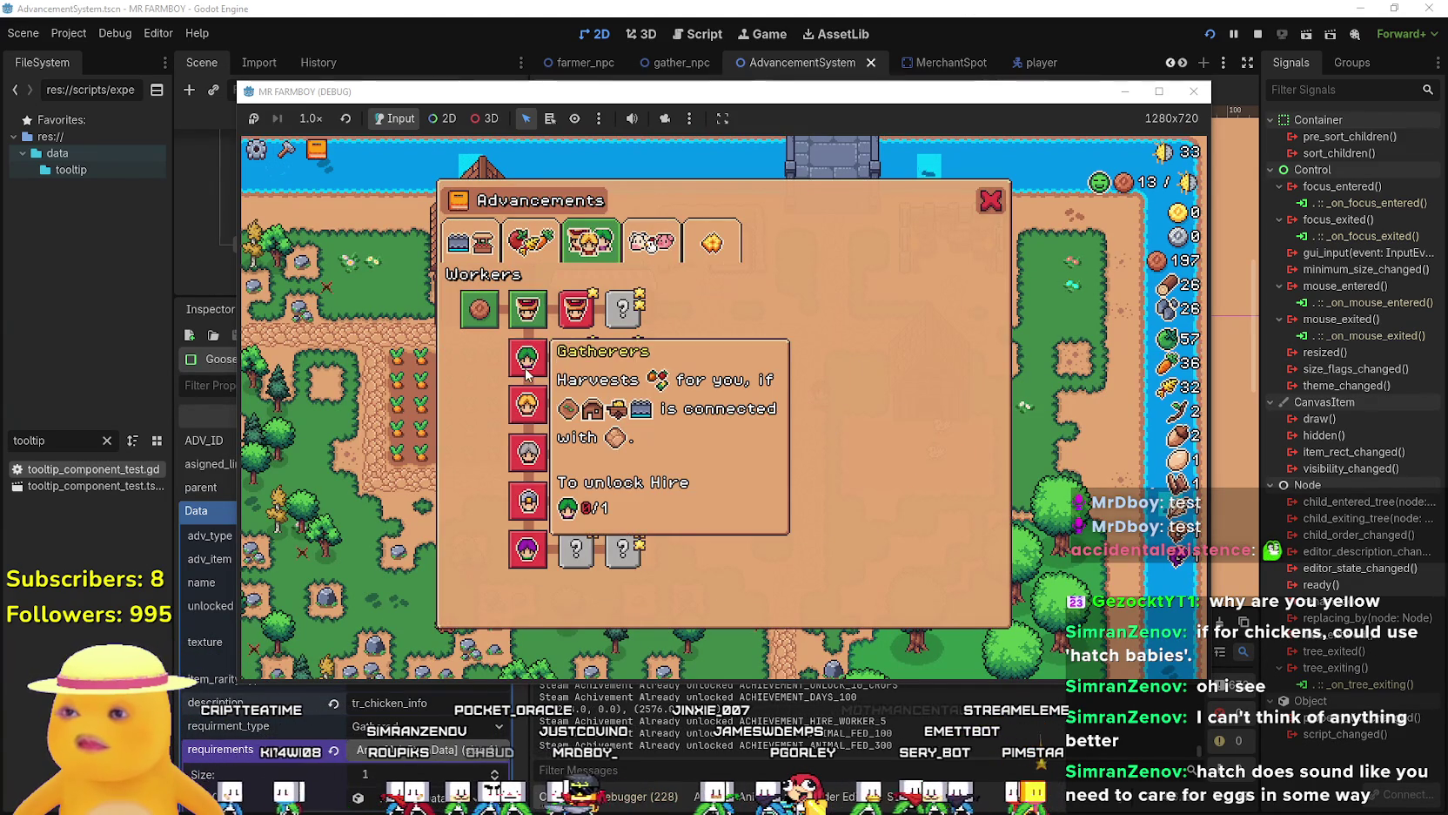
mouse_move(582, 302)
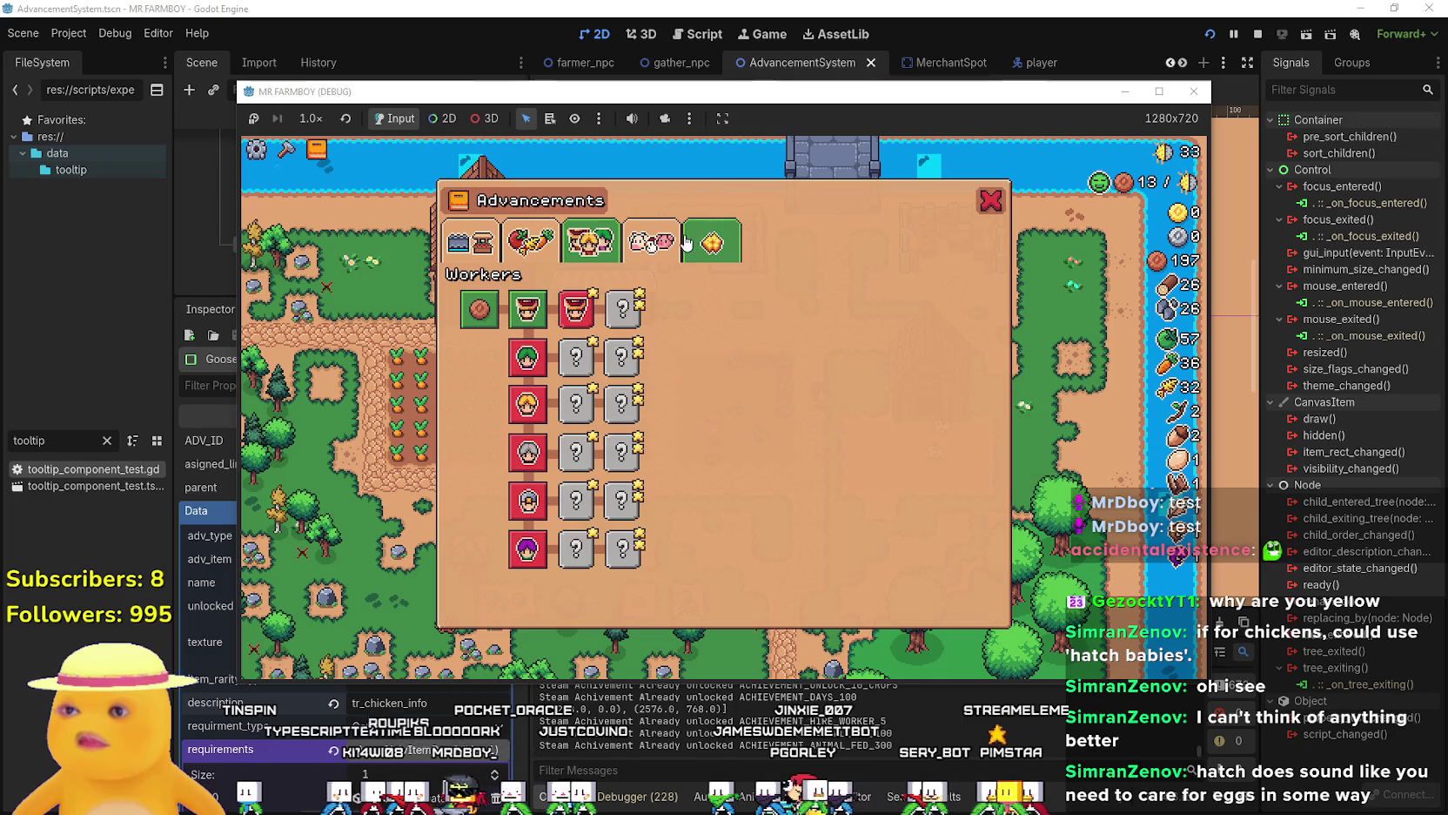
left_click(655, 254)
mouse_move(588, 382)
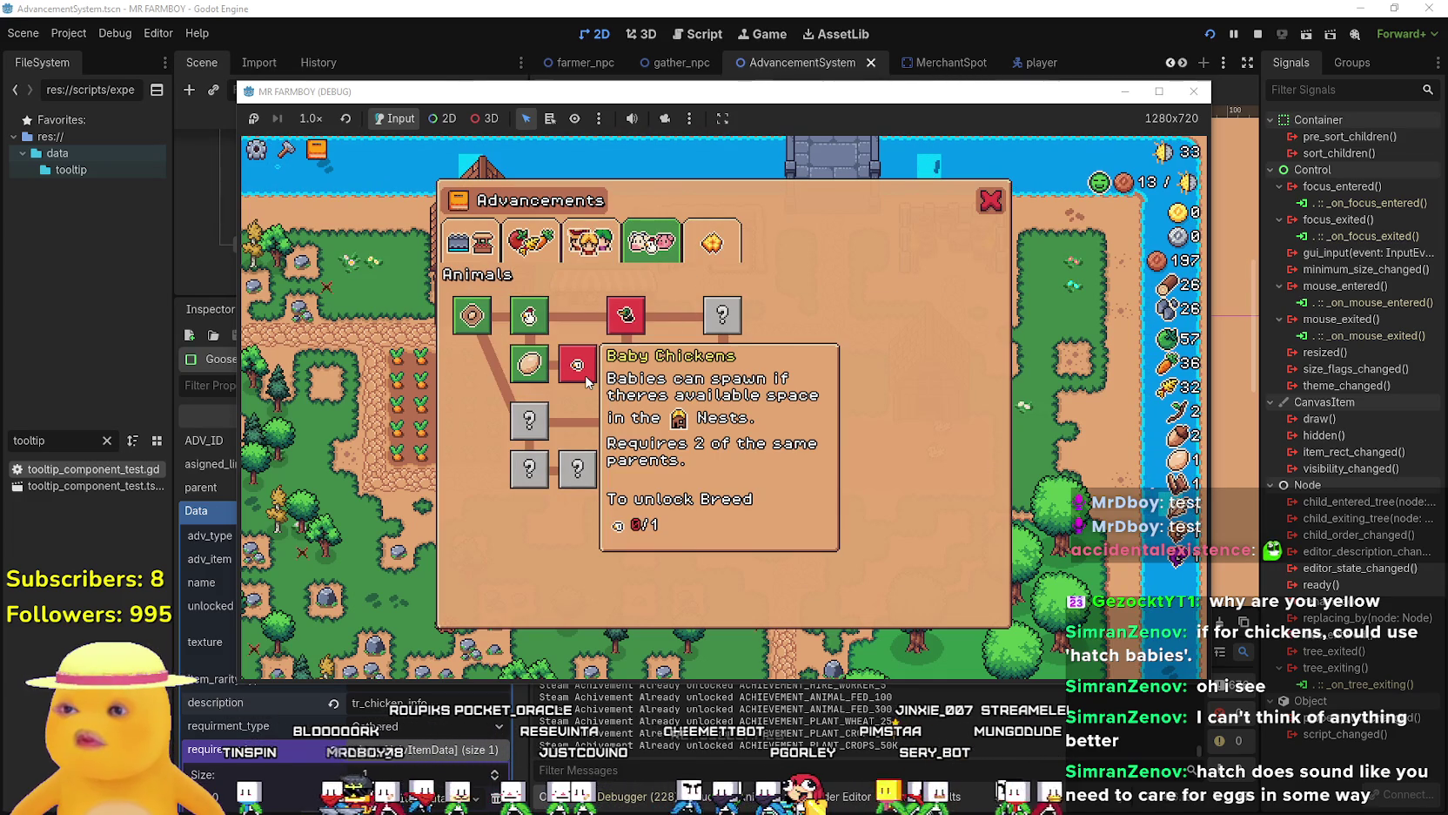
left_click(1155, 98)
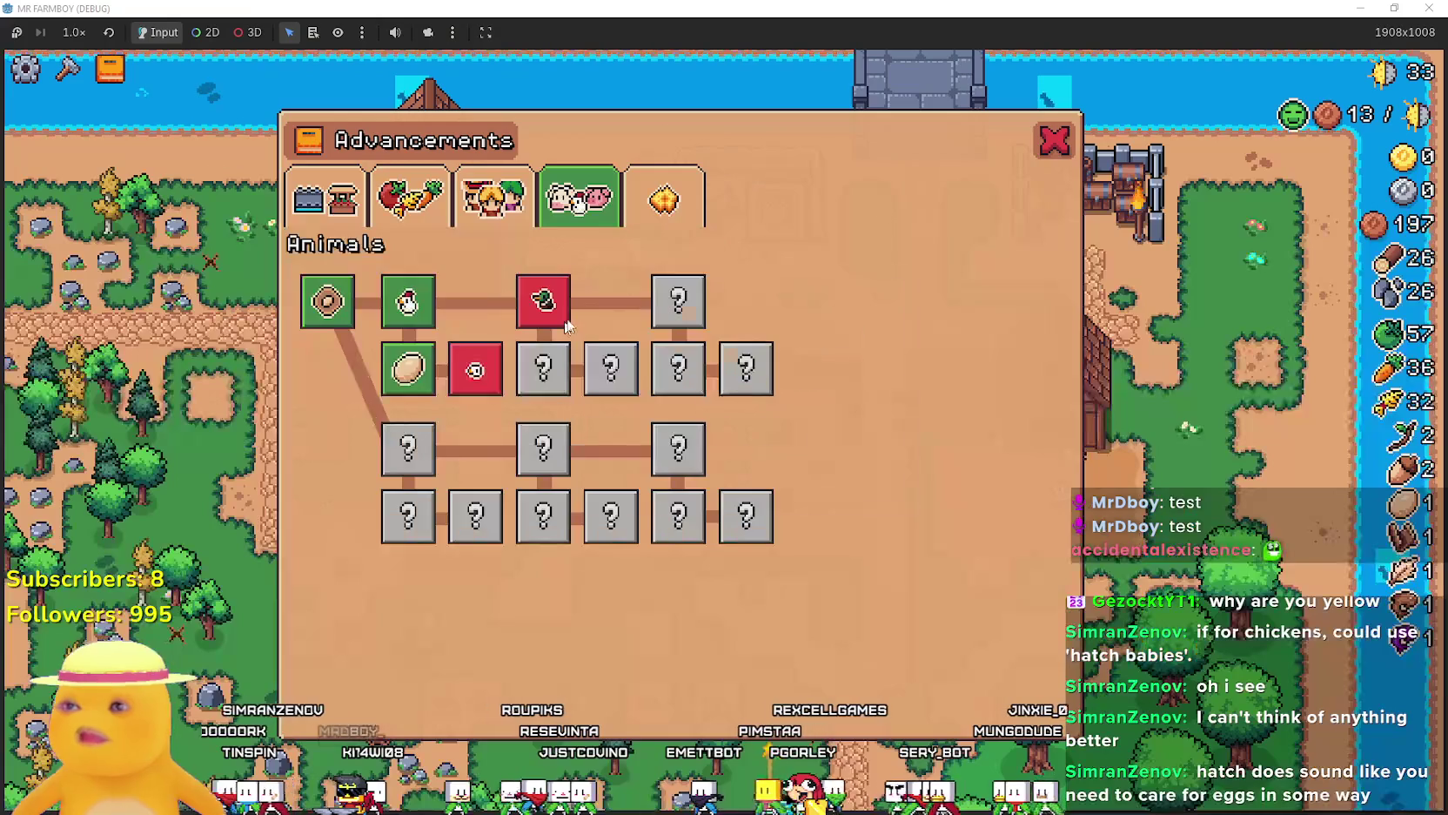
Compare the Decorations, Animals and Workers trees, view Land and Buildings, then pause the game.
mouse_move(564, 300)
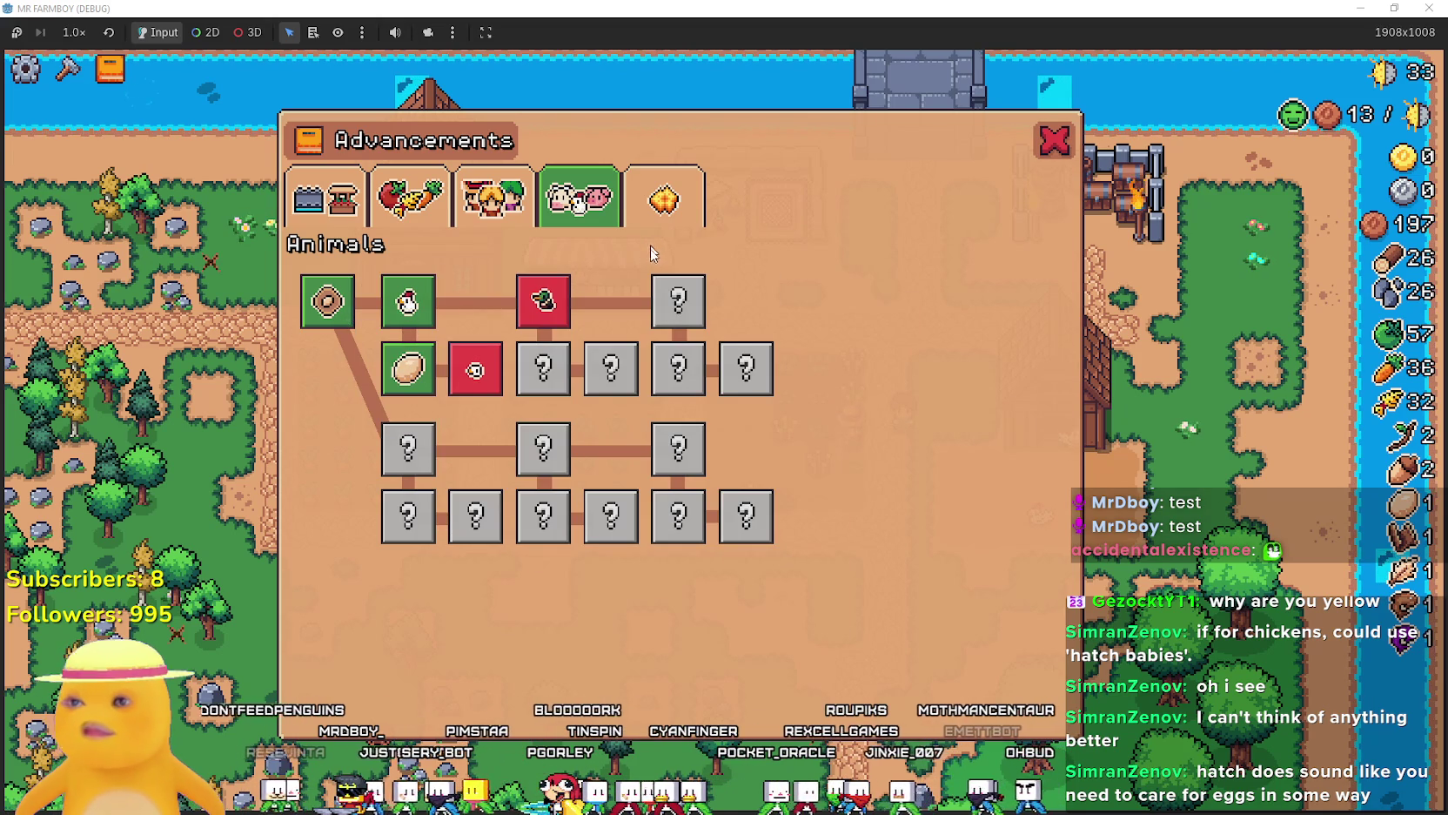
left_click(663, 199)
left_click(579, 199)
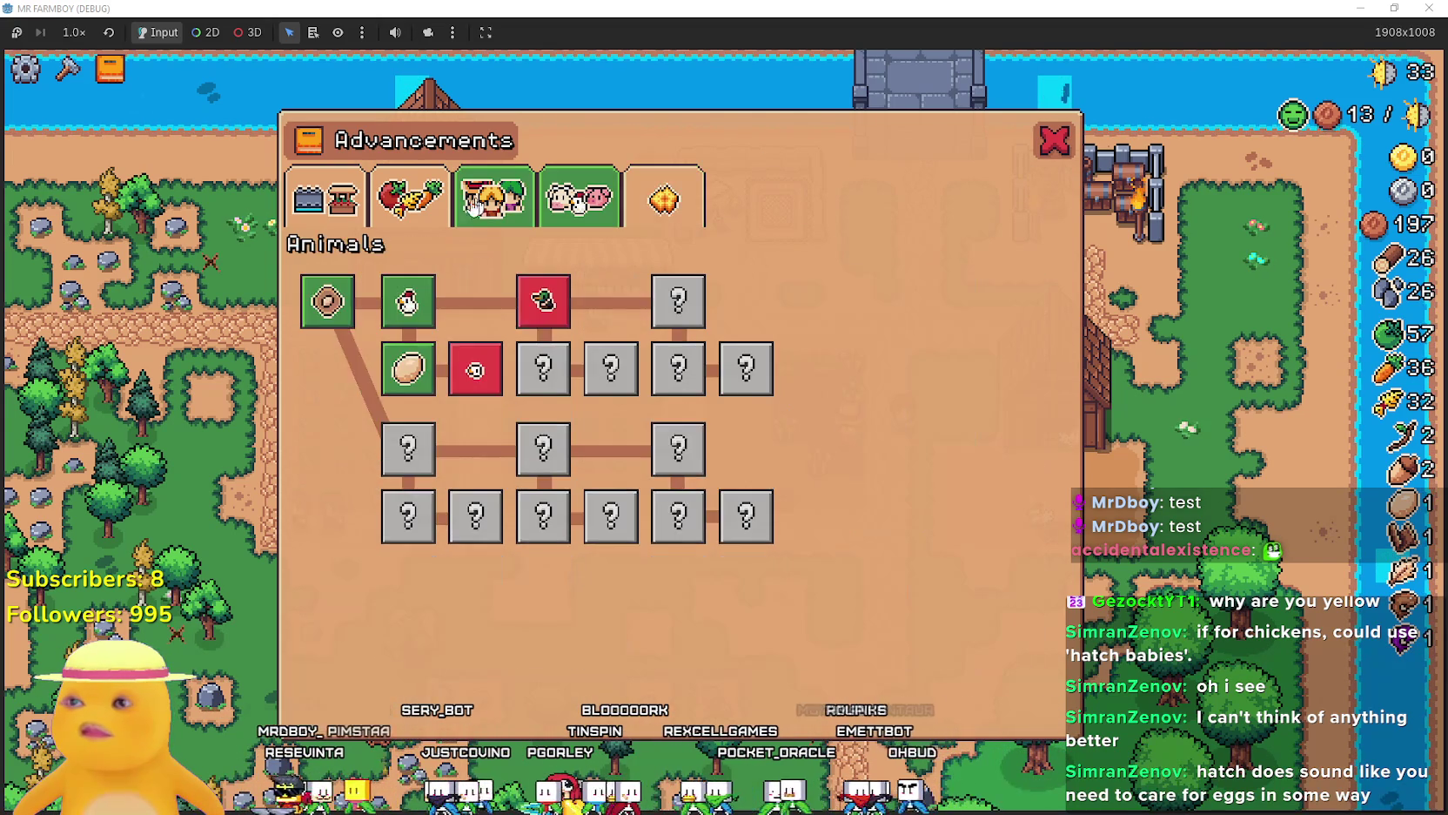
left_click(493, 199)
left_click(663, 199)
left_click(579, 199)
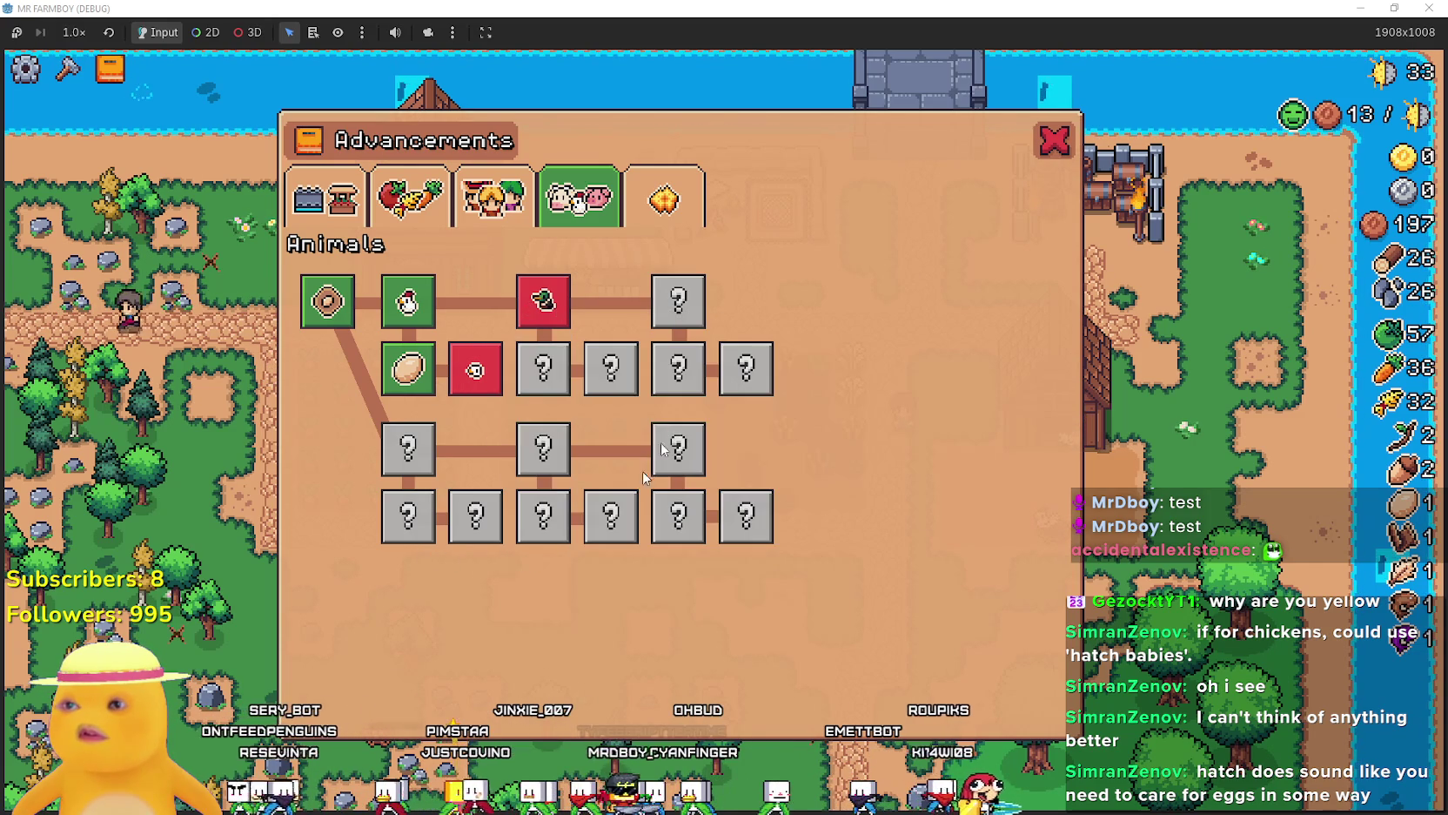
left_click(1054, 139)
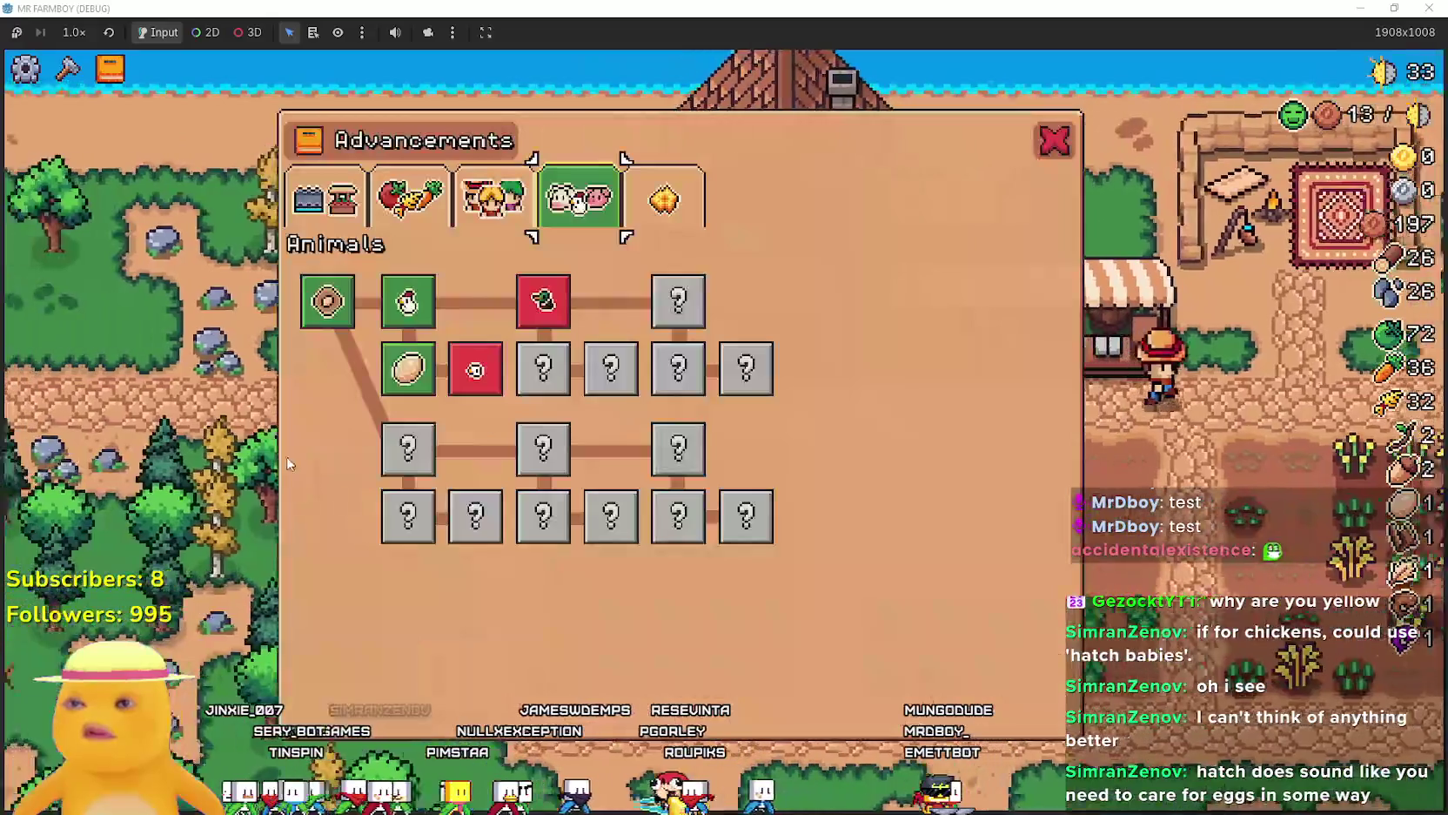
left_click(352, 224)
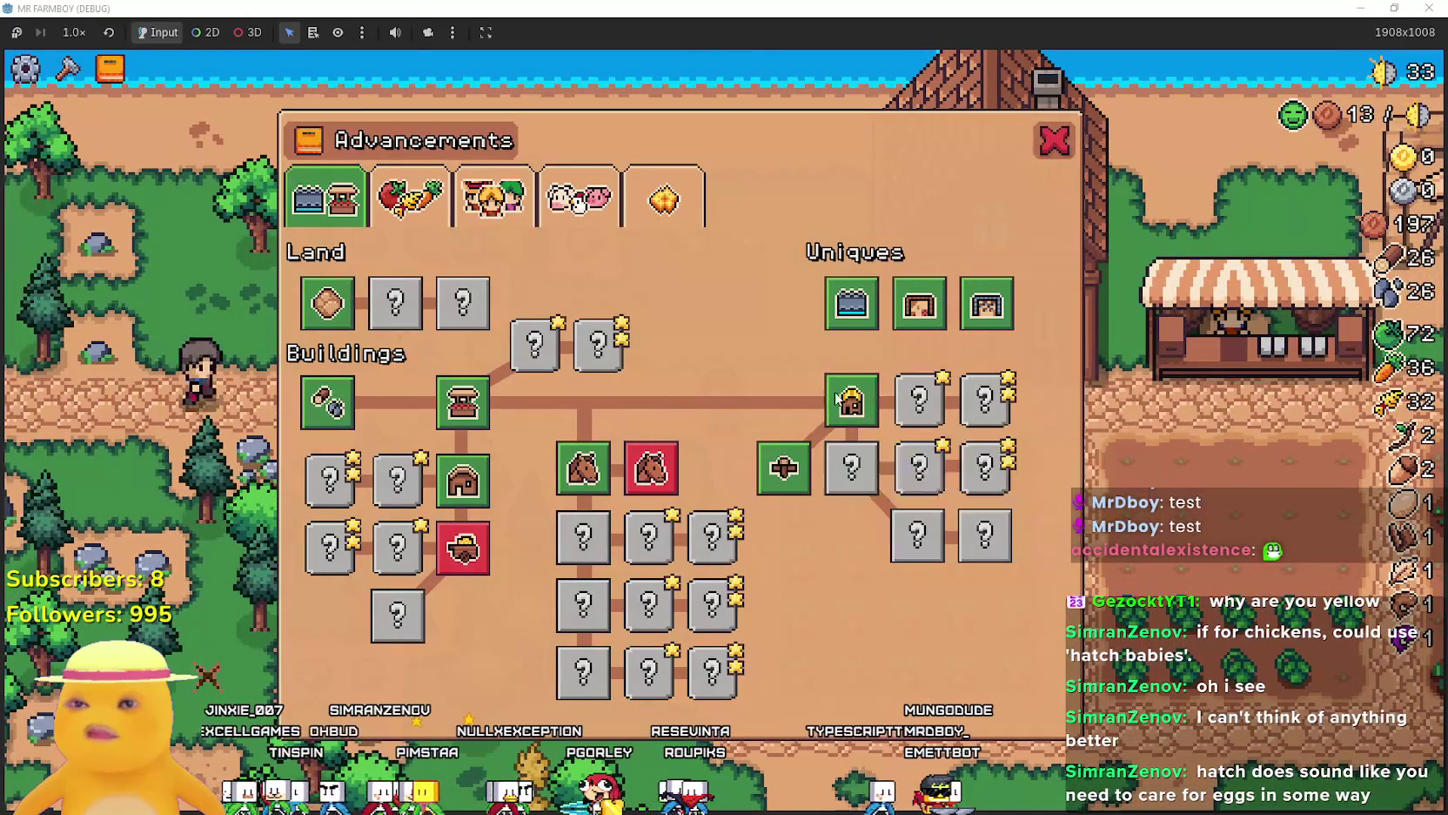
key("Escape")
key("Escape")
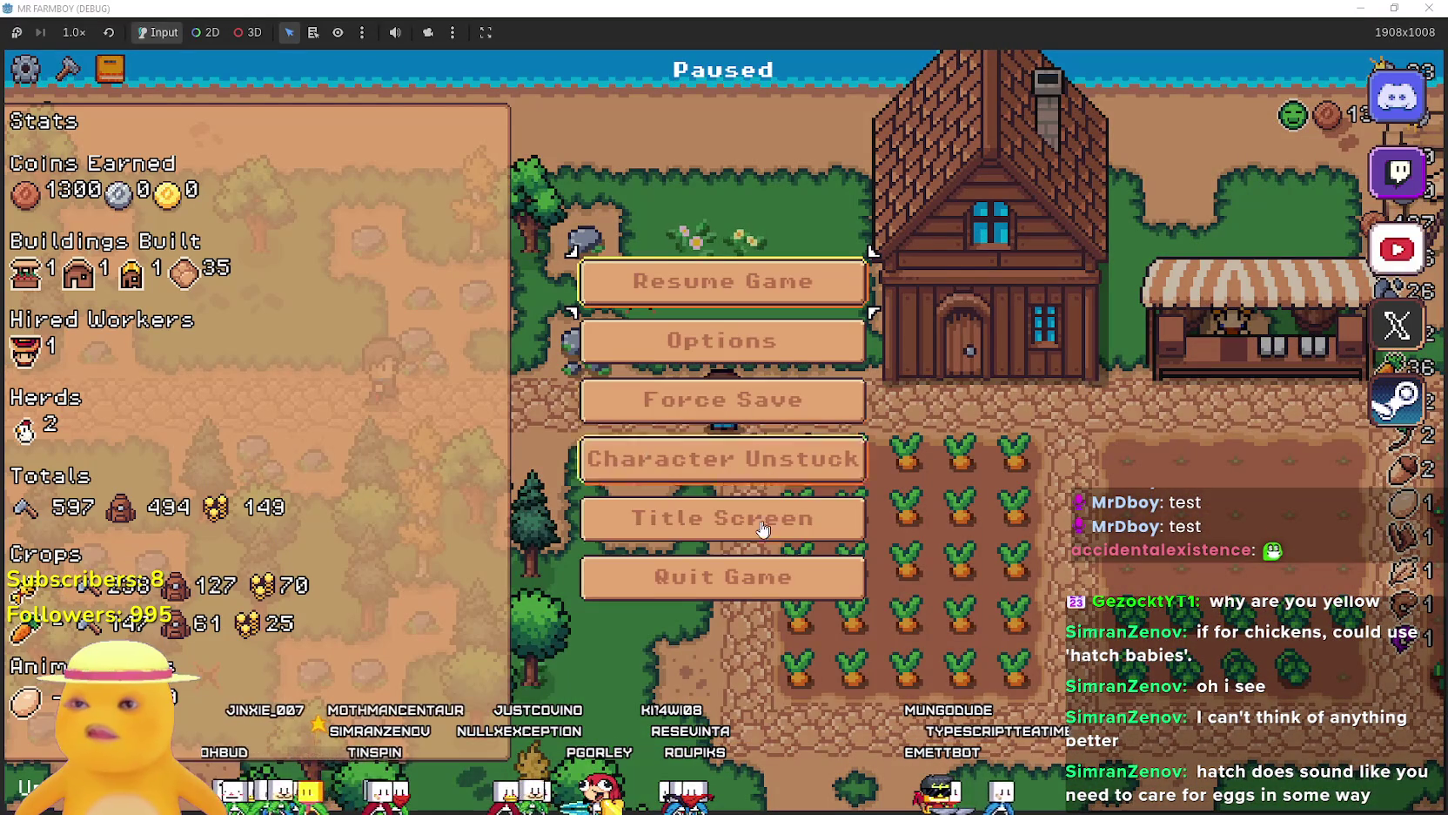
Leave the paused game for the title screen and load the Save 2 game.
left_click(763, 529)
left_click(736, 370)
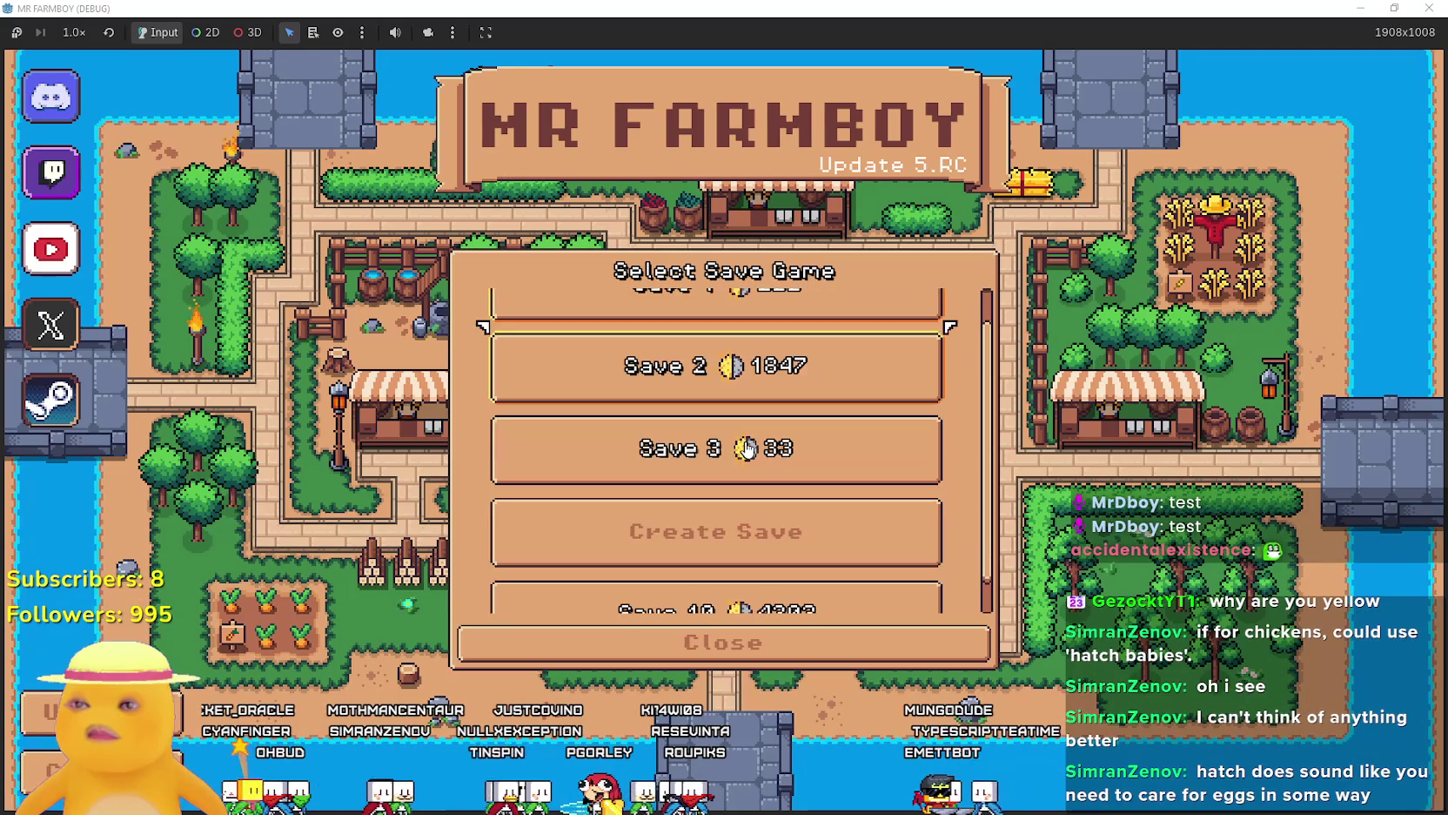
left_click(660, 383)
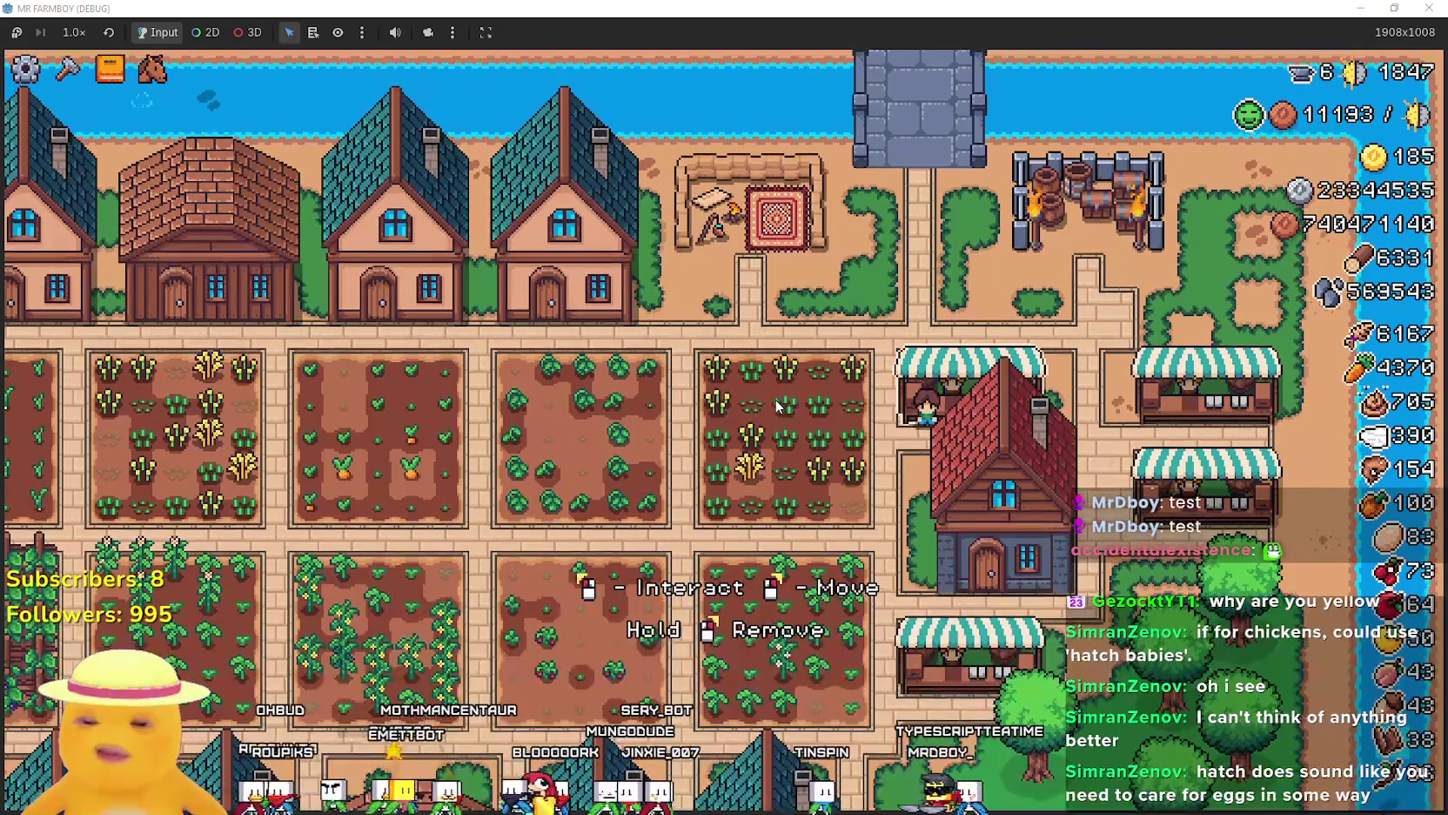
Open the advancement tree, view the Crops and Workers tabs, and close and reopen it twice.
key("Tab")
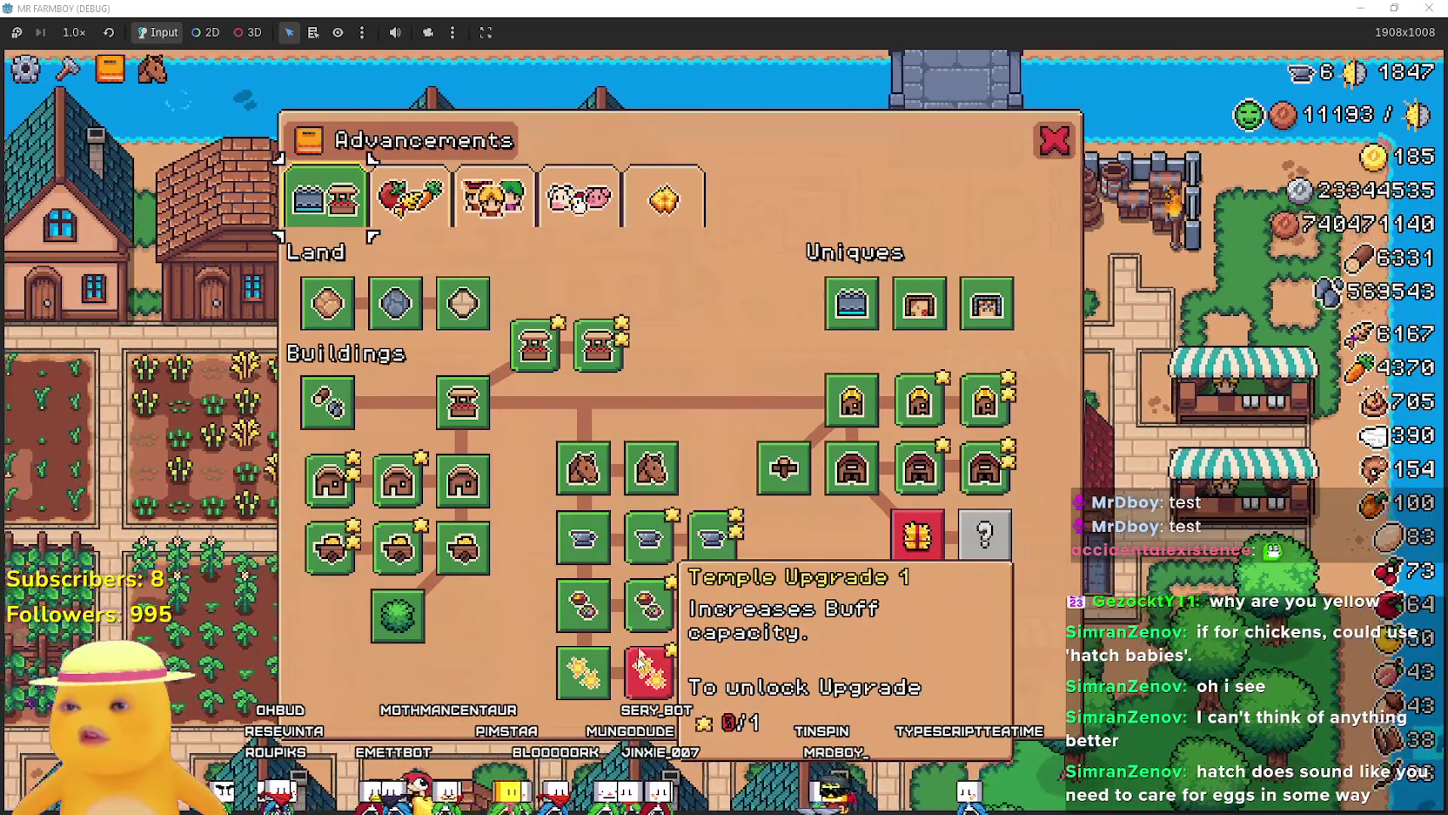
left_click(409, 199)
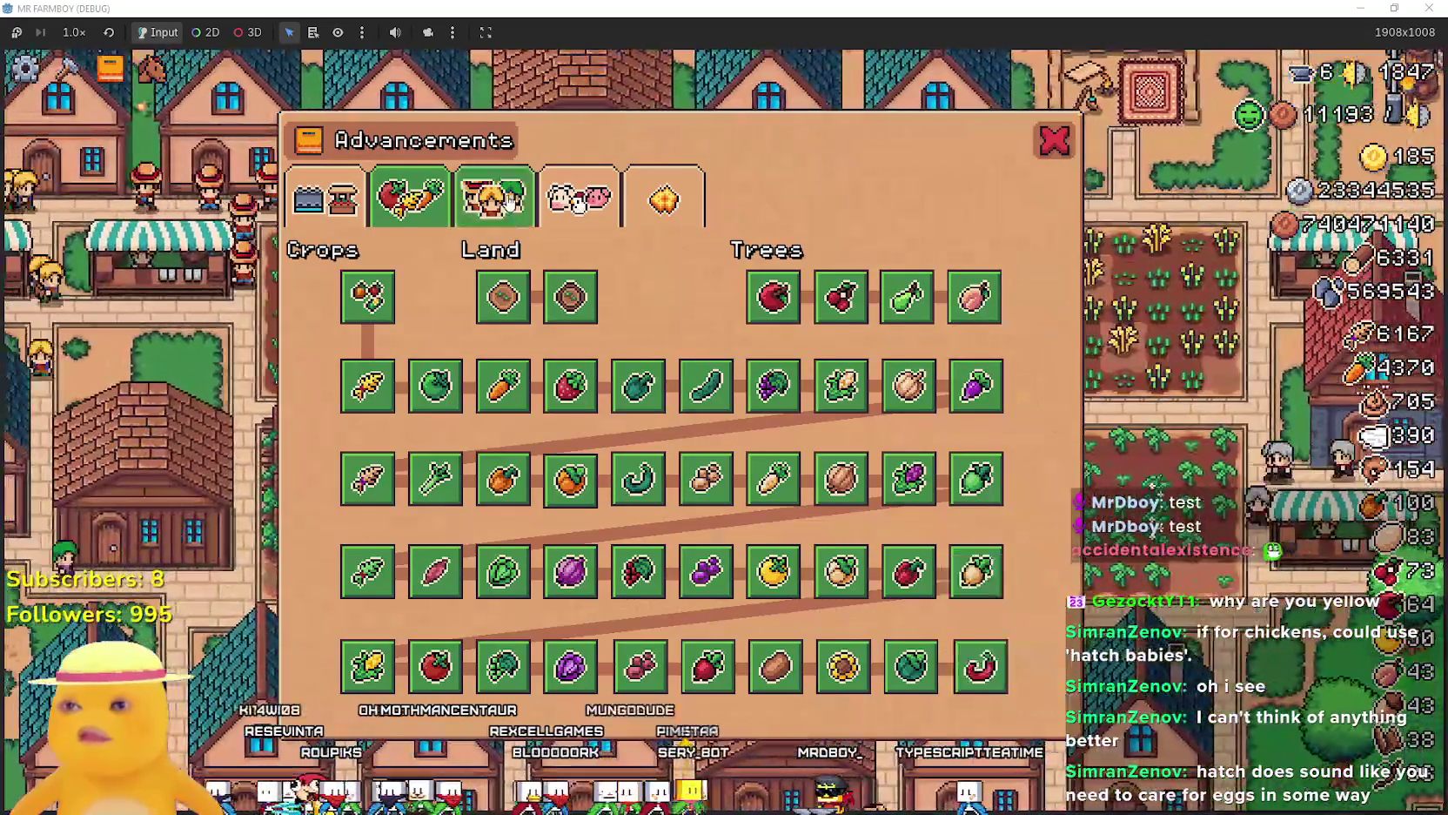
left_click(508, 201)
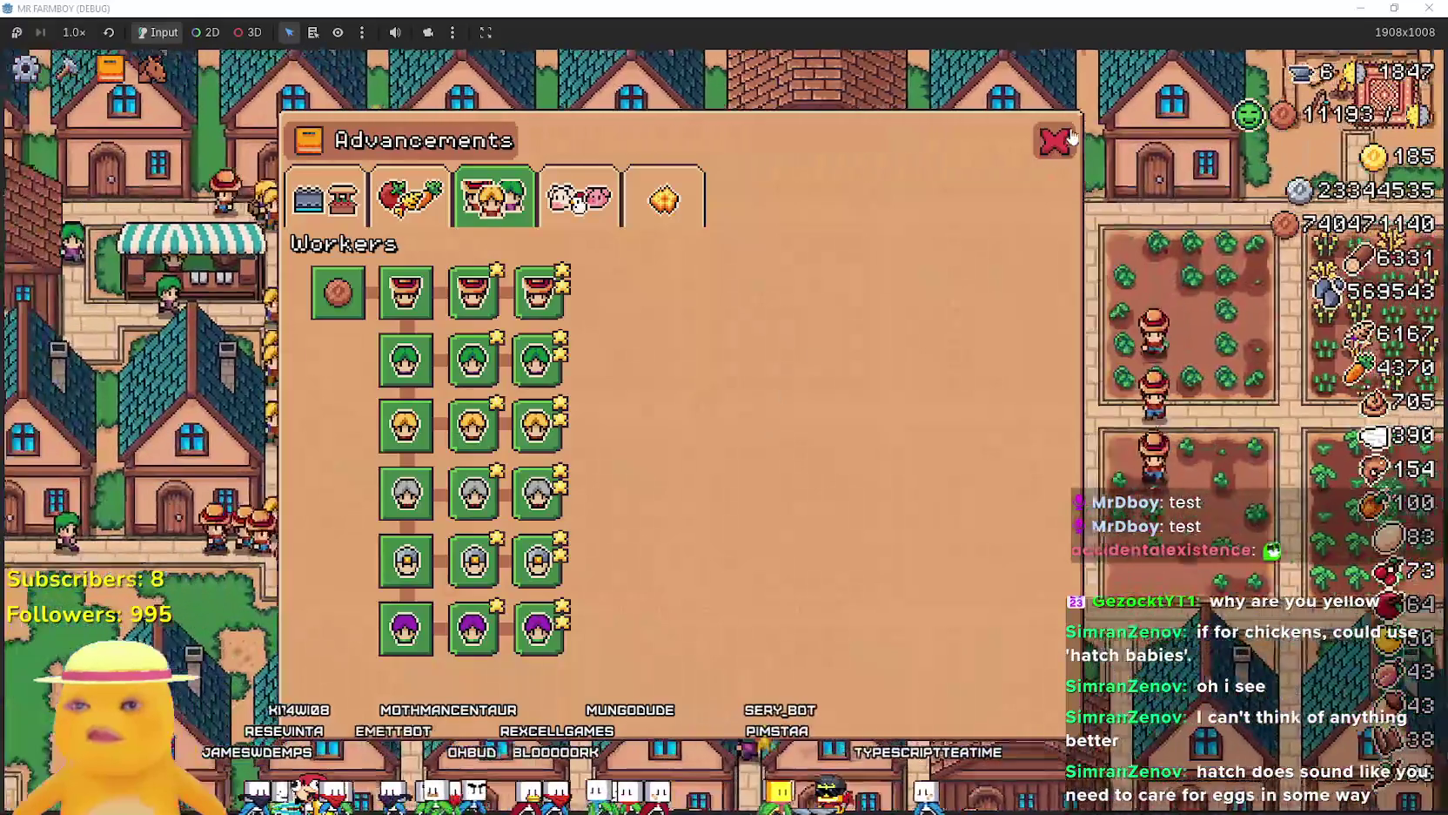
left_click(1055, 139)
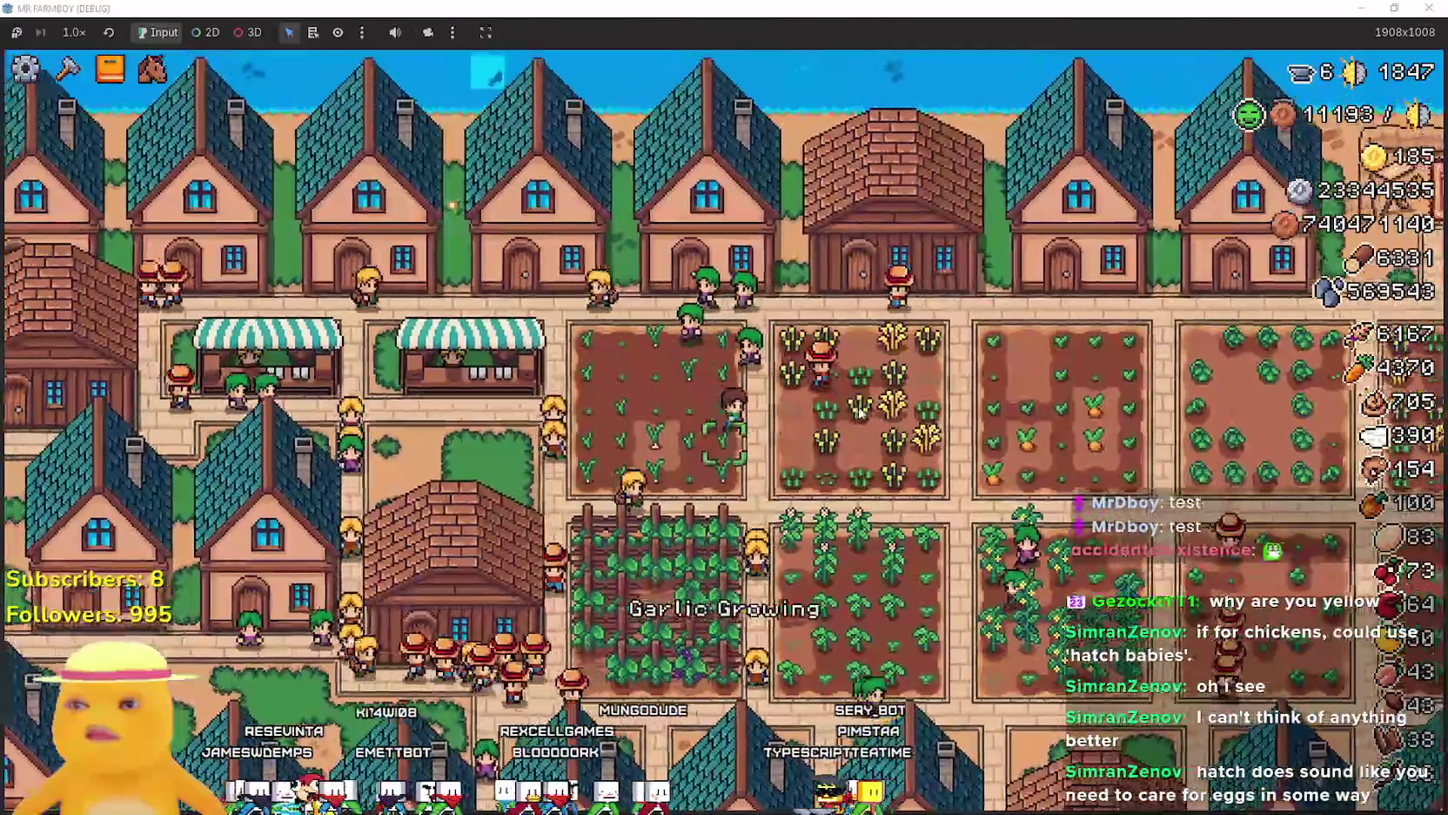
key("a")
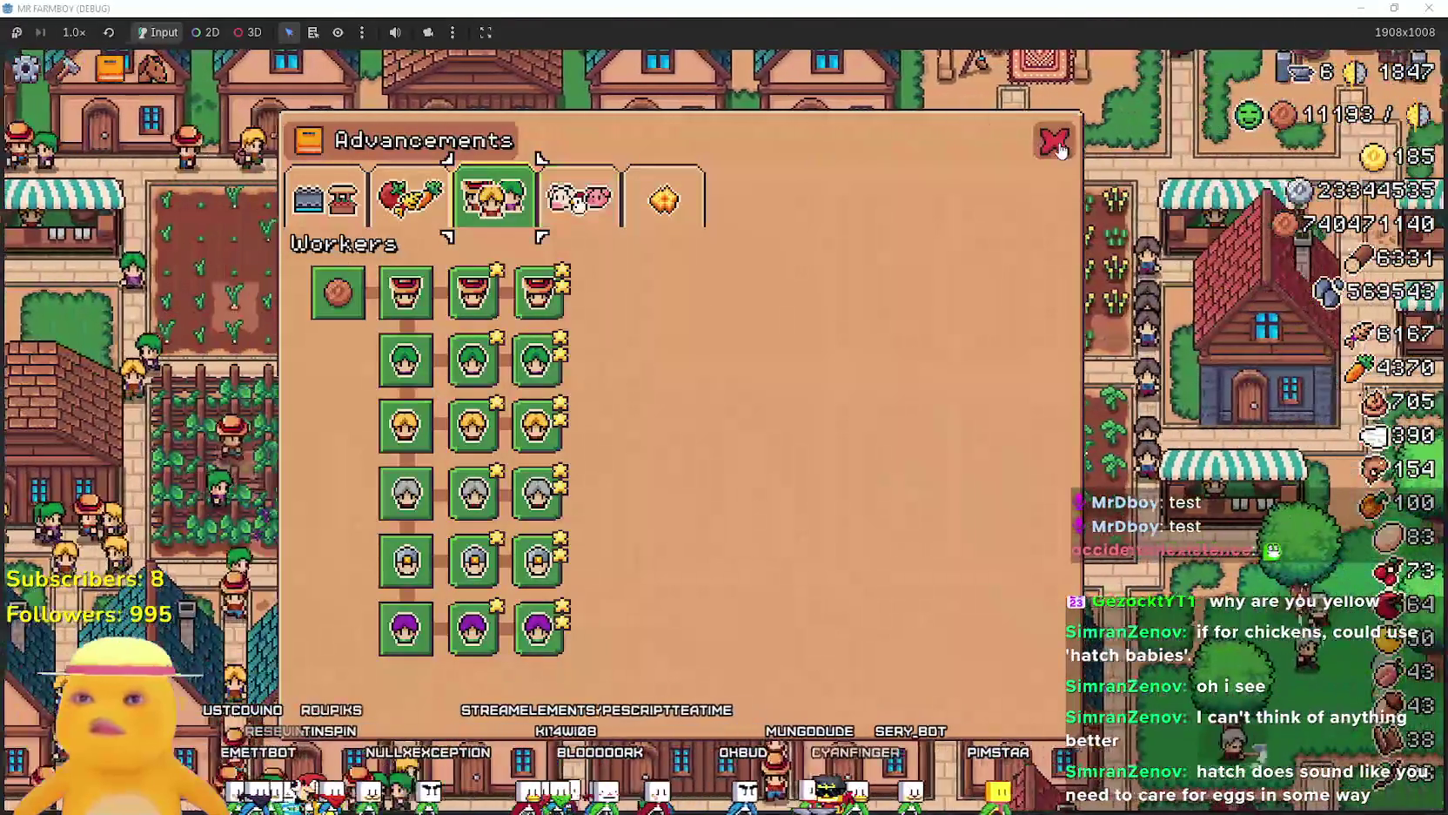
left_click(1057, 144)
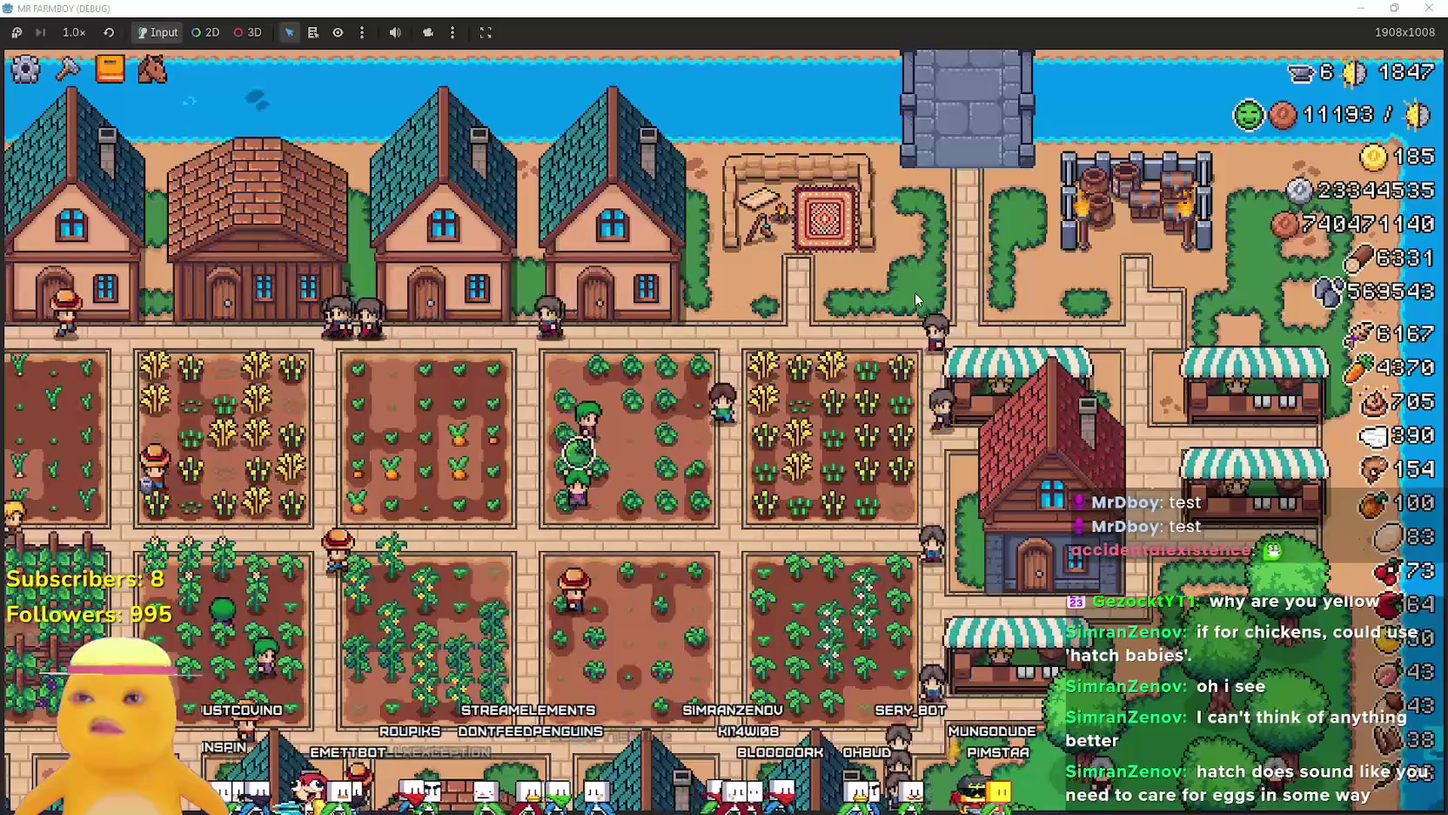
key("a")
Switch to the Animals tree and inspect the egg and baby breed tiles.
left_click(592, 217)
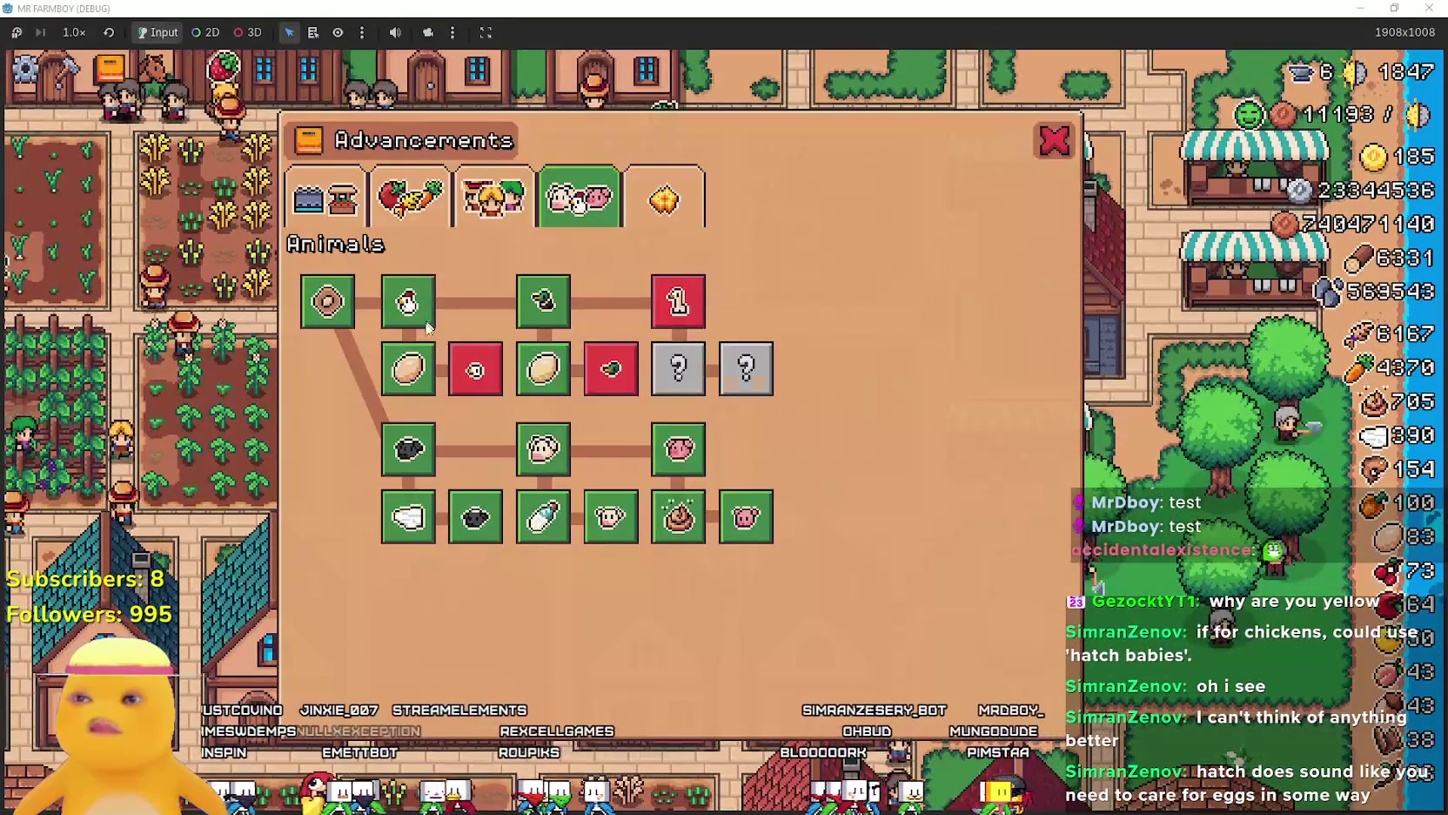
mouse_move(543, 397)
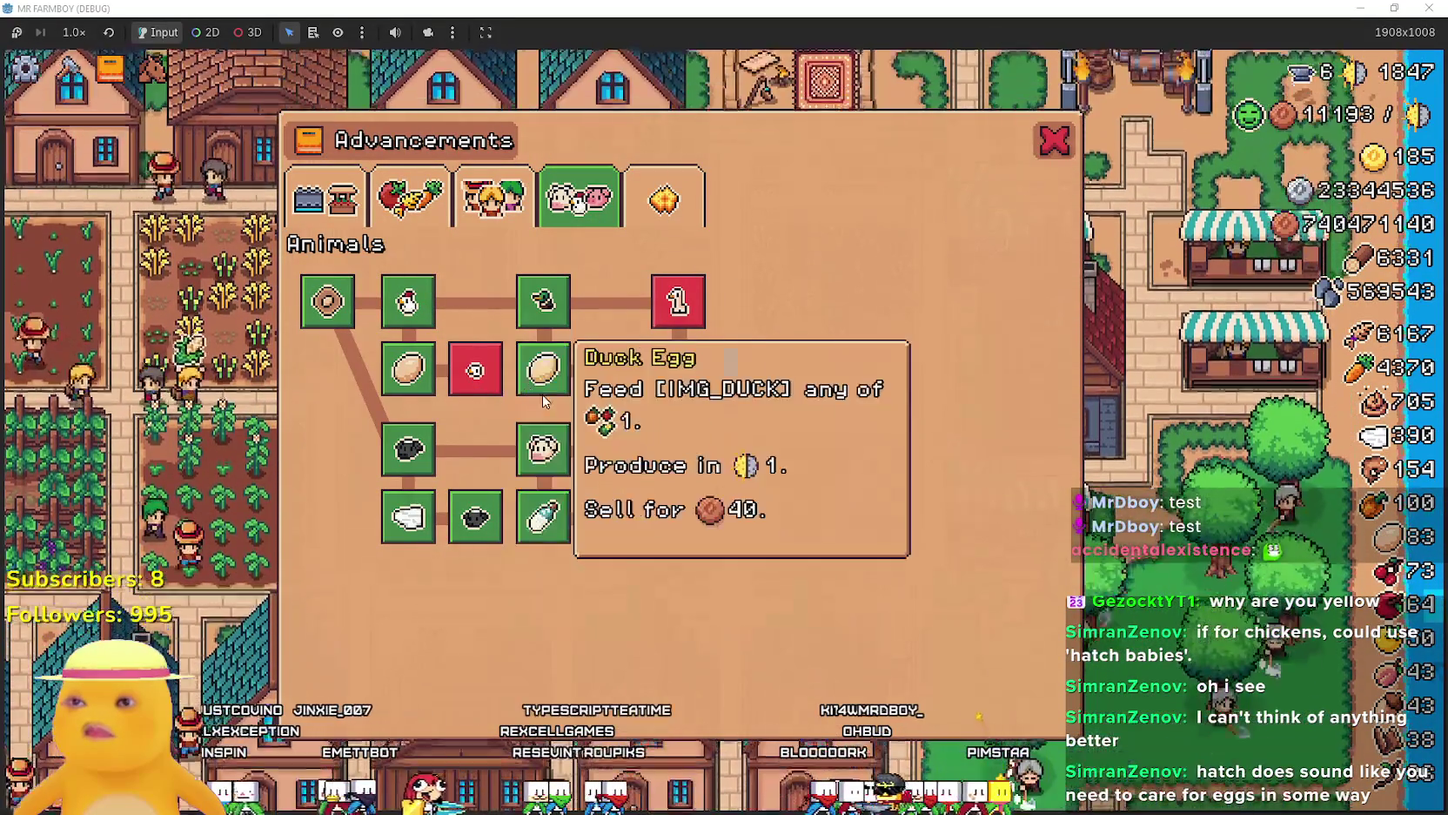
mouse_move(498, 377)
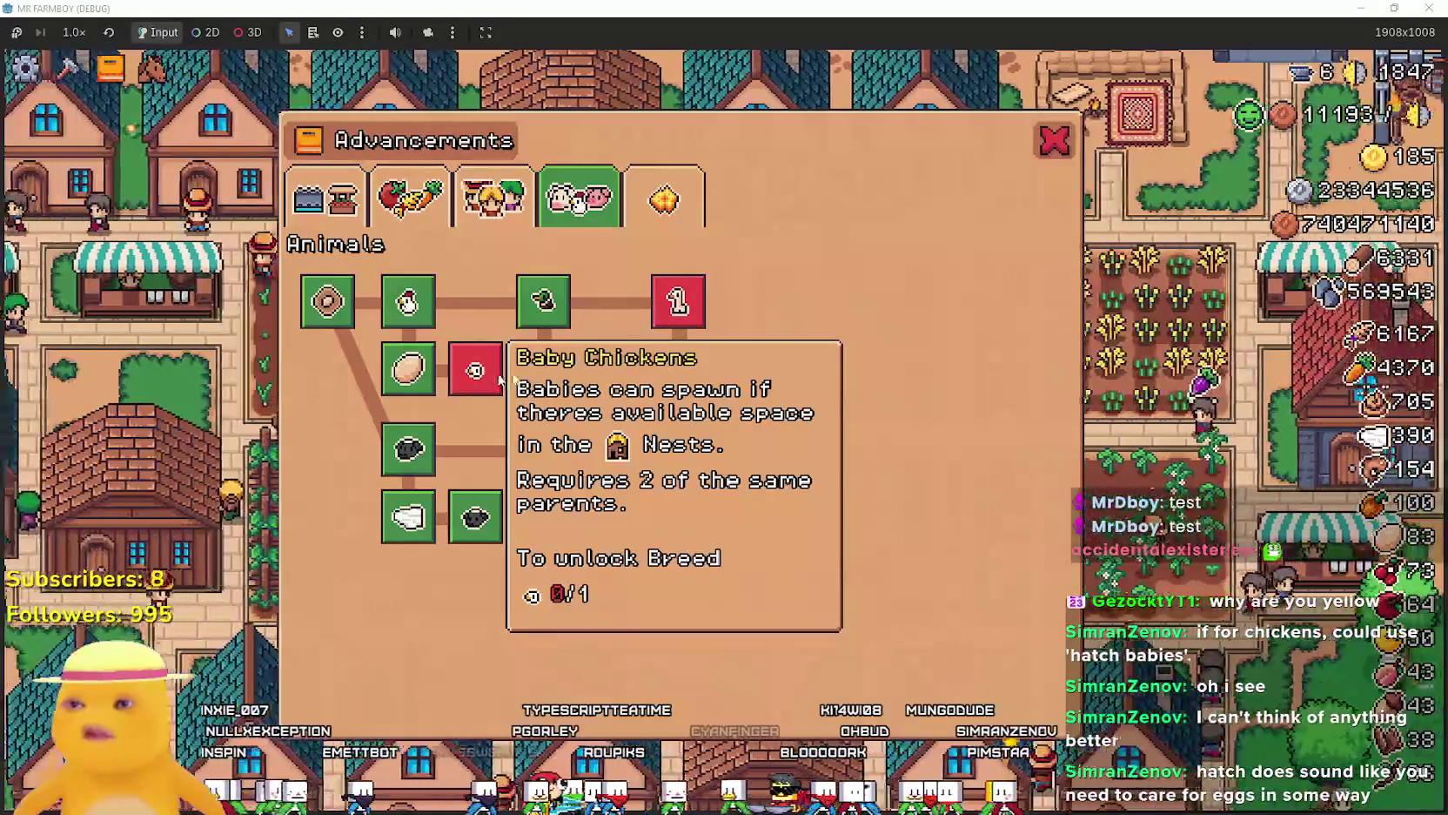
mouse_move(759, 537)
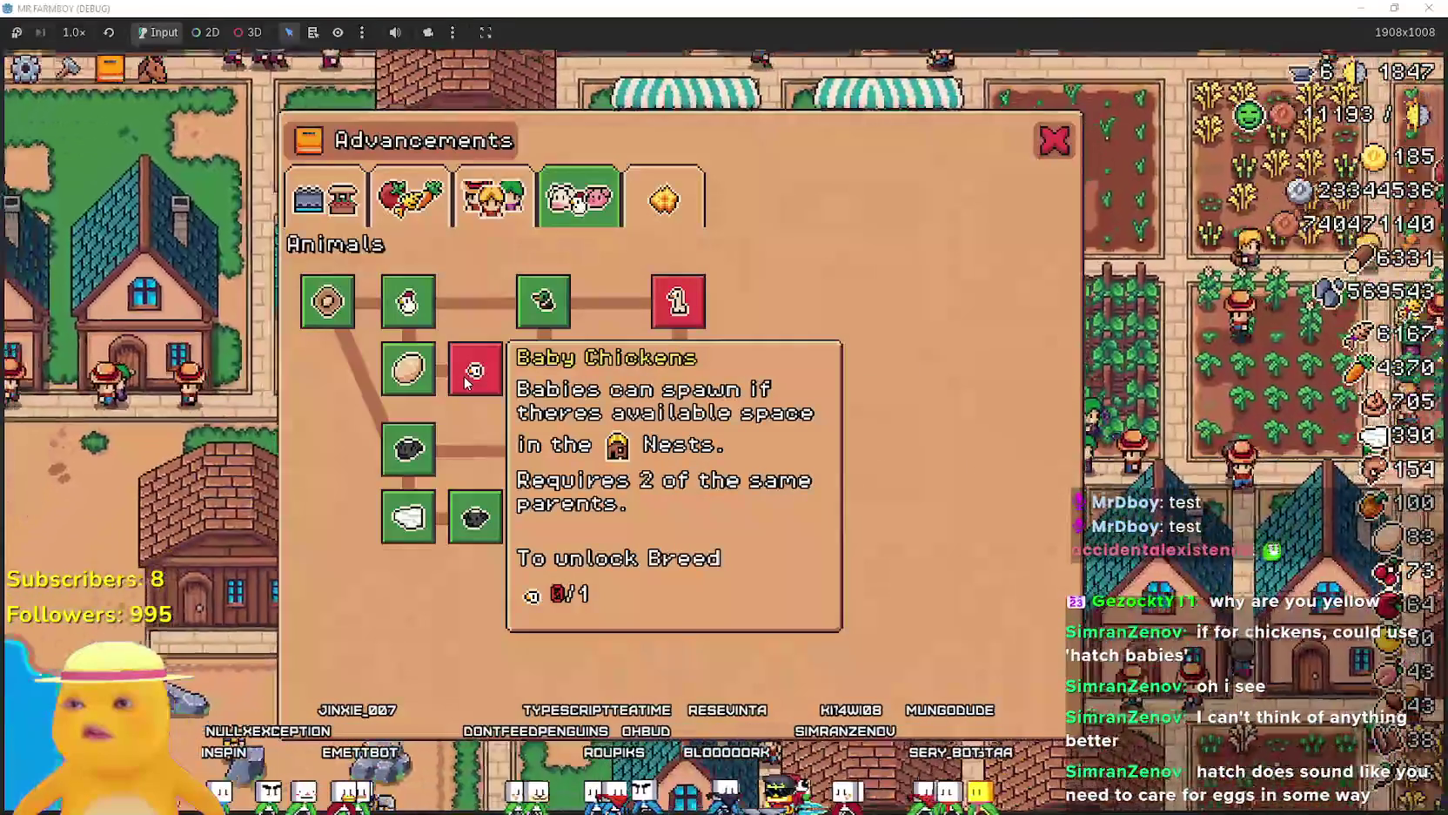
mouse_move(599, 383)
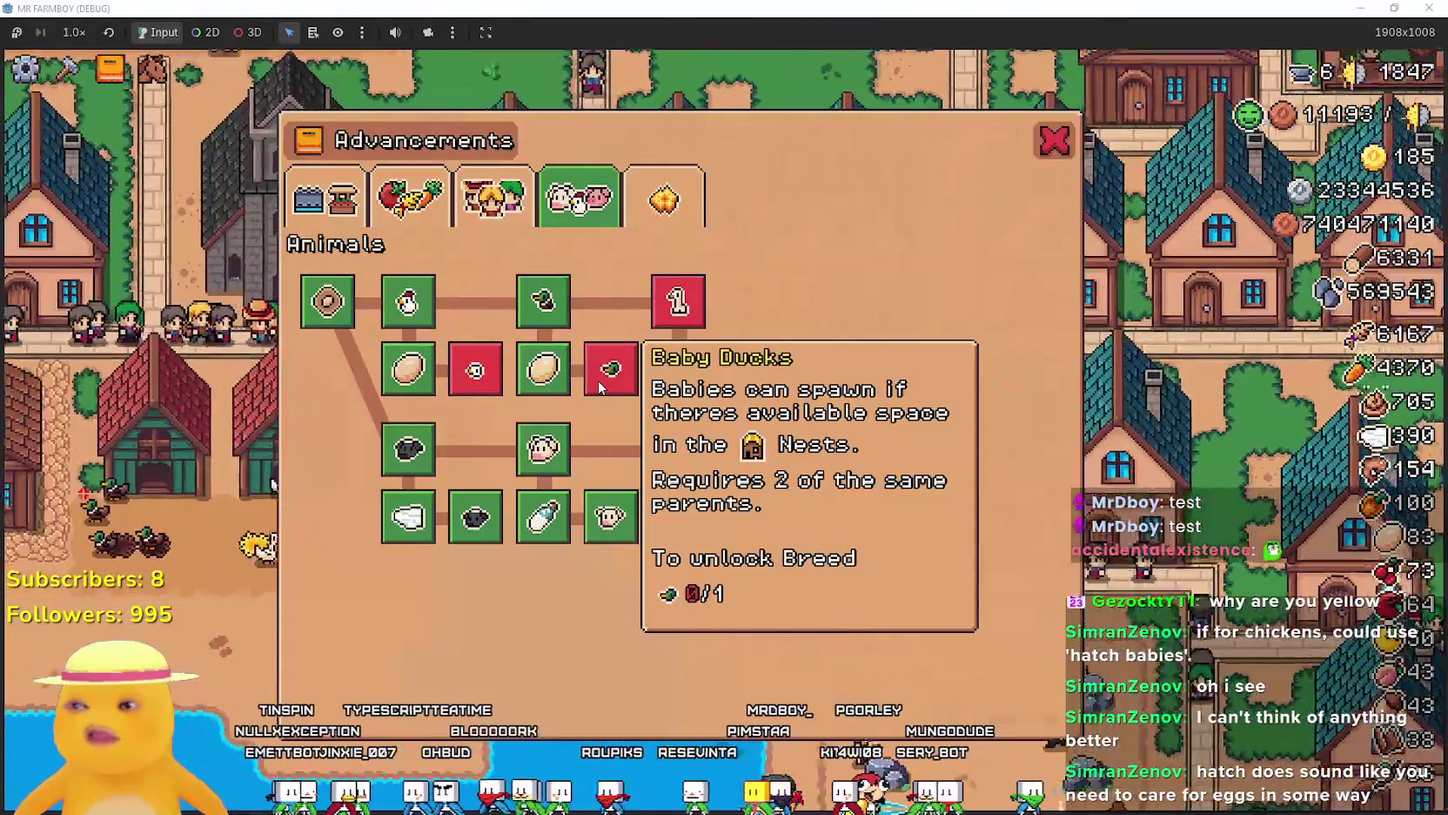
mouse_move(687, 307)
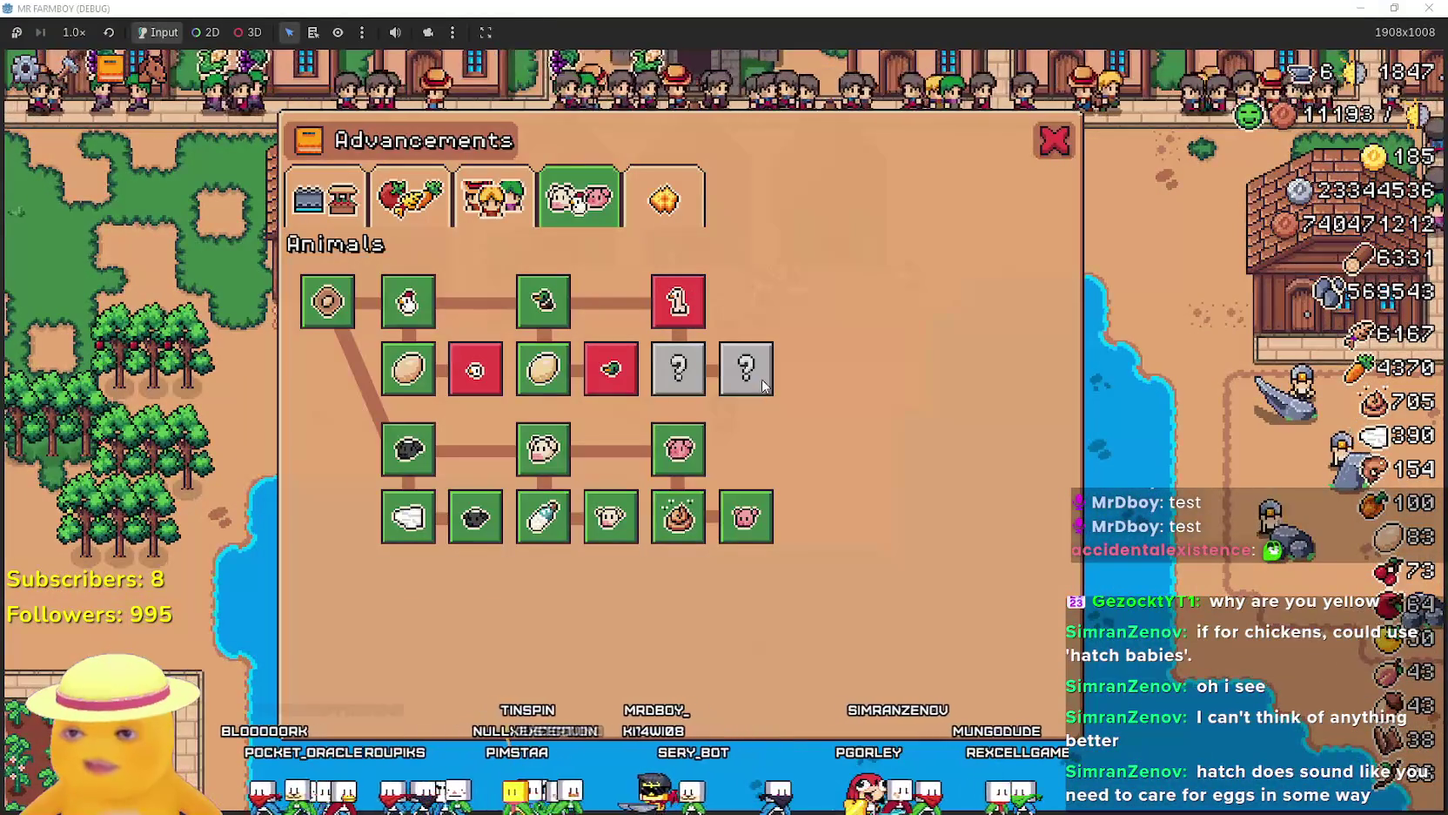
Open the chicken coop and send its nesting birds, including the third duck, back to inventory.
left_click(1056, 158)
left_click(836, 377)
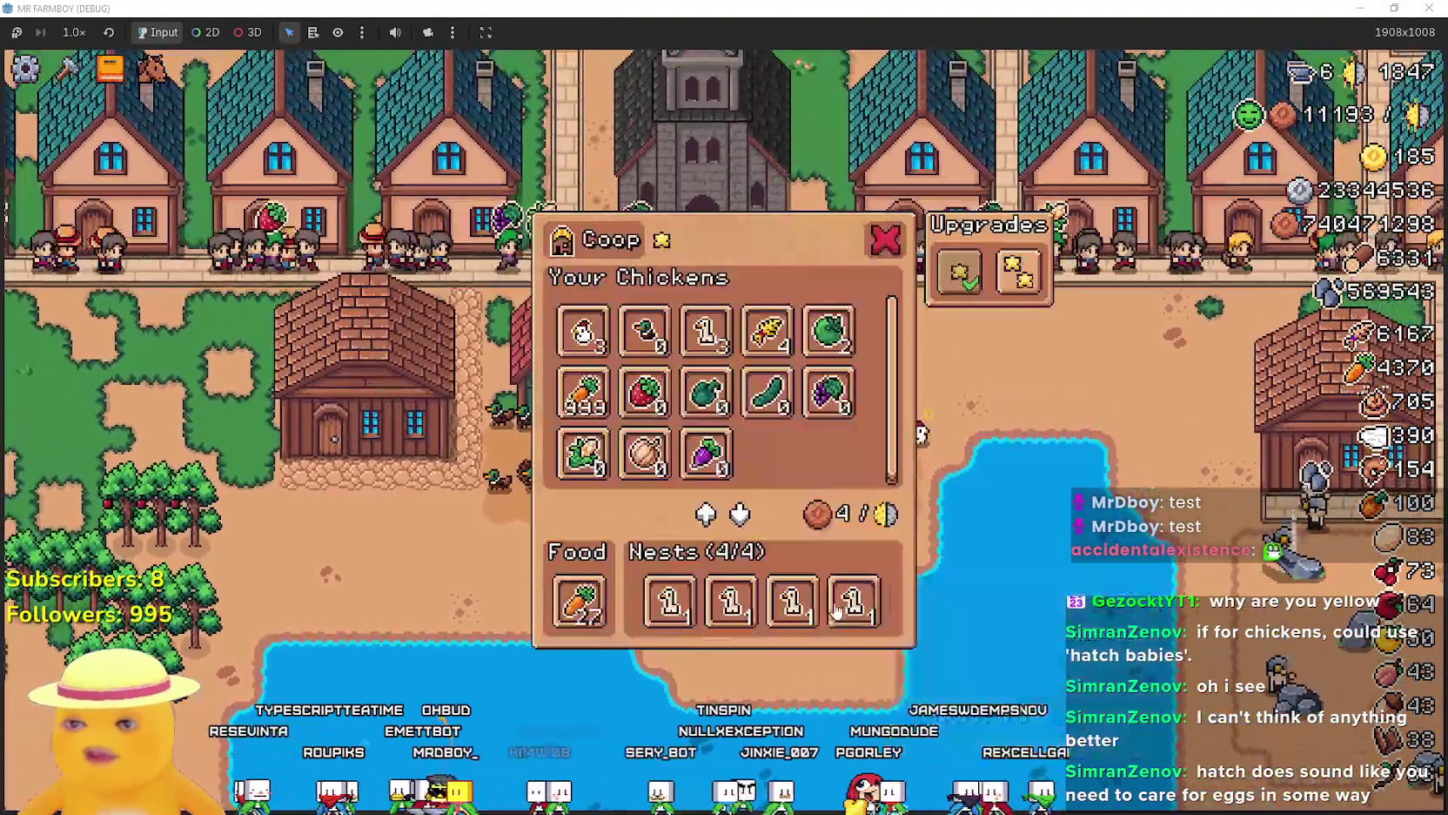
left_click(853, 600)
left_click(792, 600)
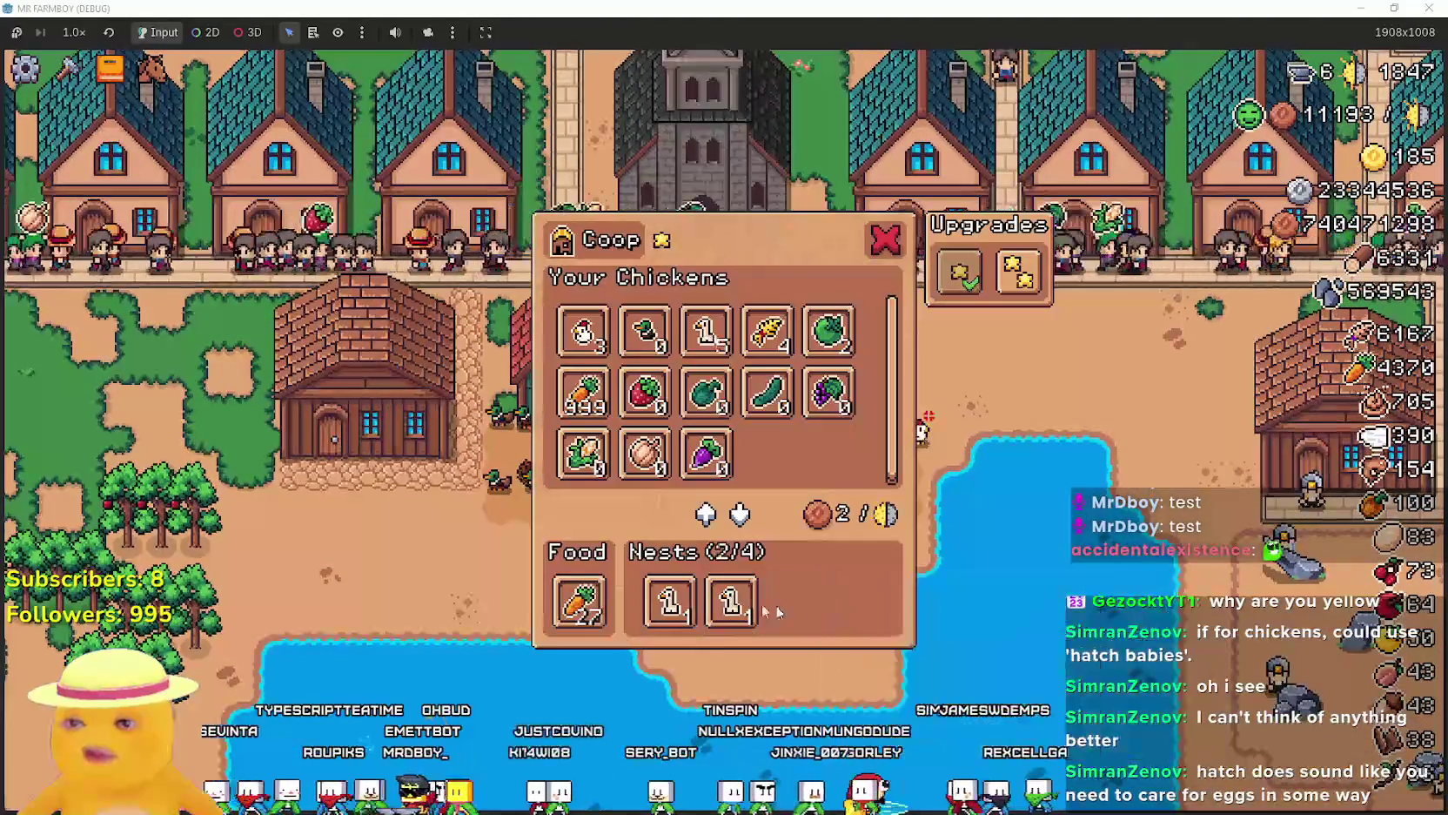
left_click(731, 600)
left_click(668, 600)
left_click(919, 597)
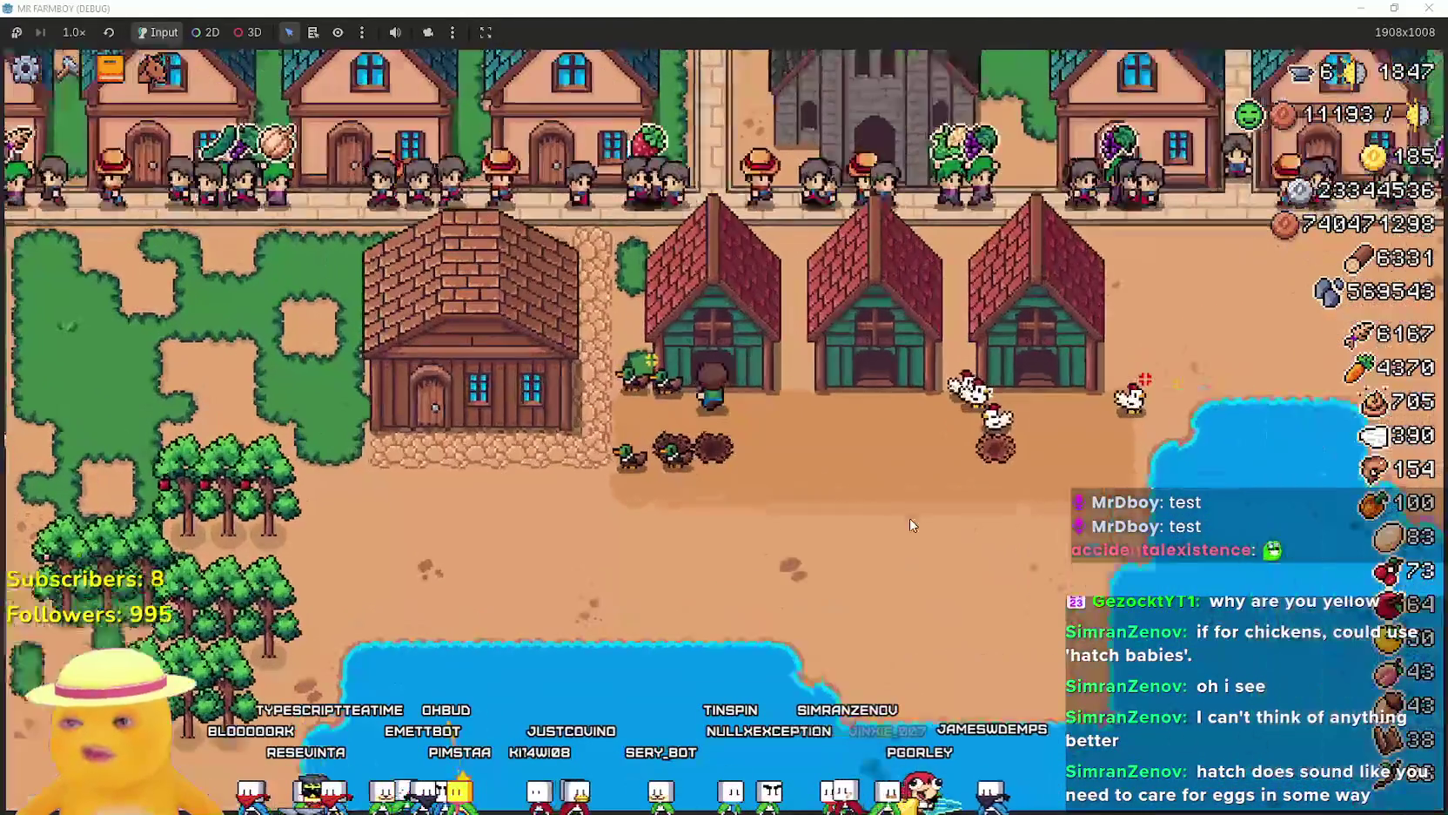
left_click(910, 518)
left_click(792, 601)
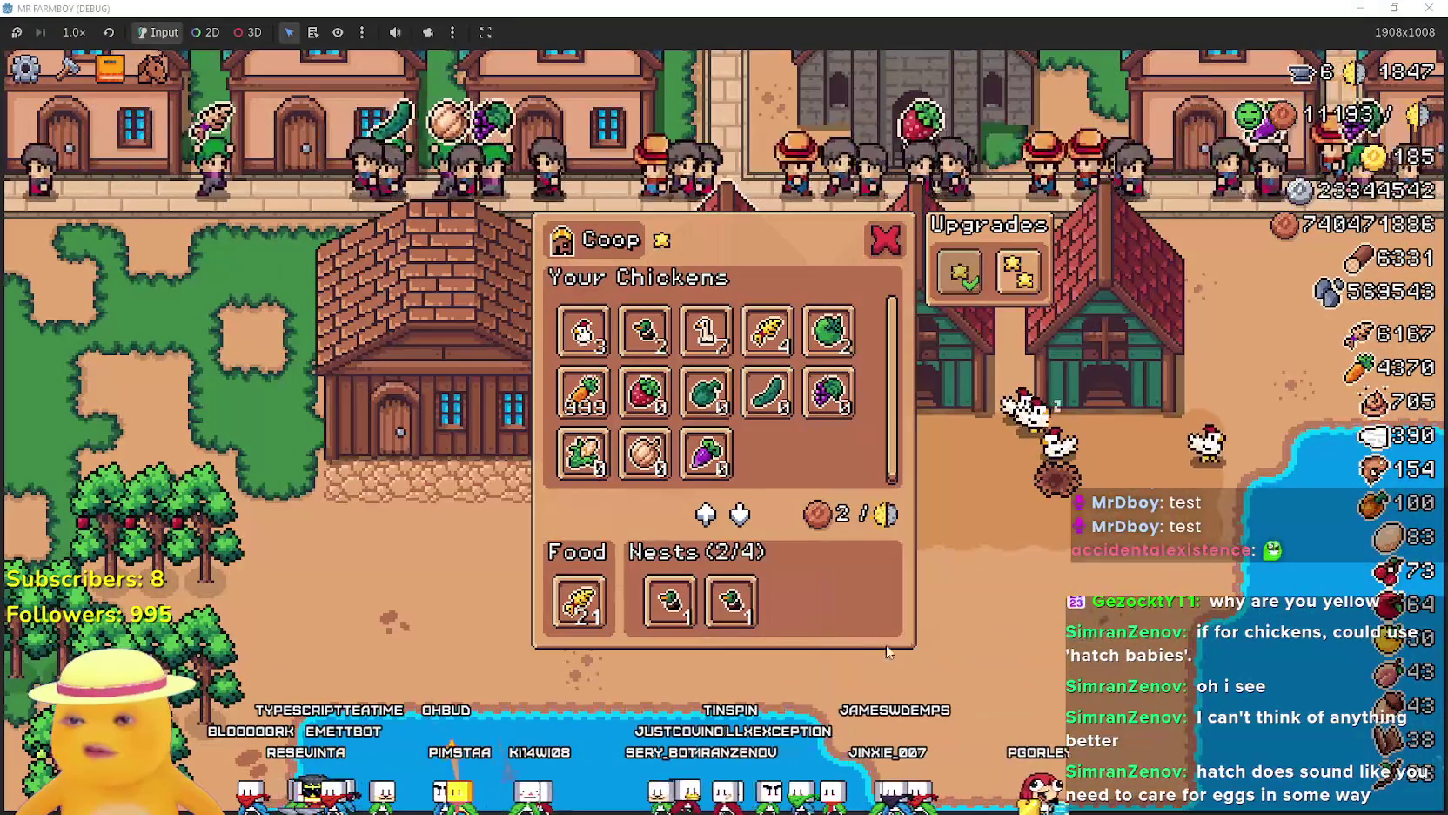
Set the coop's food to carrots and check the Animals advancements.
left_click(582, 603)
left_click(585, 396)
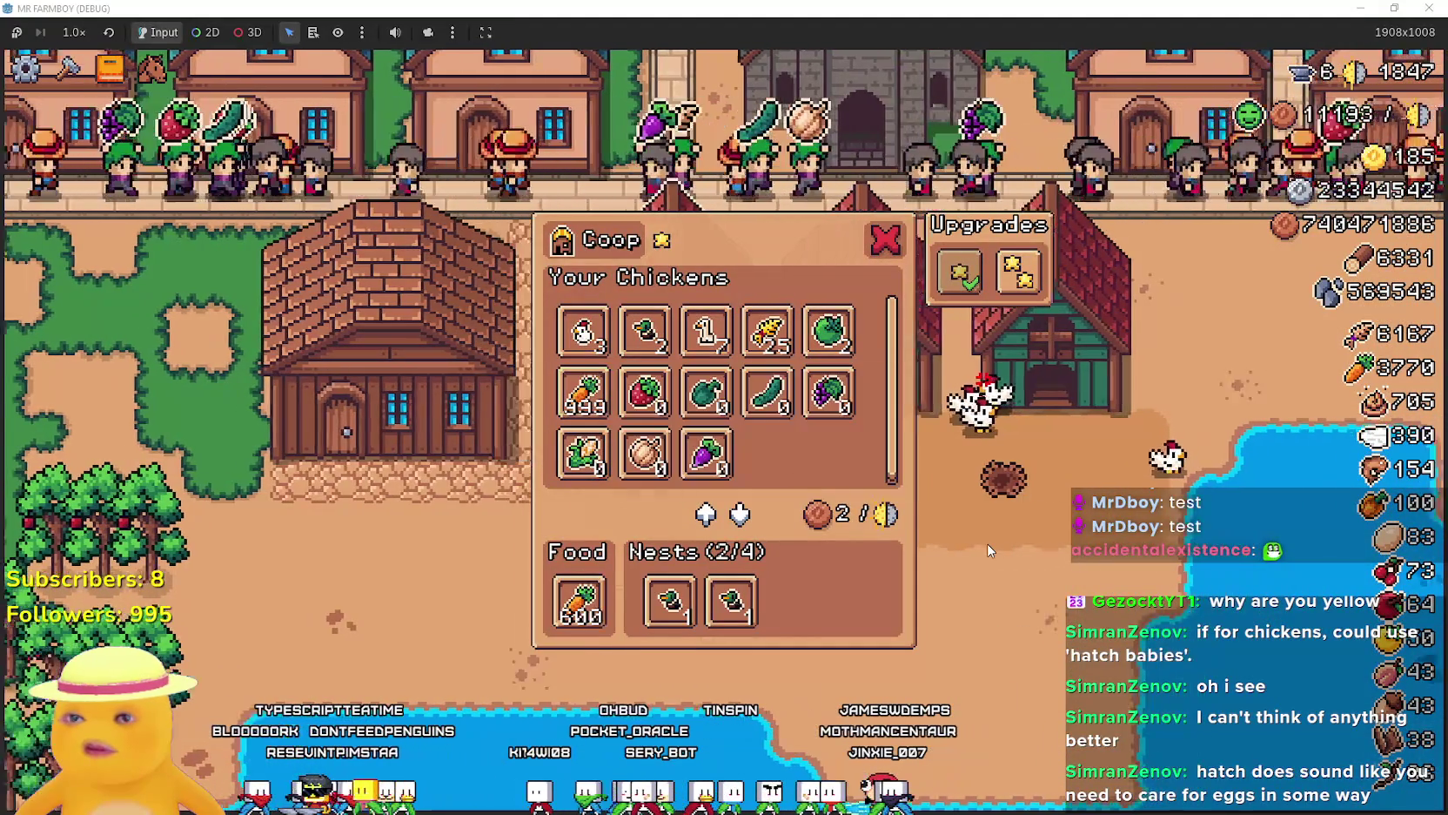
left_click(662, 239)
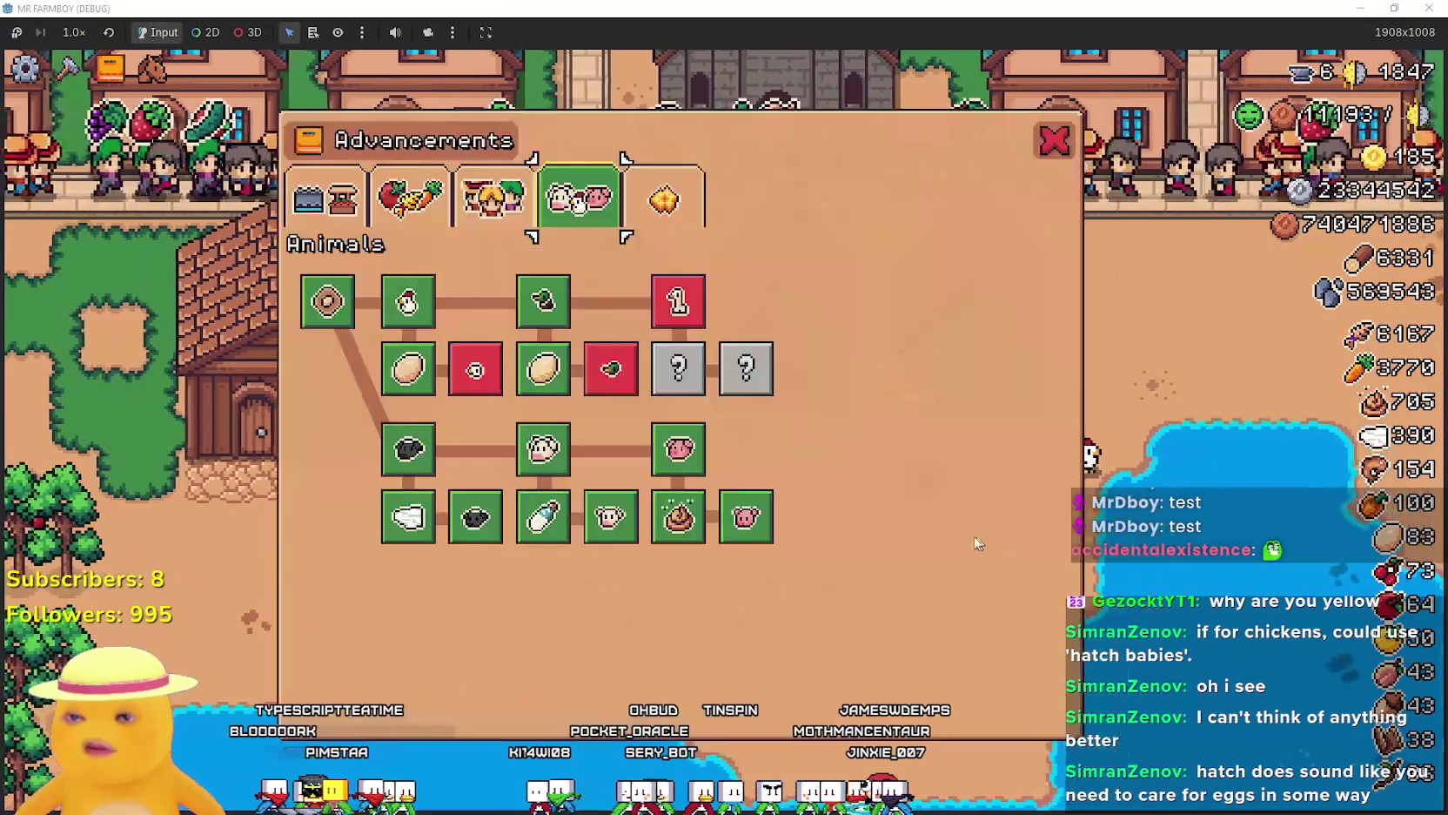
key("Escape")
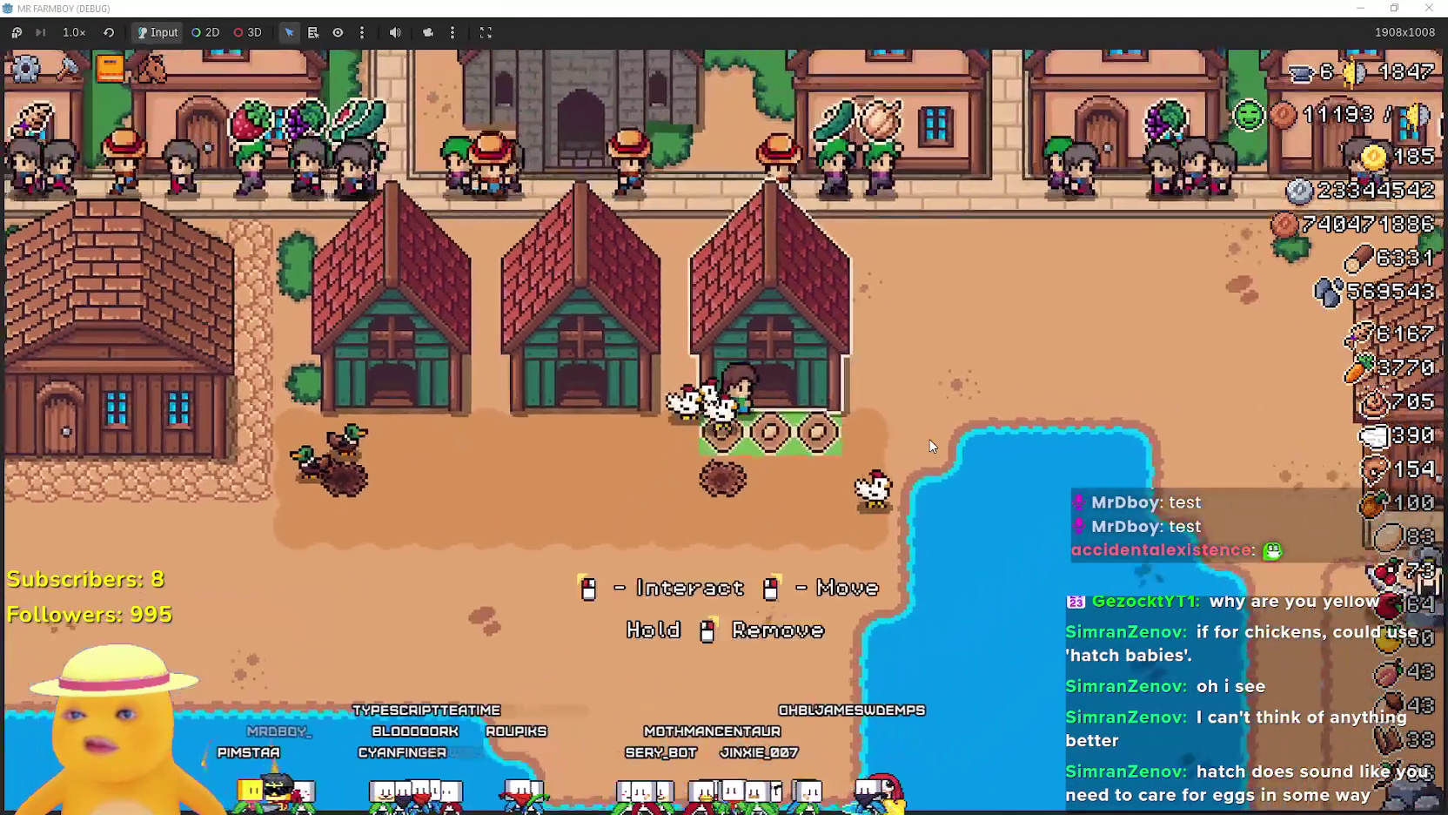
Reopen the coop and move two nesting chickens back to the inventory.
key("e")
left_click(853, 600)
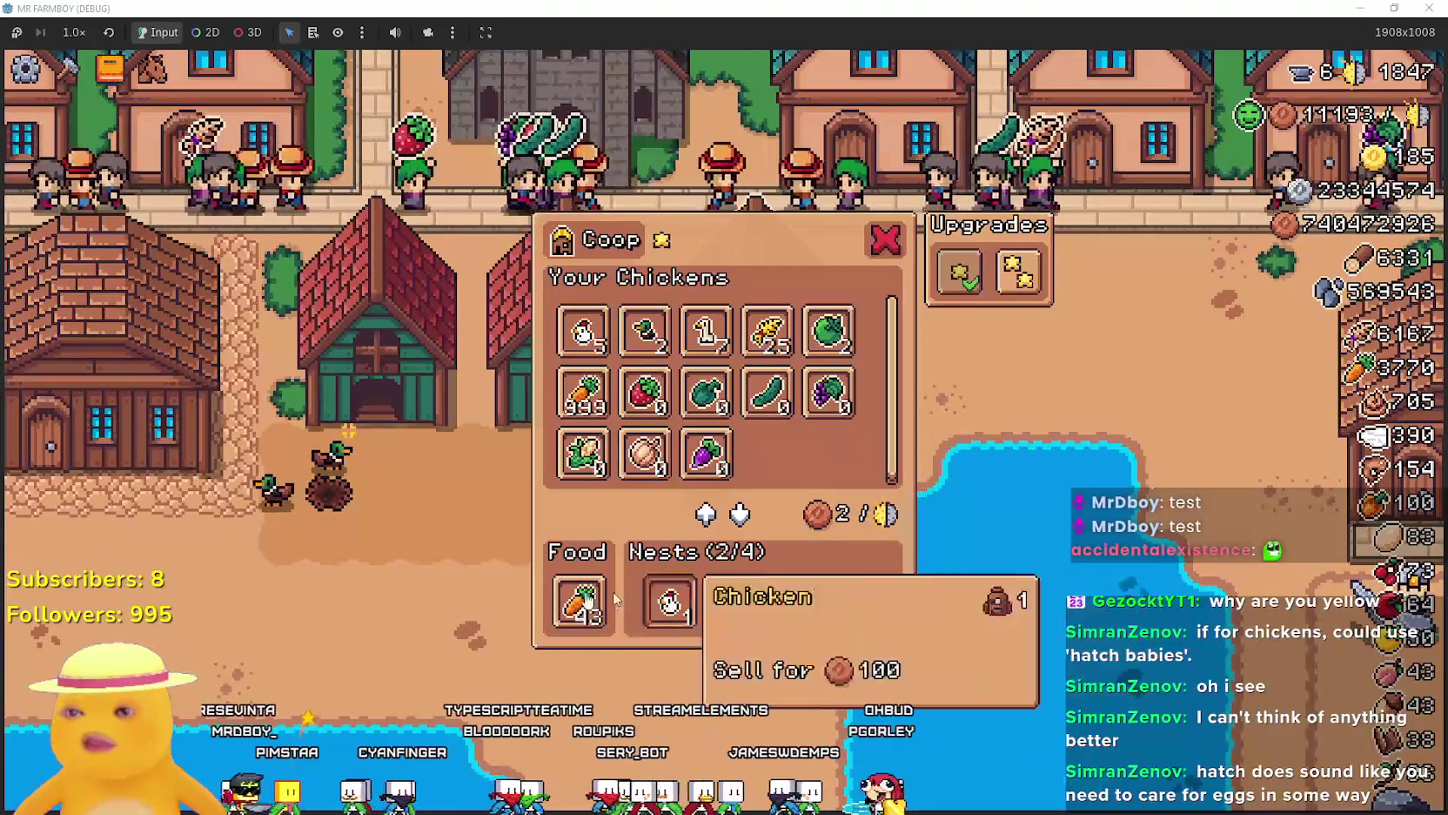
left_click(792, 601)
key("Escape")
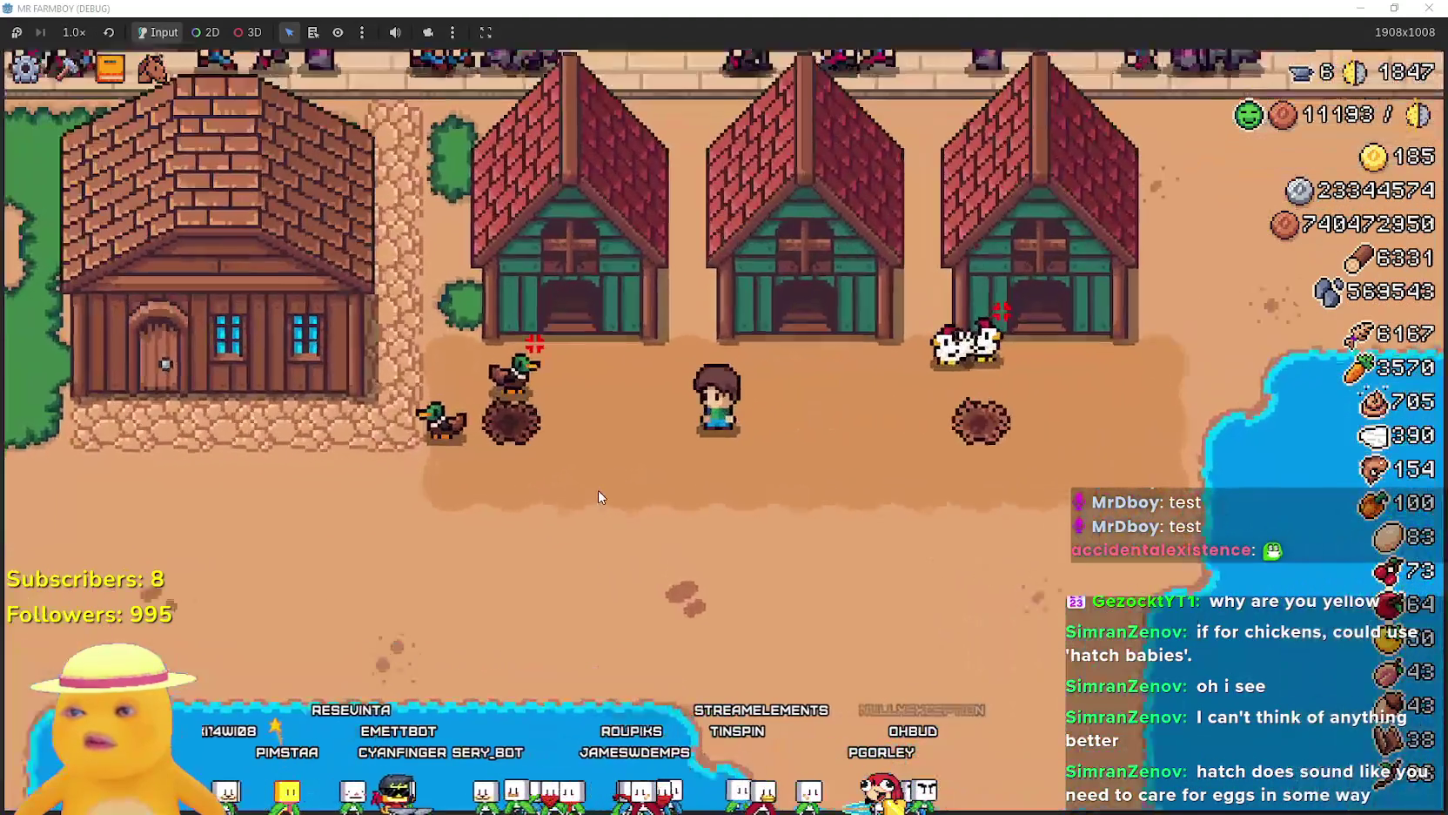
Open the Animals advancements and unlock the baby duck and chicken breeds.
key("t")
mouse_move(599, 500)
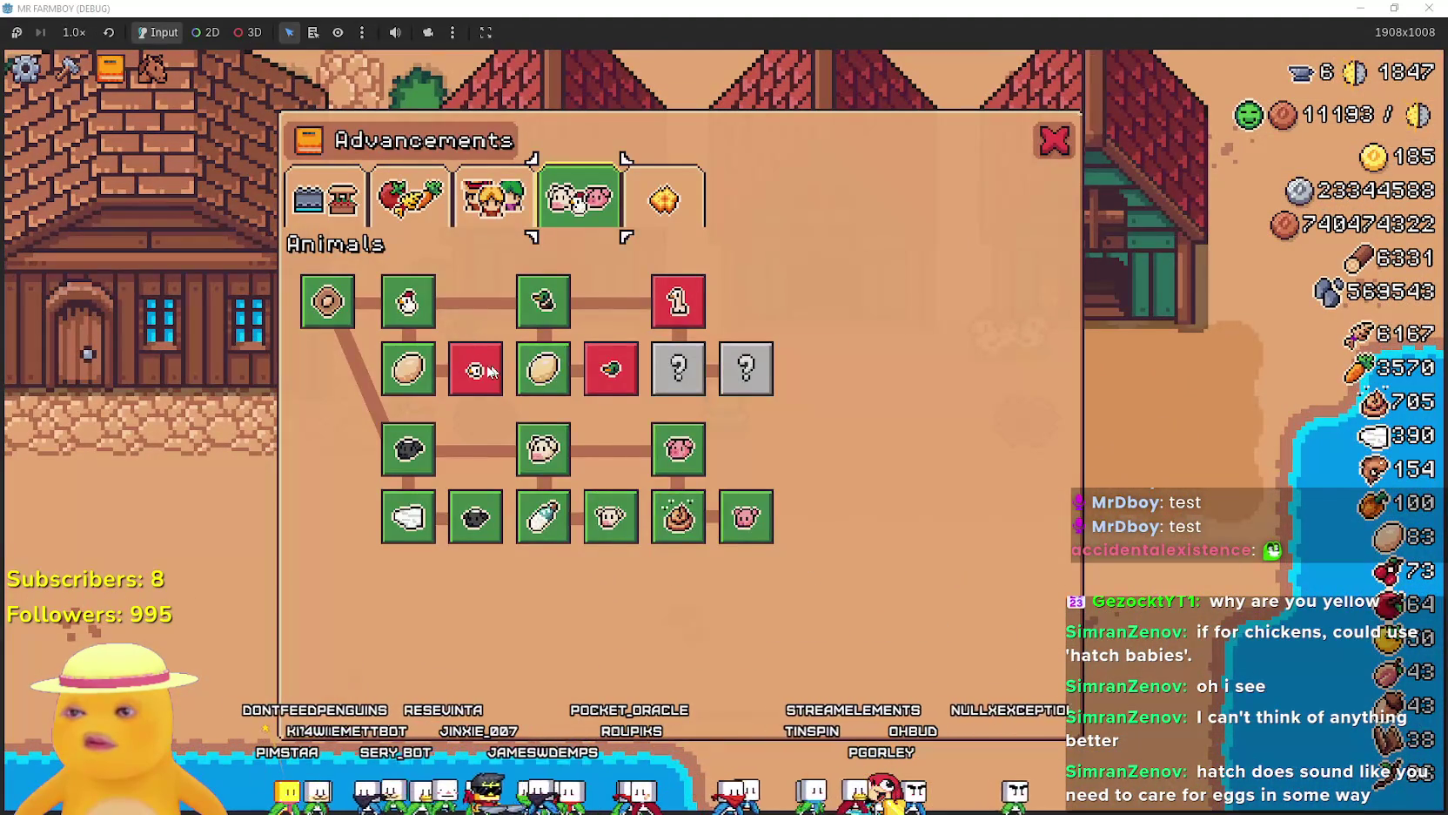
mouse_move(605, 377)
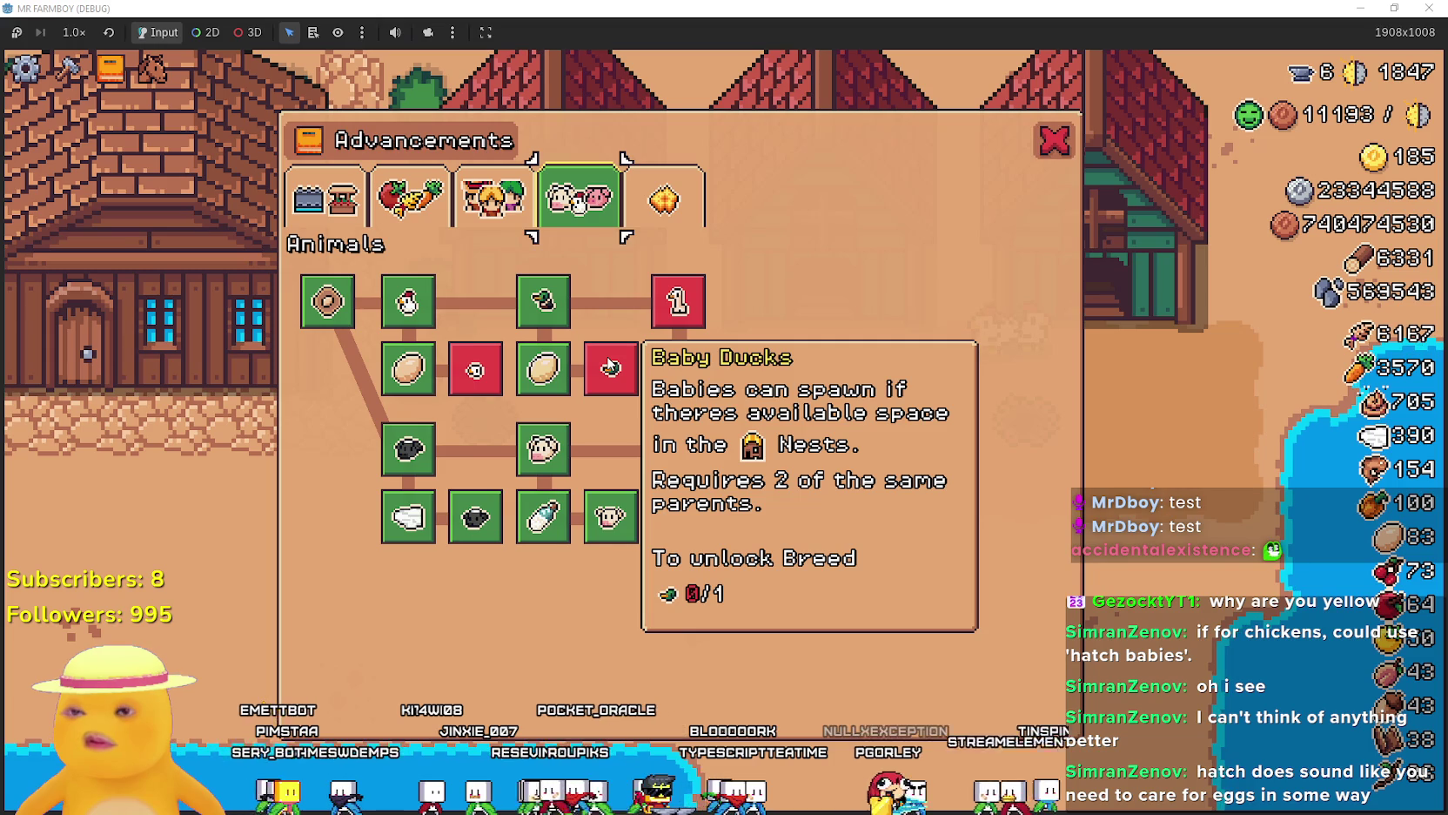
mouse_move(492, 374)
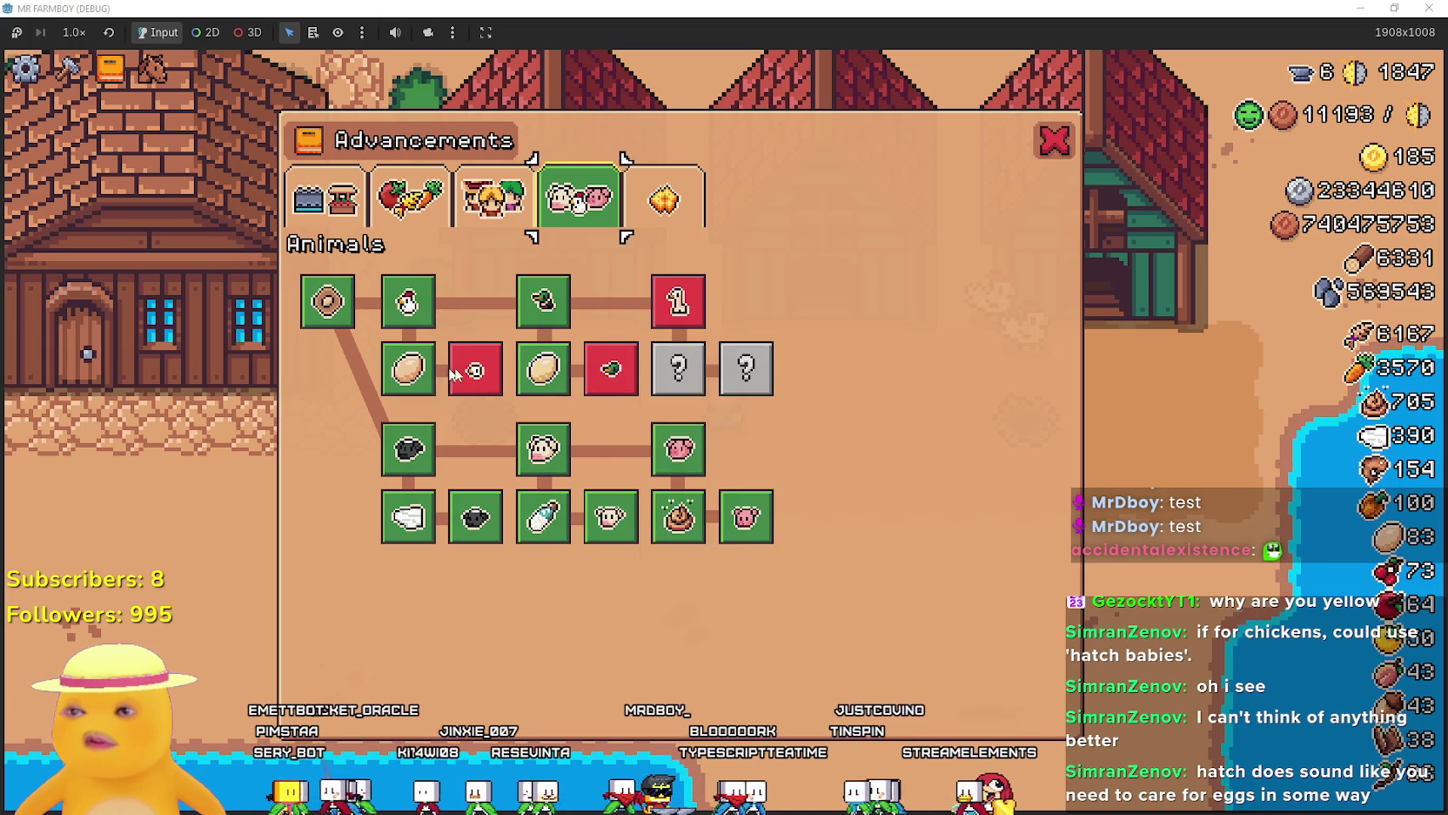
left_click(592, 386)
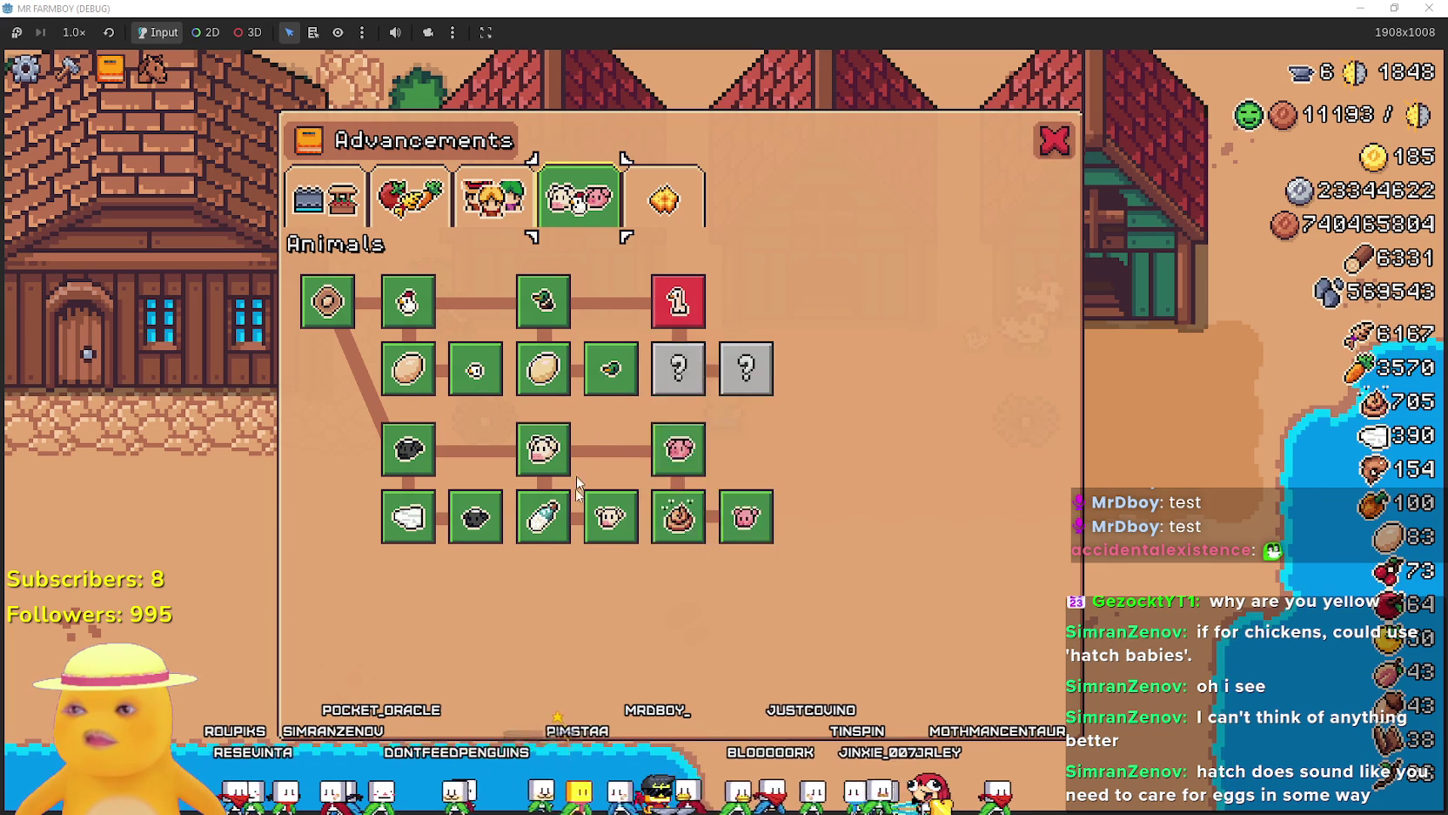
Close the advancements, pause the game and return to the title screen.
key("Escape")
key("Escape")
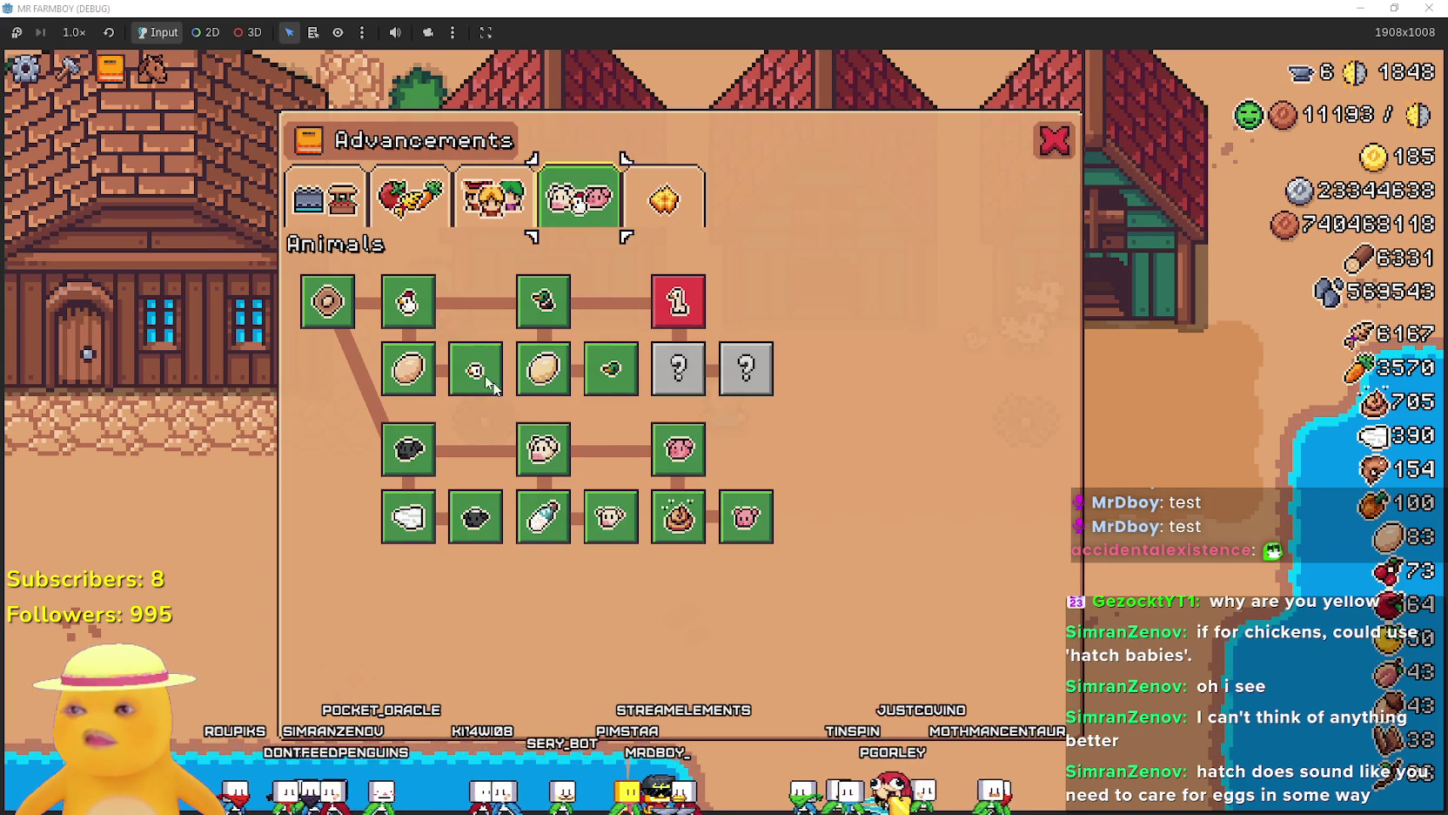
key("Escape")
key("Escape")
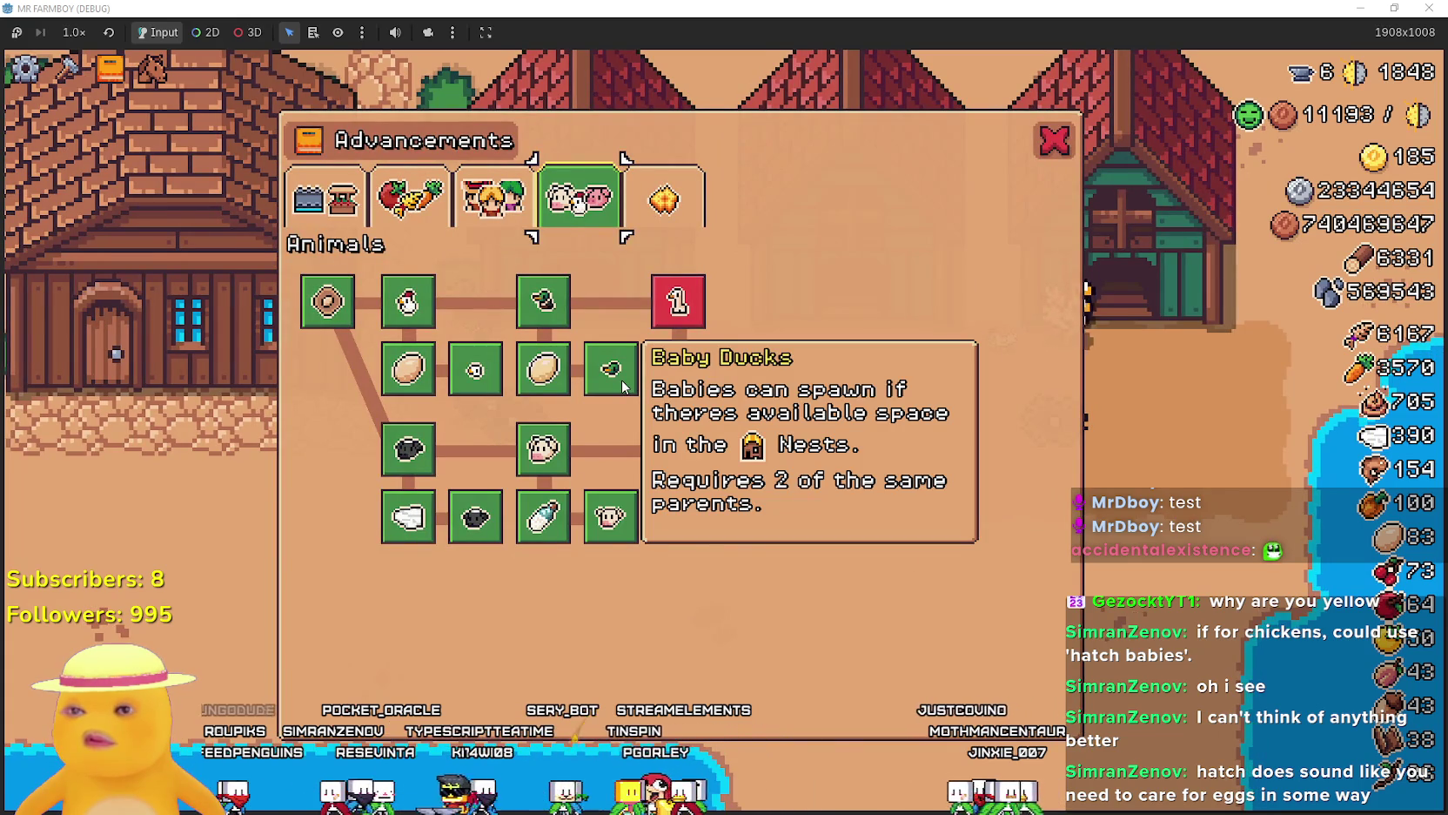
key("Escape")
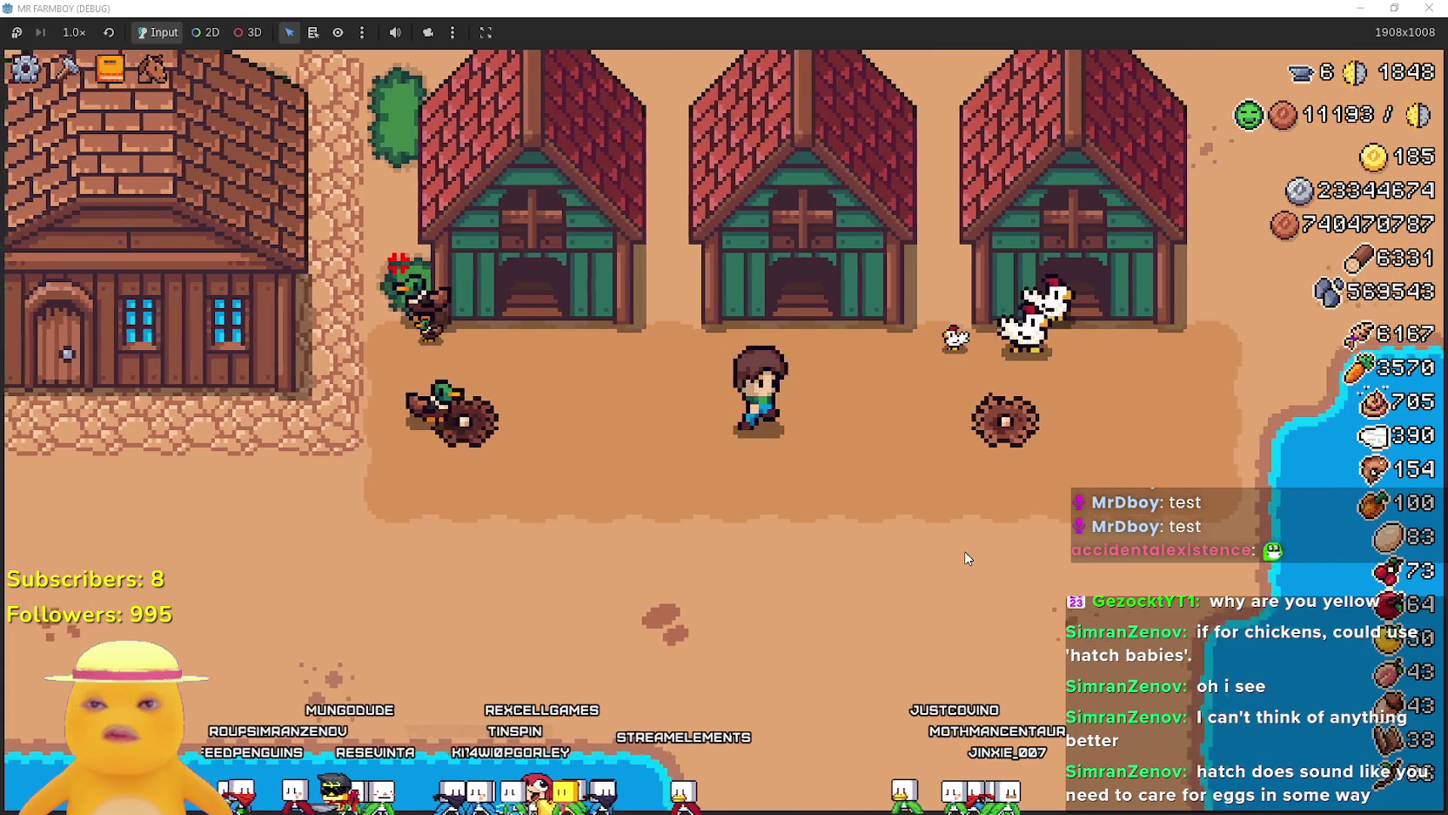
key("Escape")
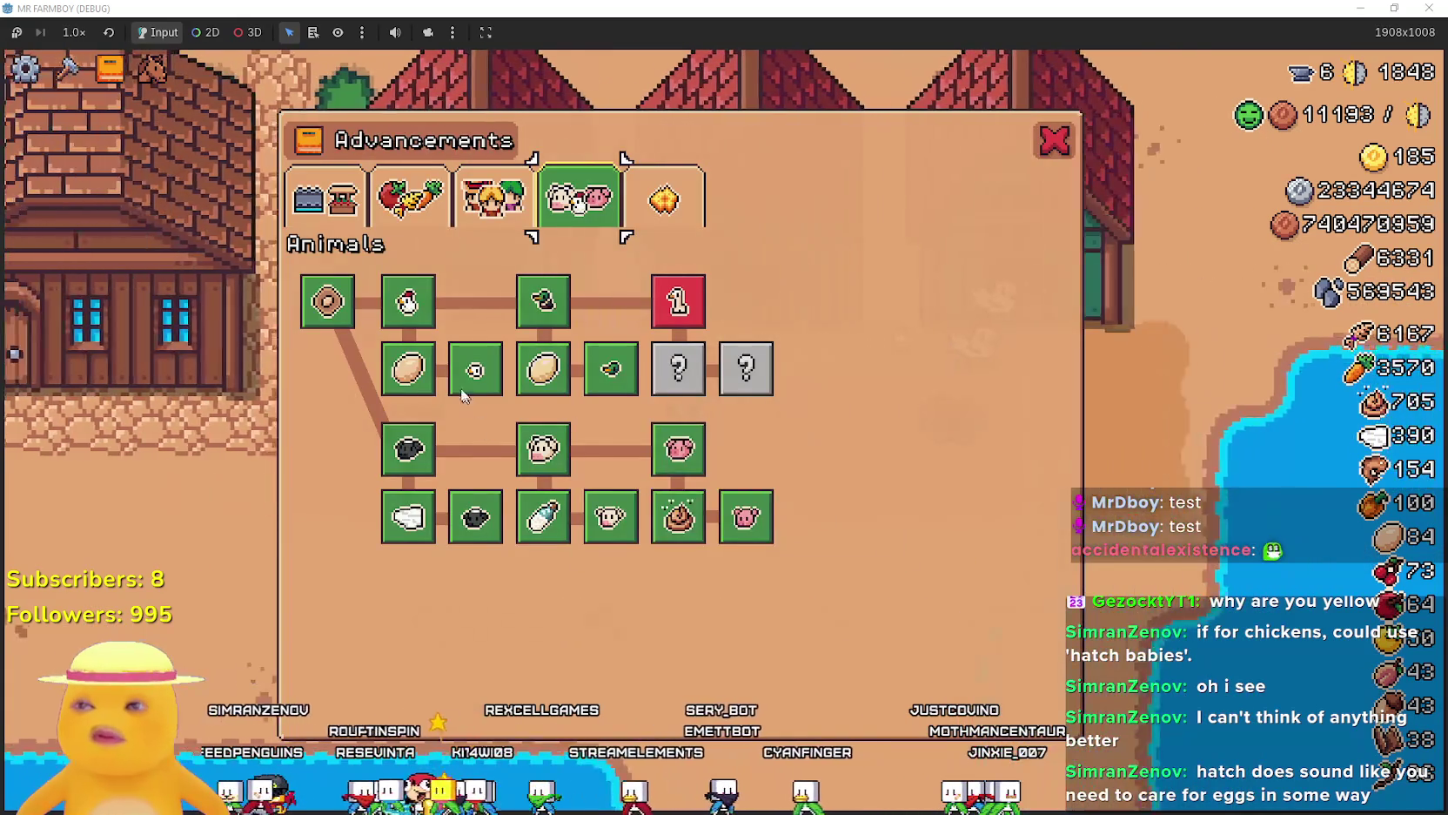
key("Escape")
key("Escape")
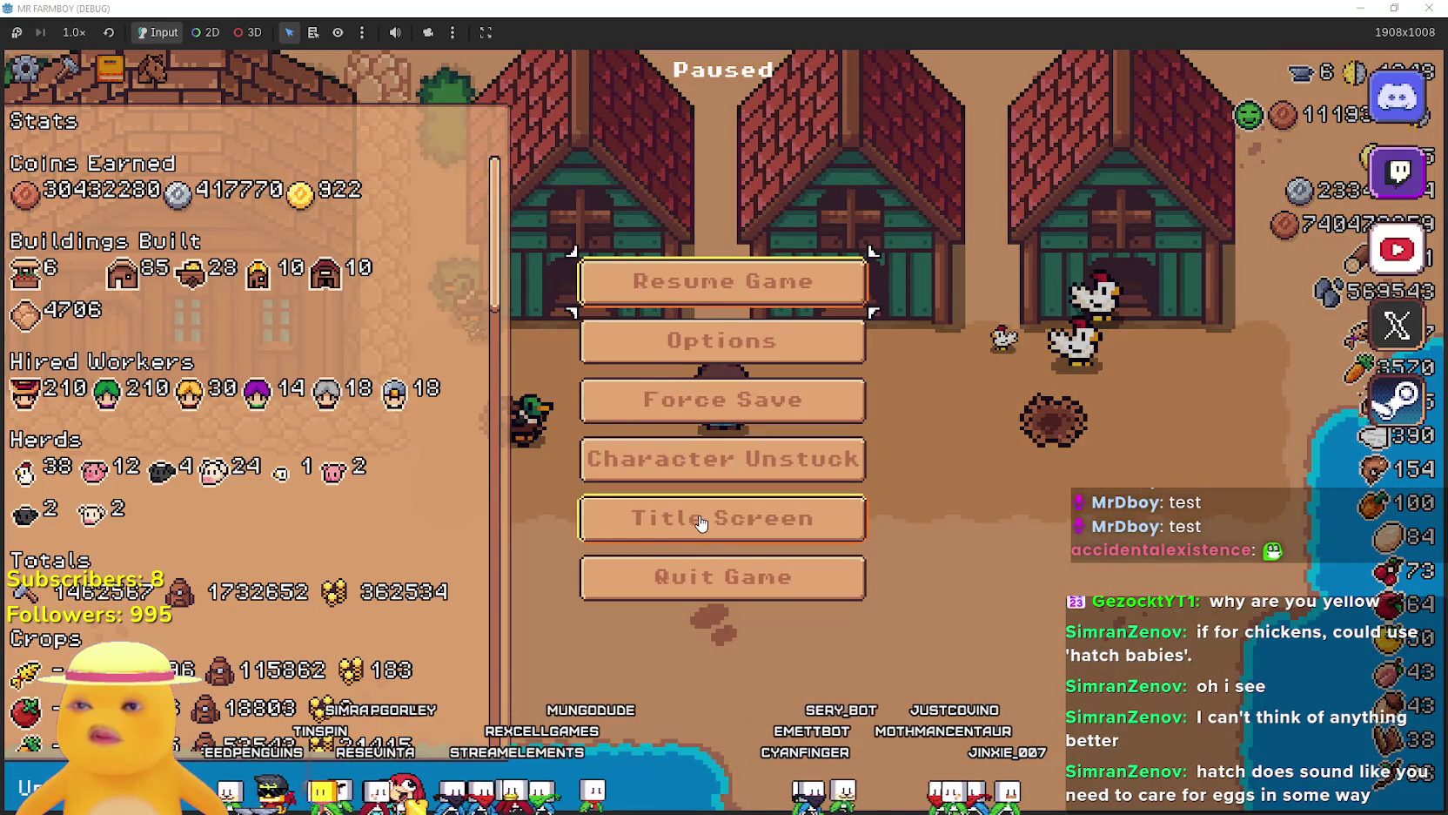
left_click(701, 523)
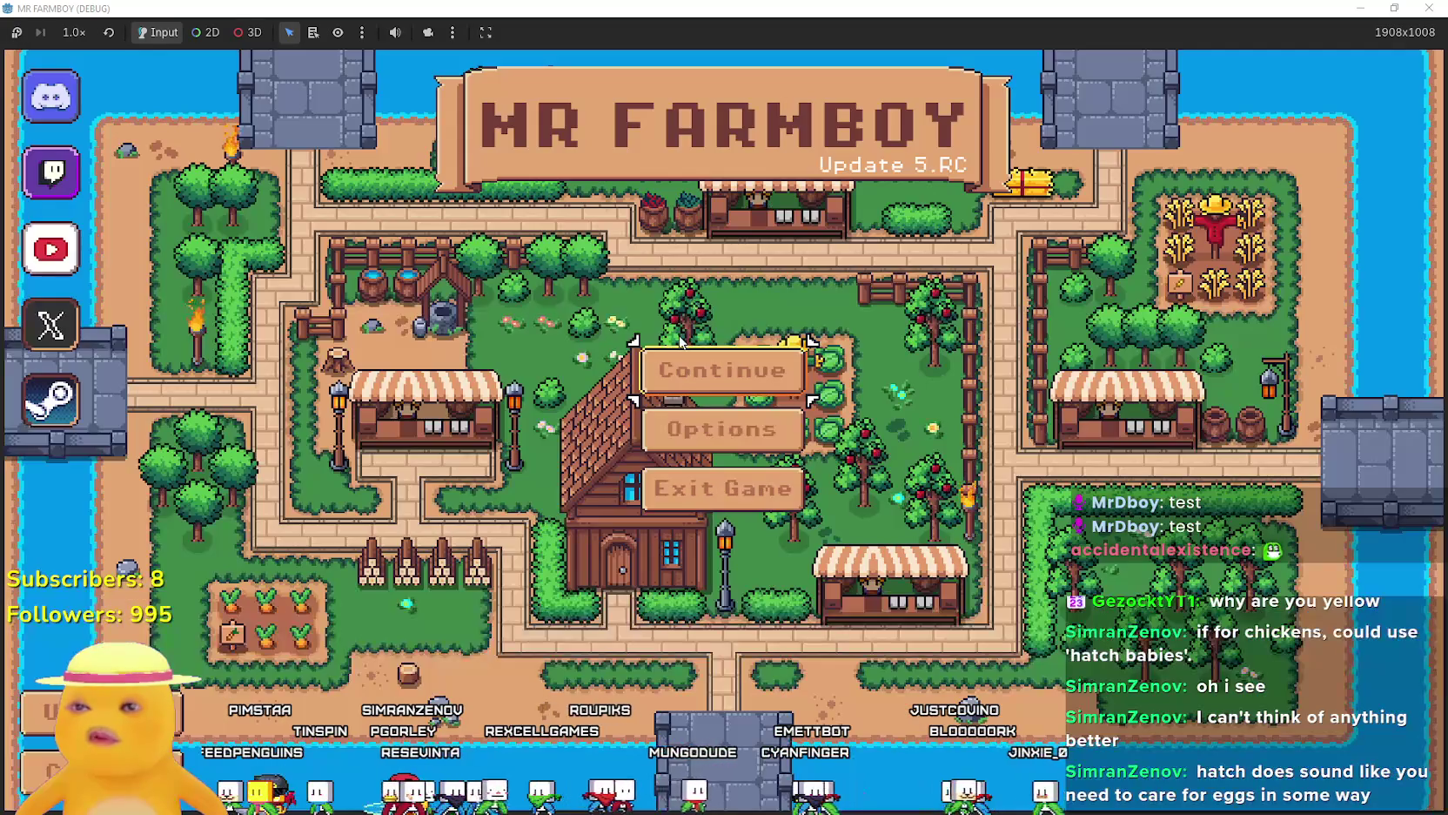
Load the Save 3 game from the save list.
left_click(756, 370)
left_click(785, 434)
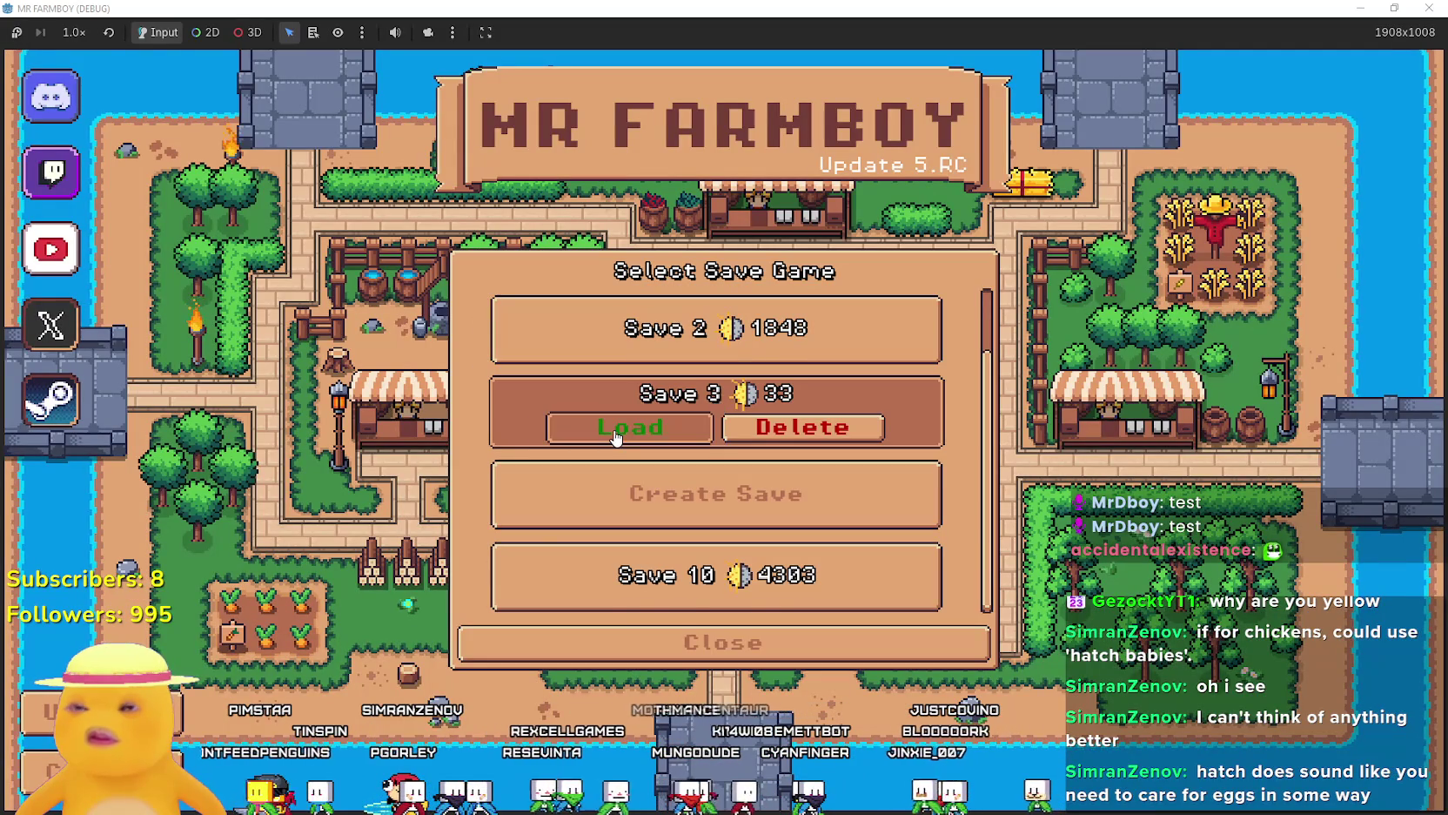
left_click(614, 435)
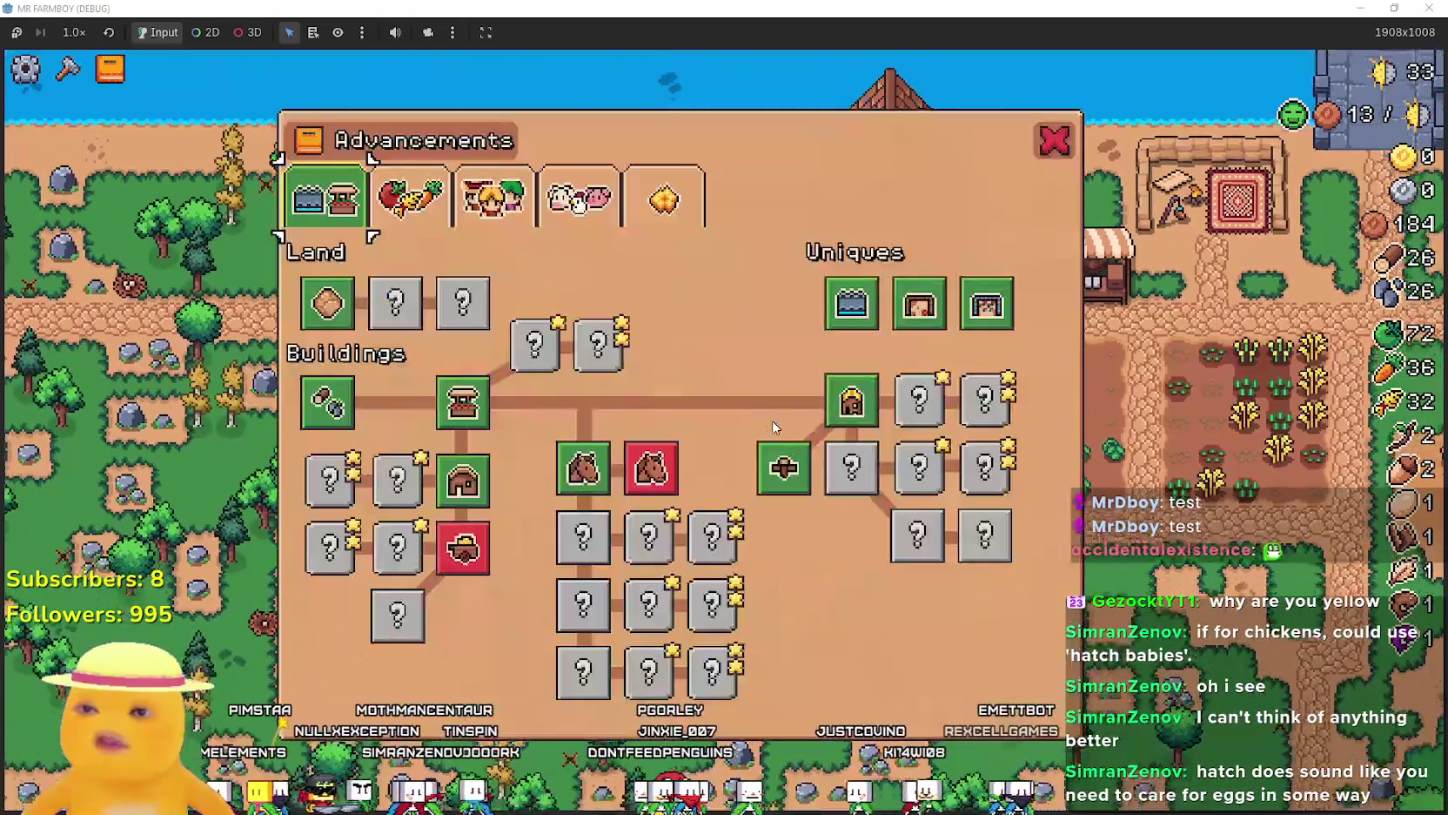
Check Save 3's Animals advancements, then pause and return to the title screen.
left_click(580, 222)
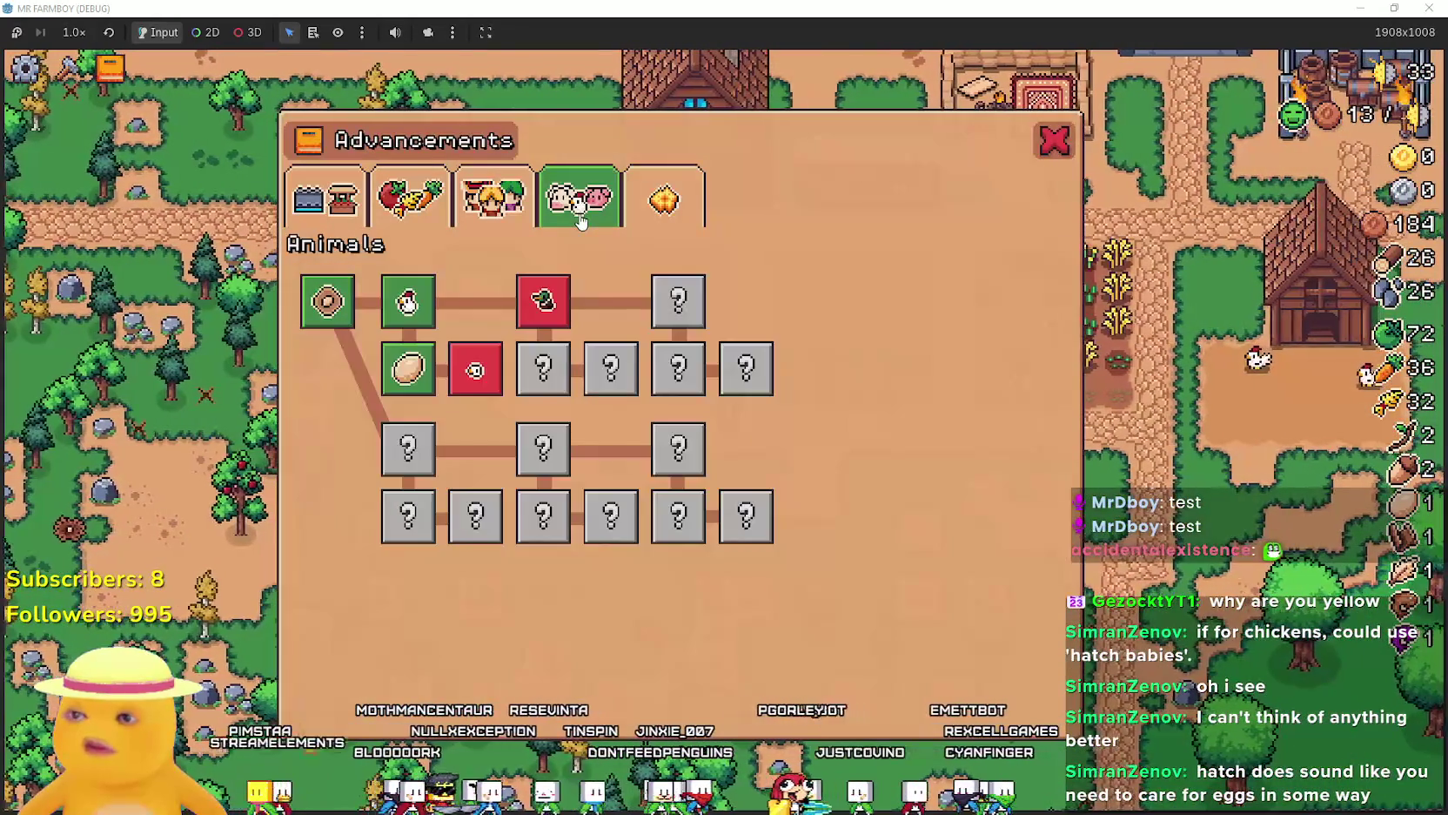
mouse_move(457, 395)
key("Escape")
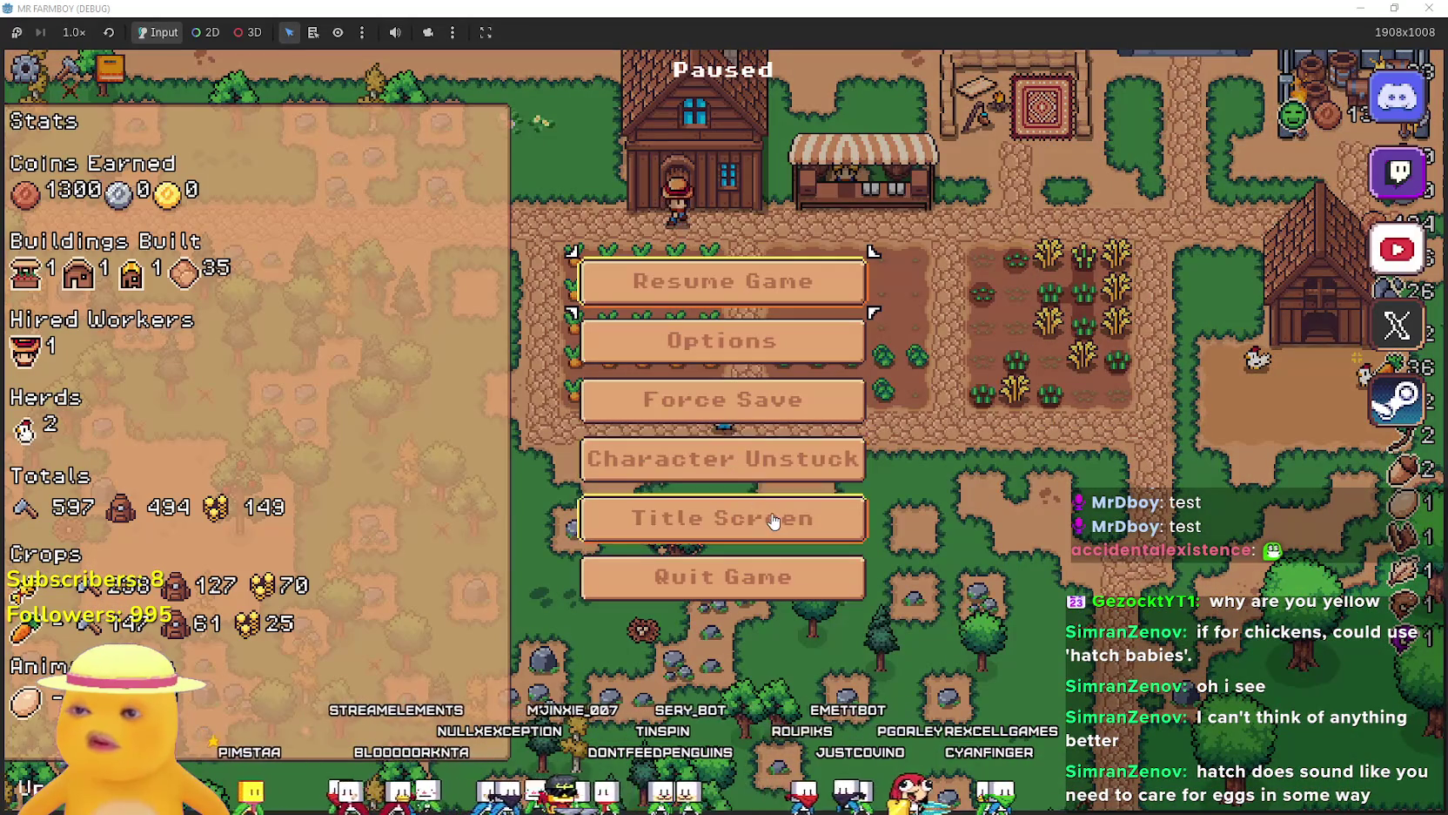
left_click(773, 521)
Load Save 2 and glance at its Animals advancements before closing them.
left_click(784, 366)
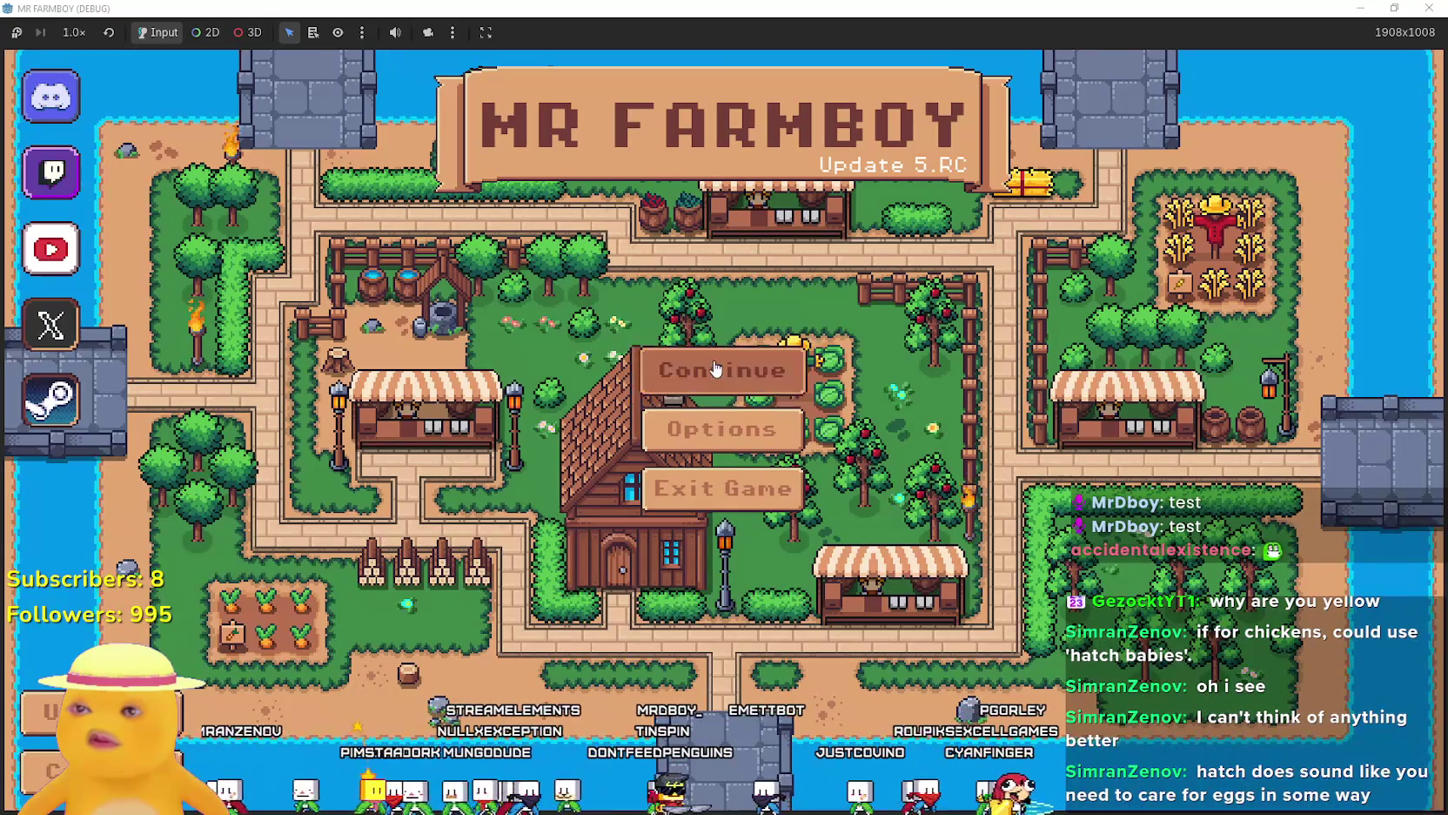
left_click(719, 341)
scroll(715, 497, "up", 1)
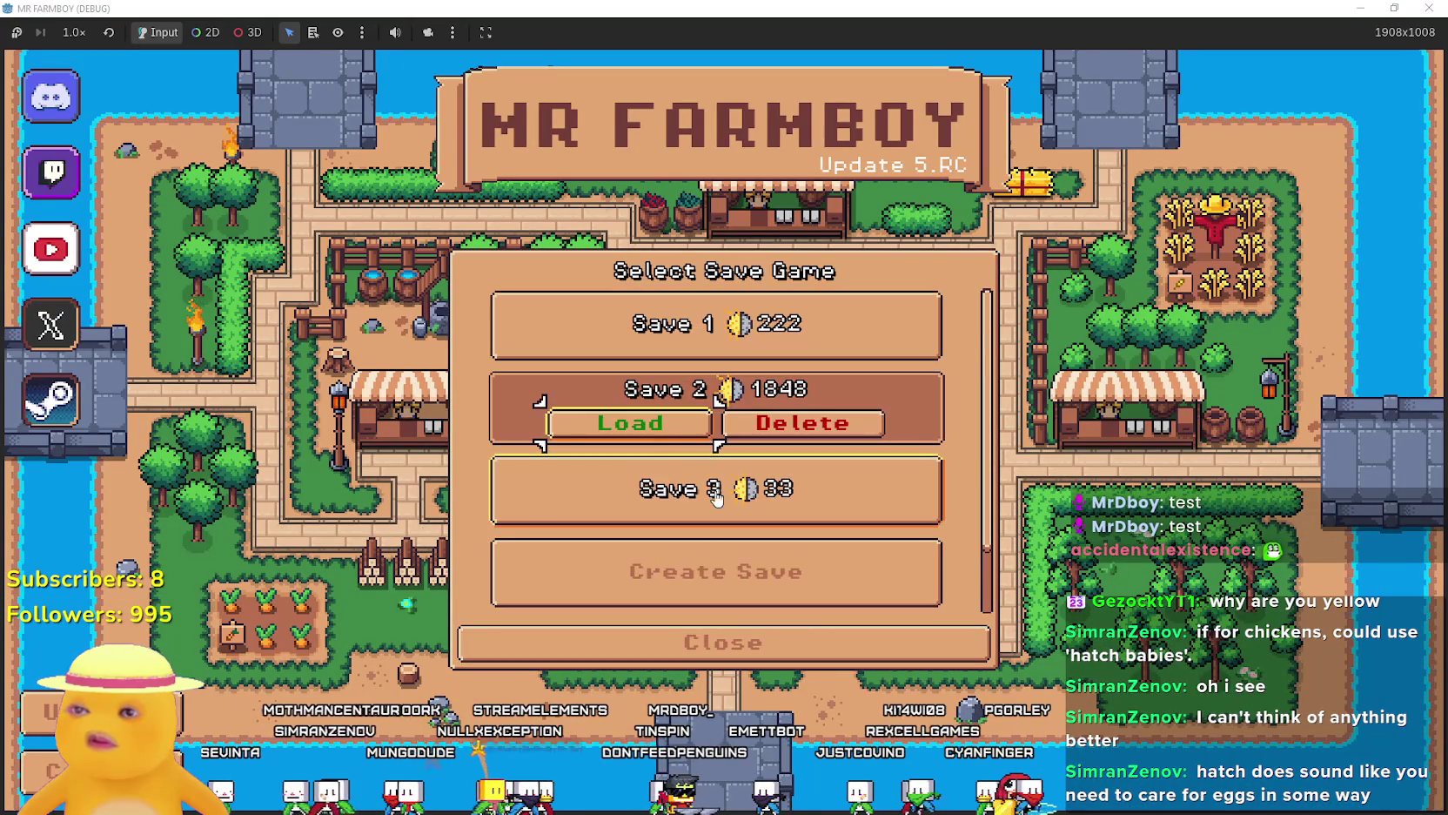
left_click(656, 430)
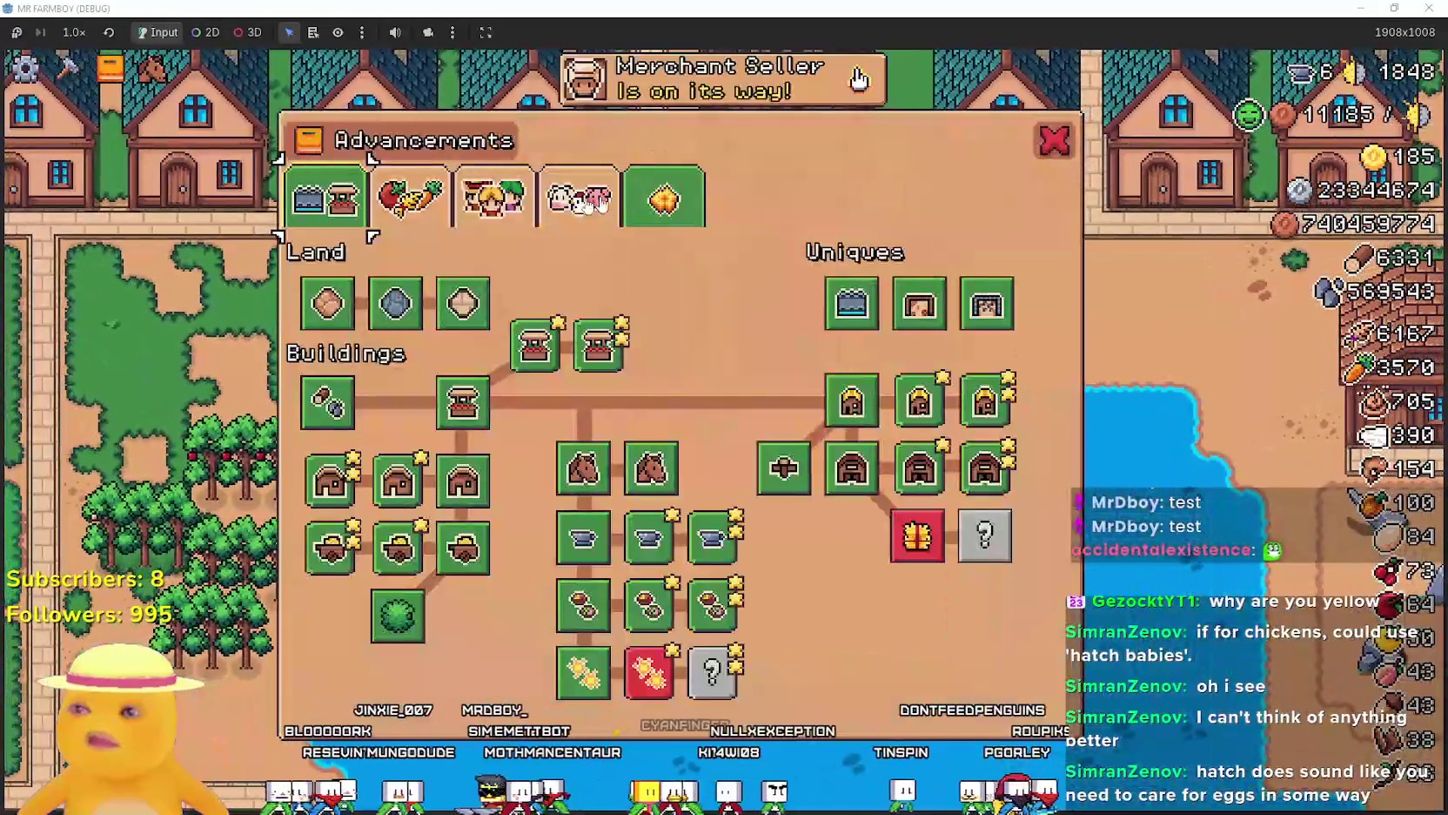
left_click(583, 200)
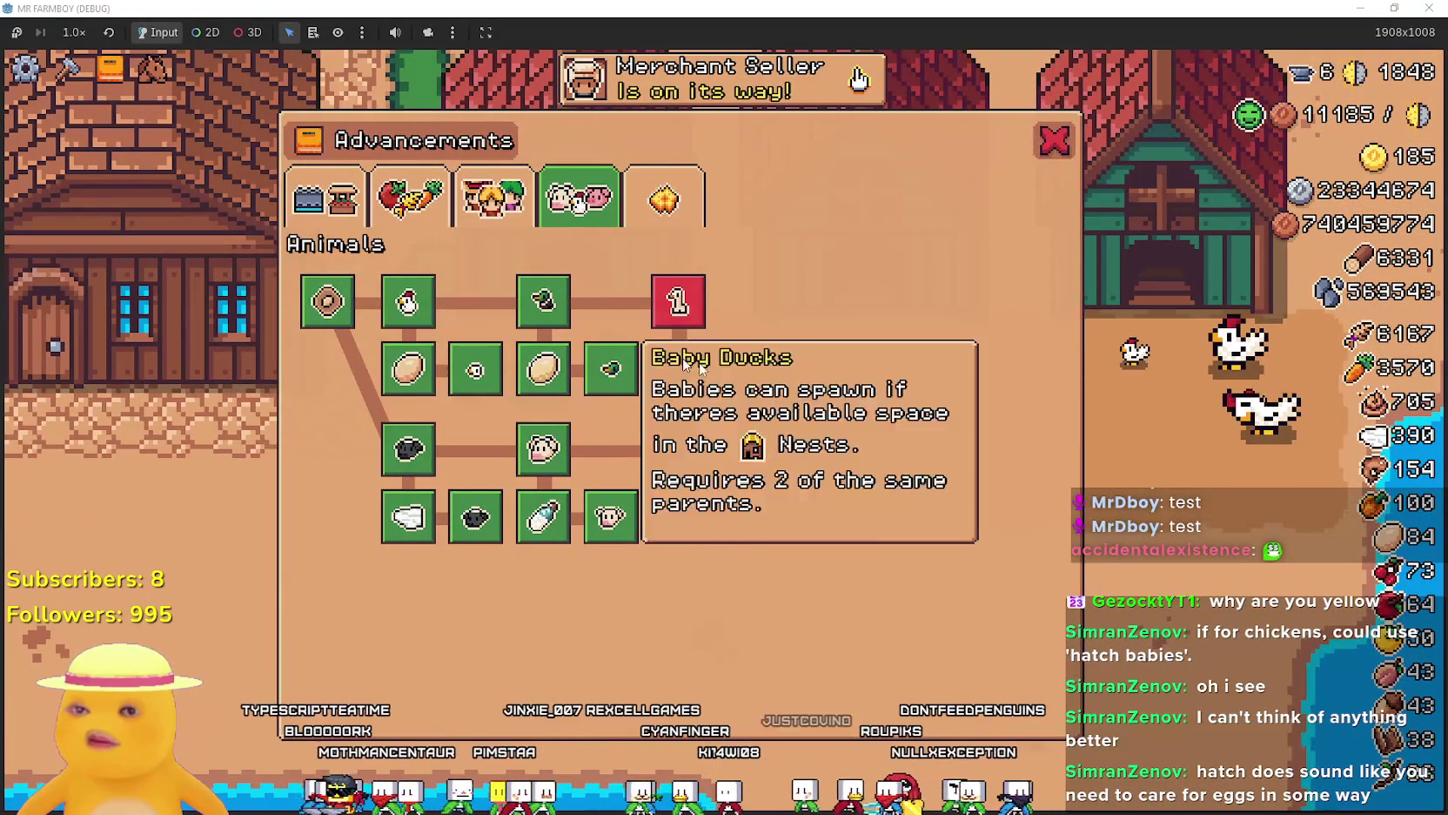
key("Escape")
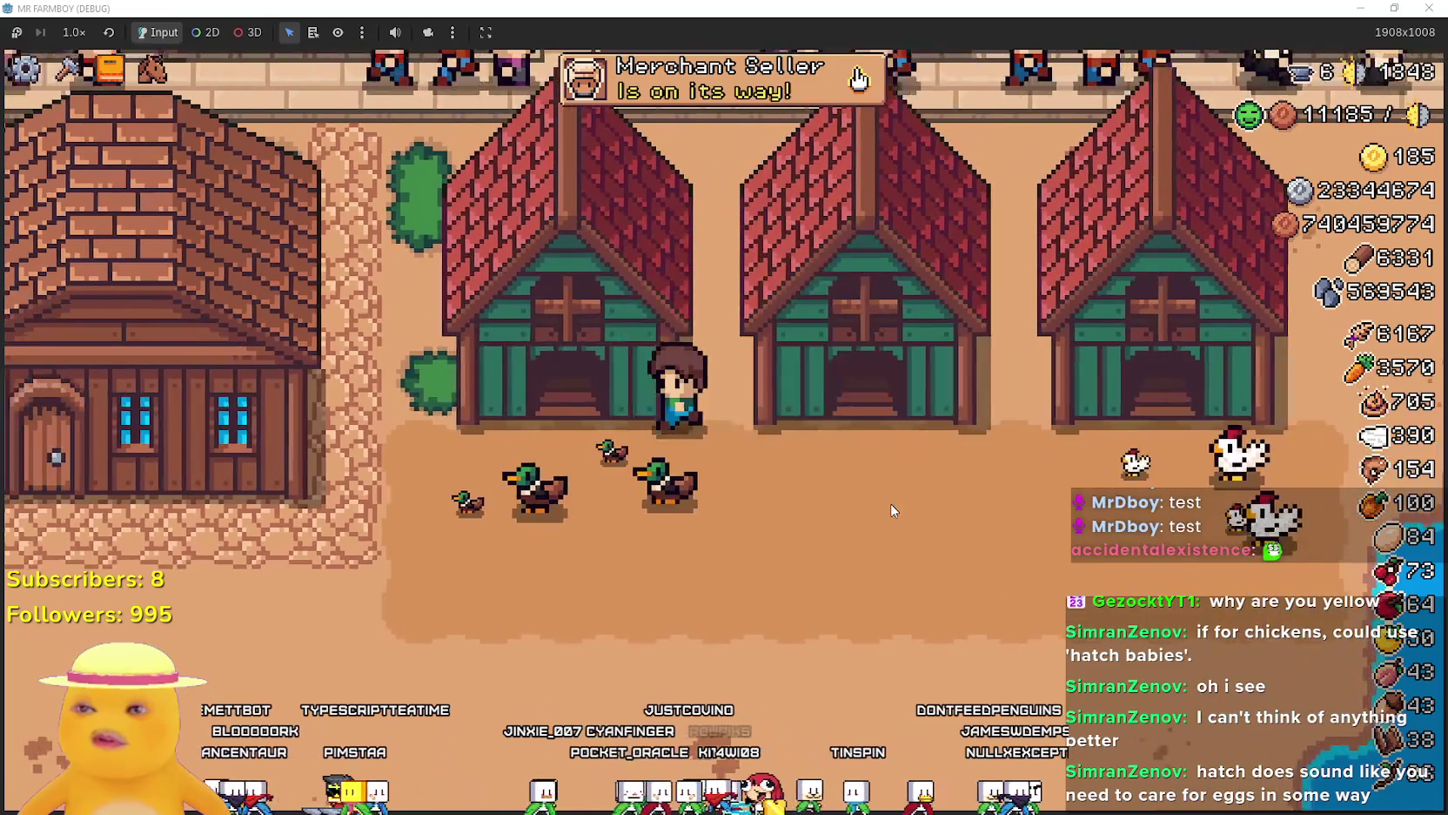
Inspect the baby ducks in the chicken coop's nests, then pause and go to the title screen.
left_click(892, 510)
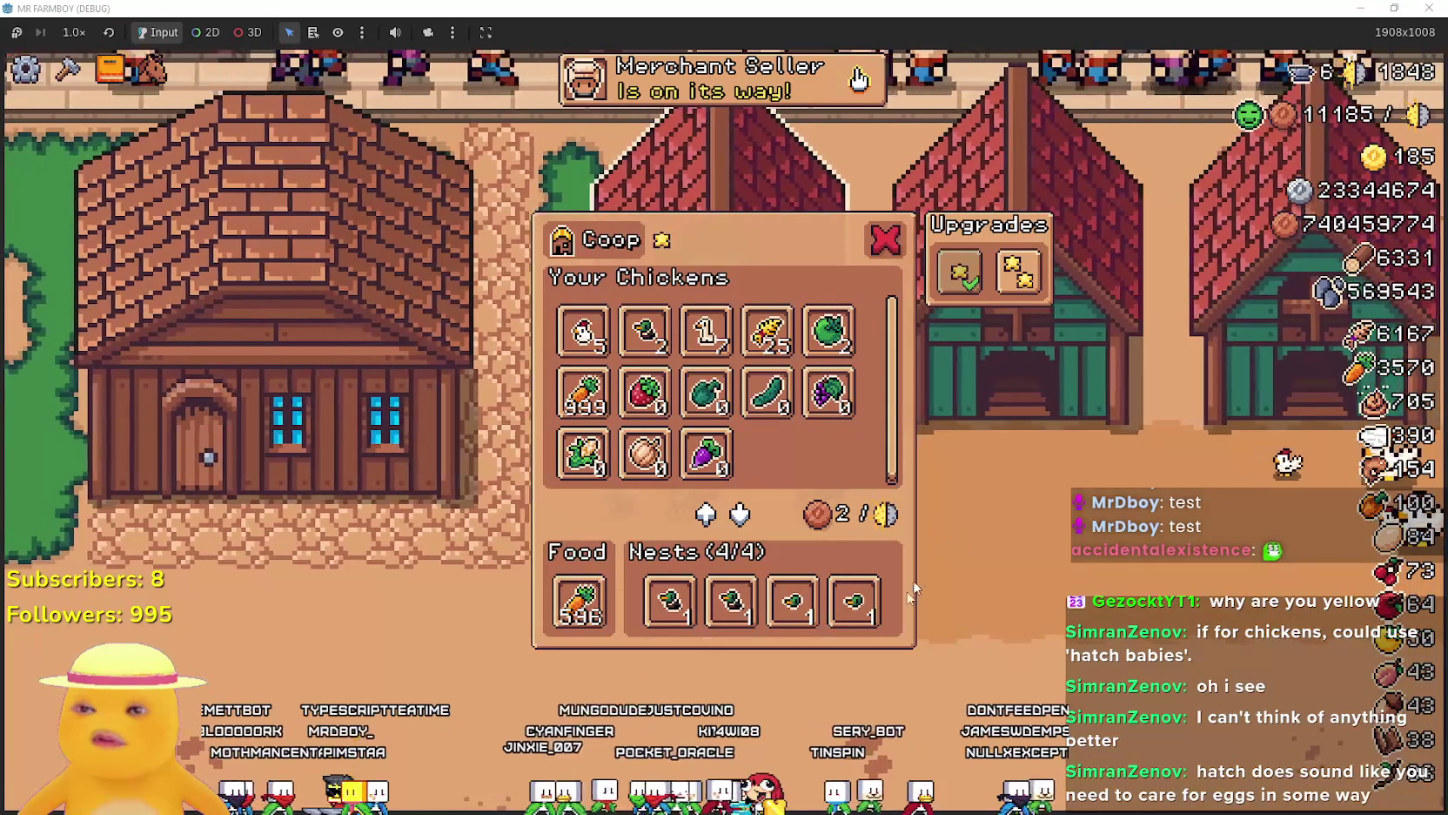
mouse_move(810, 617)
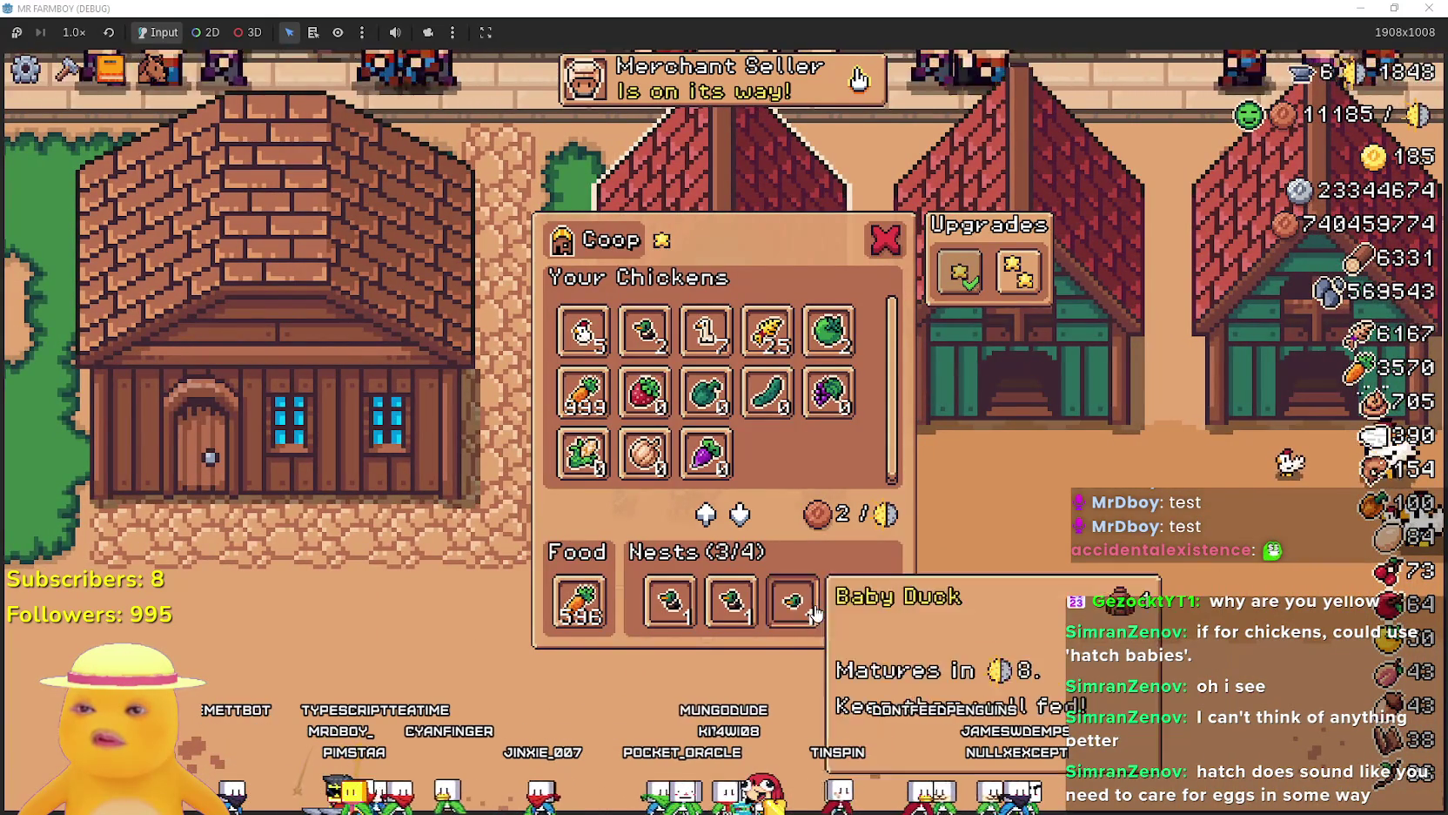
left_click(995, 603)
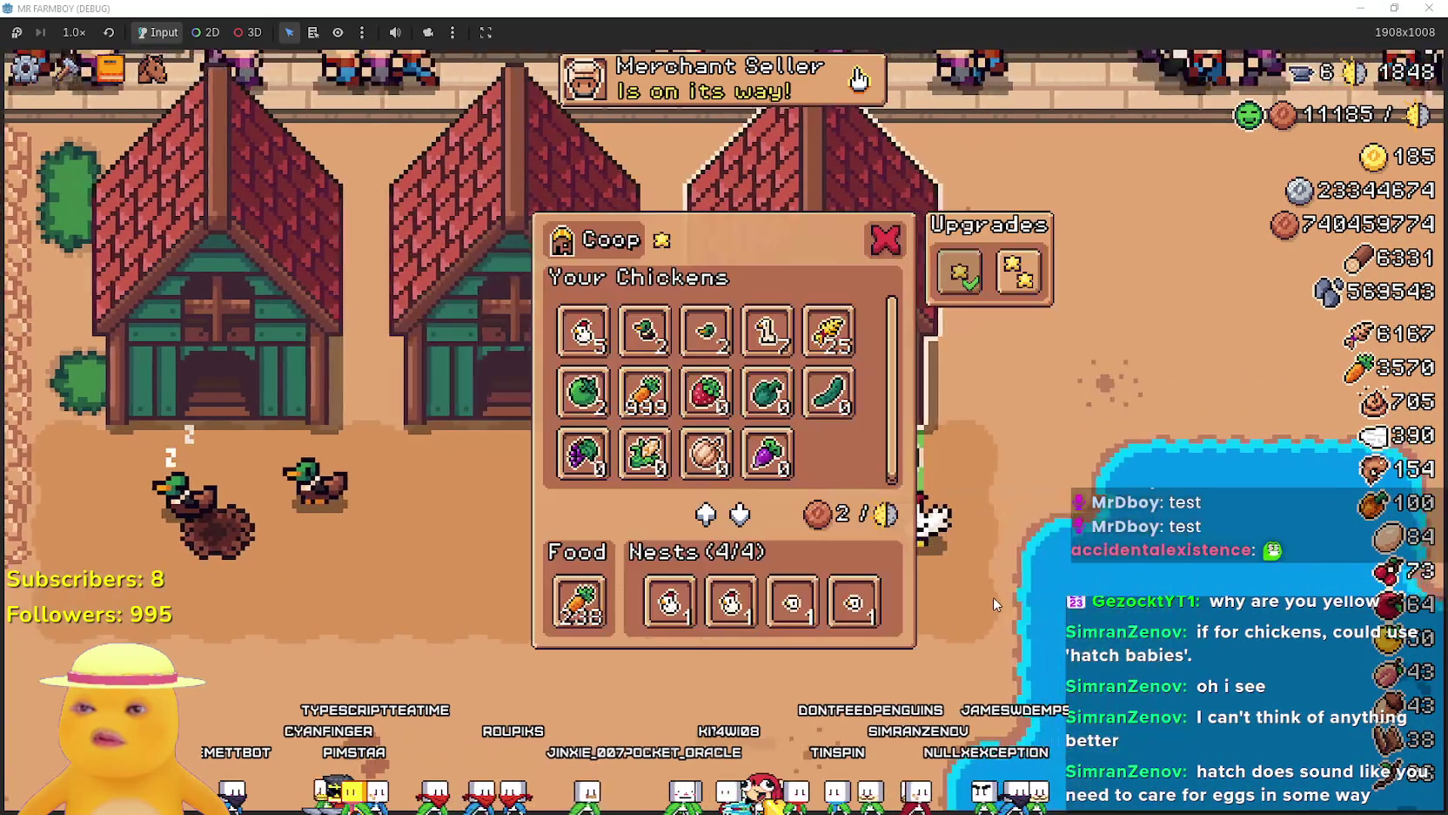
mouse_move(850, 619)
key("Escape")
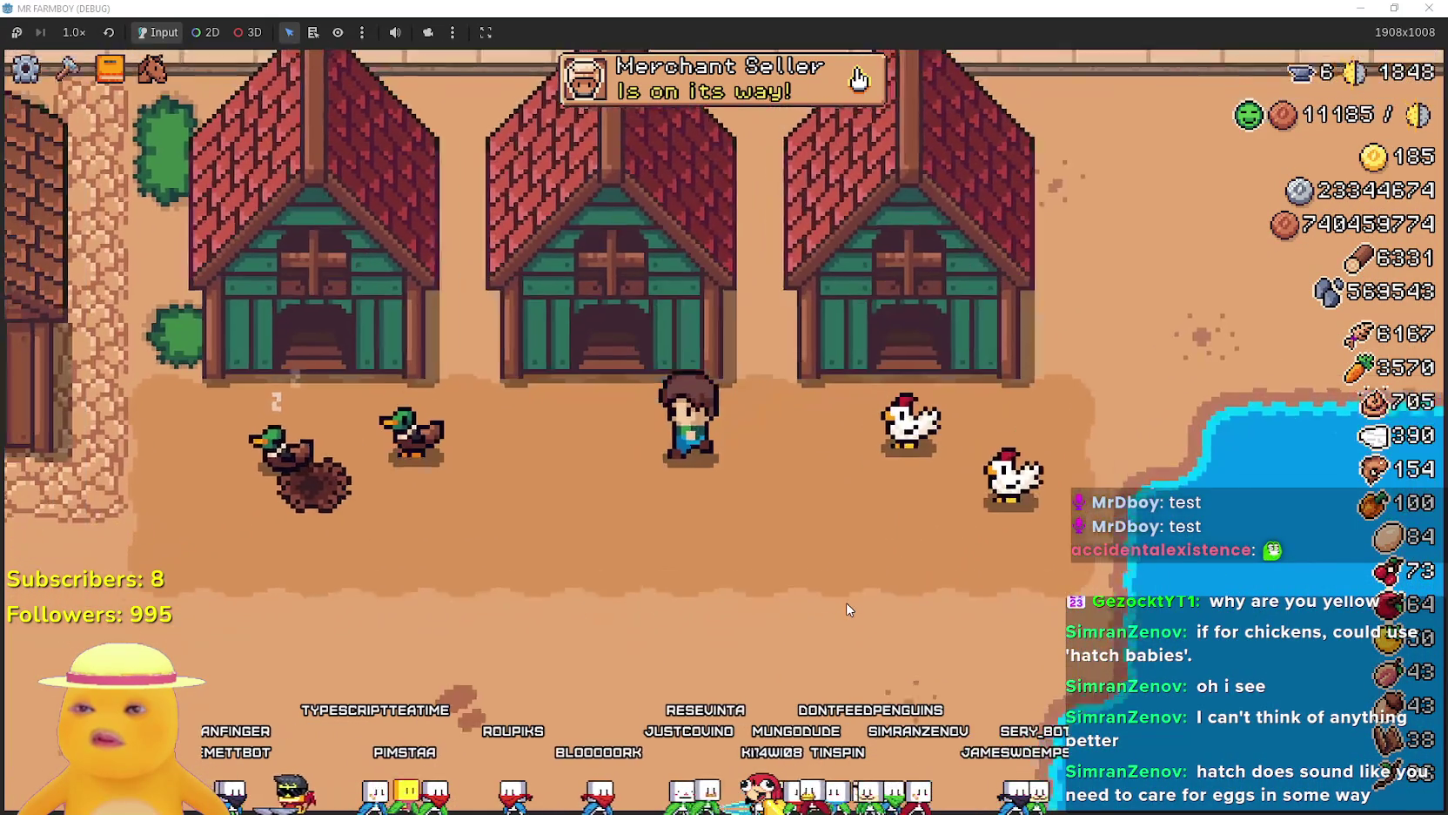
key("Escape")
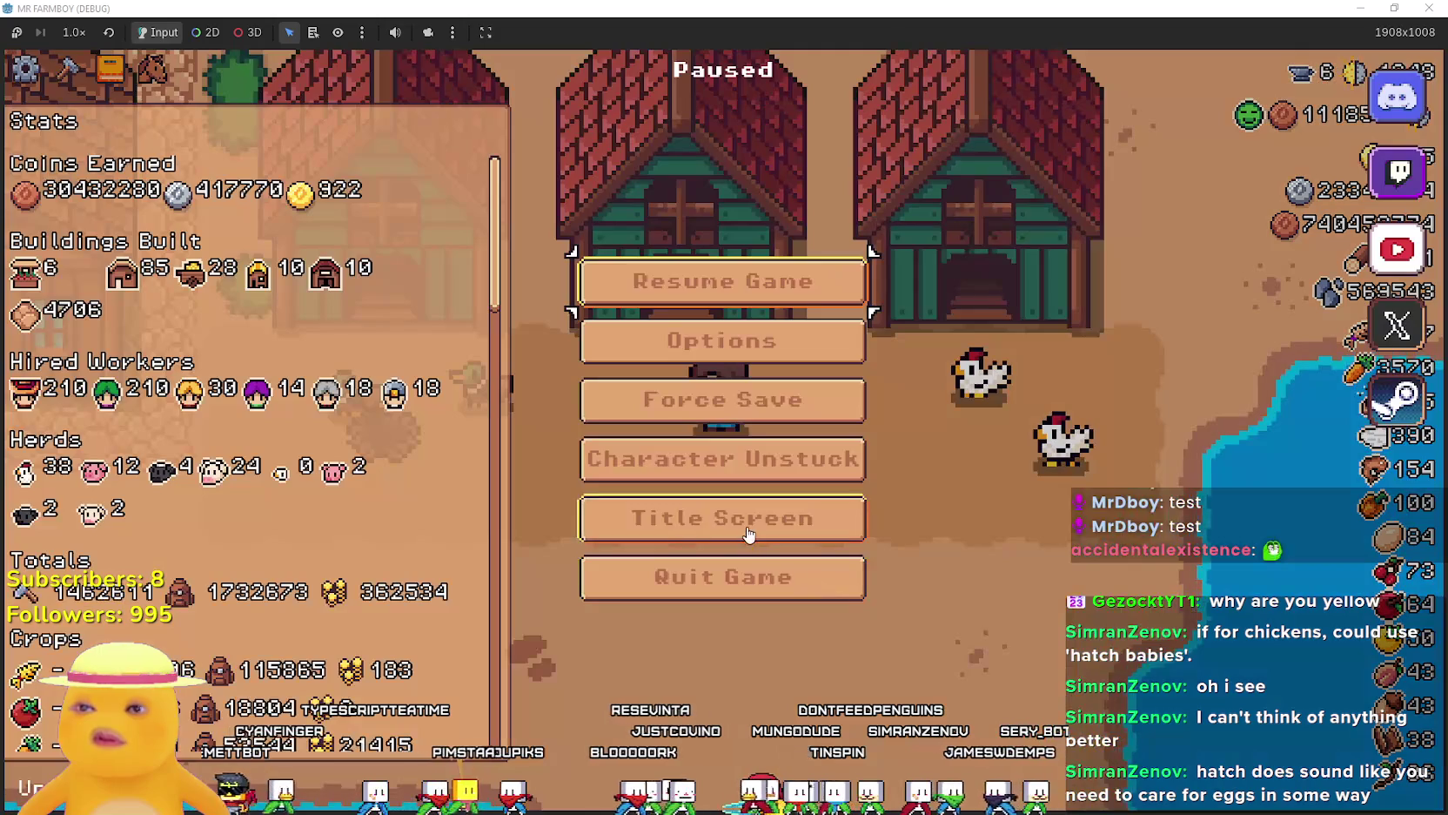
left_click(748, 534)
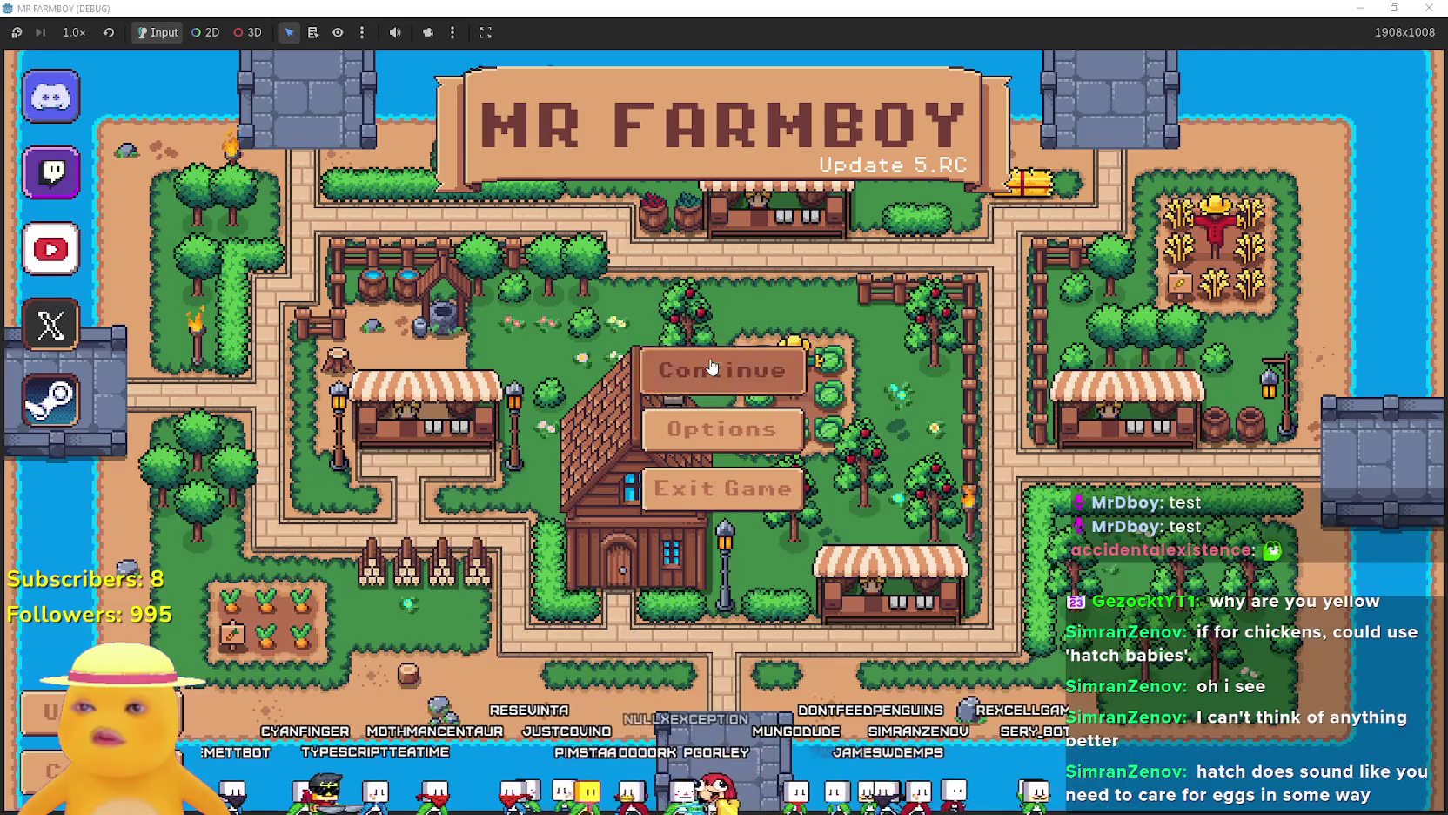
Load the Save 2 game again from the save list.
left_click(712, 371)
left_click(714, 419)
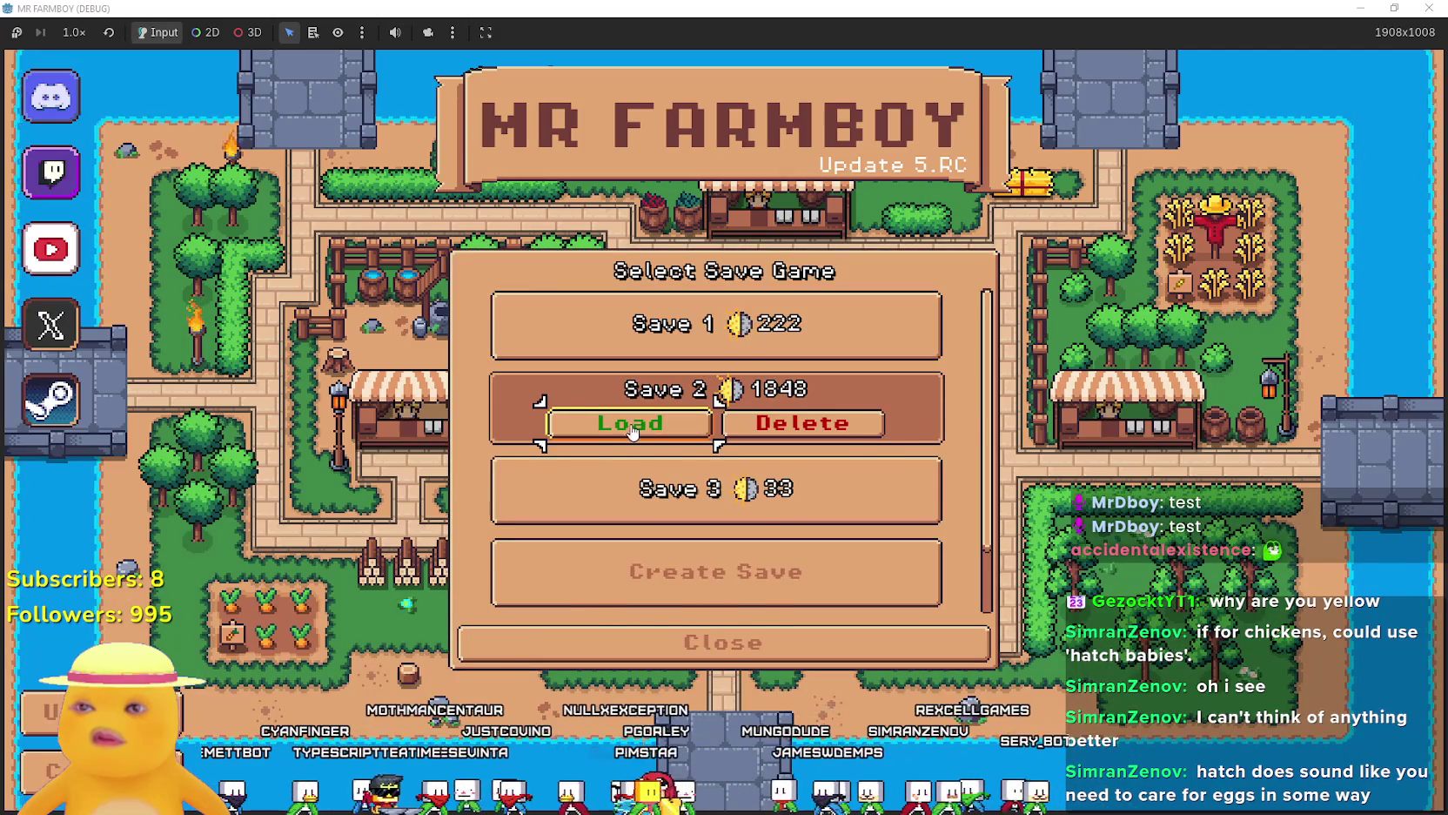
left_click(637, 424)
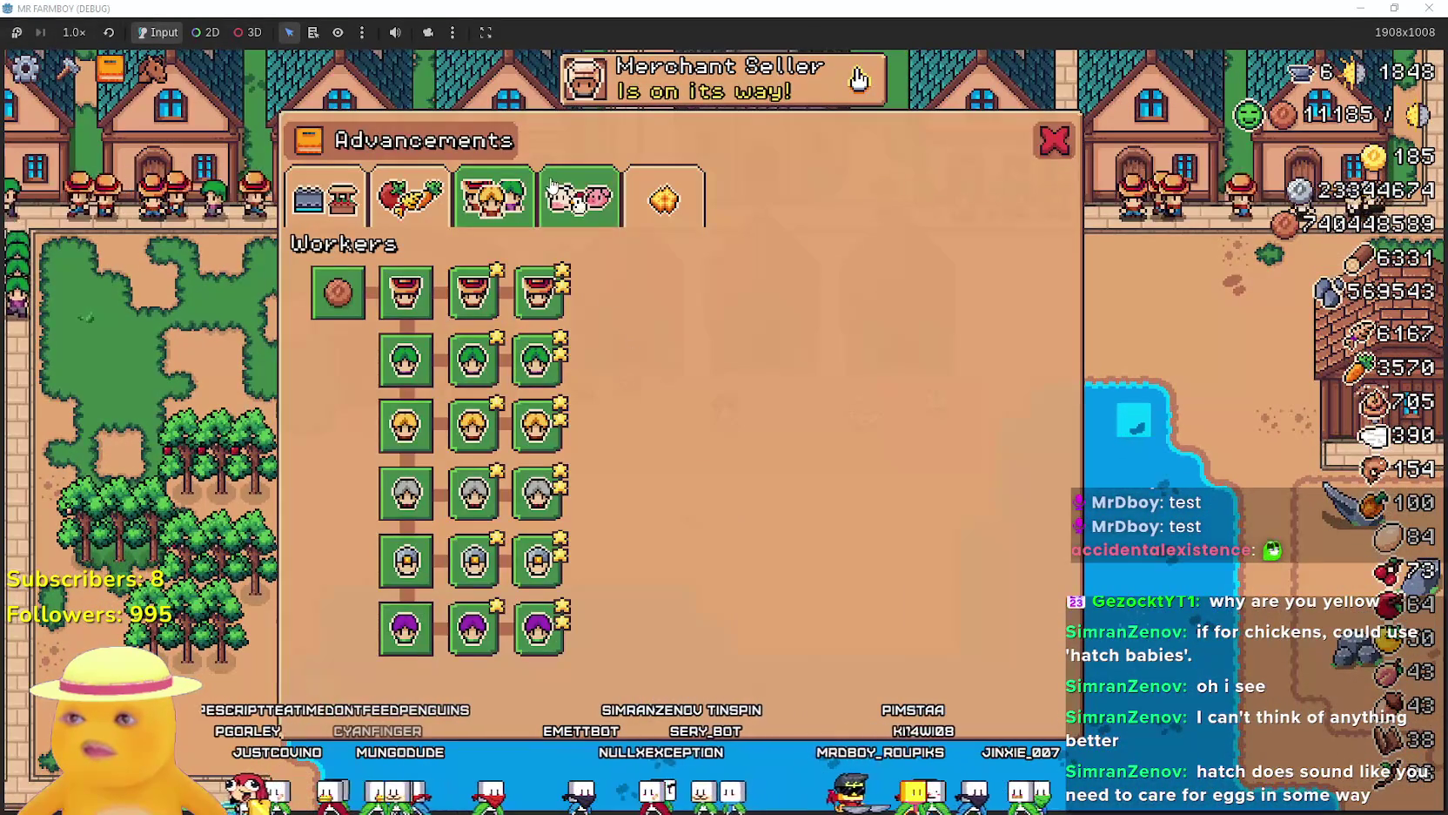
Read the node descriptions across the Animals advancement tree.
left_click(552, 185)
mouse_move(687, 300)
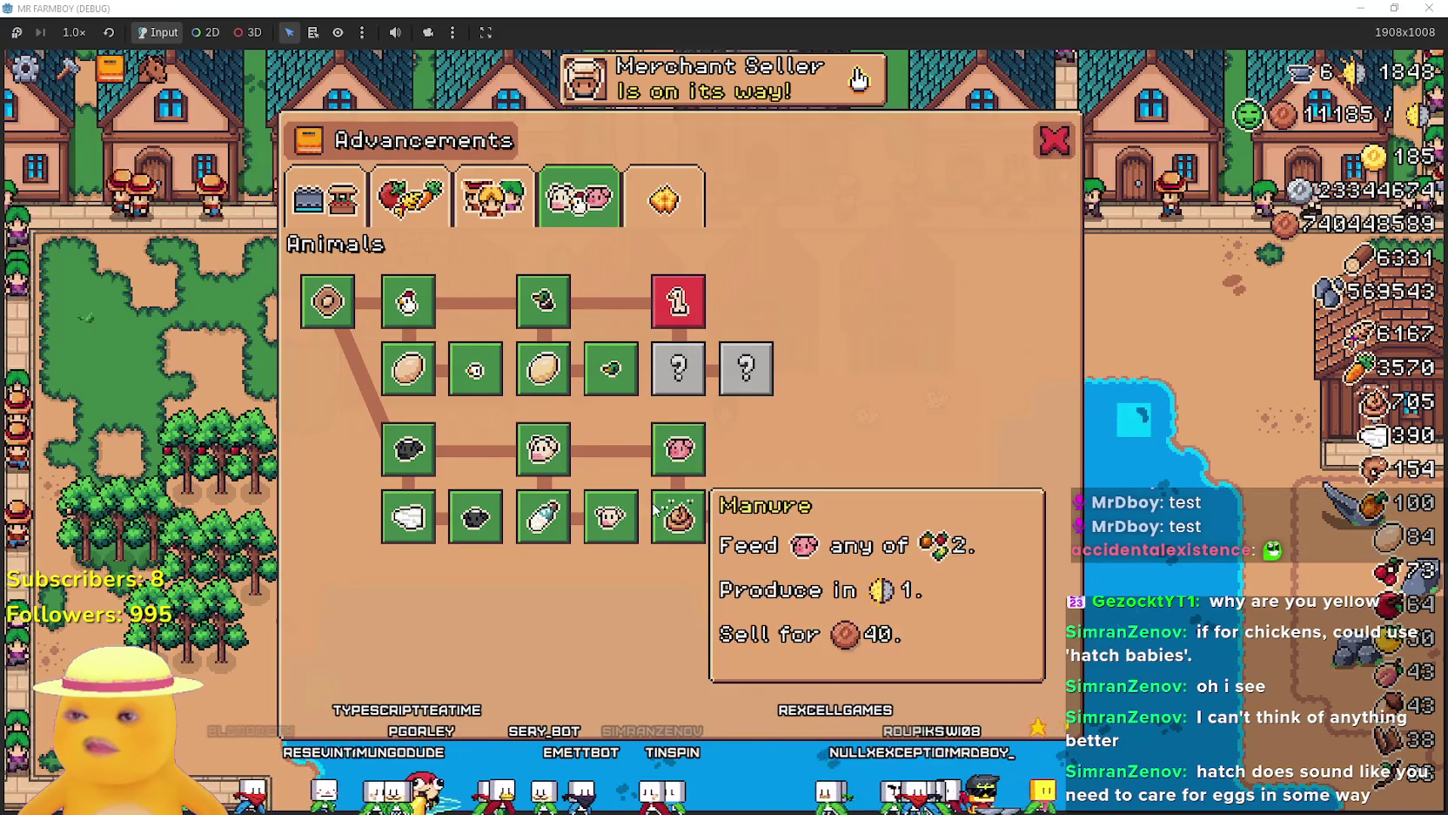
mouse_move(739, 521)
mouse_move(681, 519)
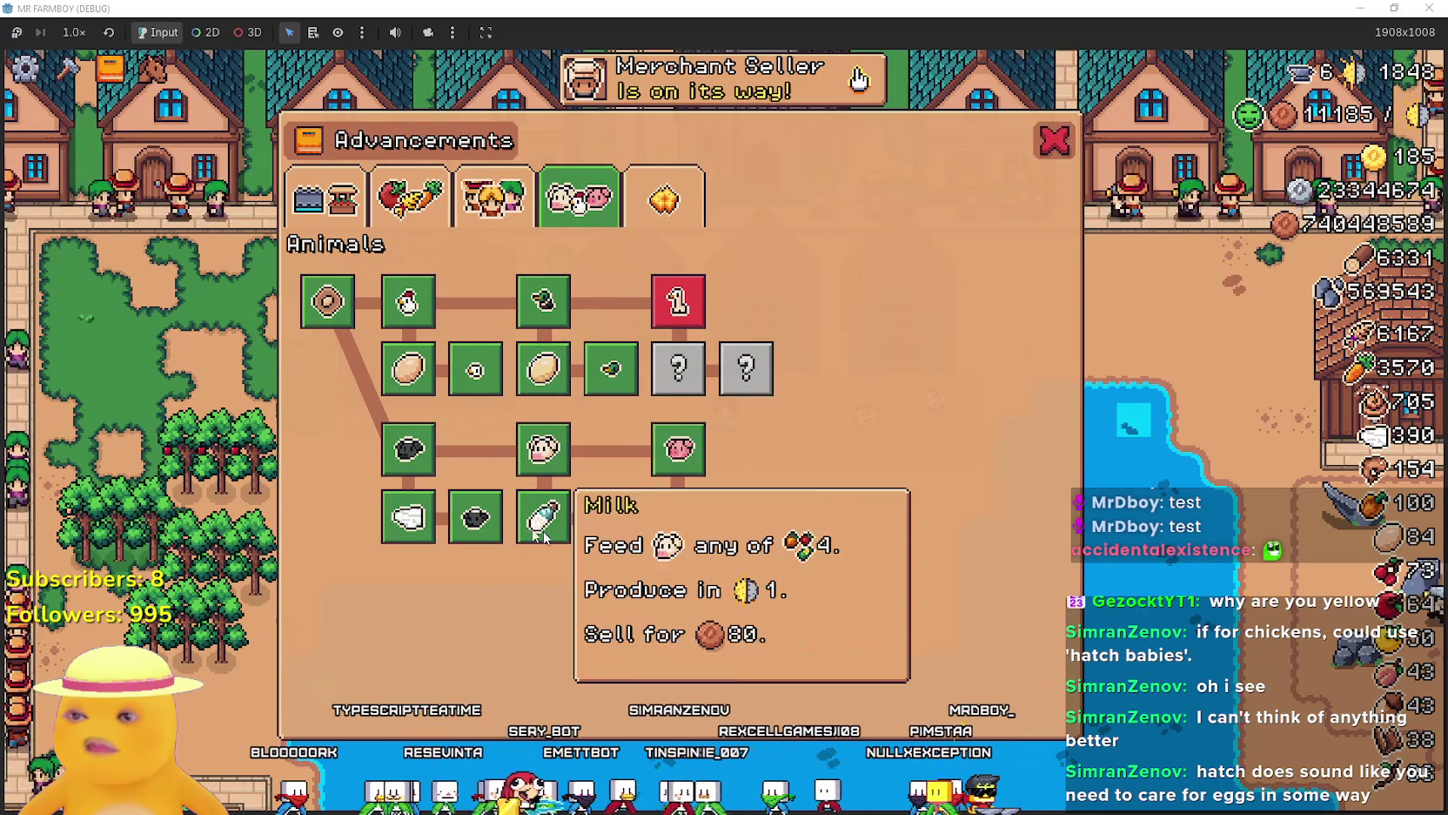
mouse_move(687, 463)
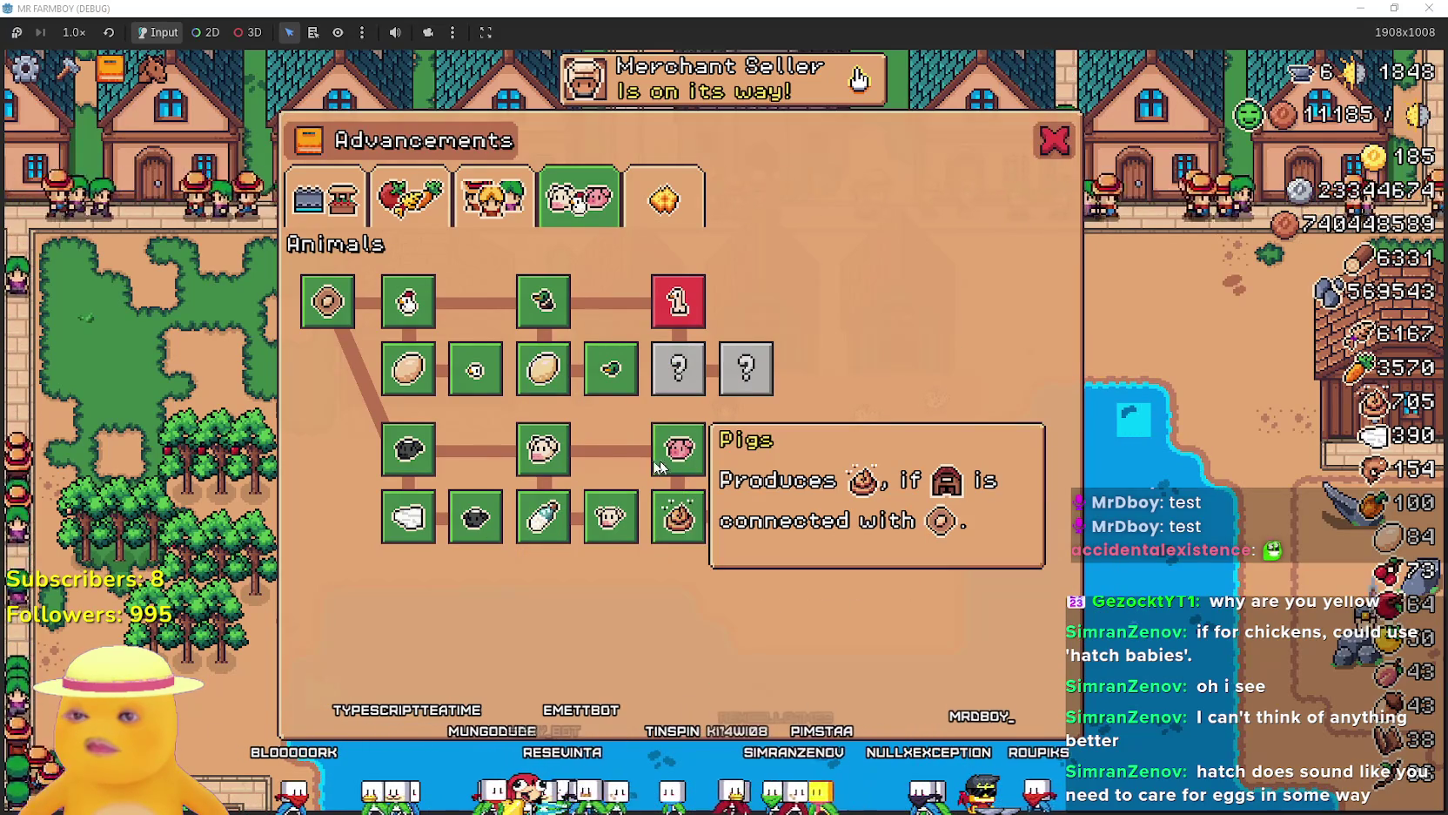
mouse_move(640, 537)
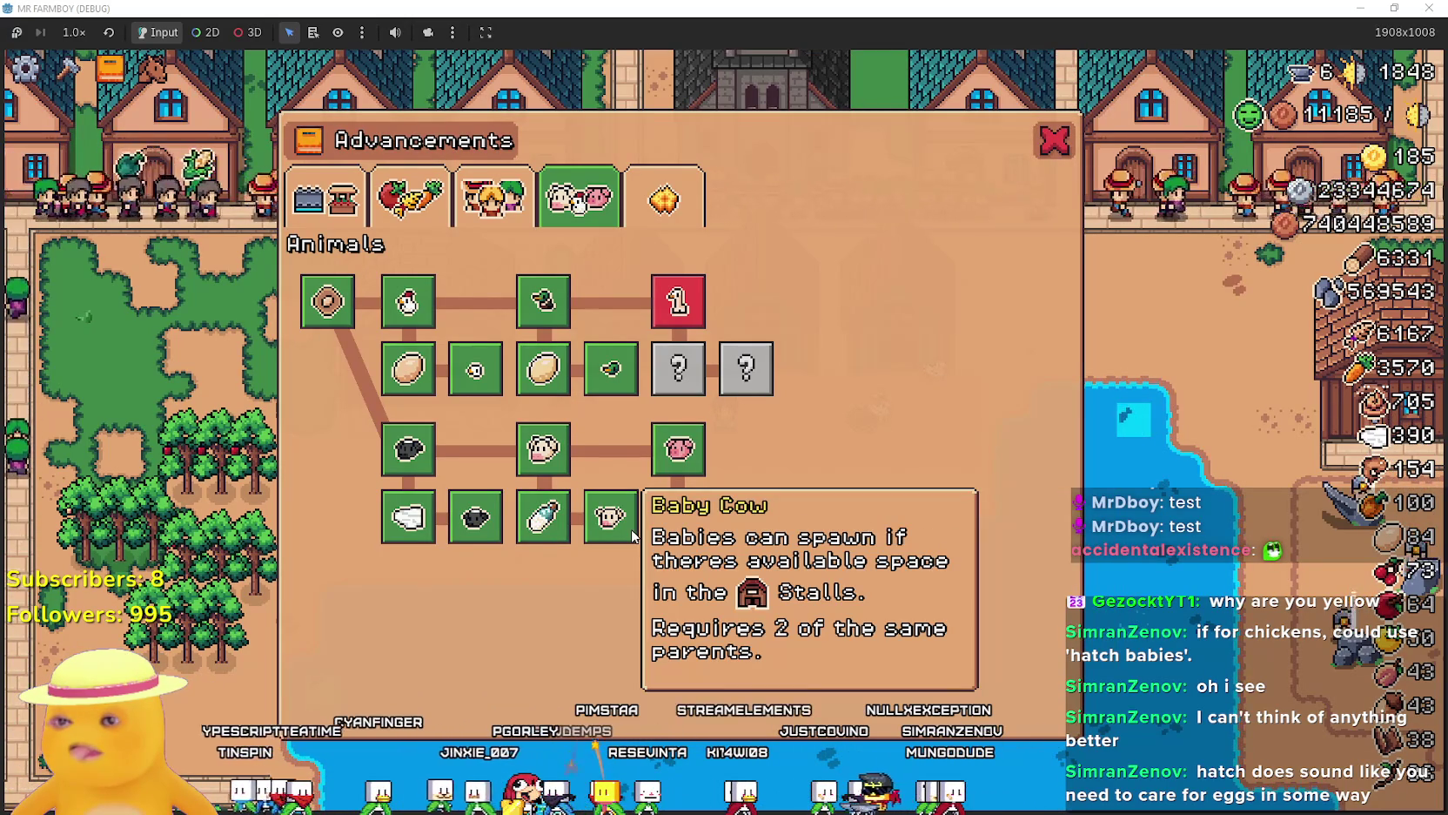
mouse_move(498, 524)
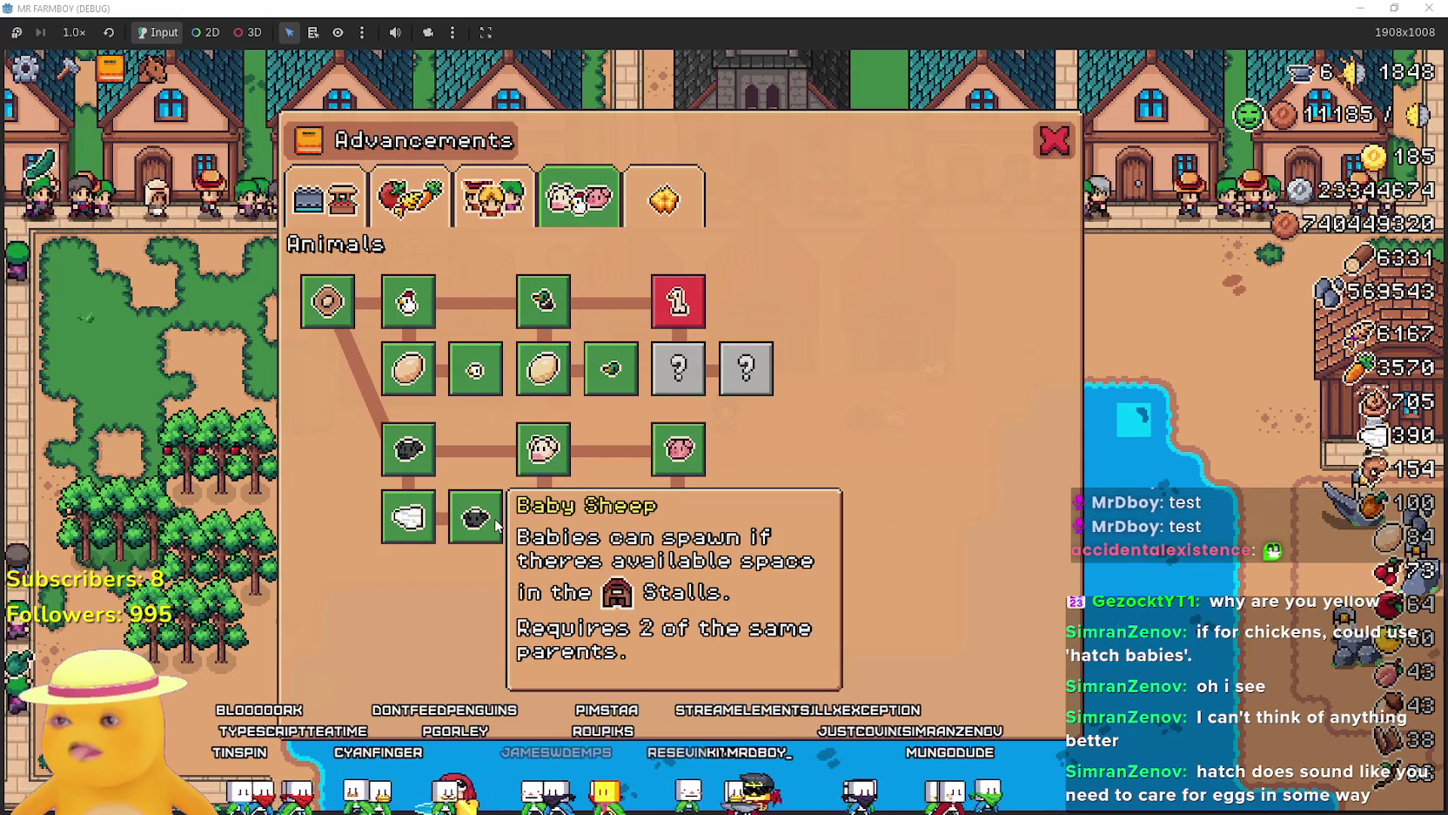
mouse_move(427, 513)
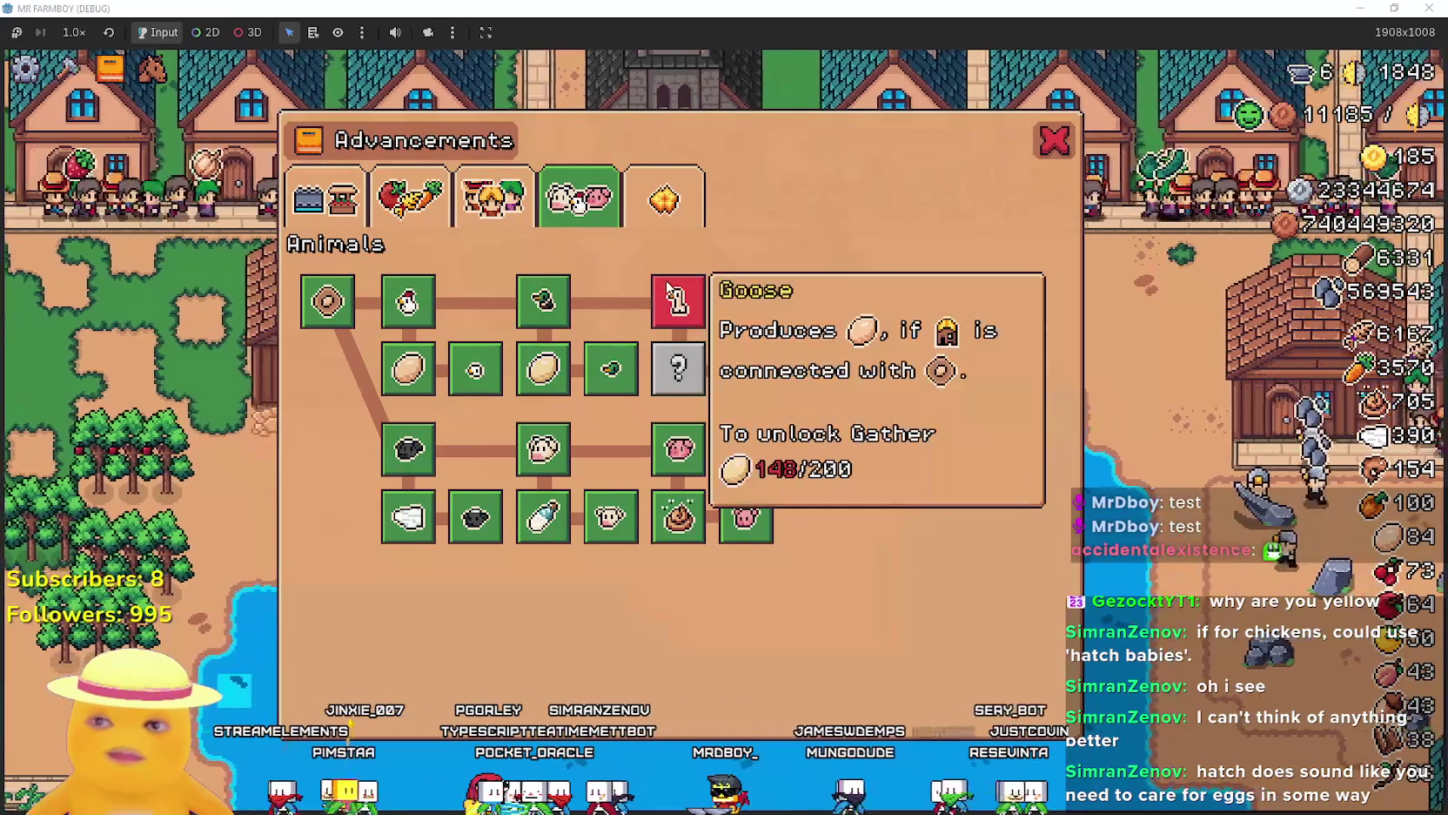
Go through Crops to the Land and Buildings tree and read the barn and coop upgrades.
left_click(408, 207)
left_click(325, 199)
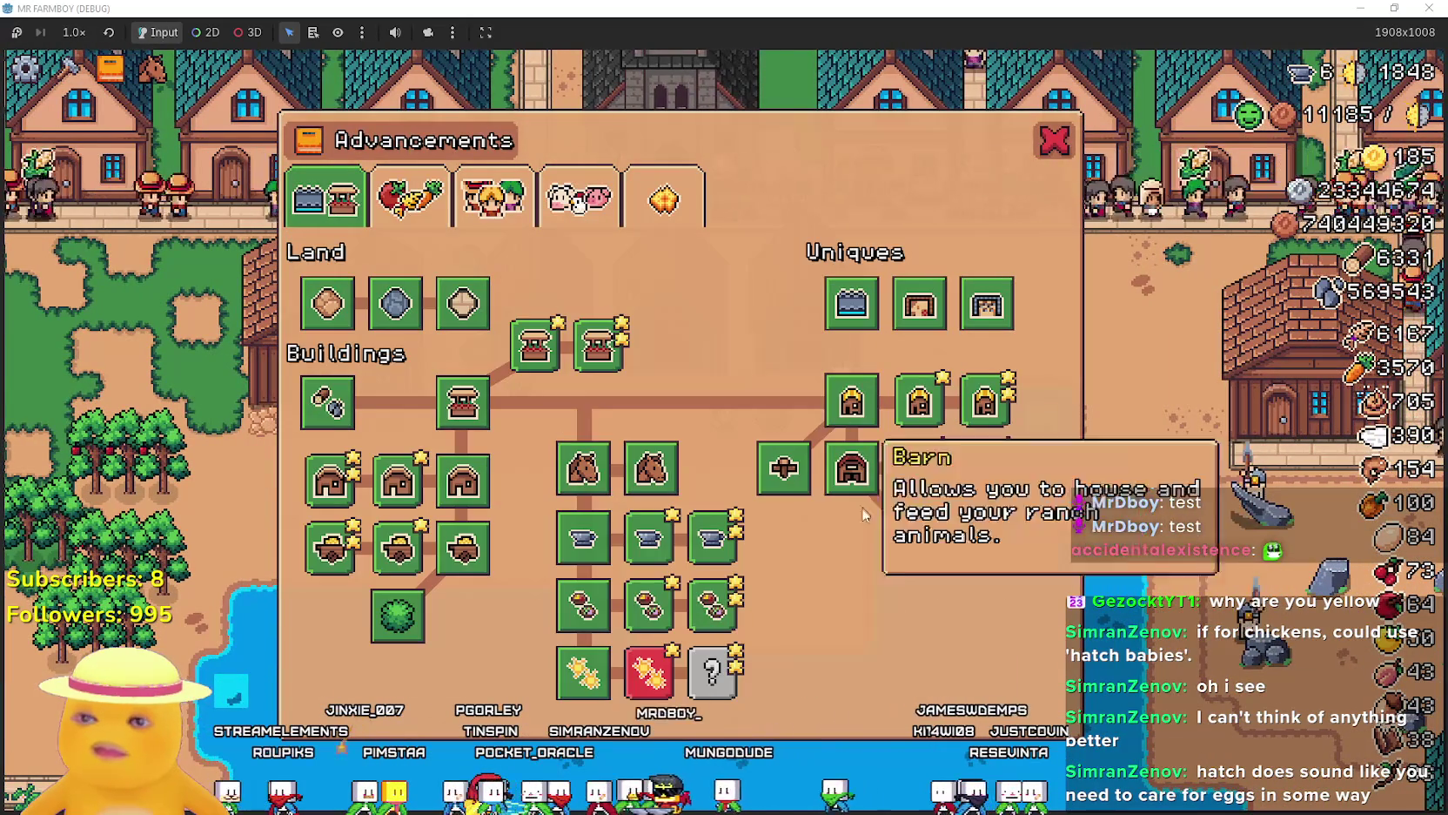
mouse_move(893, 521)
mouse_move(396, 494)
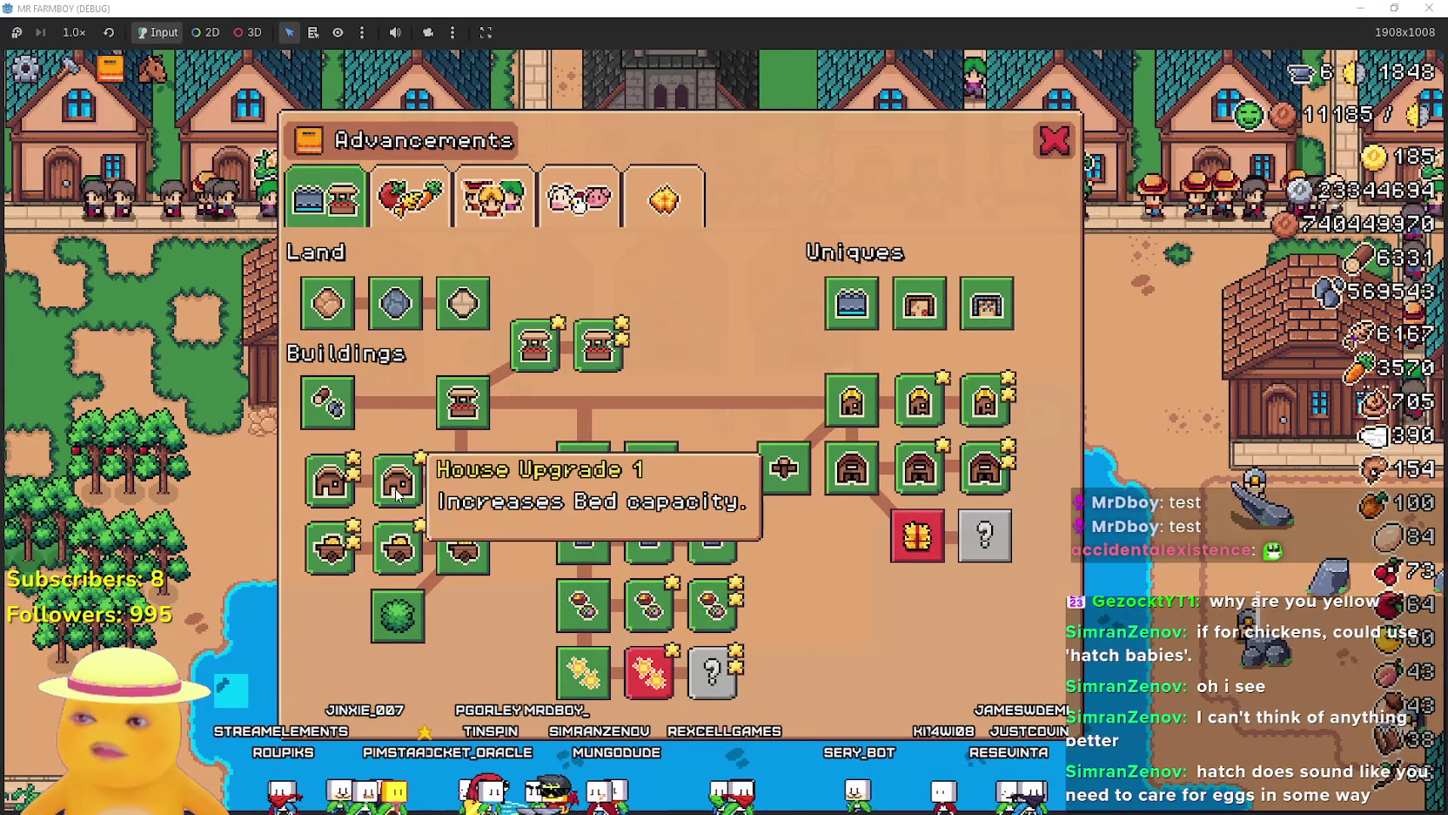
mouse_move(387, 566)
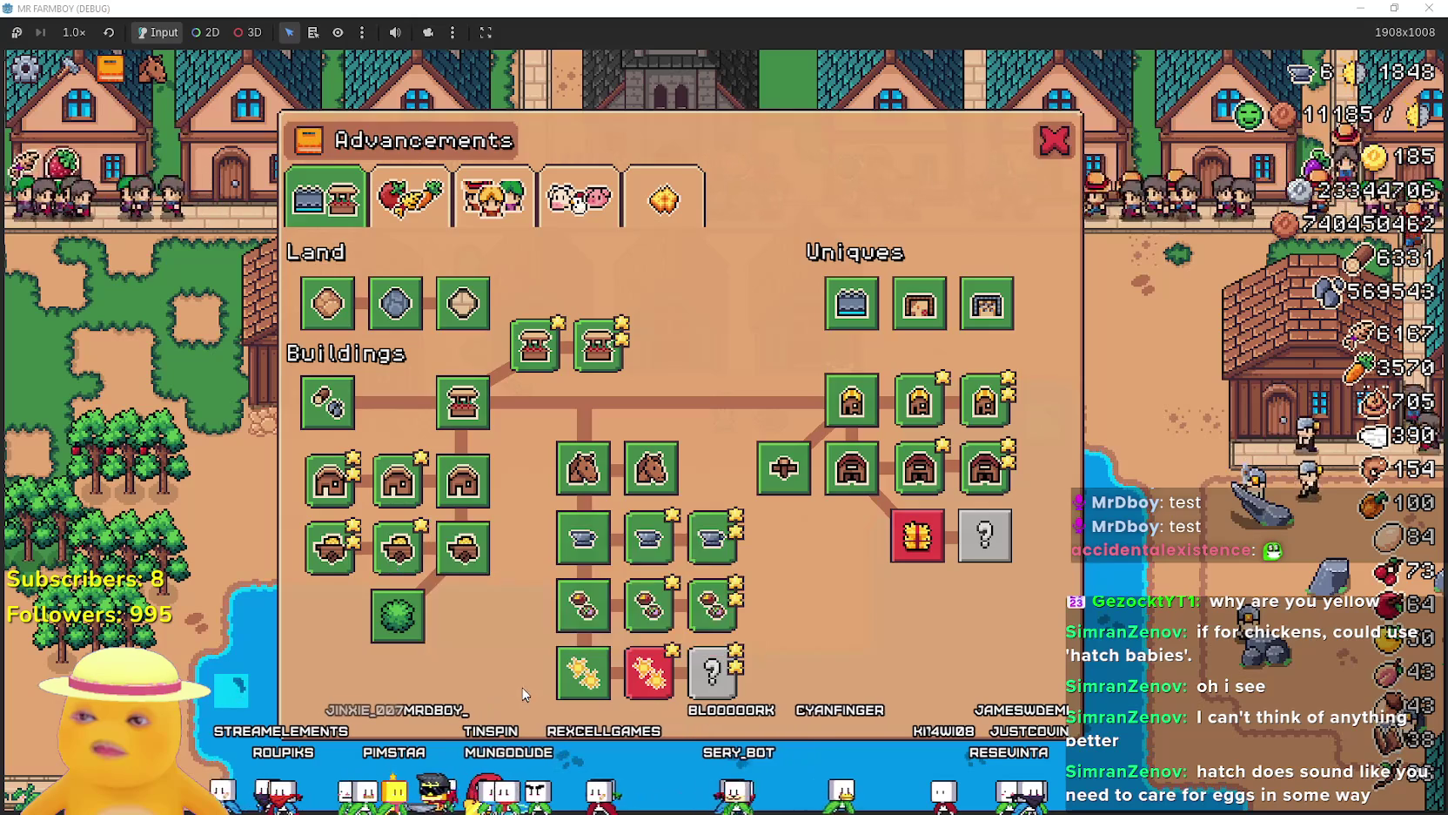
mouse_move(908, 472)
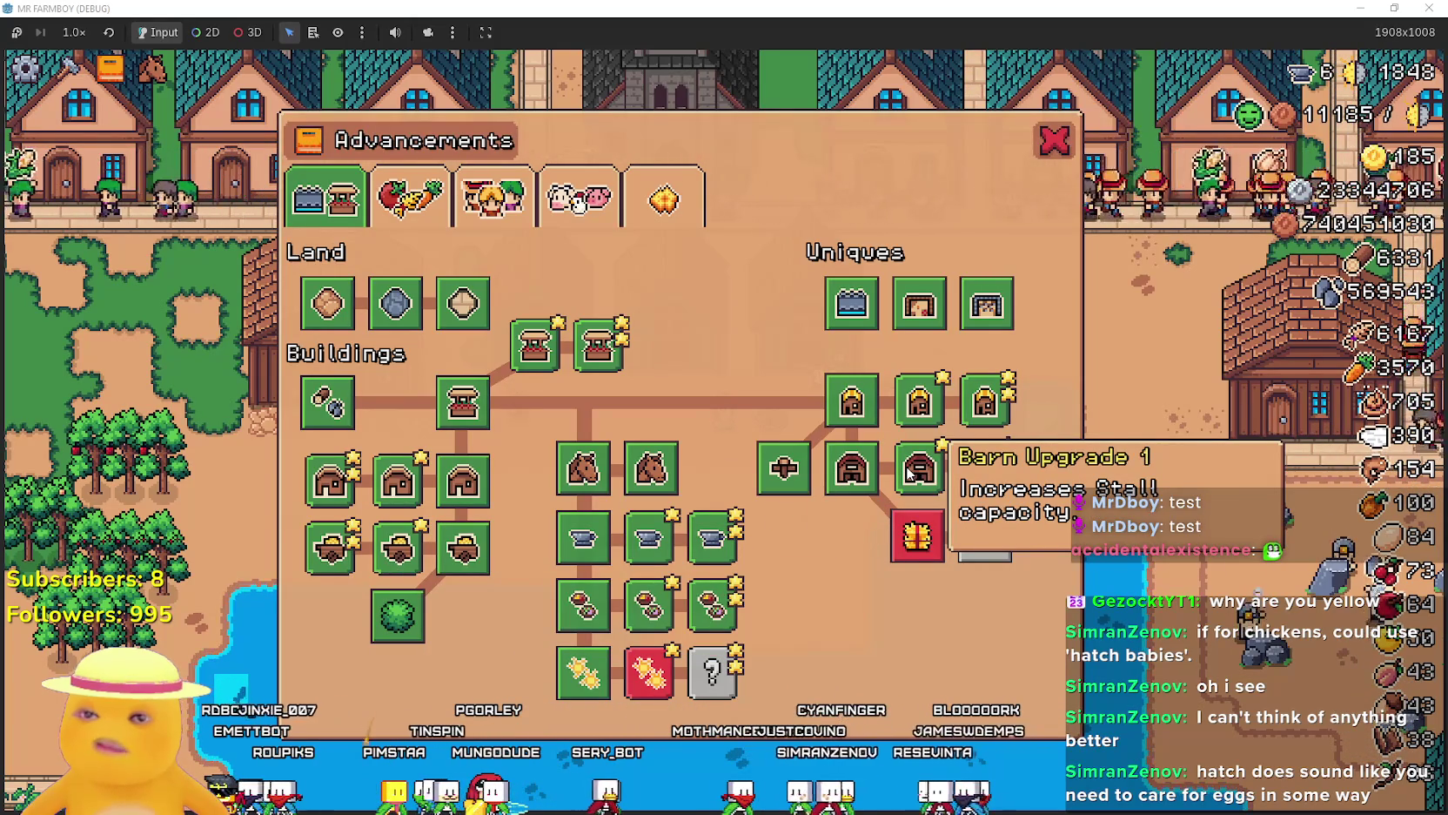
mouse_move(916, 430)
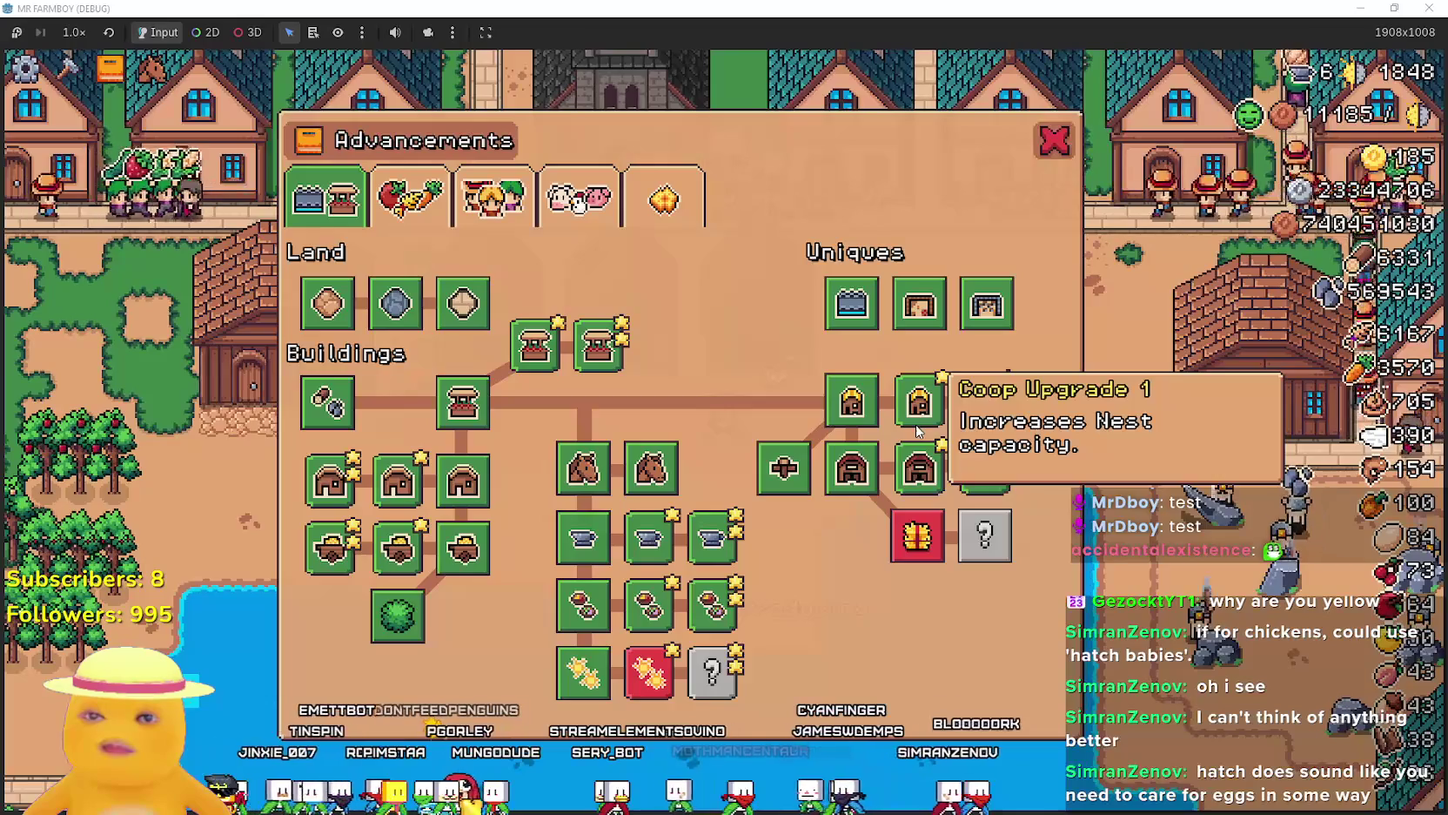
Close the advancements, walk the farmer to the pond's edge, and briefly reopen the advancements tree.
key("Escape")
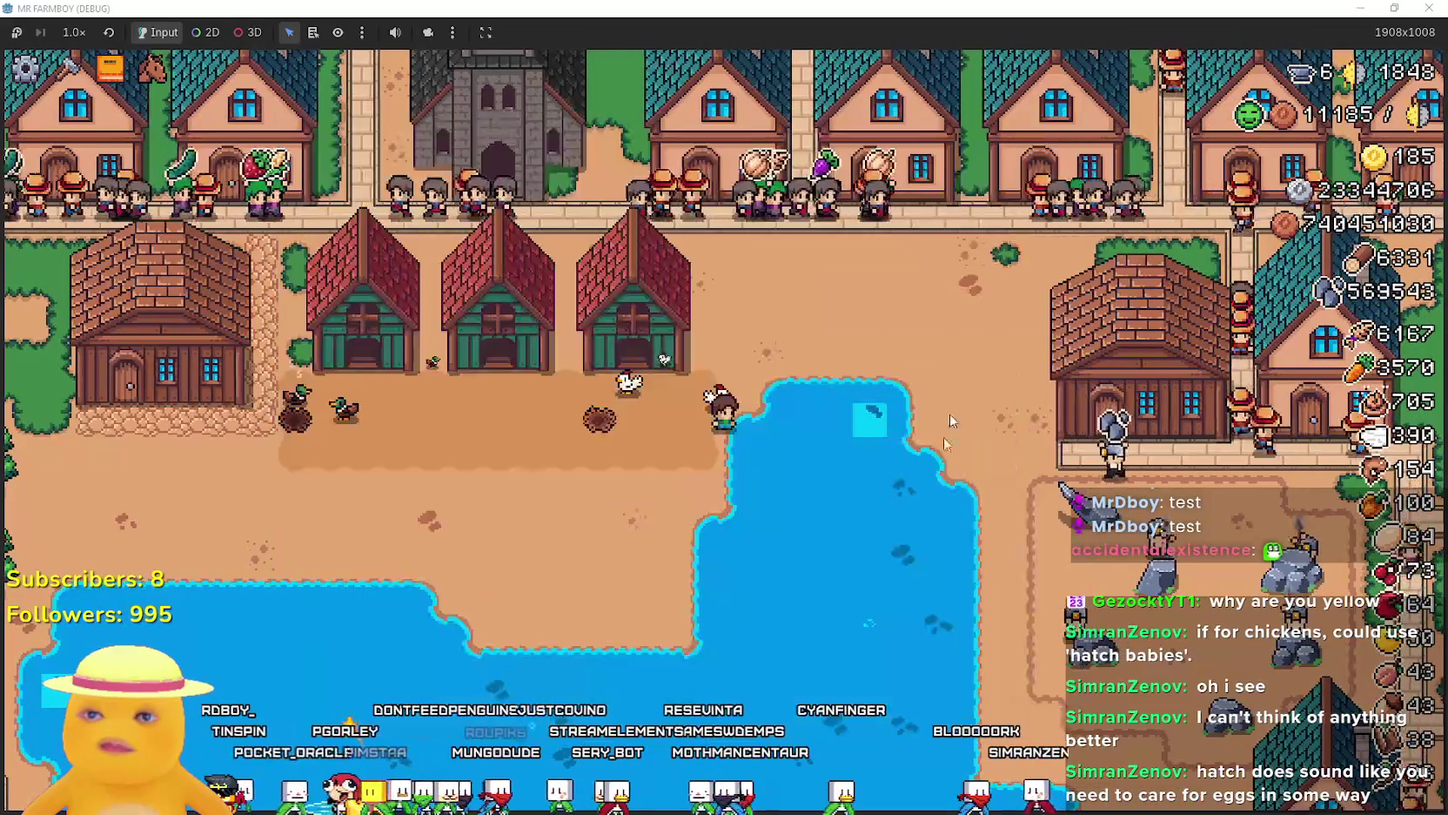
left_click(842, 461)
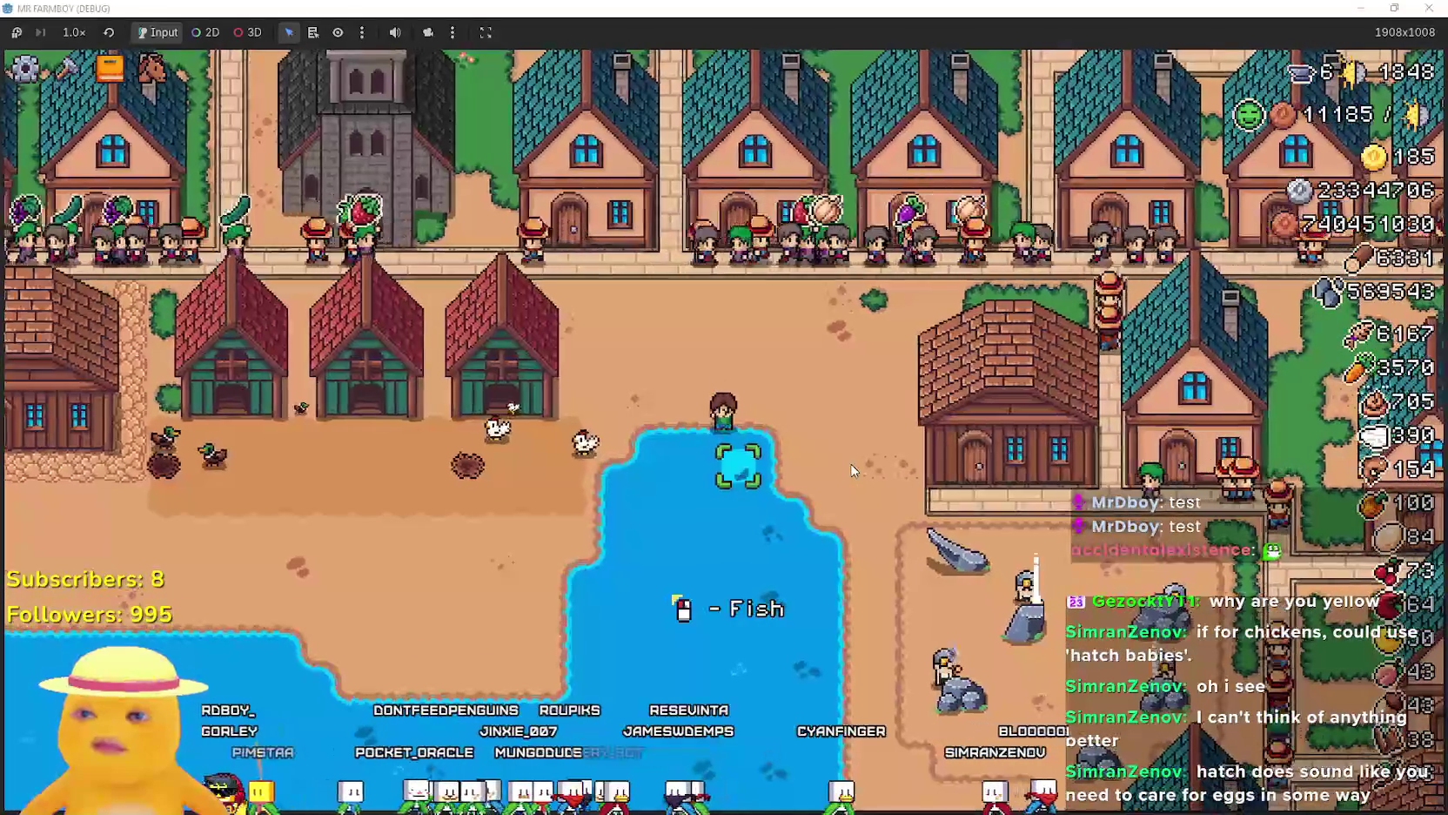
key("a")
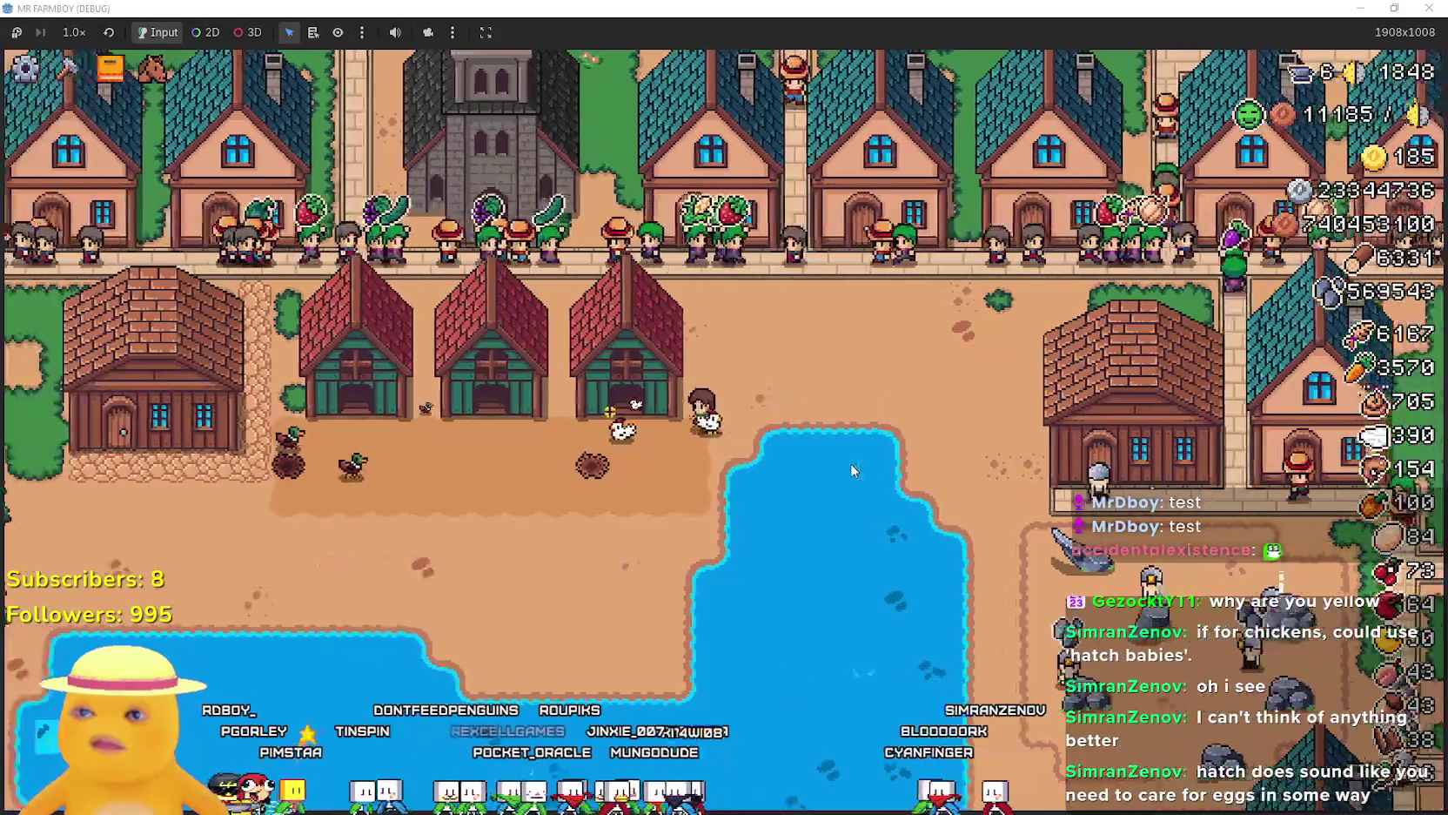
key("Tab")
key("Tab")
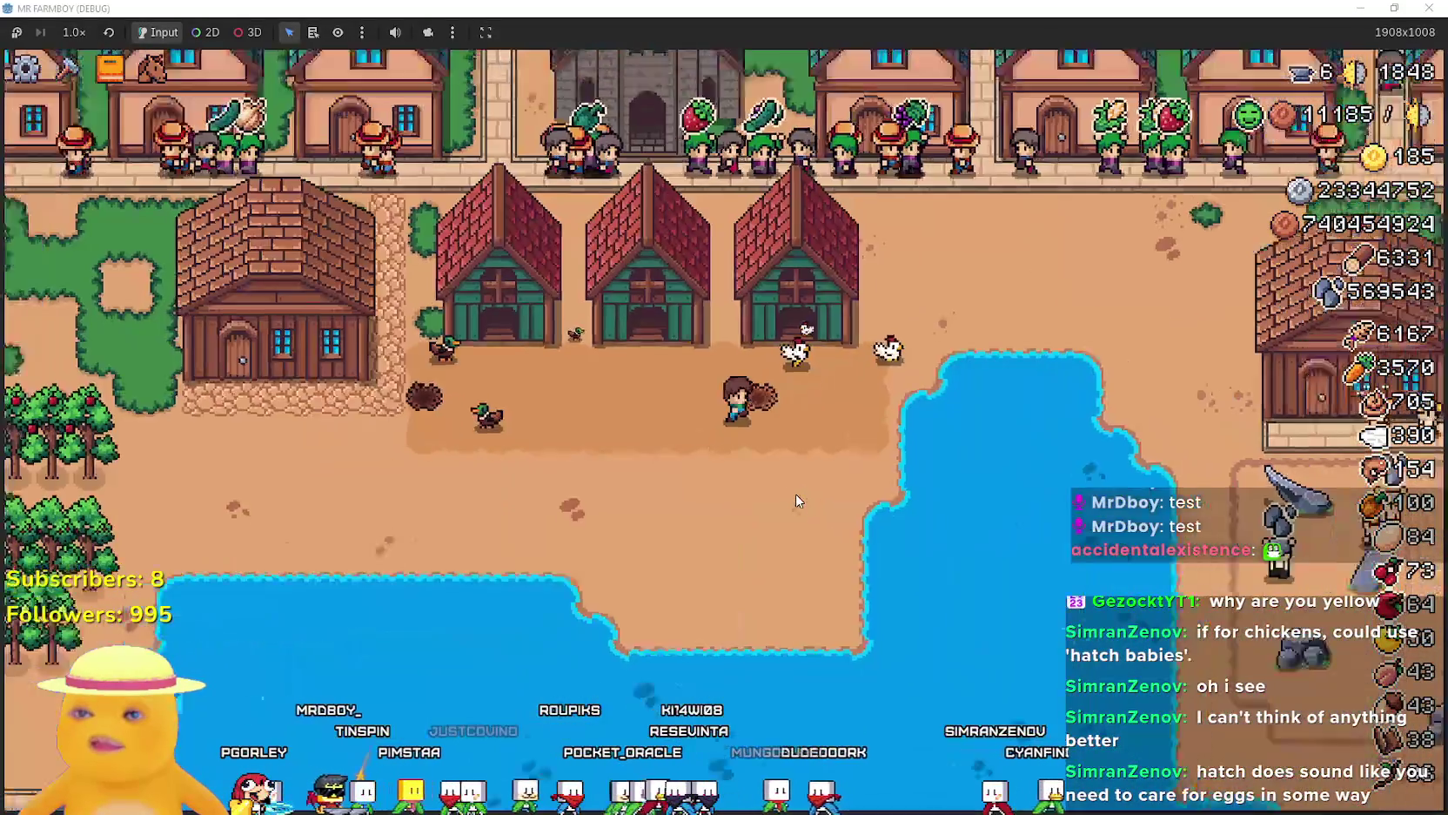
scroll(852, 482, "down", 3)
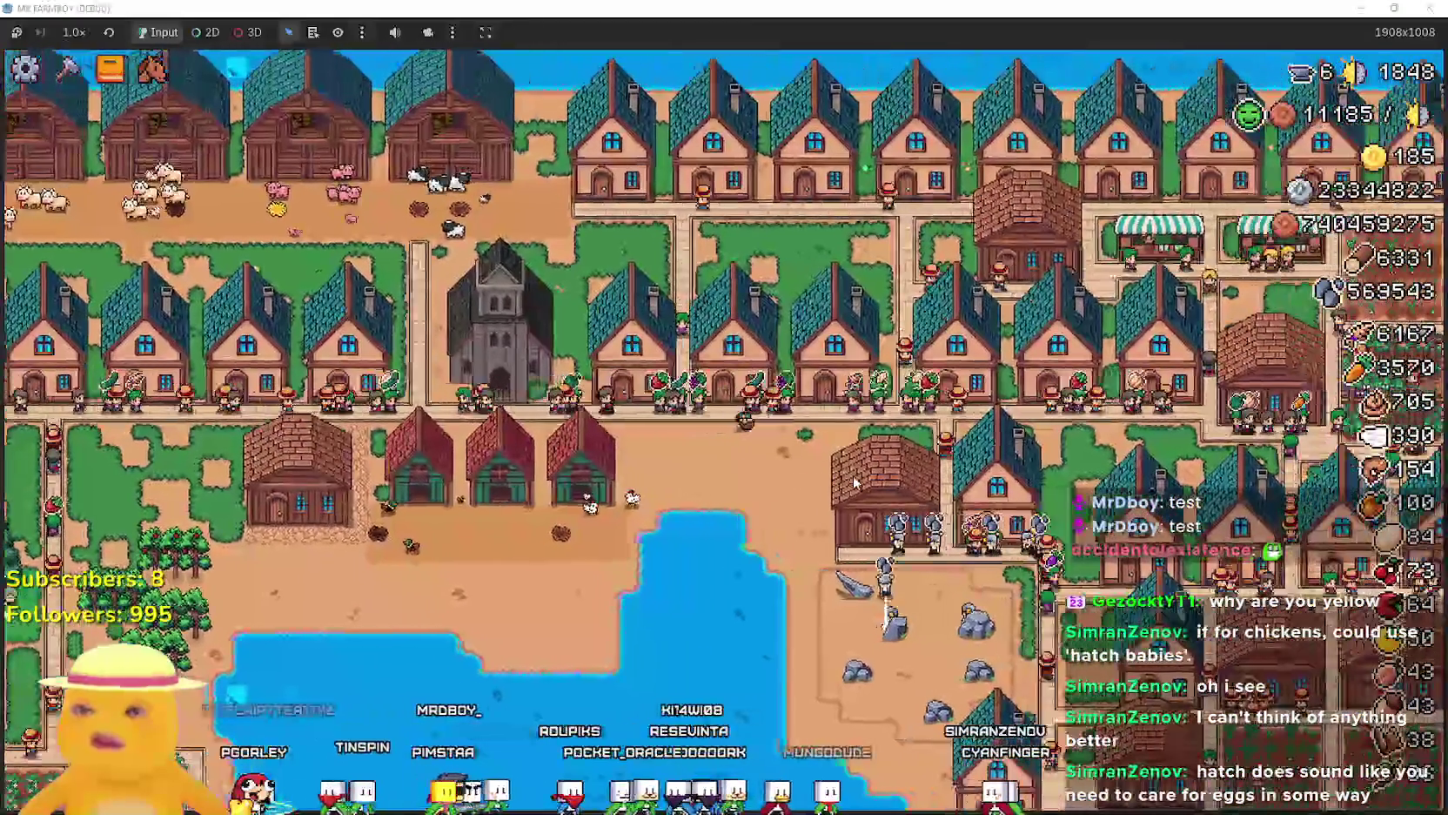
scroll(852, 482, "up", 3)
scroll(853, 482, "down", 2)
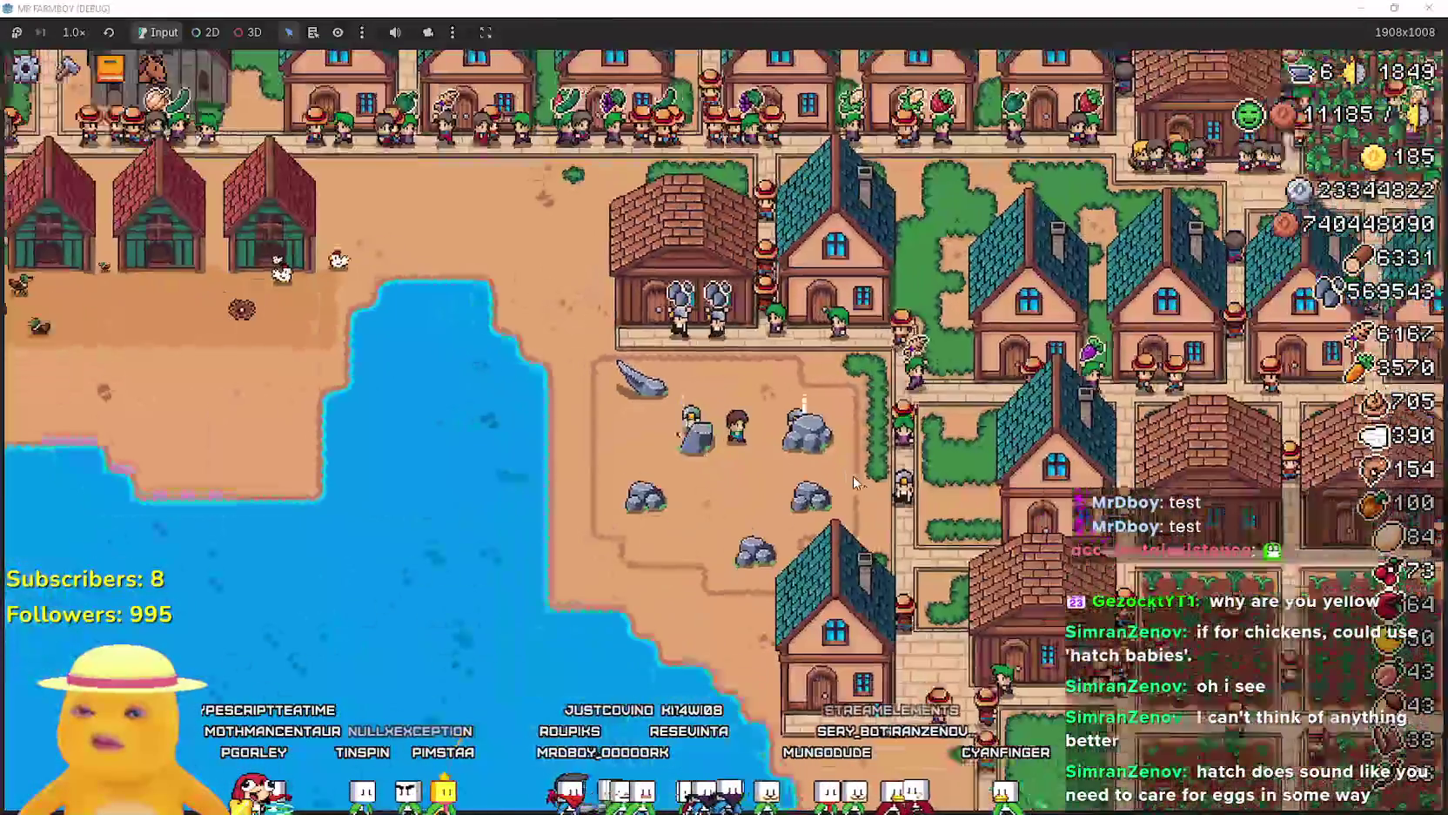
Walk the farmer past the crop fields to the chicken coops and check a coop.
key("d")
key("s")
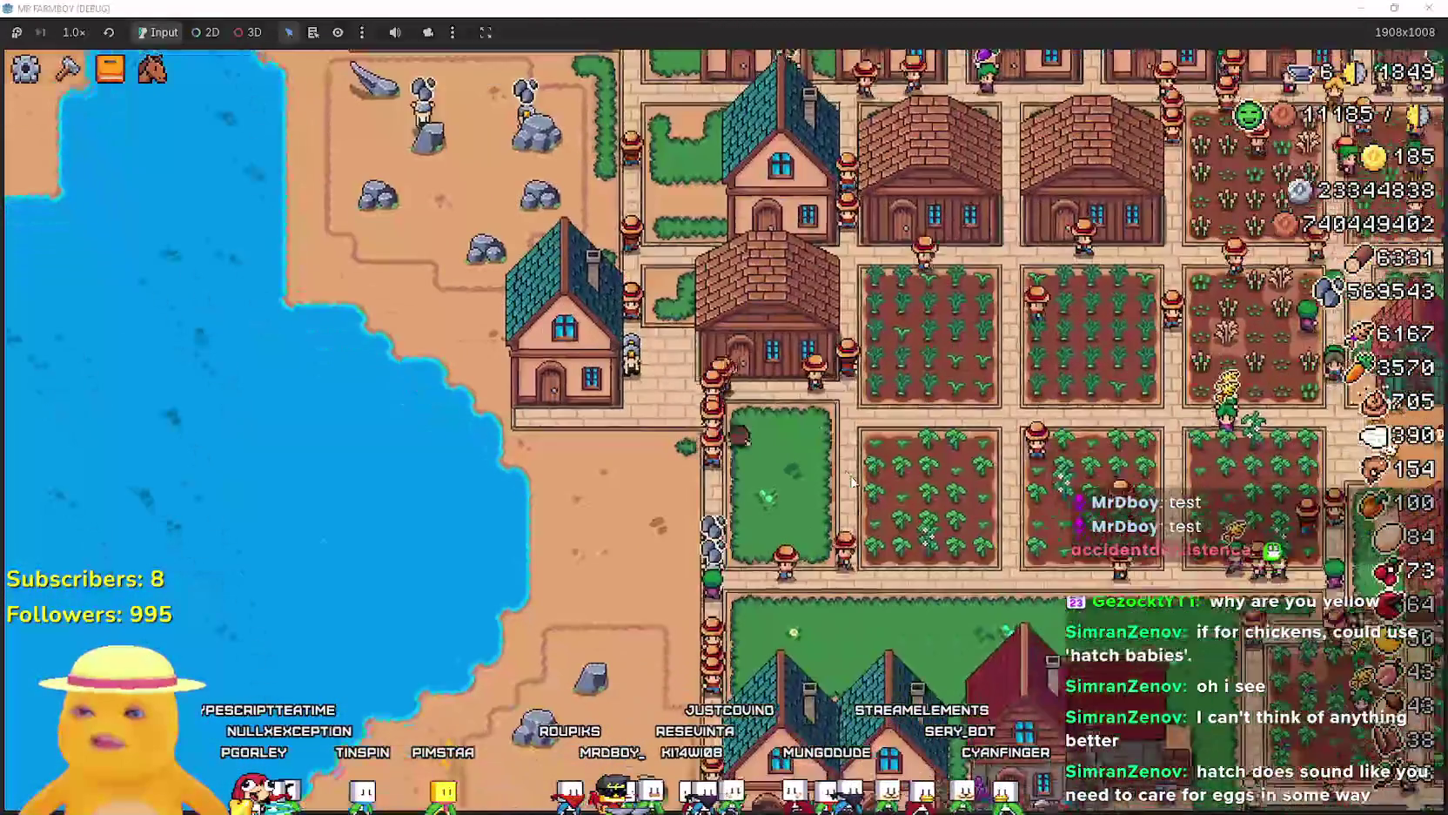
key("d")
key("w")
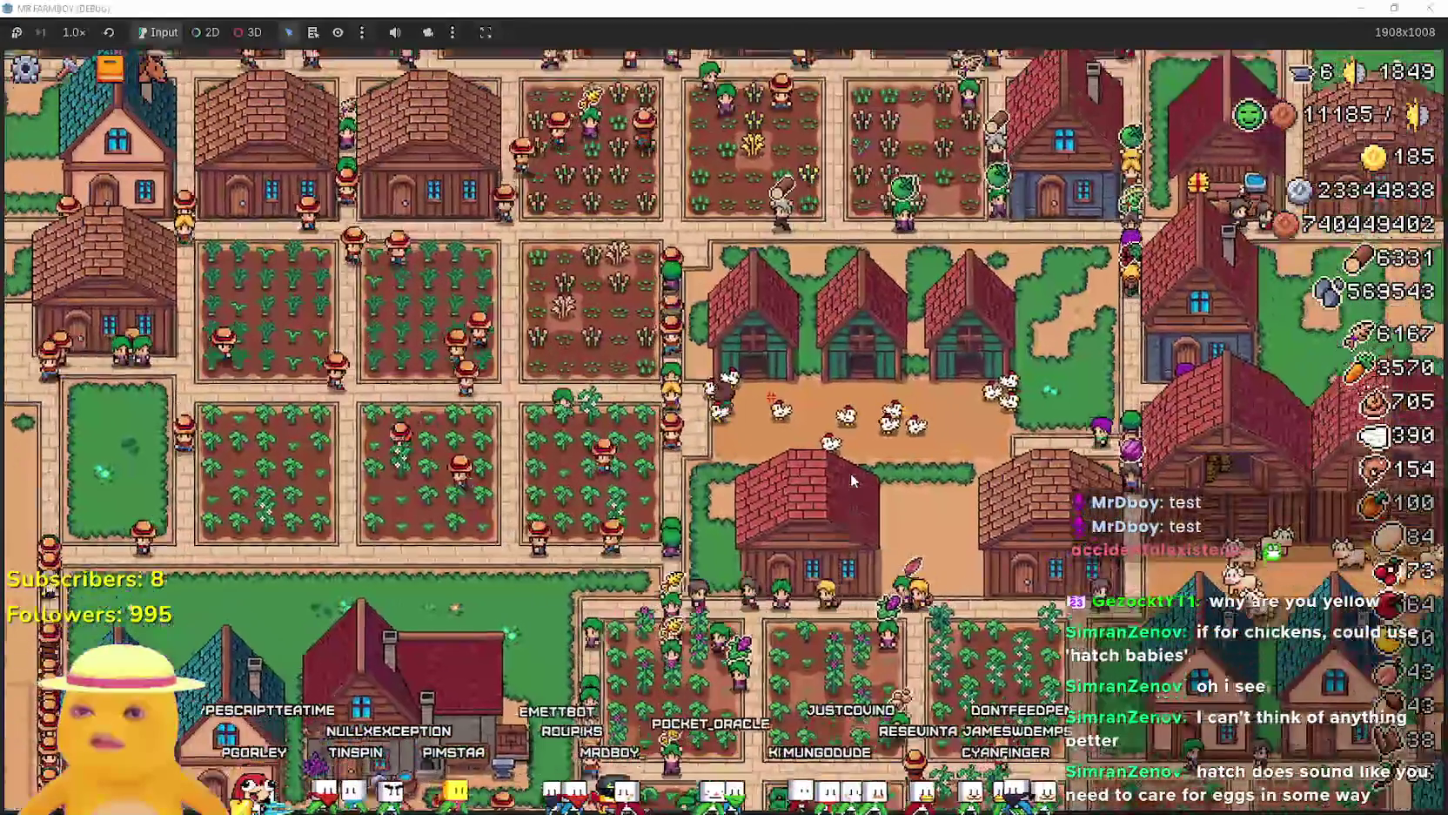
left_click(853, 478)
key("Escape")
Walk north to the merchant, open the Merchant Seller shop, and inspect the Duck's description.
key("w")
key("d")
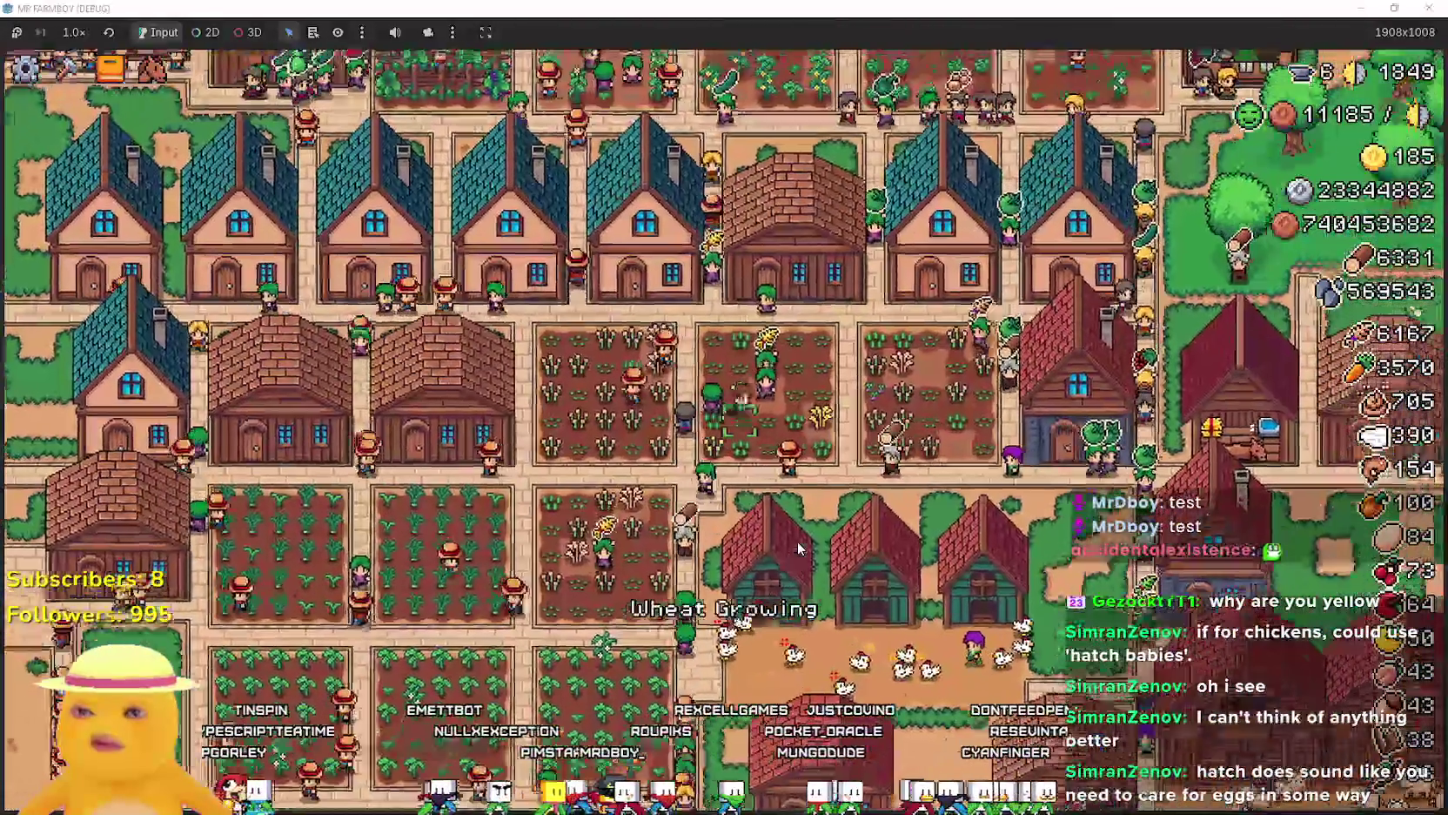
key("w")
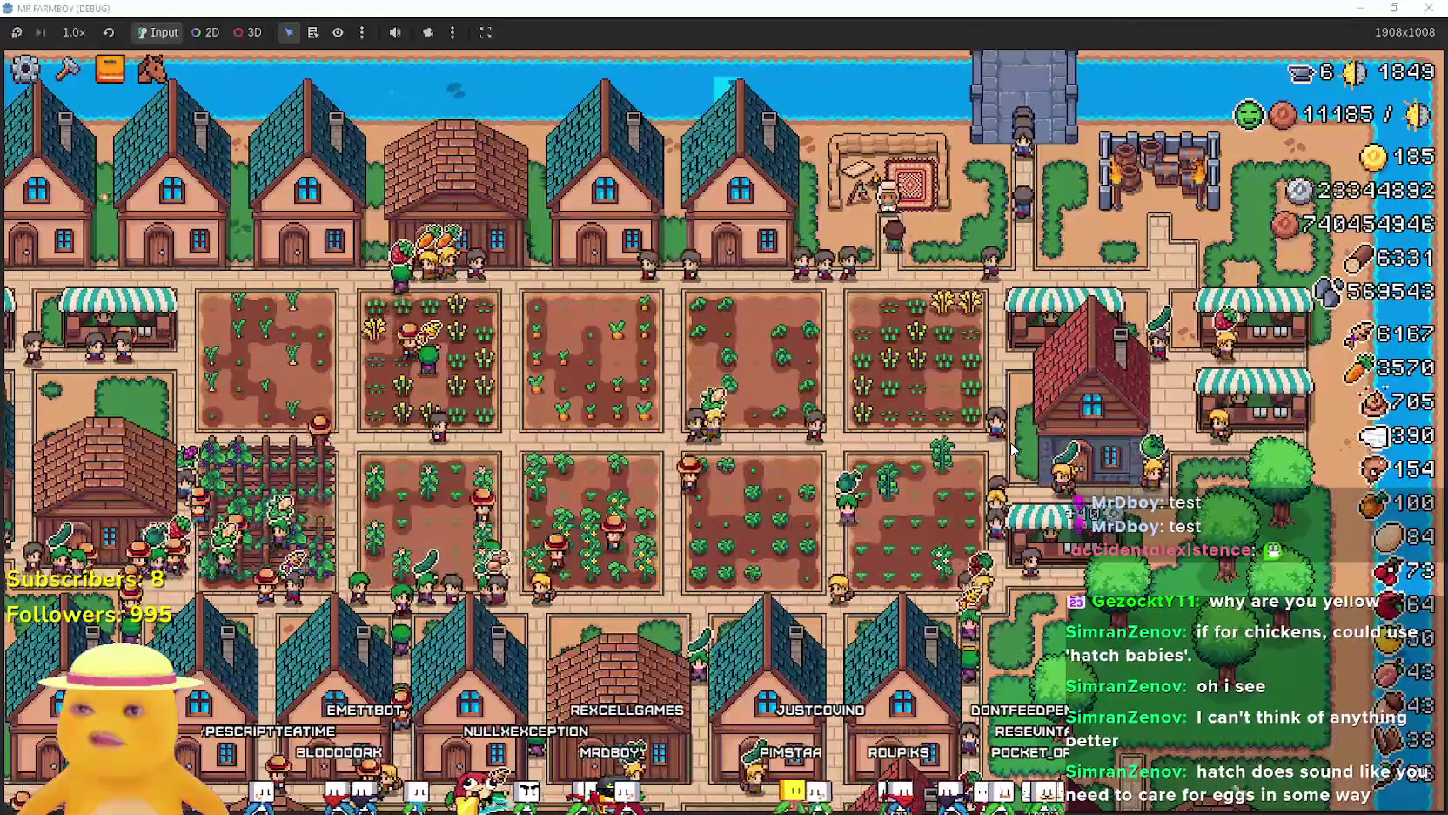
key("e")
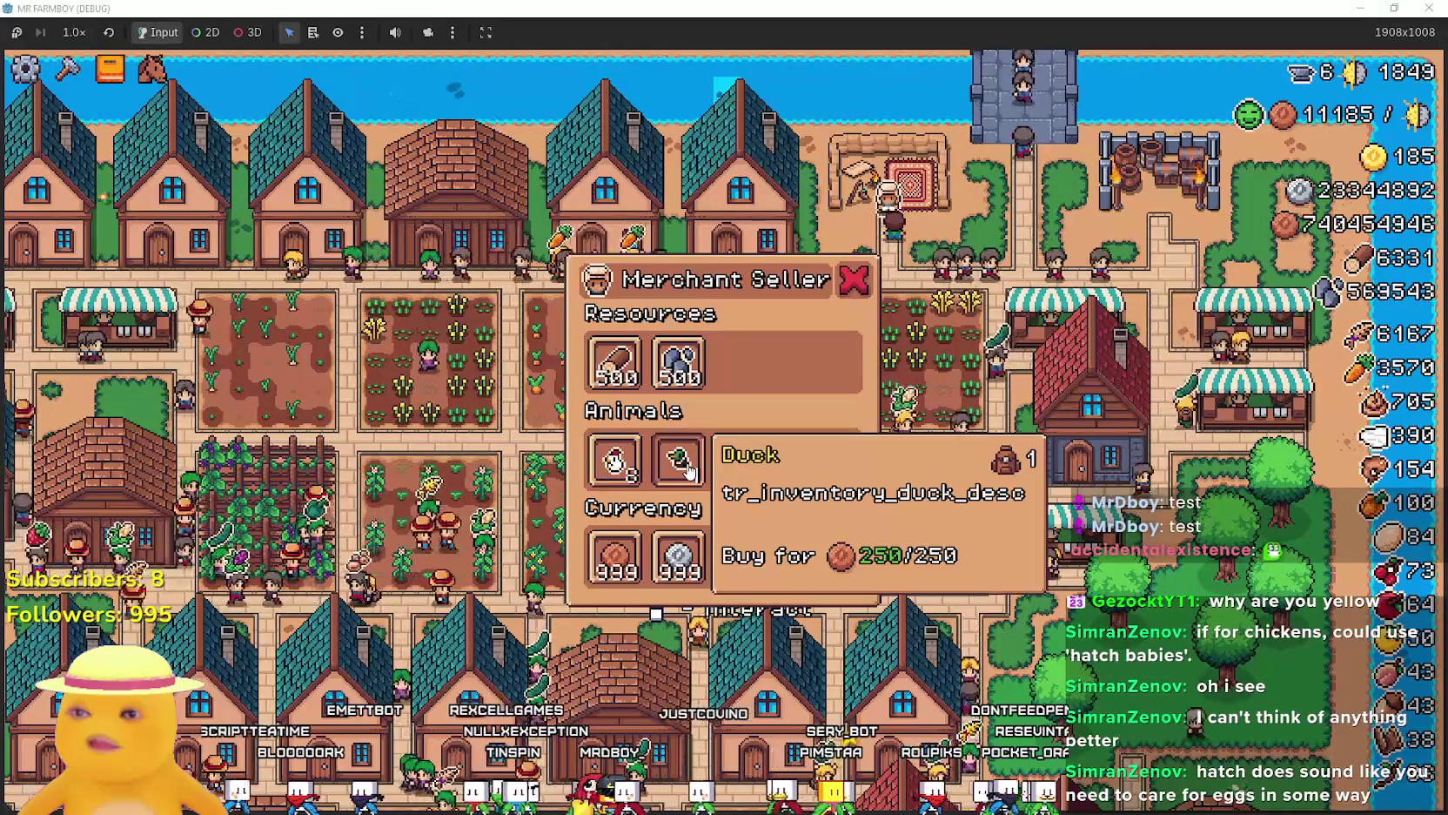
left_click(674, 464)
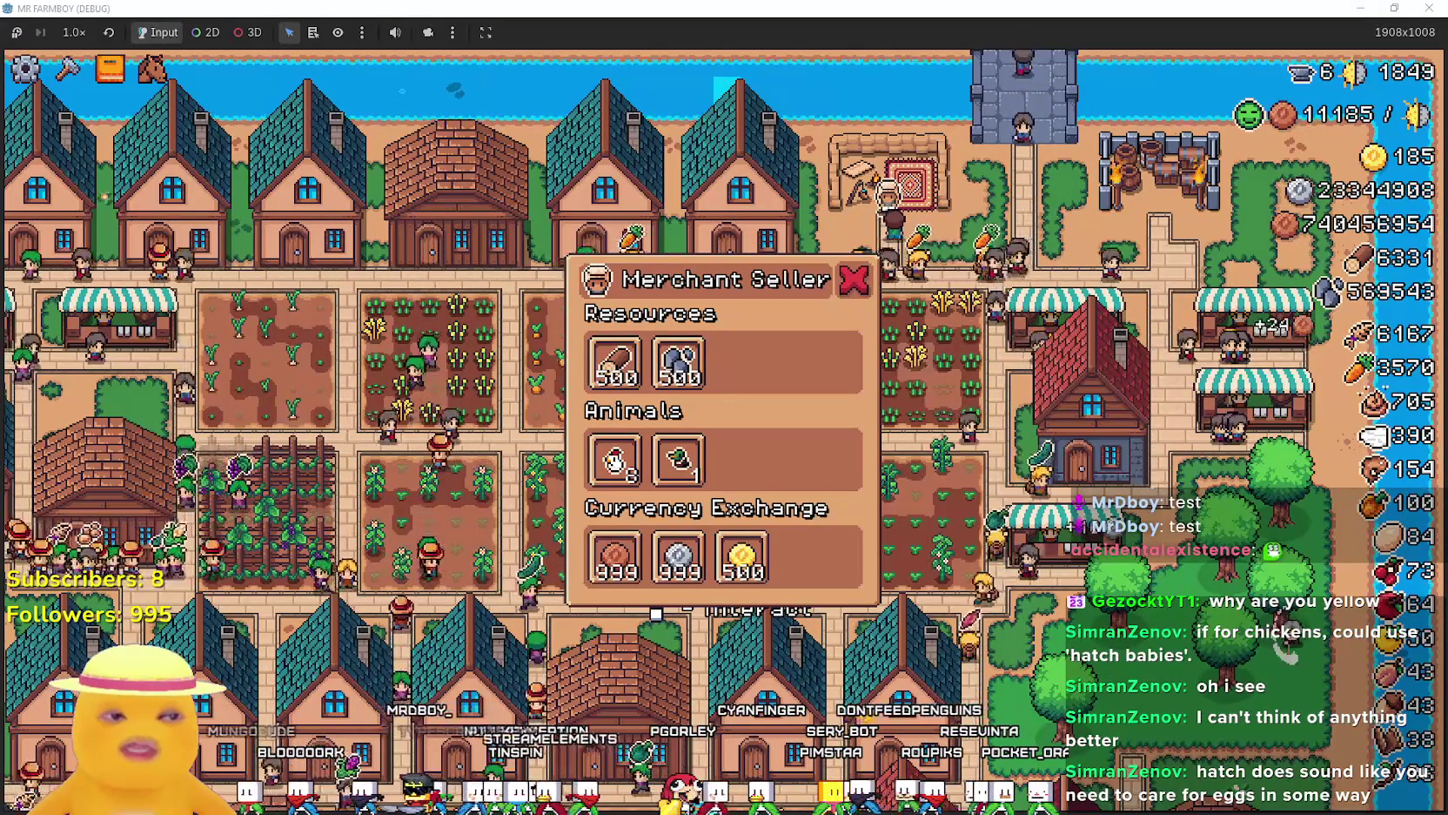
Filter the FileSystem for 'chicken' and open chicken_data.tres to get its description key.
key("alt+Tab")
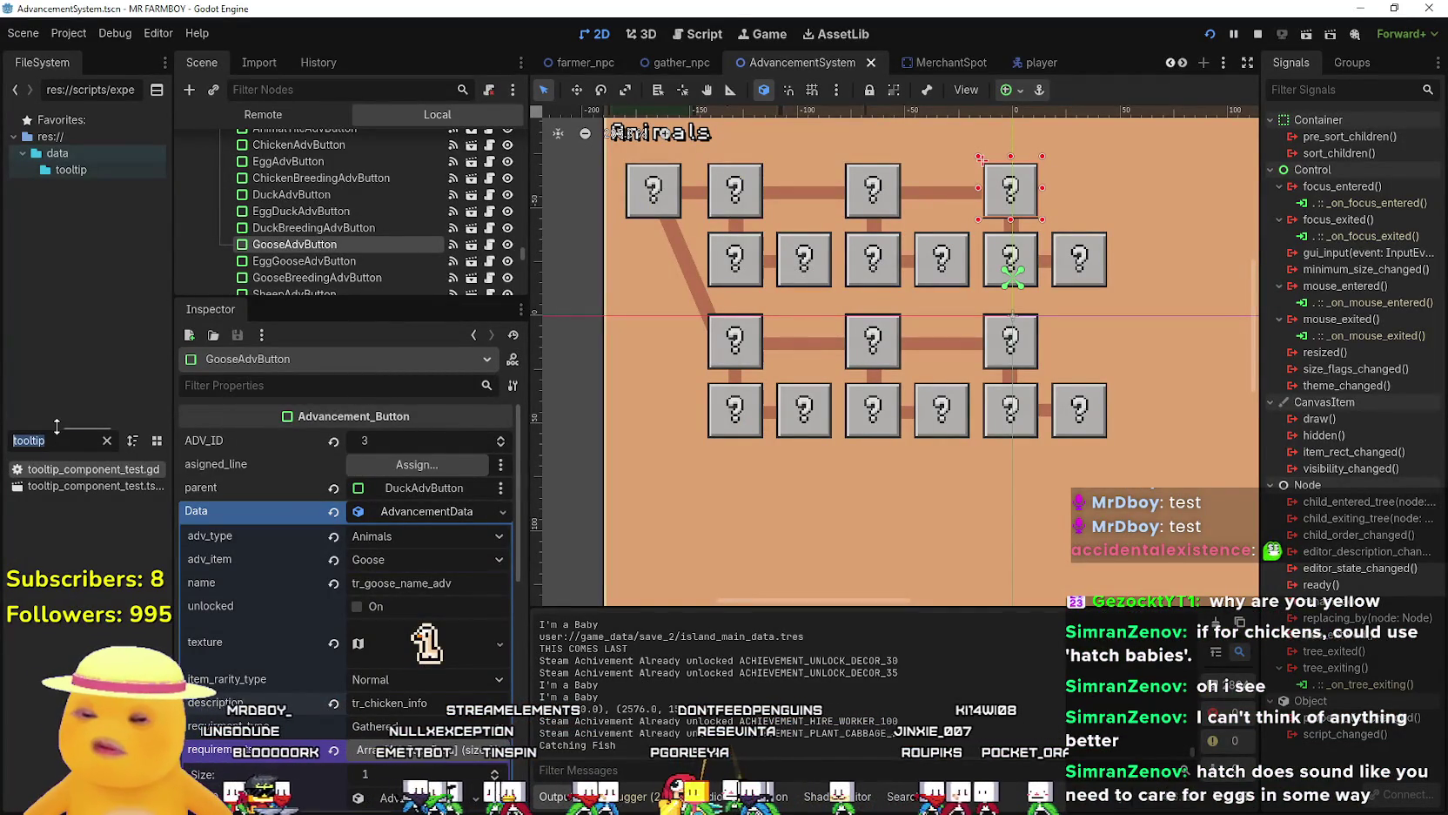
type("chicken")
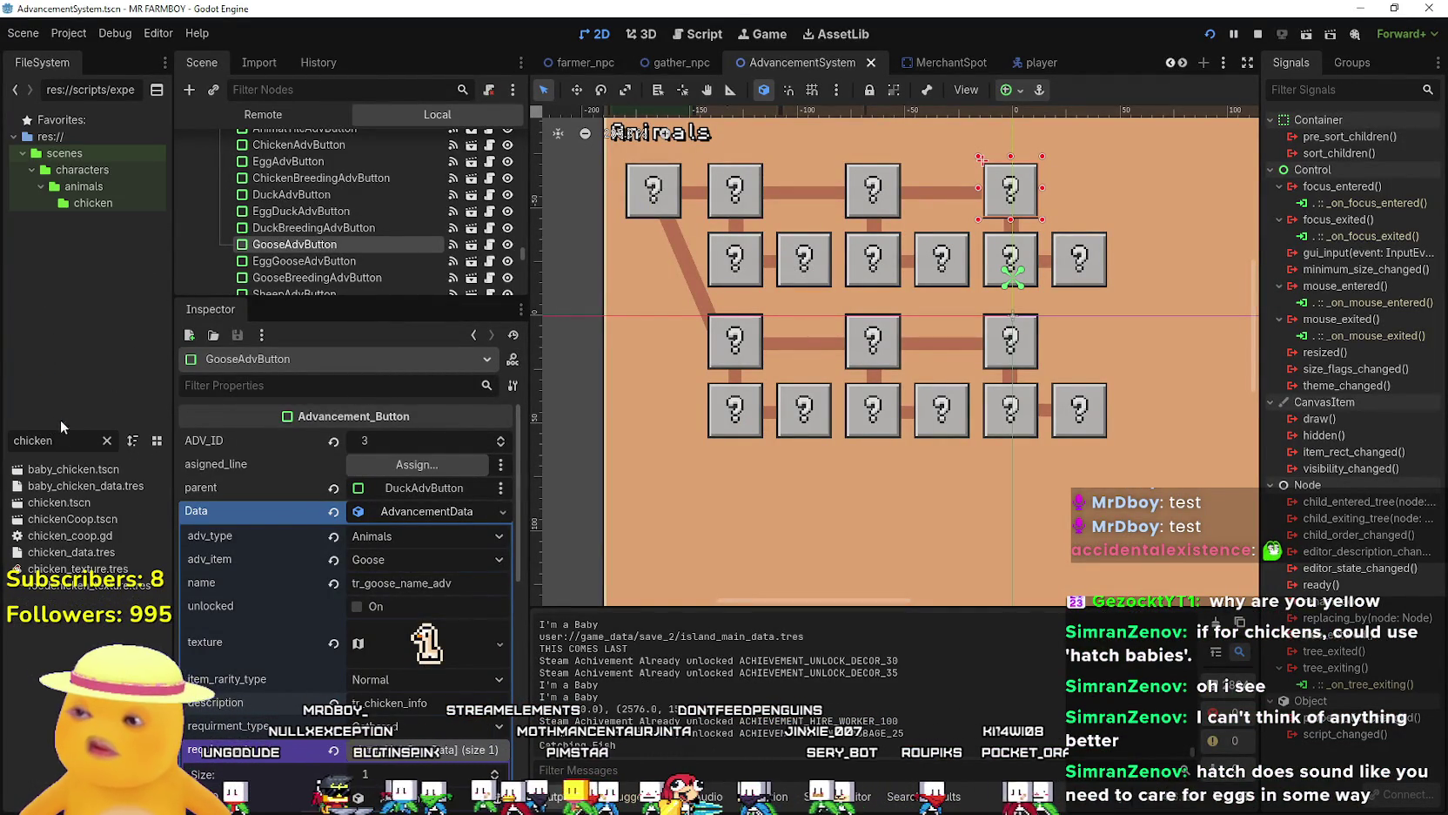
left_click(115, 558)
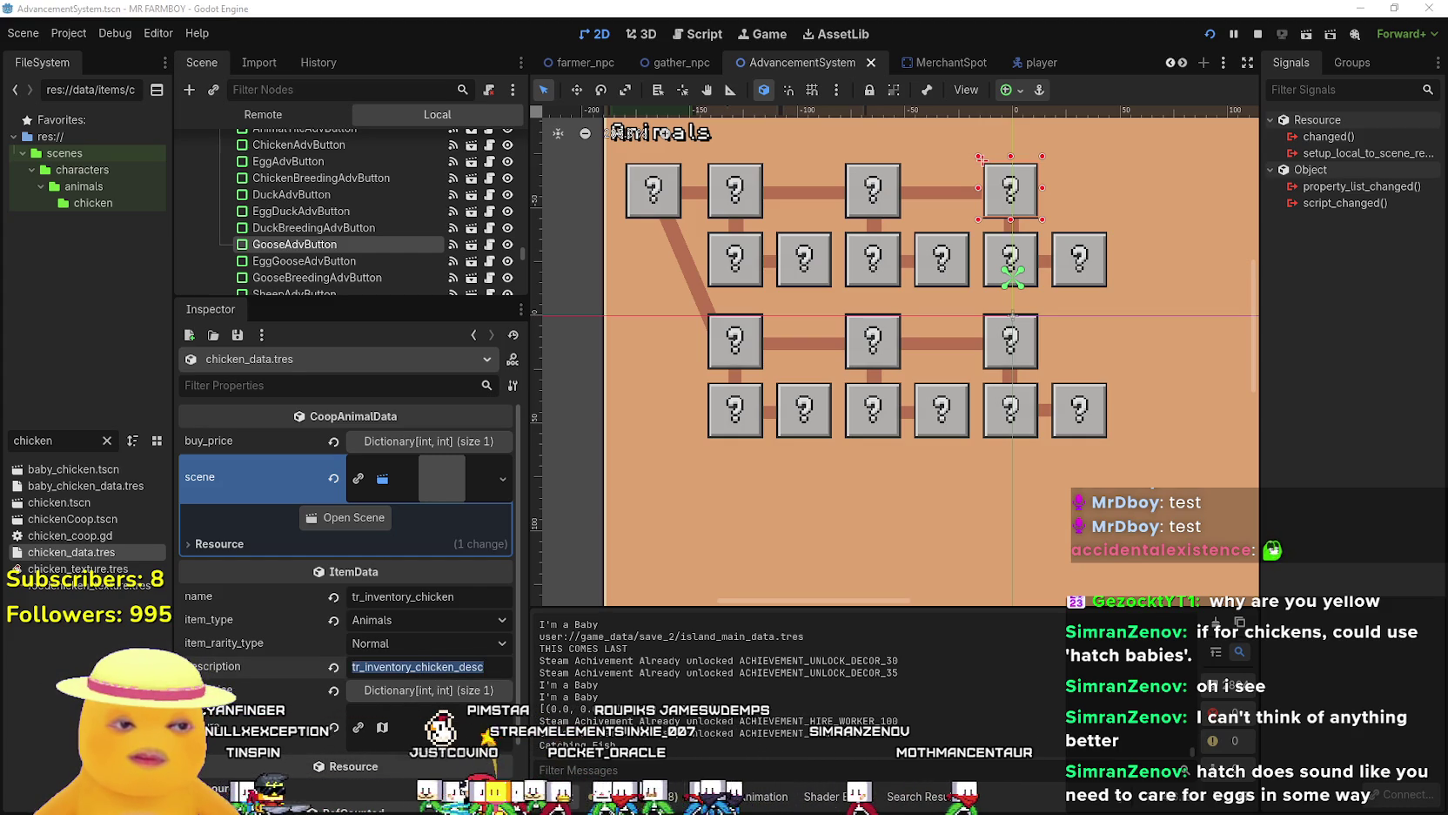
Search the Localization sheet for the copied tr_inventory_chicken_desc key.
key("alt+Tab")
key("ctrl+f")
key("ctrl+v")
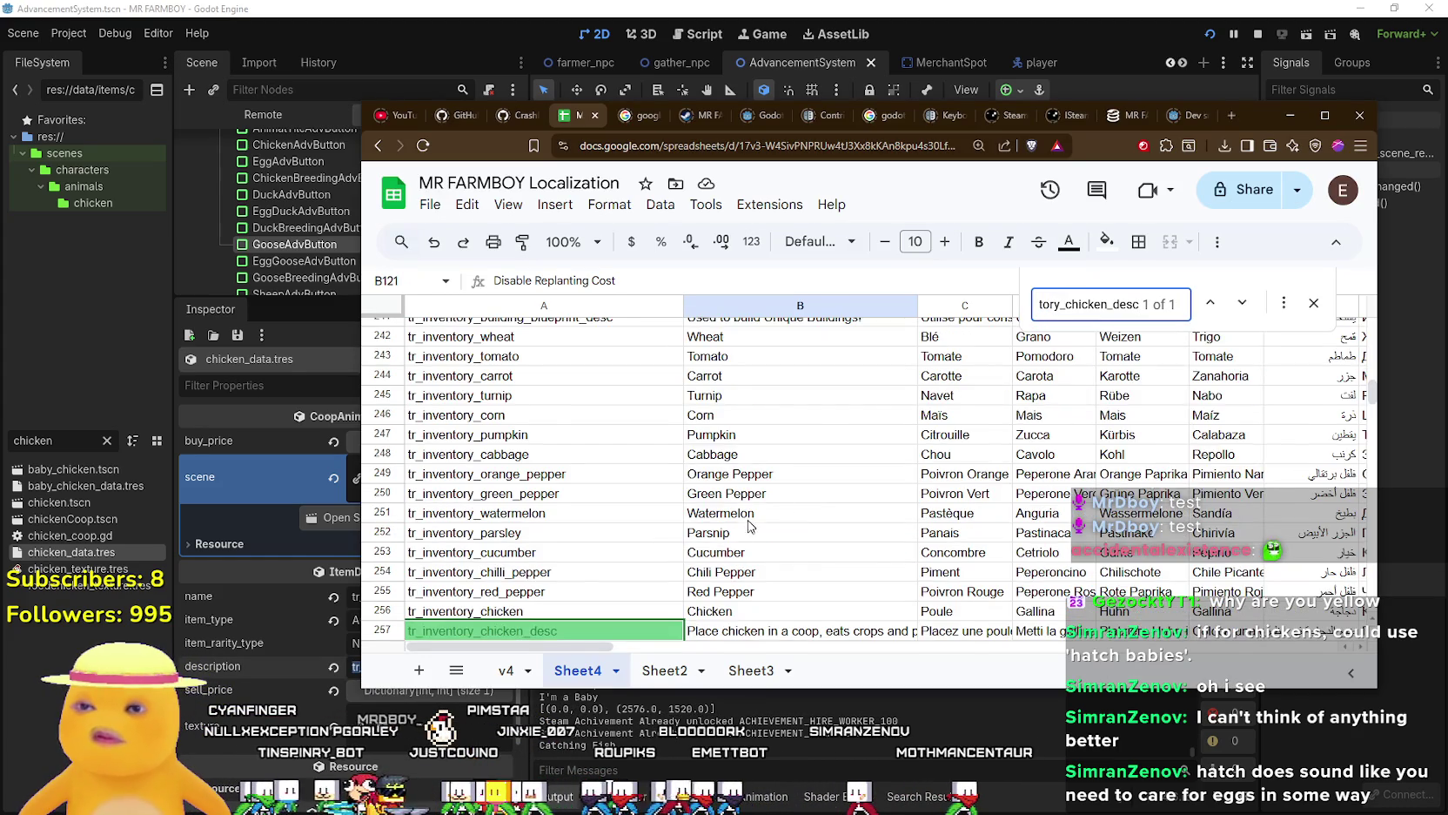
Scroll to row 257 to read the English chicken description, then go back to Godot.
scroll(749, 526, "down", 3)
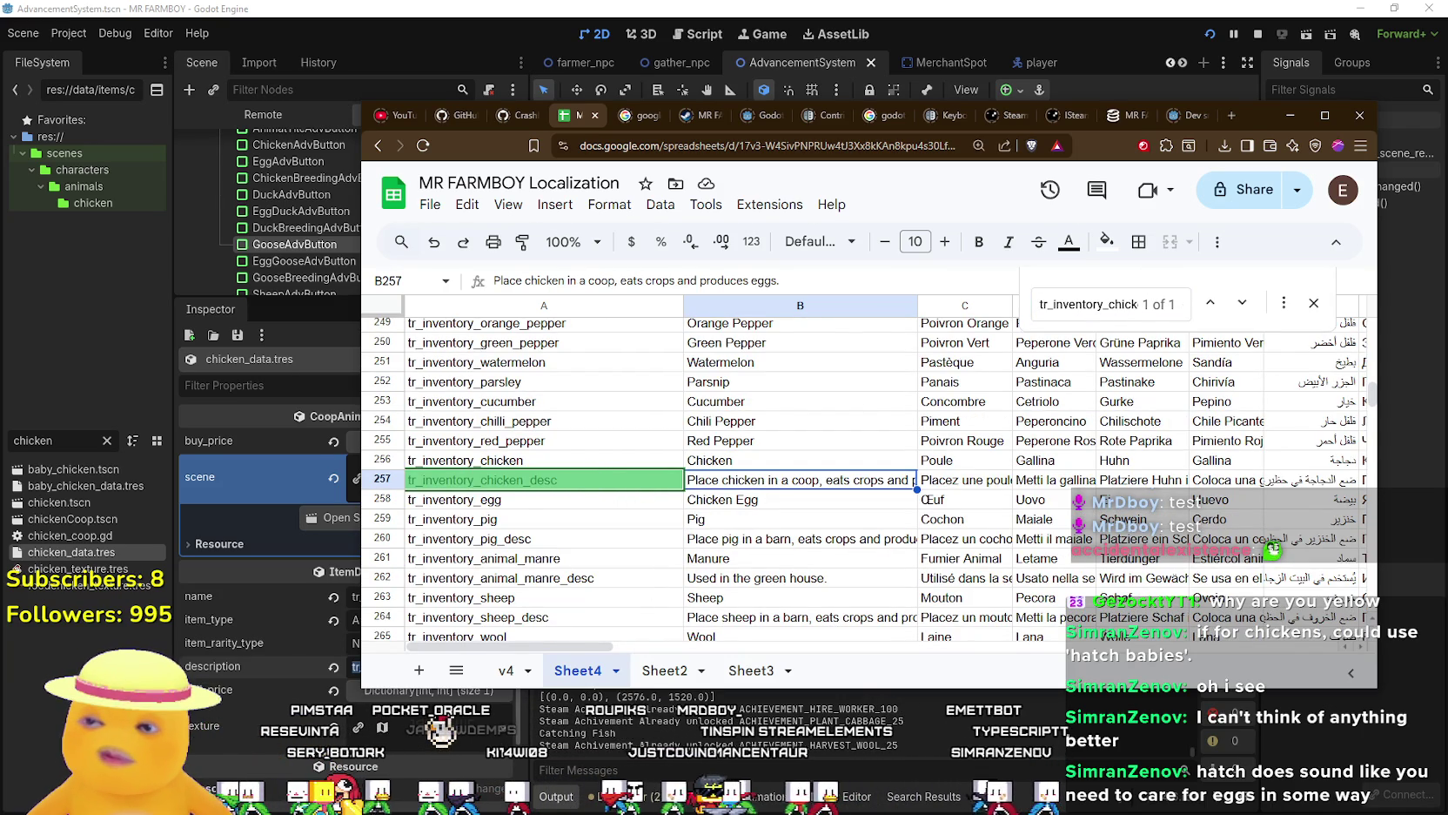
key("alt+Tab")
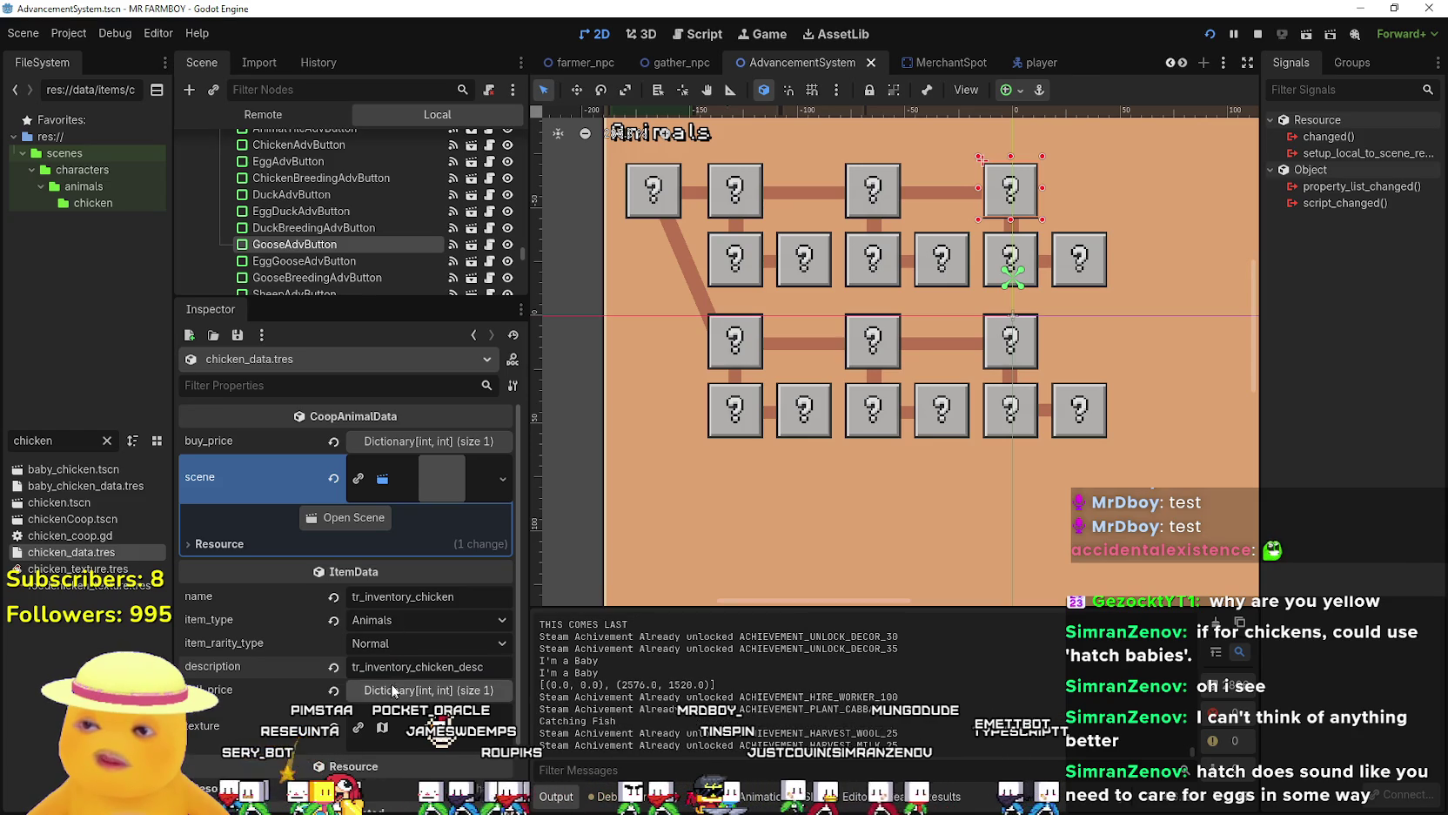
Clear the FileSystem filter and compare duck_data.tres against chicken_data.tres.
left_click(106, 442)
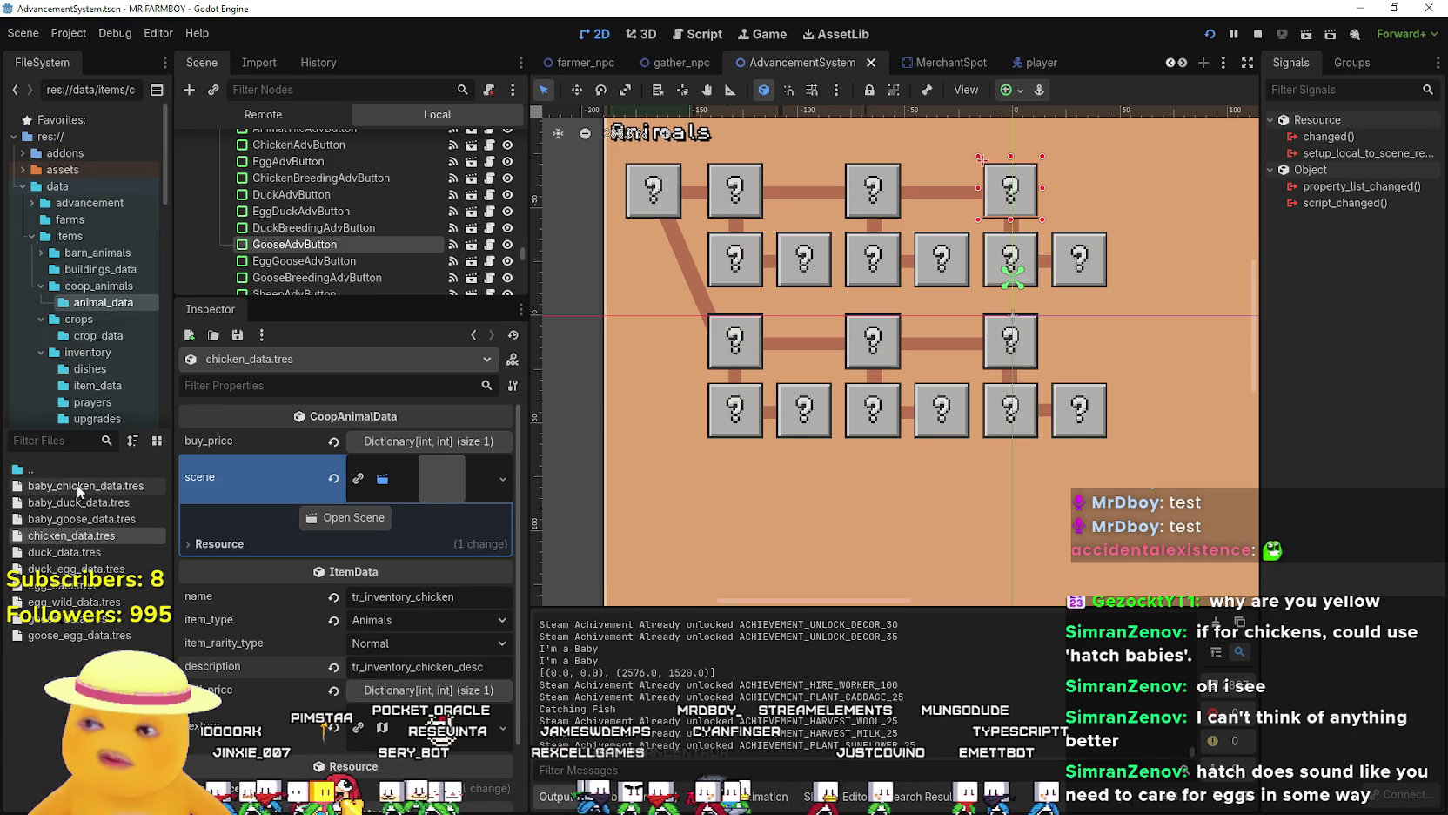
left_click(94, 548)
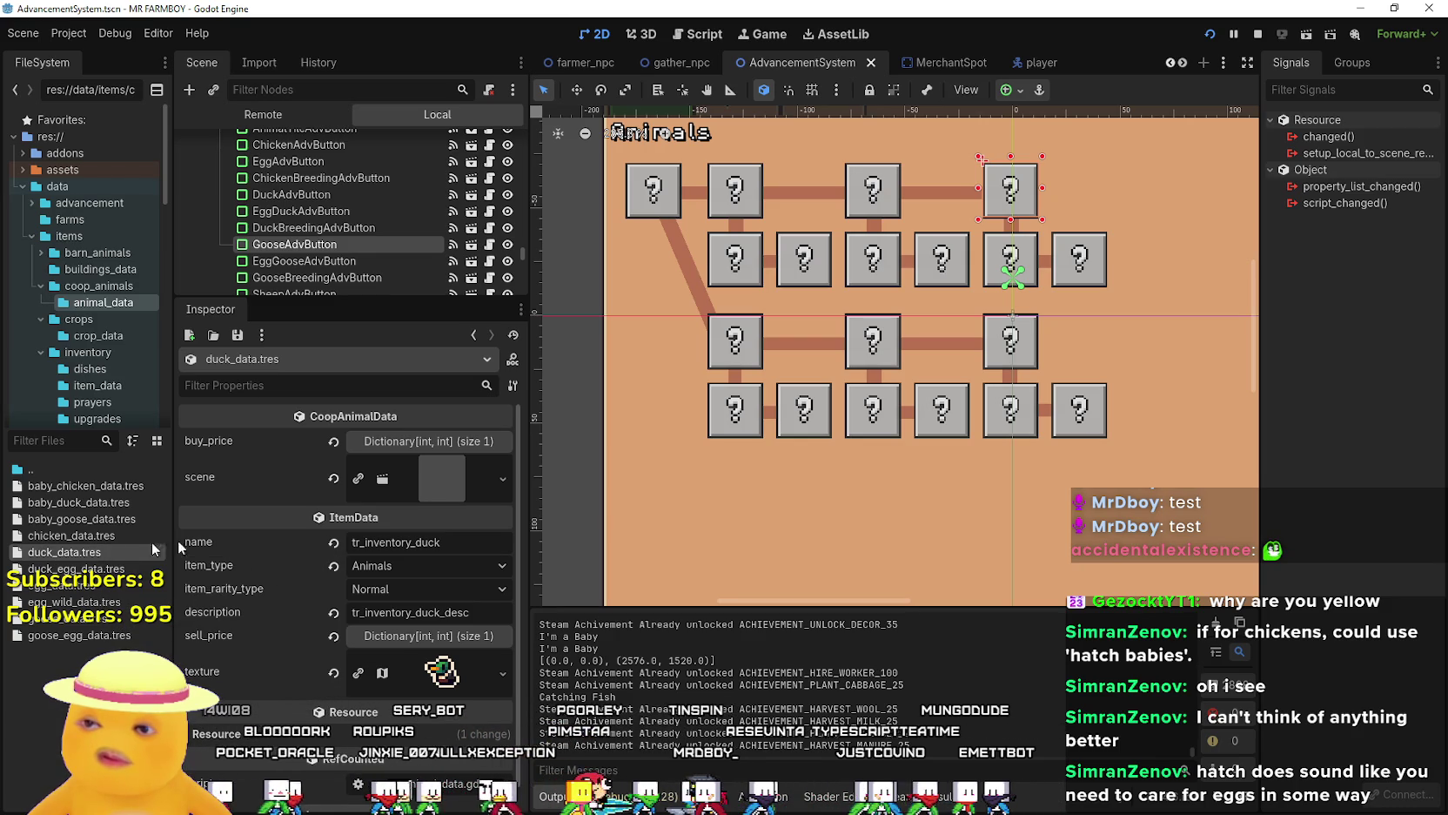
left_click(93, 536)
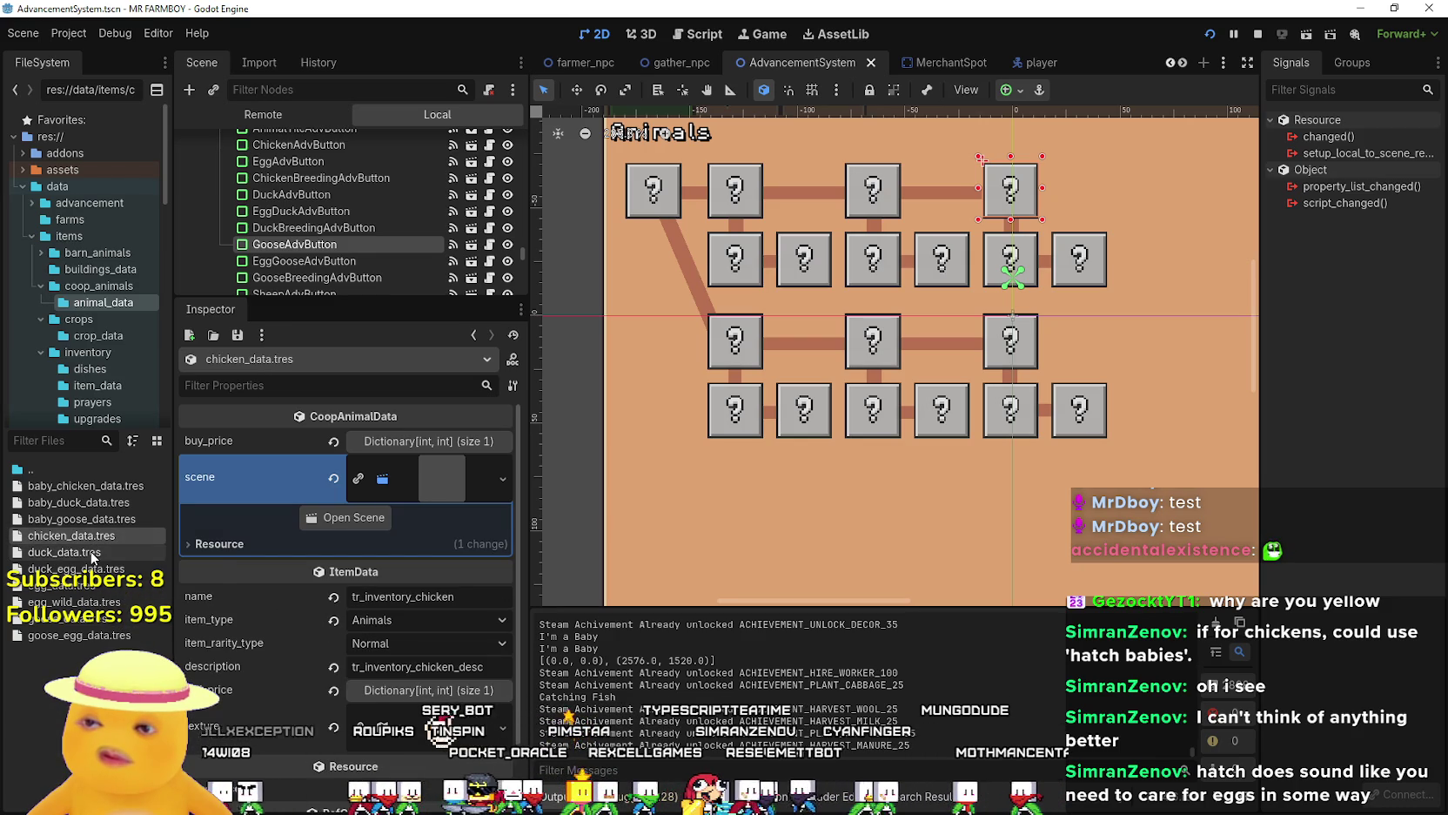
left_click(93, 554)
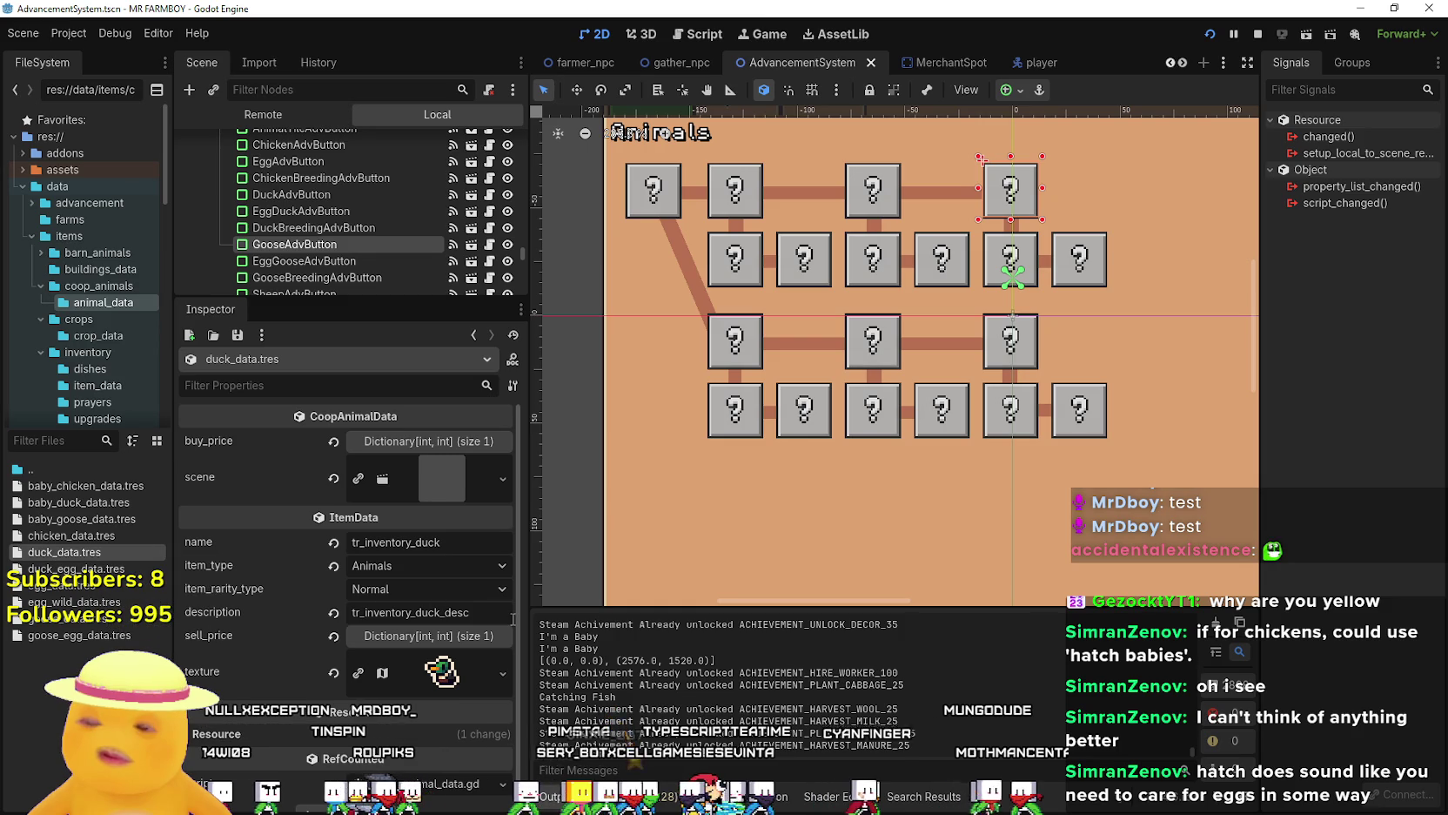
left_click(96, 536)
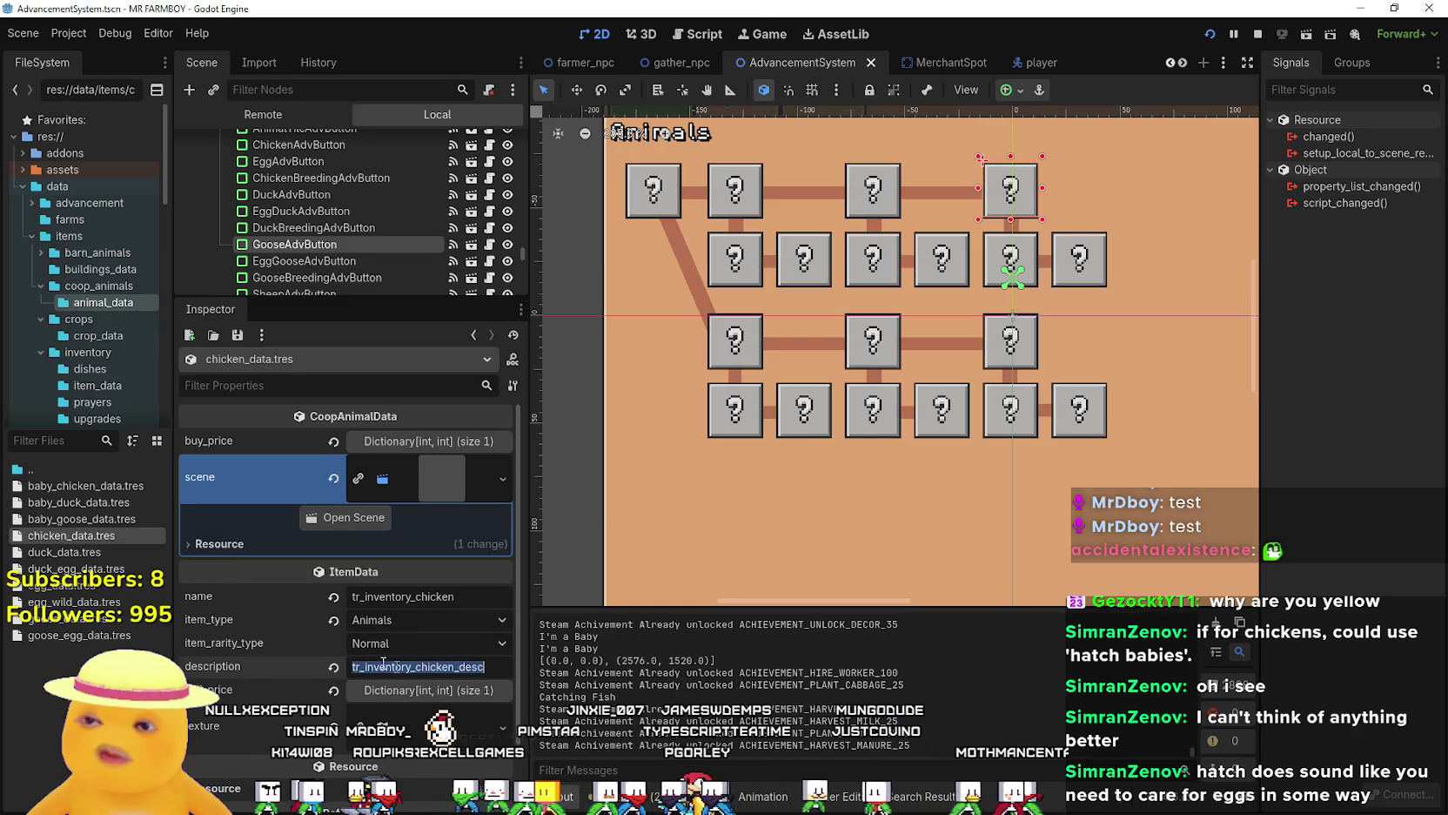
left_click(94, 552)
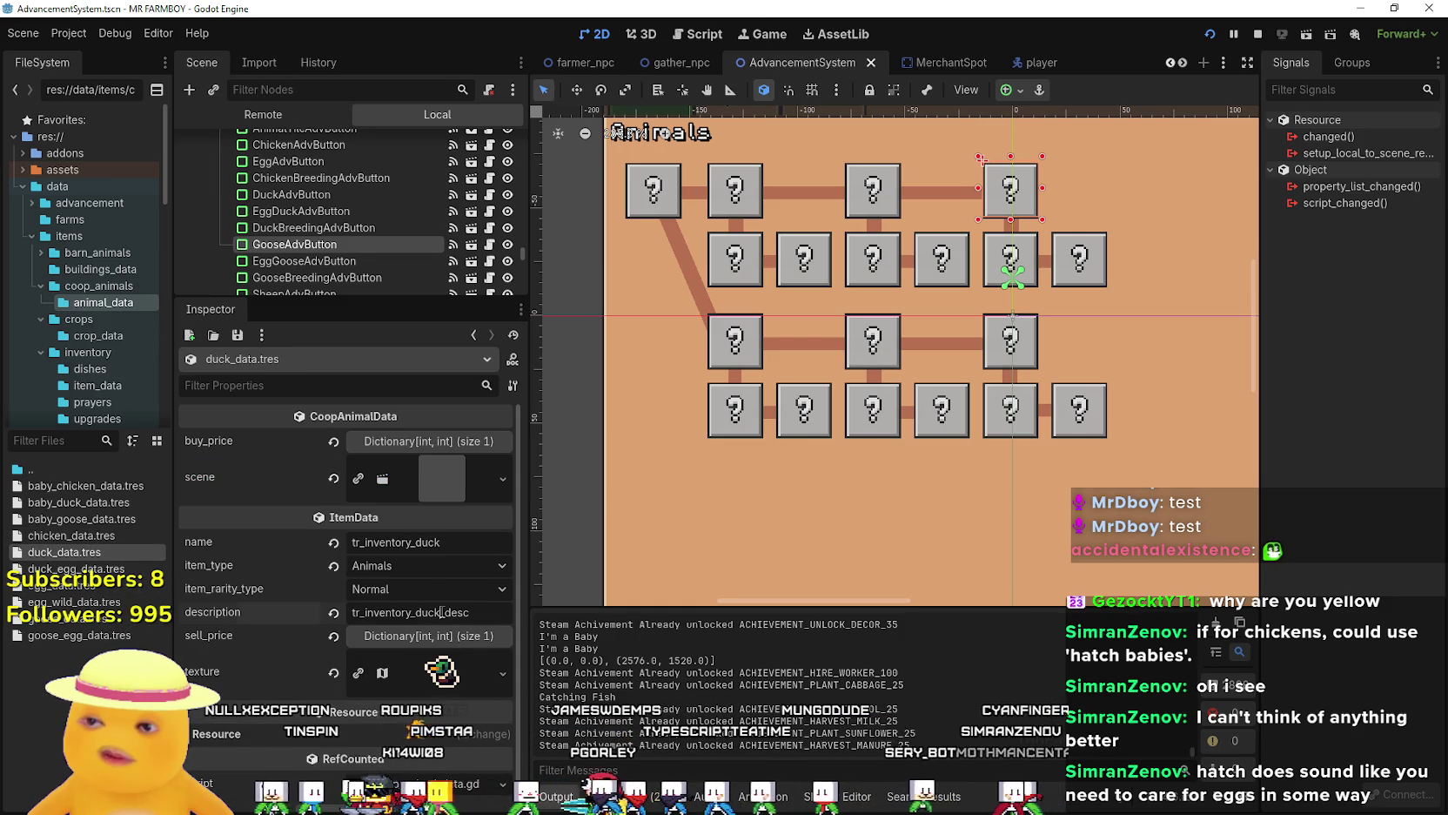
Set duck_data.tres's description to tr_inventory_chicken_desc, save, and return to the running game.
key("ctrl+z")
key("ctrl+s")
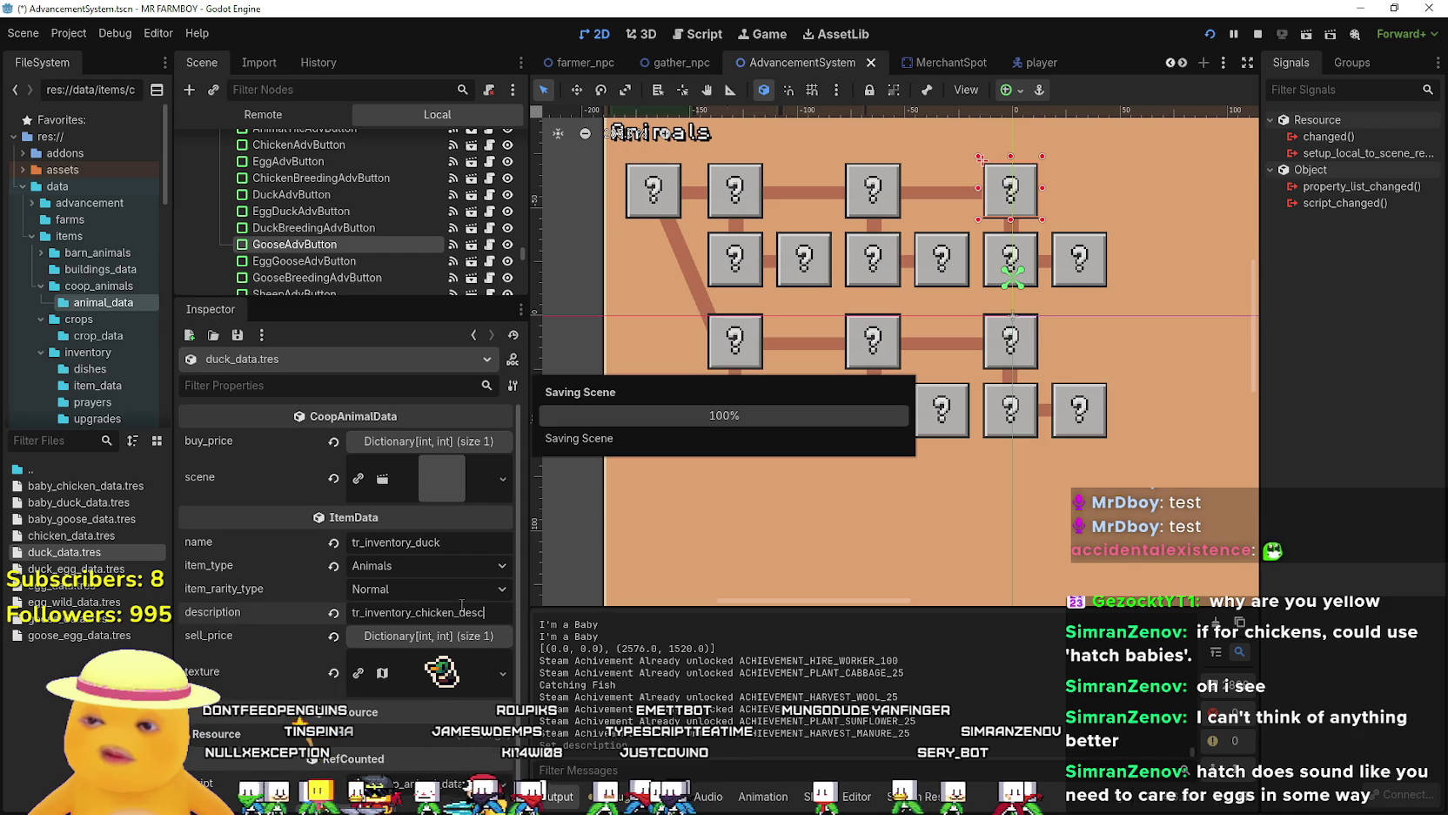
key("alt+Tab")
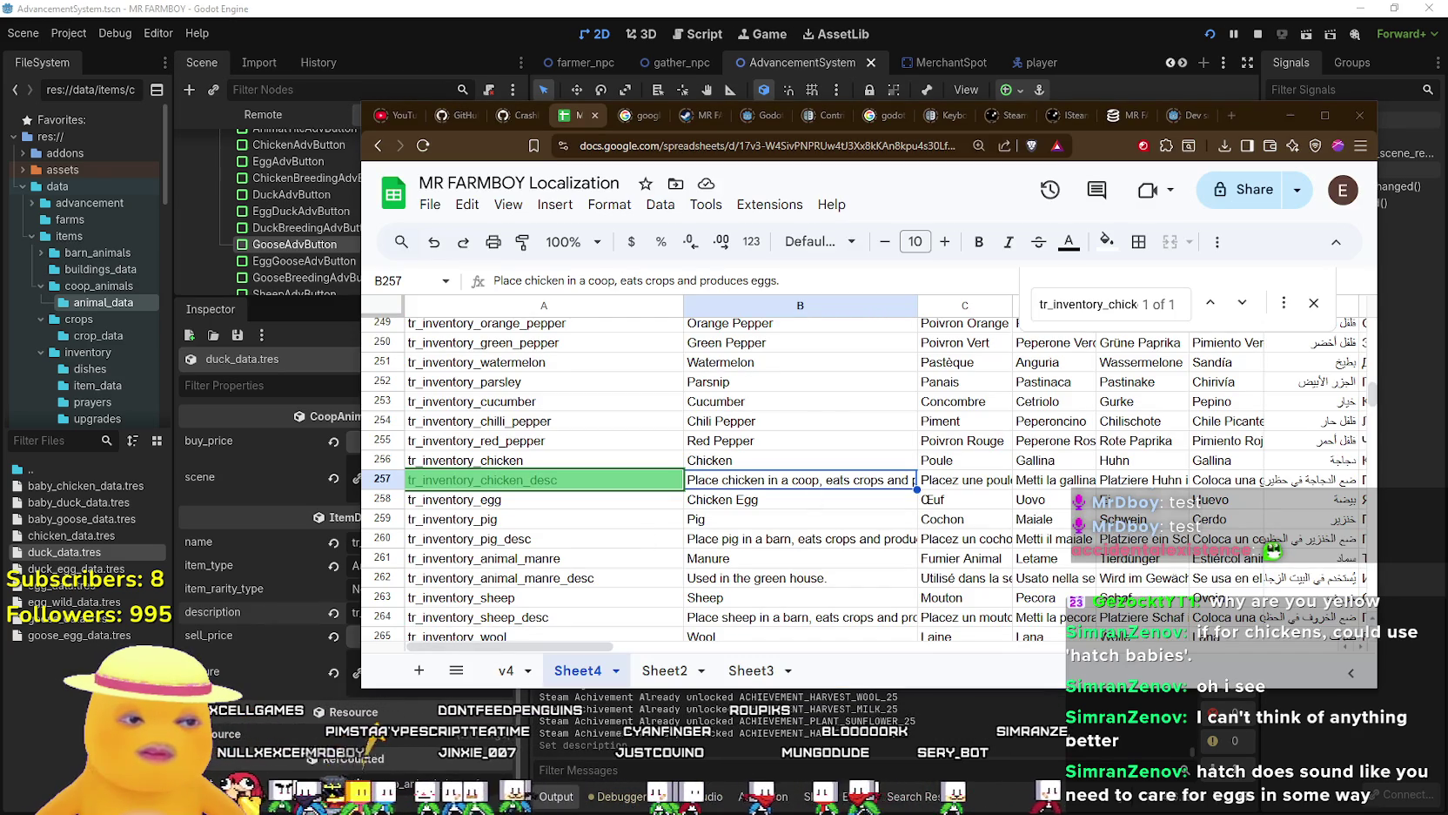
key("alt+Tab")
Confirm the merchant's Duck tooltip now shows the chicken coop description, then switch to the sheet.
mouse_move(682, 454)
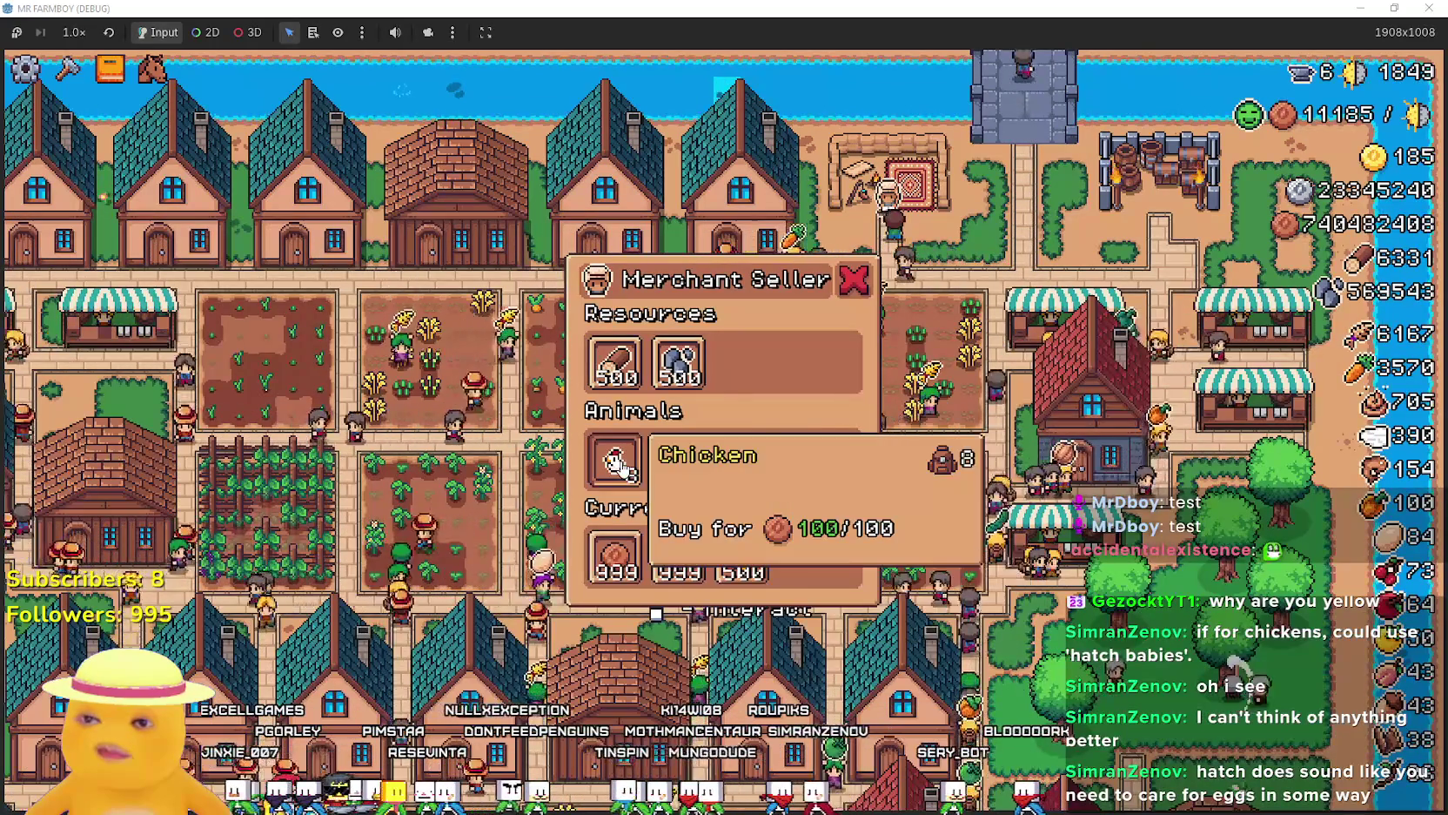
mouse_move(762, 576)
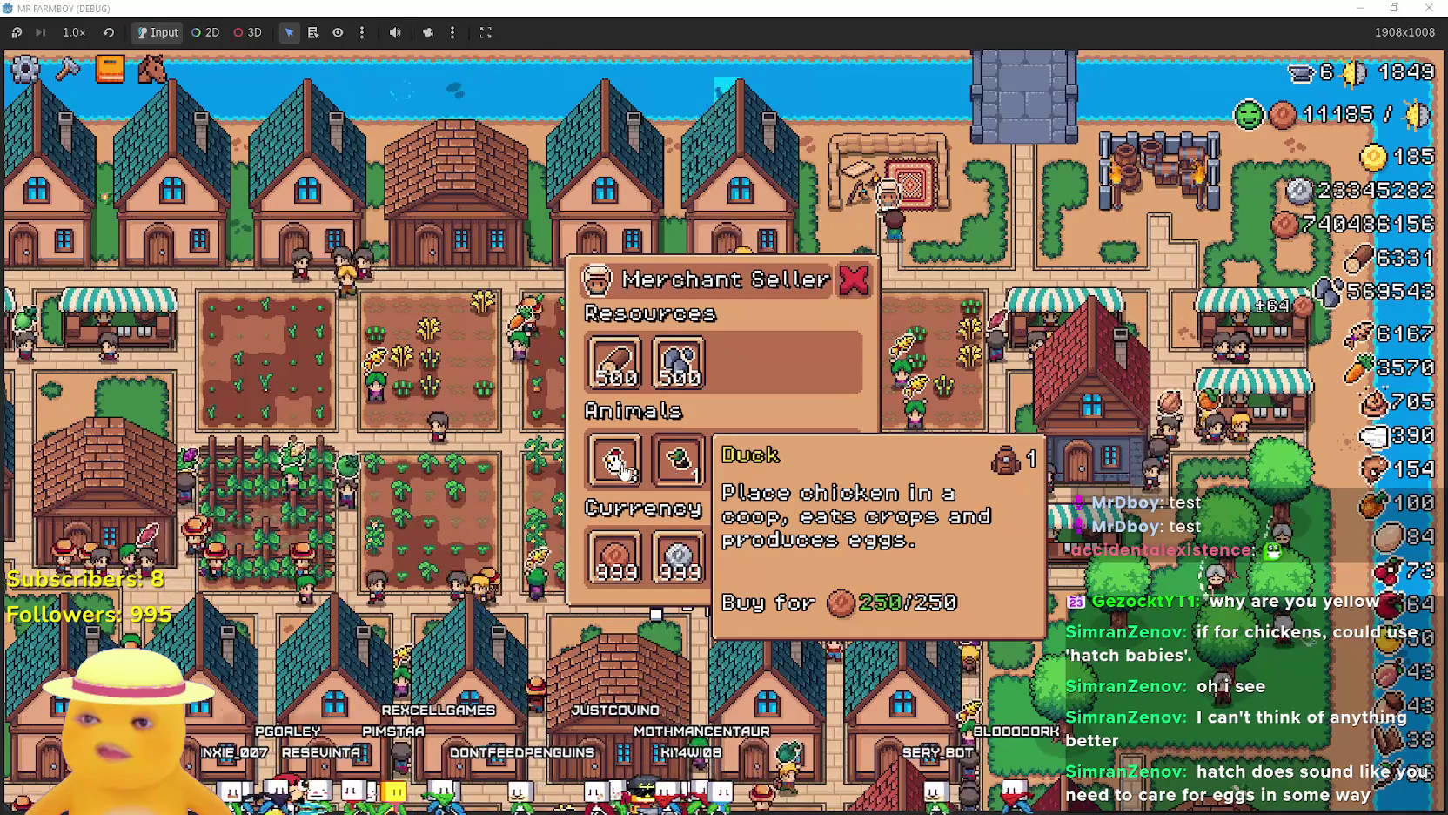
mouse_move(614, 467)
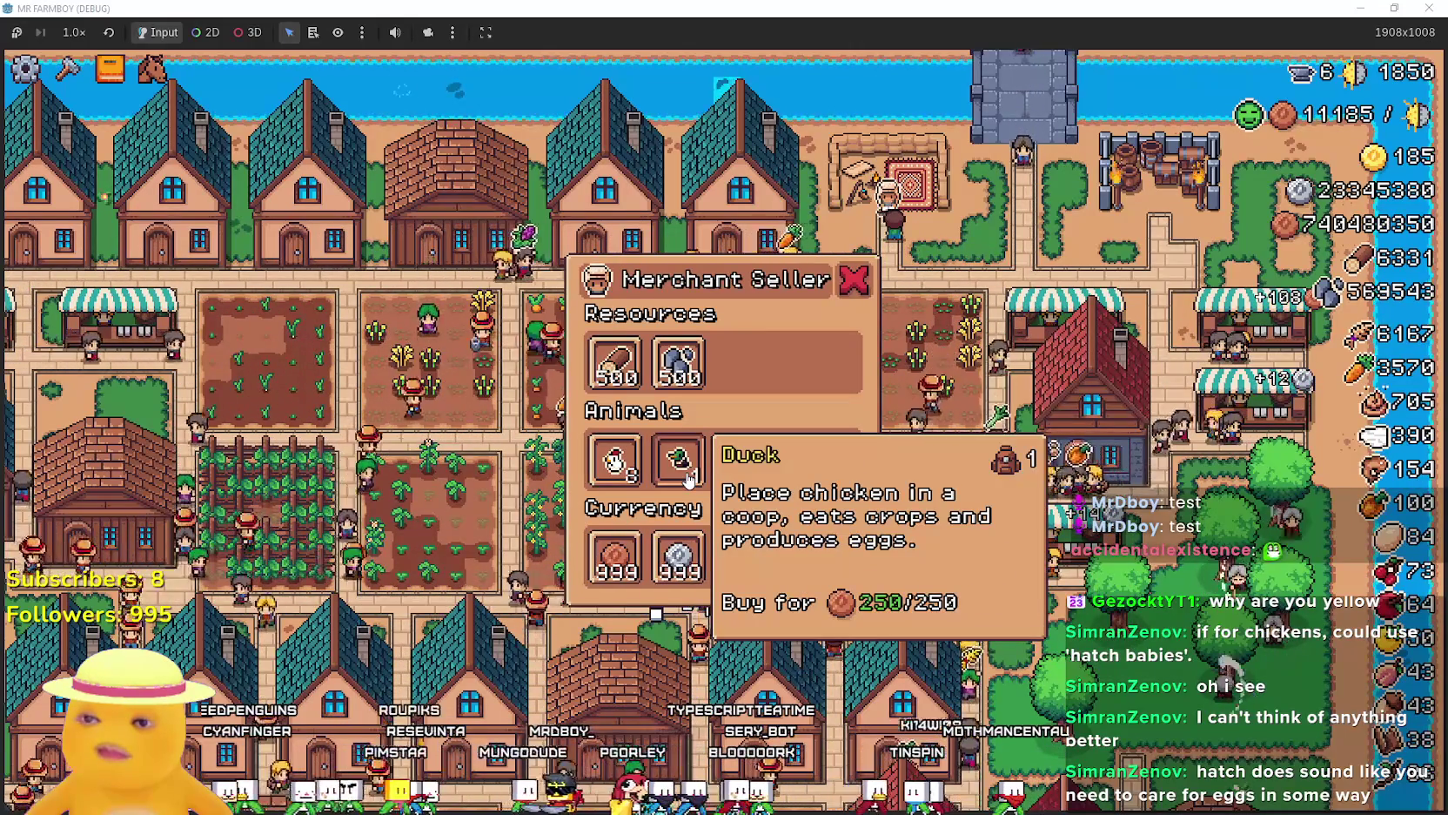
key("alt+Tab")
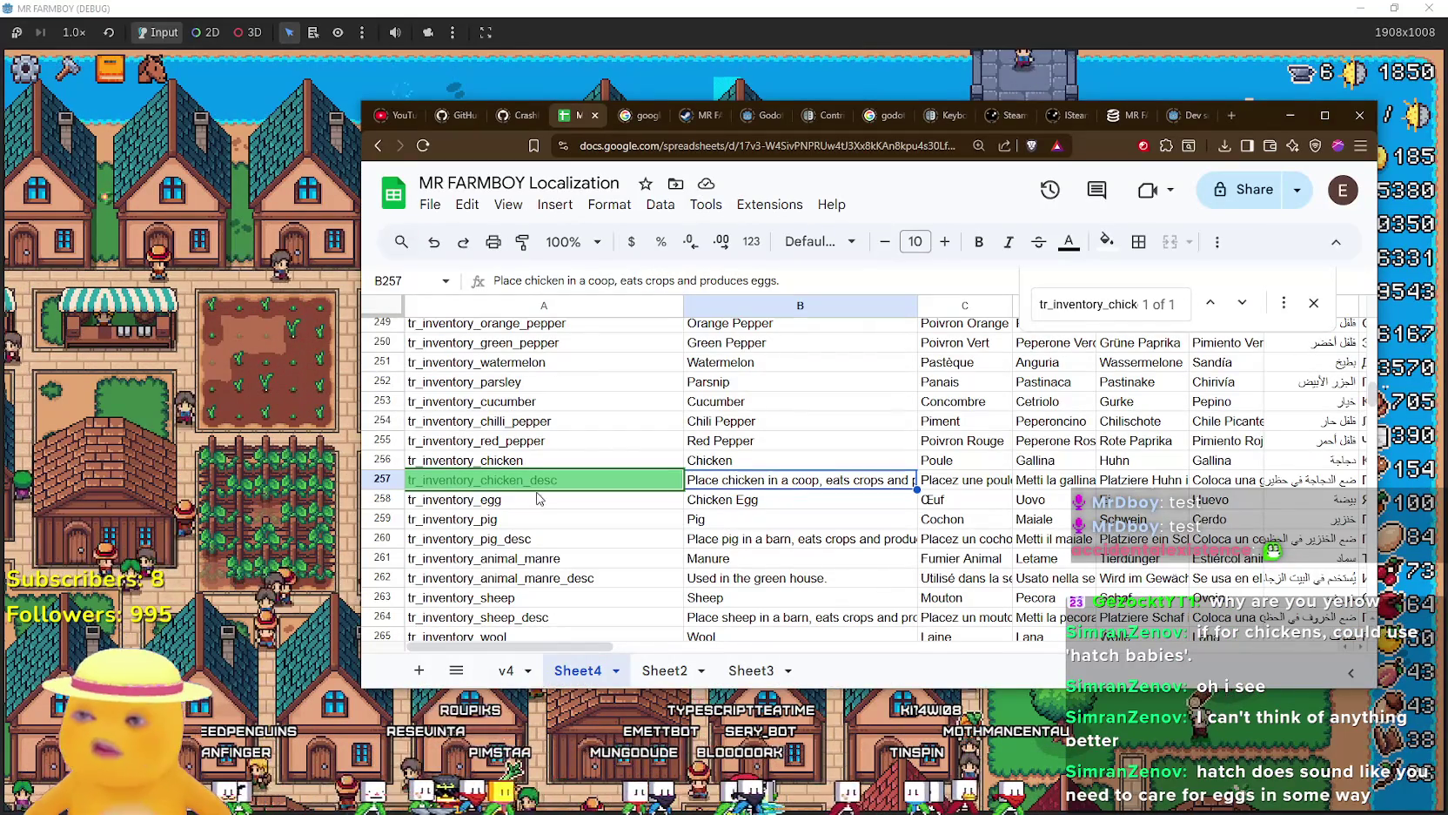
Inspect the tr_inventory_chicken_desc key in cell A257 without editing it, then close the merchant shop.
left_click(598, 481)
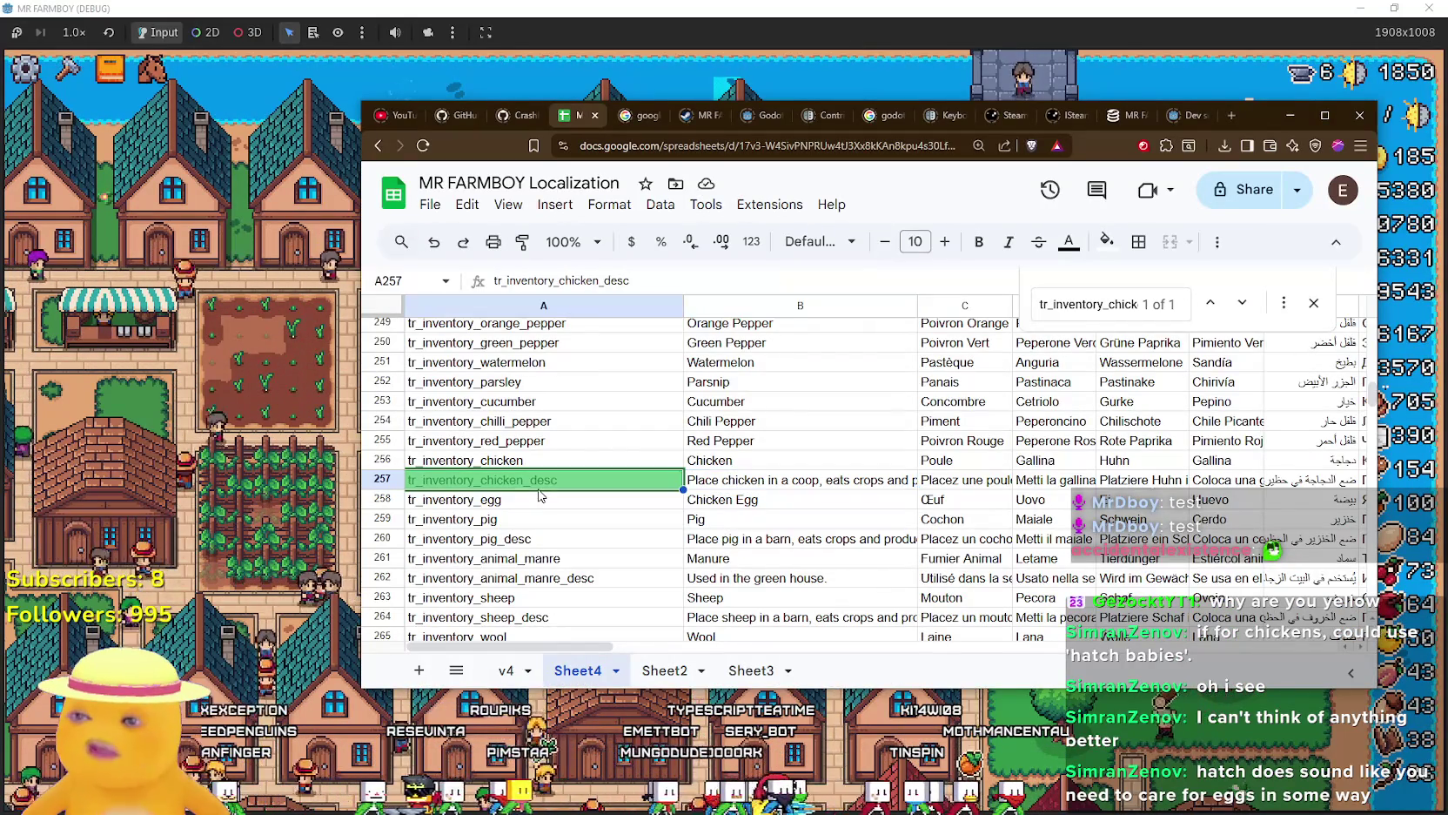
double_click(599, 478)
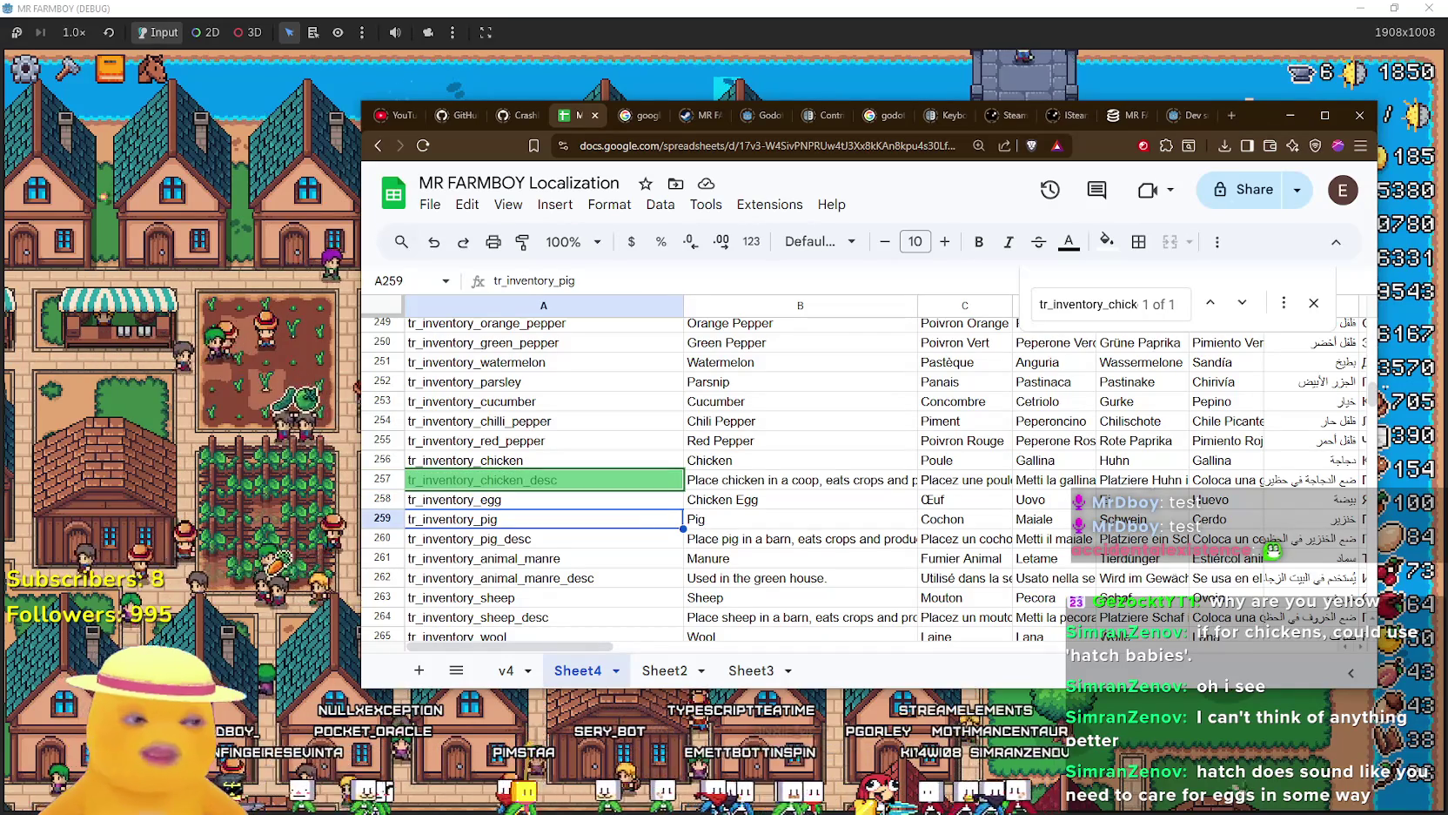
left_click(1169, 80)
key("Escape")
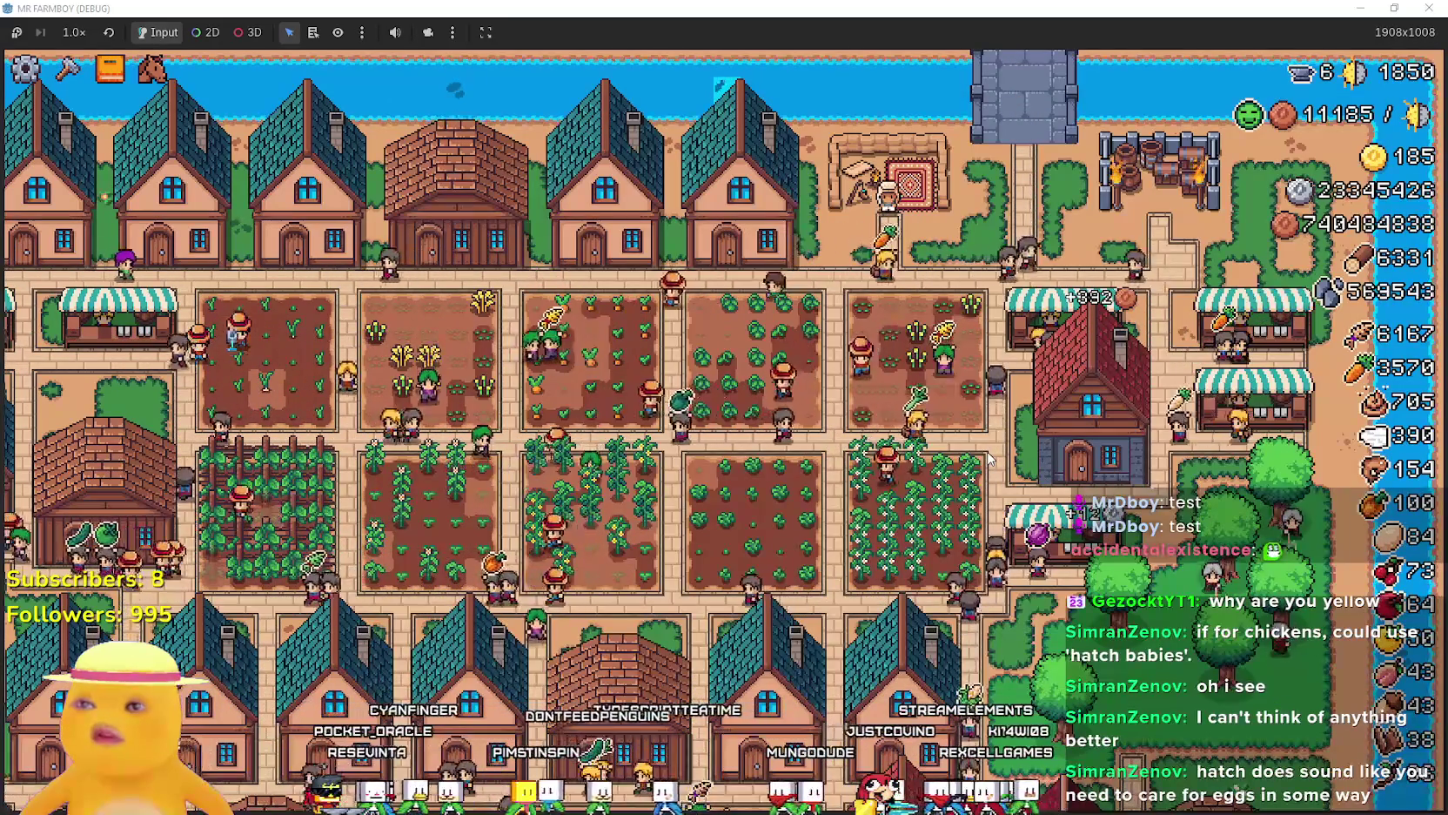
Open the warehouse inventory, scroll through its items, and close it.
left_click(989, 459)
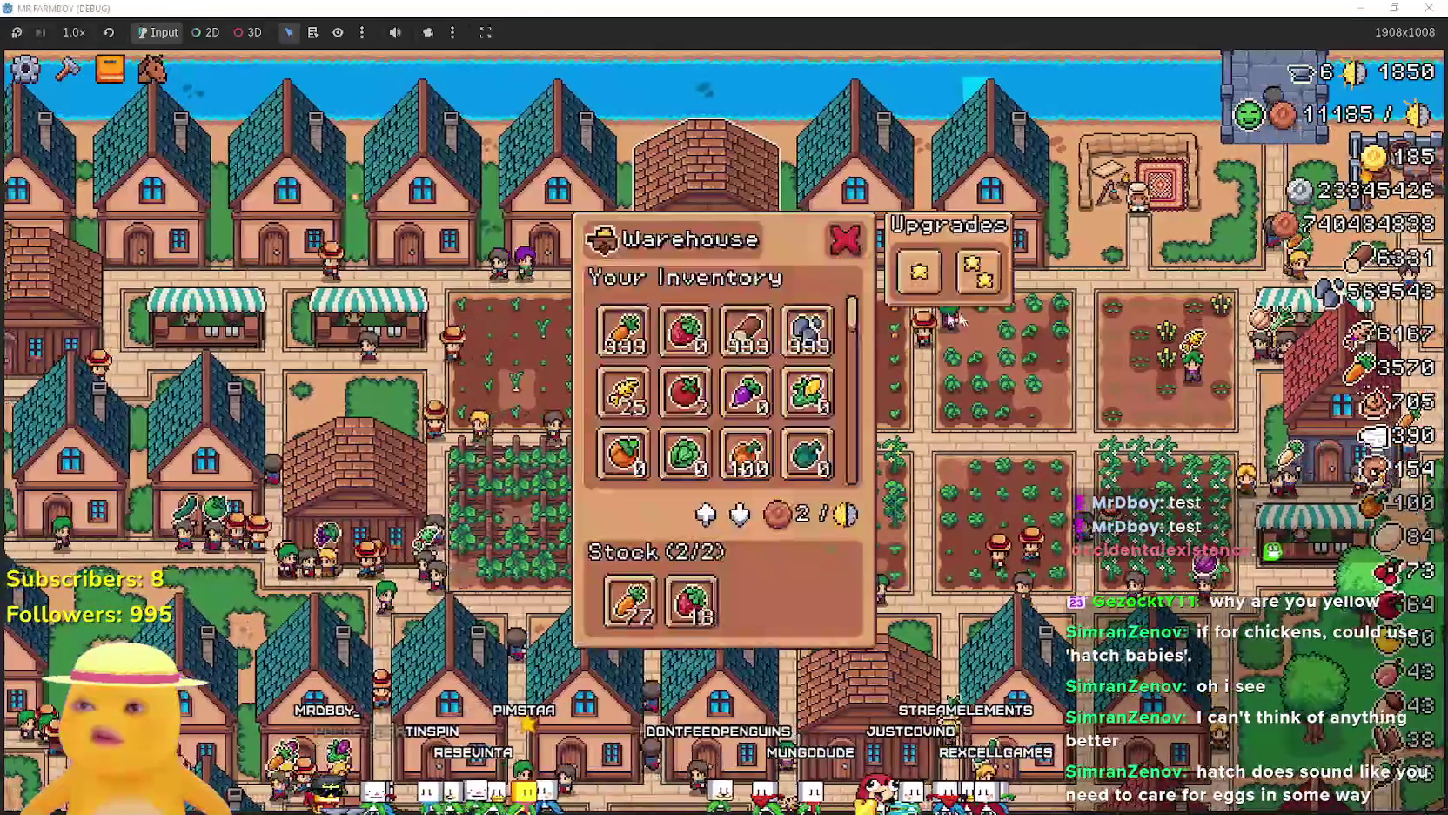
scroll(798, 462, "down", 5)
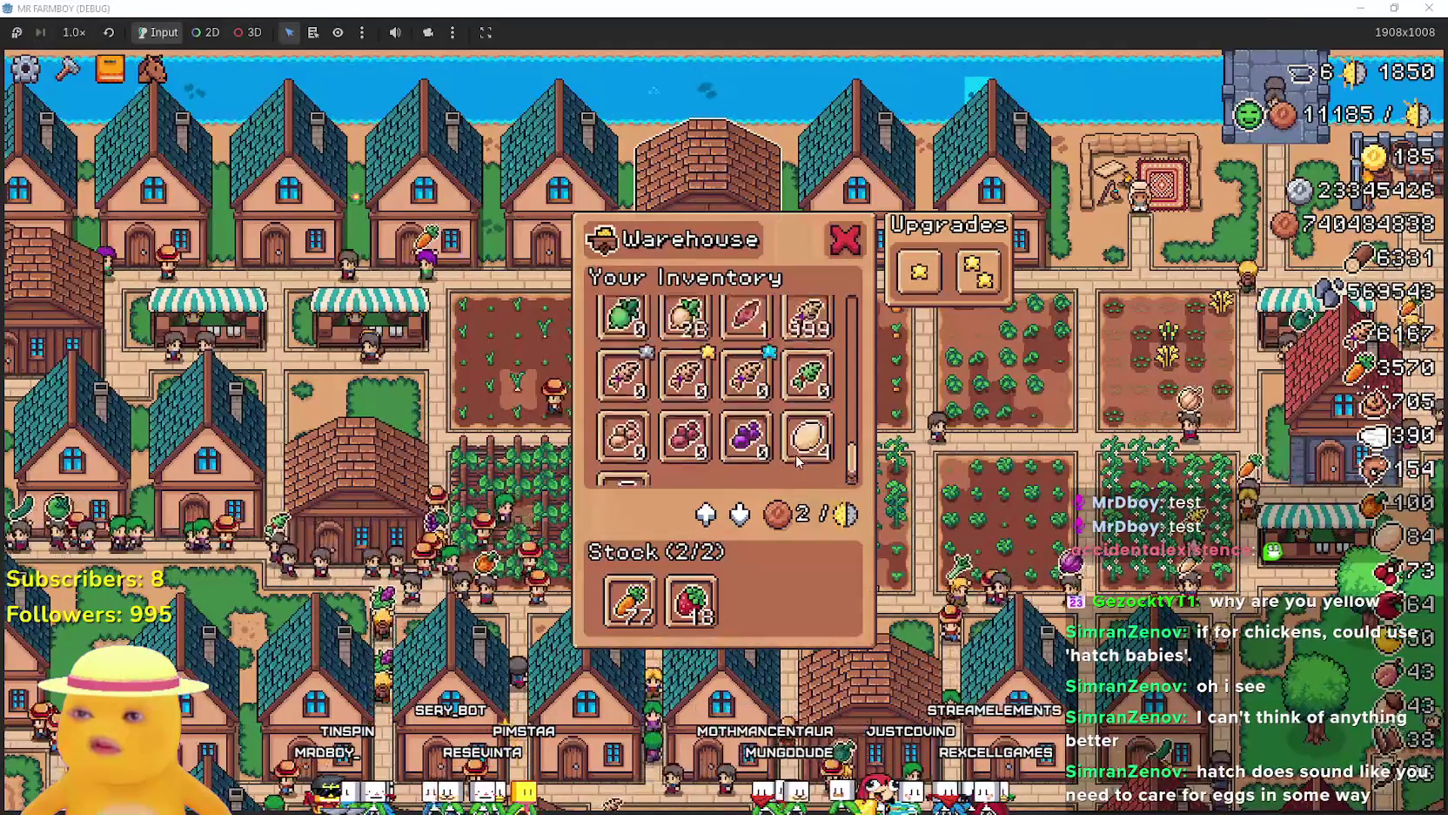
scroll(798, 461, "down", 2)
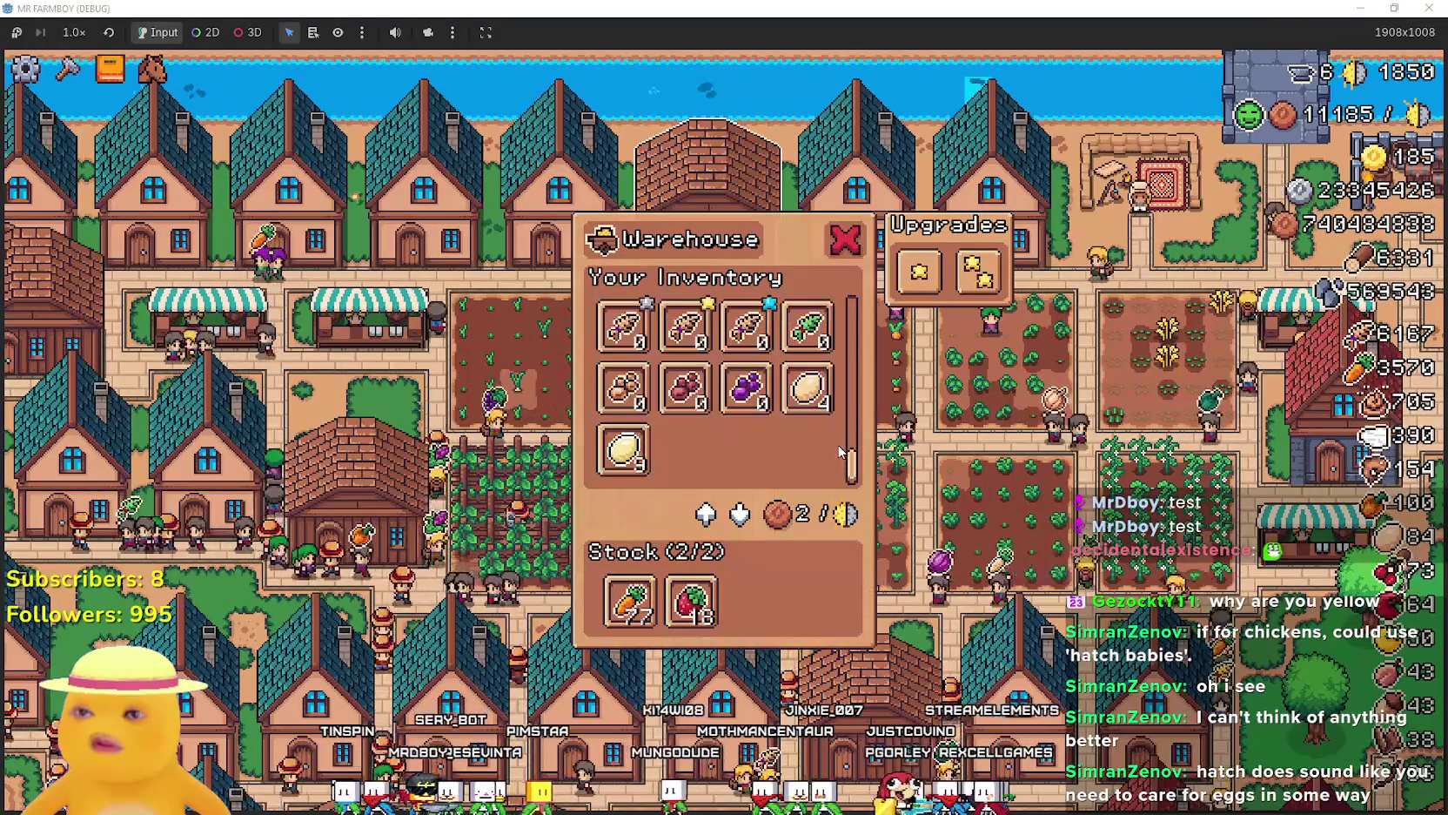
scroll(824, 414, "up", 5)
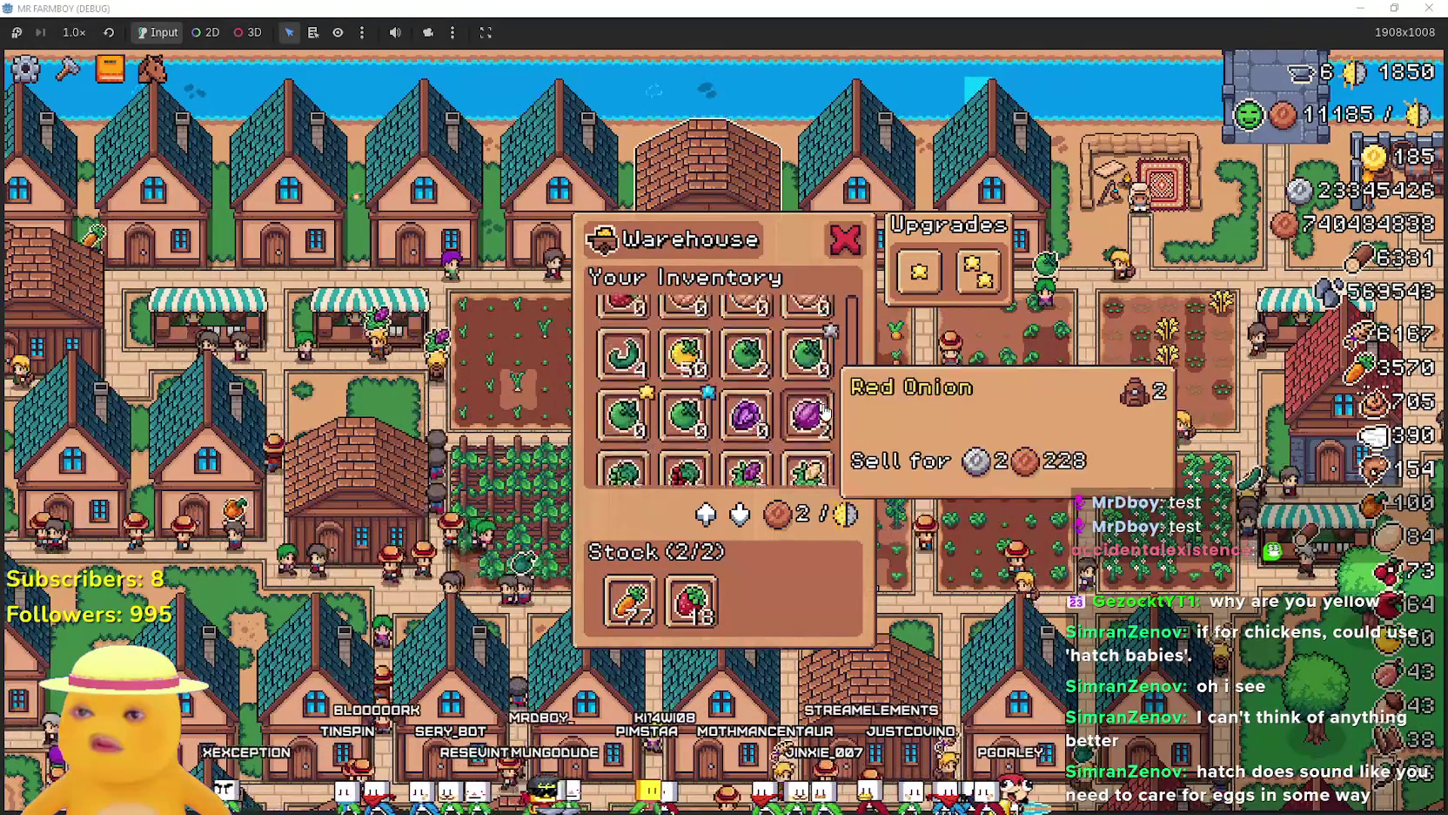
scroll(818, 416, "up", 6)
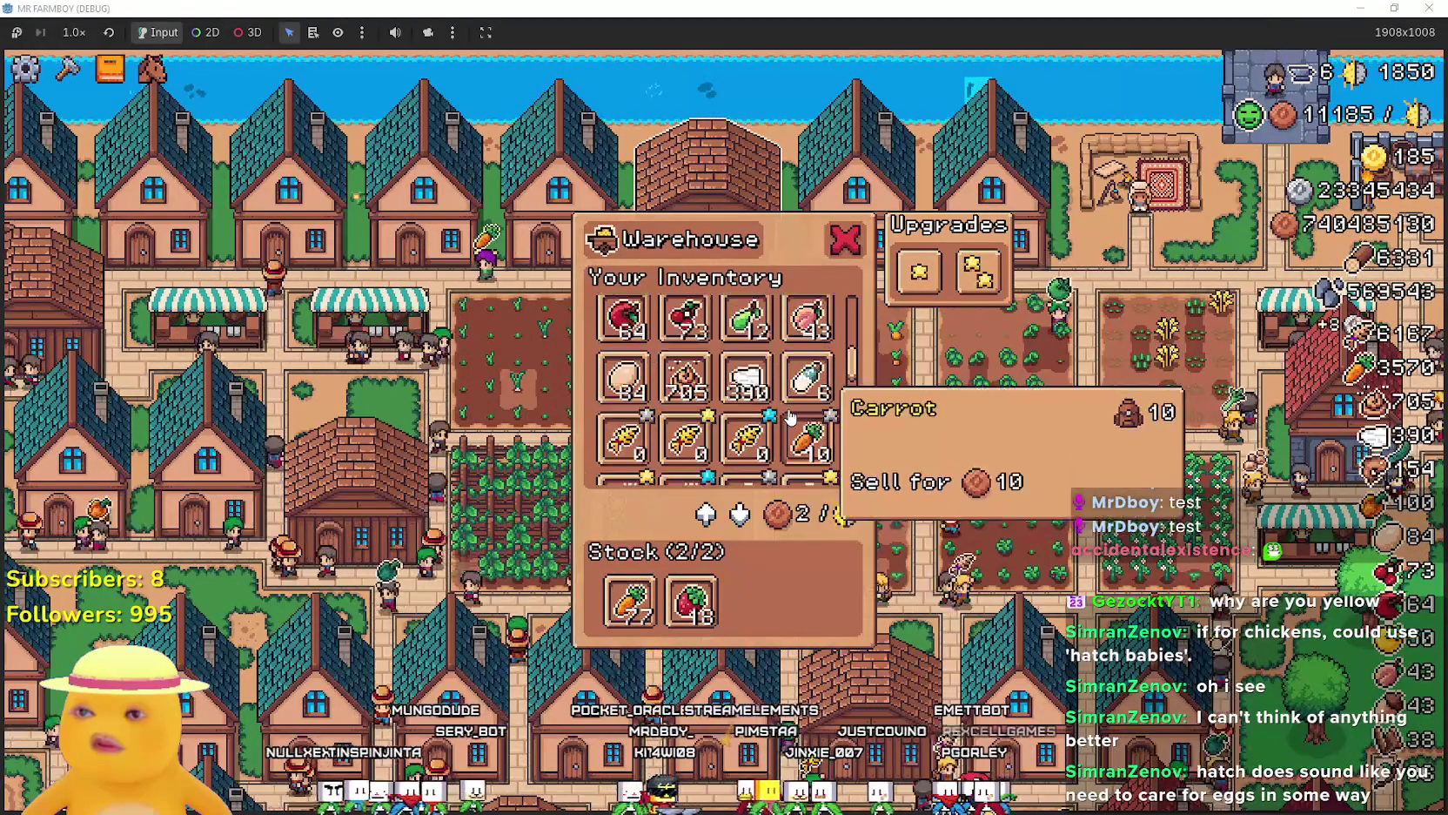
scroll(791, 417, "down", 5)
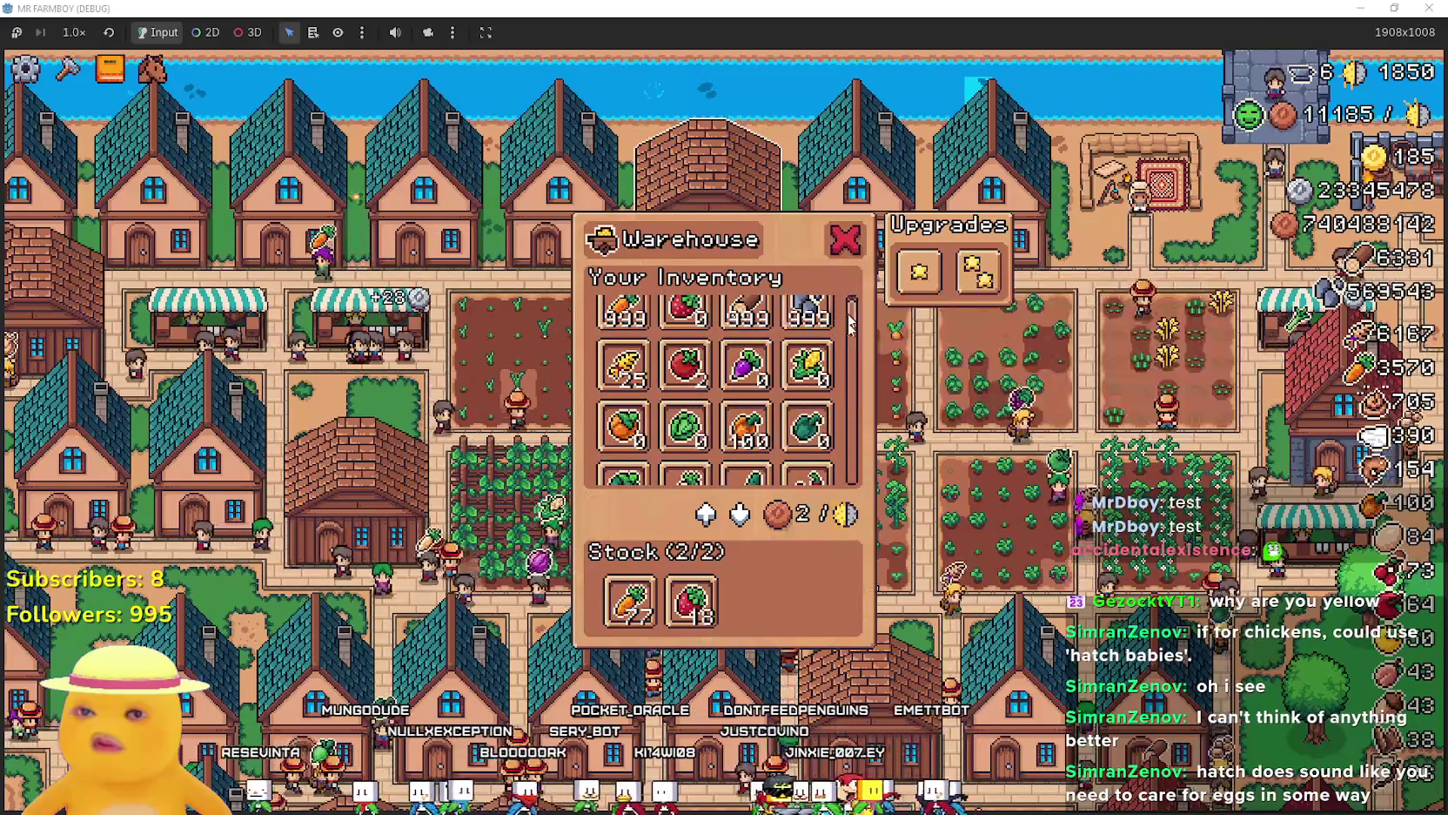
scroll(850, 324, "down", 3)
key("Escape")
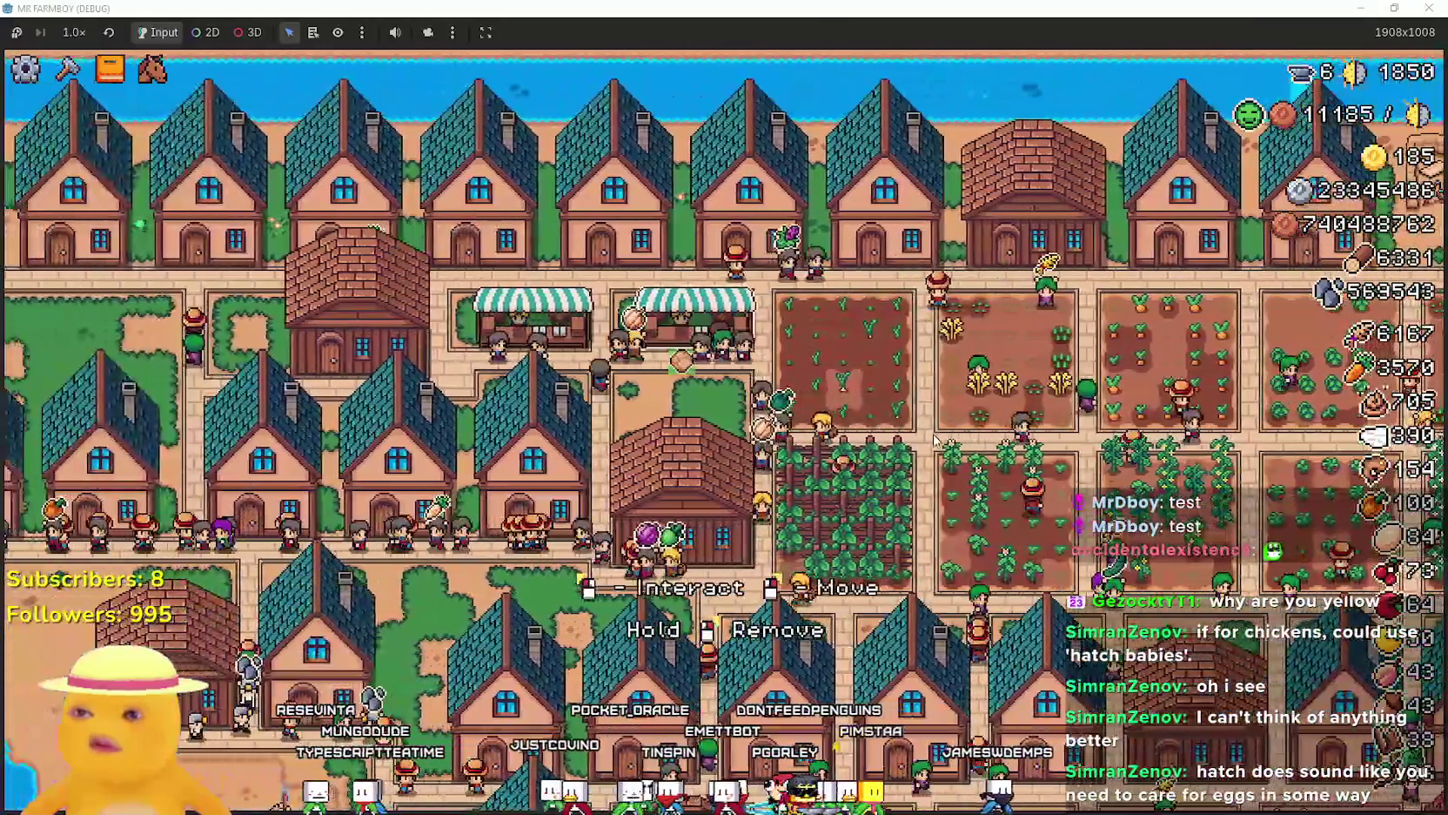
Open the market panel and inspect the Goose, Baby Duck and Chicken items.
left_click(863, 338)
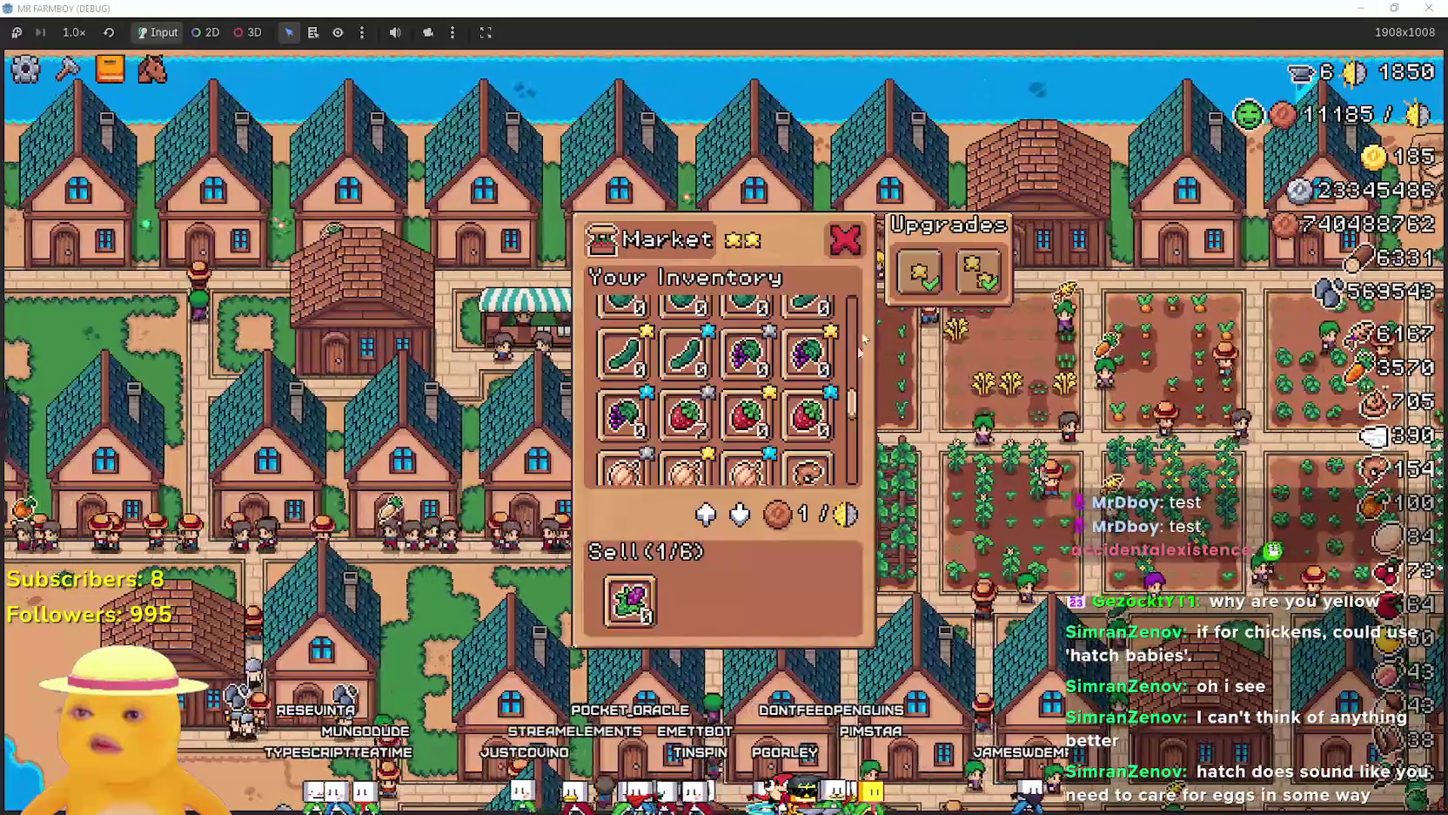
scroll(852, 405, "down", 5)
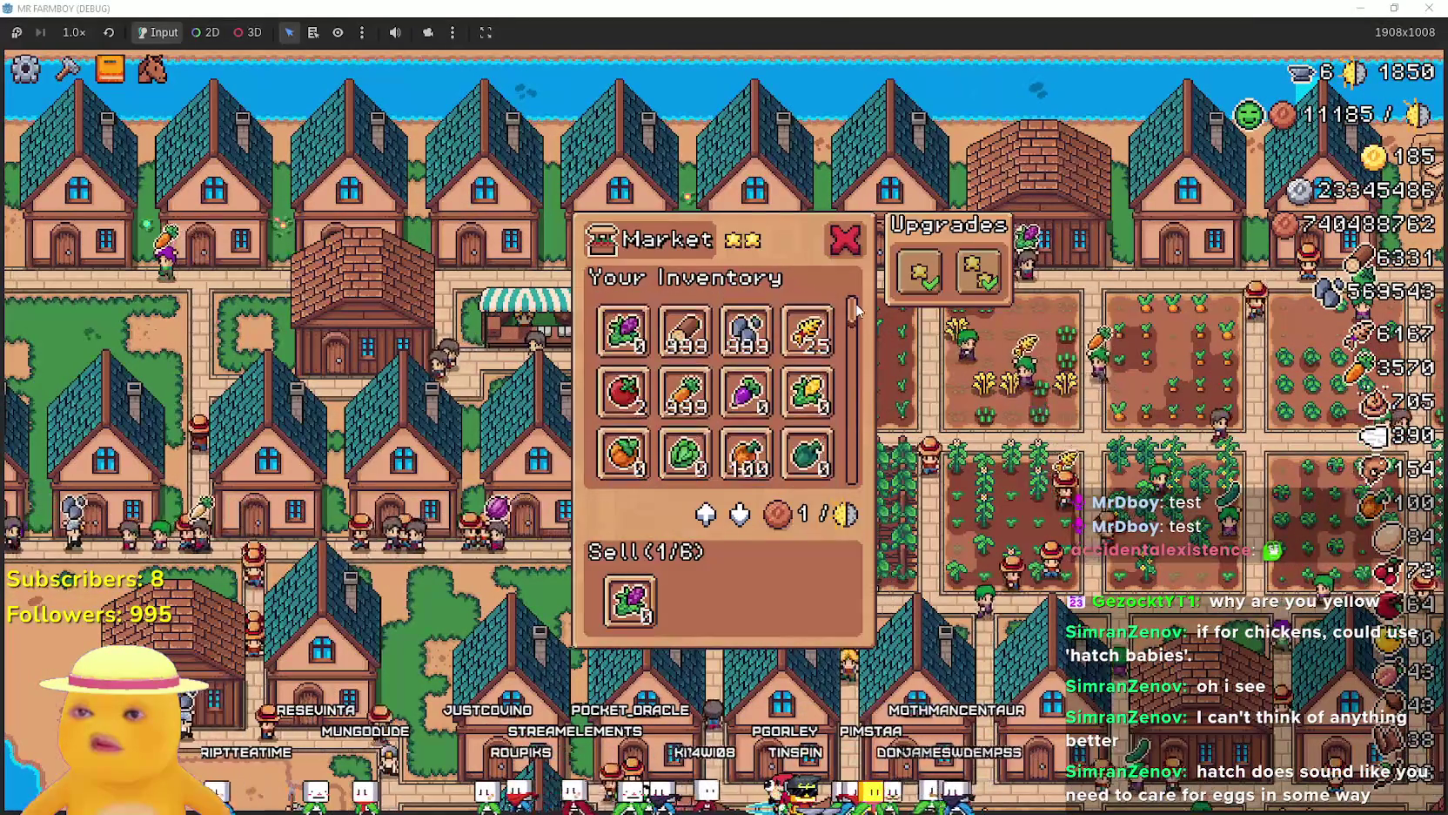
mouse_move(643, 461)
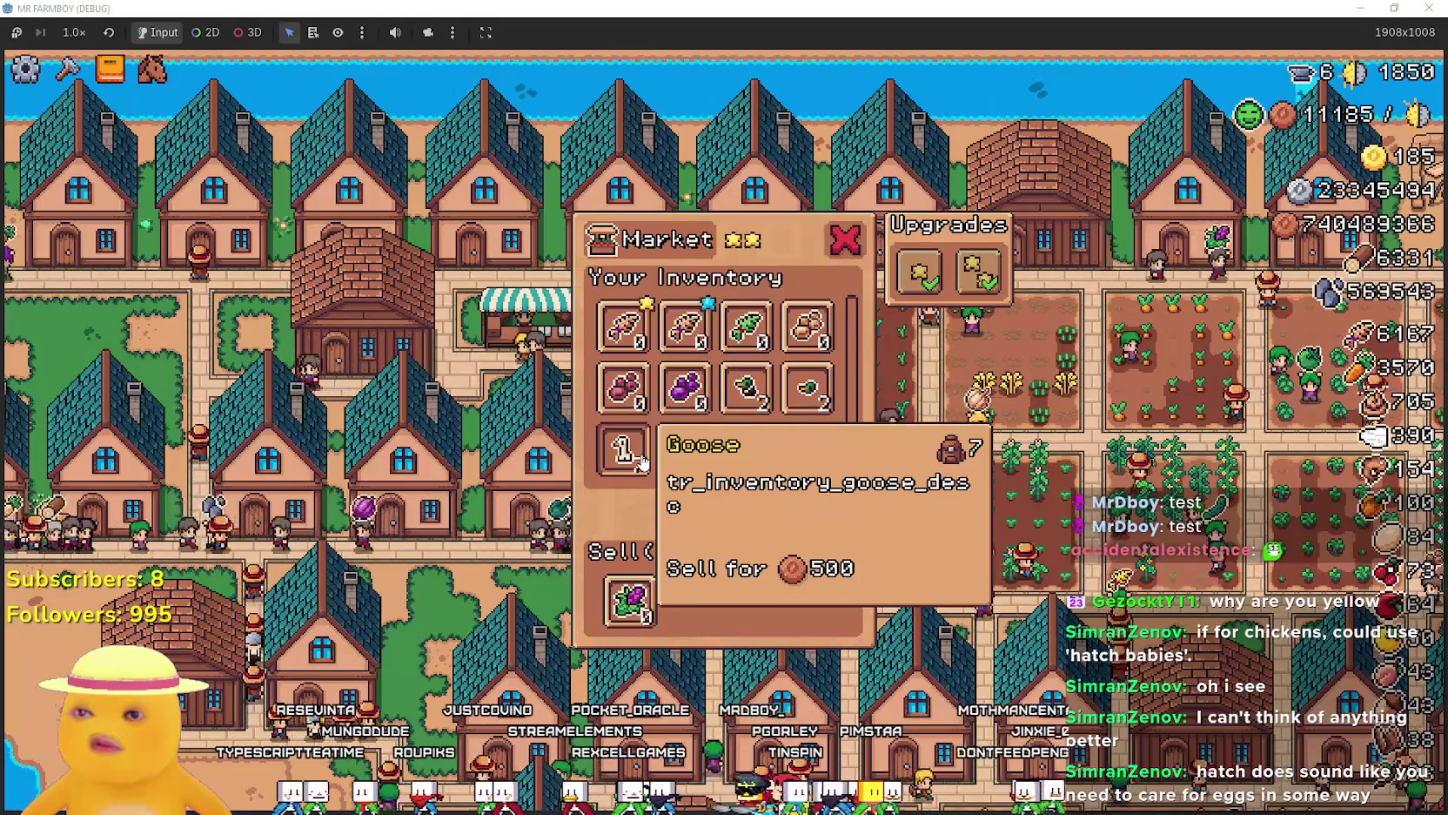
mouse_move(818, 407)
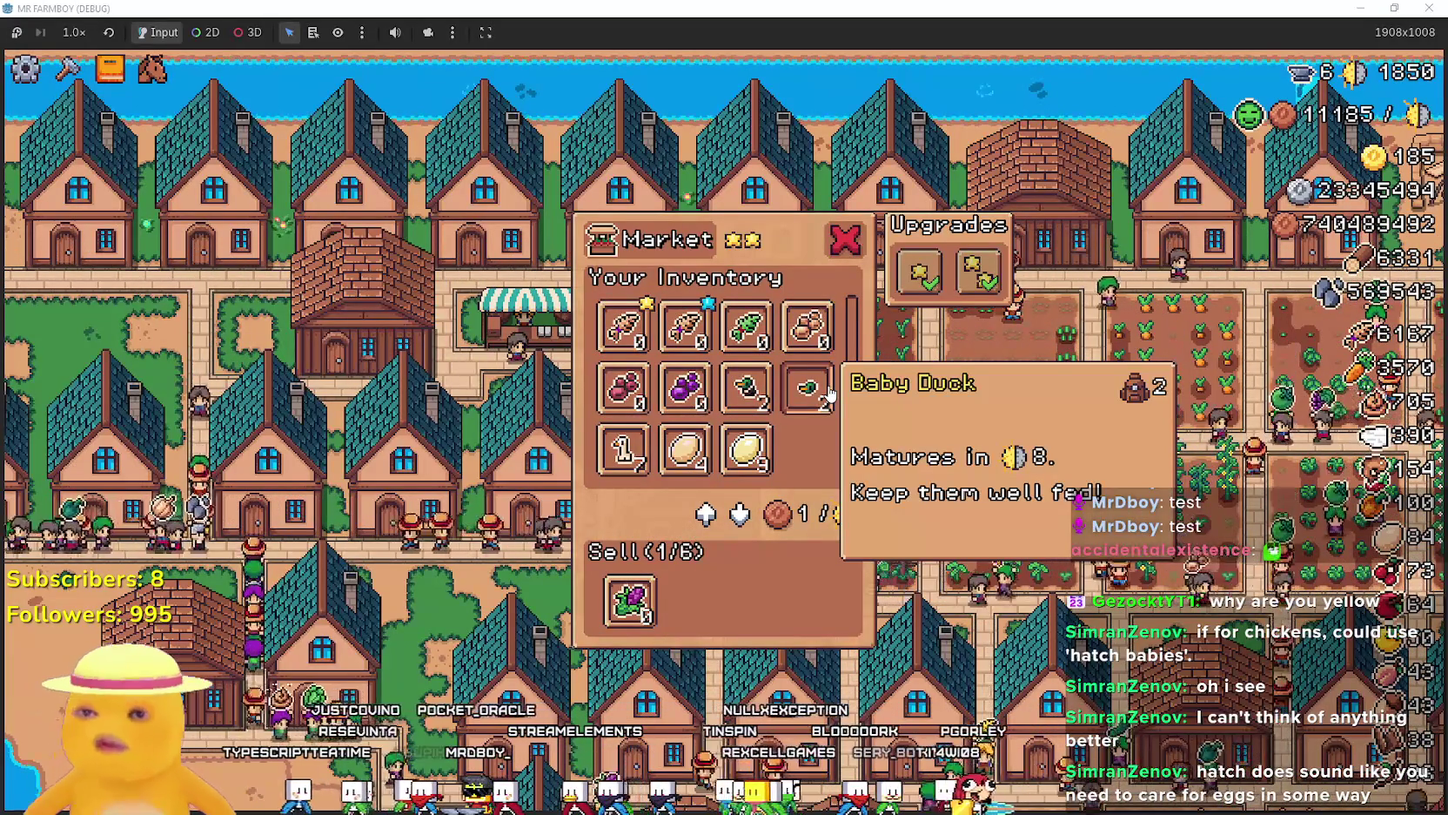
mouse_move(736, 383)
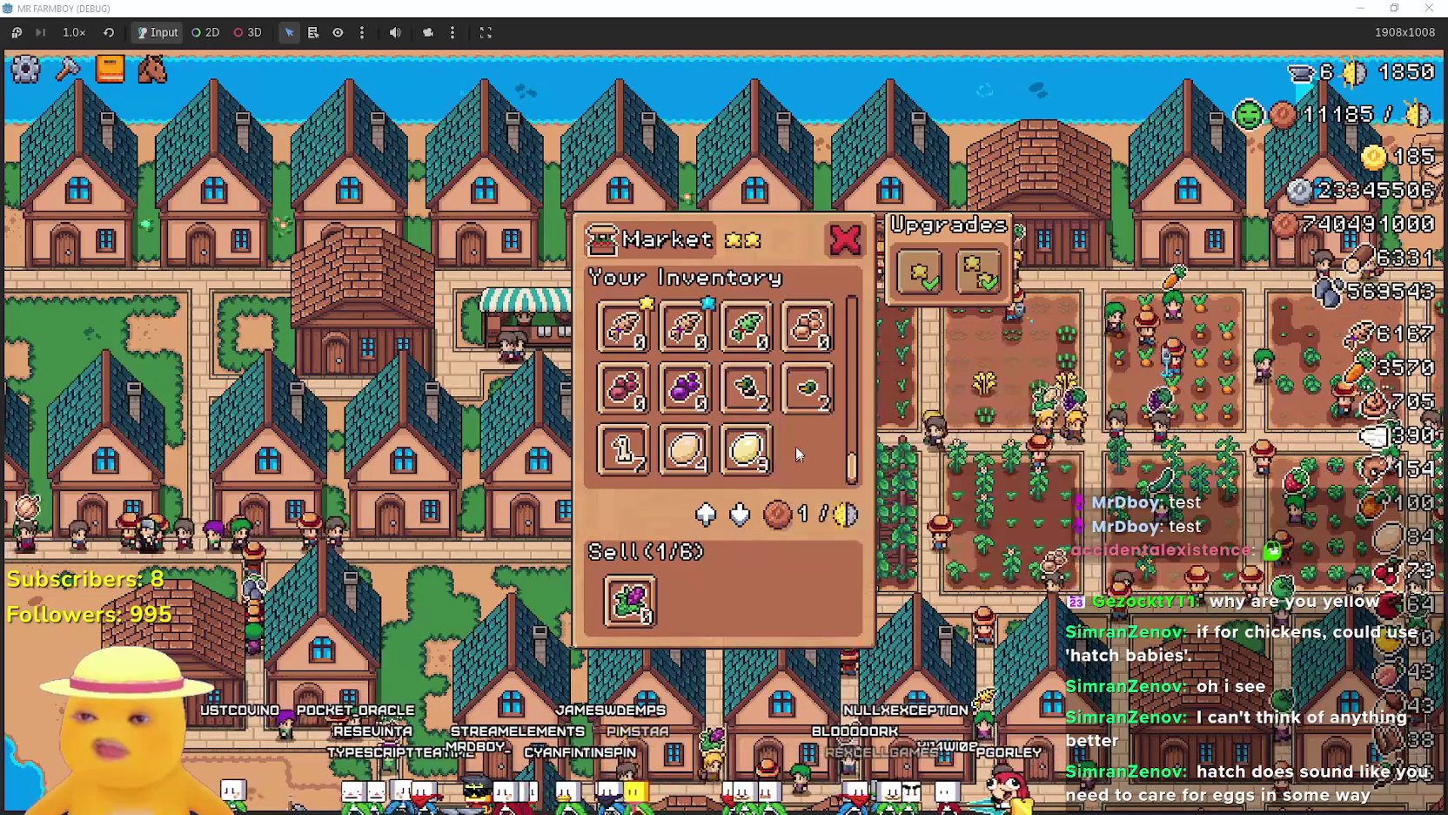
scroll(735, 392, "down", 3)
scroll(745, 400, "up", 10)
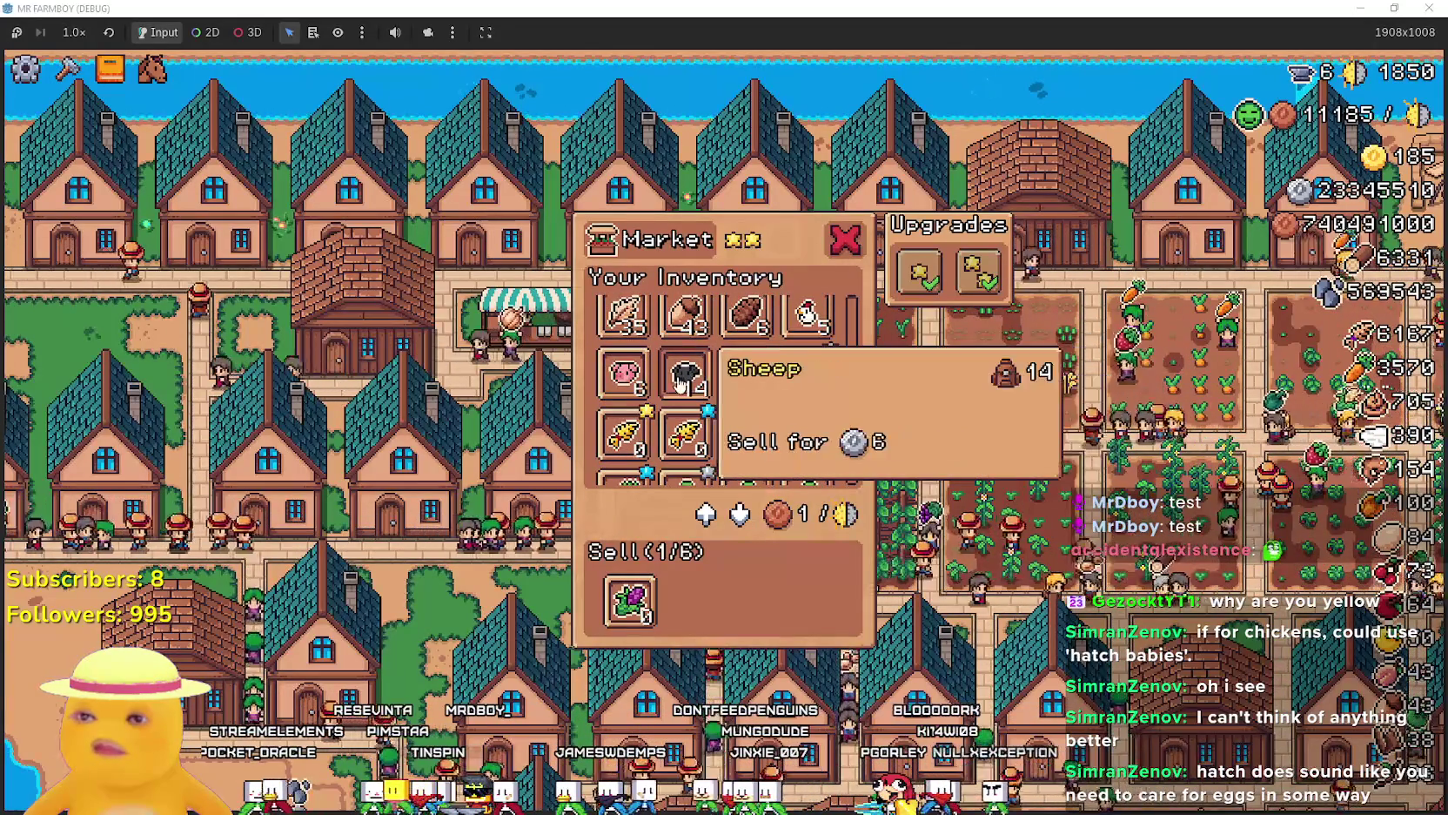
scroll(810, 383, "down", 1)
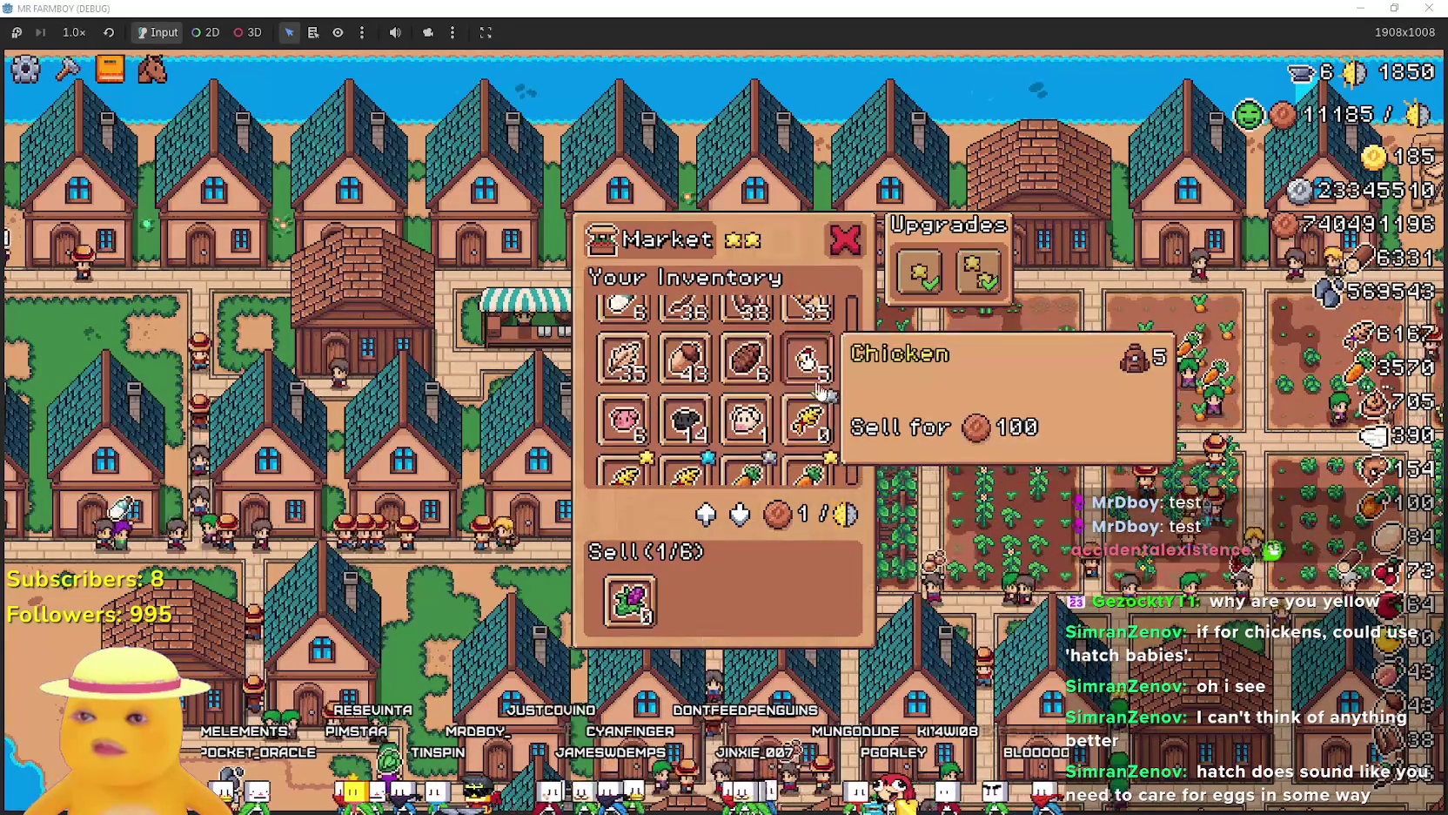
Glance at the localization sheet, then return through the game to the Godot editor.
key("alt+Tab")
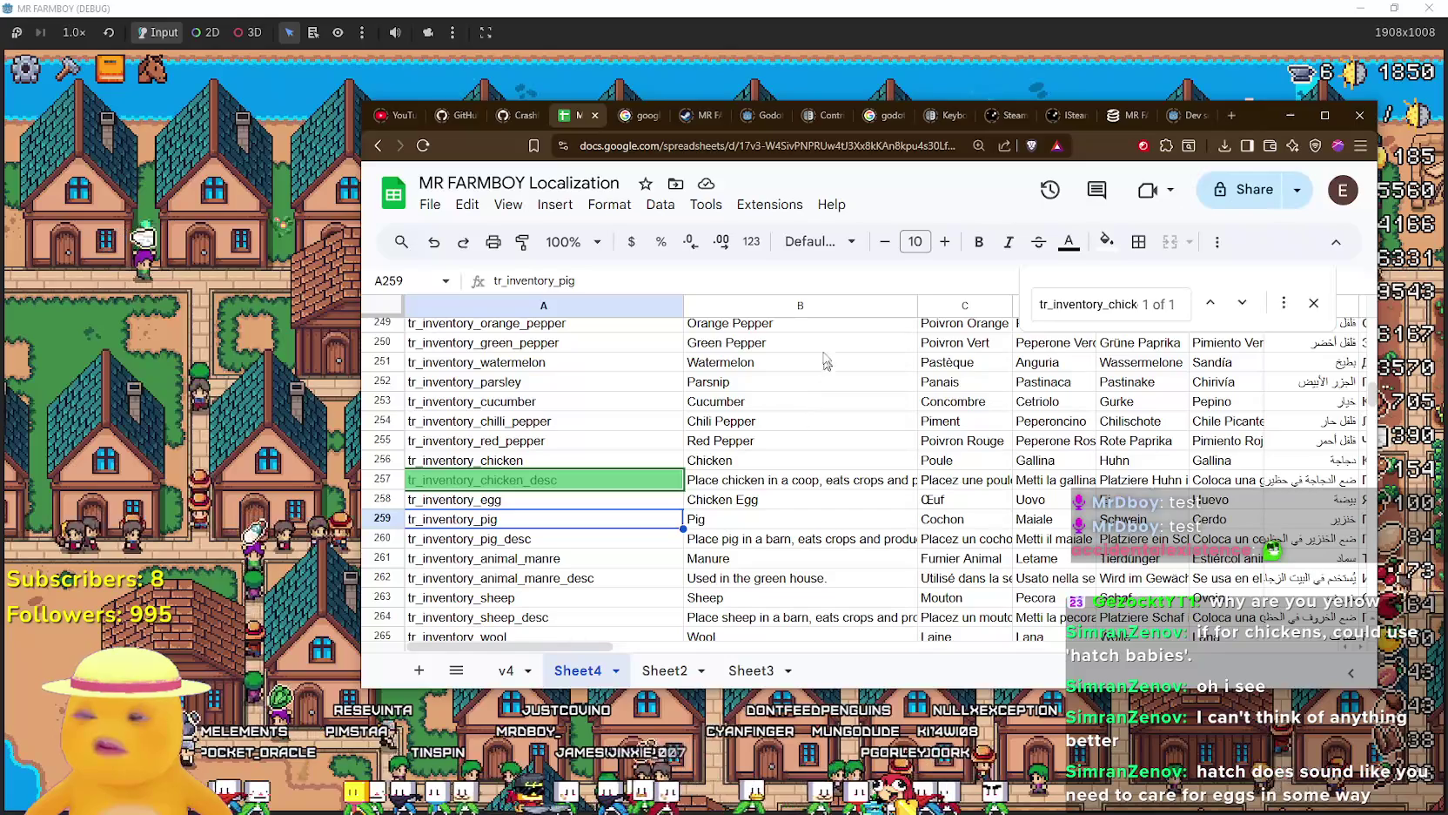
key("alt+Tab")
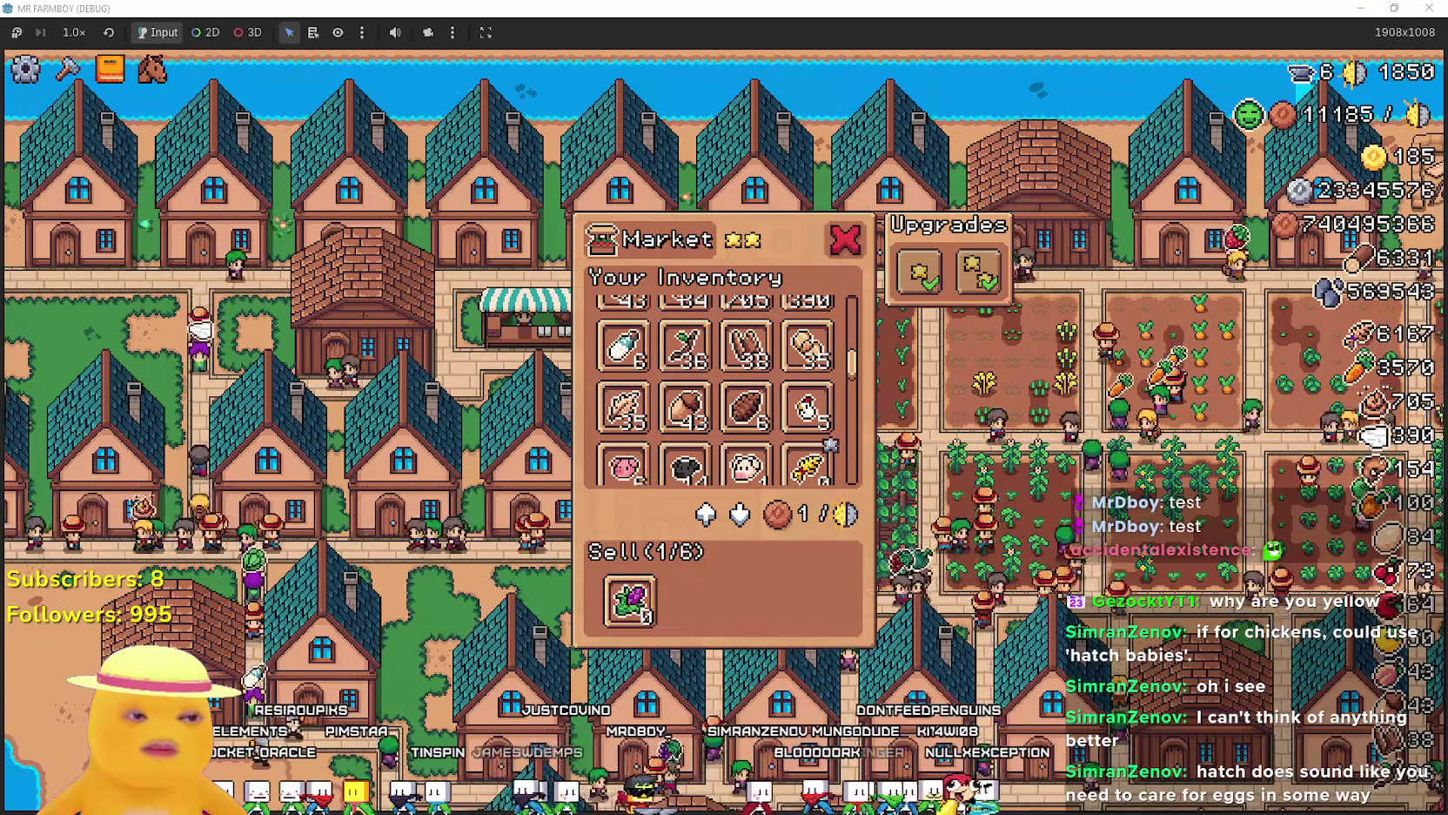
key("alt+Tab")
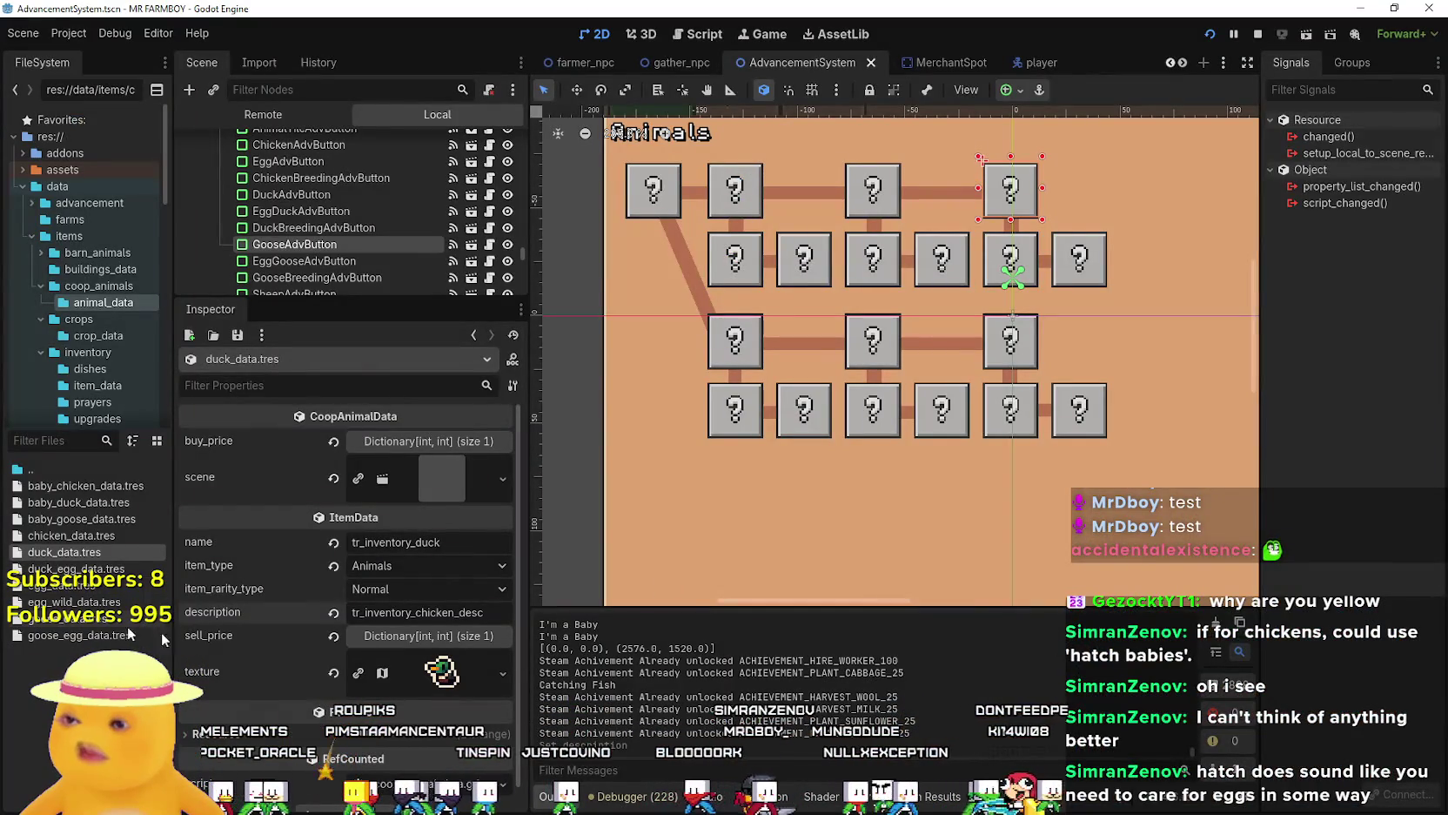
Expand duck_data's sell_price entries, then flip between duck_data.tres and chicken_data.tres to compare.
left_click(410, 636)
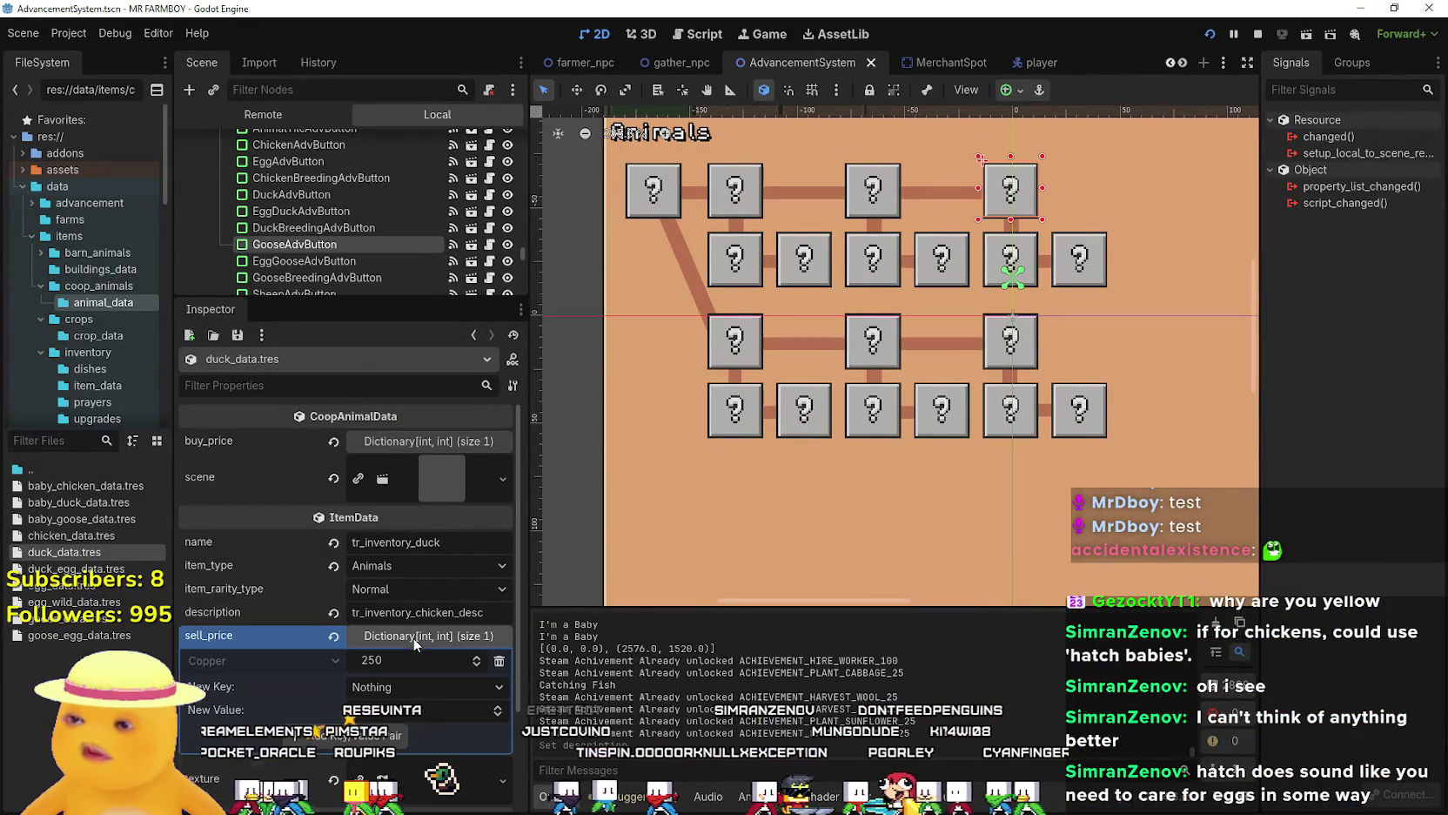
left_click(409, 637)
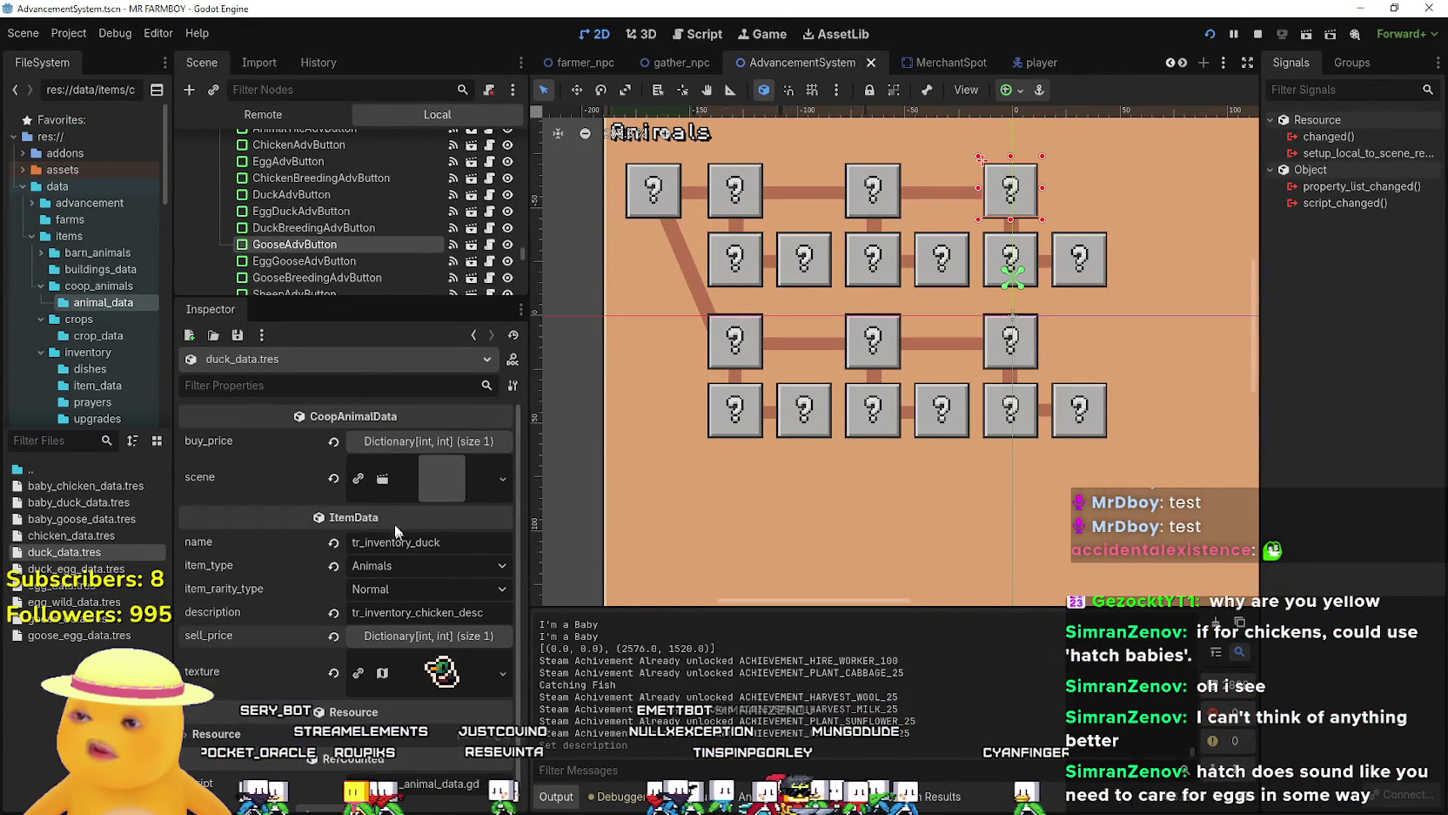
left_click(87, 536)
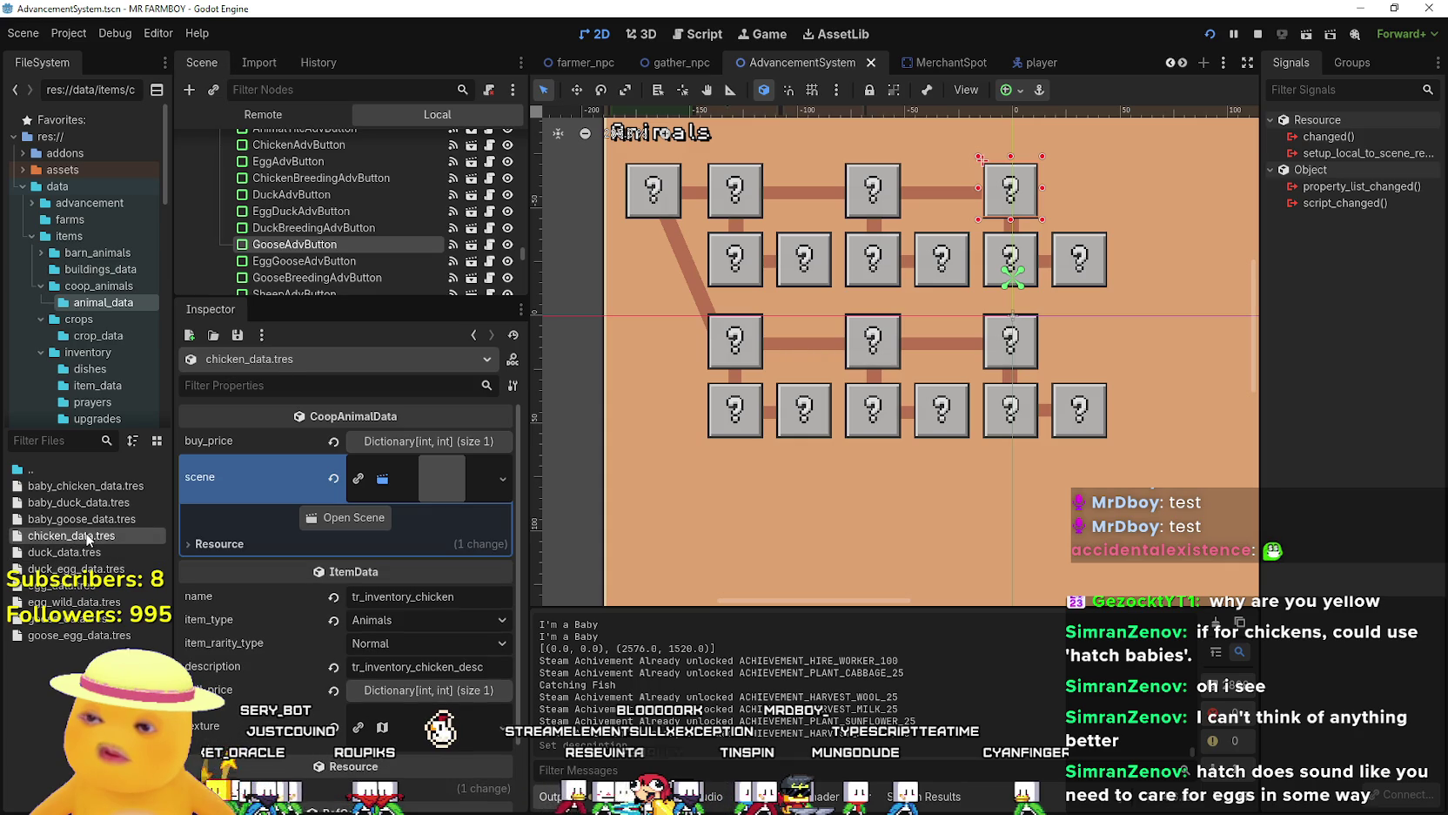
left_click(70, 552)
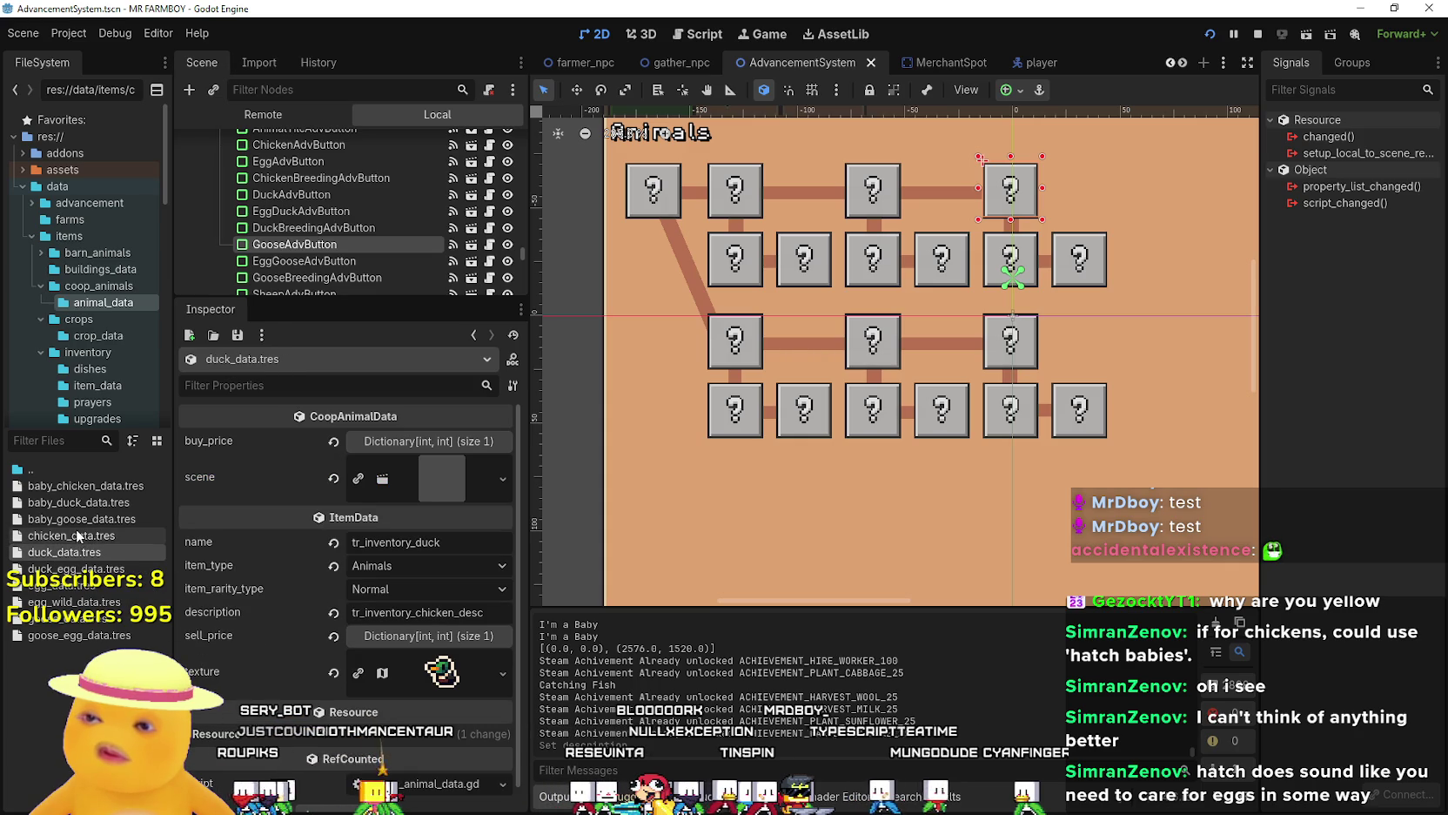
left_click(76, 531)
left_click(73, 553)
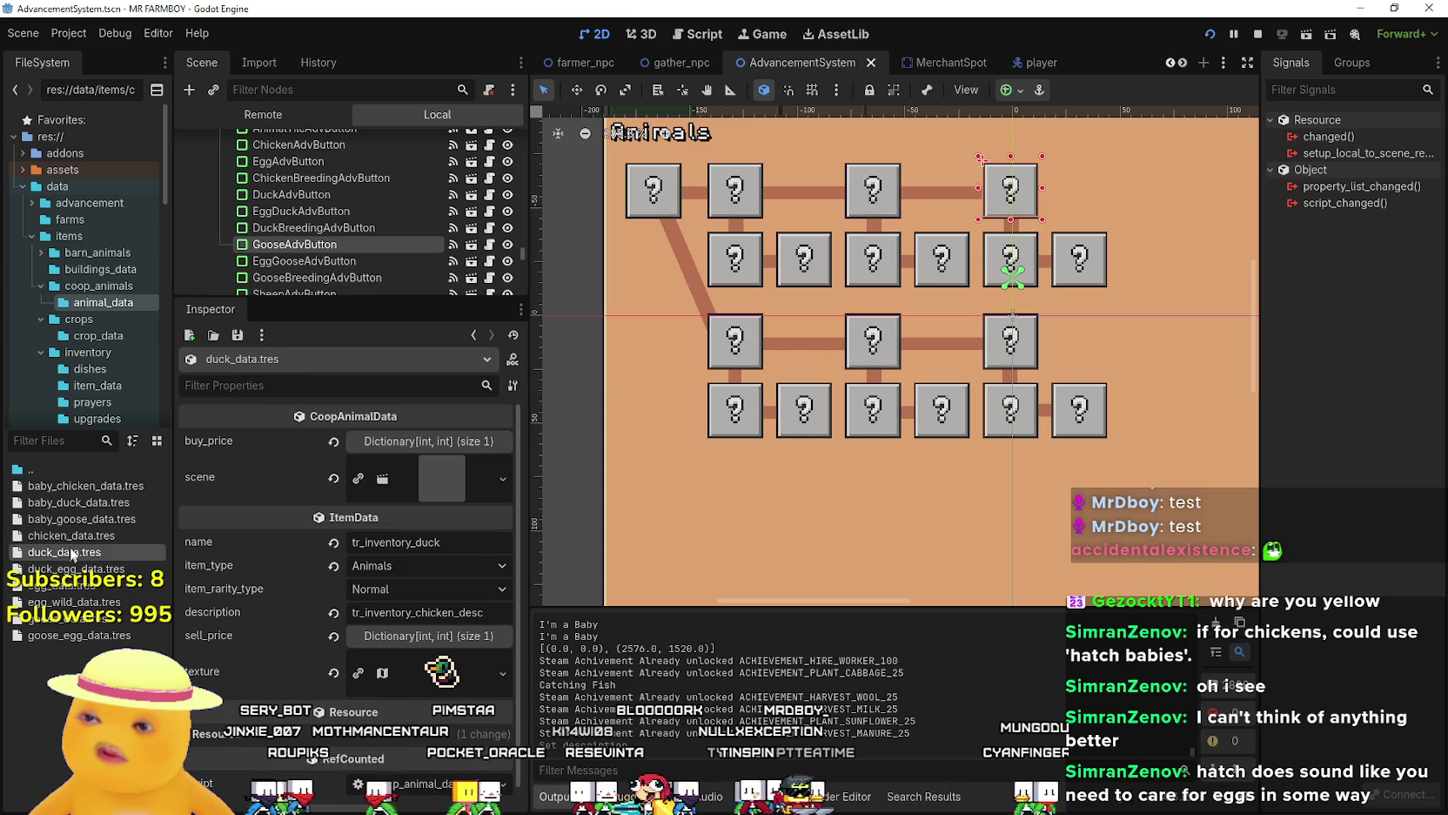
left_click(73, 536)
left_click(67, 549)
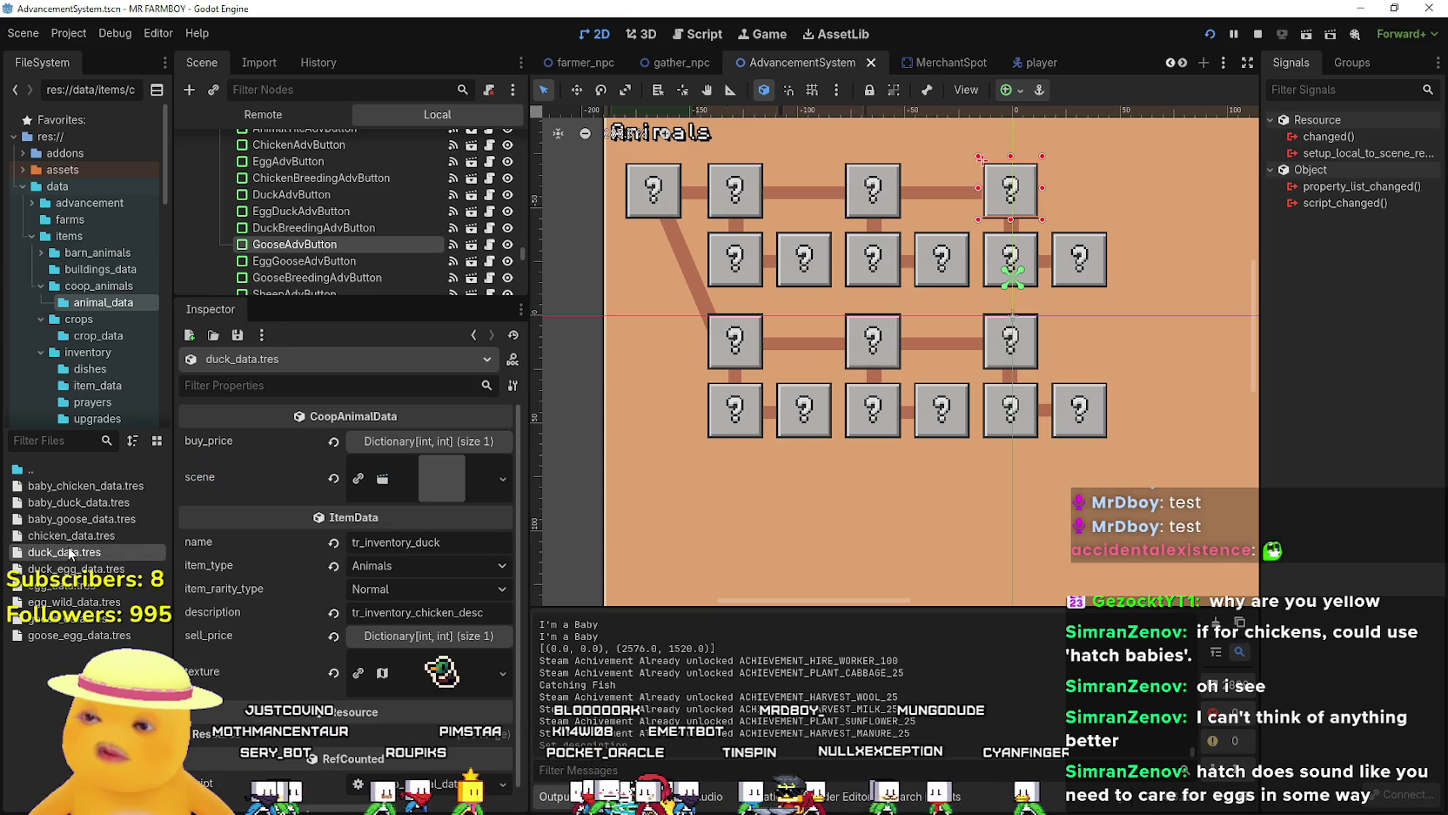
left_click(74, 533)
left_click(75, 551)
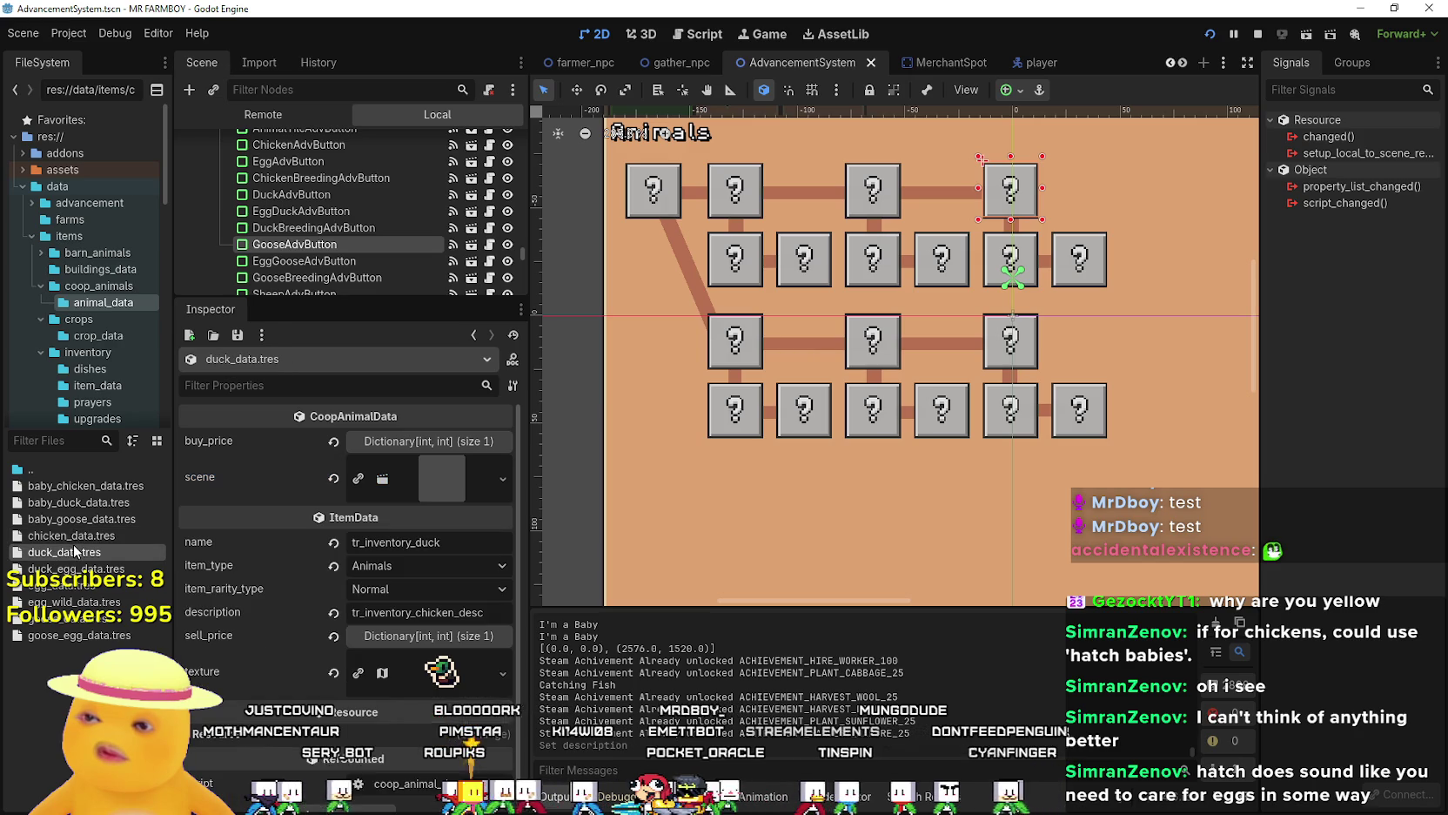
Check baby_goose_data.tres's tr_baby_animal_description key, return to chicken_data.tres, and run the game with F5.
left_click(80, 519)
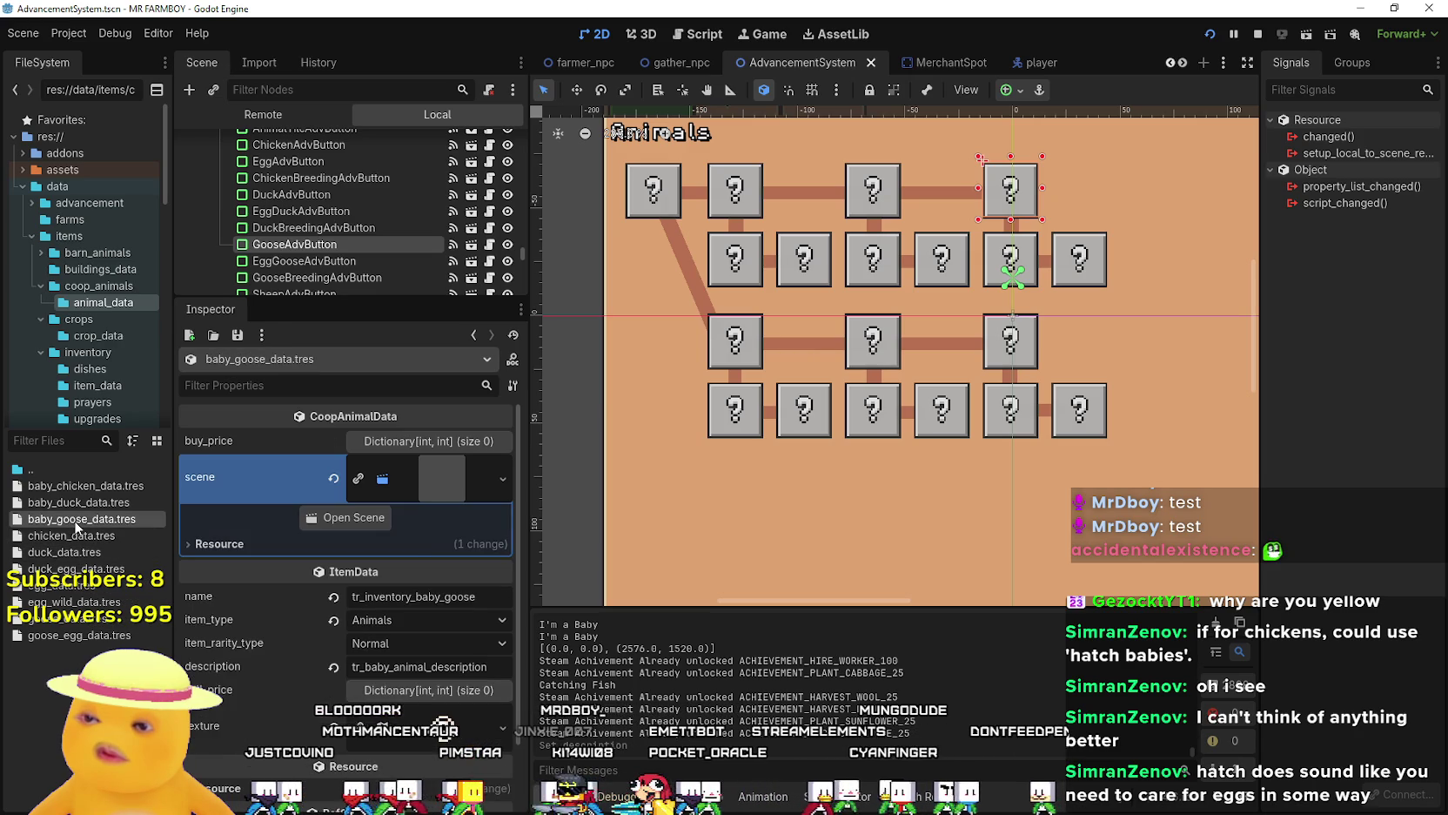
scroll(407, 676, "down", 2)
scroll(348, 644, "up", 2)
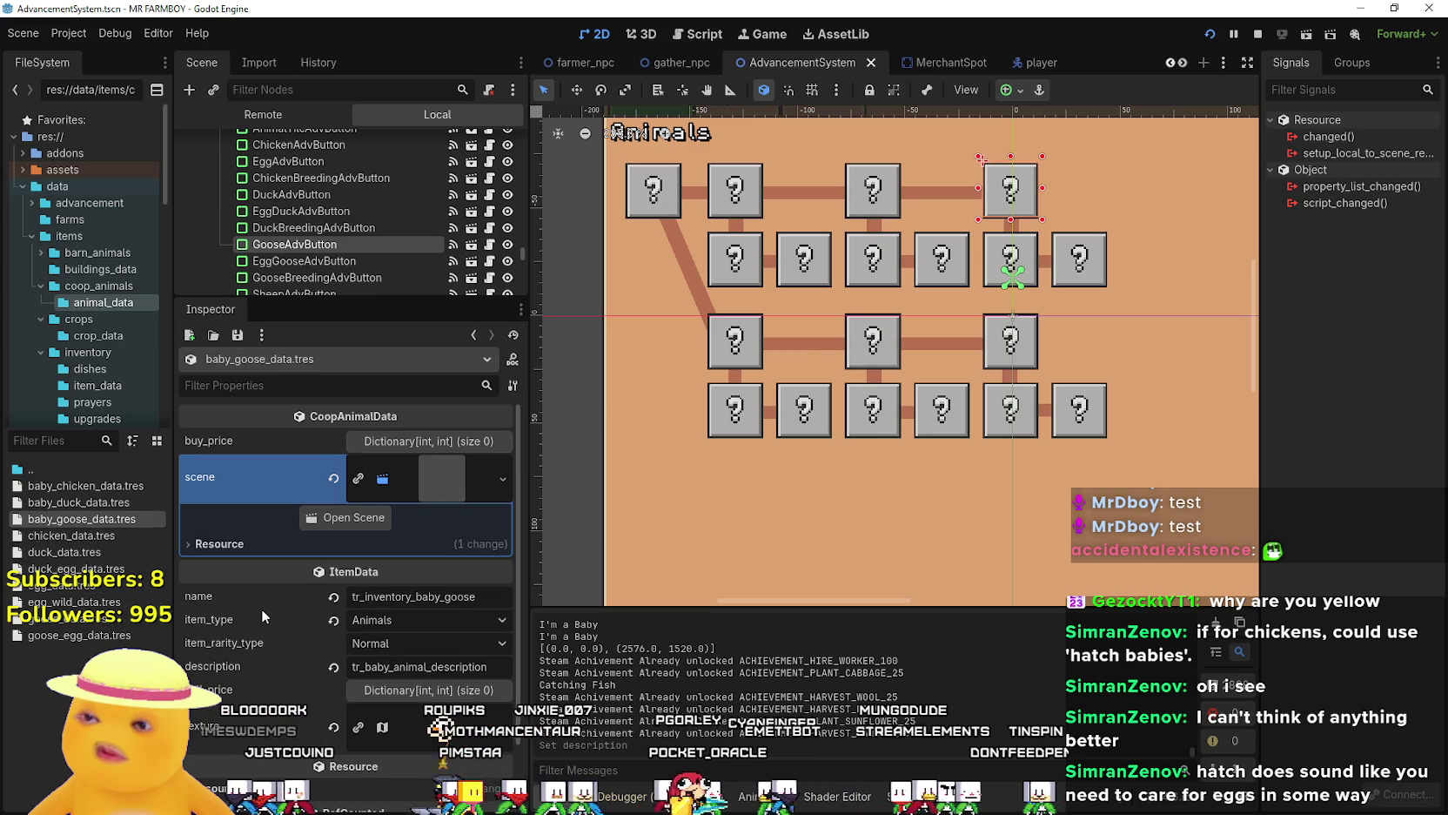
left_click(91, 548)
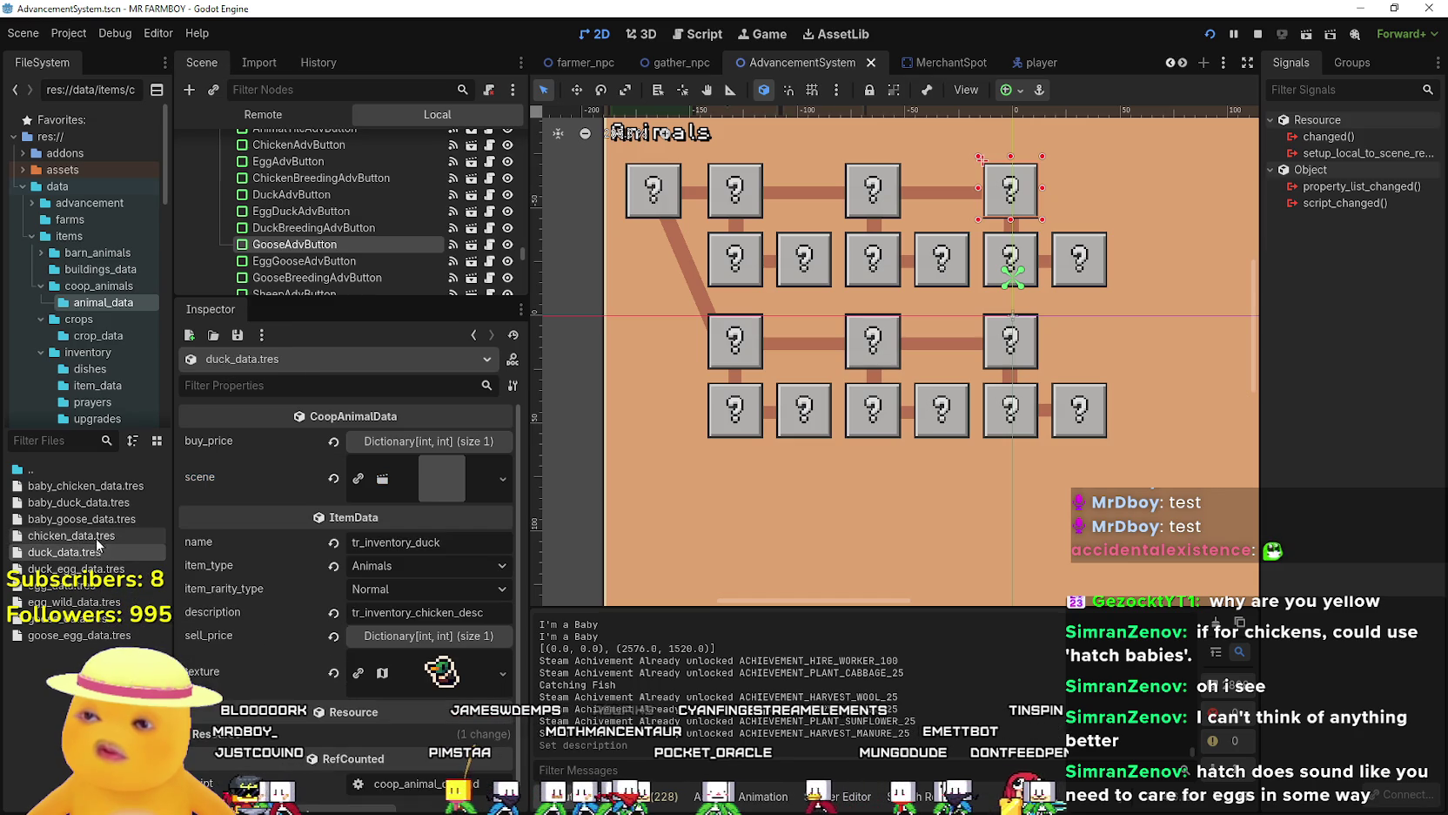
left_click(96, 535)
key("F5")
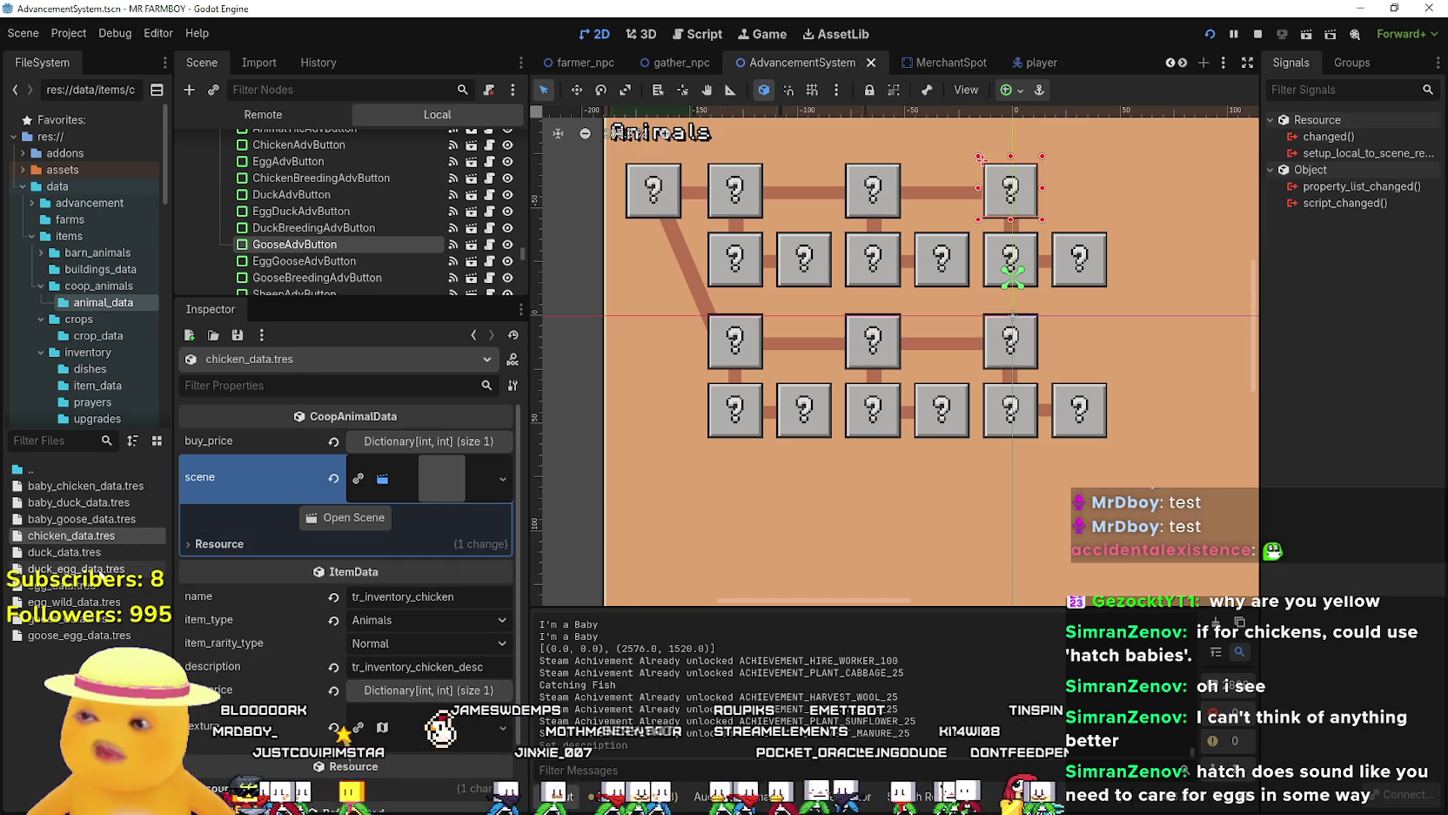
Scroll the market inventory to the Baby Duck entry, then return to the editor on chicken_data.tres.
scroll(783, 418, "down", 2)
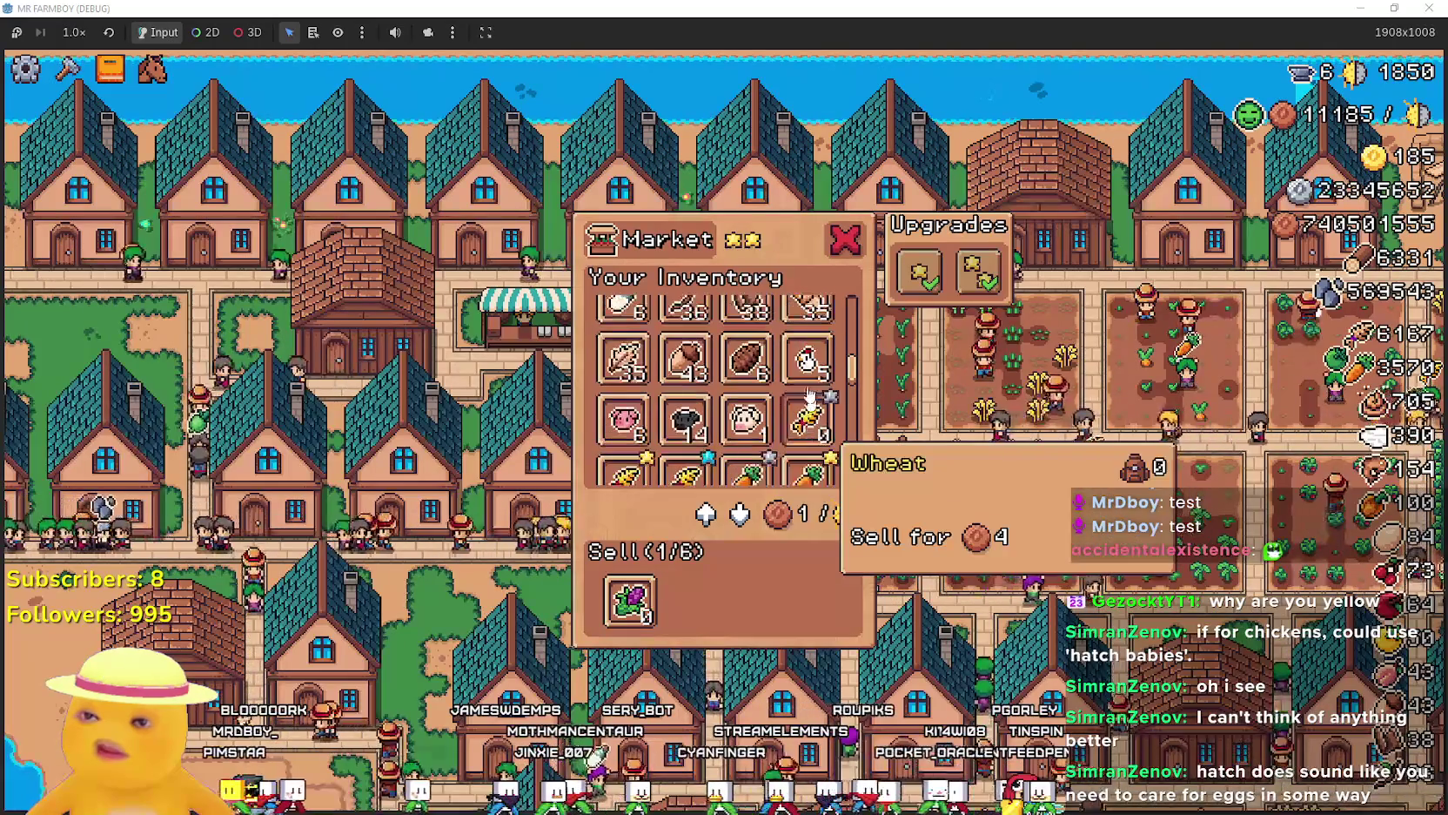
scroll(853, 449, "down", 5)
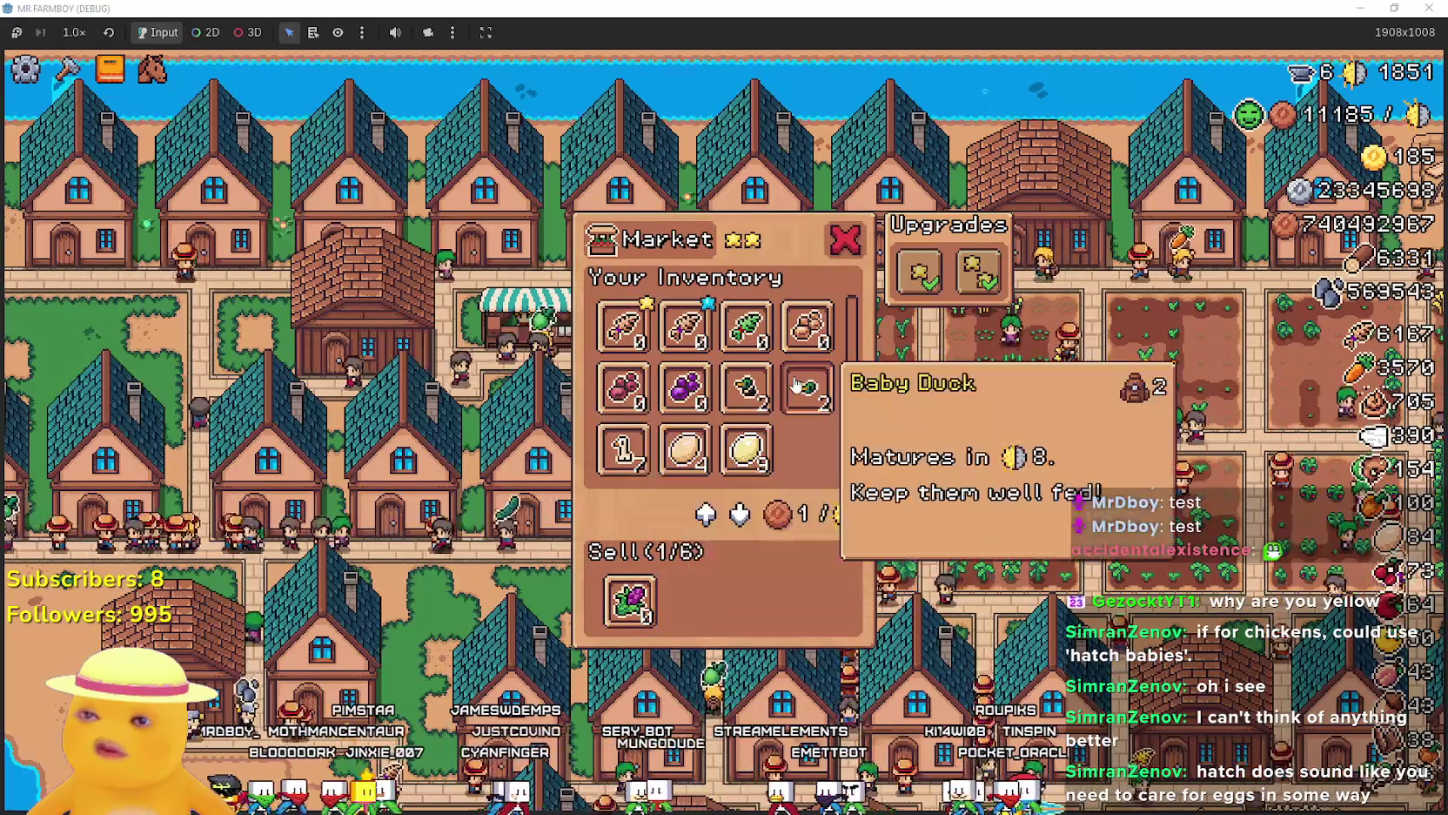
key("alt+Tab")
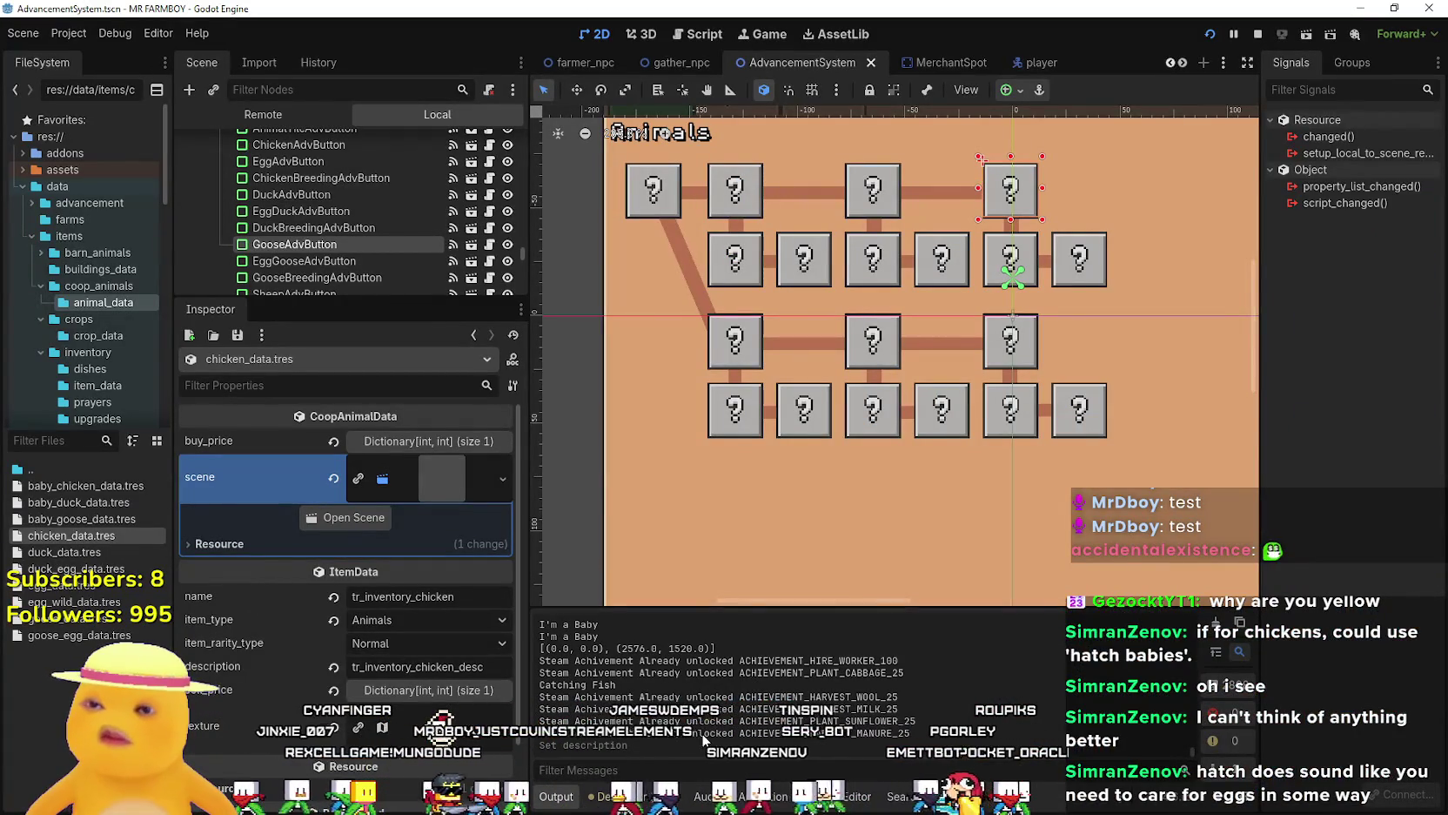
Search all project files for CHICKEN and scroll the results down to the chicken_coop.gd matches.
key("ctrl+shift+f")
type("CHICKEN")
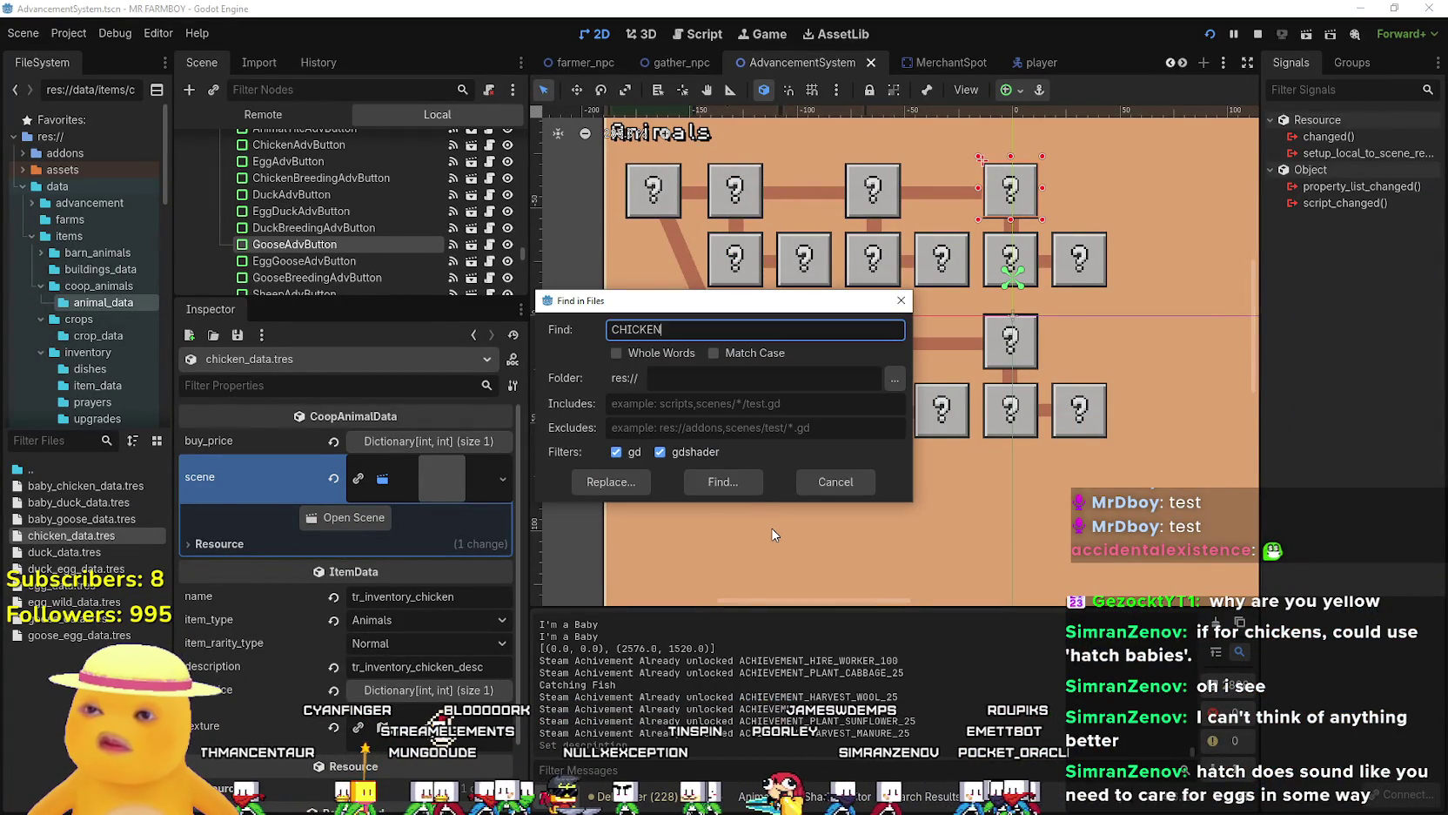
key("Return")
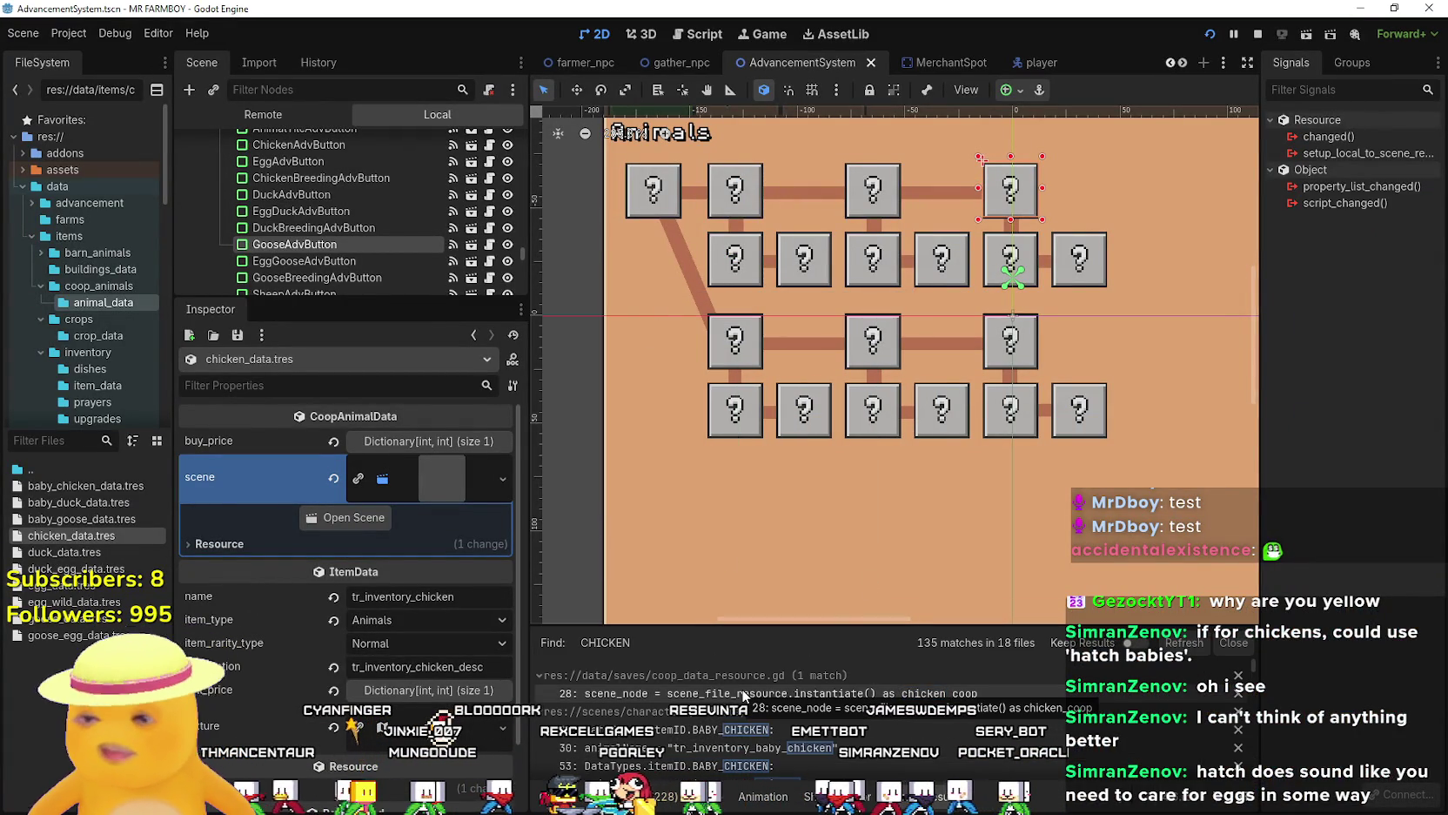
scroll(857, 694, "down", 4)
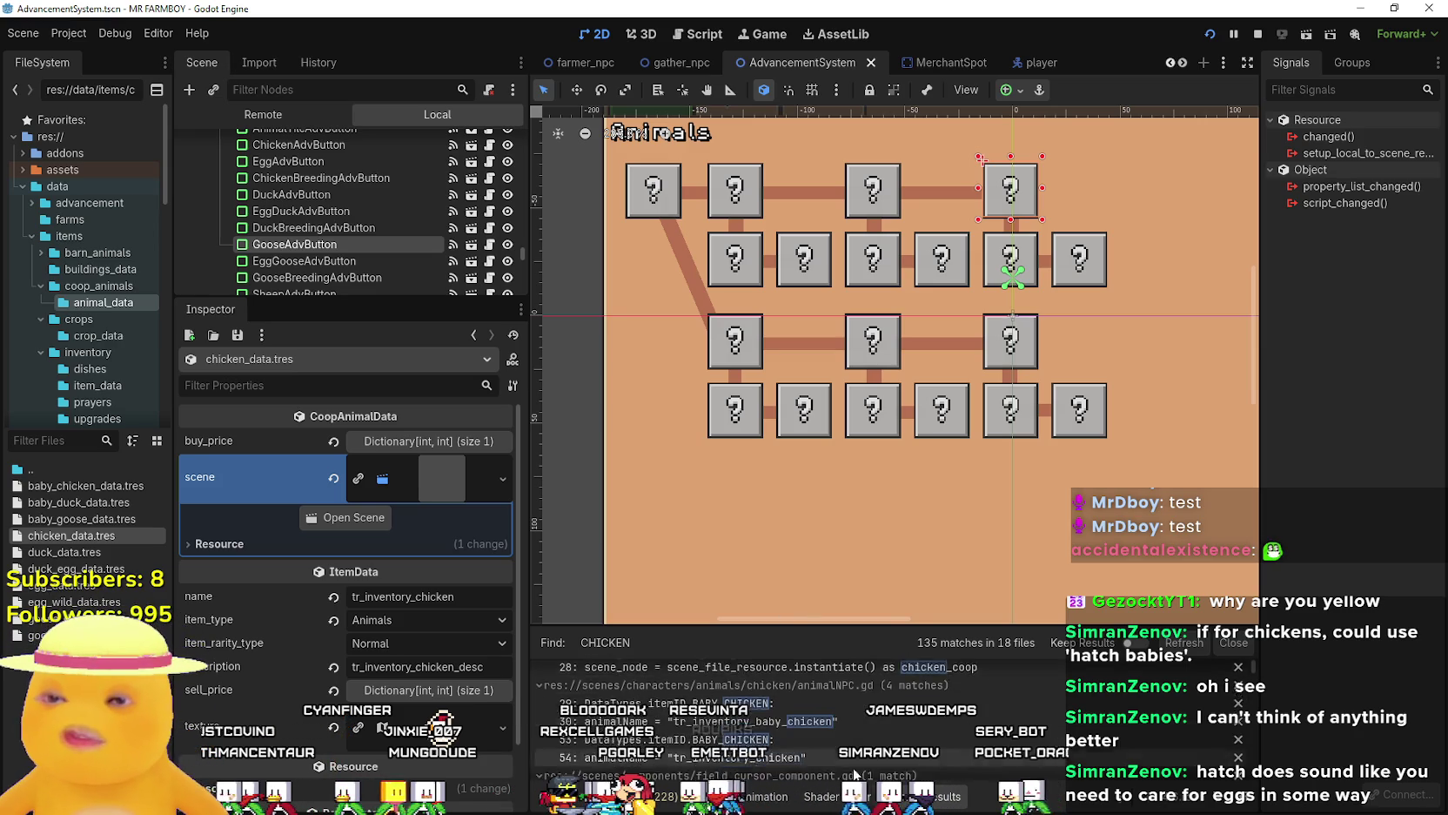
scroll(857, 697, "down", 3)
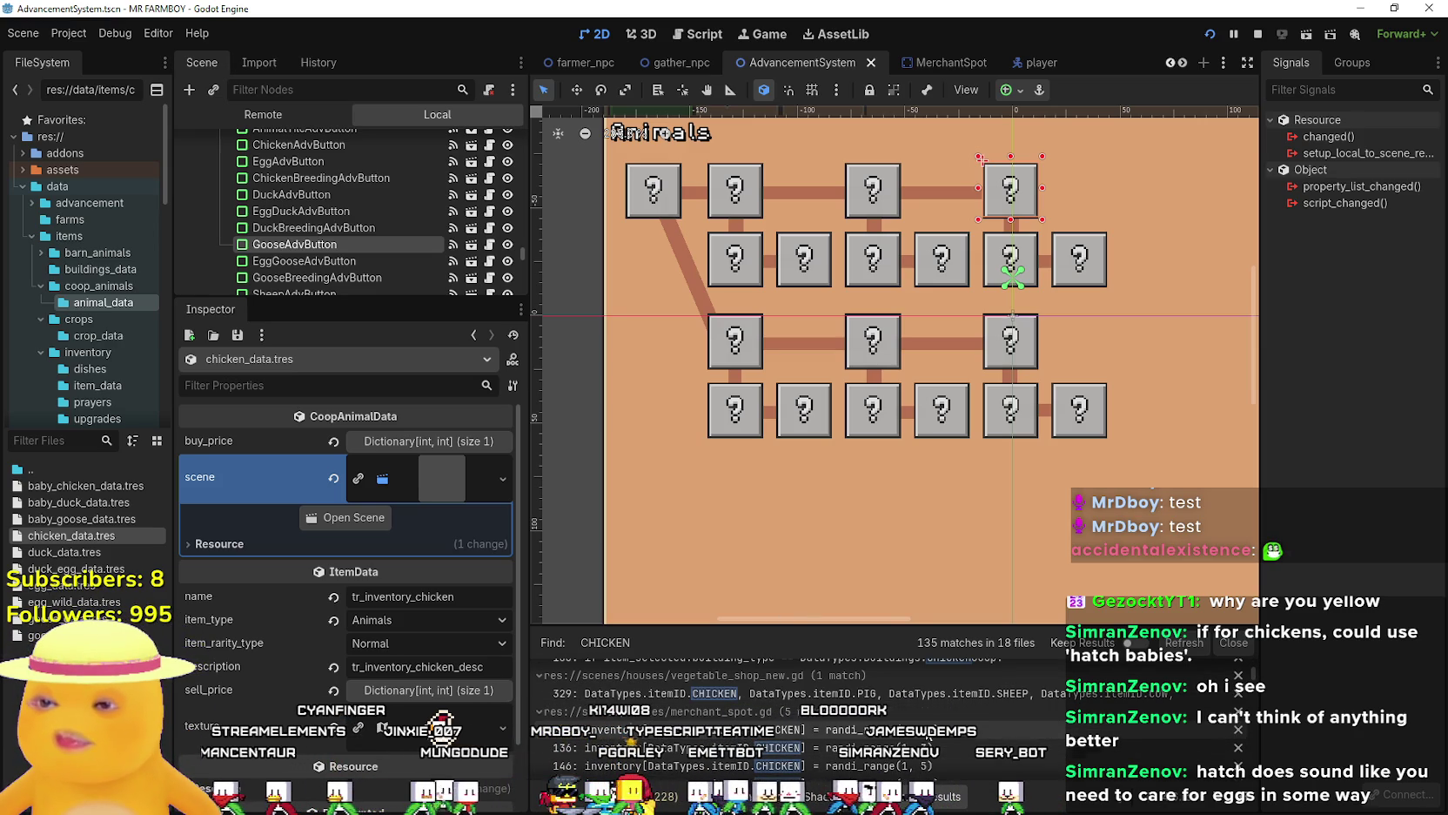
scroll(928, 738, "down", 3)
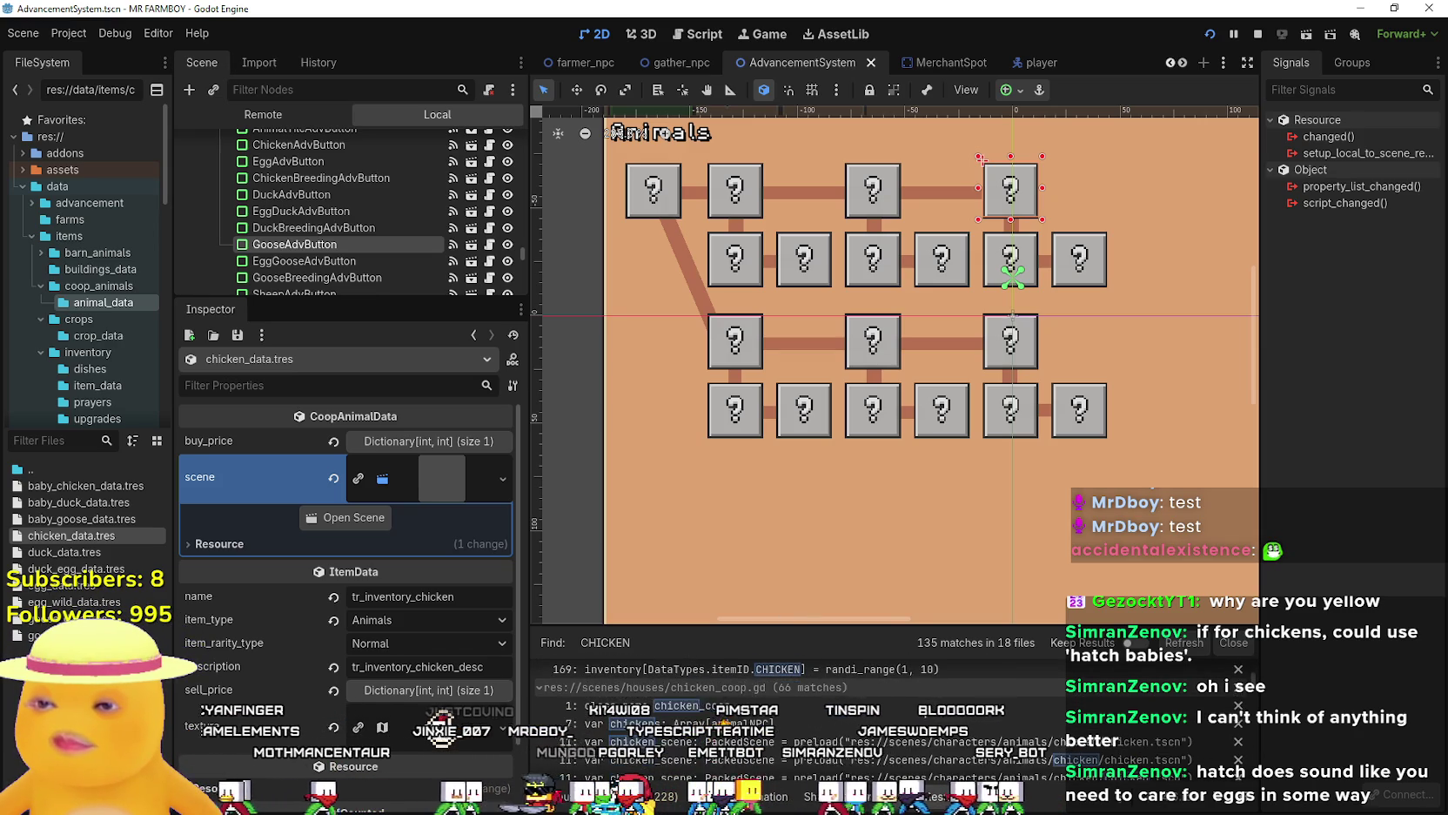
scroll(919, 701, "down", 10)
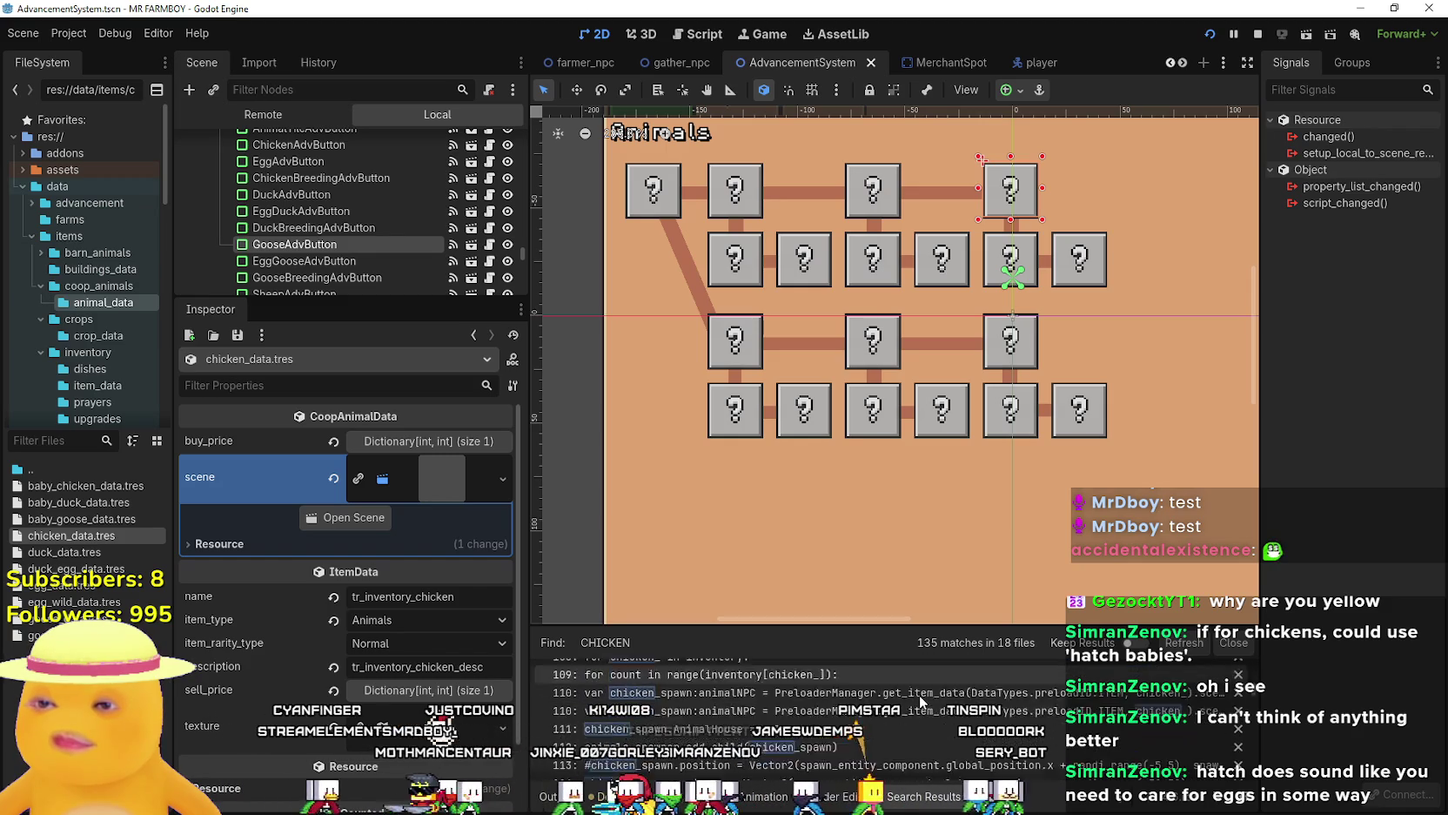
scroll(920, 691, "down", 5)
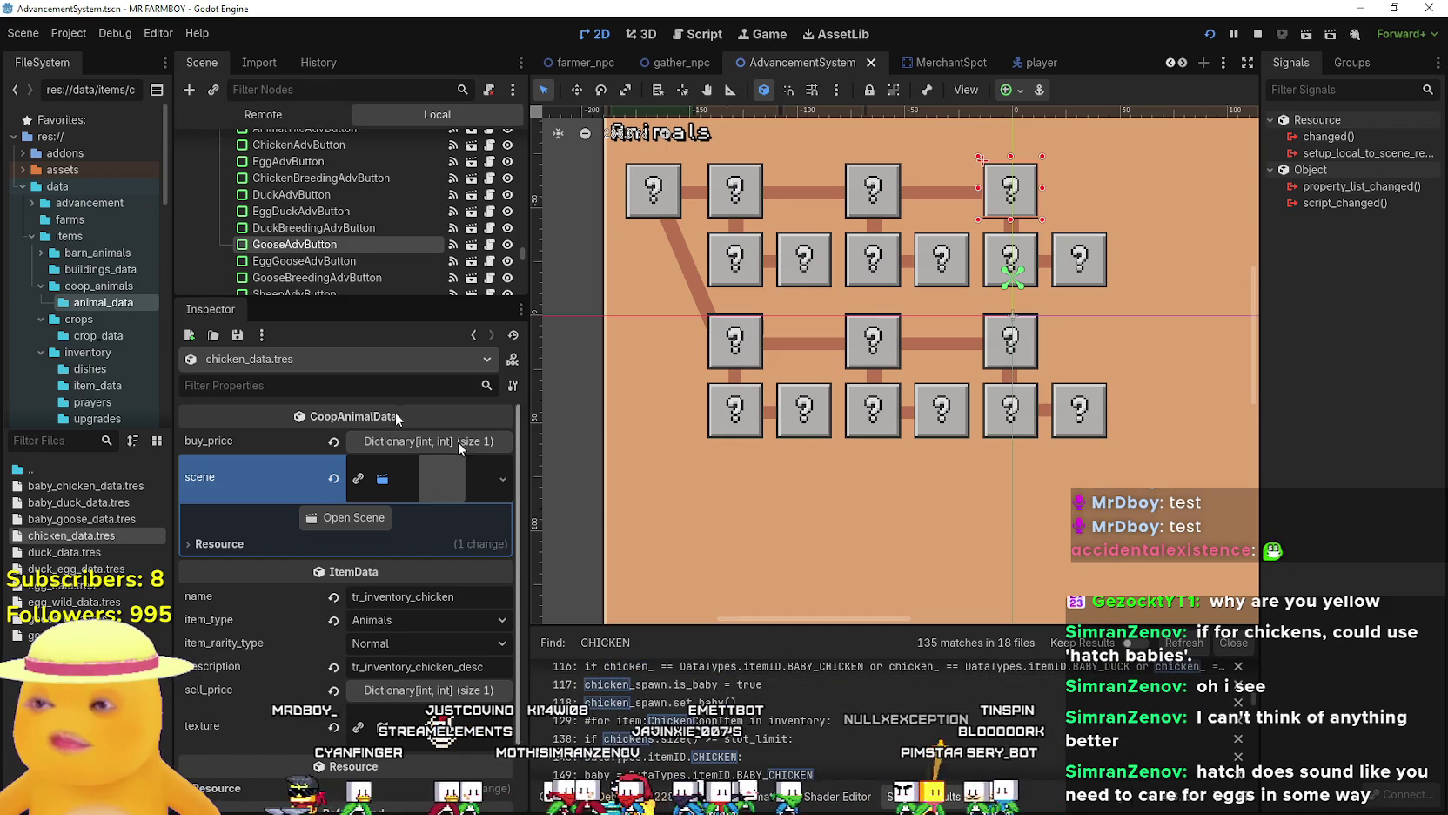
left_click(95, 443)
Filter the files by 'game_s', open game_screen.tscn, then open the BuildingPanel's building_panel.gd script.
type("gam")
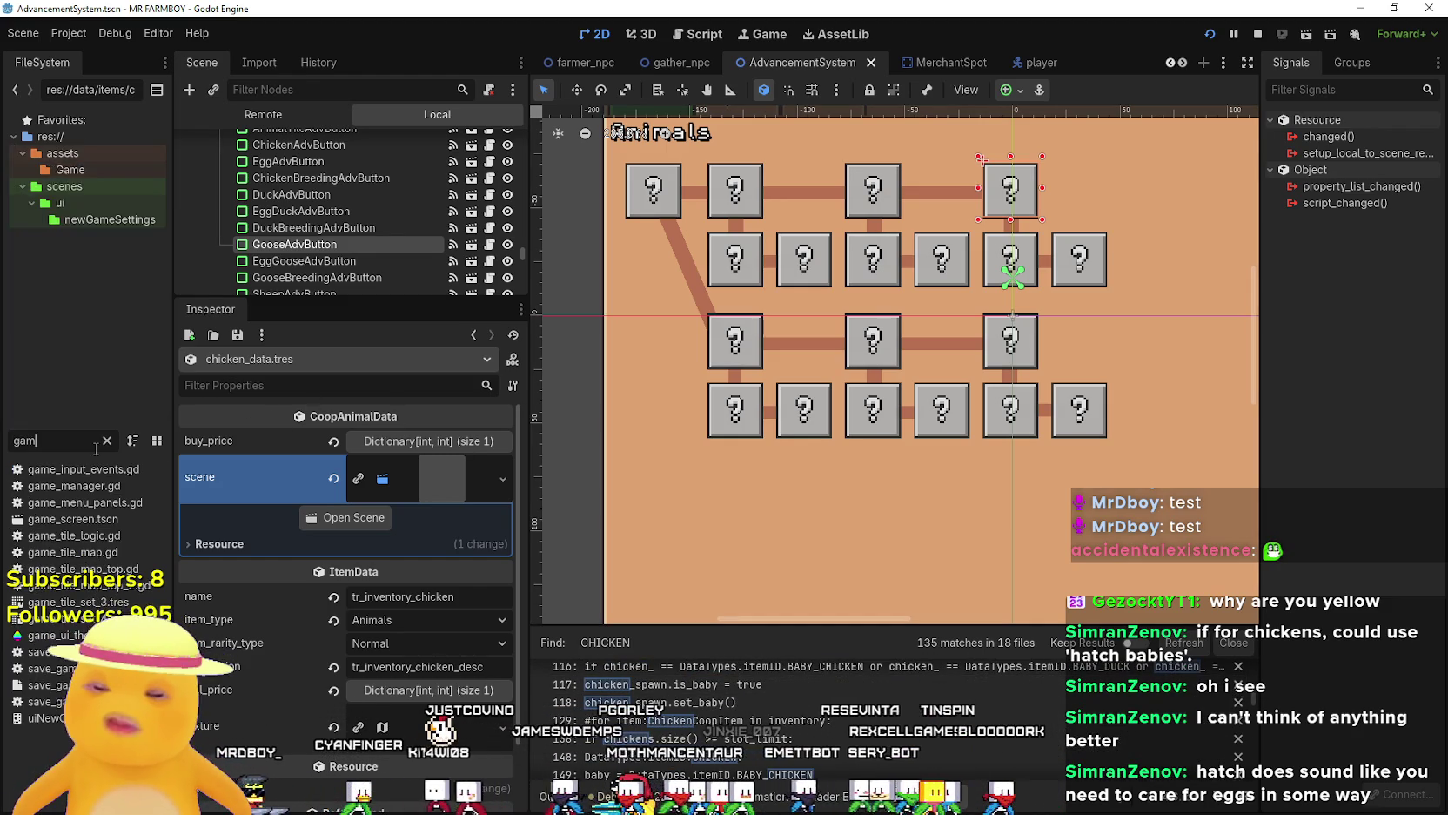
type("e_s")
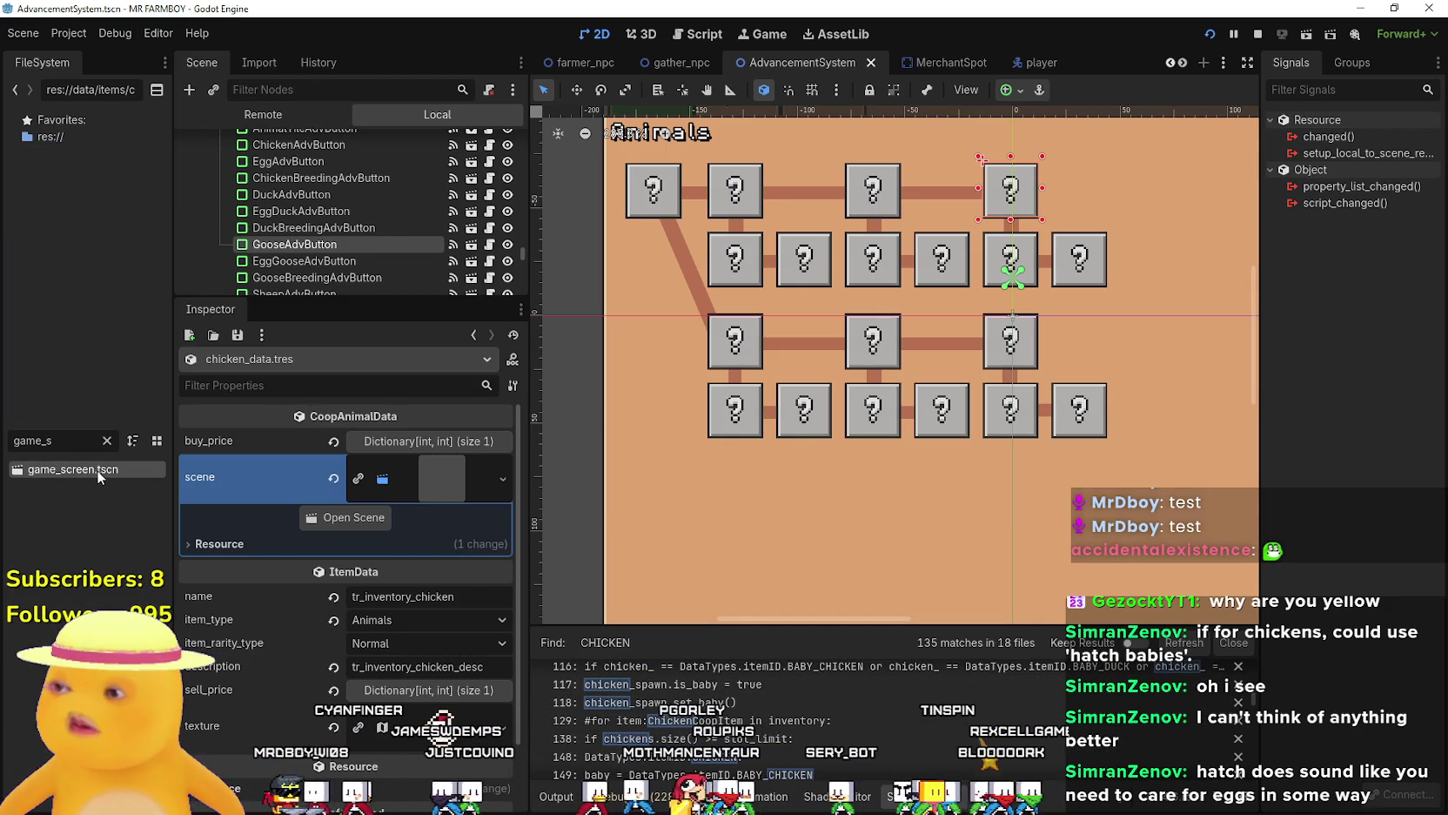
double_click(97, 470)
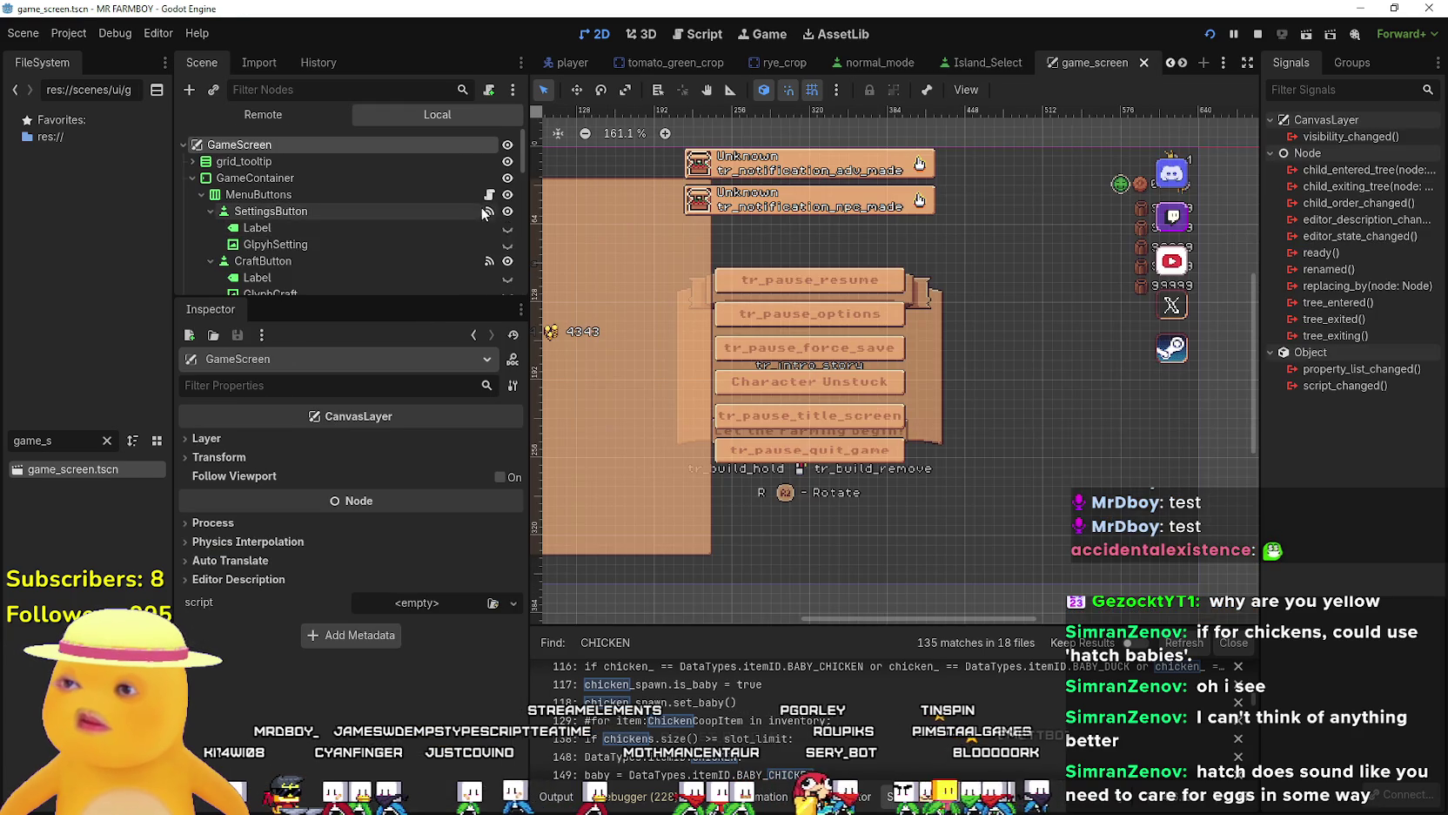
mouse_move(525, 161)
left_mouse_down()
mouse_move(543, 247)
mouse_move(538, 228)
left_mouse_up()
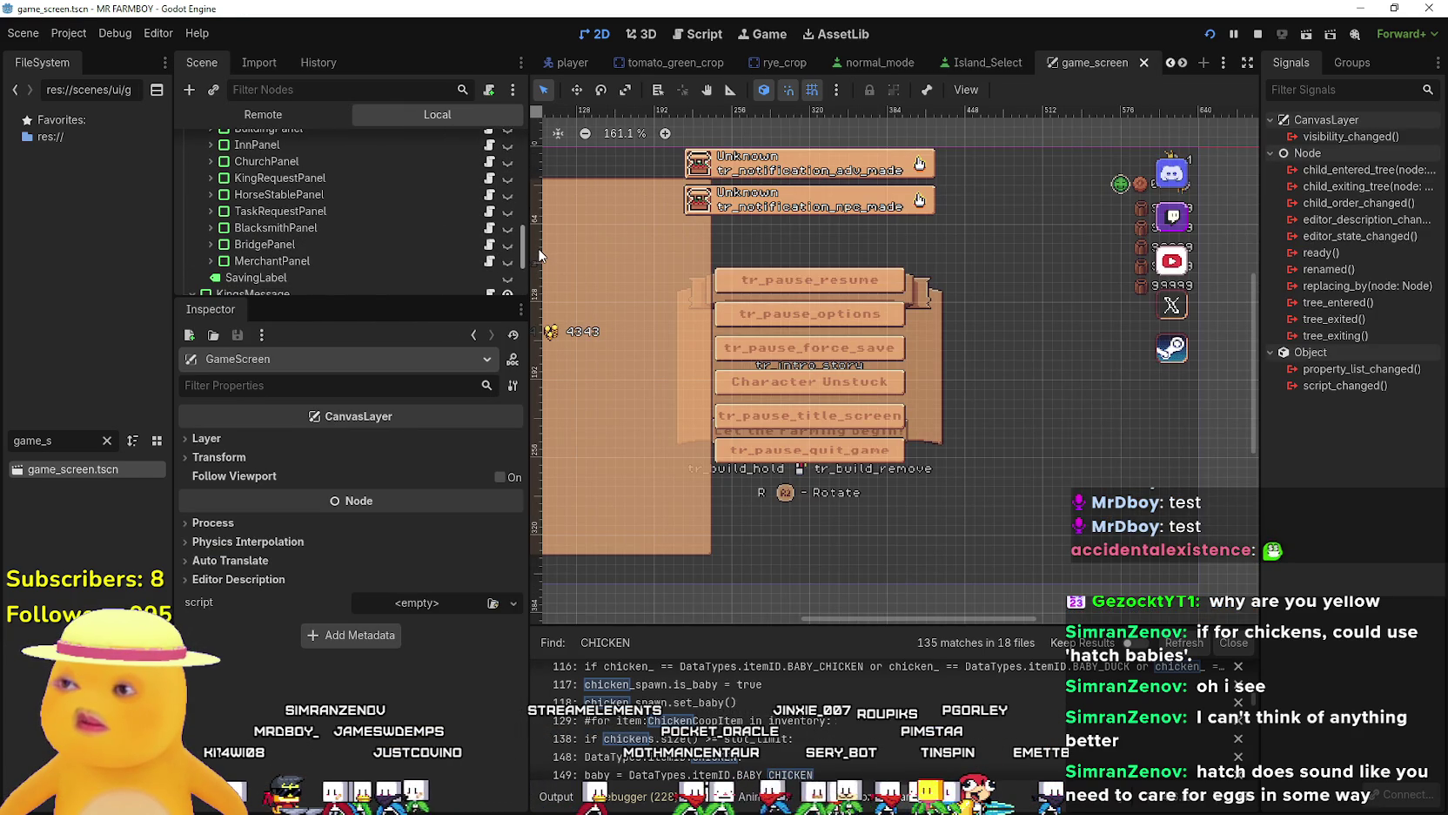
scroll(461, 224, "up", 3)
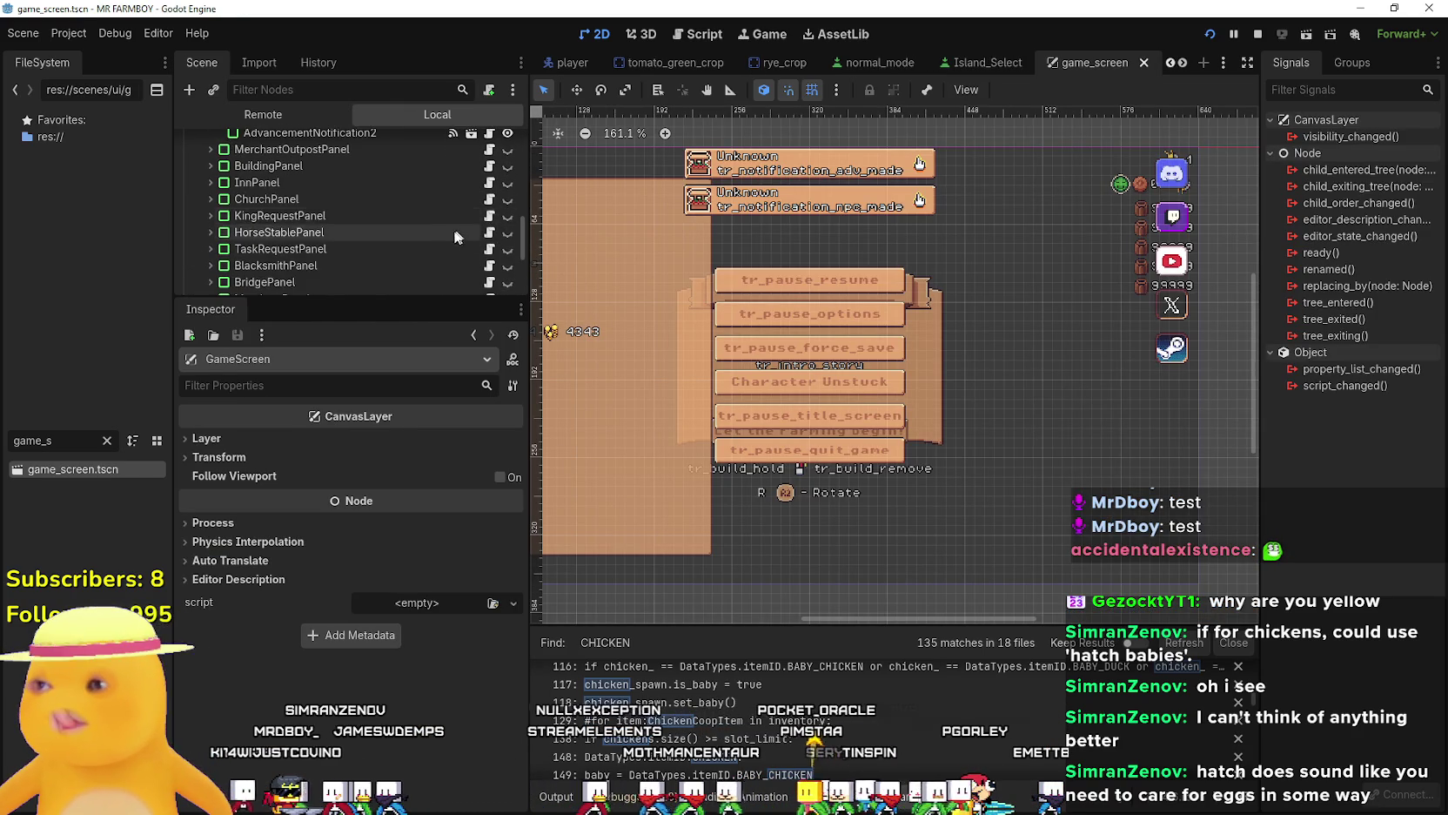
scroll(450, 231, "up", 4)
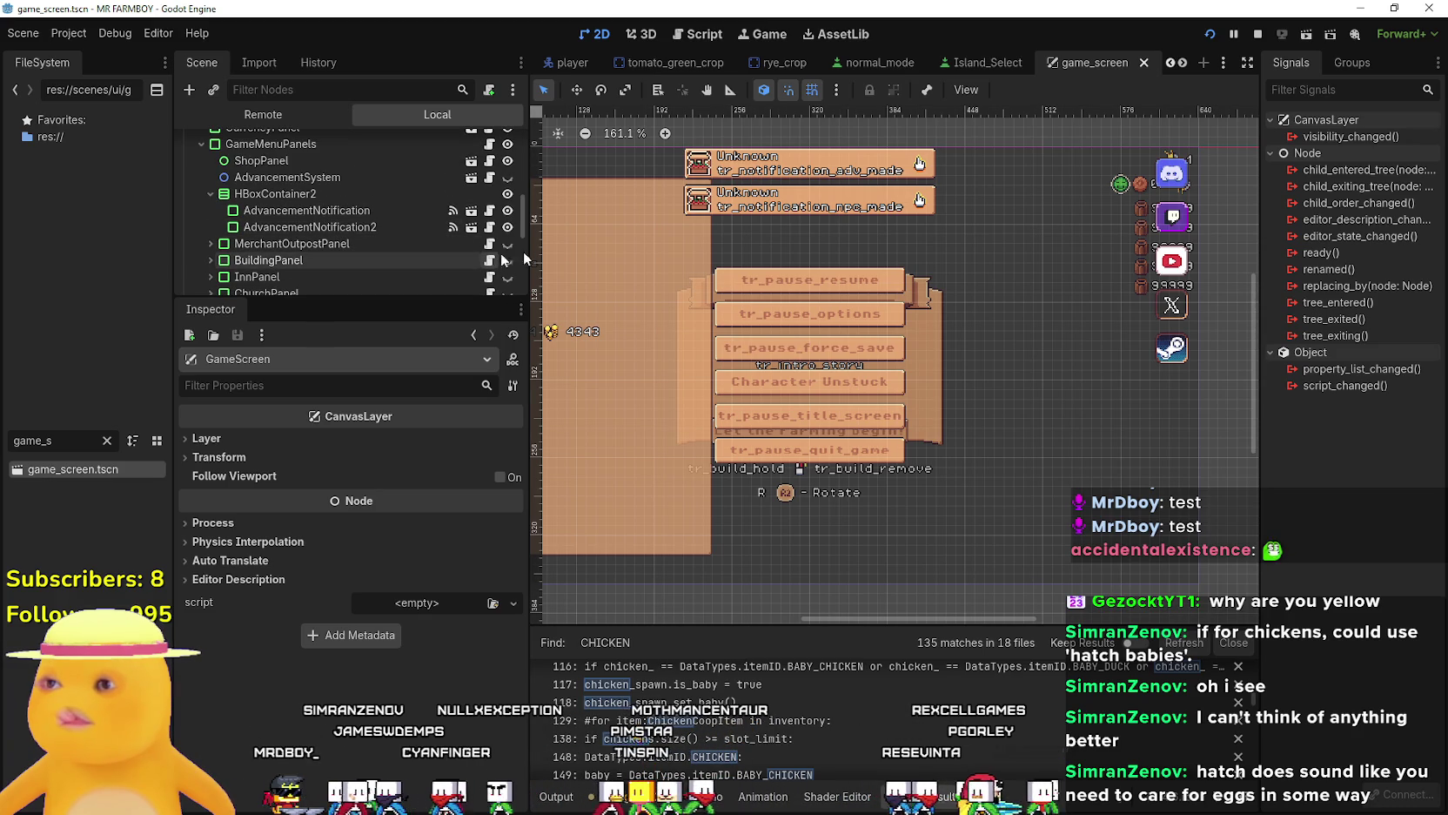
left_click(489, 260)
Search building_panel.gd for CHICKEN and step back through the earlier matches.
key("Up")
key("Up")
key("Up")
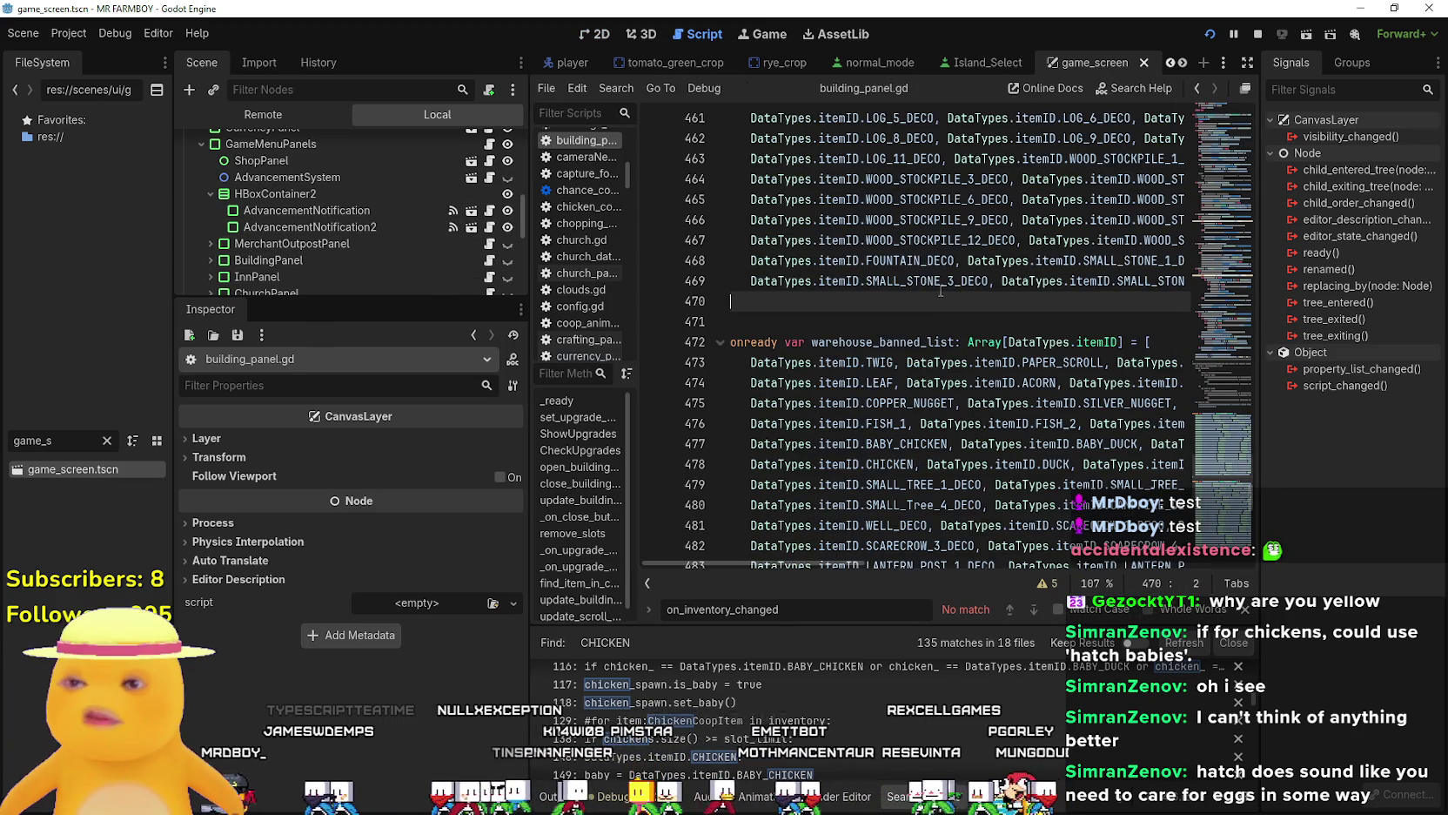
key("ctrl+f")
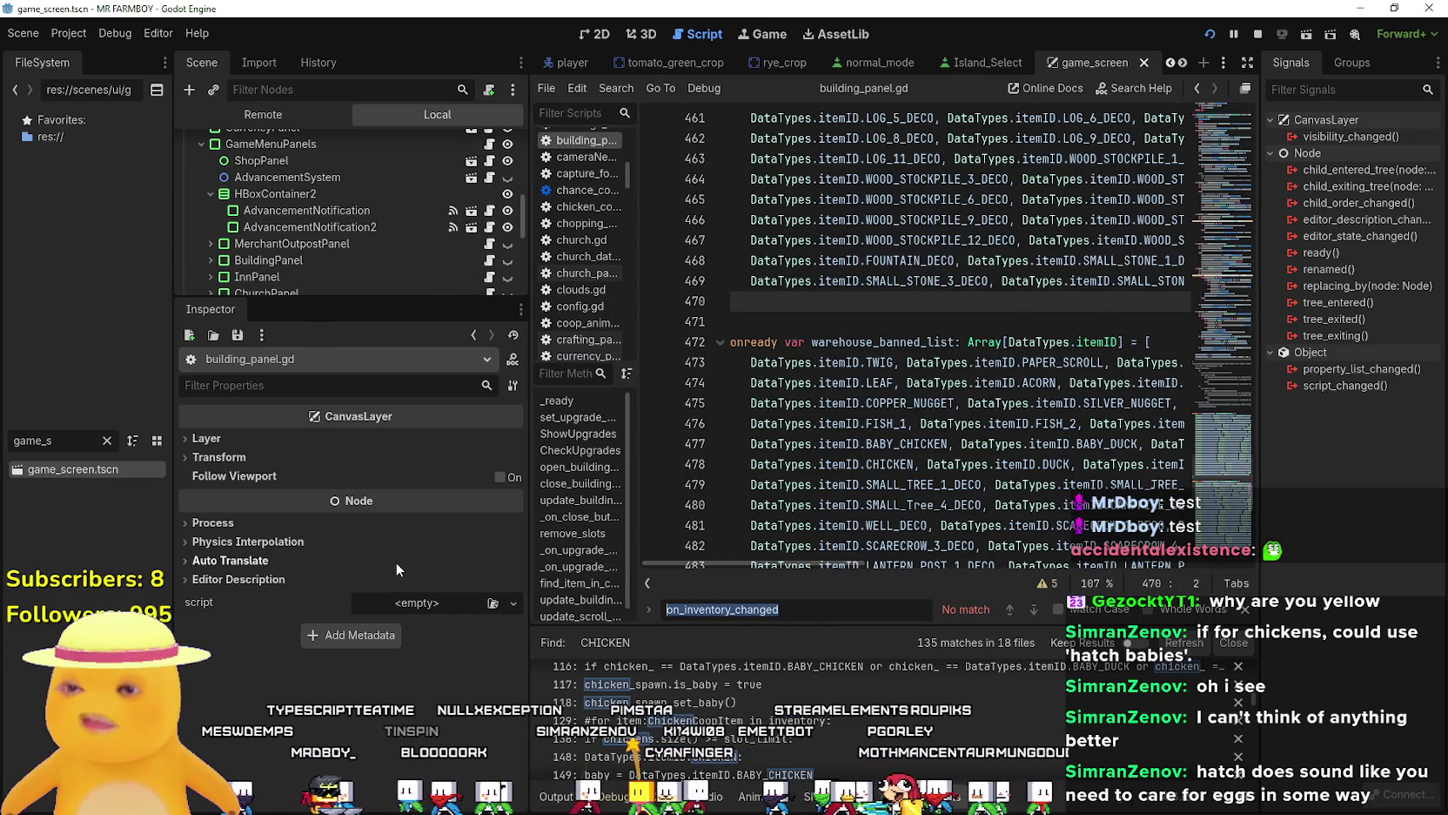
type("CHICKEN")
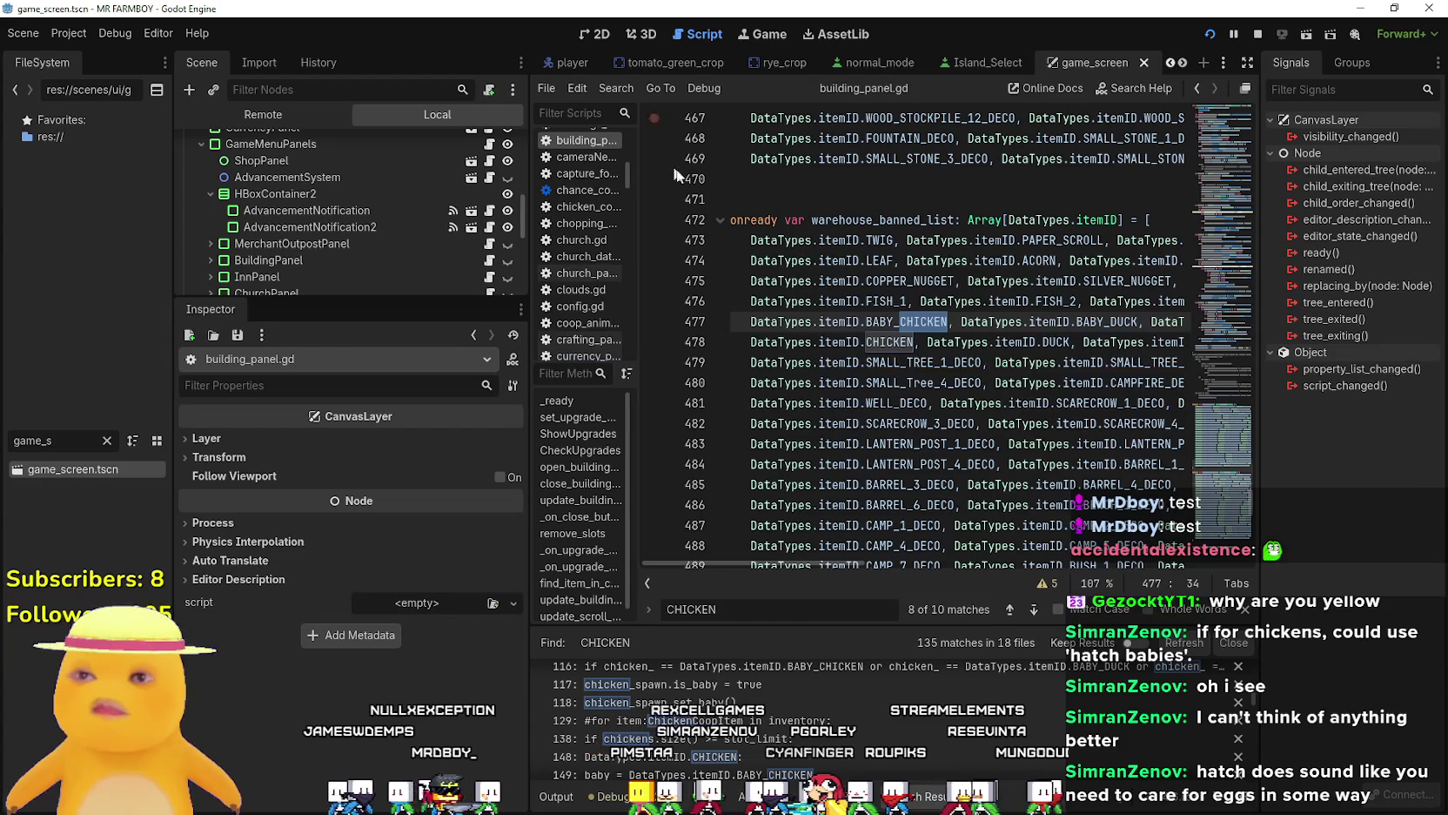
left_click(1017, 609)
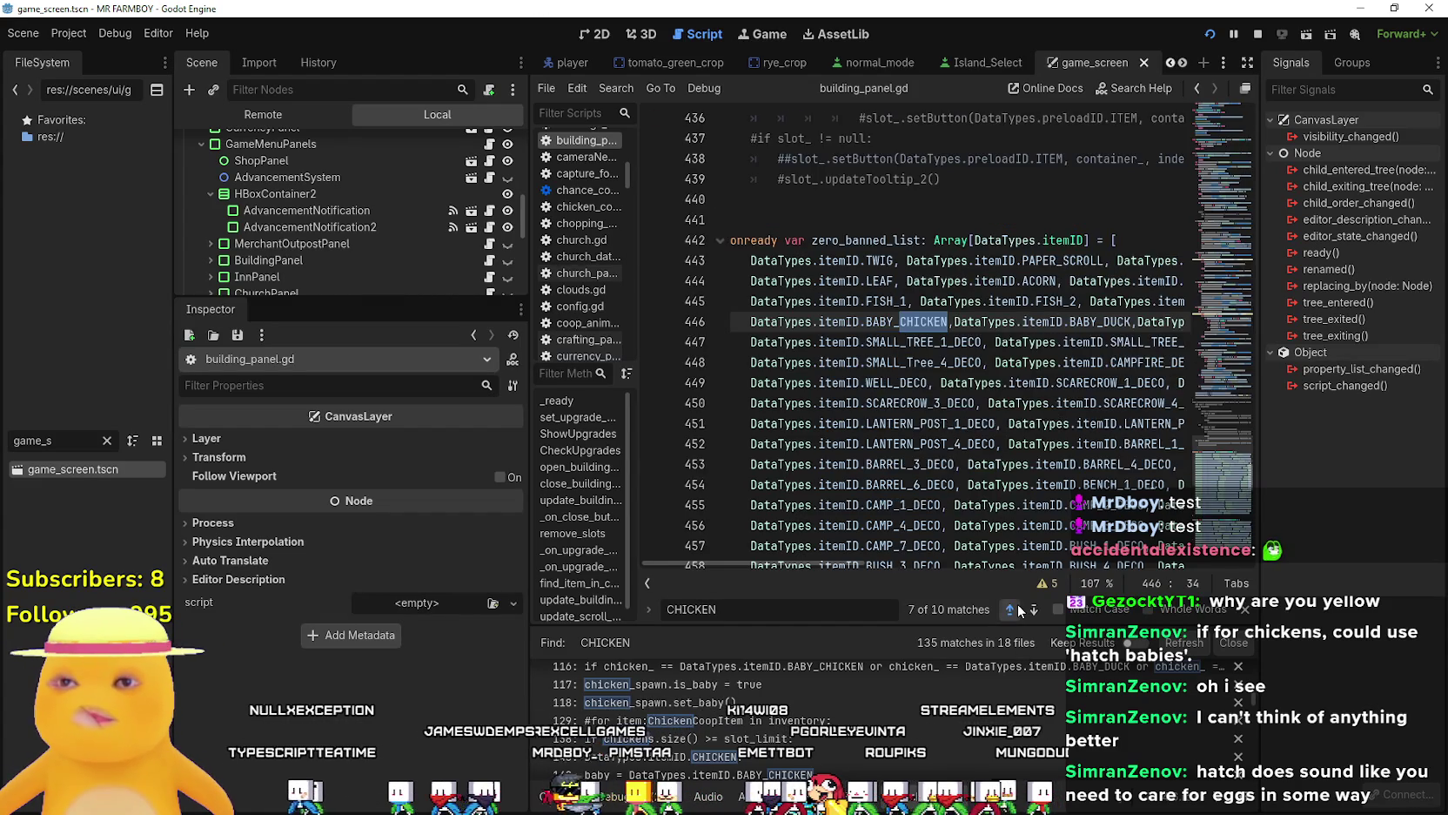
left_click(1016, 608)
left_click(1017, 608)
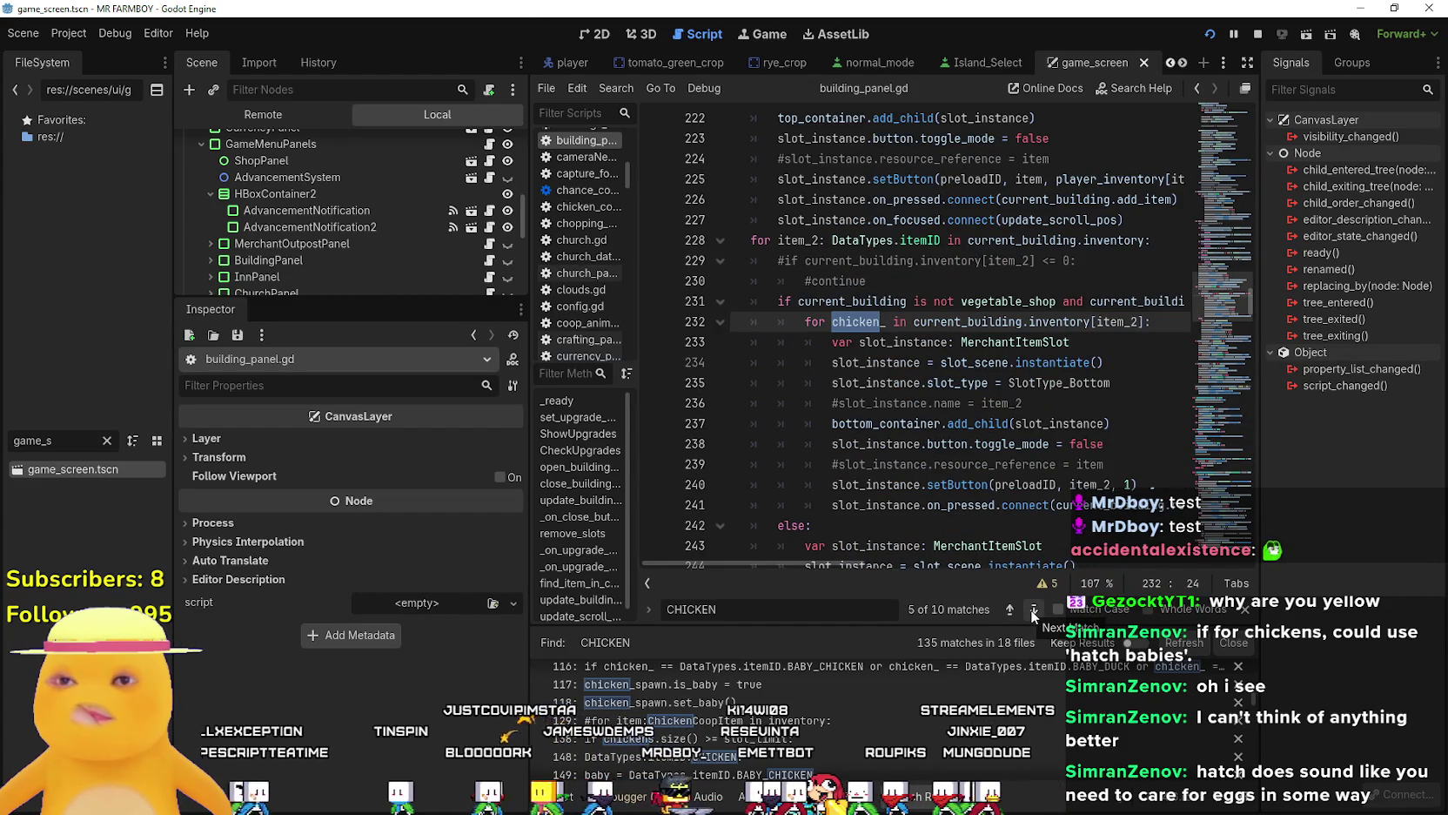
Widen the script editor and select item_2 in the inventory loop on line 232.
mouse_move(528, 372)
left_mouse_down()
mouse_move(296, 371)
mouse_move(329, 371)
left_mouse_up()
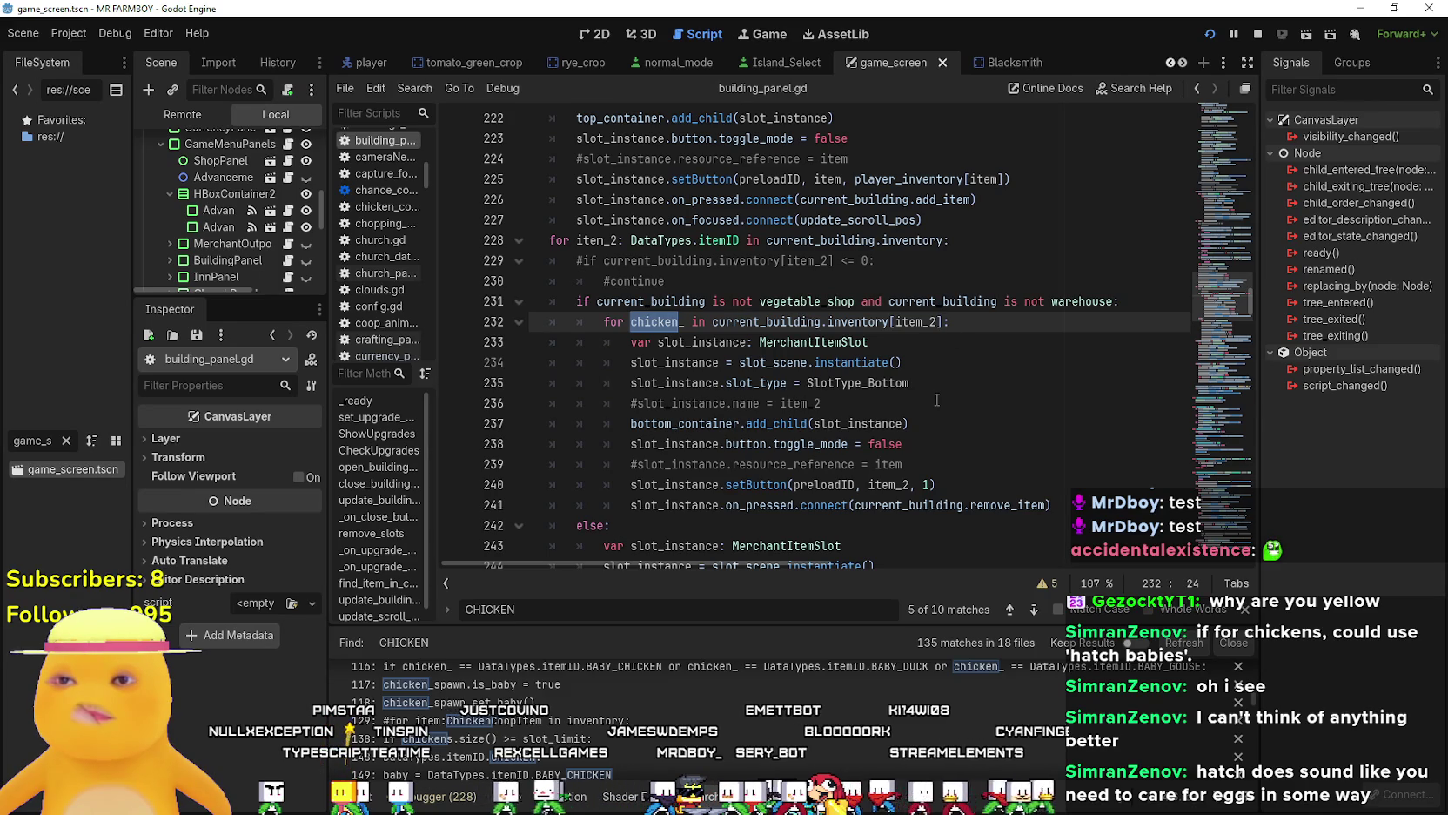
scroll(937, 400, "down", 1)
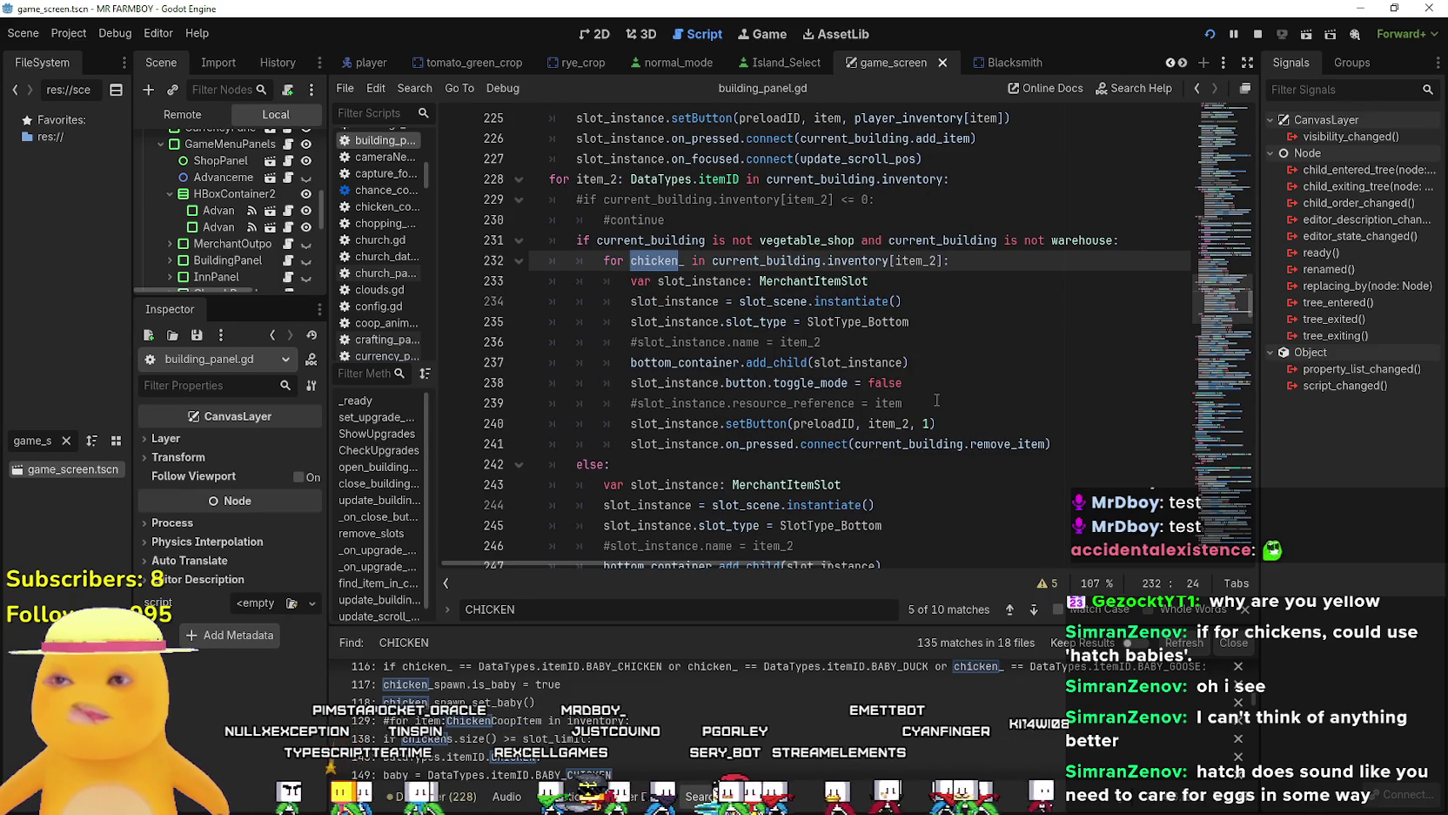
double_click(930, 263)
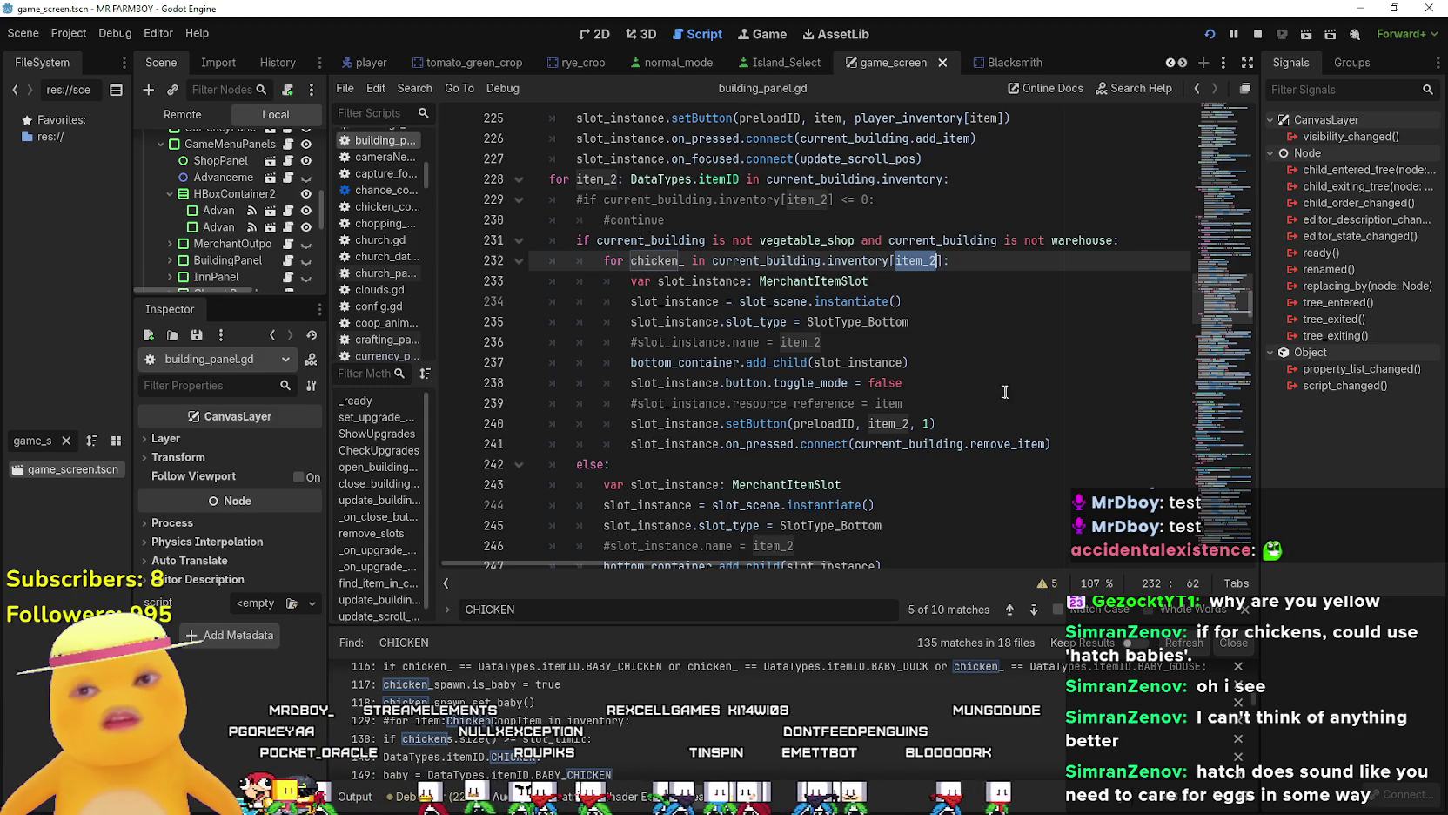
scroll(1005, 391, "down", 2)
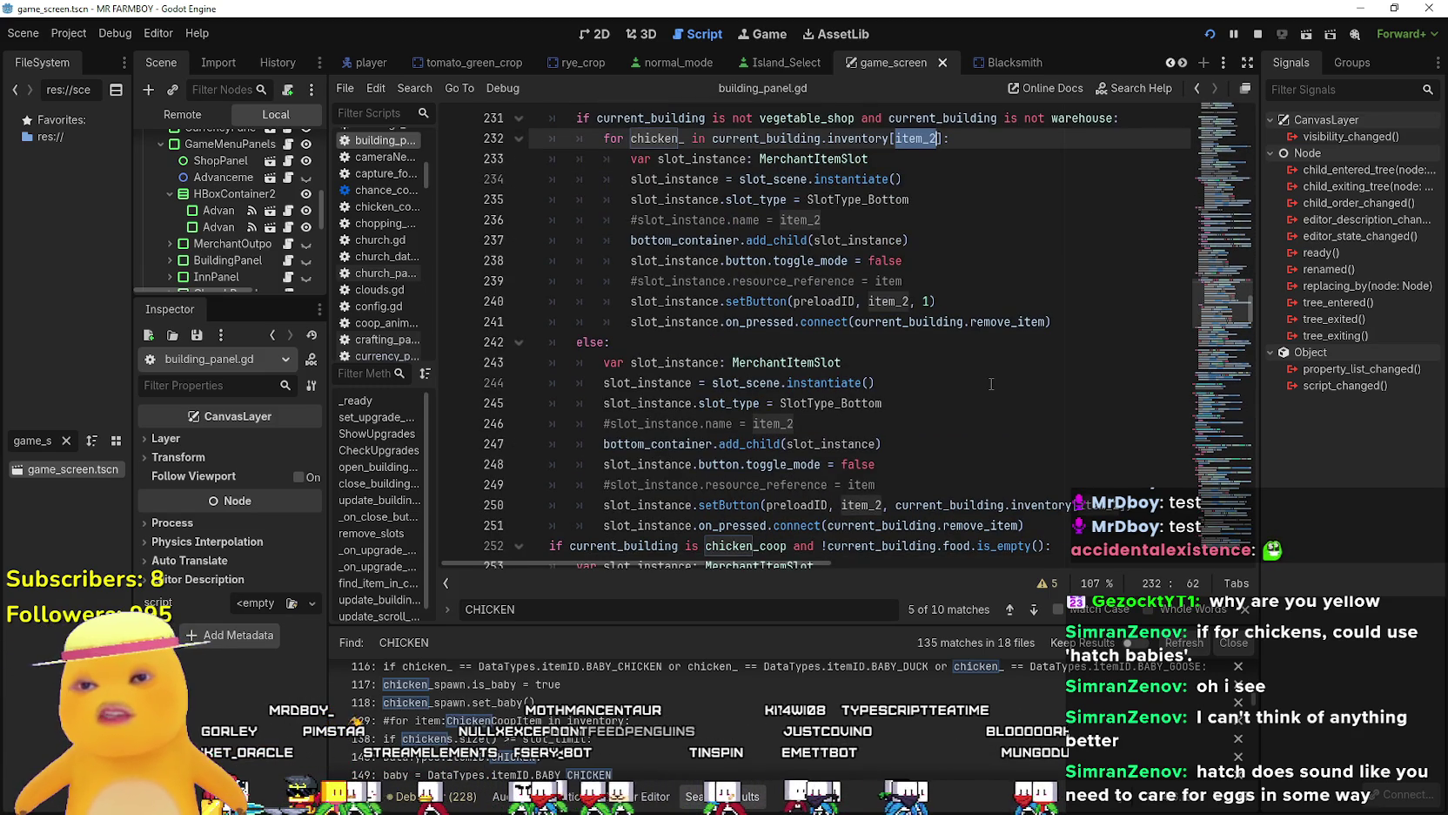
scroll(996, 378, "down", 1)
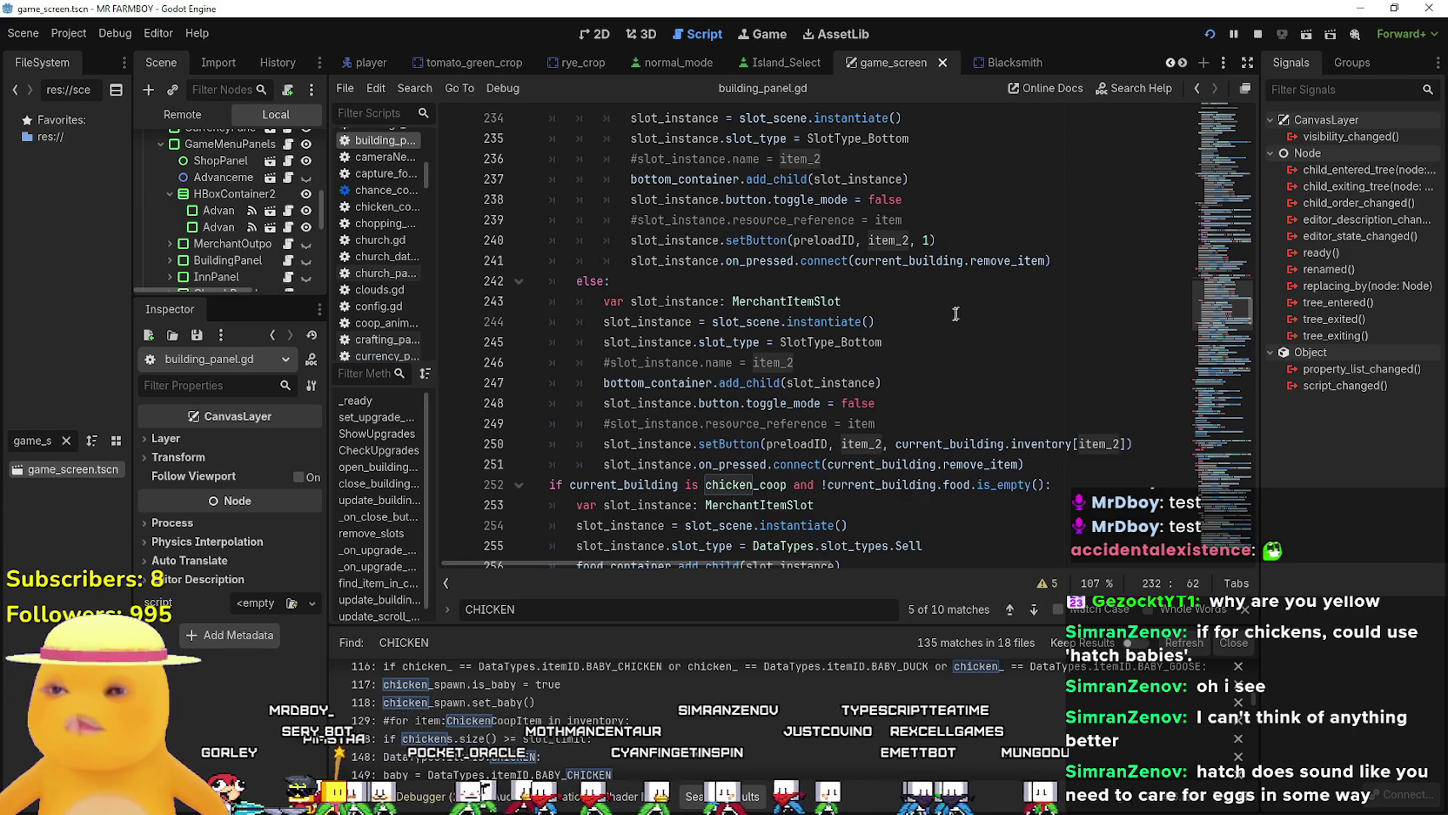
Review the ChickenCoop branch's Add and Remove slot type lines.
scroll(955, 314, "up", 2)
scroll(804, 447, "up", 10)
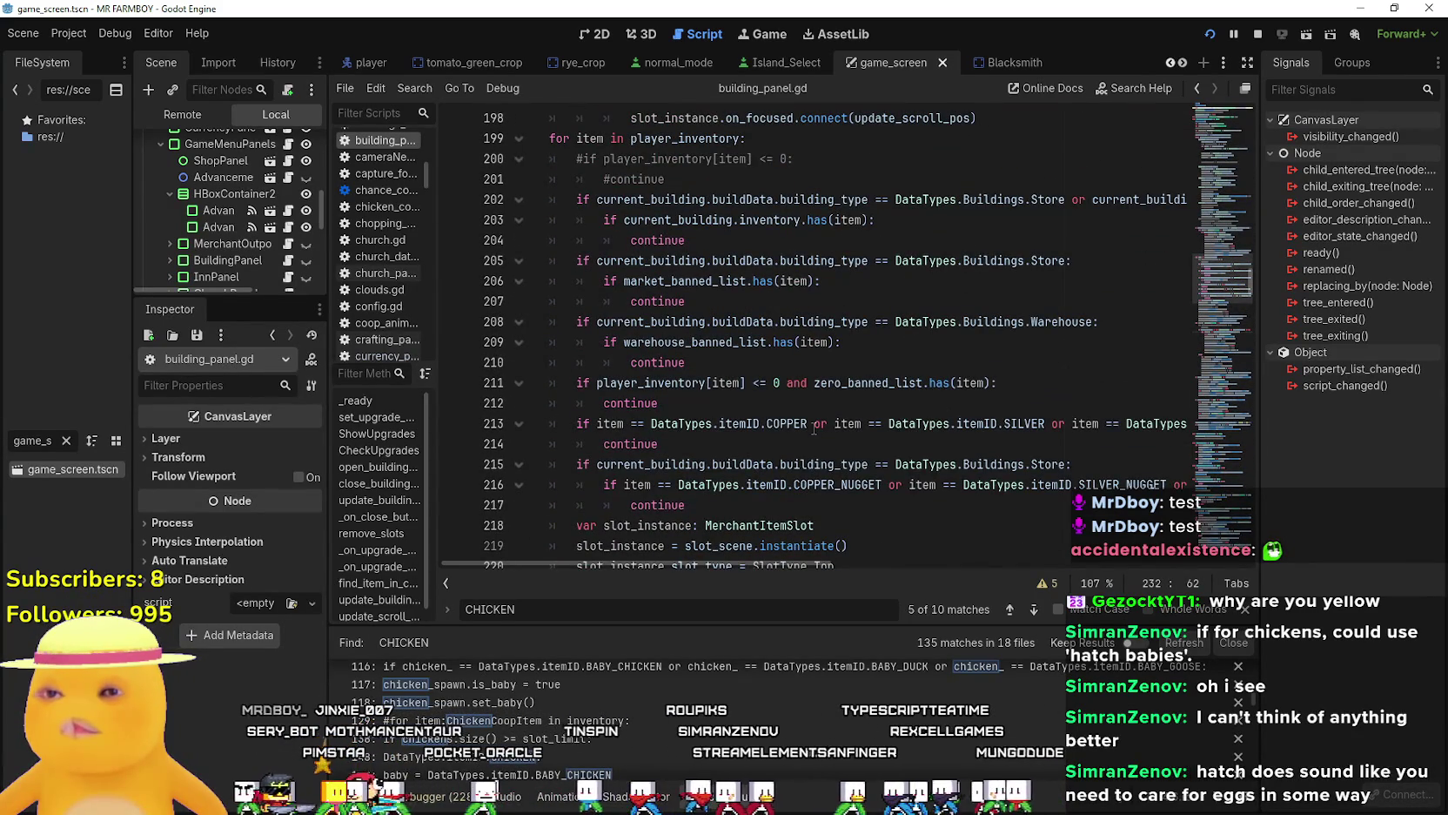
scroll(814, 427, "up", 5)
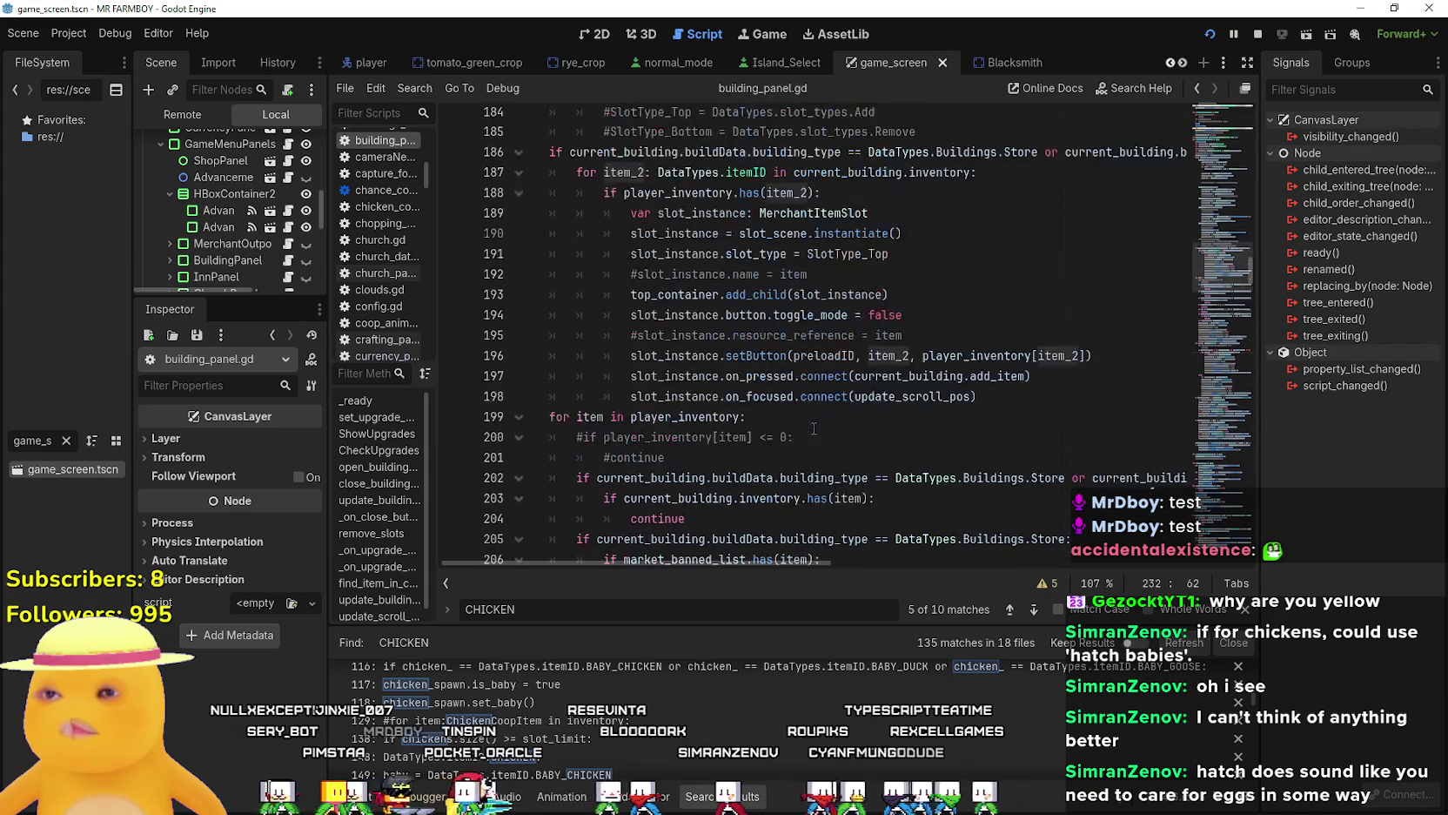
scroll(814, 427, "up", 3)
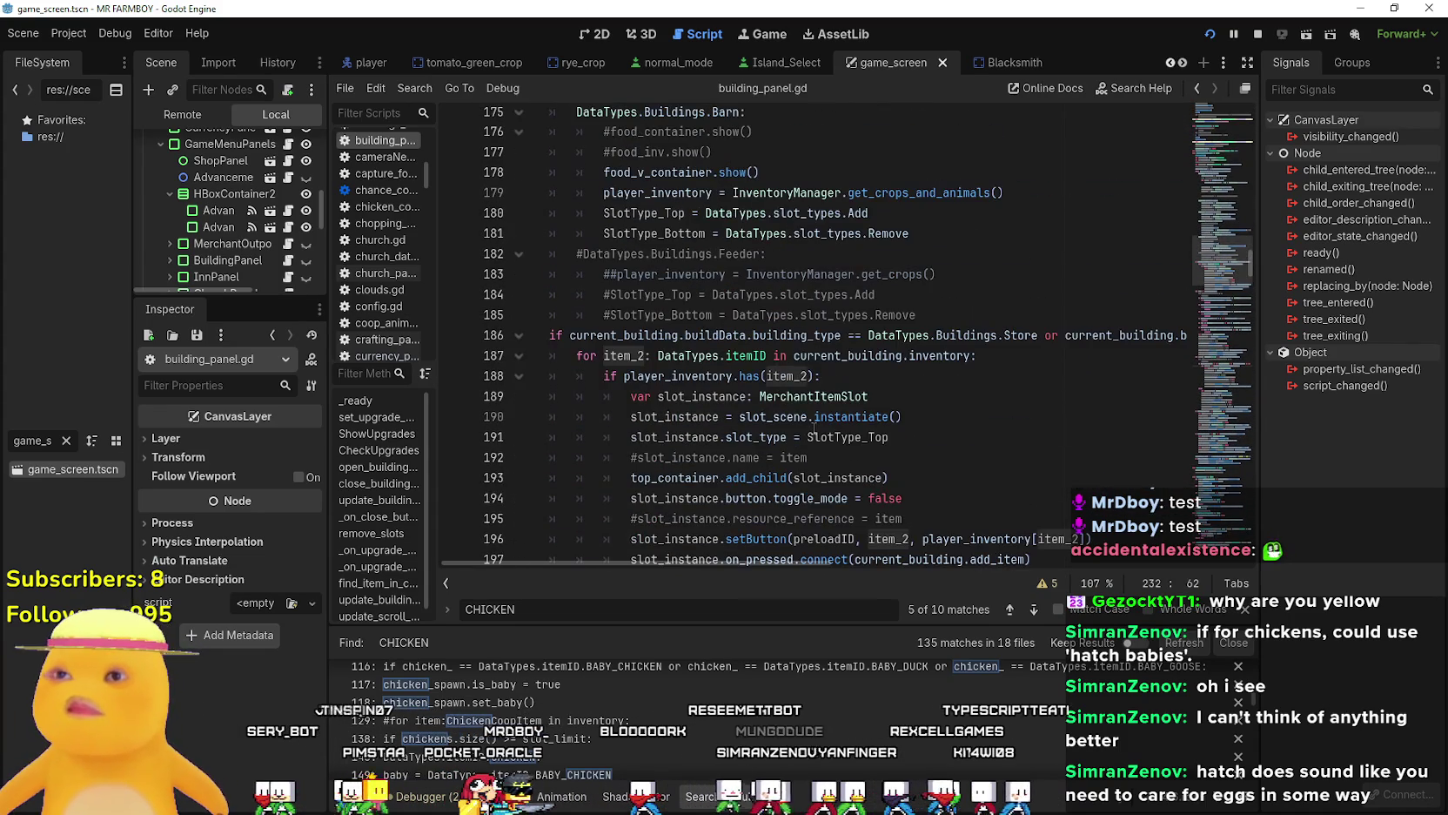
scroll(814, 427, "up", 3)
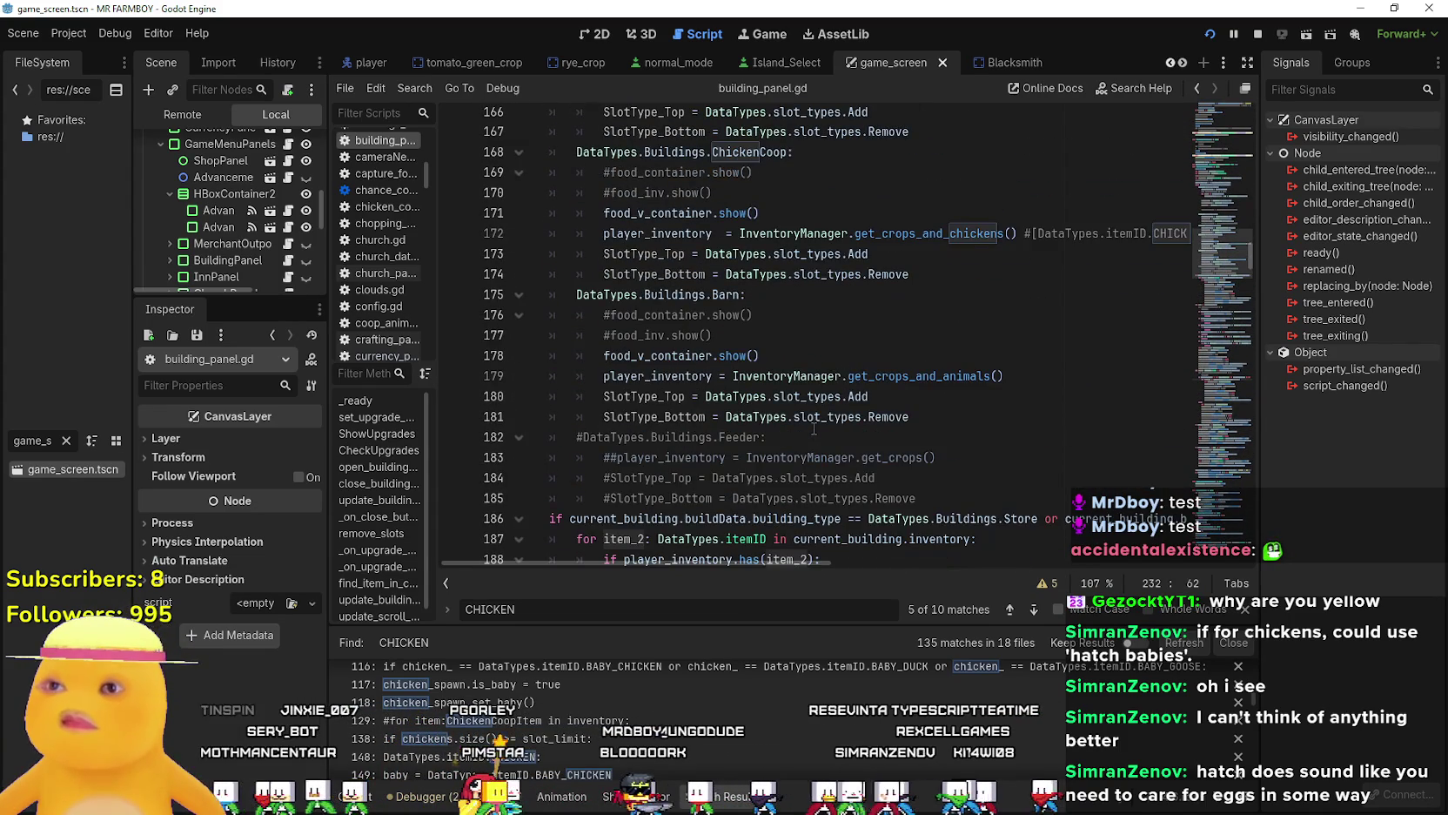
scroll(814, 428, "up", 2)
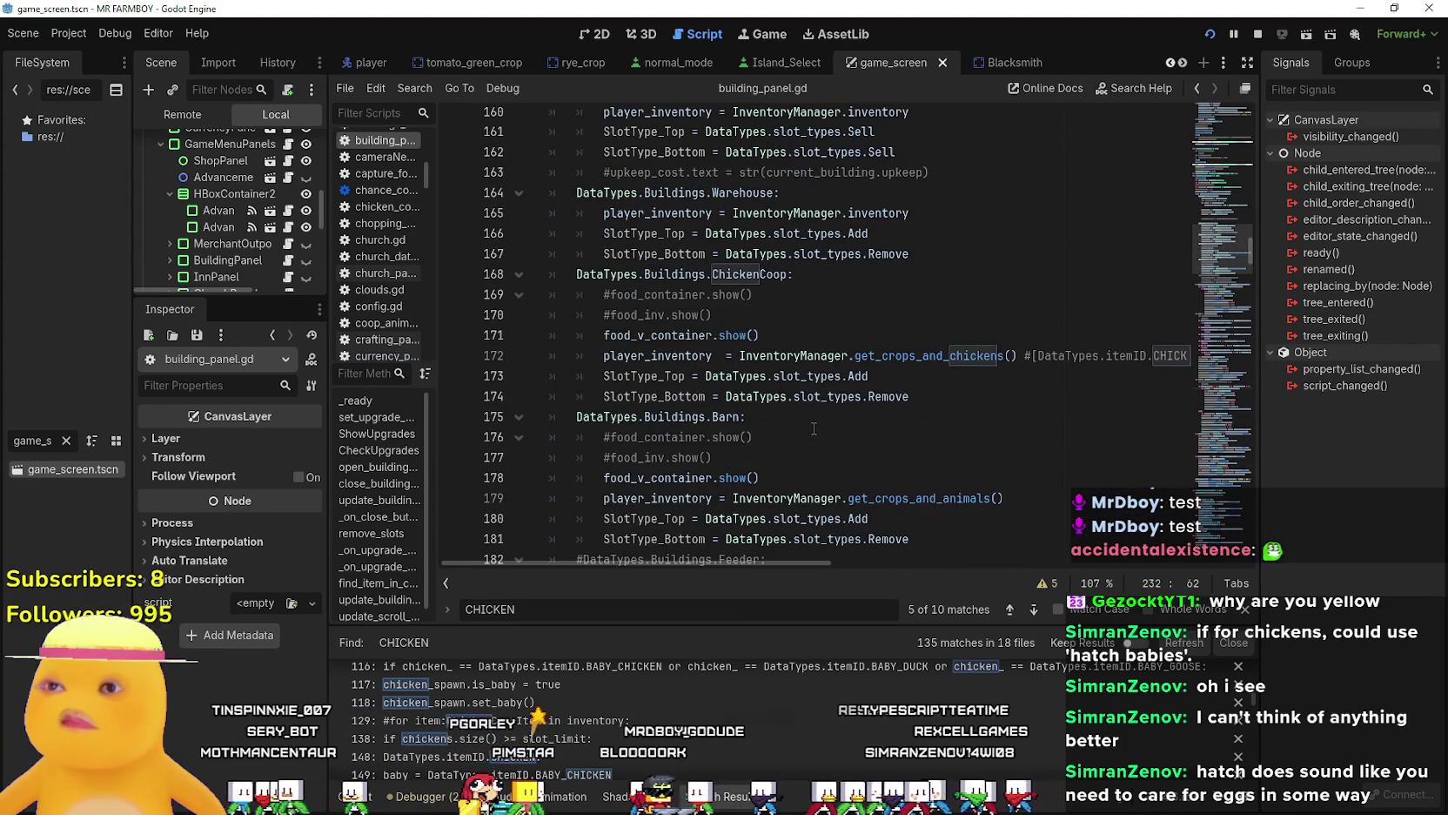
left_click(890, 383)
left_click(914, 400)
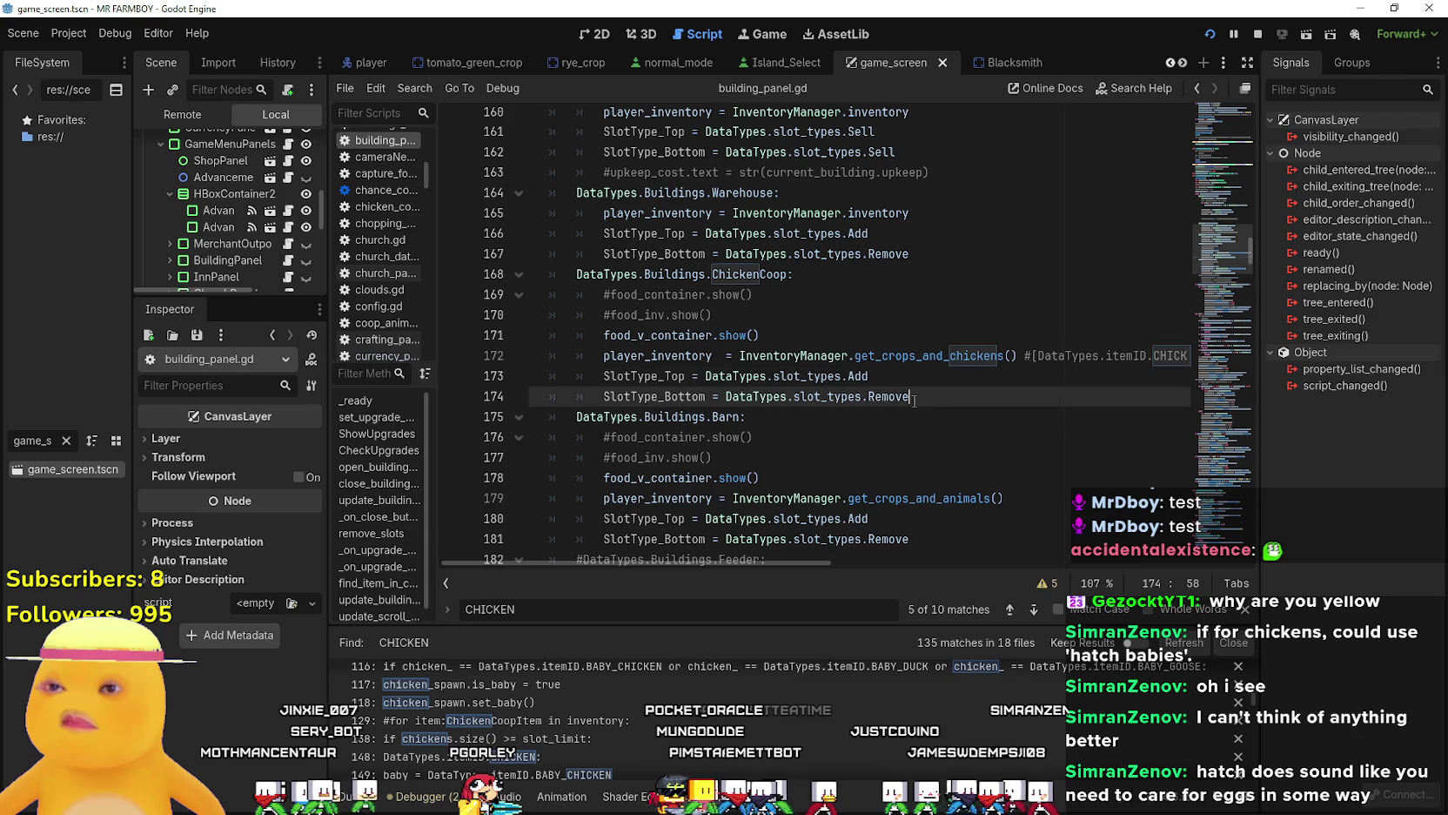
left_click(886, 376)
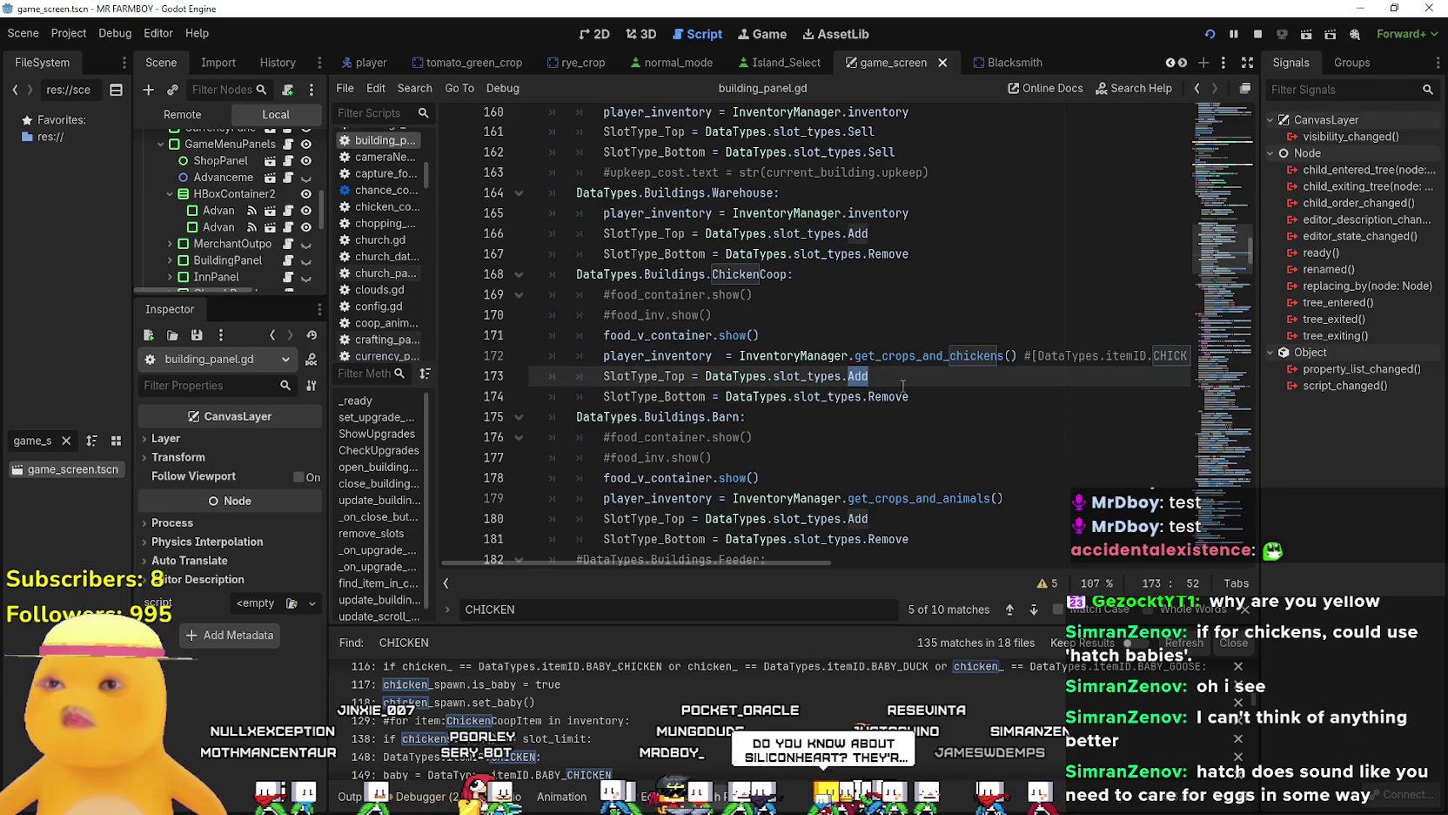
left_click(910, 397)
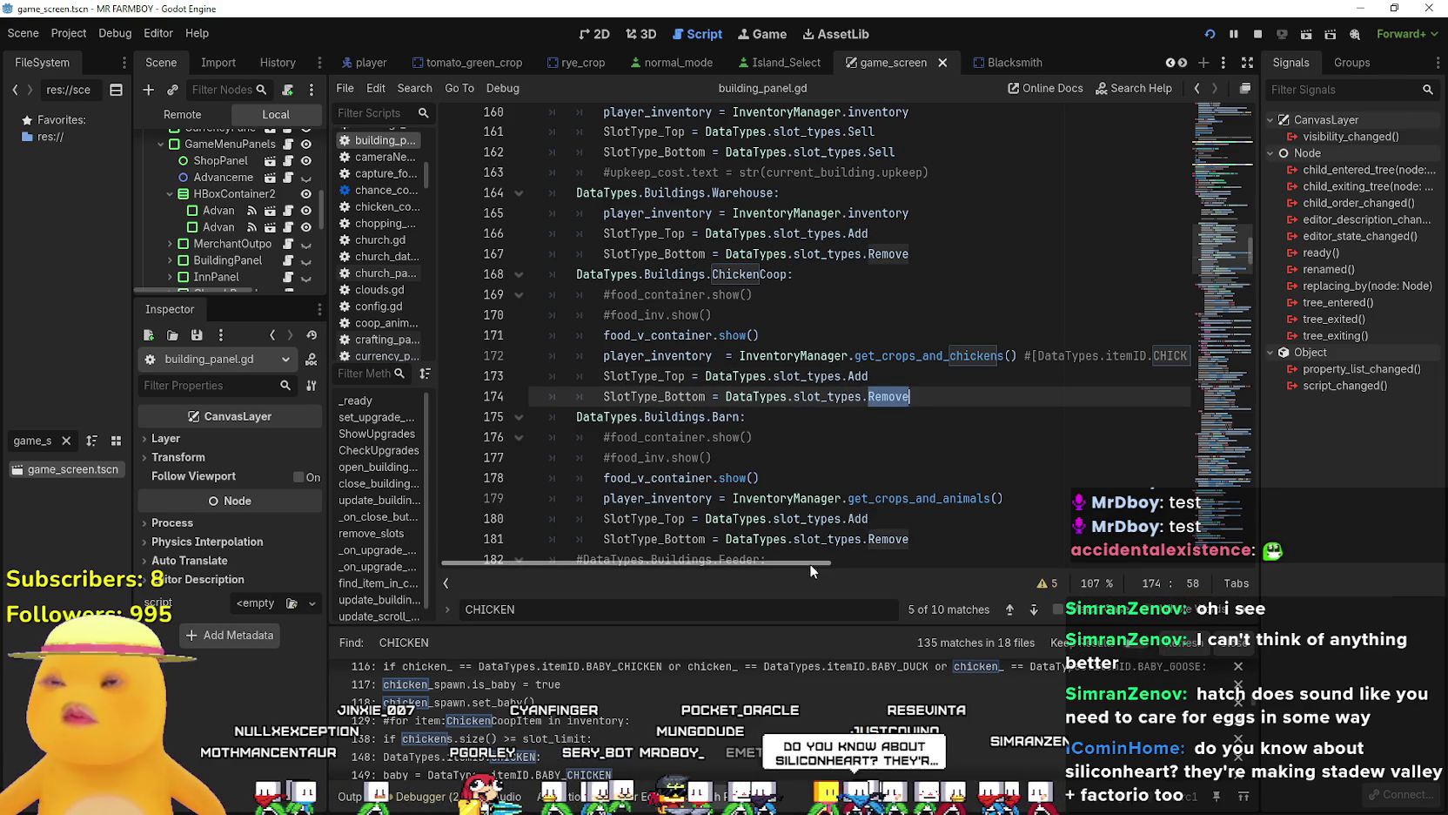
mouse_move(810, 563)
left_mouse_down()
mouse_move(874, 549)
mouse_move(1026, 563)
mouse_move(746, 513)
left_mouse_up()
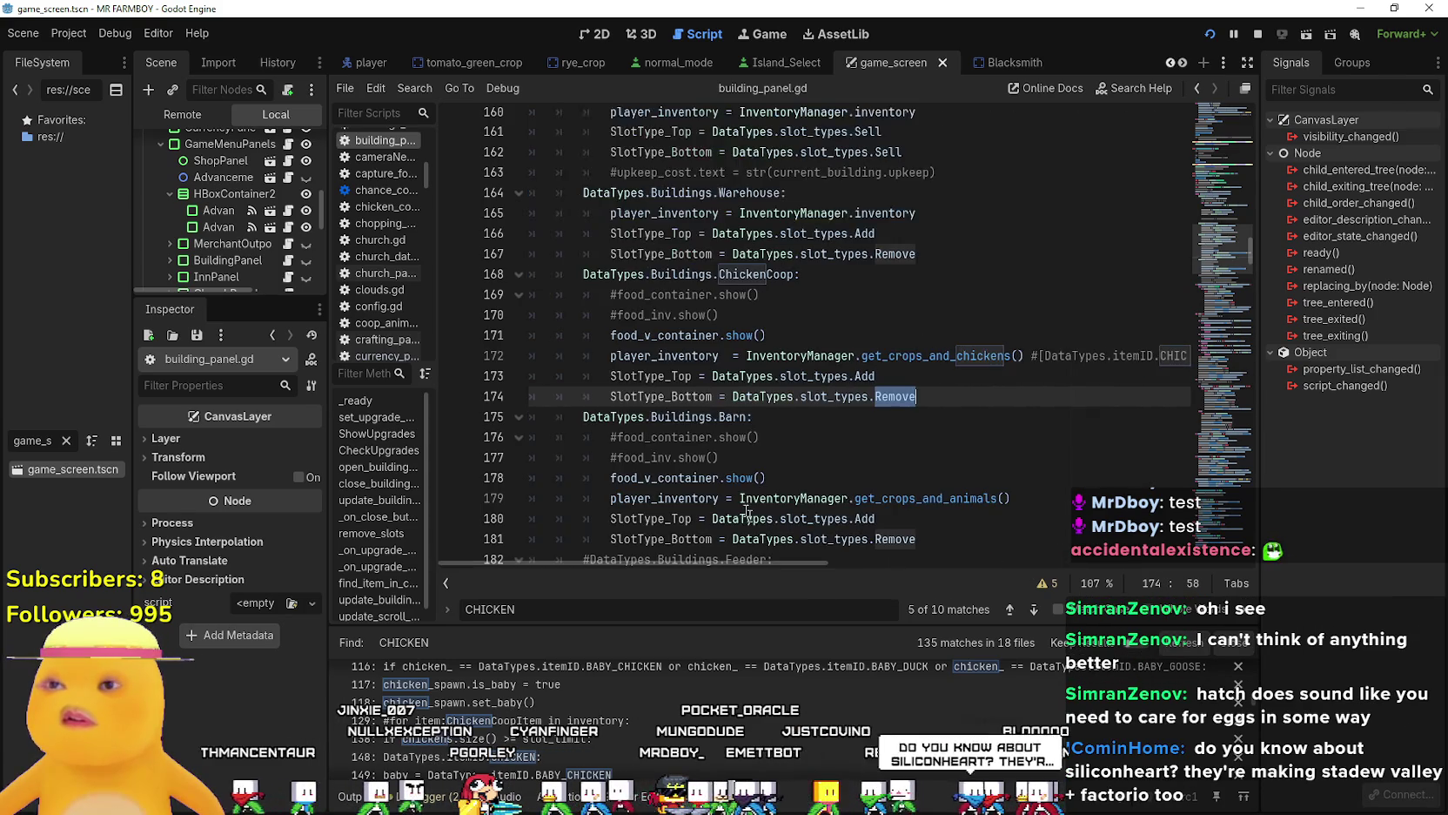
mouse_move(744, 478)
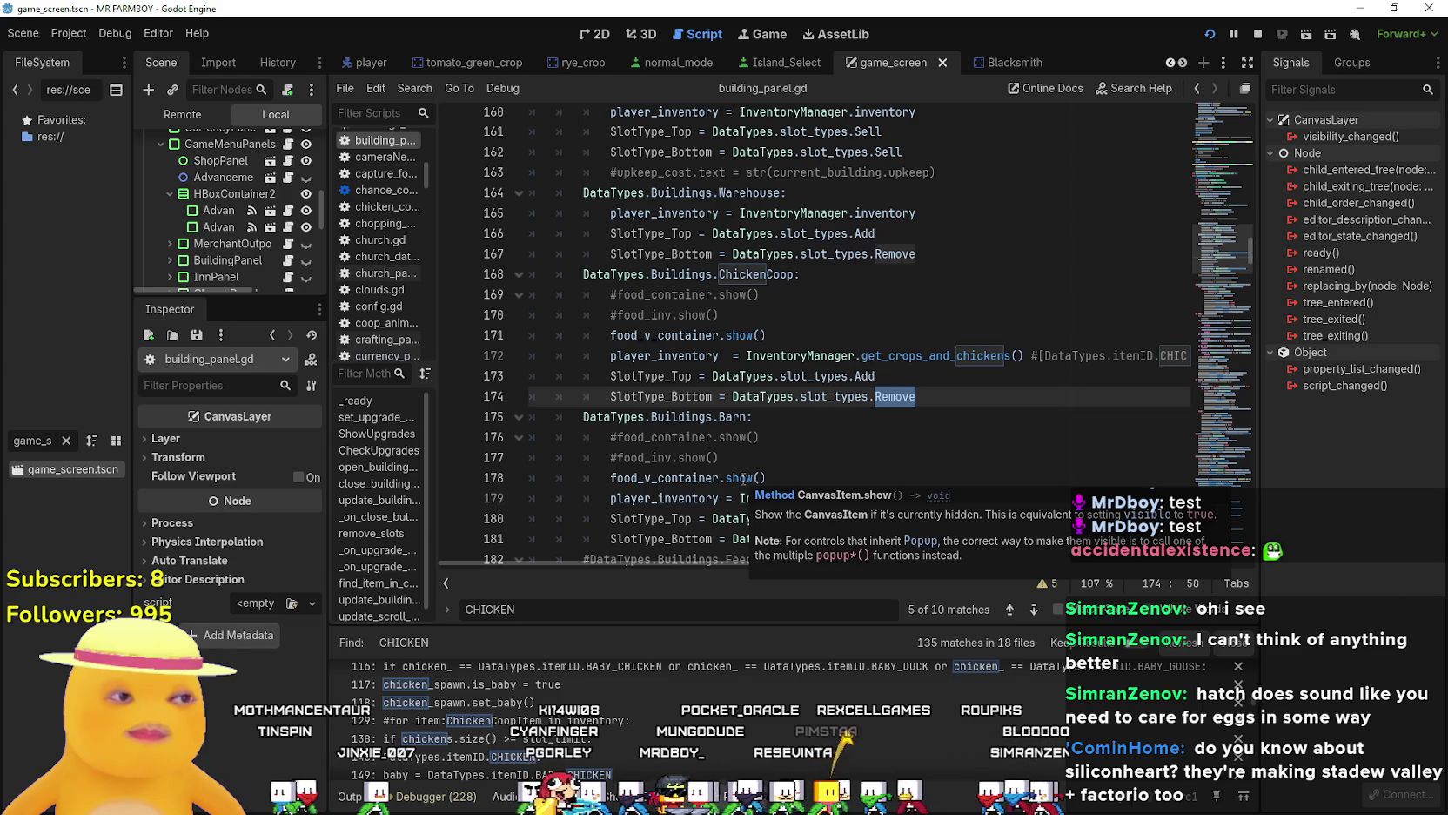
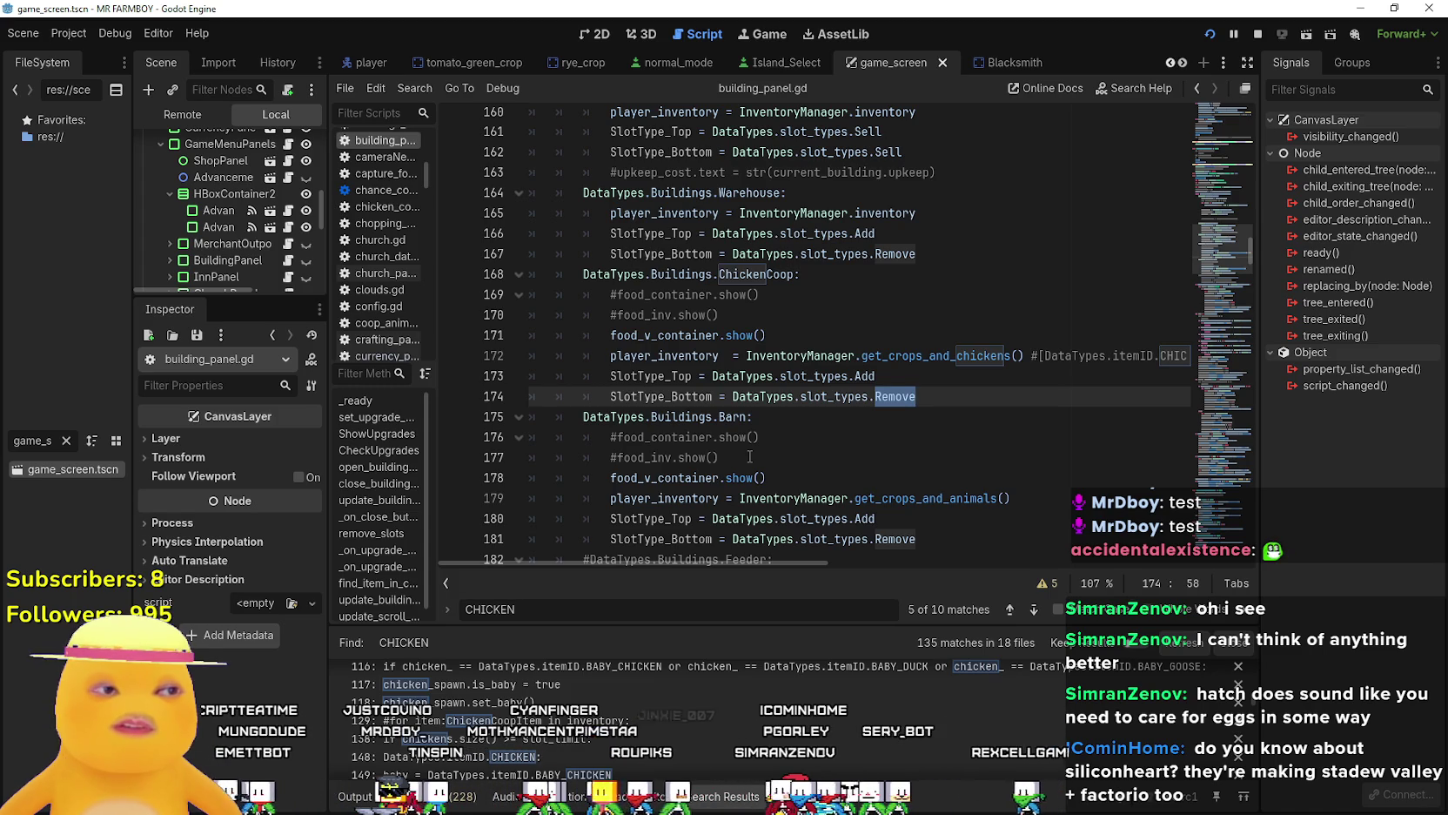
Browse the script from the ChickenCoop building case down to the slot_instance line 189.
left_click(831, 305)
scroll(929, 428, "up", 5)
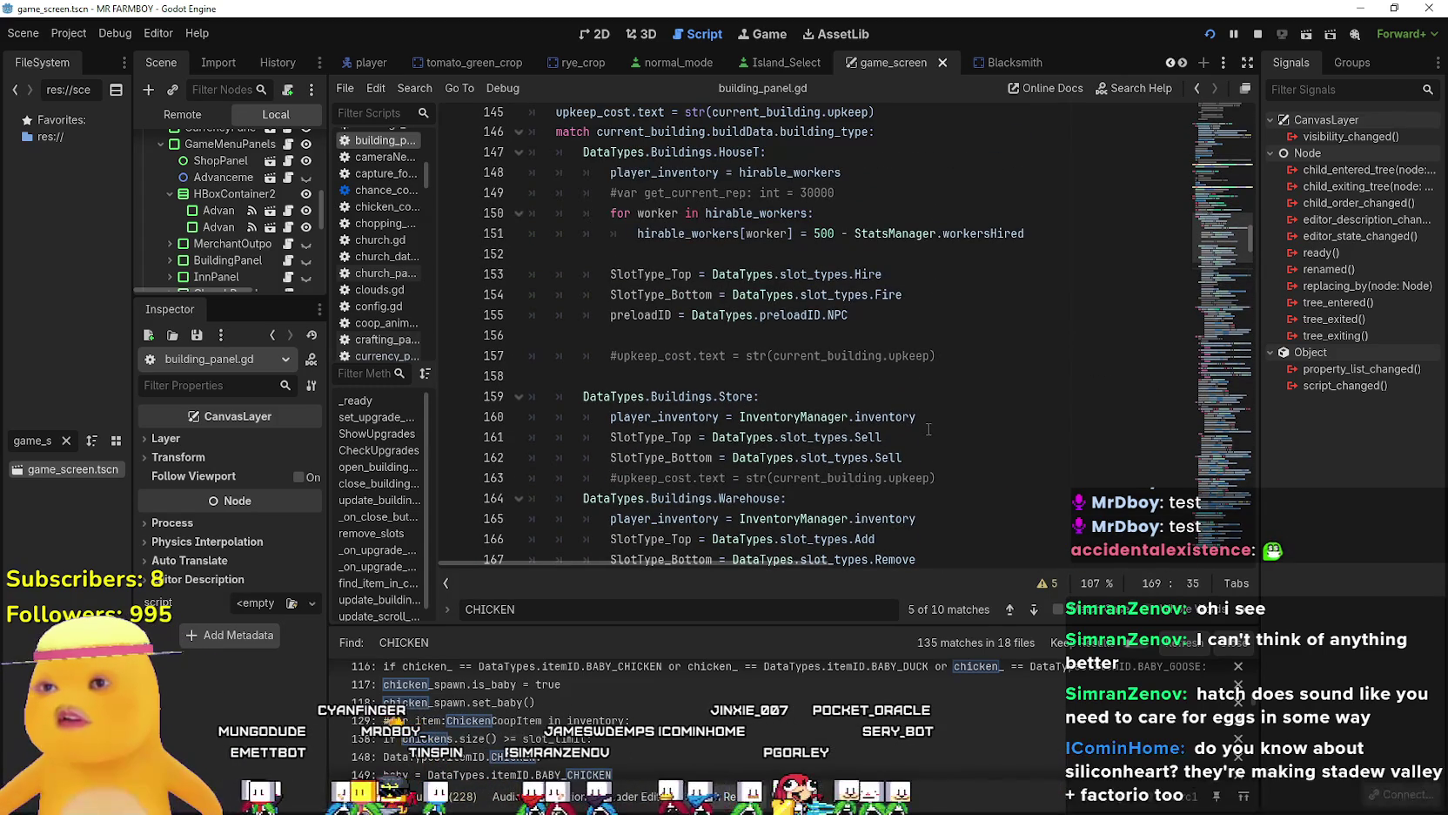
scroll(923, 425, "down", 10)
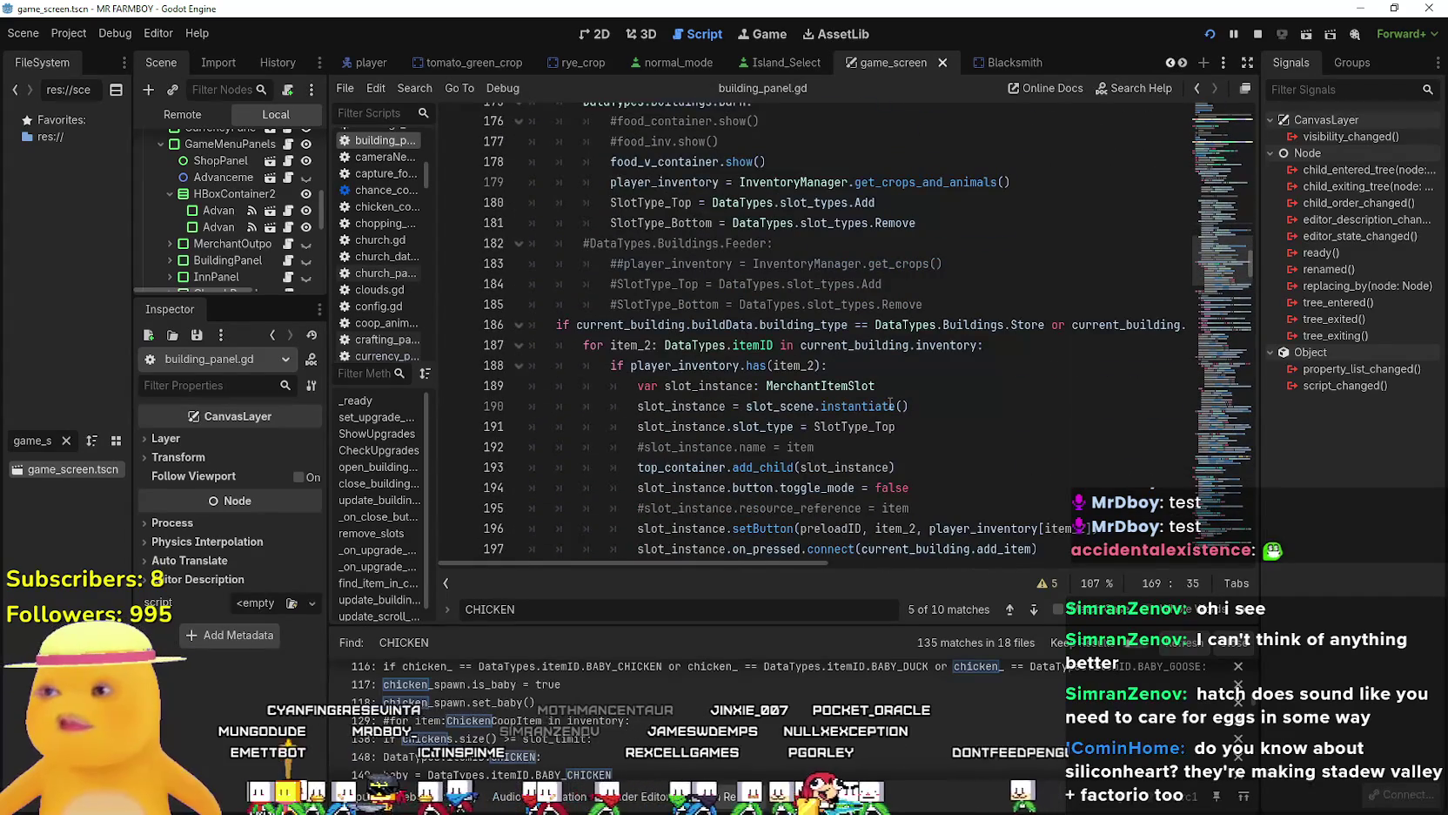
scroll(840, 724, "down", 5)
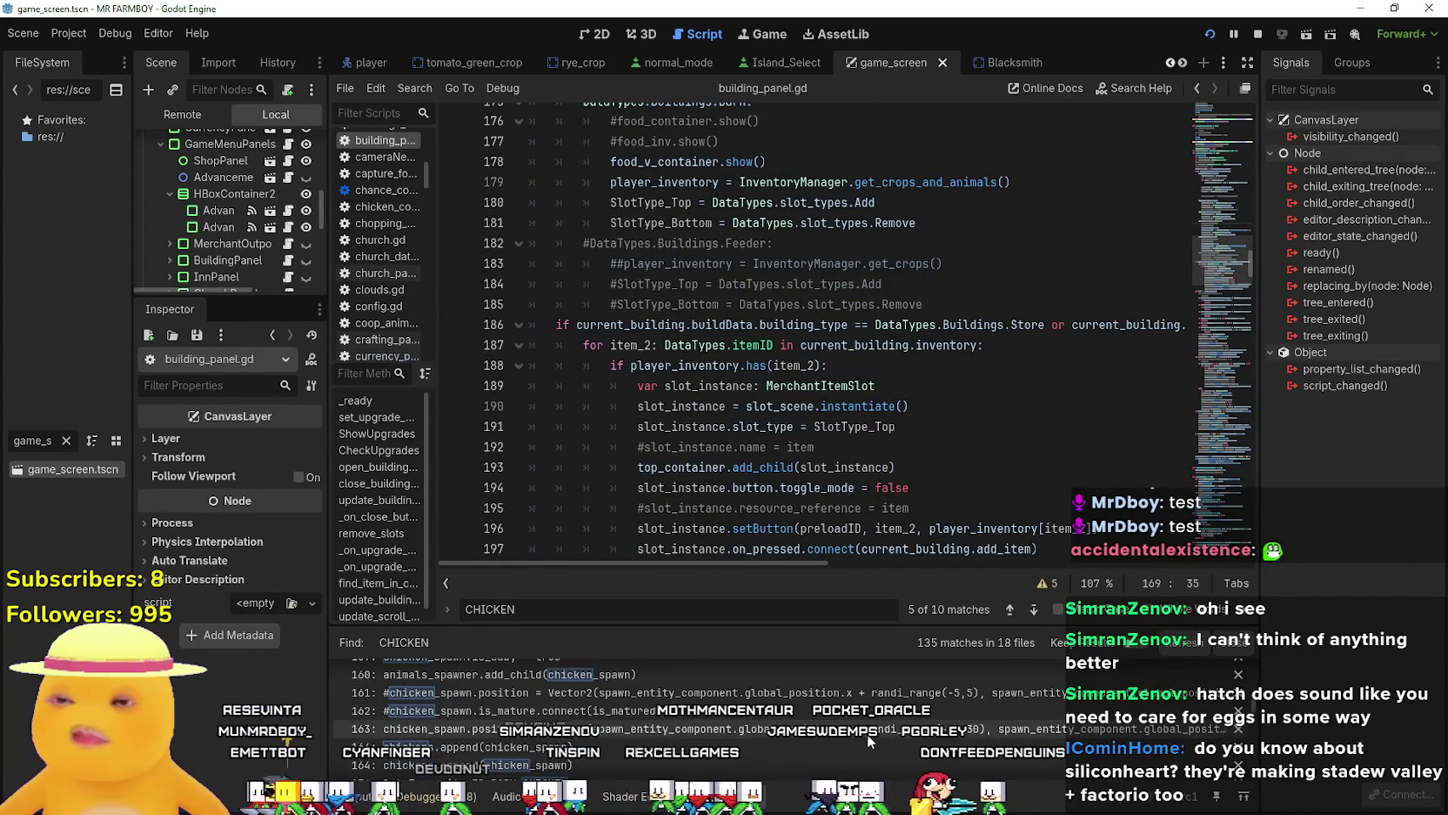
scroll(867, 733, "down", 6)
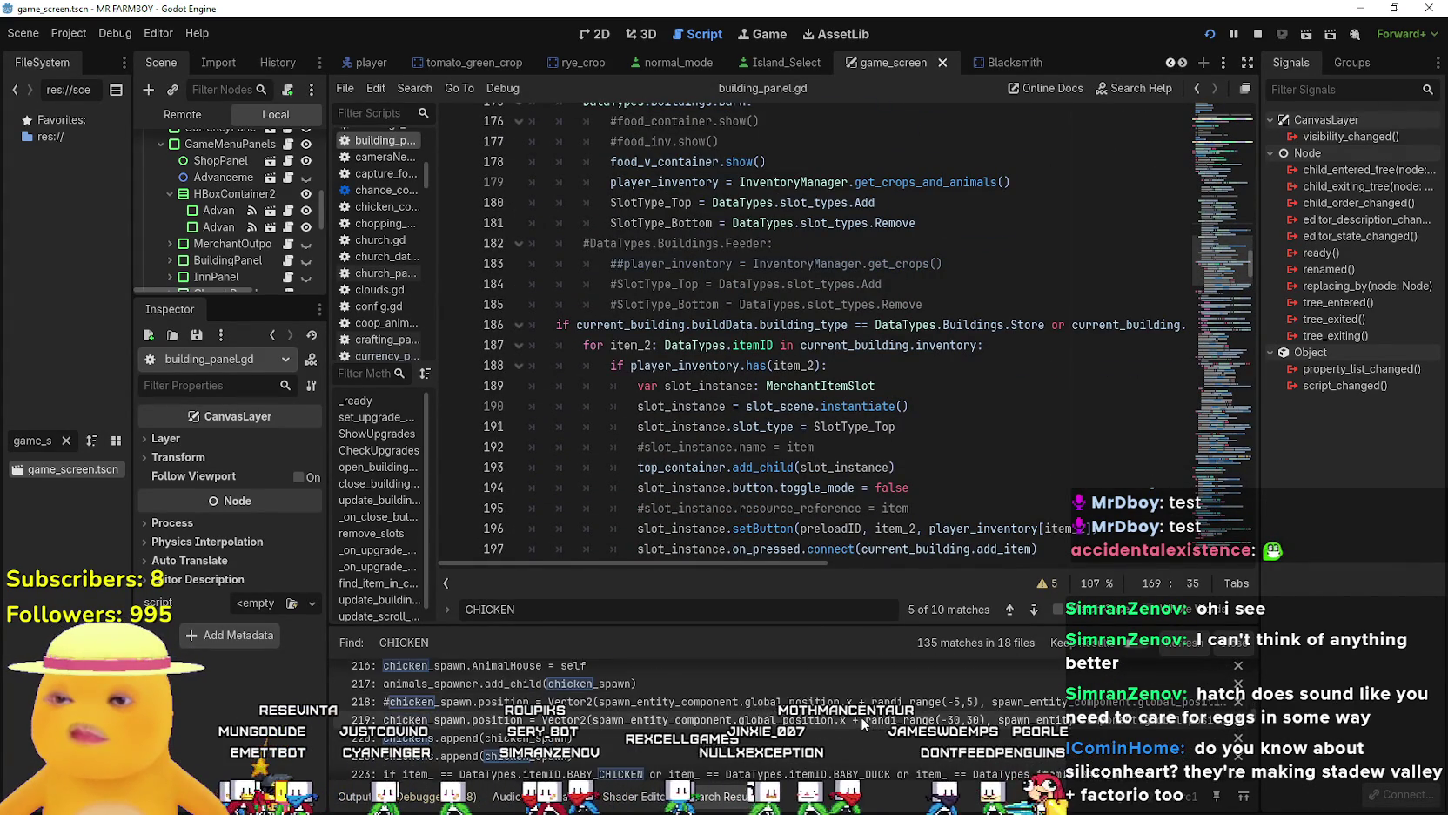
scroll(861, 716, "up", 1)
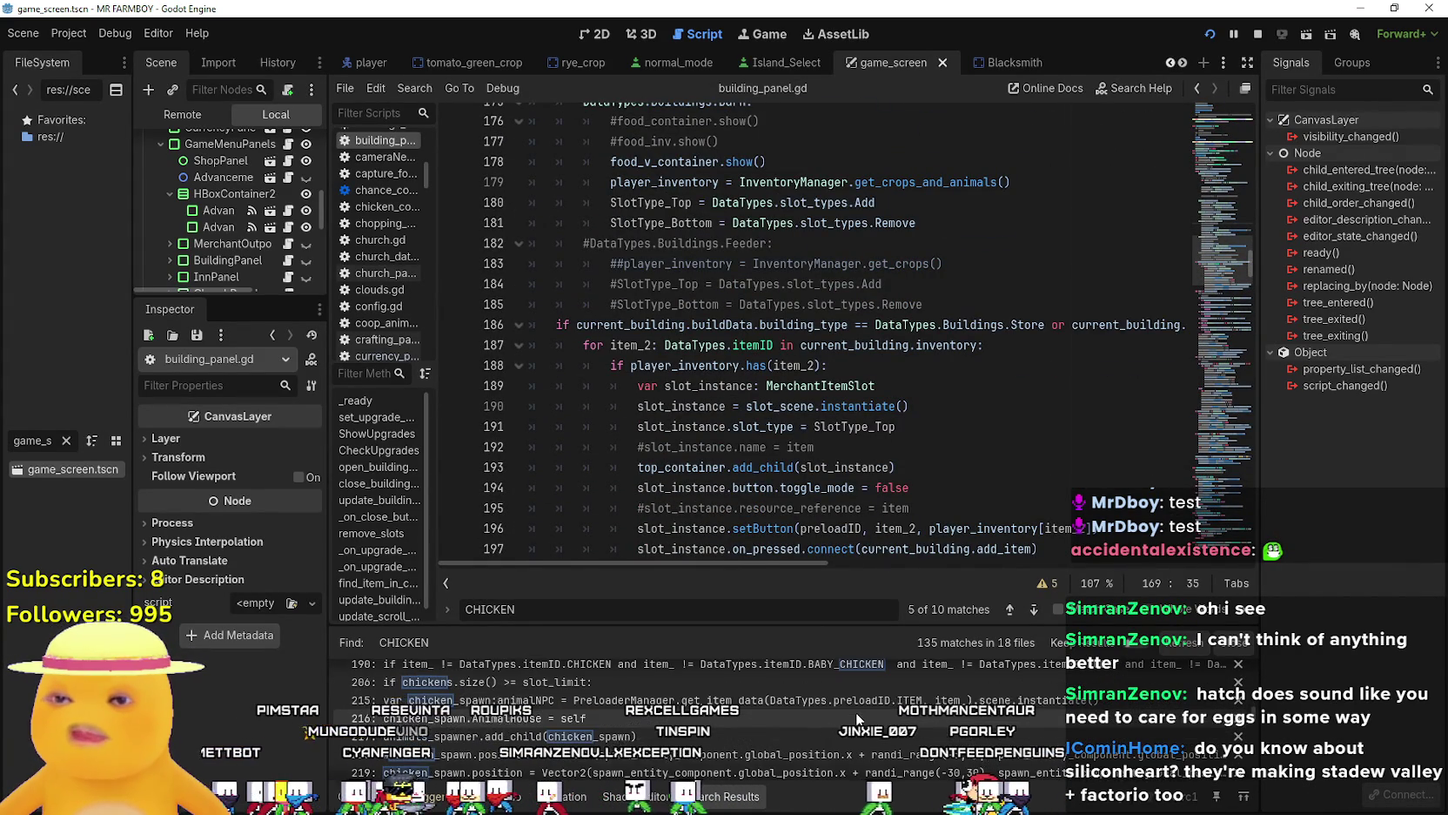
scroll(855, 710, "down", 3)
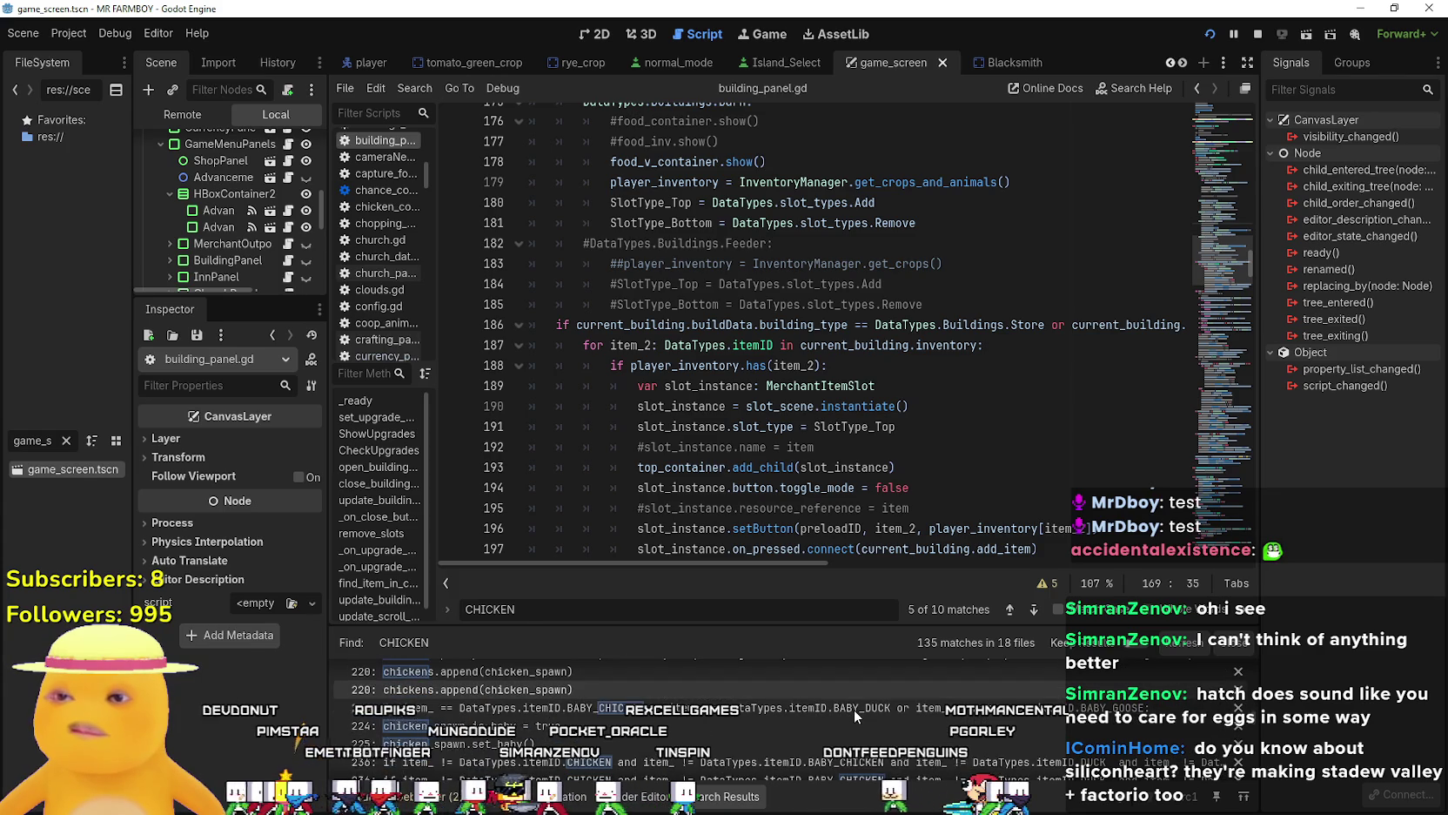
scroll(826, 710, "down", 1)
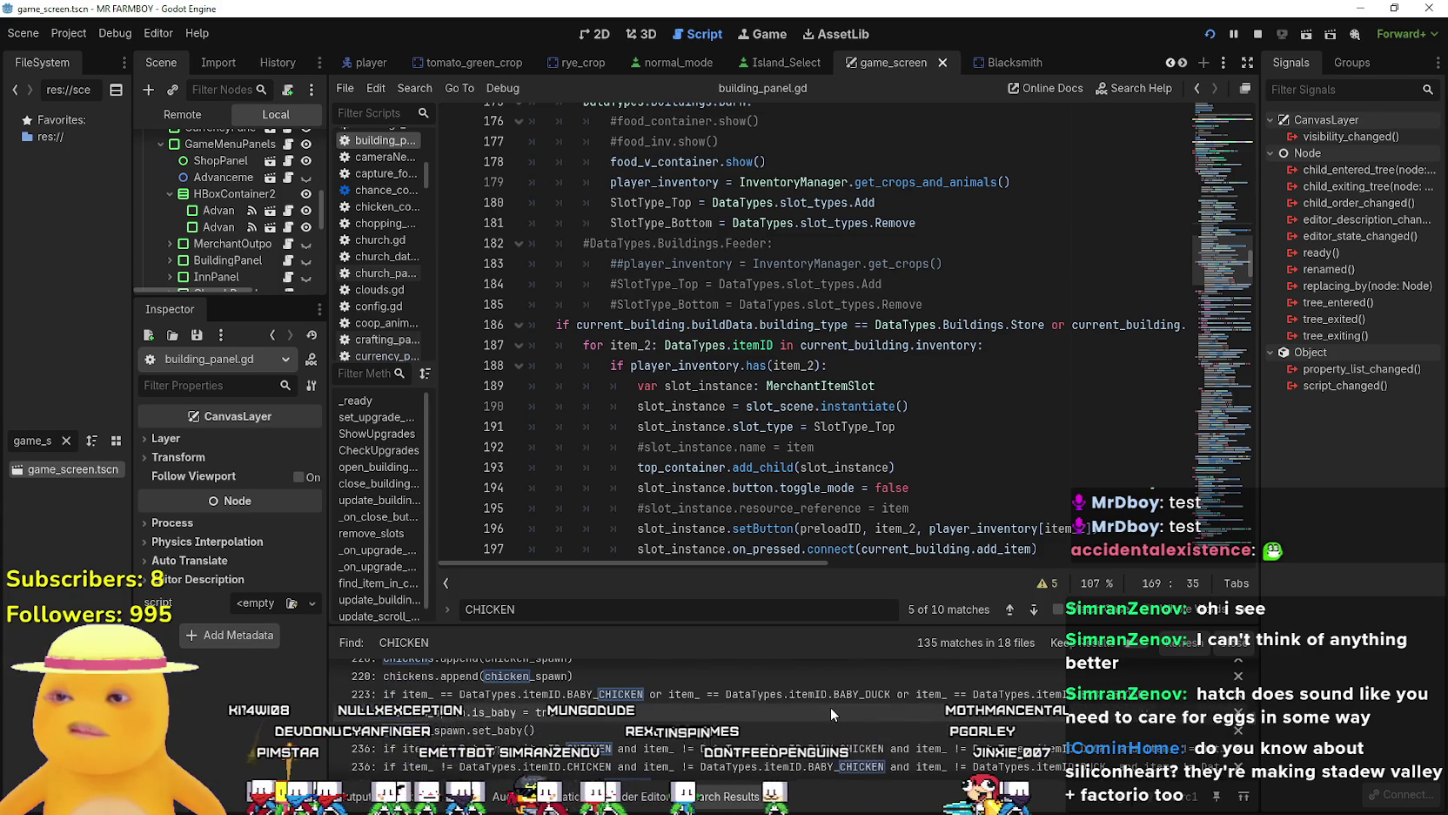
scroll(830, 706, "up", 1)
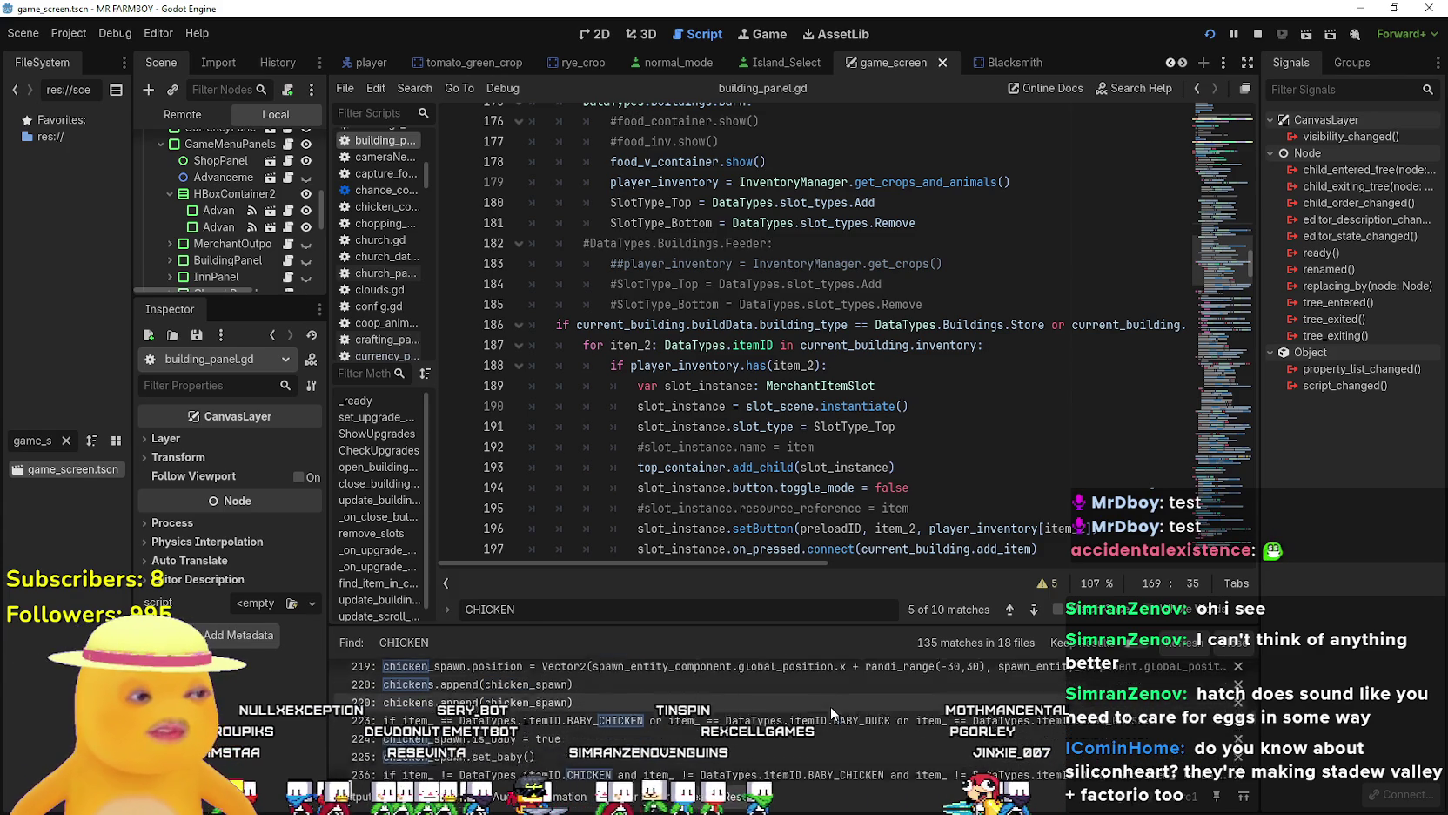
scroll(828, 703, "down", 5)
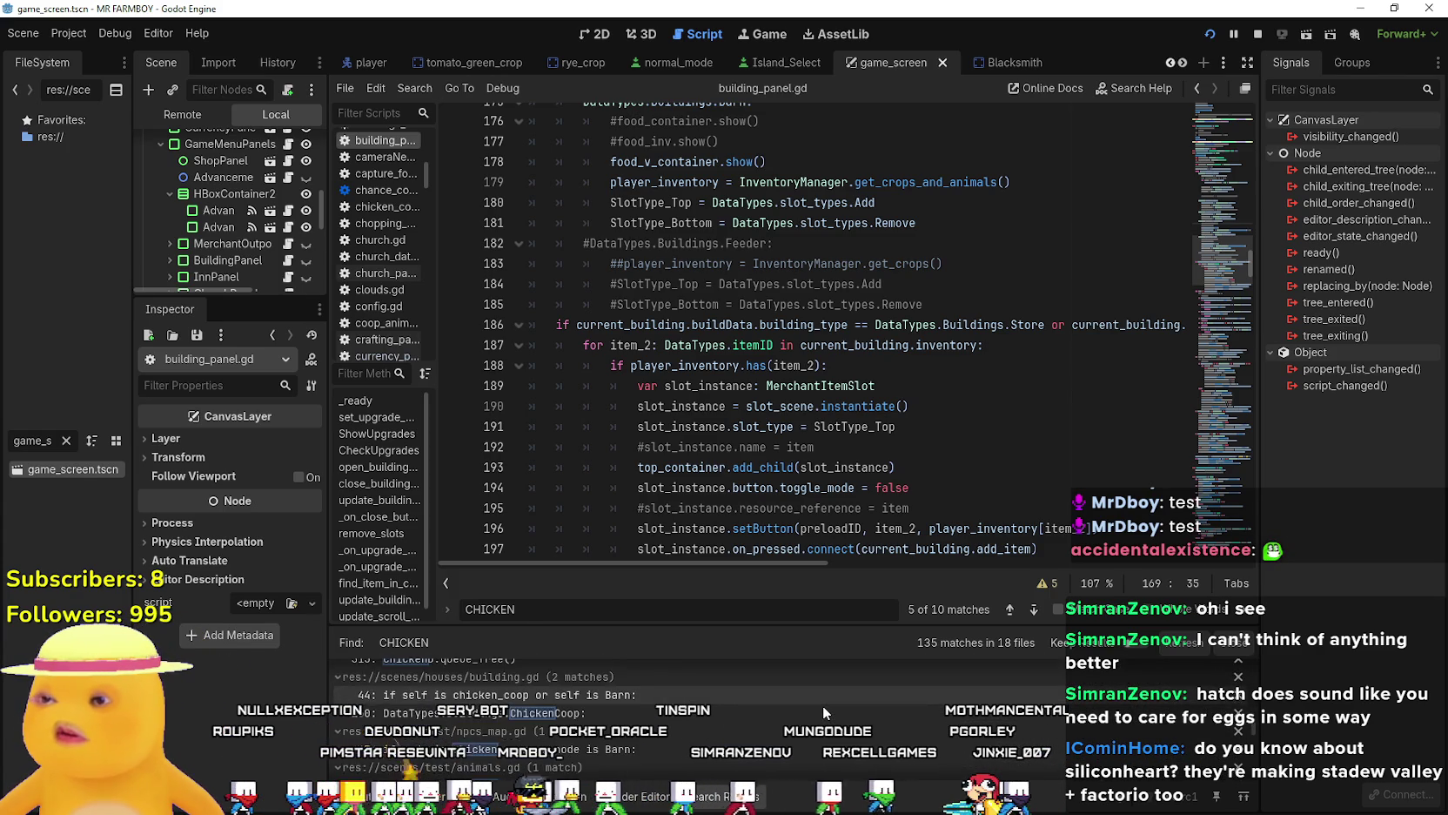
scroll(822, 705, "down", 5)
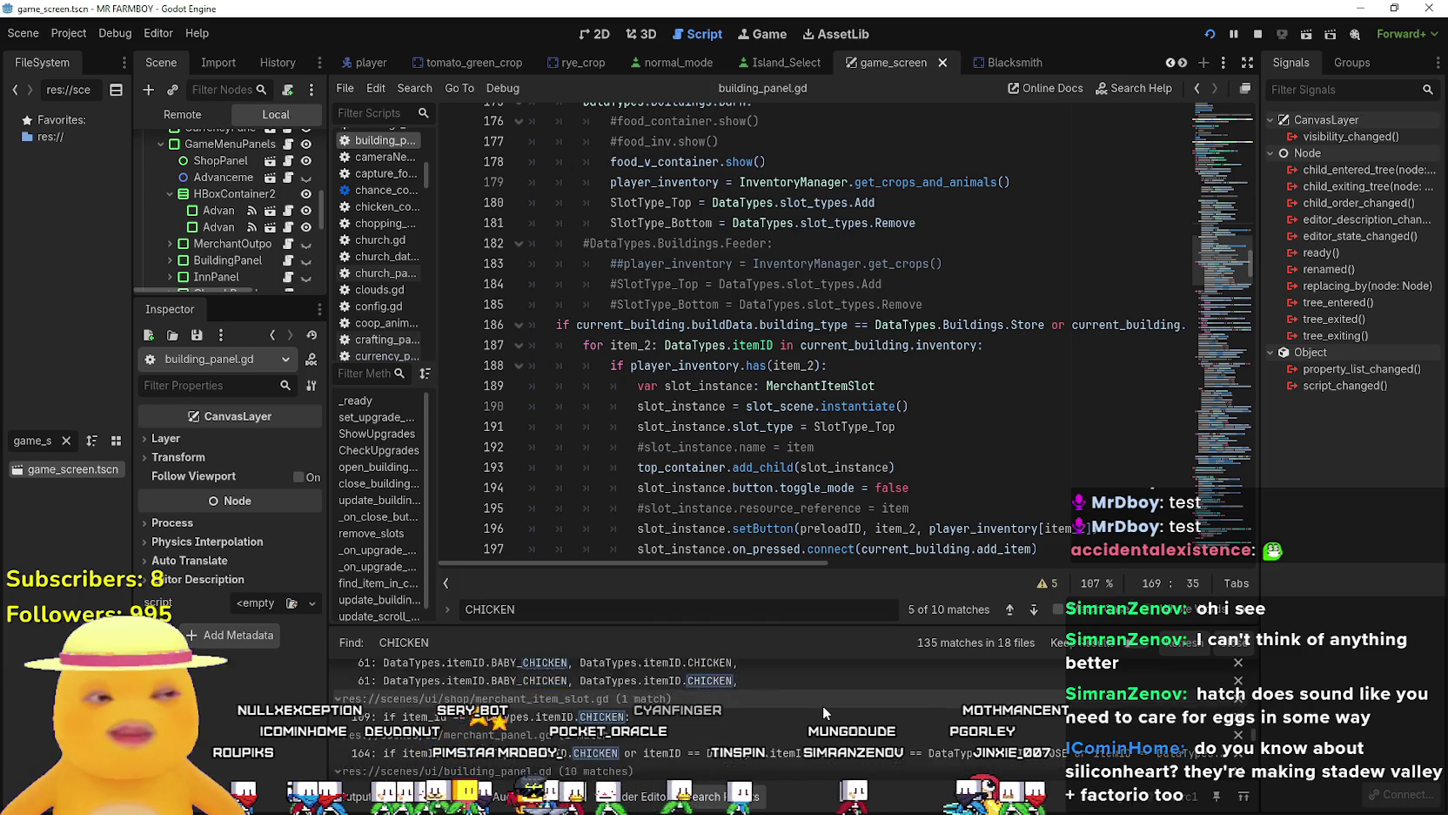
scroll(822, 705, "down", 3)
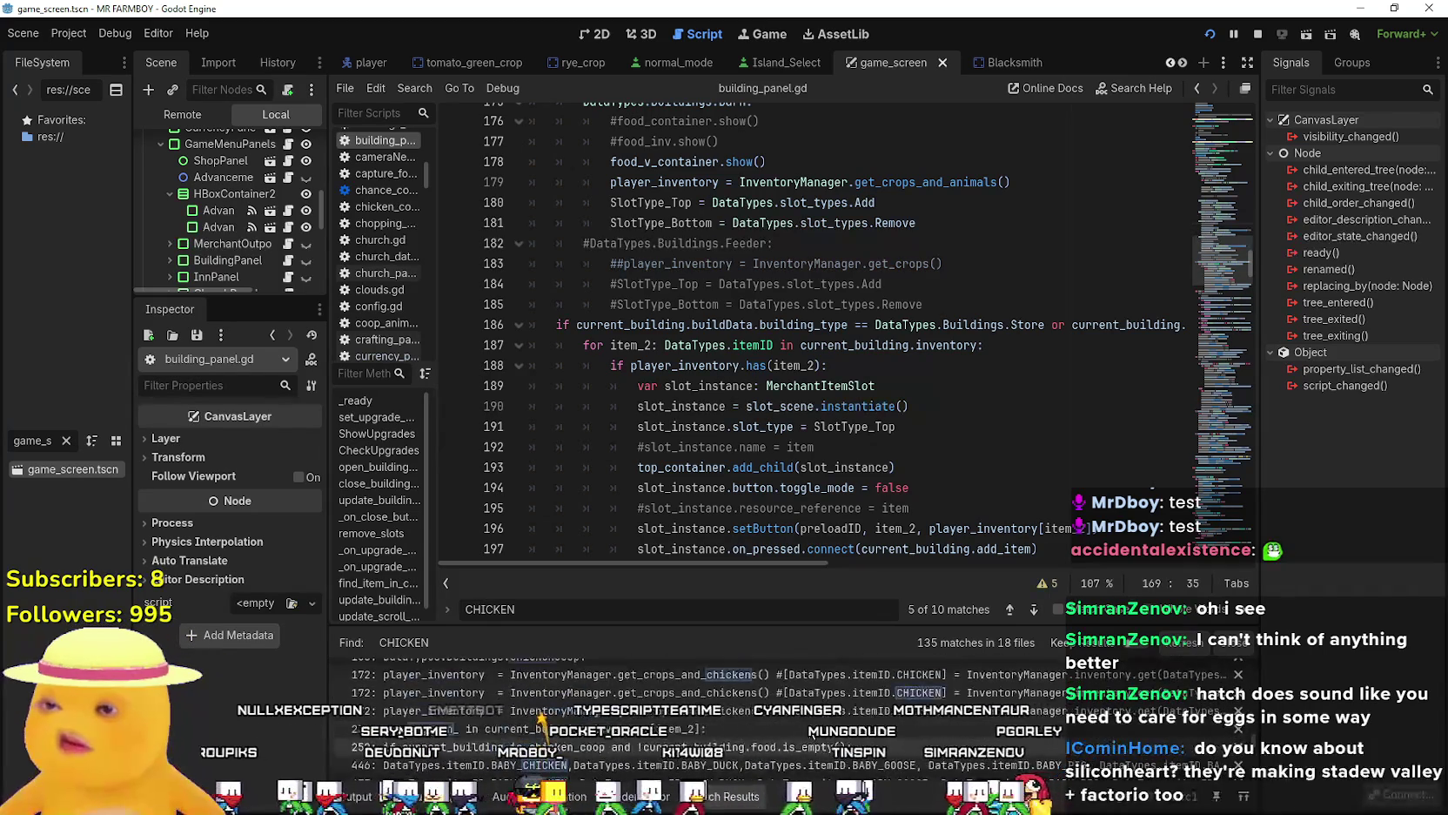
scroll(810, 735, "up", 1)
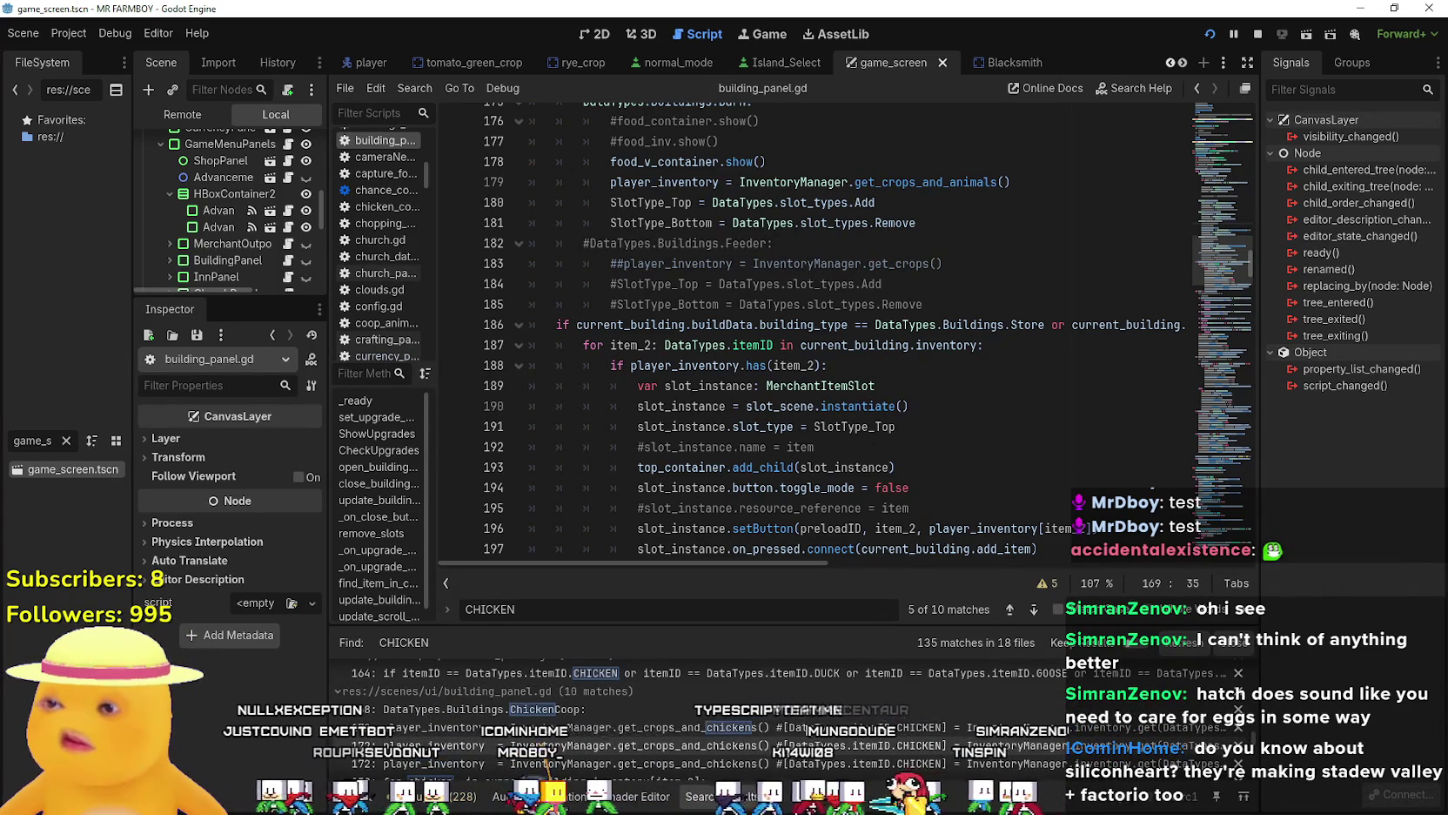
scroll(810, 735, "down", 2)
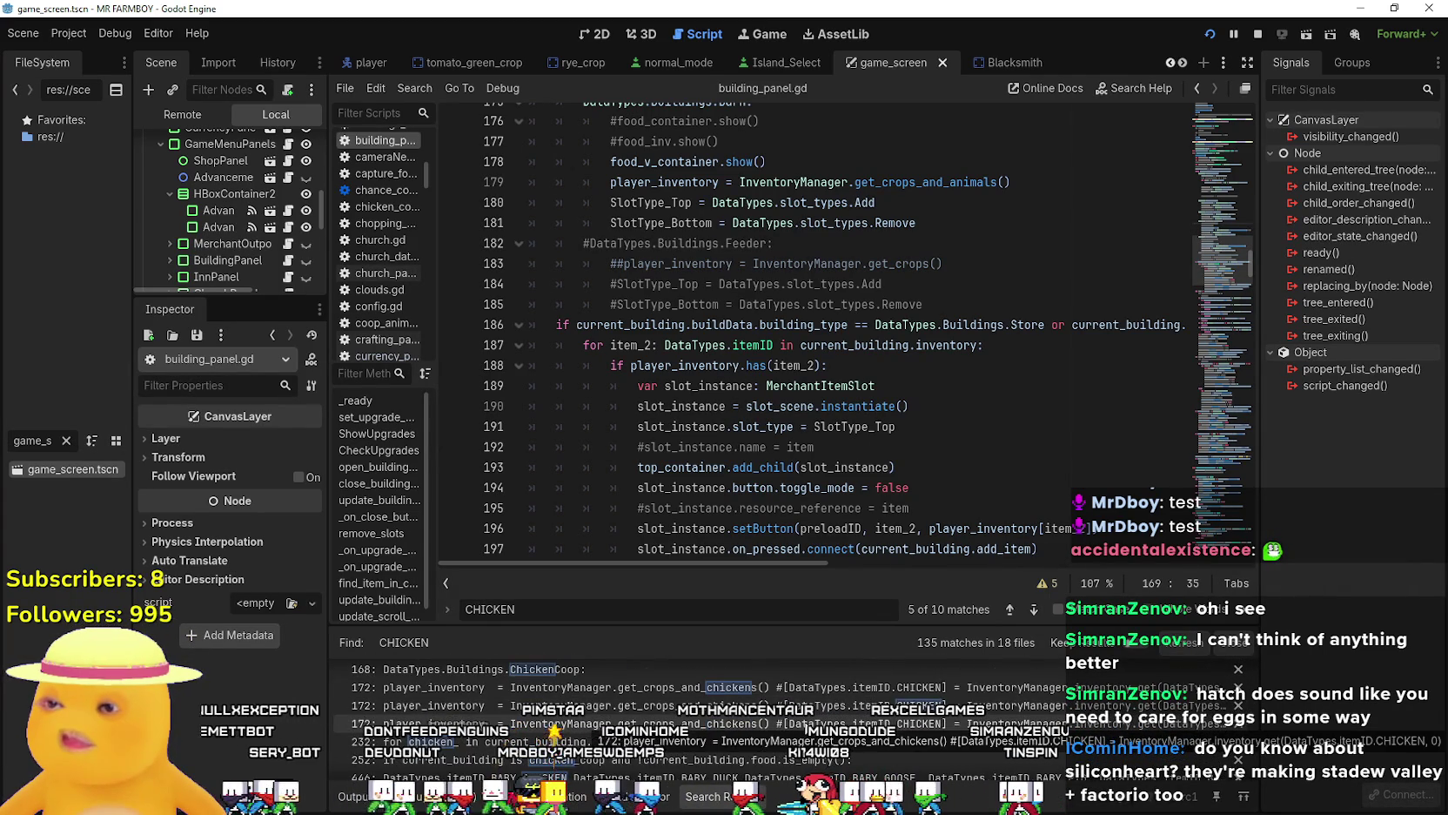
scroll(845, 738, "down", 1)
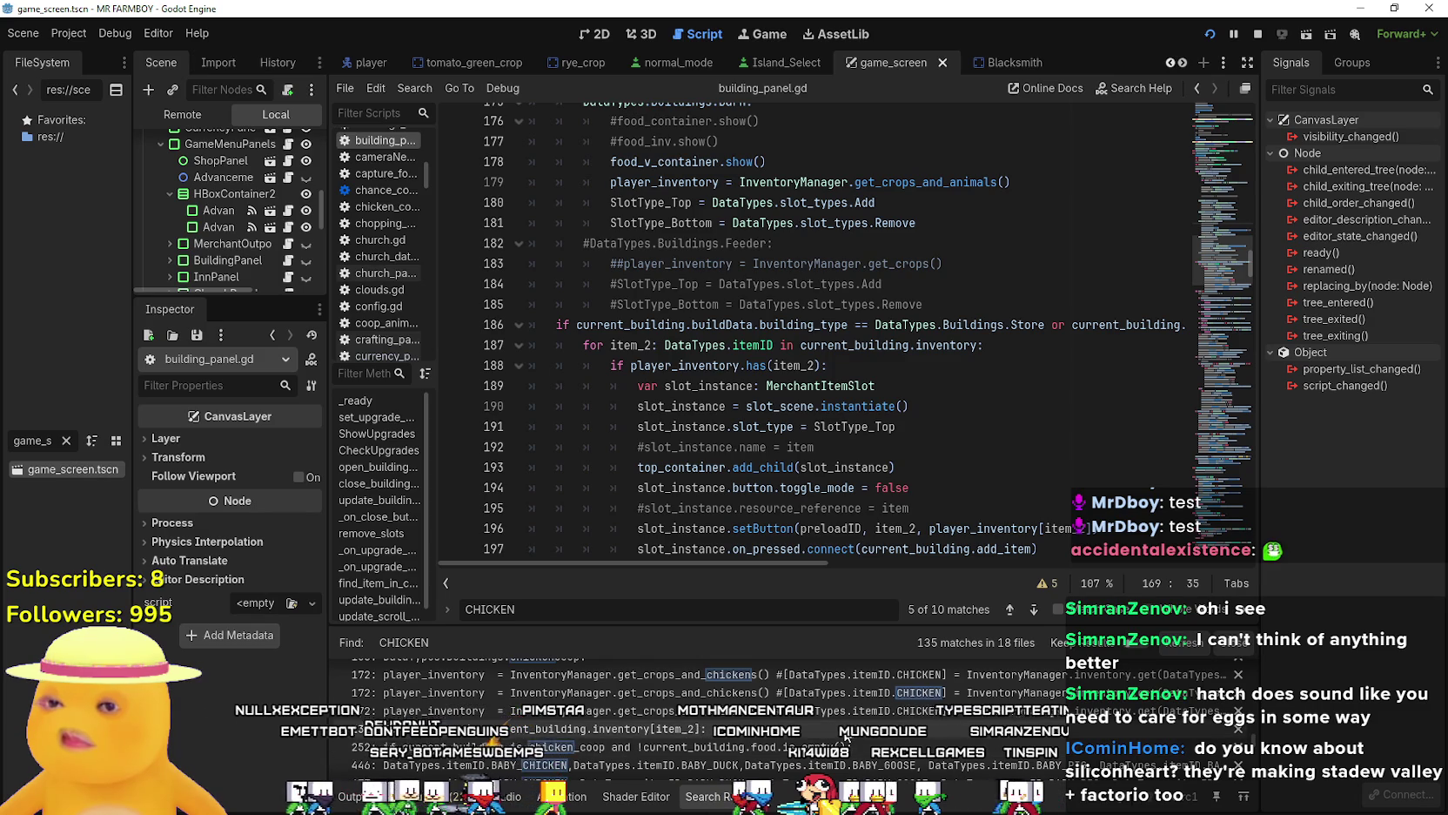
scroll(845, 738, "down", 5)
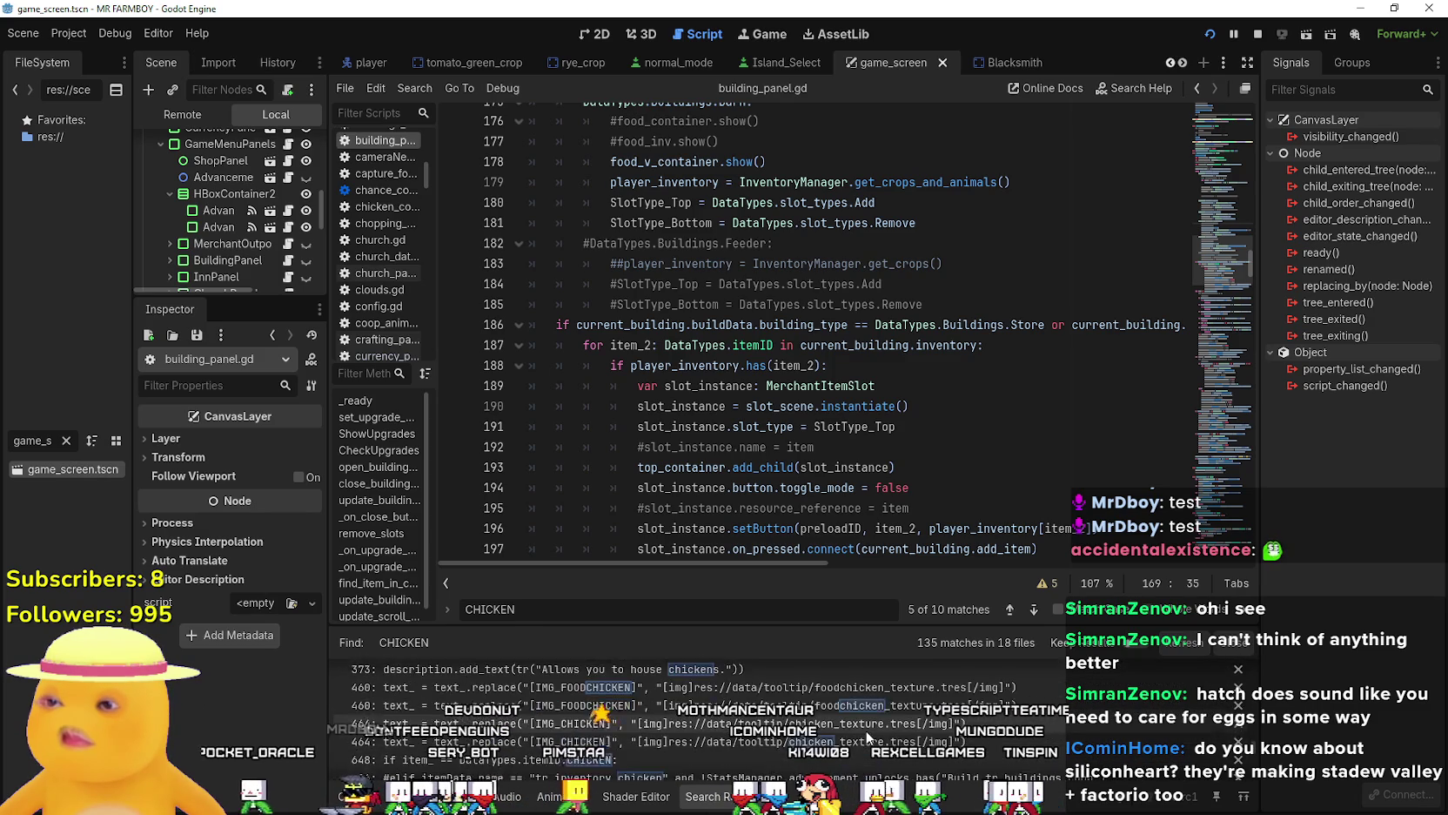
scroll(866, 738, "down", 5)
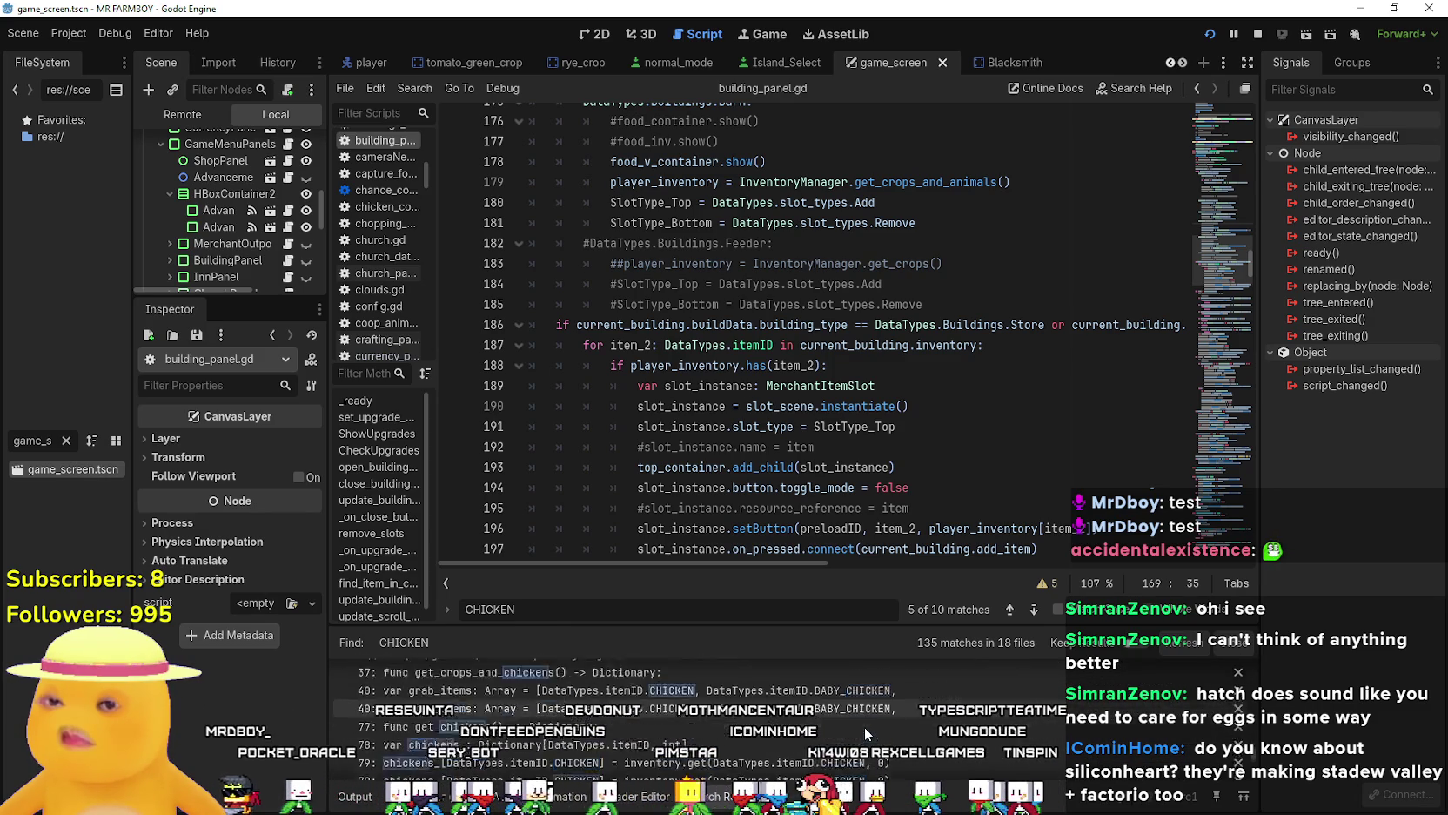
scroll(864, 727, "down", 2)
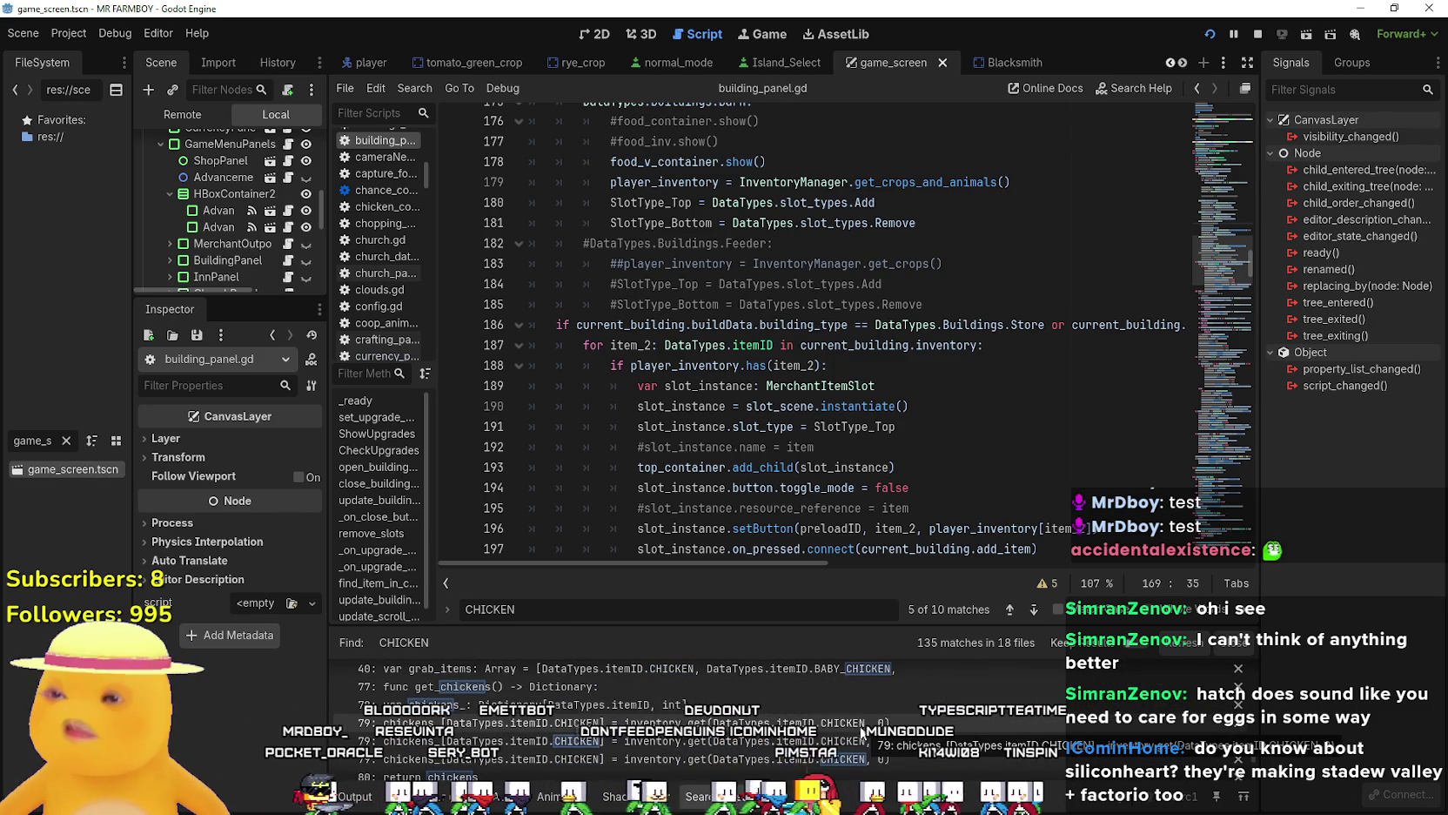
scroll(870, 727, "down", 3)
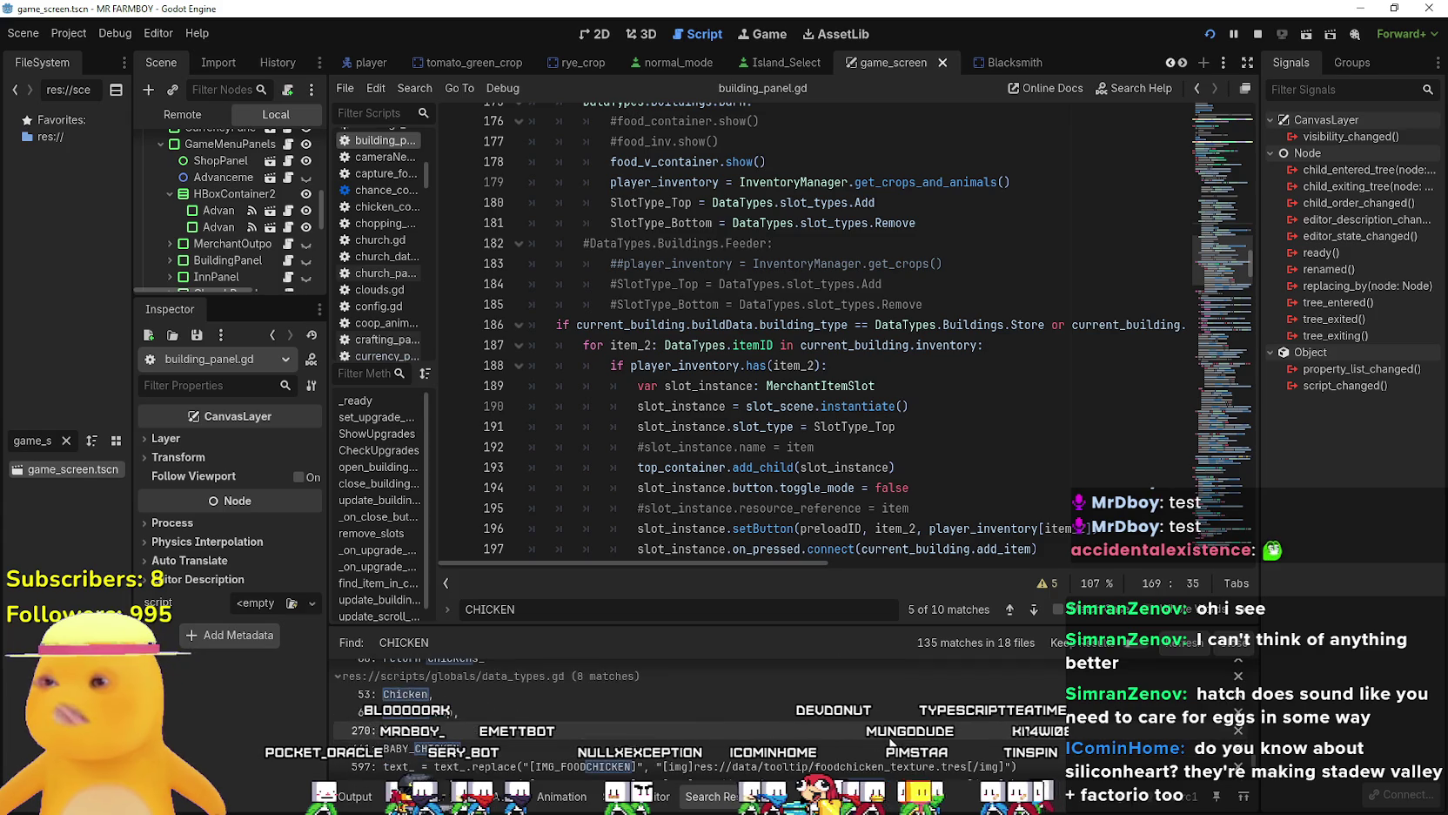
scroll(887, 740, "down", 5)
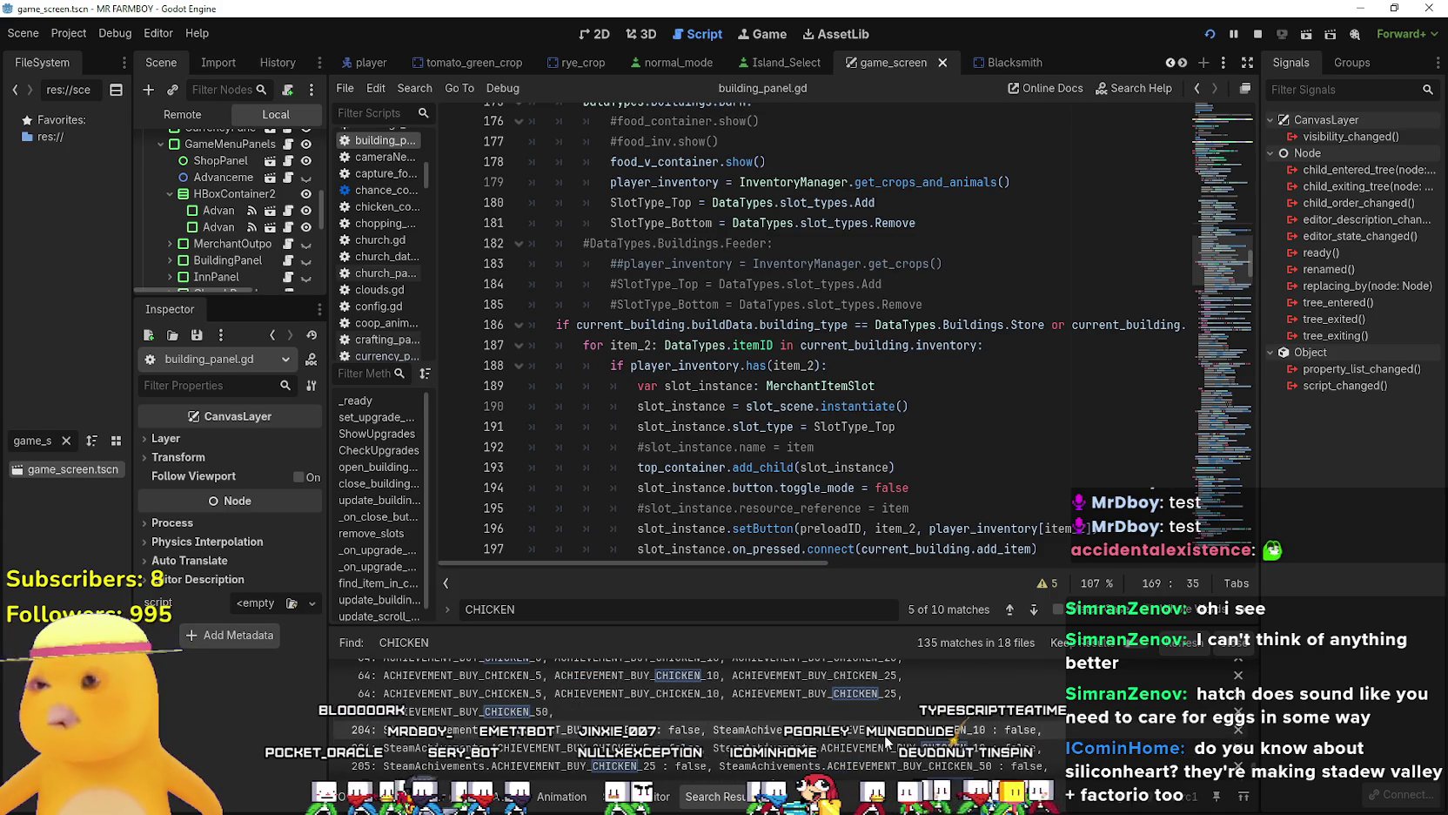
scroll(886, 741, "down", 3)
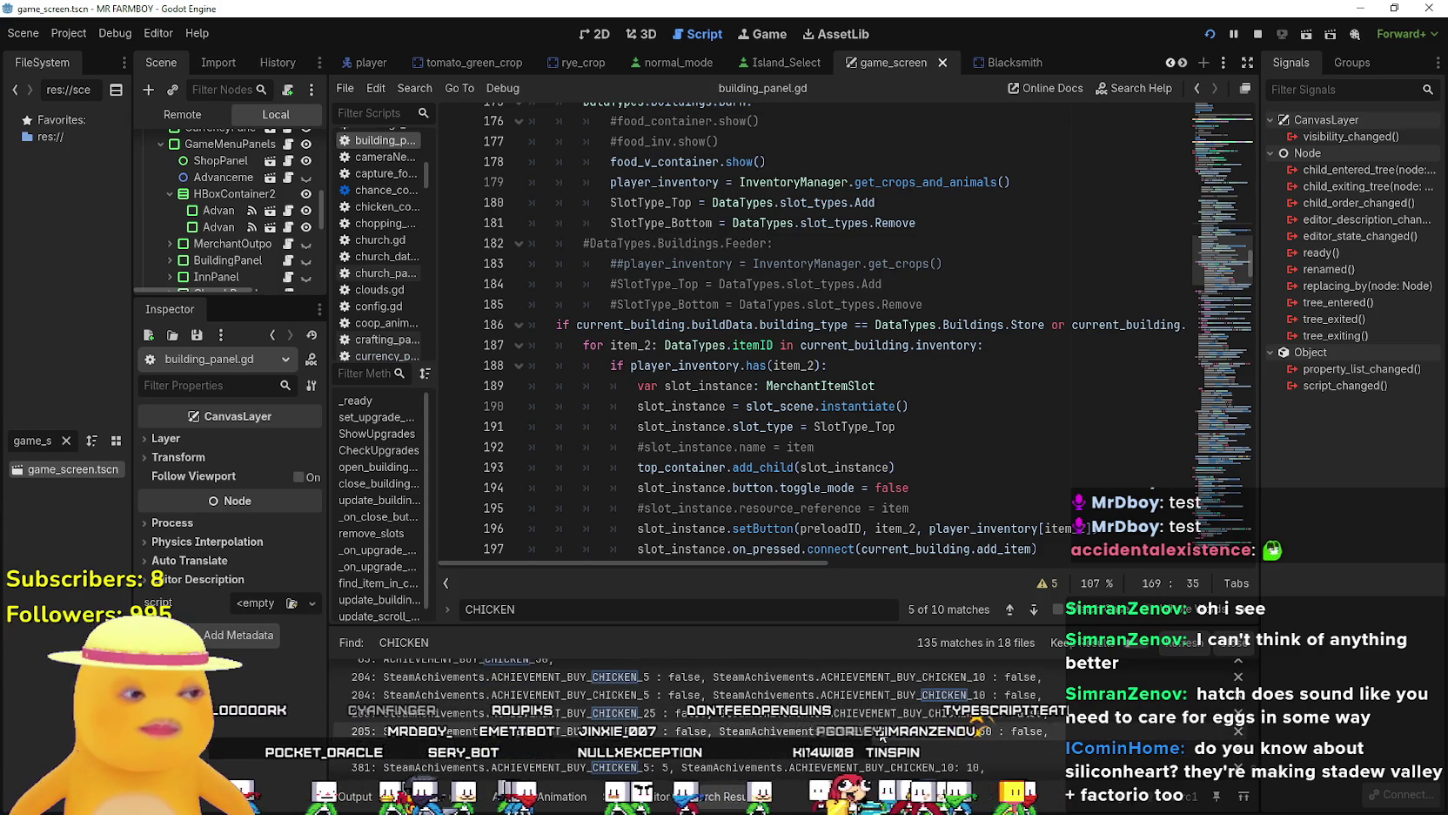
scroll(883, 738, "down", 3)
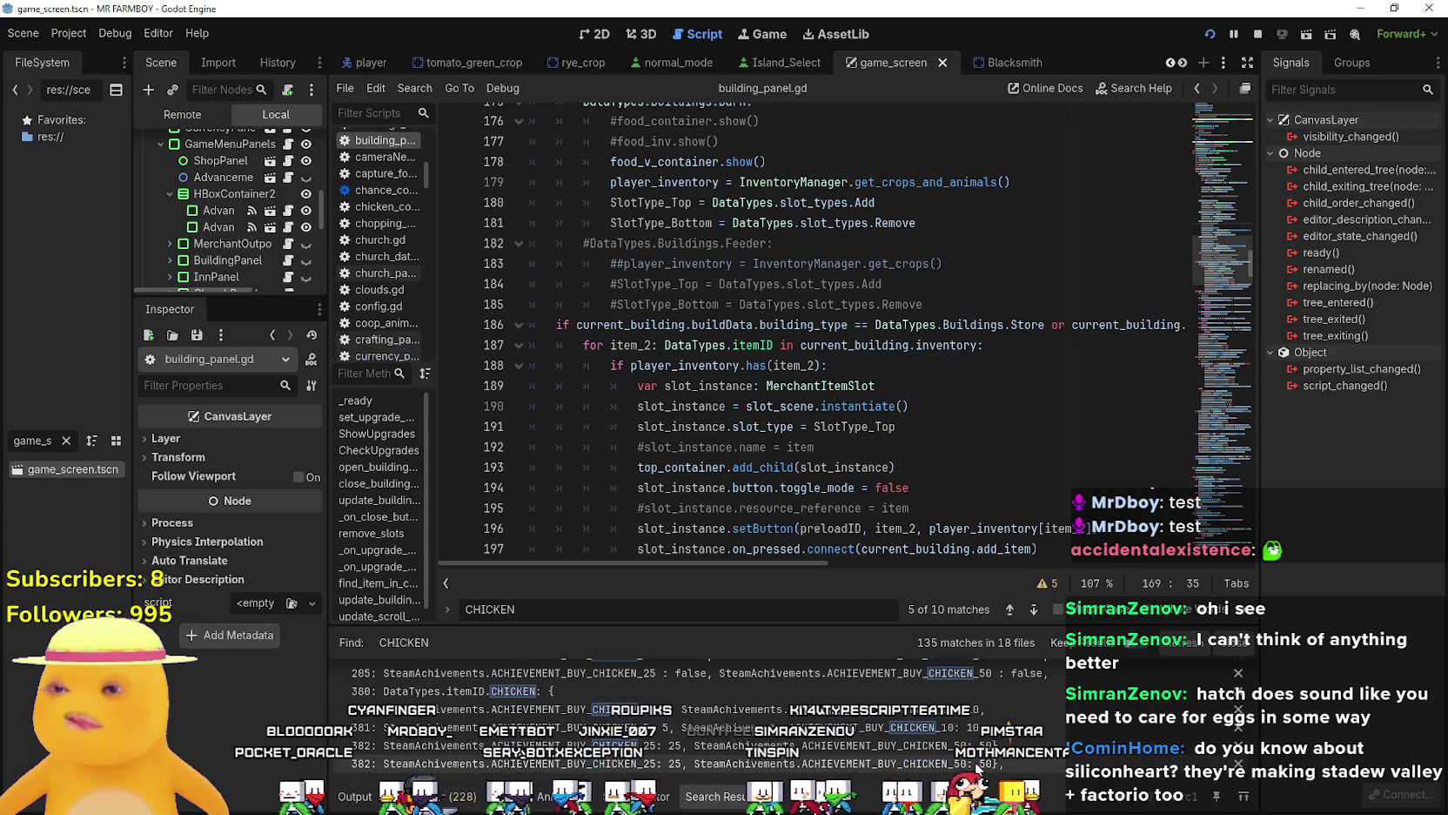
left_click(926, 383)
scroll(926, 376, "up", 2)
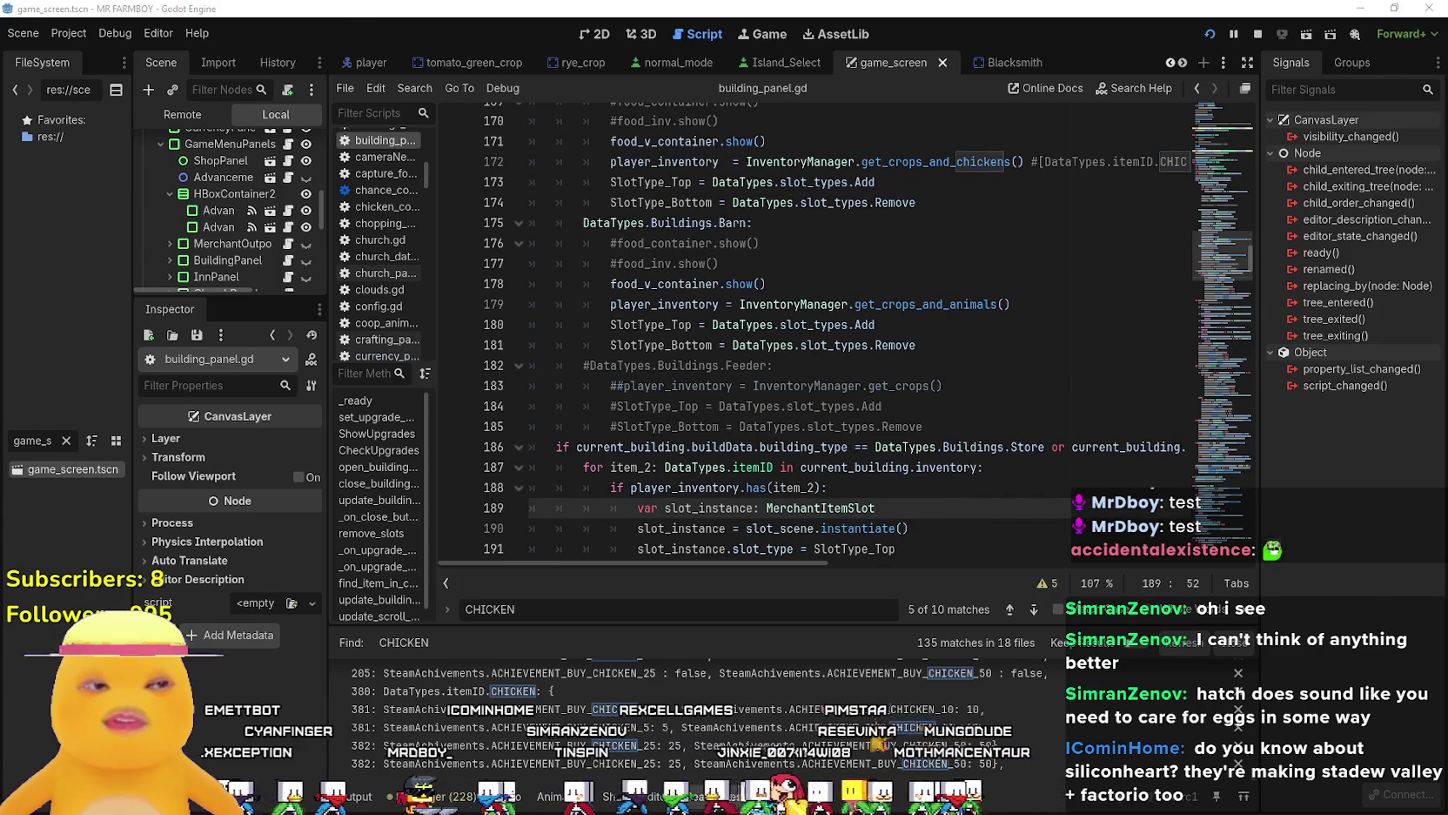
Check the market in the running game, then come back to the editor.
key("alt+Tab")
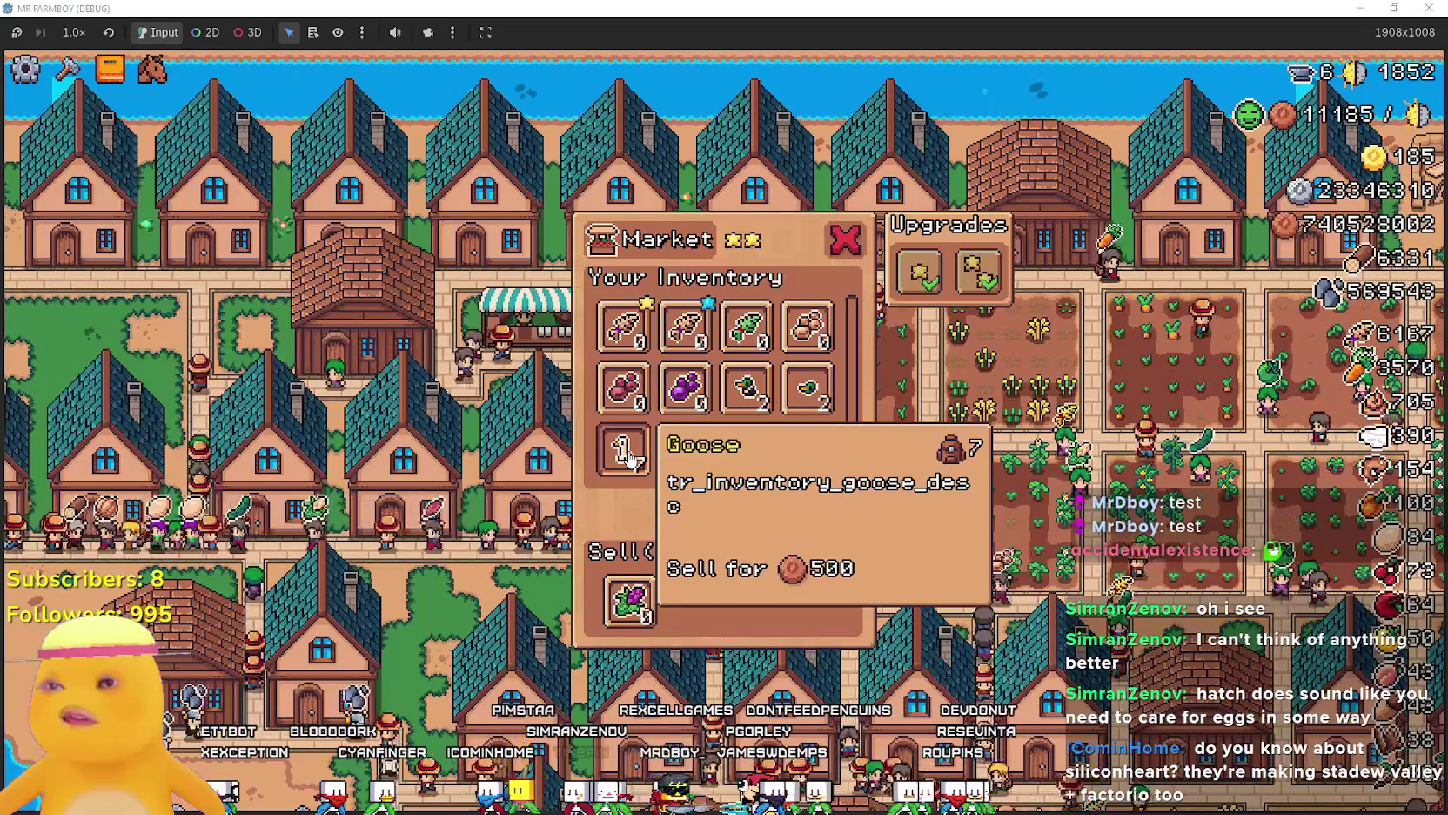
scroll(628, 457, "up", 2)
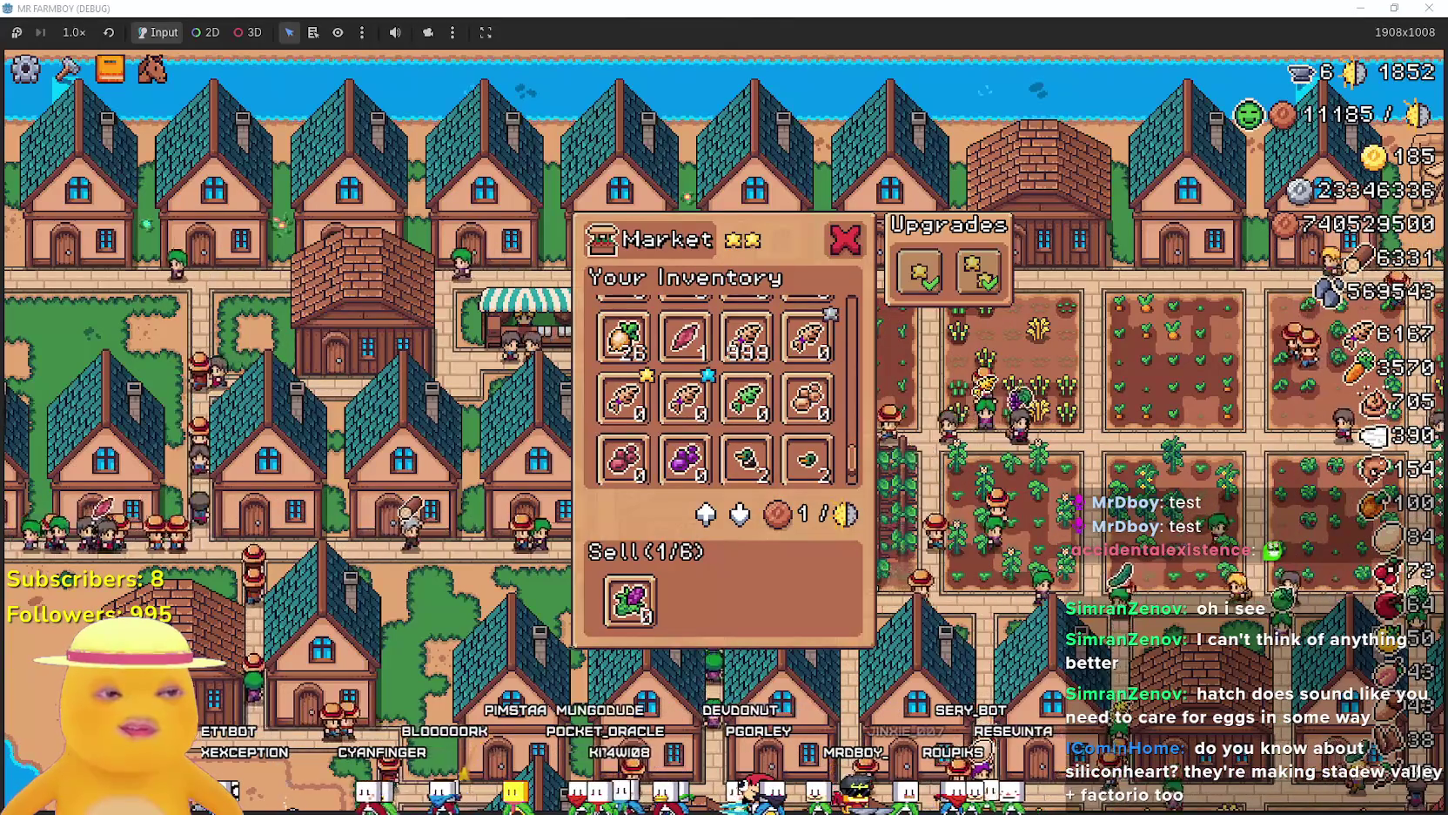
key("alt+Tab")
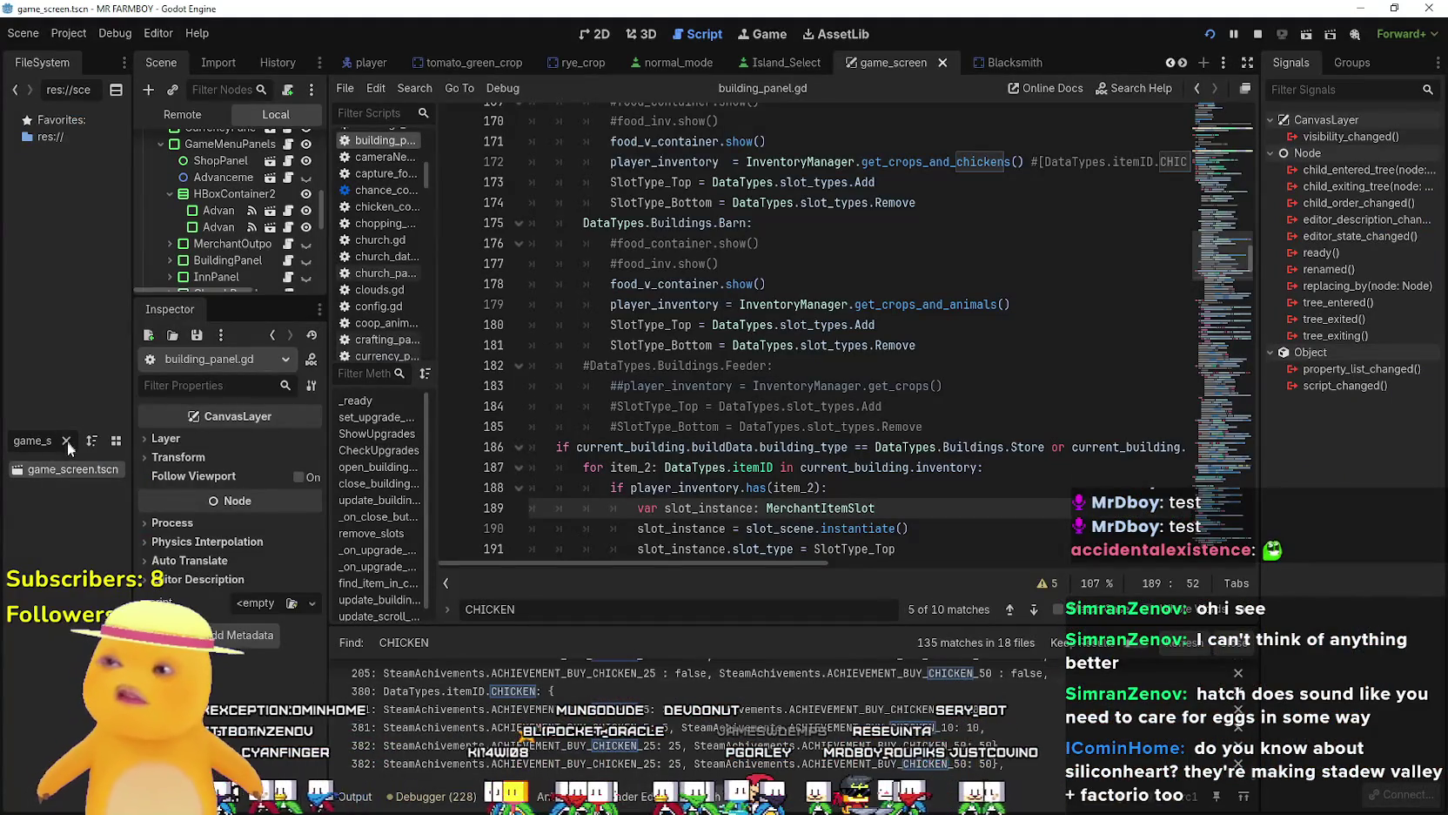
Filter FileSystem for 'tooltip' and open tooltip_component_test.gd at its top.
left_click(66, 440)
type("tooltip")
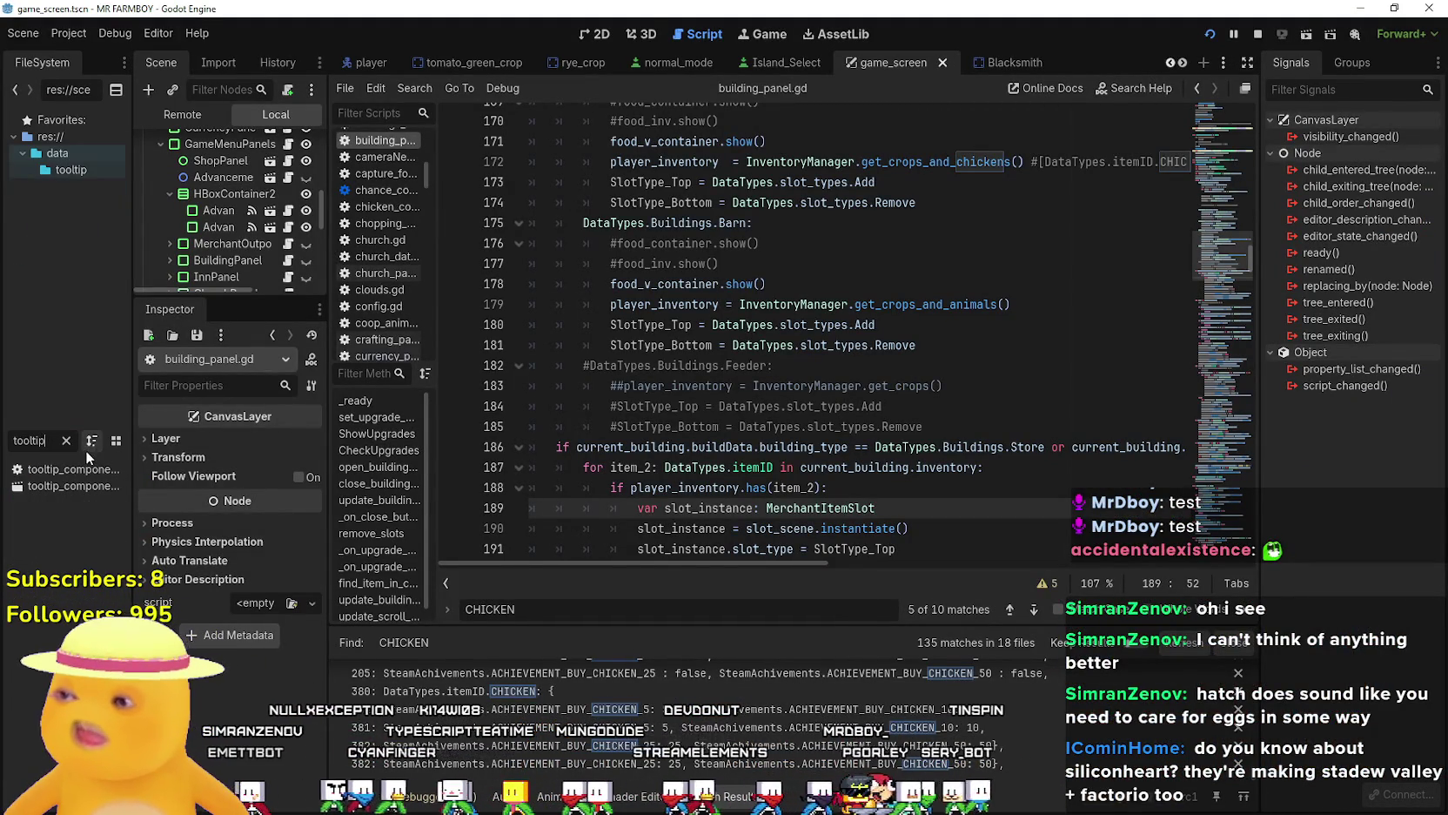
double_click(74, 469)
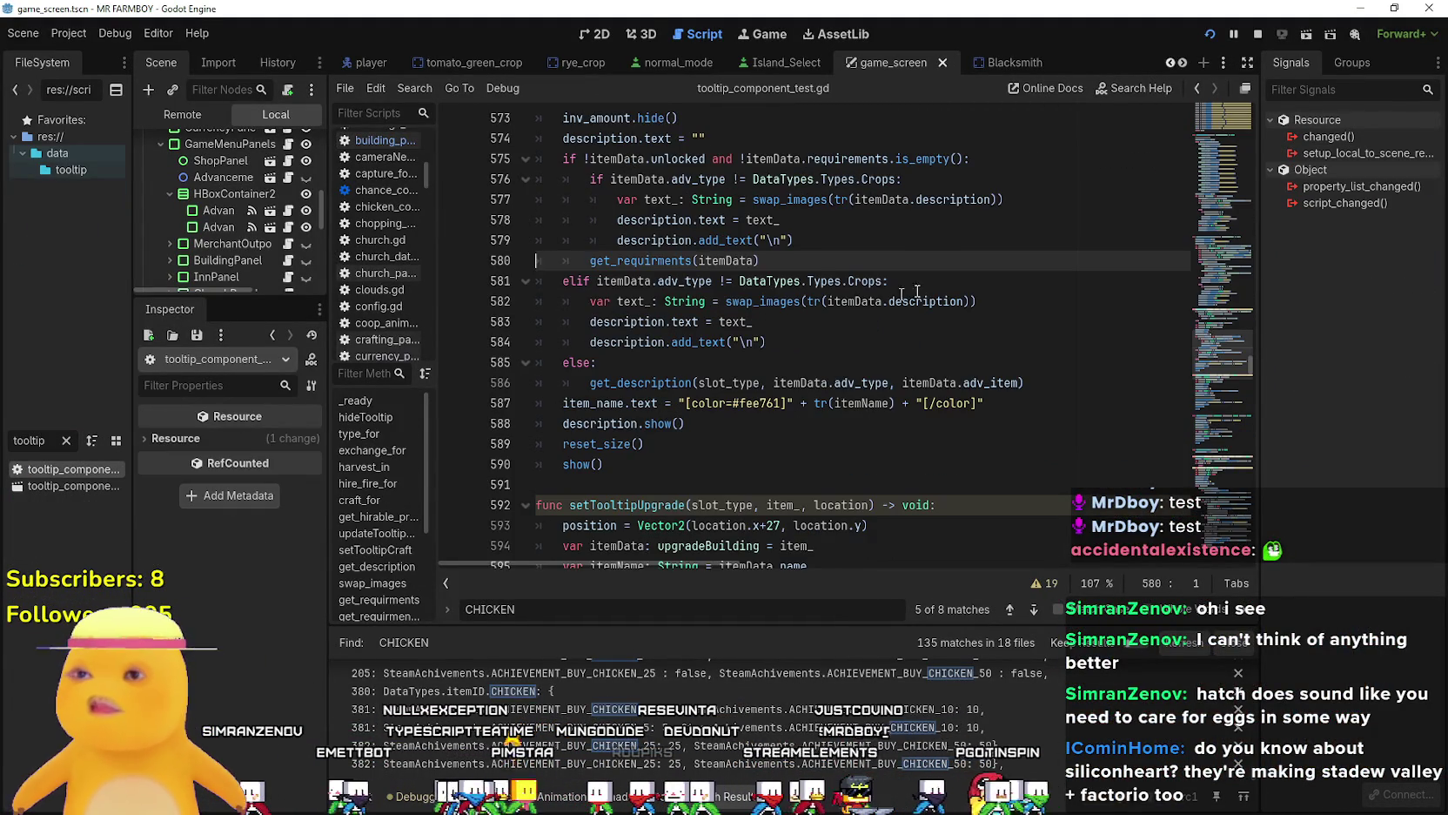
scroll(917, 292, "up", 8)
mouse_move(1217, 360)
left_mouse_down()
mouse_move(1228, 113)
mouse_move(1230, 130)
left_mouse_up()
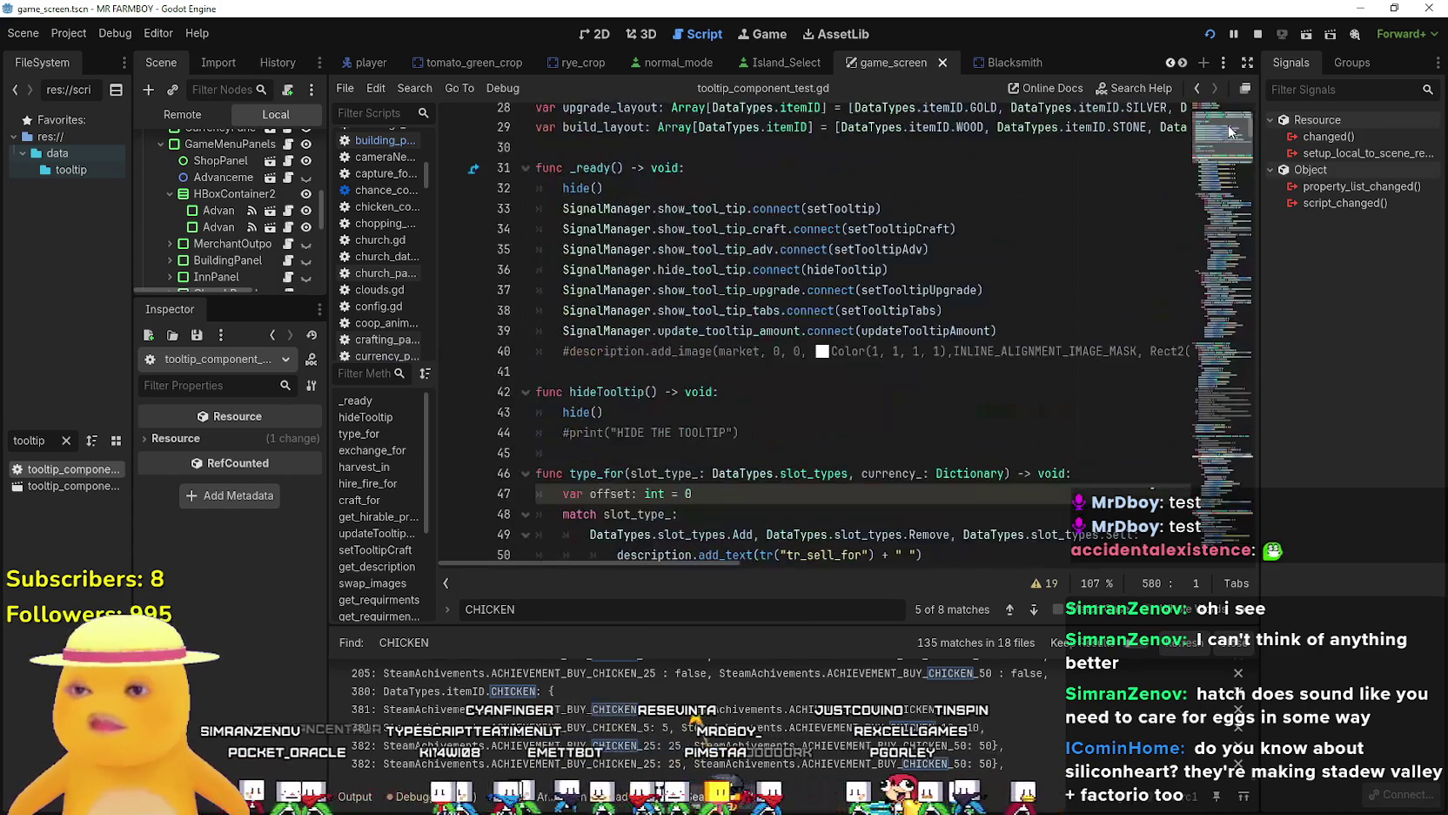
Jump to the setTooltip definition and place the caret inside the function.
right_click(827, 208)
left_click(883, 448)
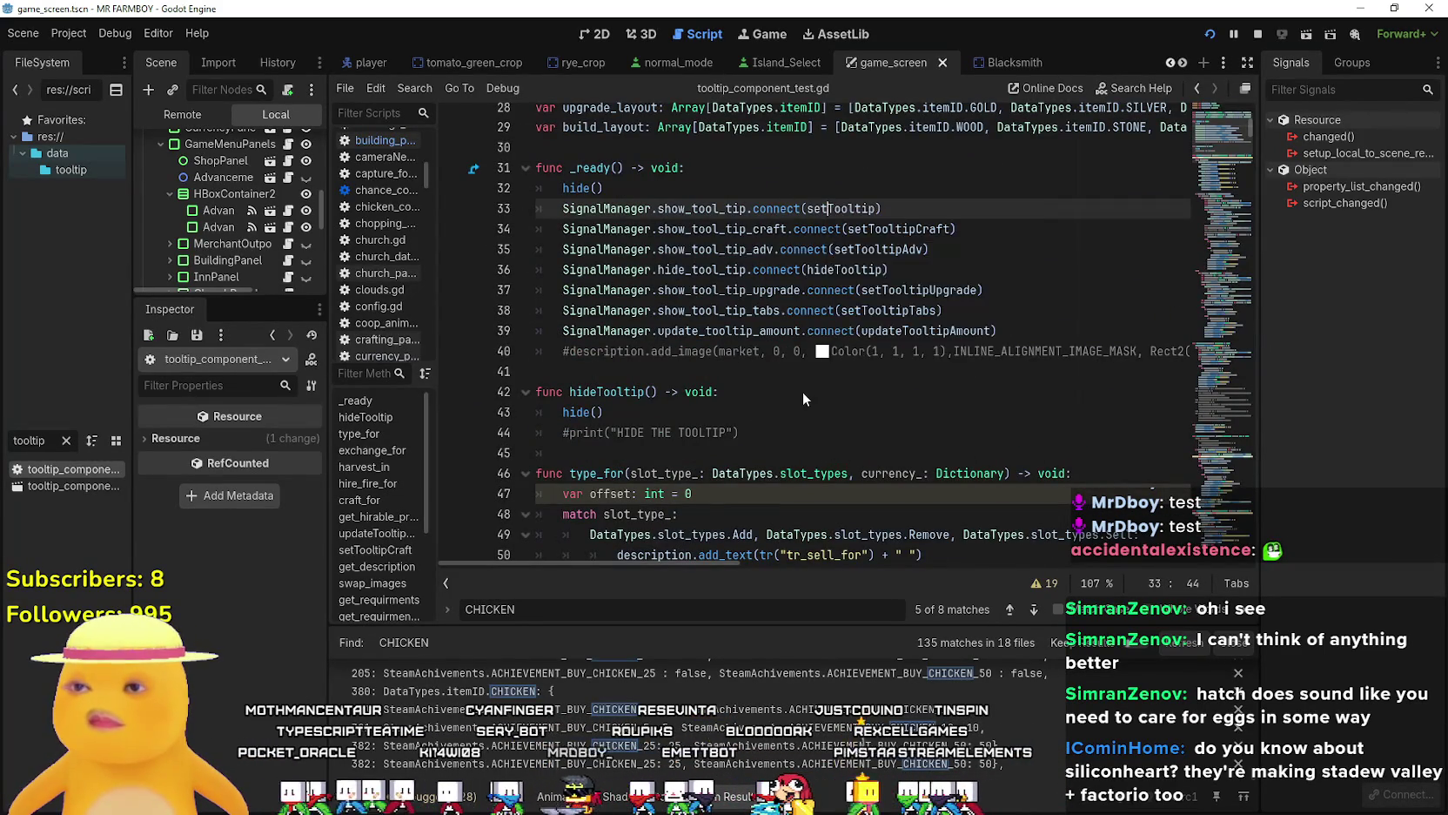
scroll(740, 390, "down", 1)
left_click(693, 341)
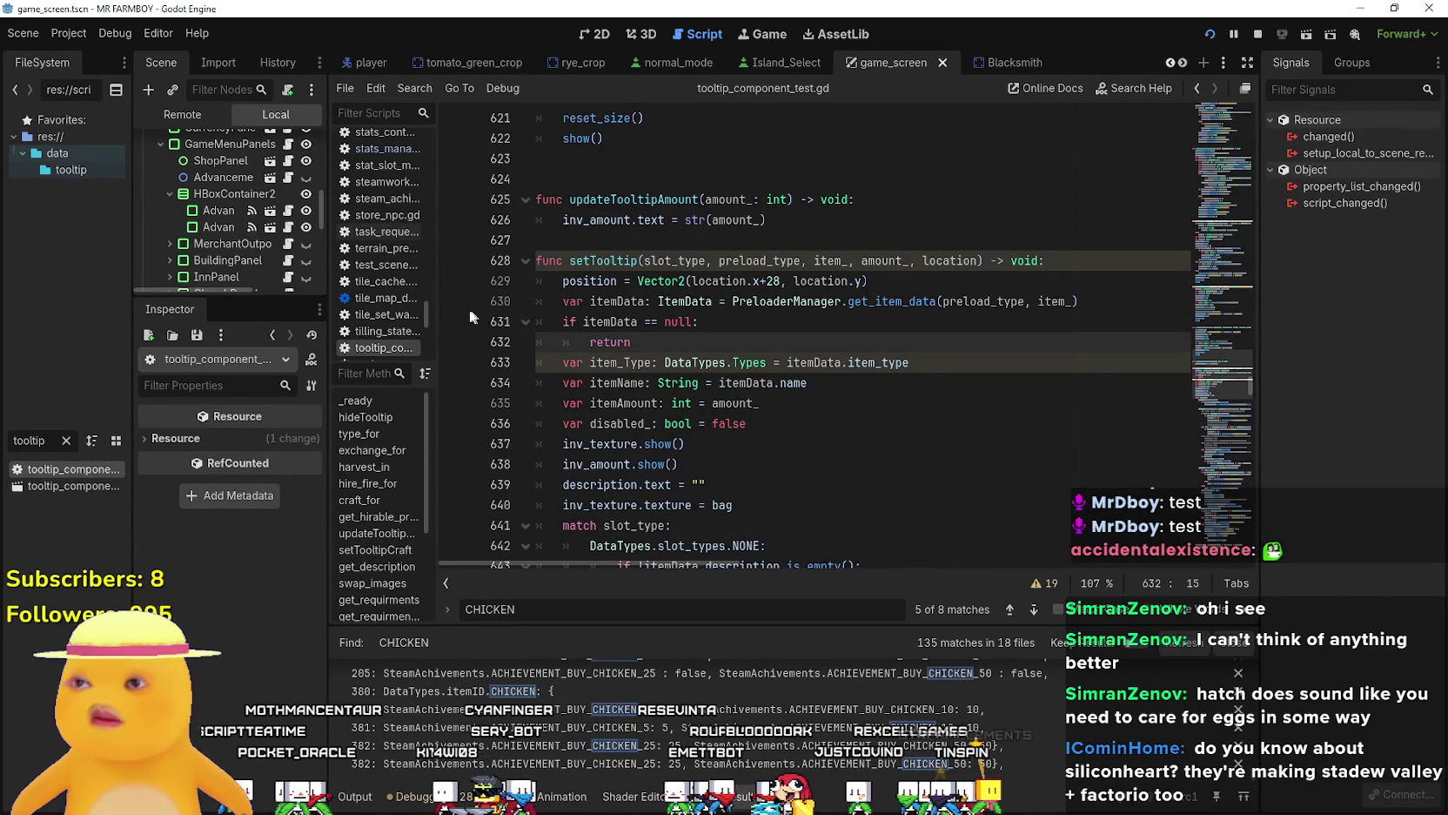
Run the game past the line 630 breakpoint and hover the chicken slot.
key("alt+Tab")
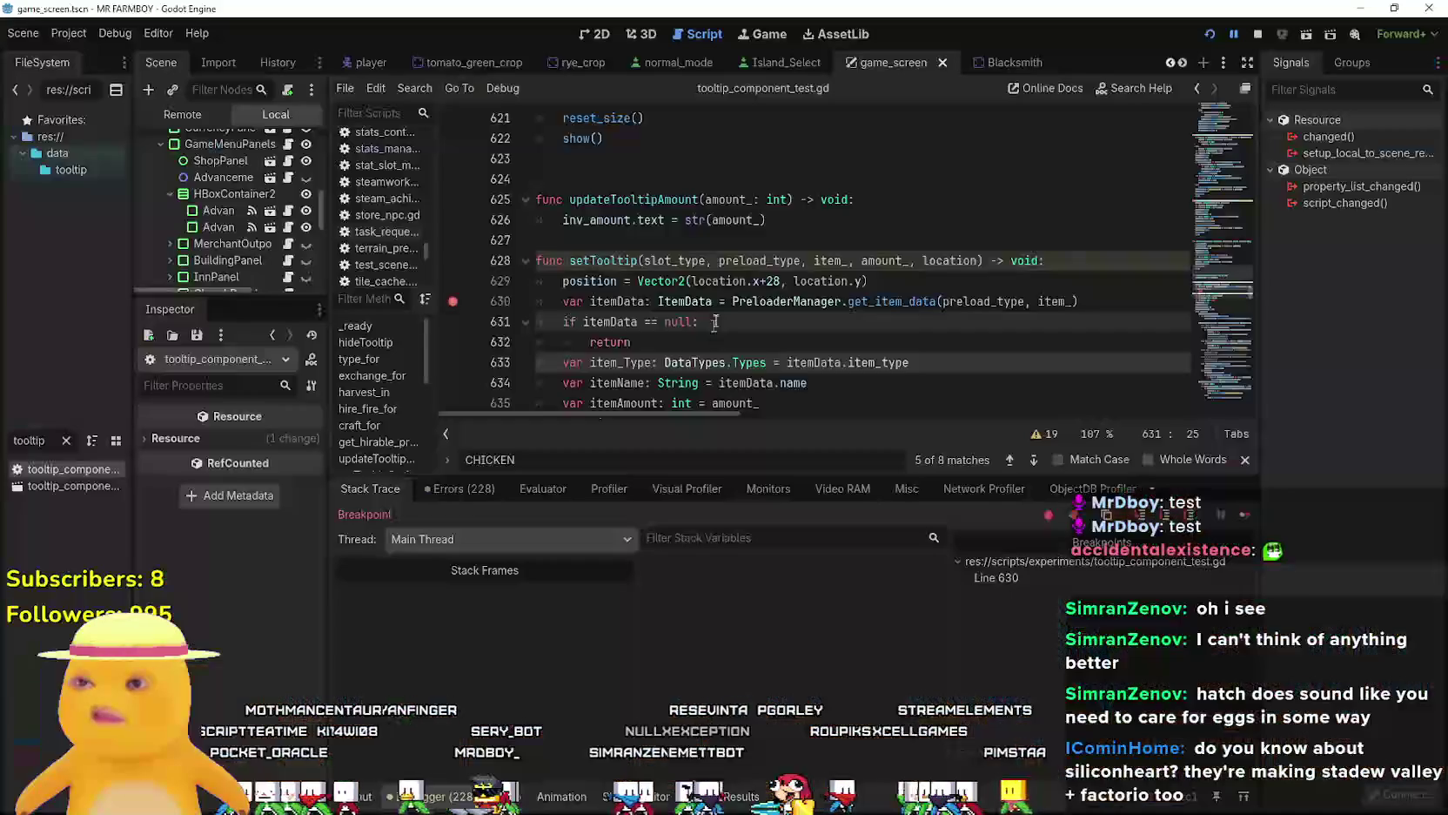
left_click(1250, 517)
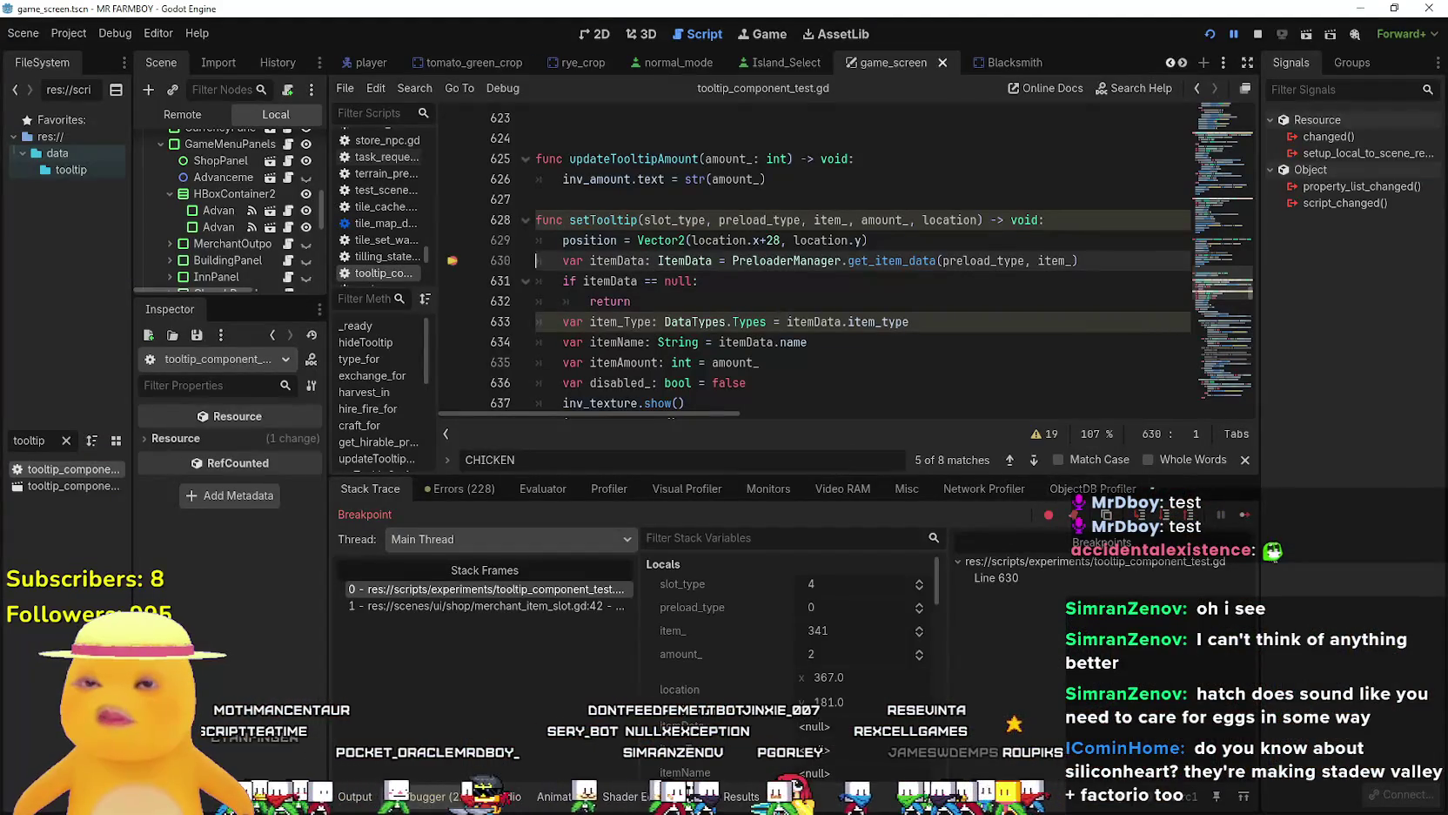
left_click(1250, 520)
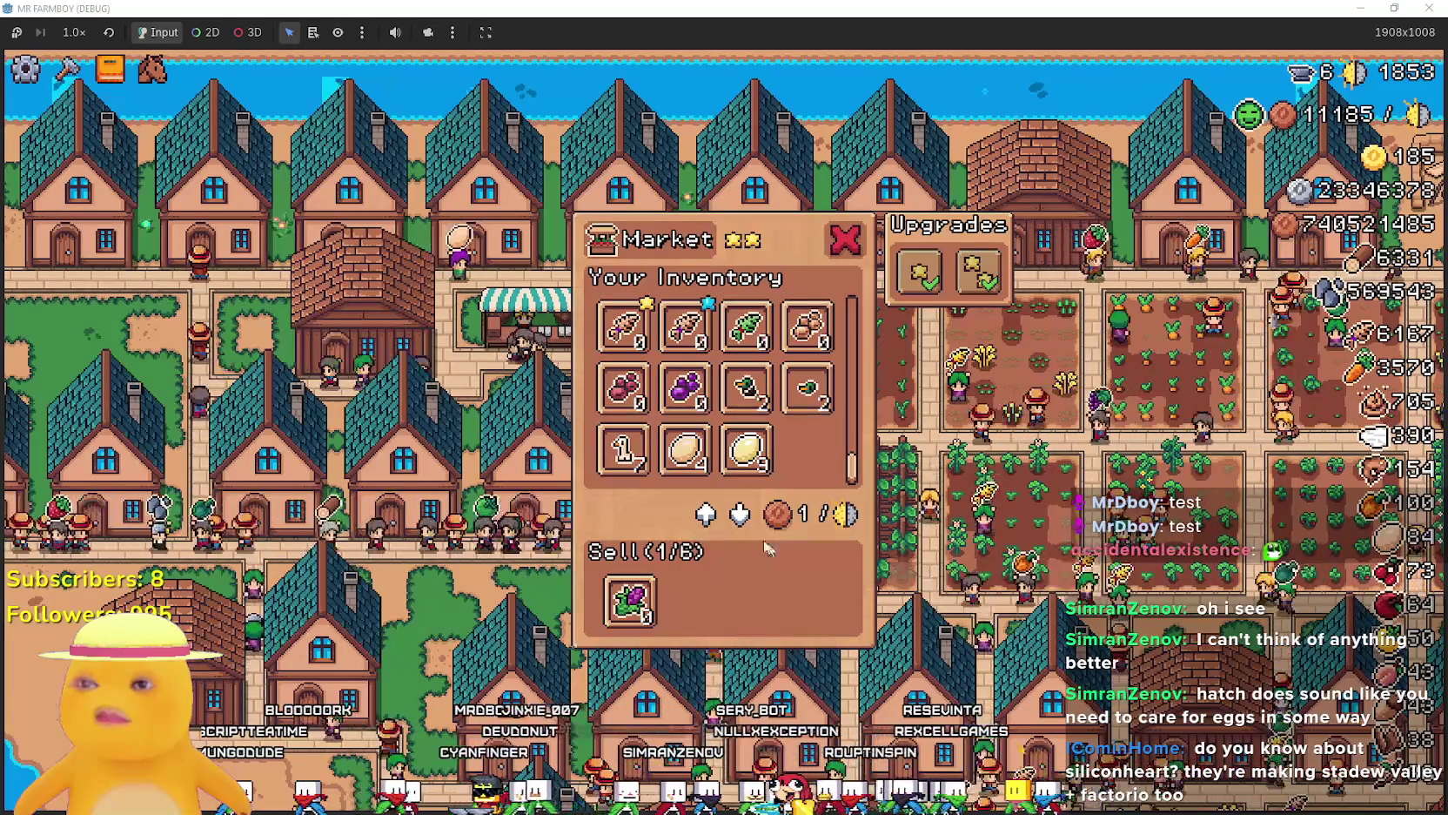
mouse_move(615, 435)
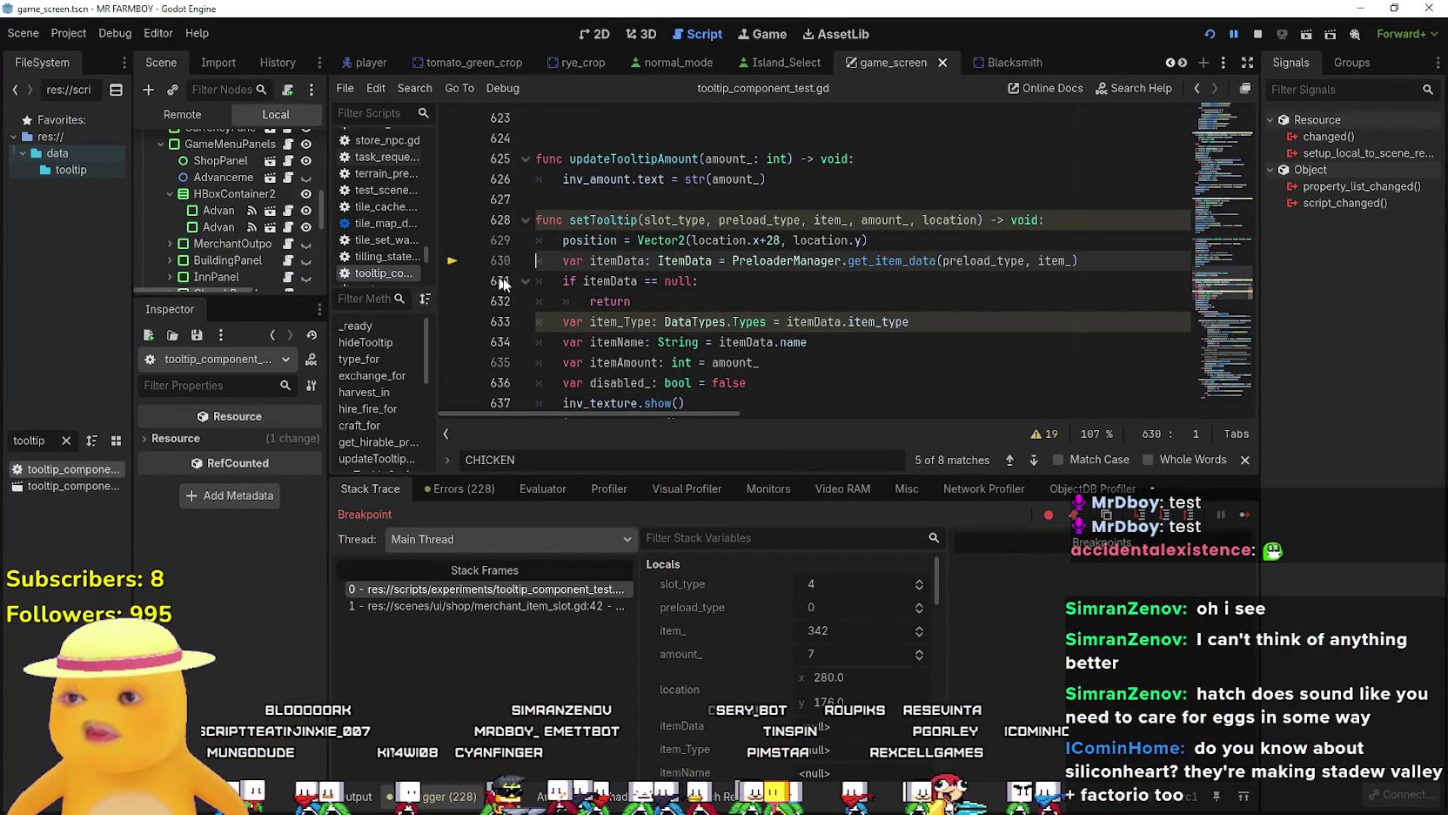
Inspect setTooltip's description code, selecting the CHICKEN branch on lines 646–651.
scroll(503, 277, "down", 2)
left_click(760, 283)
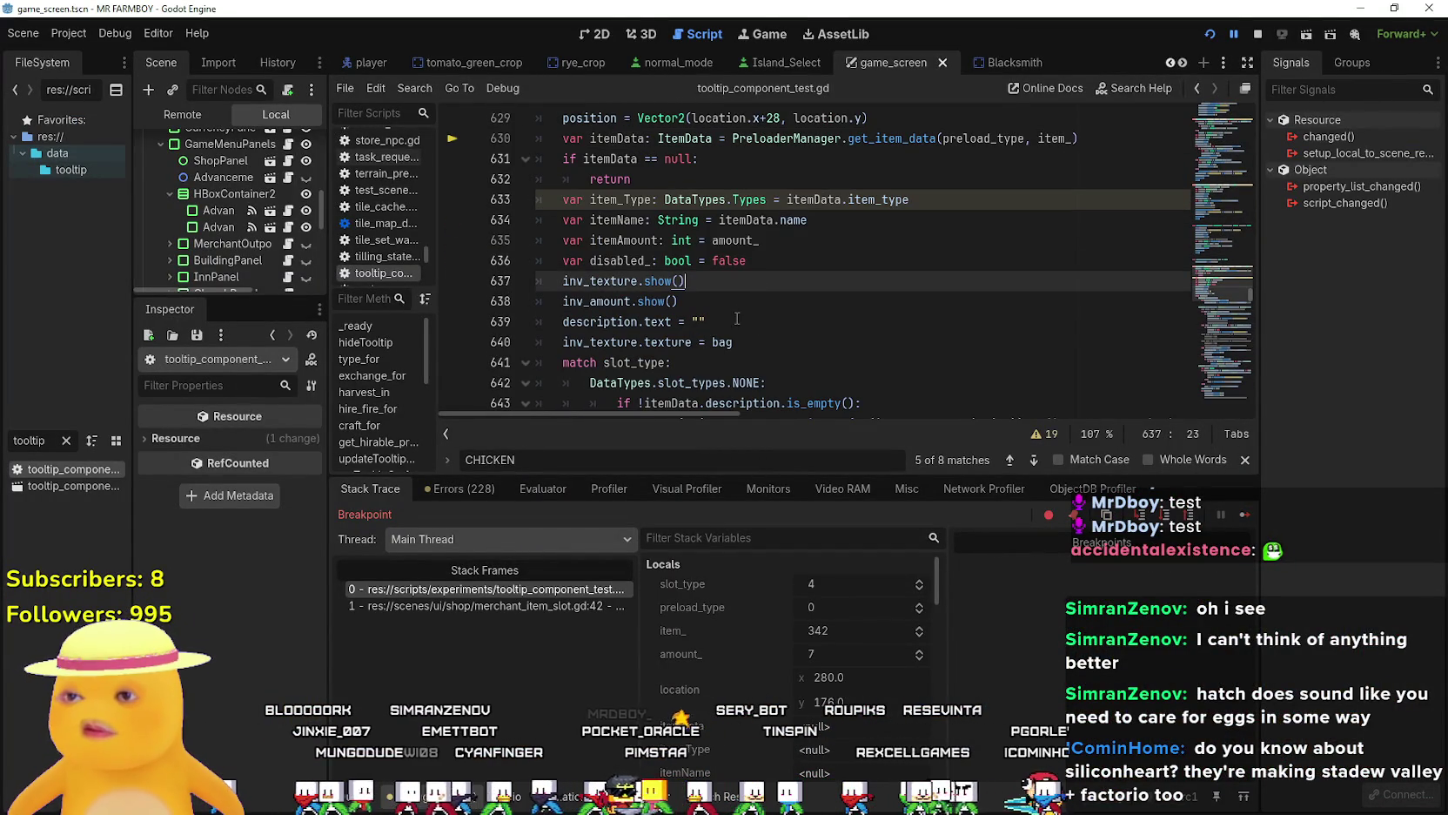
left_click(738, 318)
double_click(624, 321)
scroll(712, 309, "down", 2)
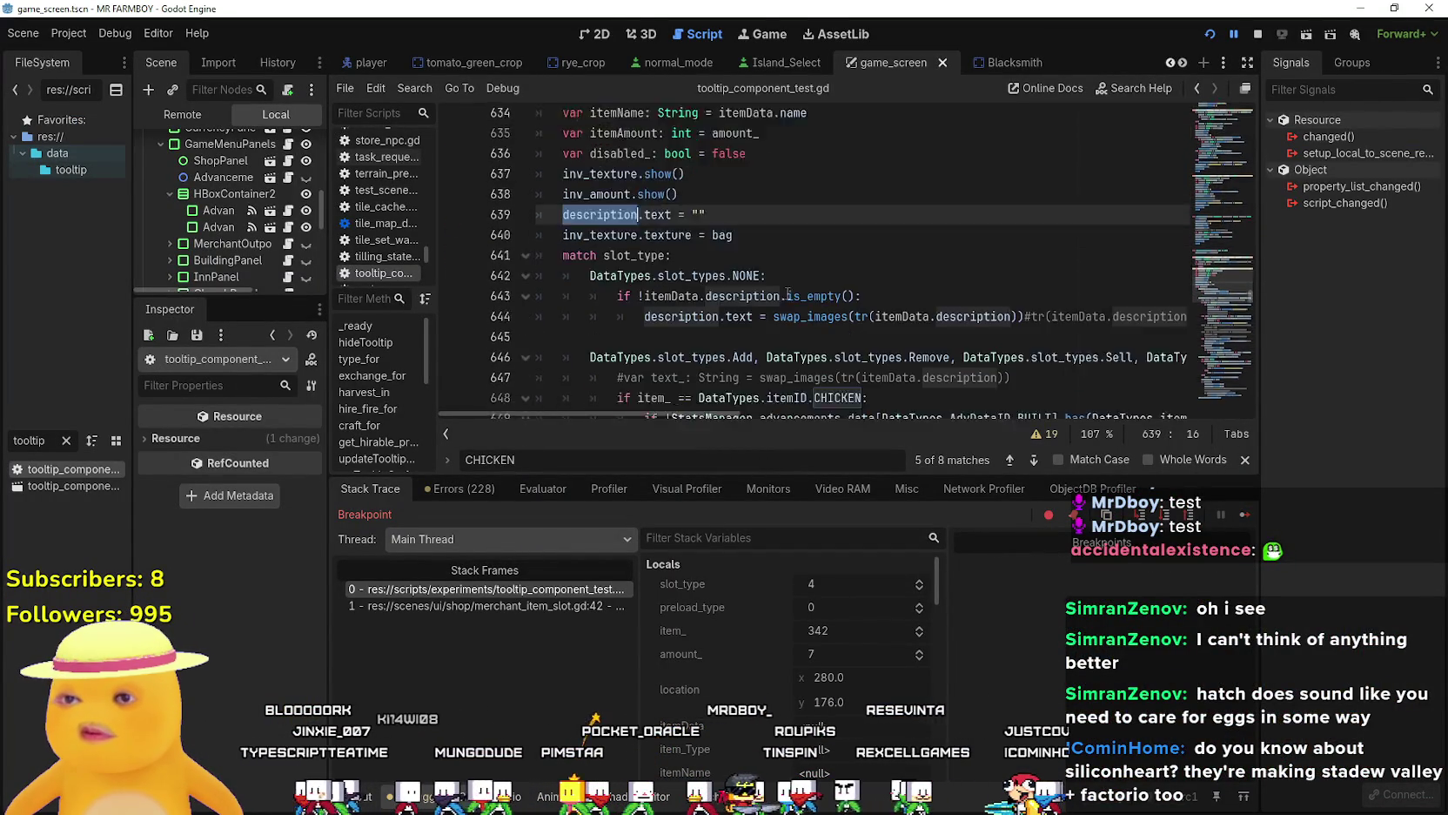
scroll(788, 295, "down", 2)
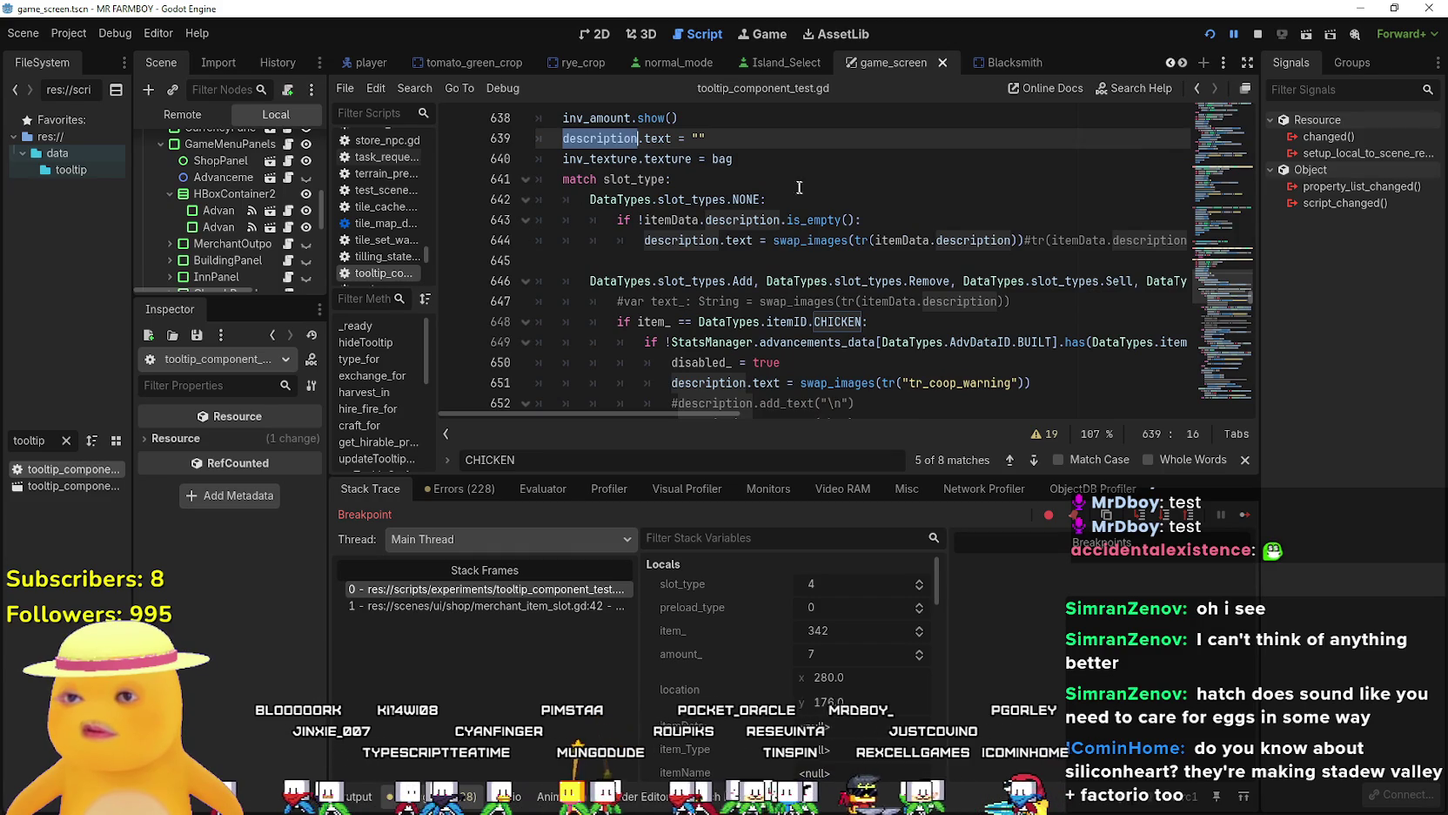
scroll(827, 319, "down", 1)
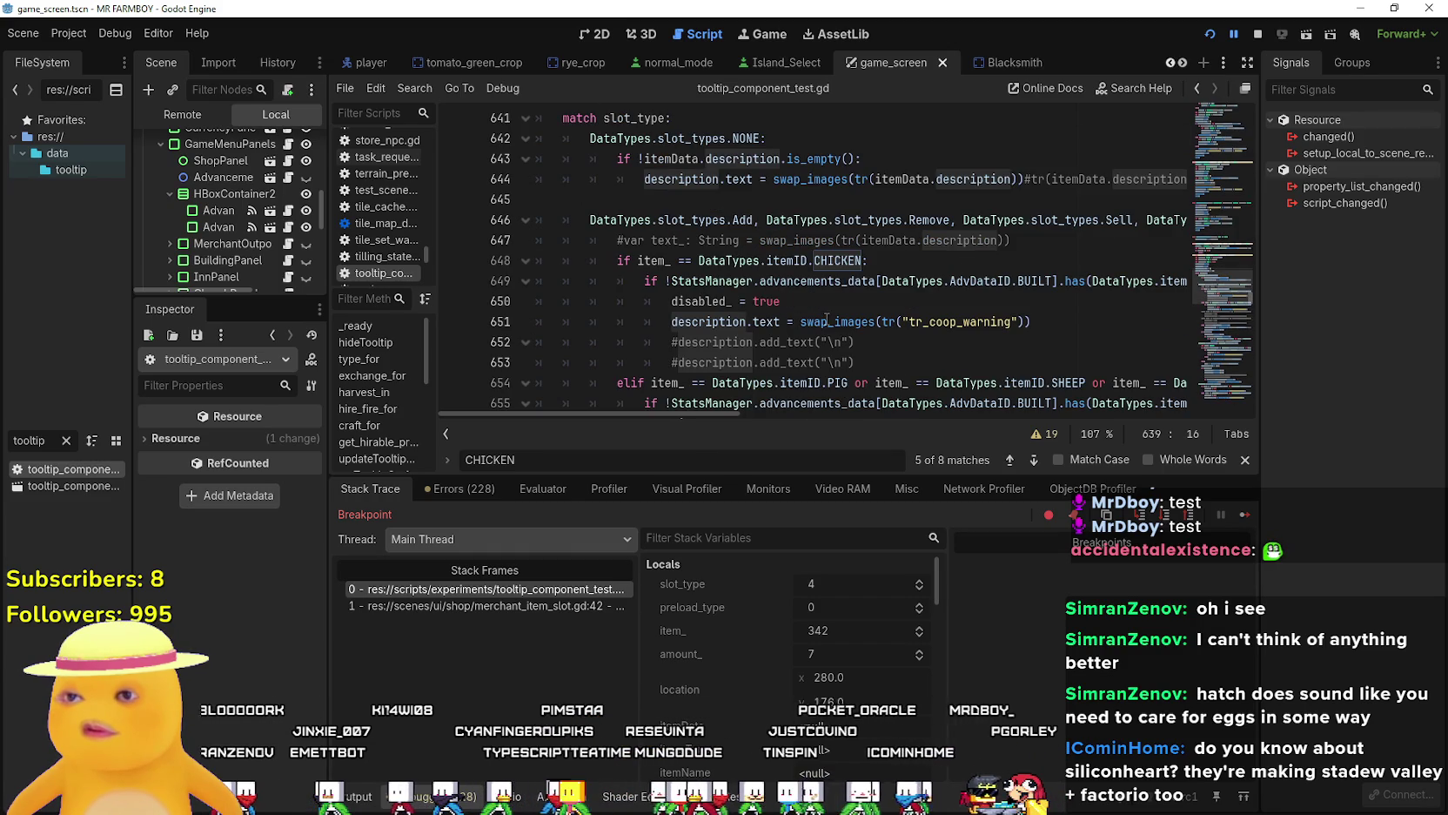
double_click(737, 322)
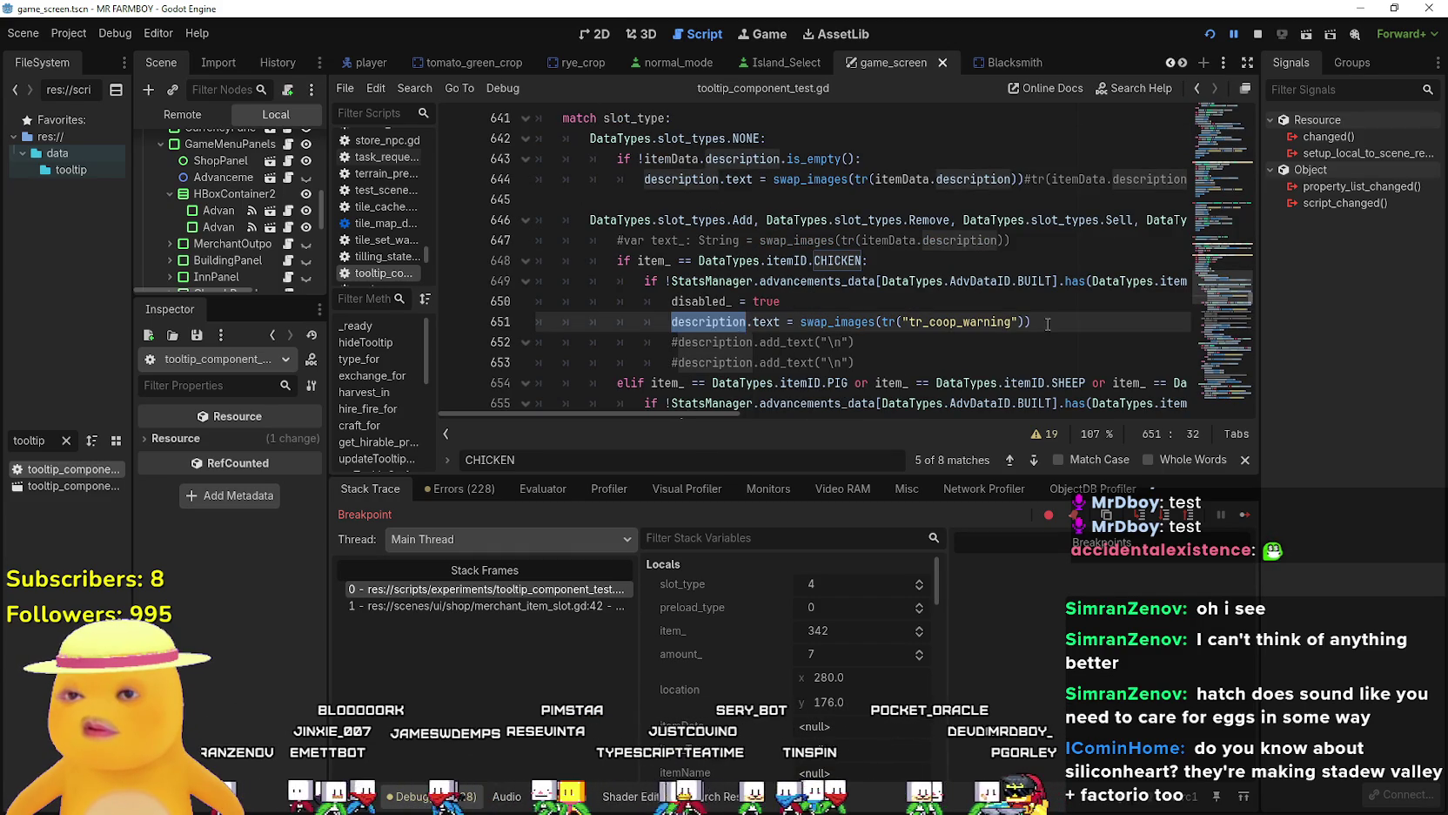
mouse_move(1048, 324)
left_mouse_down()
mouse_move(609, 280)
mouse_move(566, 219)
left_mouse_up()
left_click(936, 381)
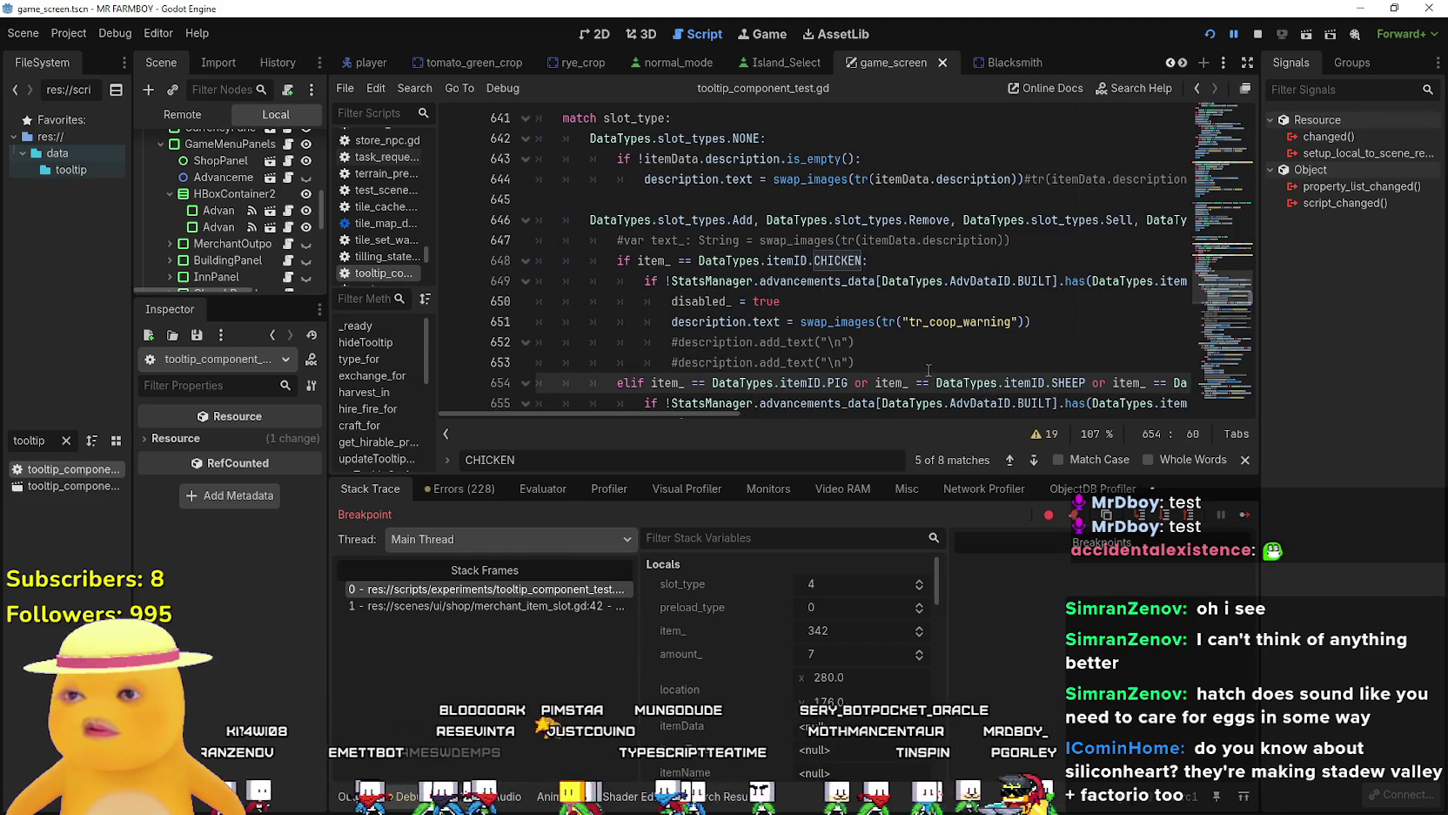
Review lines 653–666 and add a breakpoint on line 666.
scroll(841, 332, "down", 1)
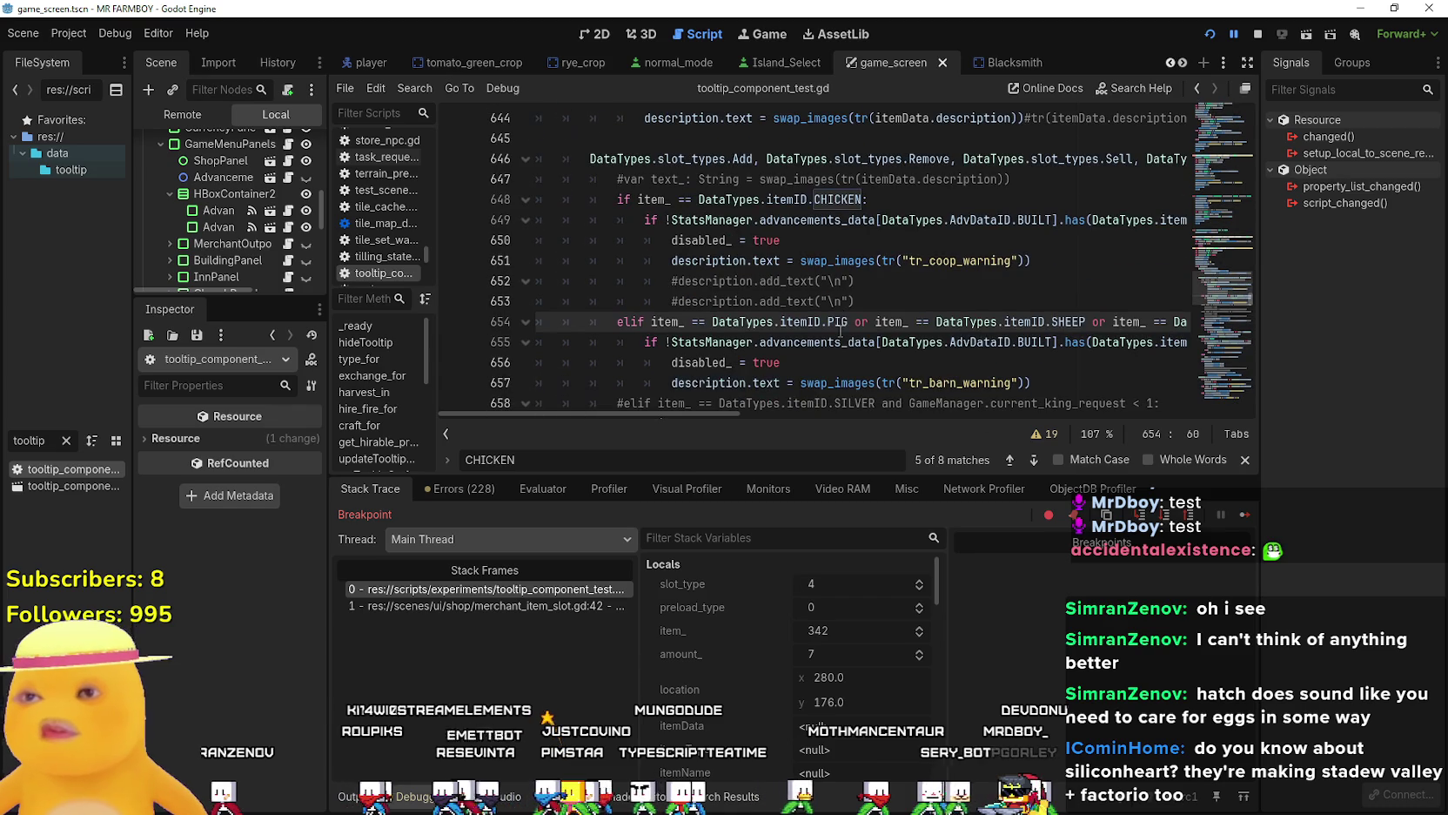
left_click(944, 305)
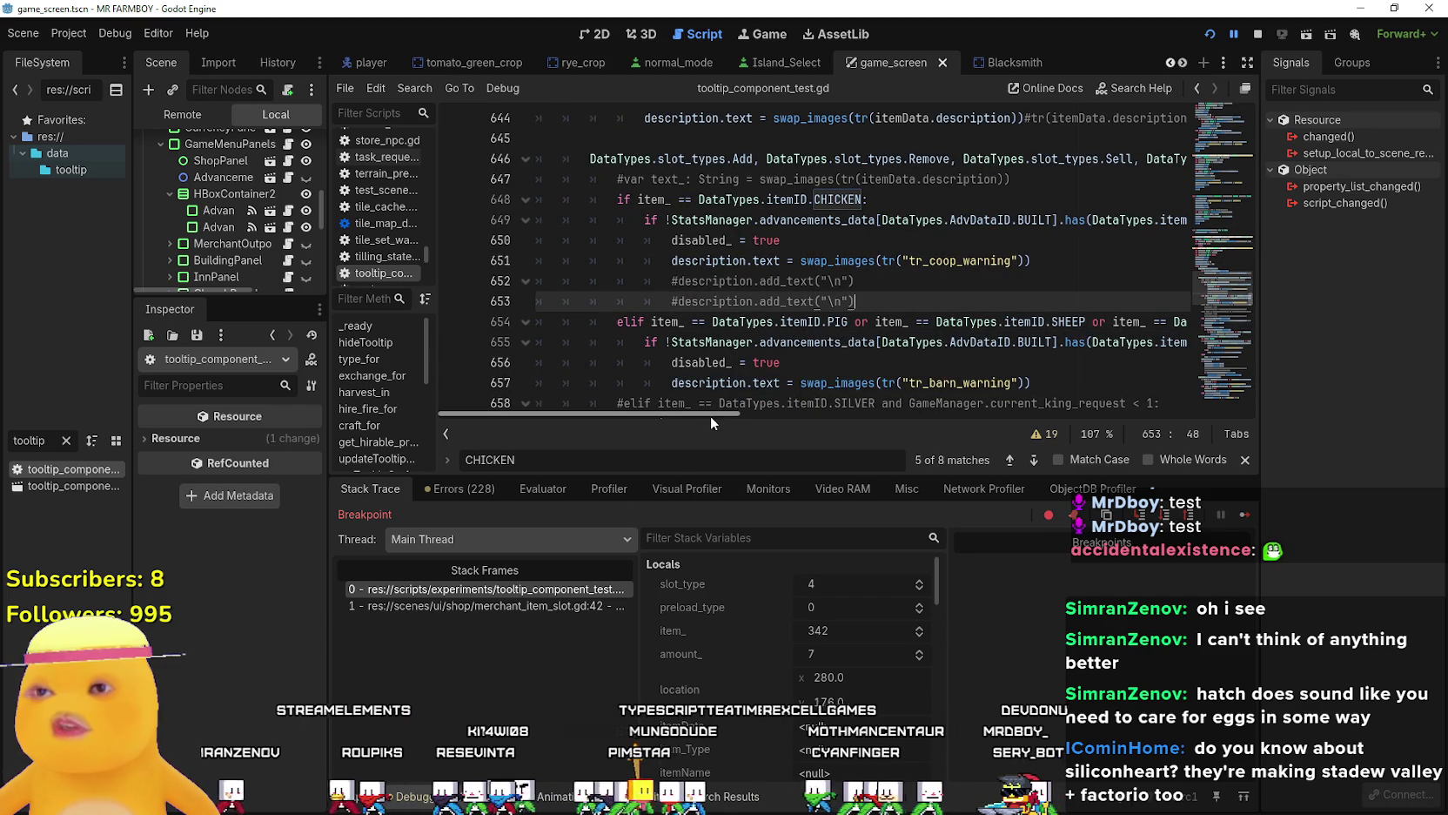
left_click_drag(716, 413, 720, 416)
mouse_move(805, 416)
left_mouse_down()
mouse_move(840, 416)
mouse_move(744, 416)
mouse_move(894, 410)
mouse_move(704, 385)
left_mouse_up()
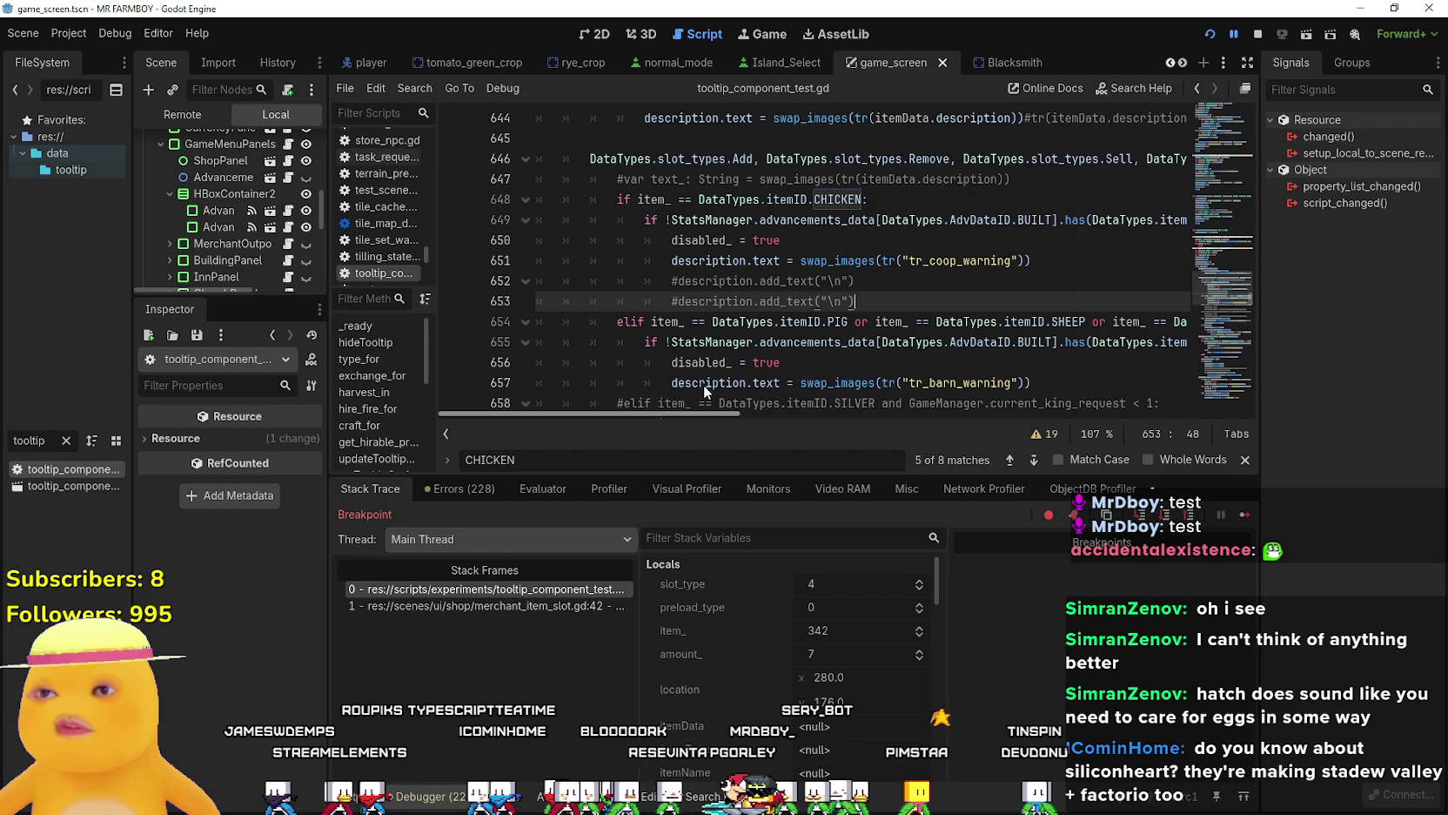
scroll(648, 257, "down", 3)
scroll(651, 248, "down", 1)
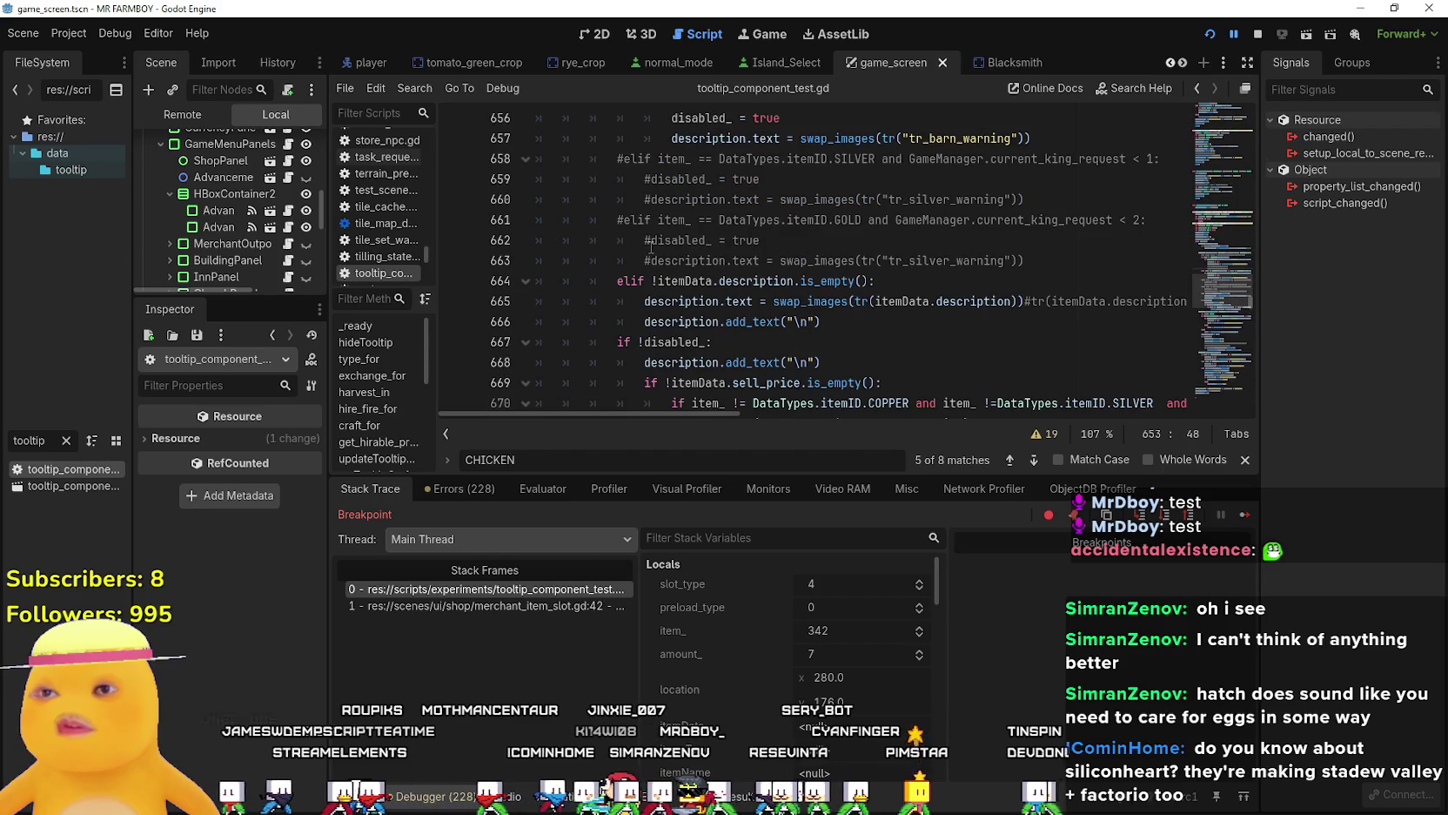
left_click(966, 272)
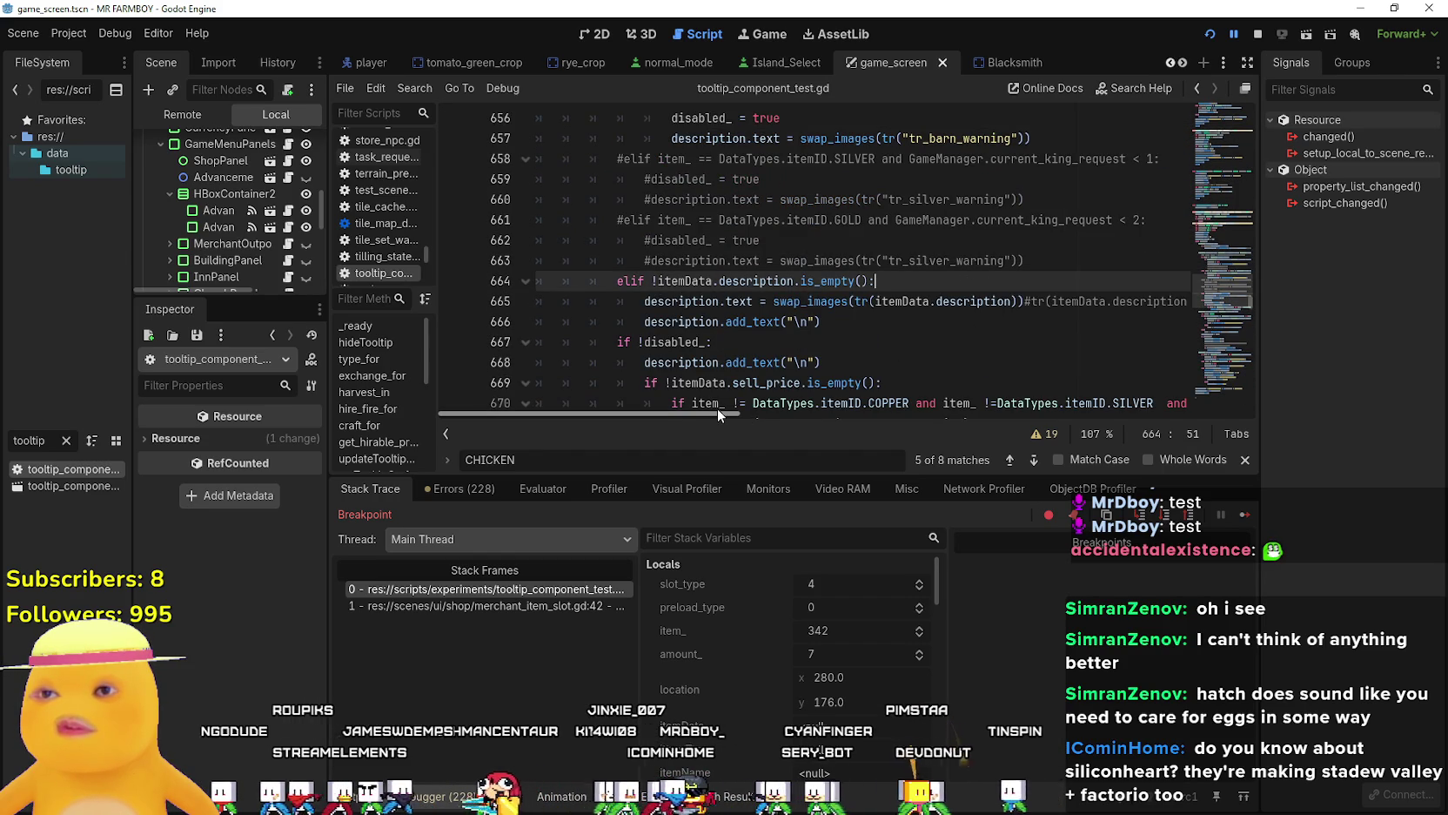
scroll(696, 305, "down", 2)
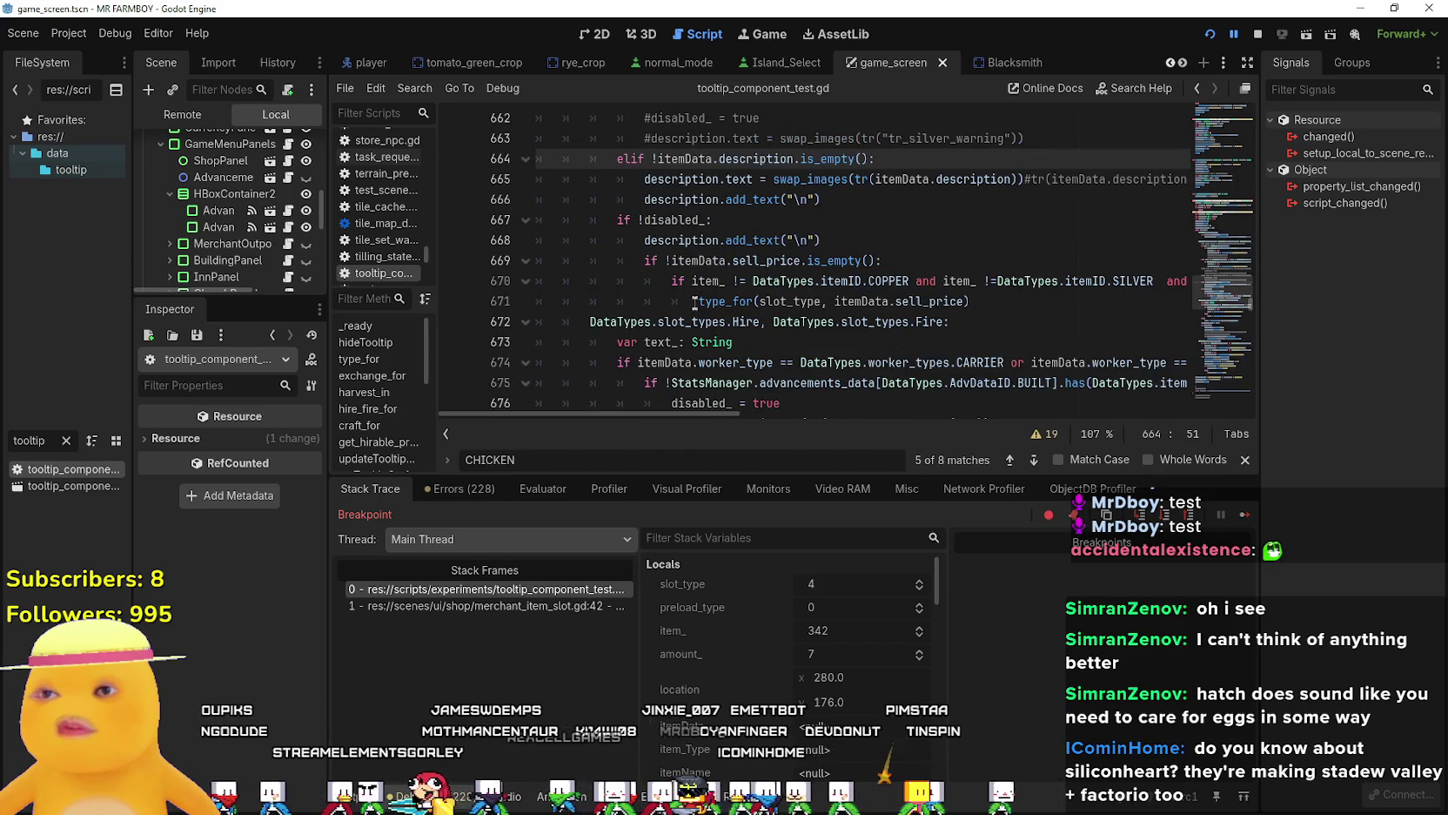
left_click(905, 201)
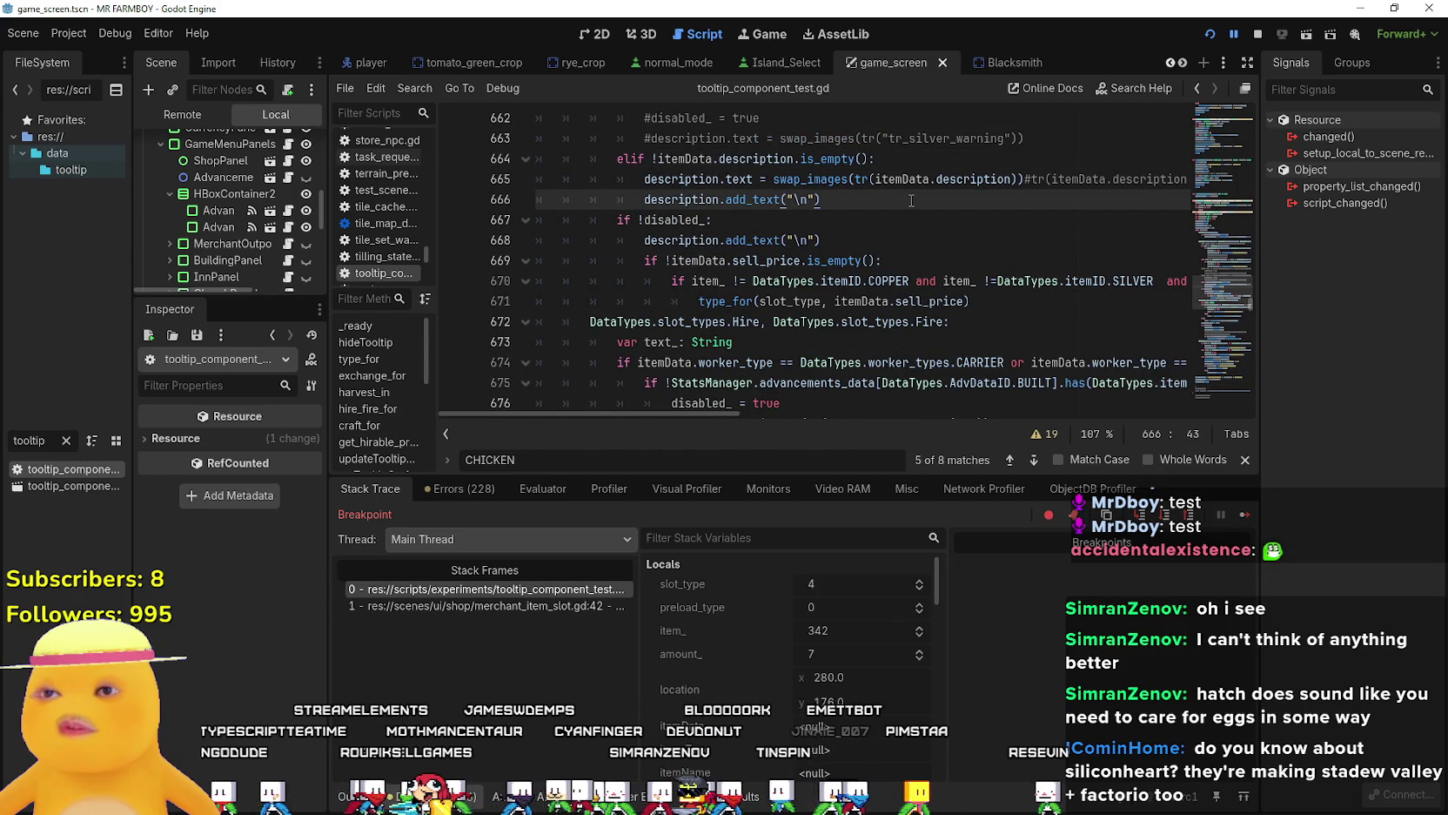
scroll(902, 206, "up", 1)
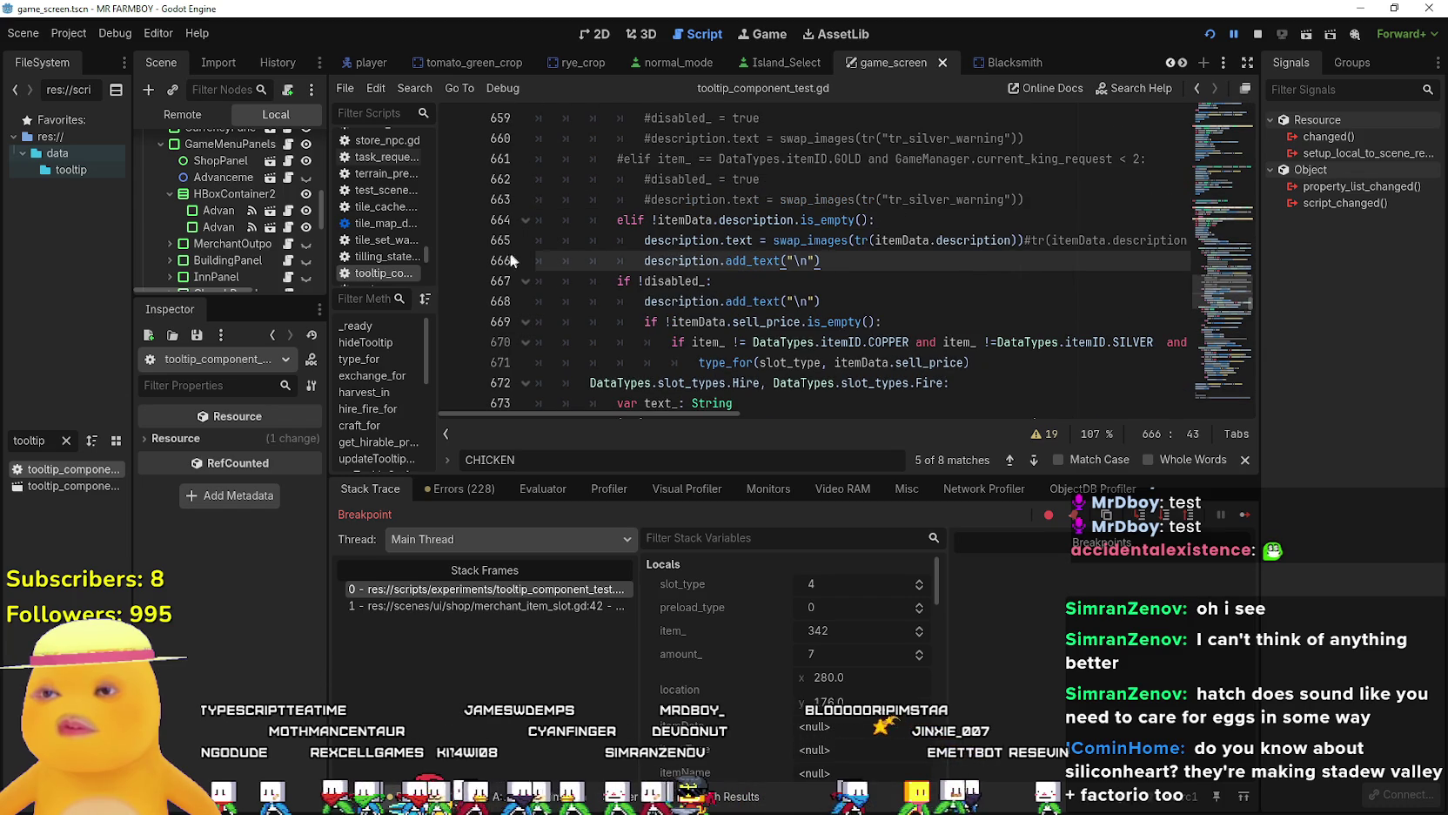
left_click(479, 255)
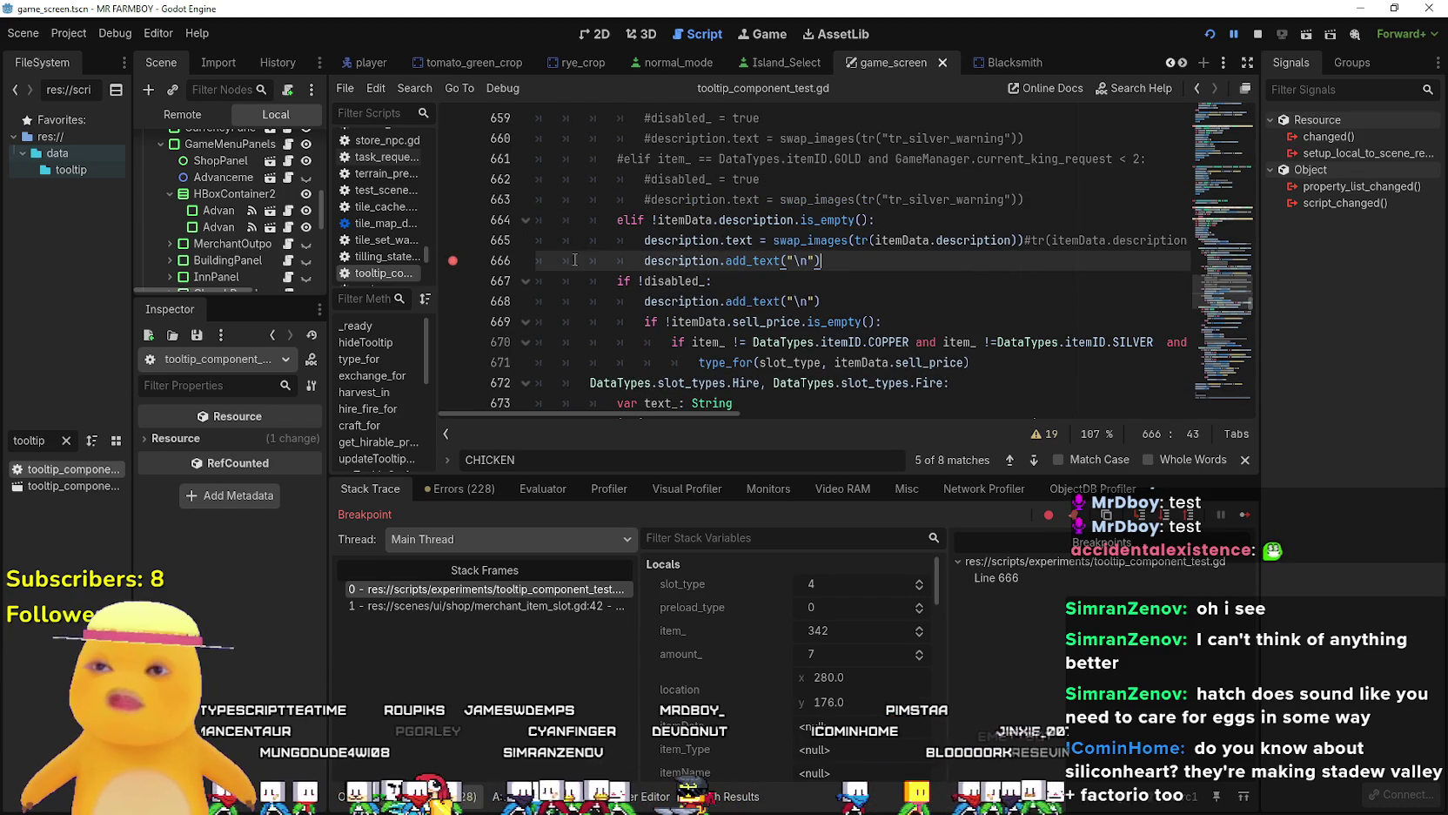
Continue execution through the breakpoints, checking Locals along the way.
key("F12")
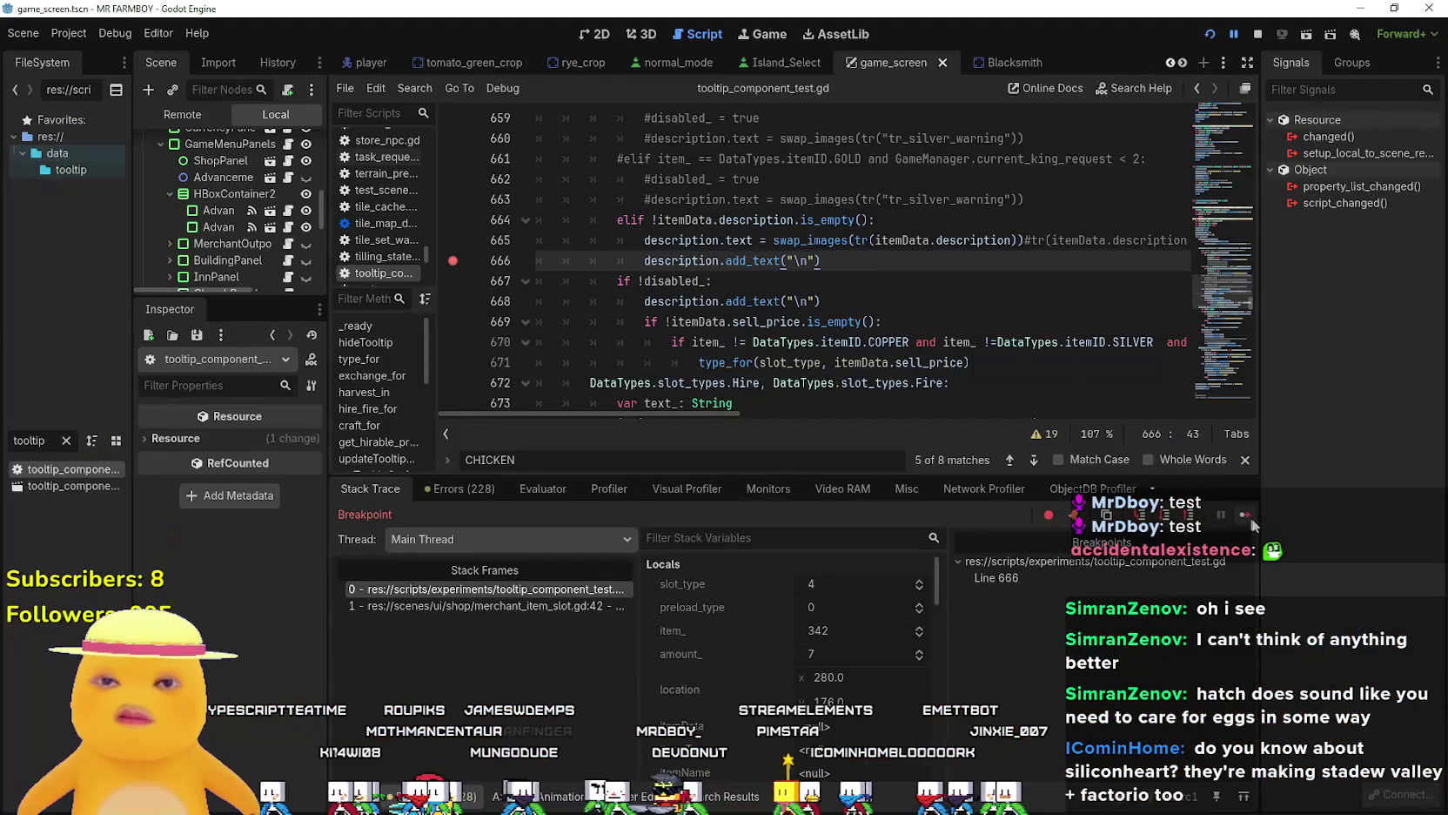
left_click(1247, 516)
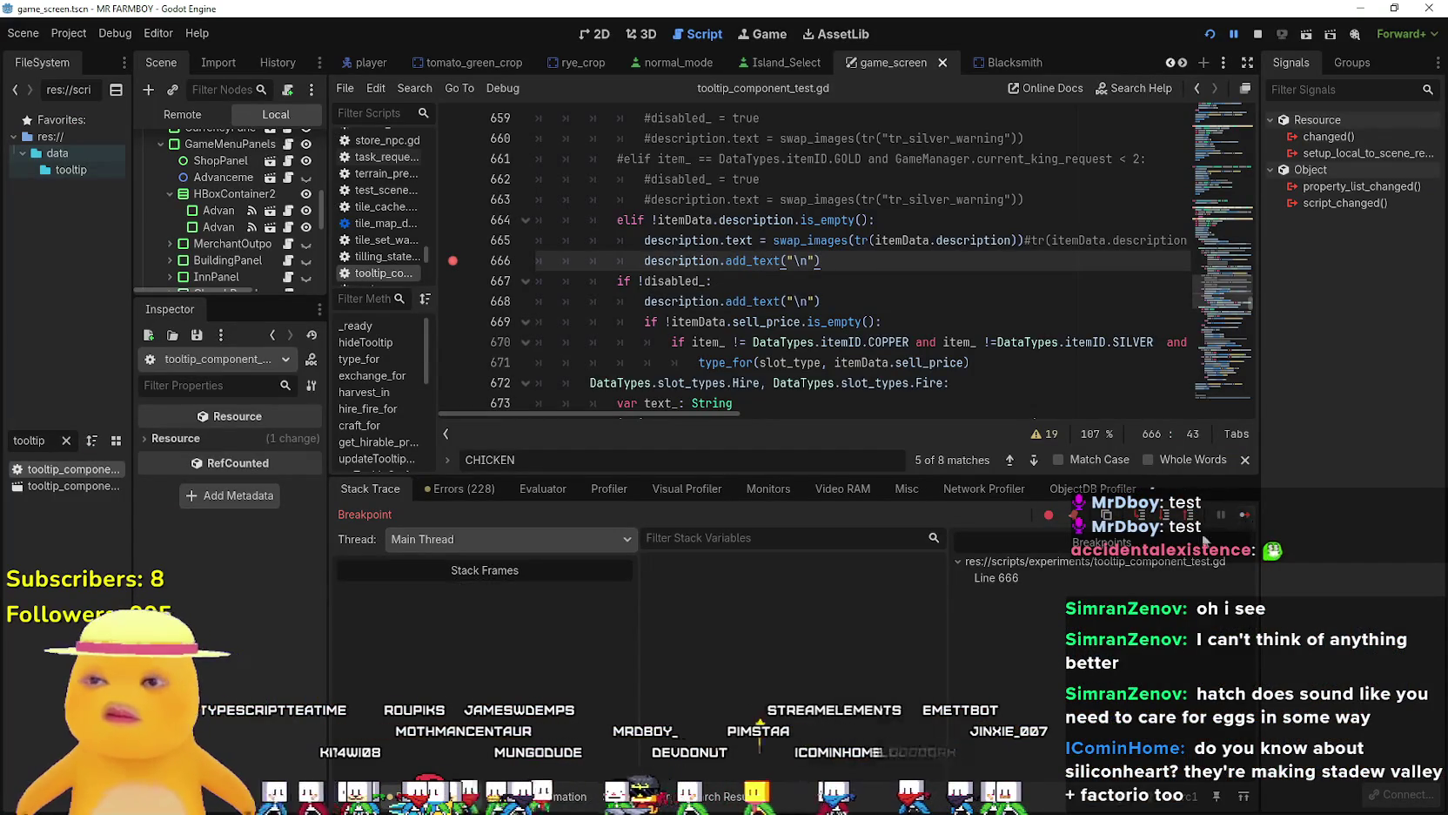
left_click(1247, 516)
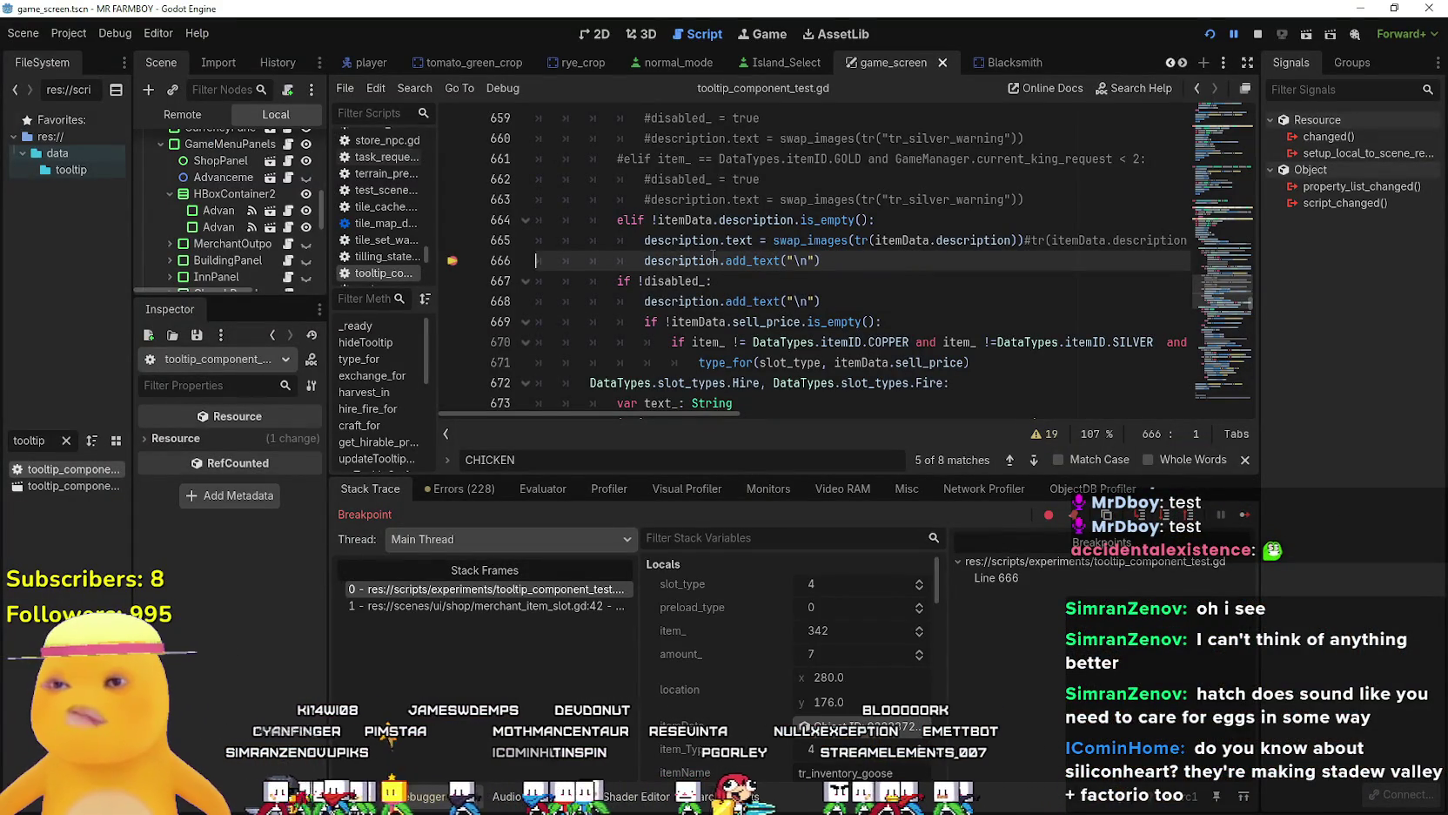
scroll(747, 679, "down", 2)
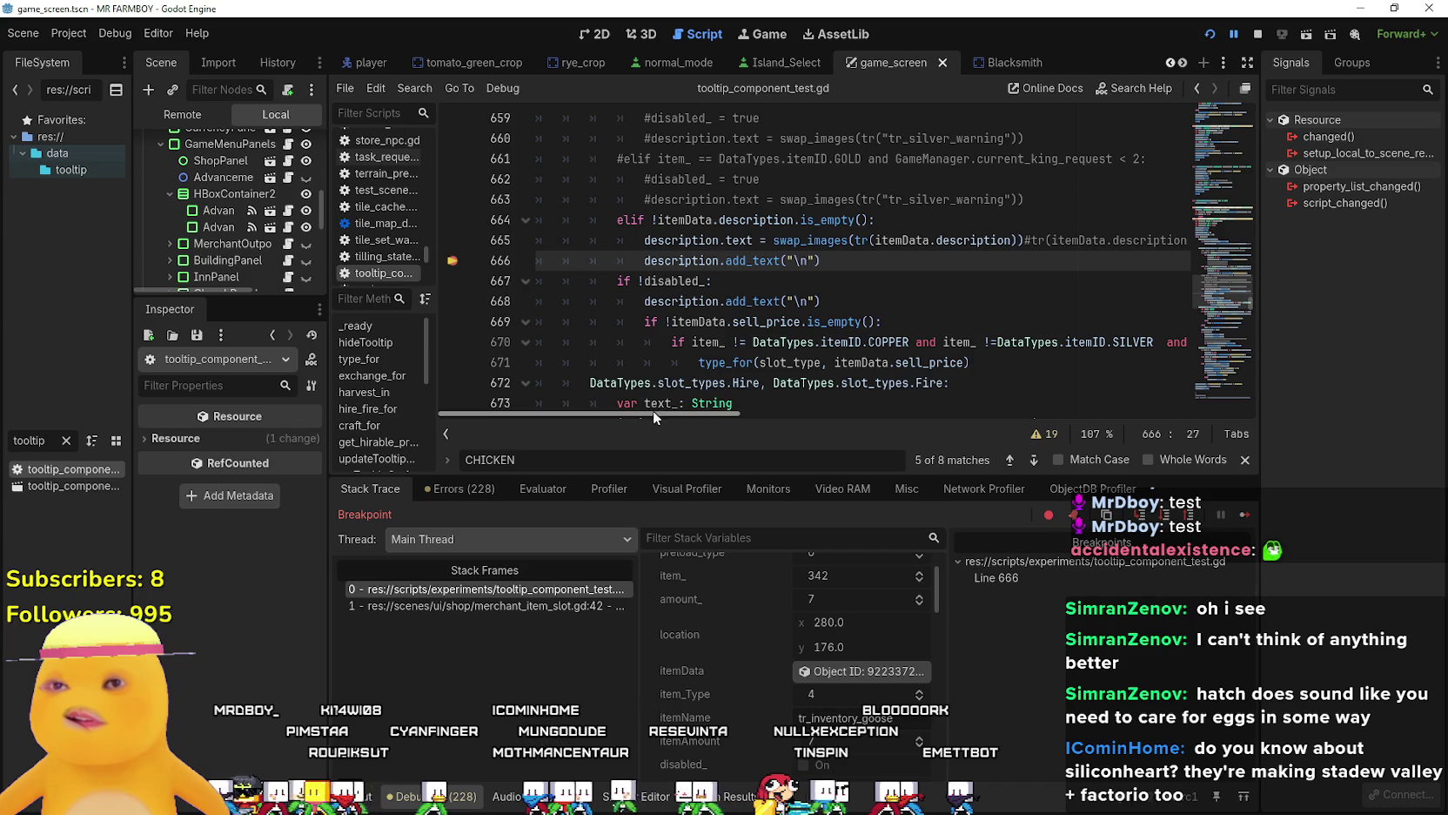
left_click(1247, 515)
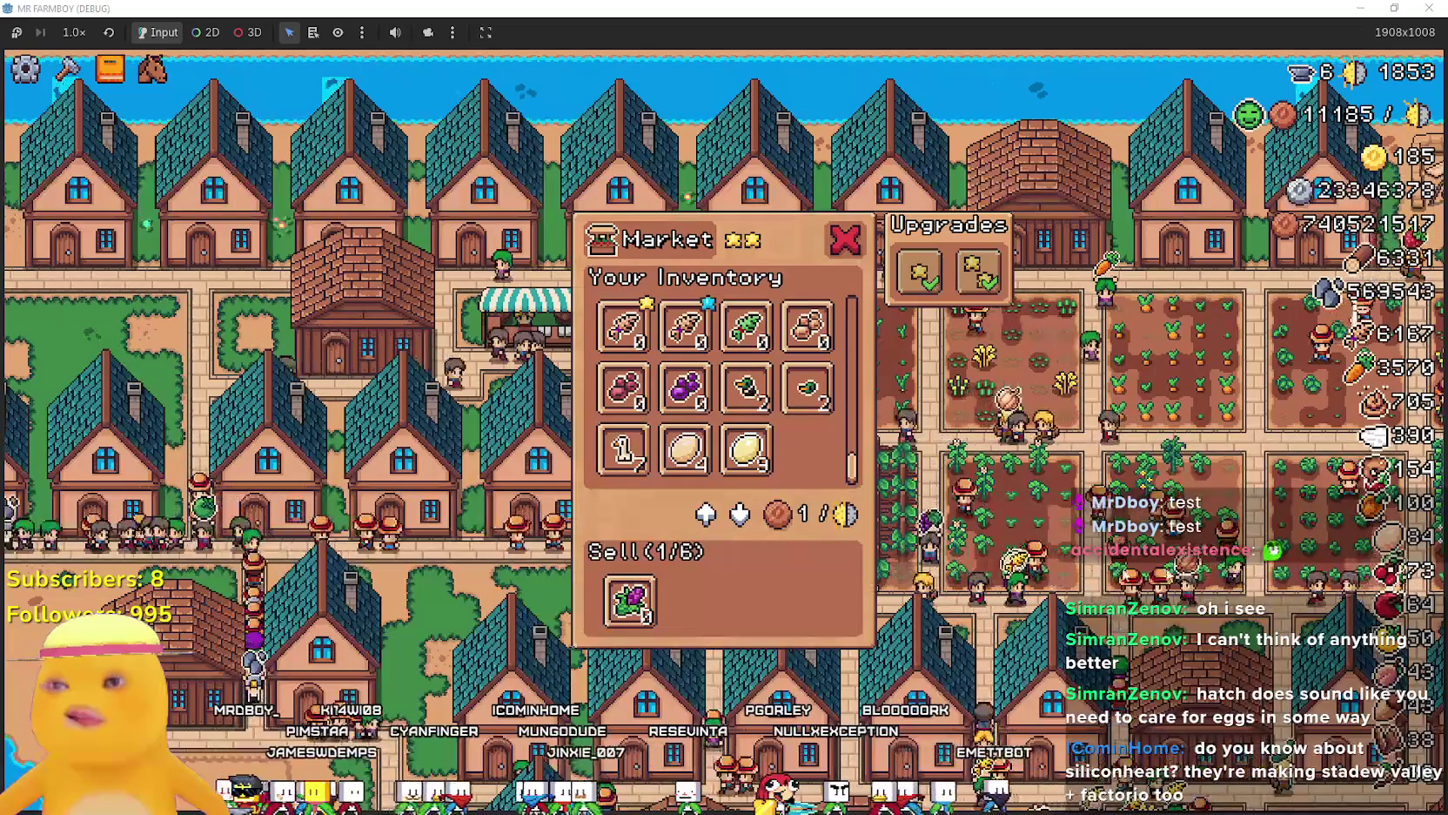
Confirm the Market's Chicken tooltip reads Sell for 100, then return to the editor.
left_click_drag(859, 483, 890, 374)
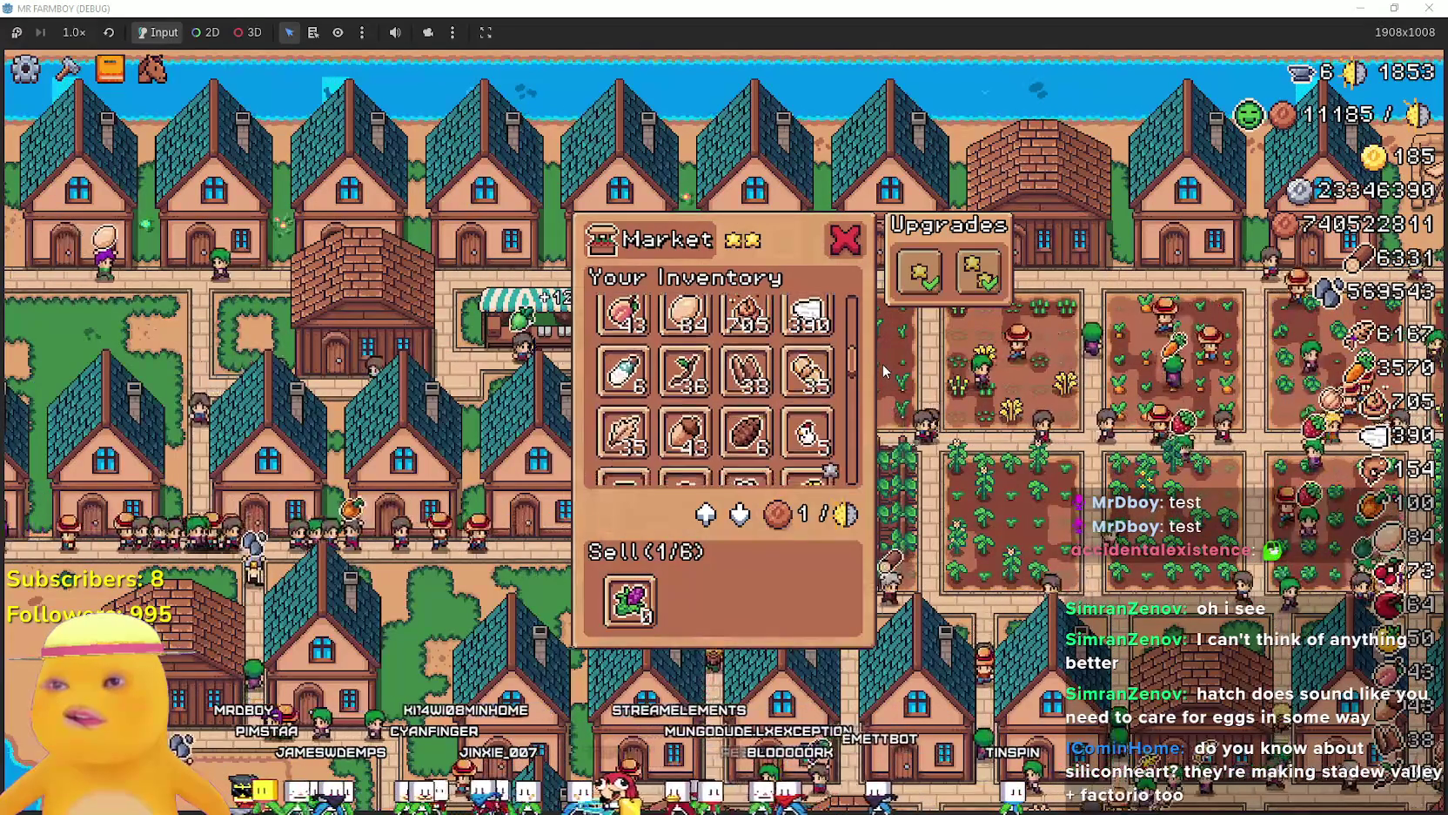
mouse_move(842, 441)
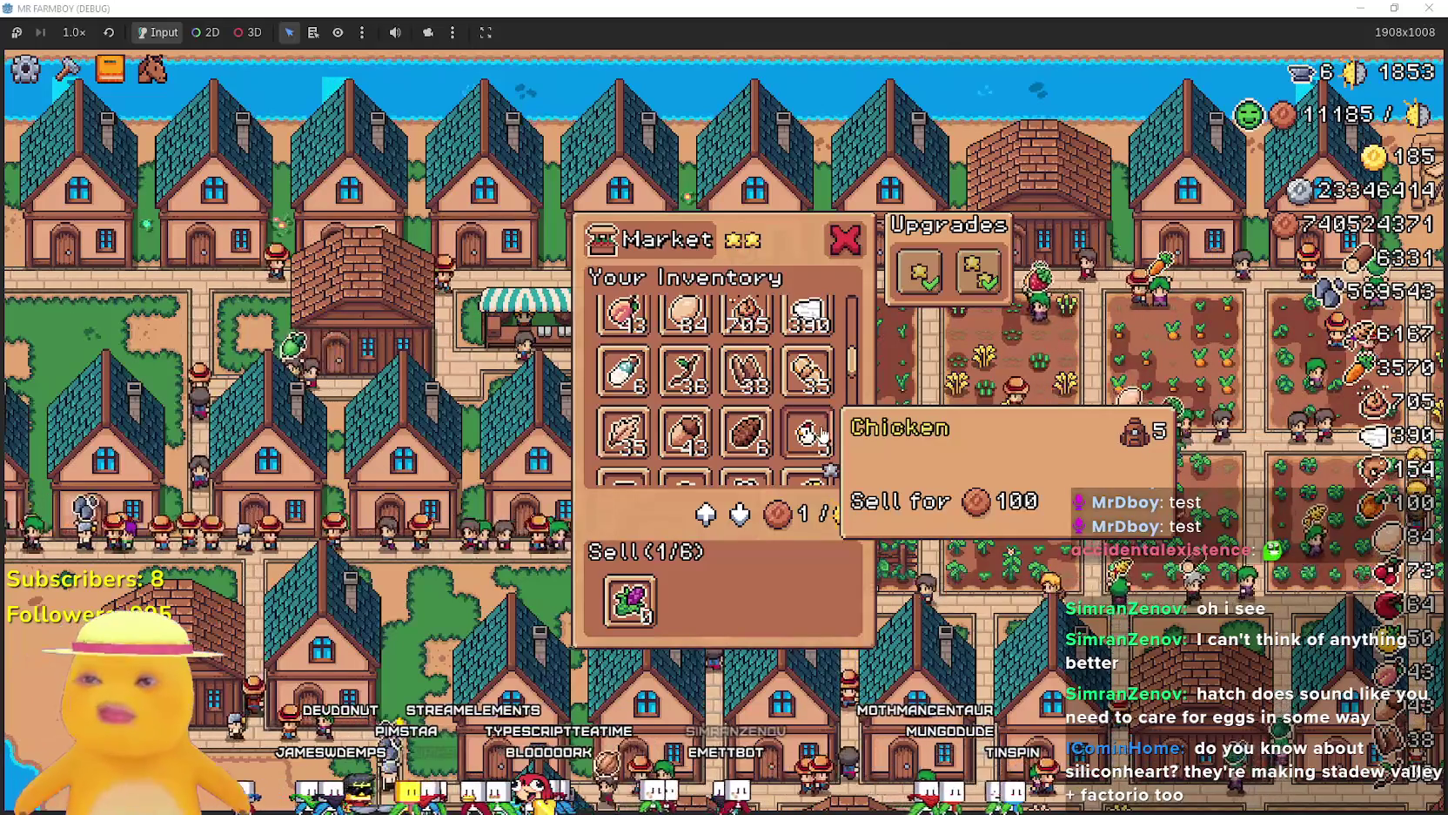
key("alt+Tab")
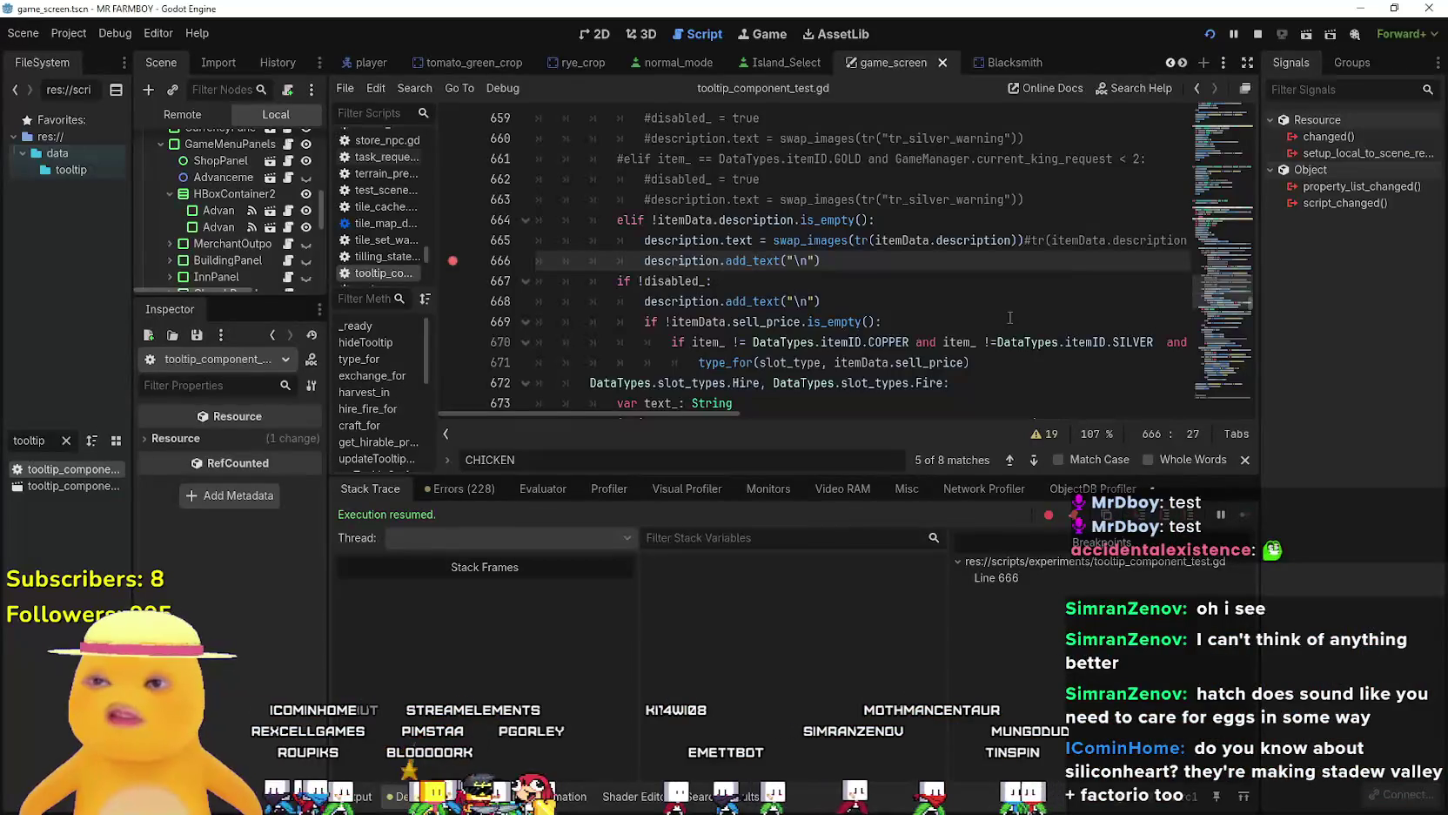
Resume the game paused at the line 667 area breakpoint.
left_click(781, 281)
scroll(783, 299, "up", 6)
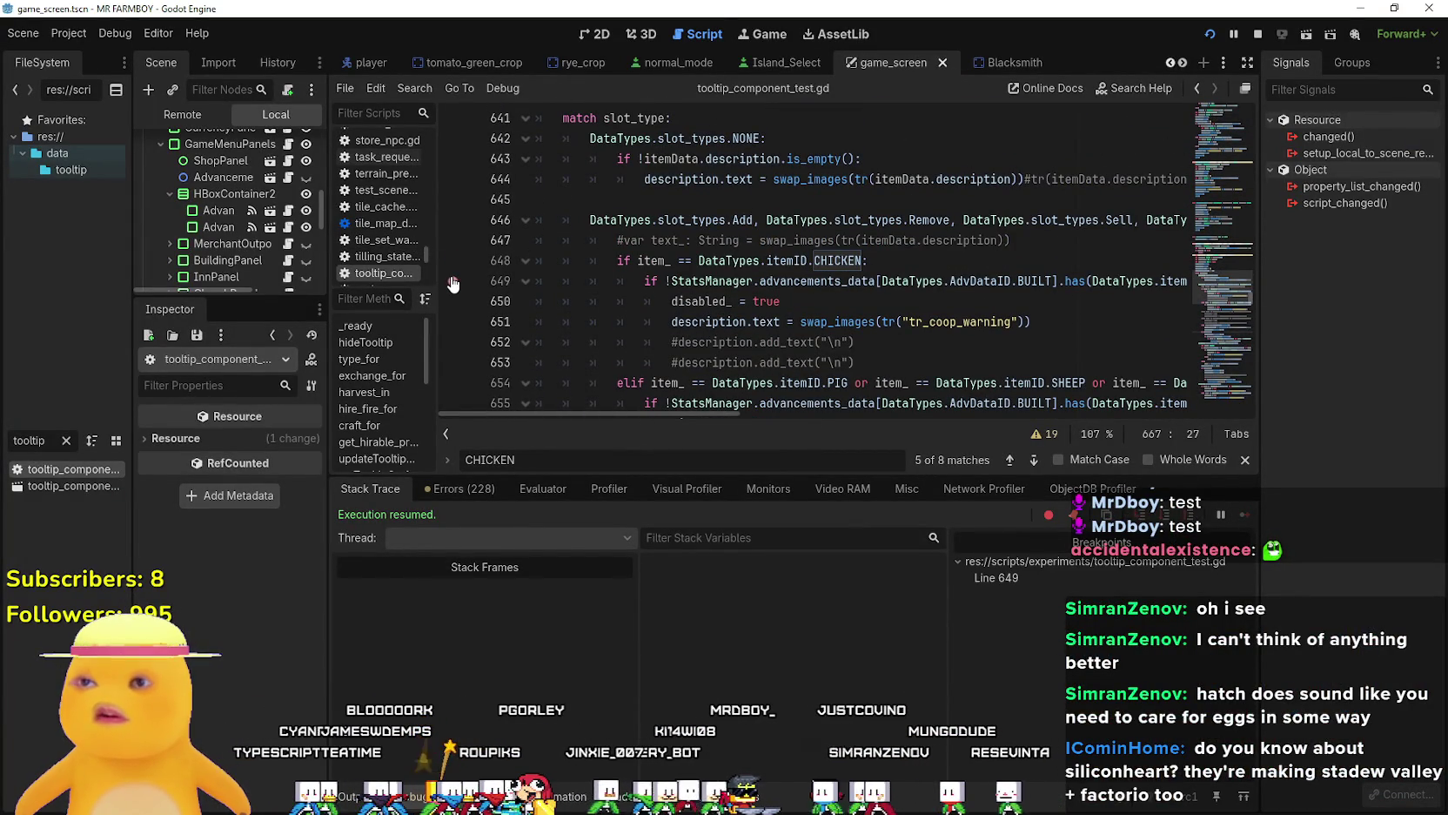
key("alt+Tab")
mouse_move(913, 270)
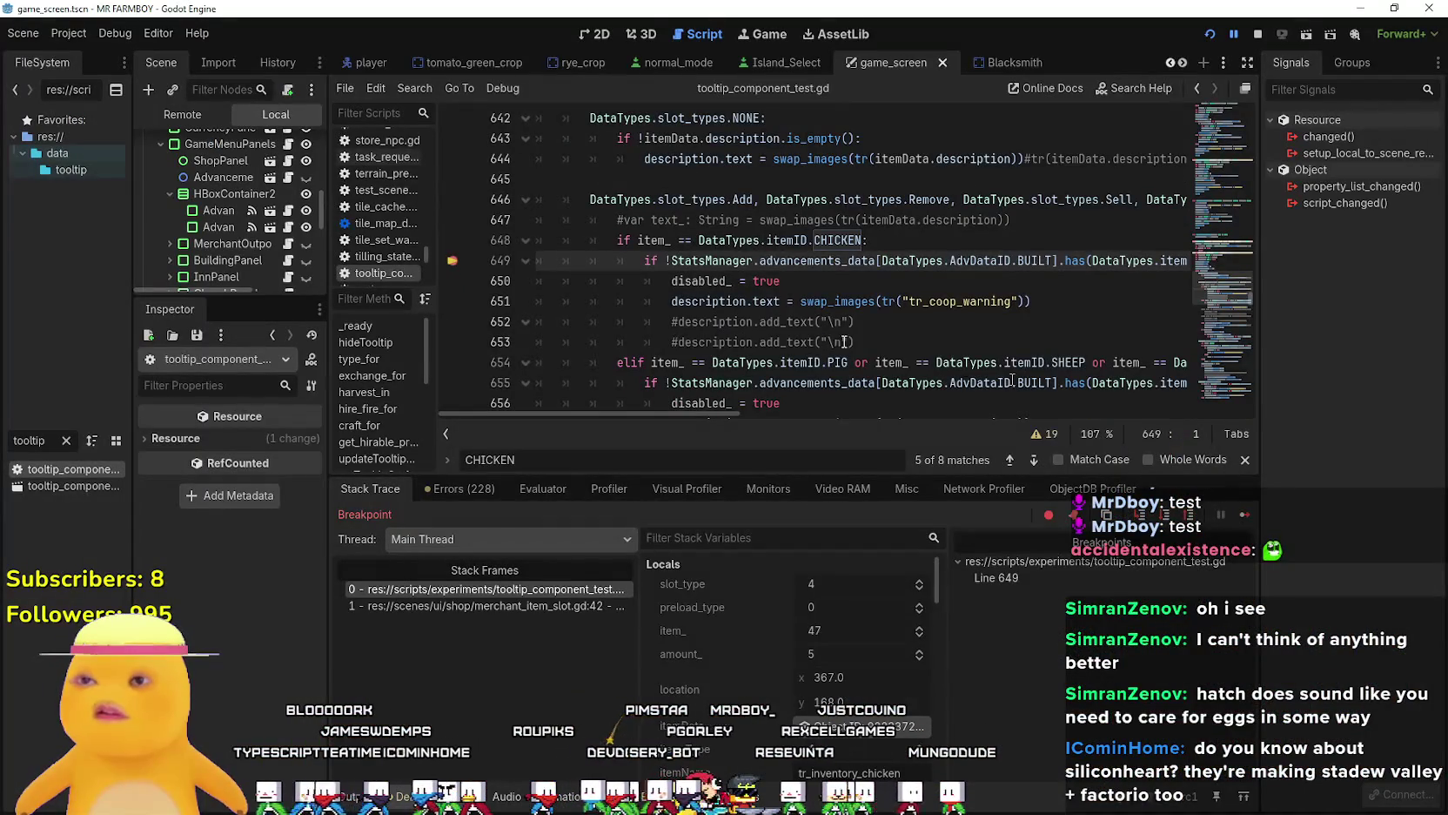
scroll(783, 305, "down", 1)
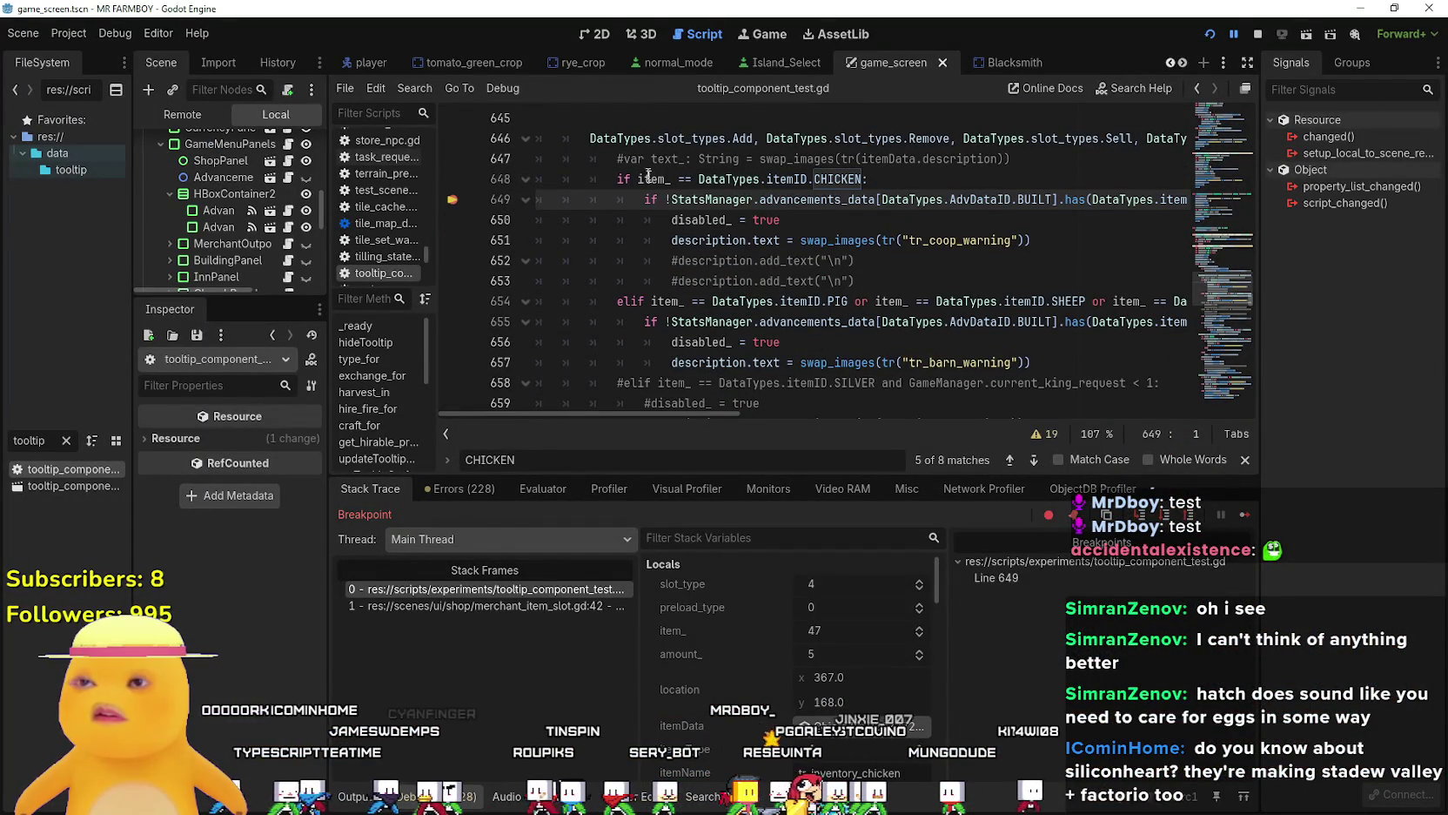
scroll(667, 249, "down", 6)
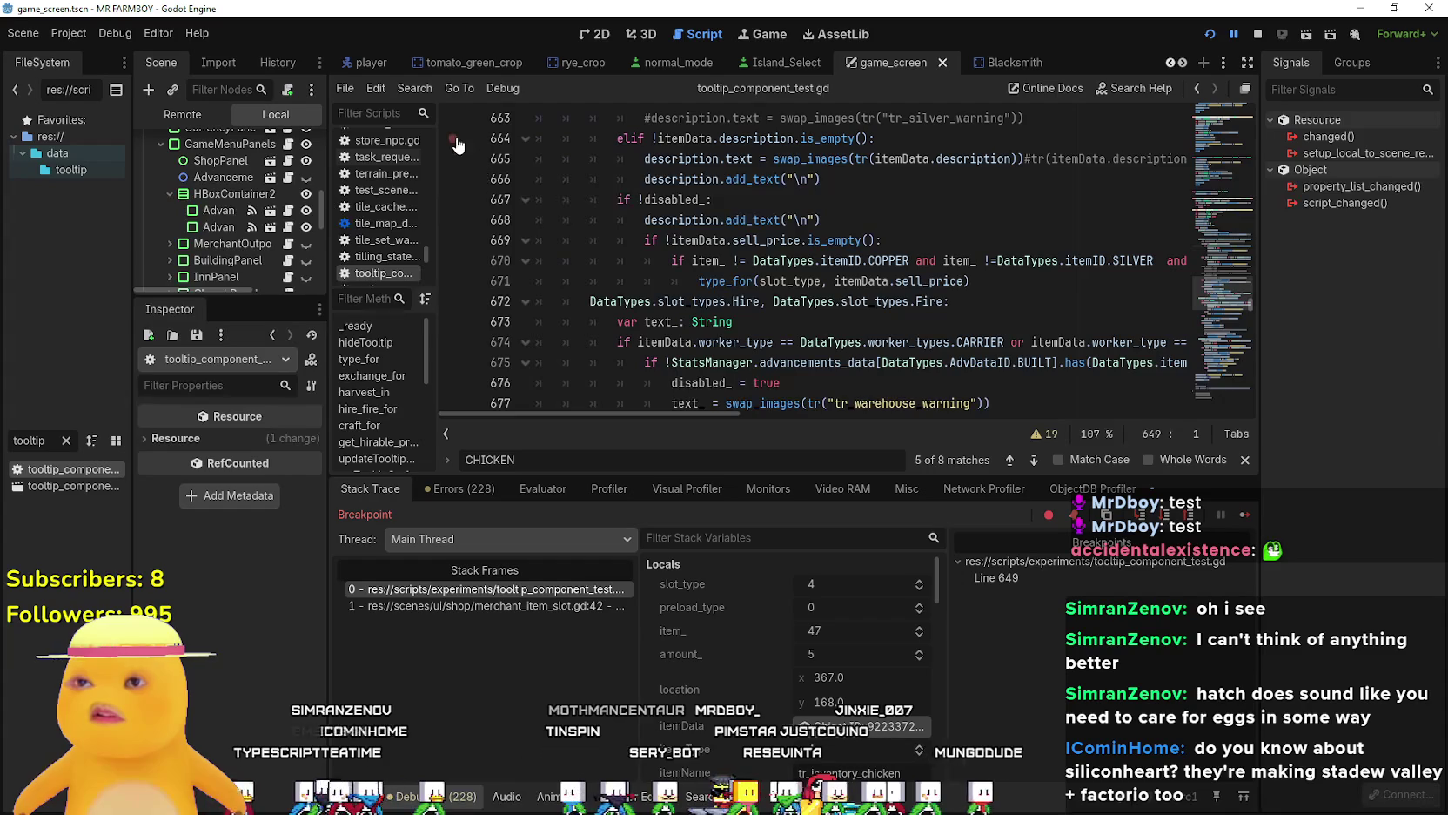
left_click(1243, 514)
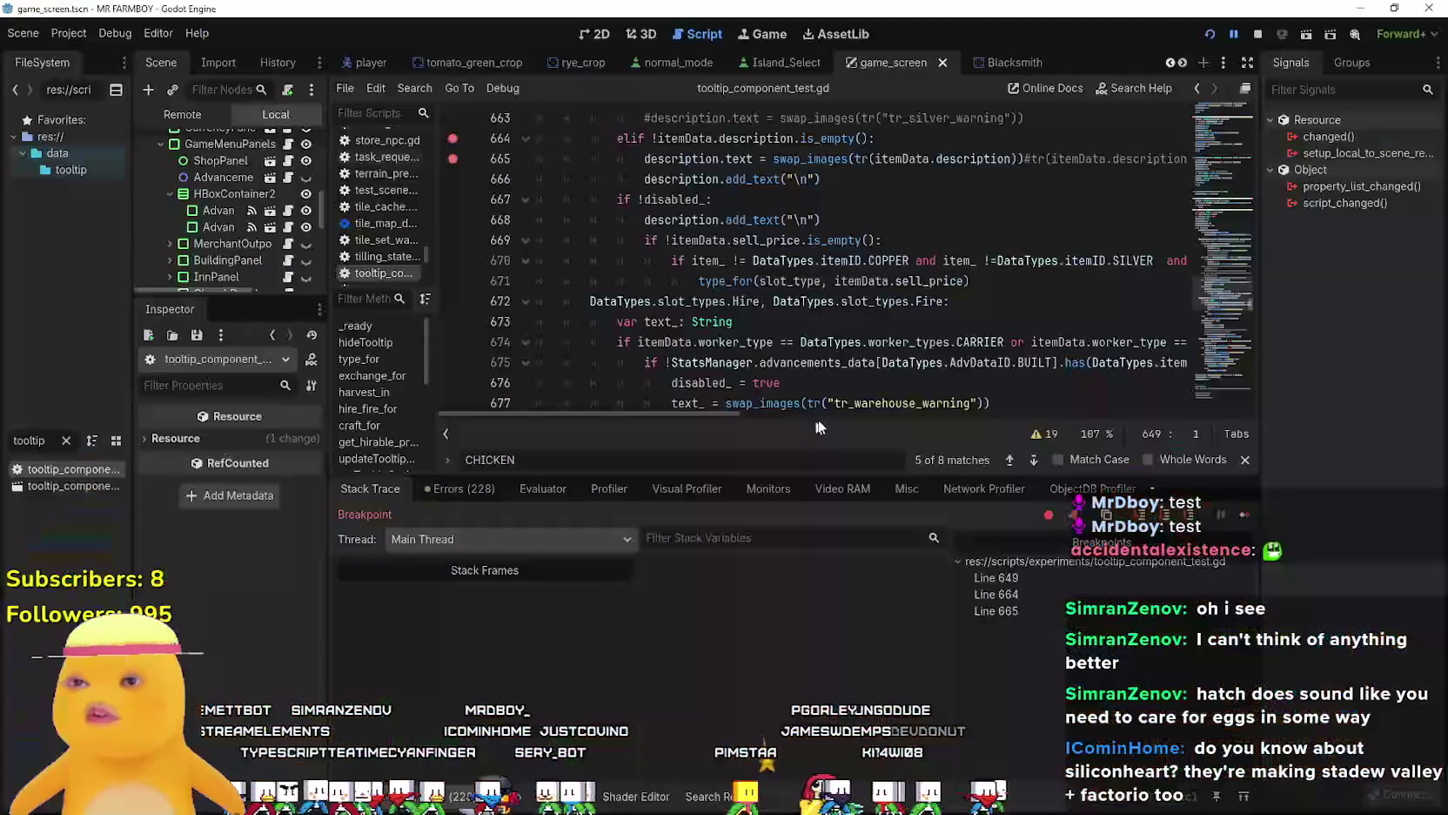
left_click(1246, 517)
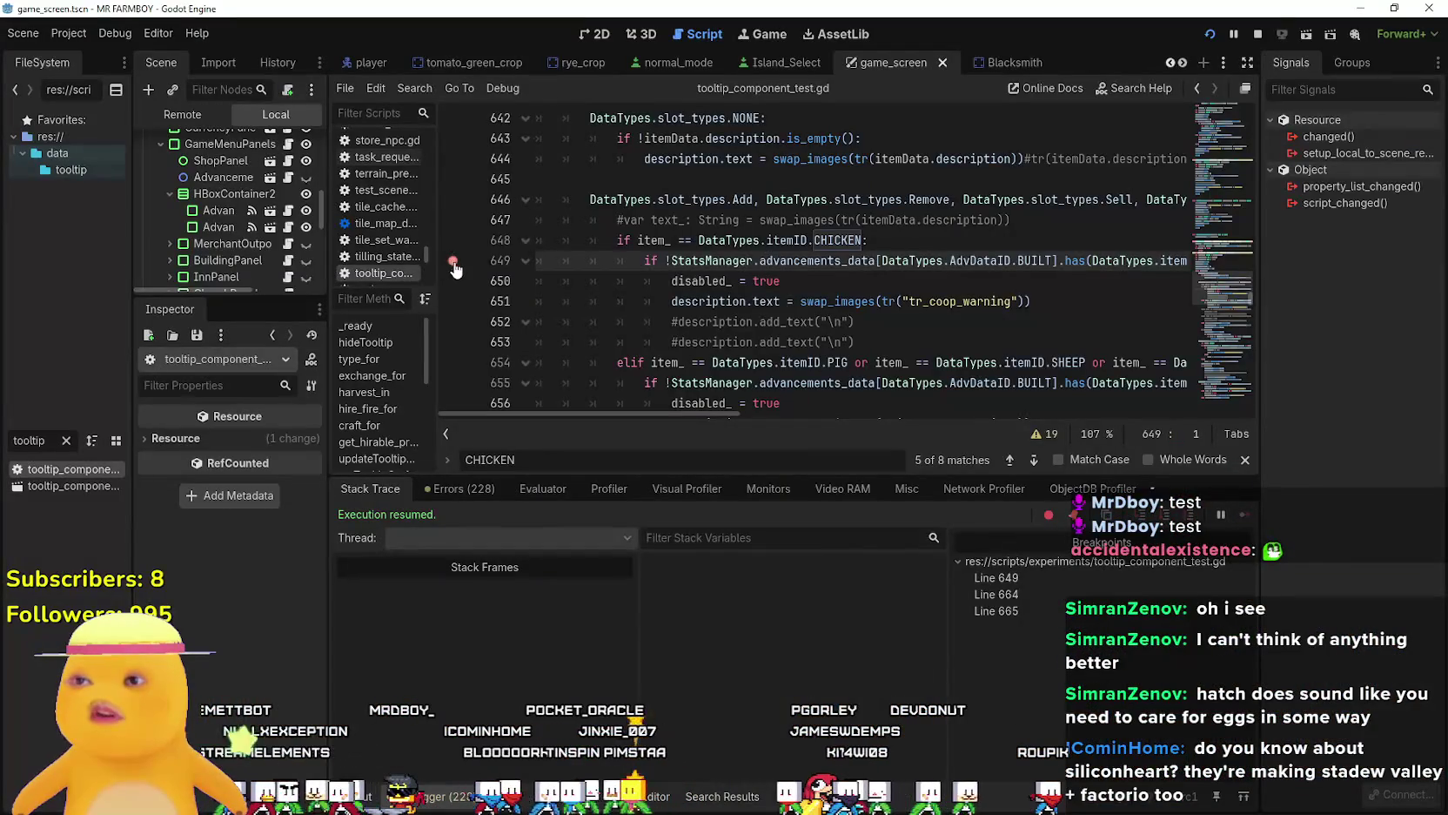
Remove the breakpoint on line 649 and put the caret on empty line 645.
left_click(453, 261)
scroll(783, 261, "up", 4)
scroll(783, 261, "down", 4)
left_click(816, 220)
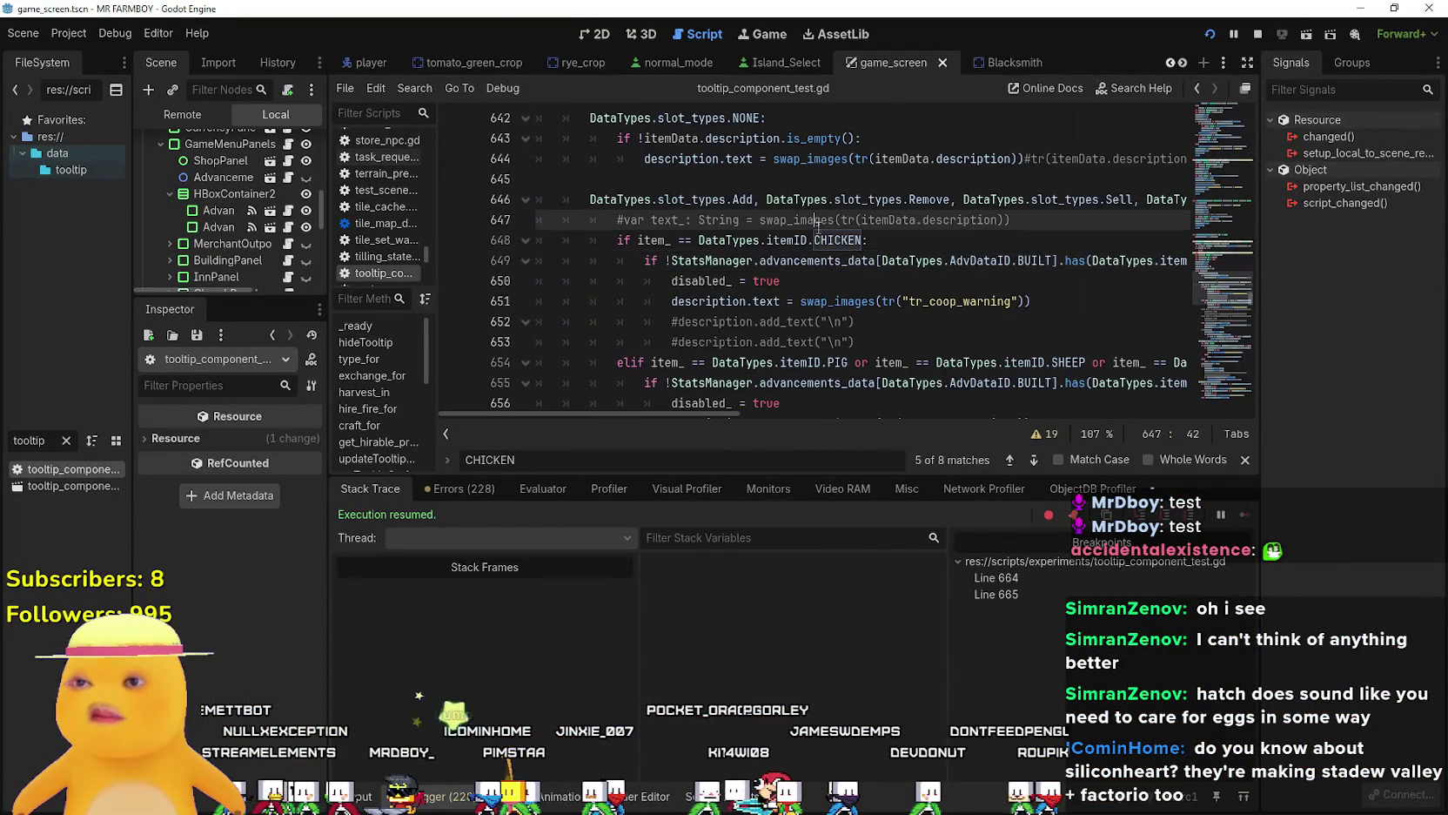
scroll(793, 265, "up", 2)
left_click(723, 301)
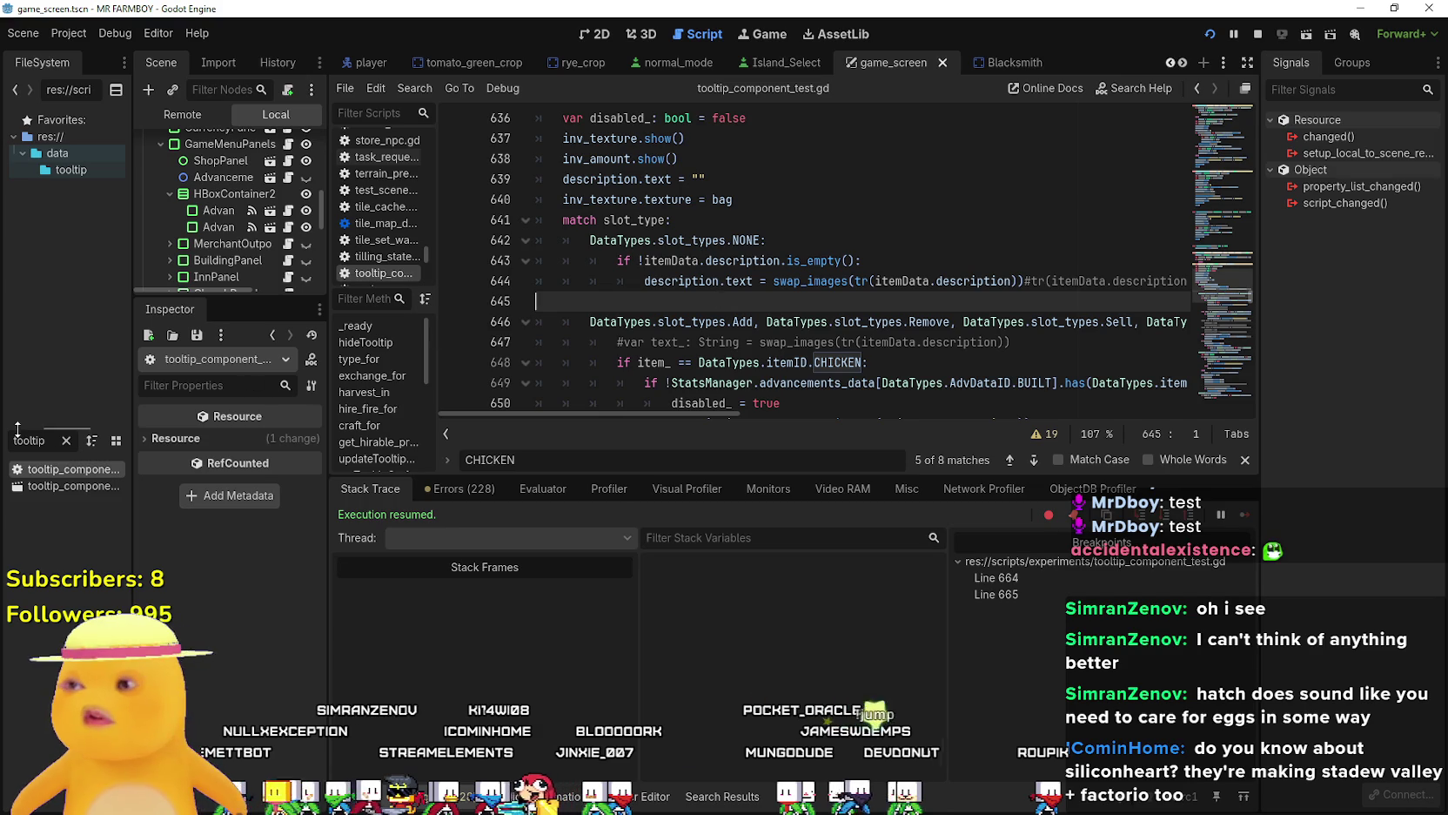
Filter files for 'duck' and clear the description in duck_data.tres.
left_click(66, 442)
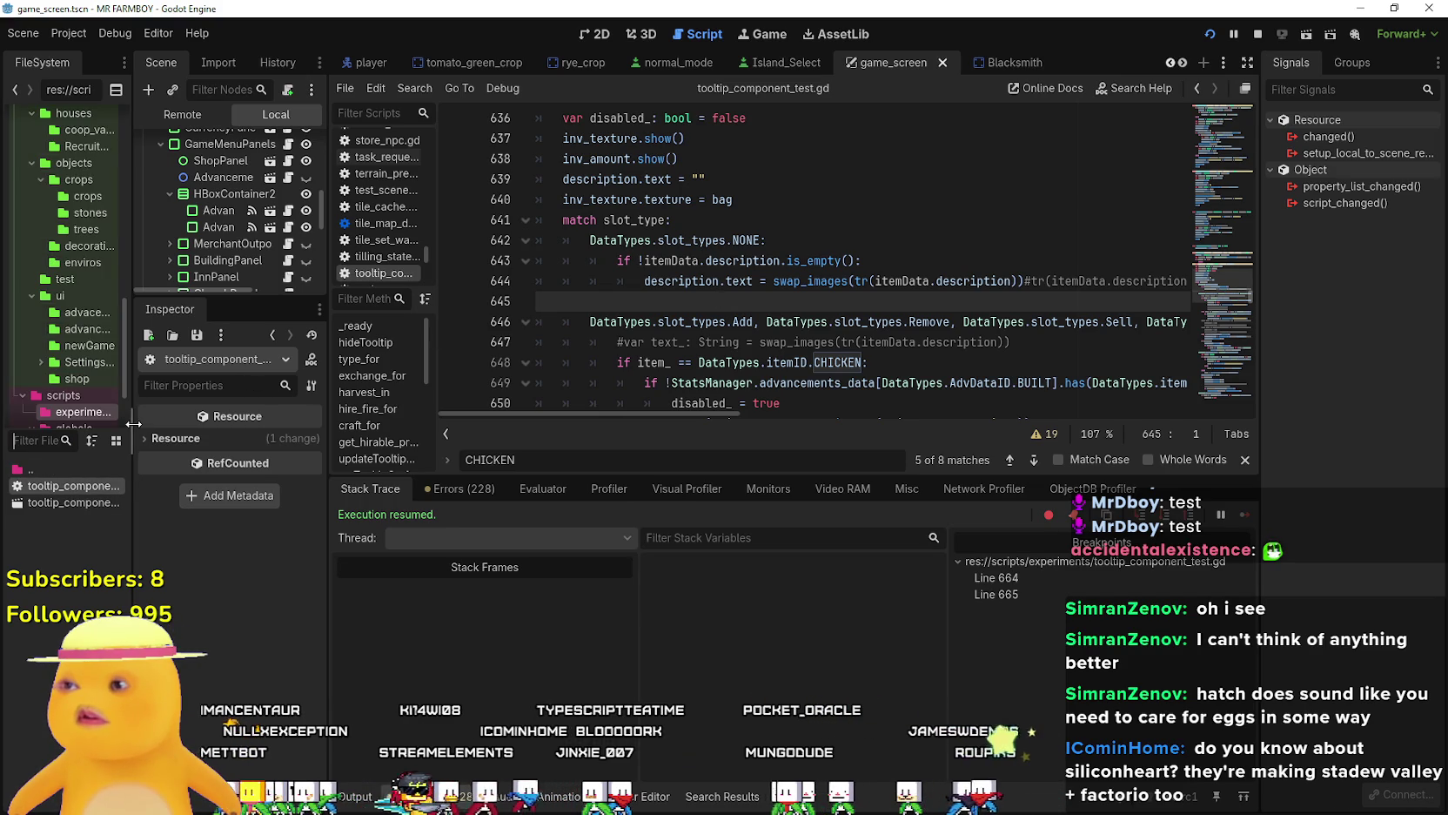
left_click_drag(133, 424, 334, 424)
left_click(152, 446)
type("in")
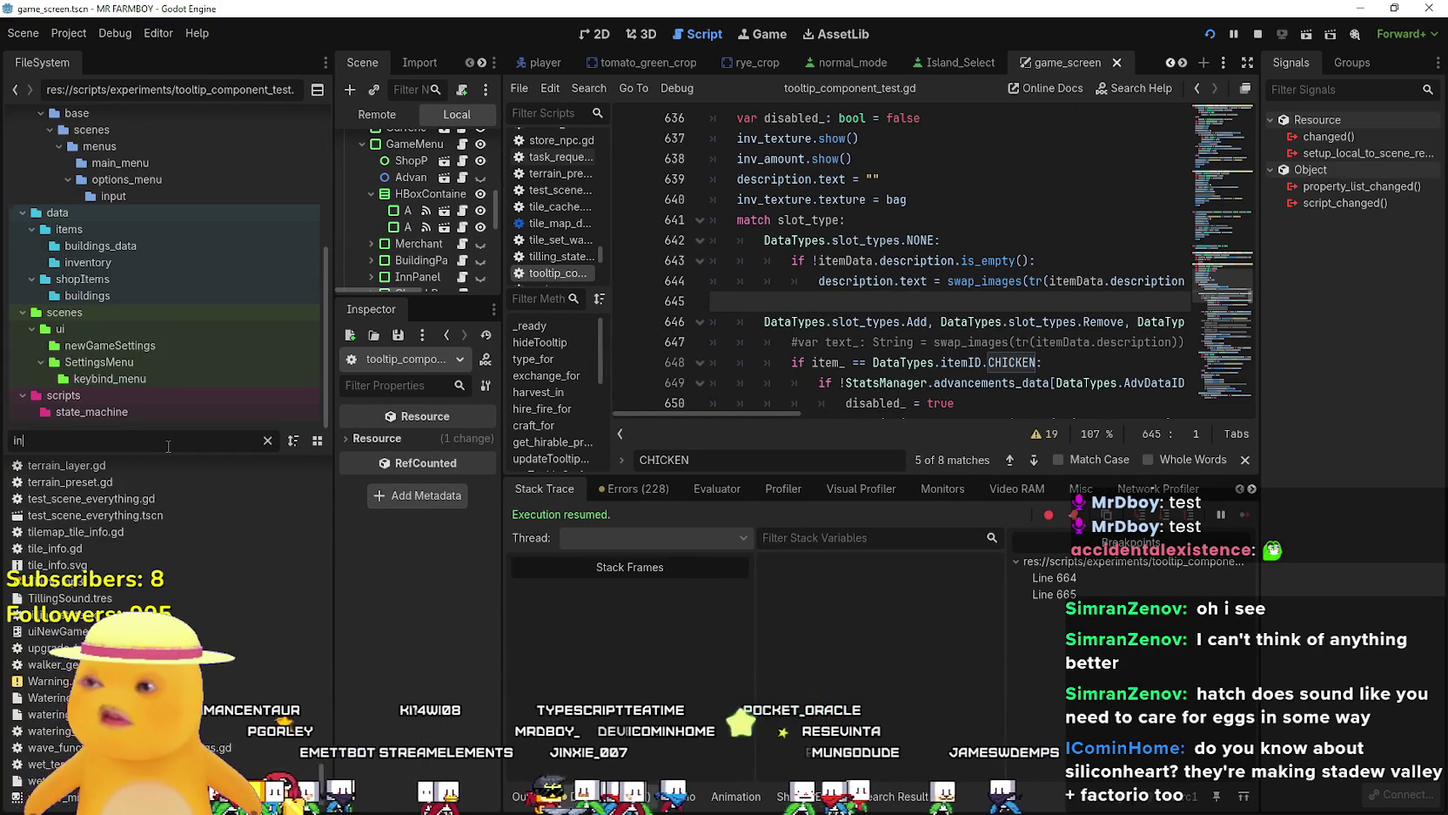
key("BackSpace")
type("duck")
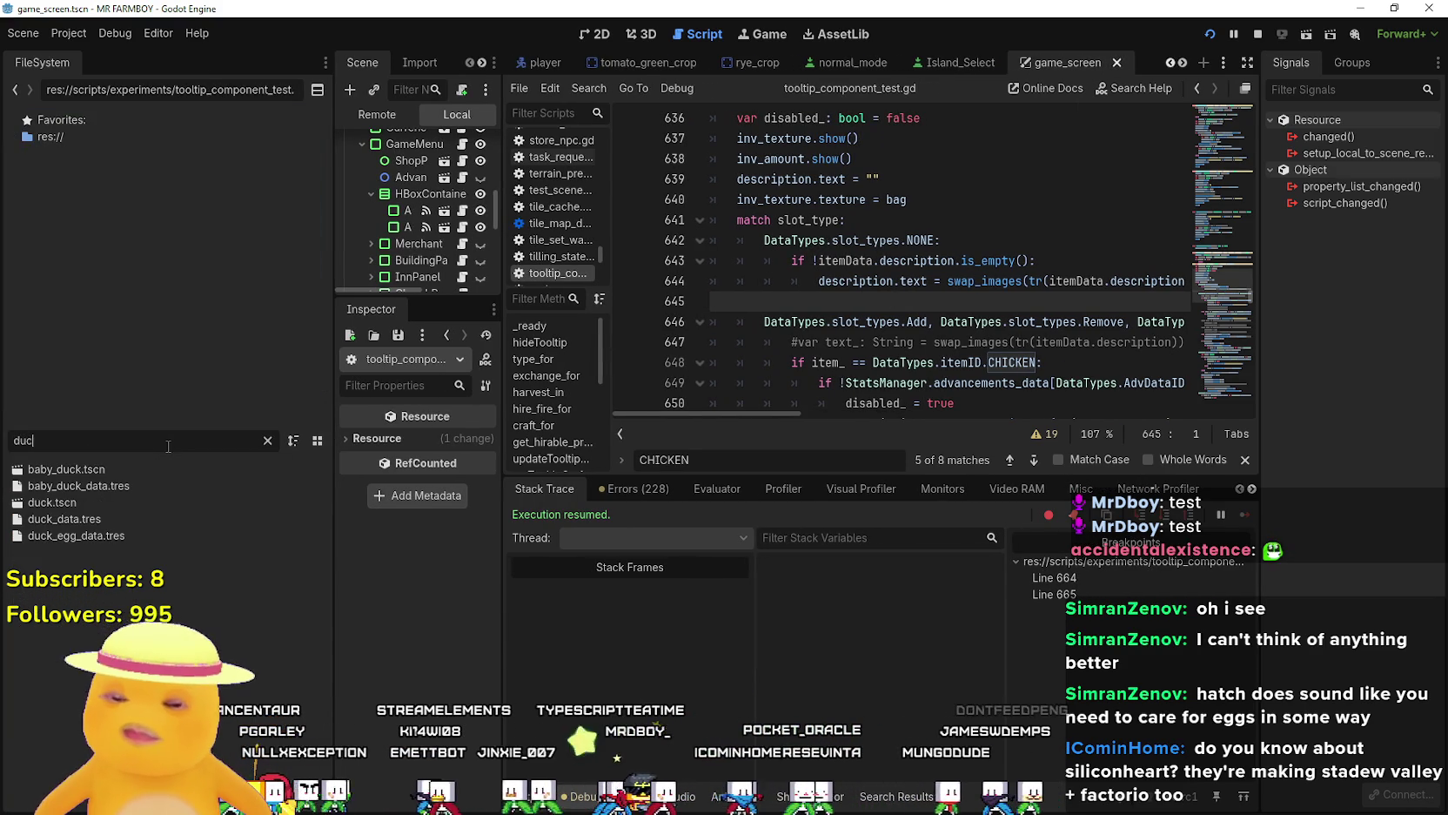
left_click(97, 517)
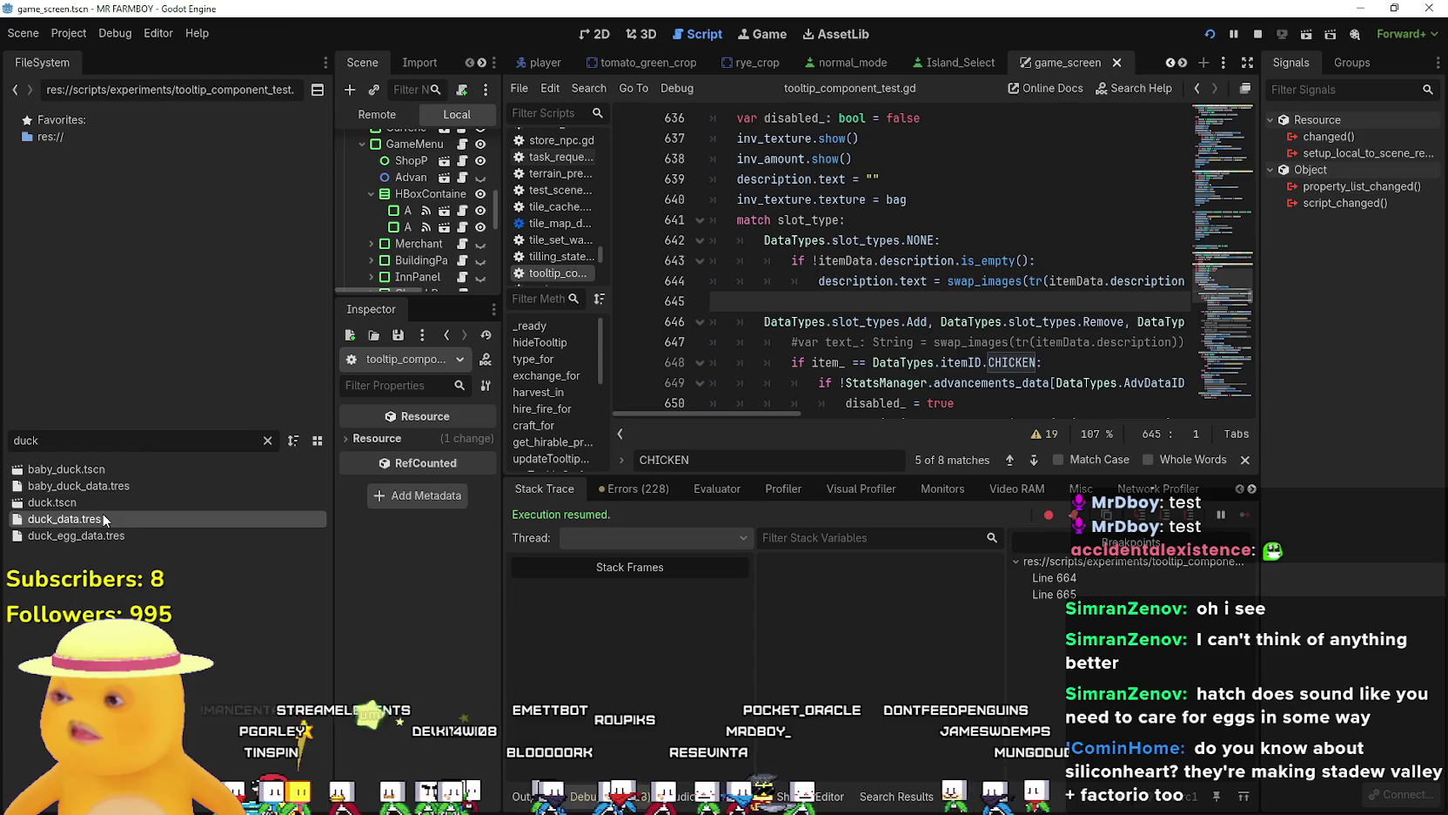
left_click_drag(333, 539, 153, 539)
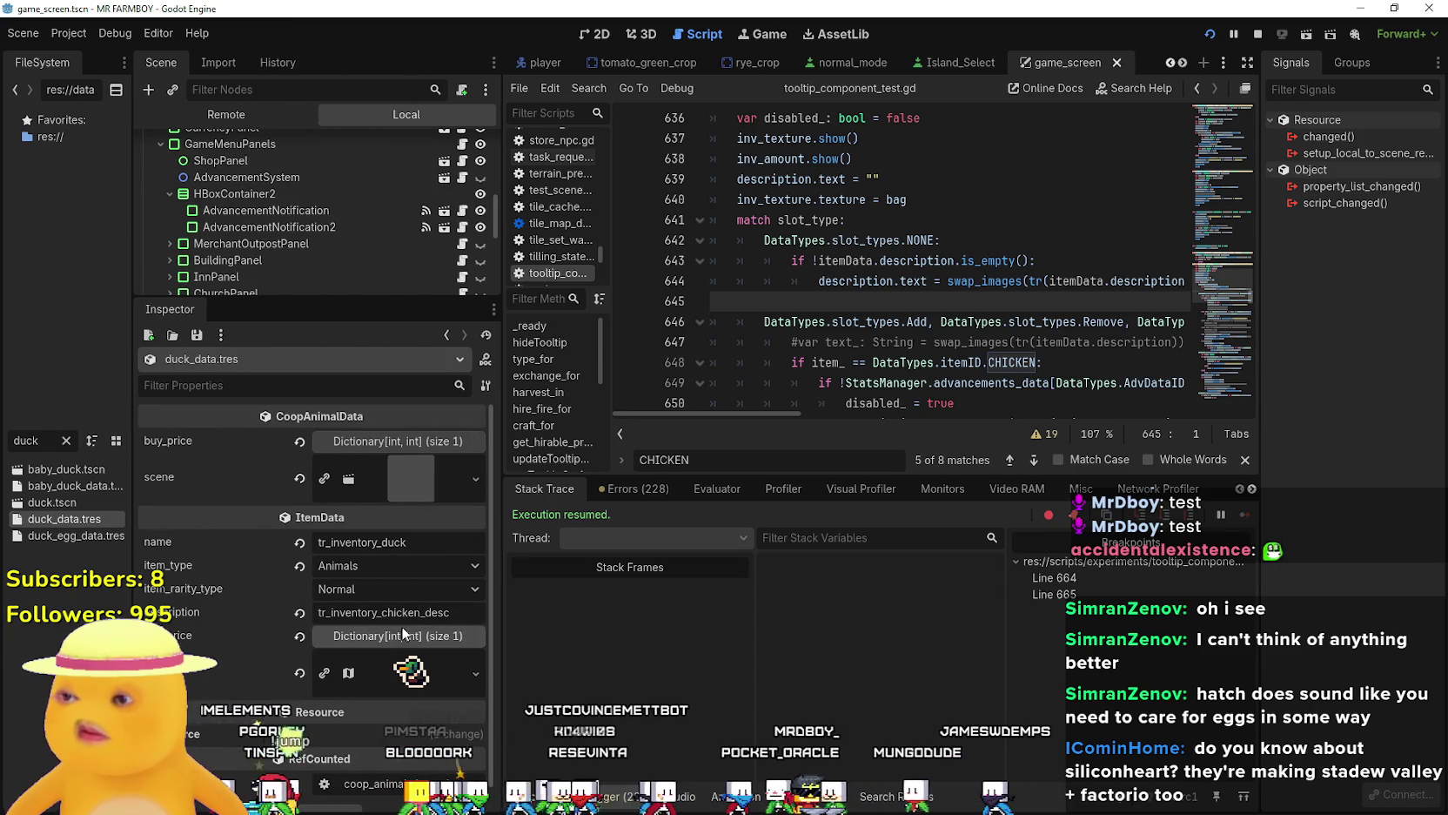
double_click(425, 612)
key("BackSpace")
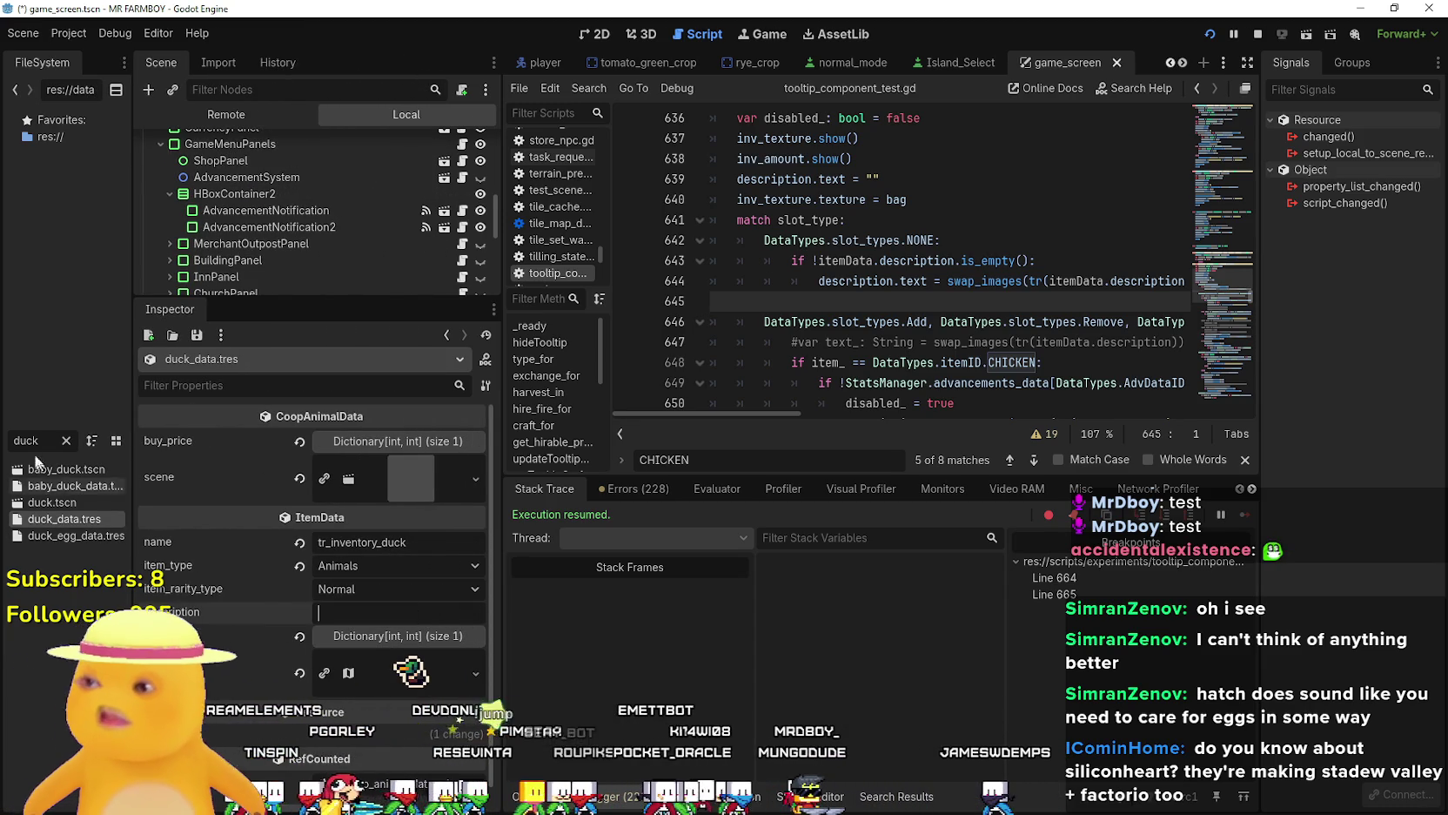
Clear the description in goose_data.tres and save the project with Ctrl+S.
left_click(67, 441)
scroll(98, 335, "down", 3)
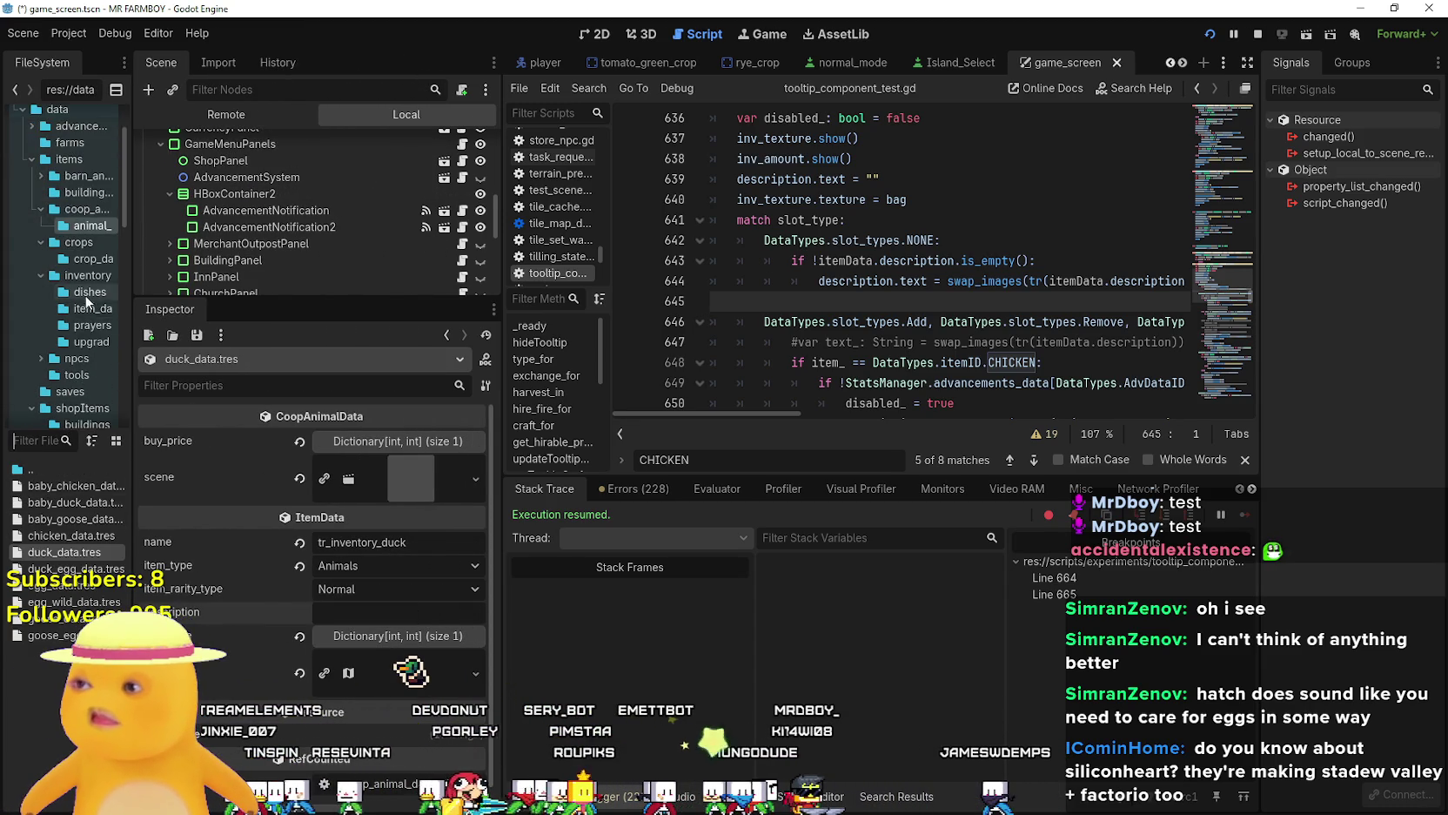
left_click(74, 602)
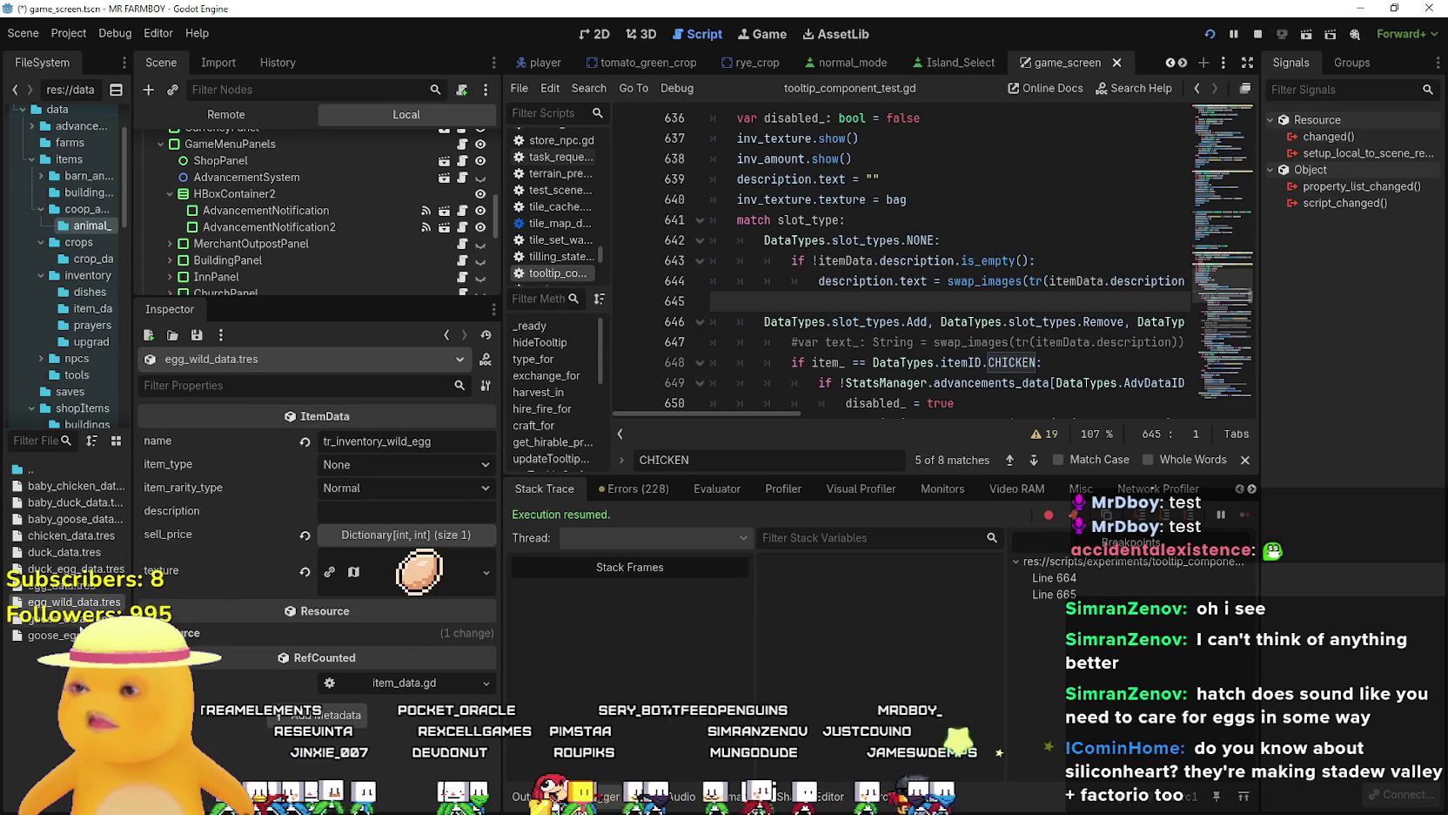
left_click(80, 620)
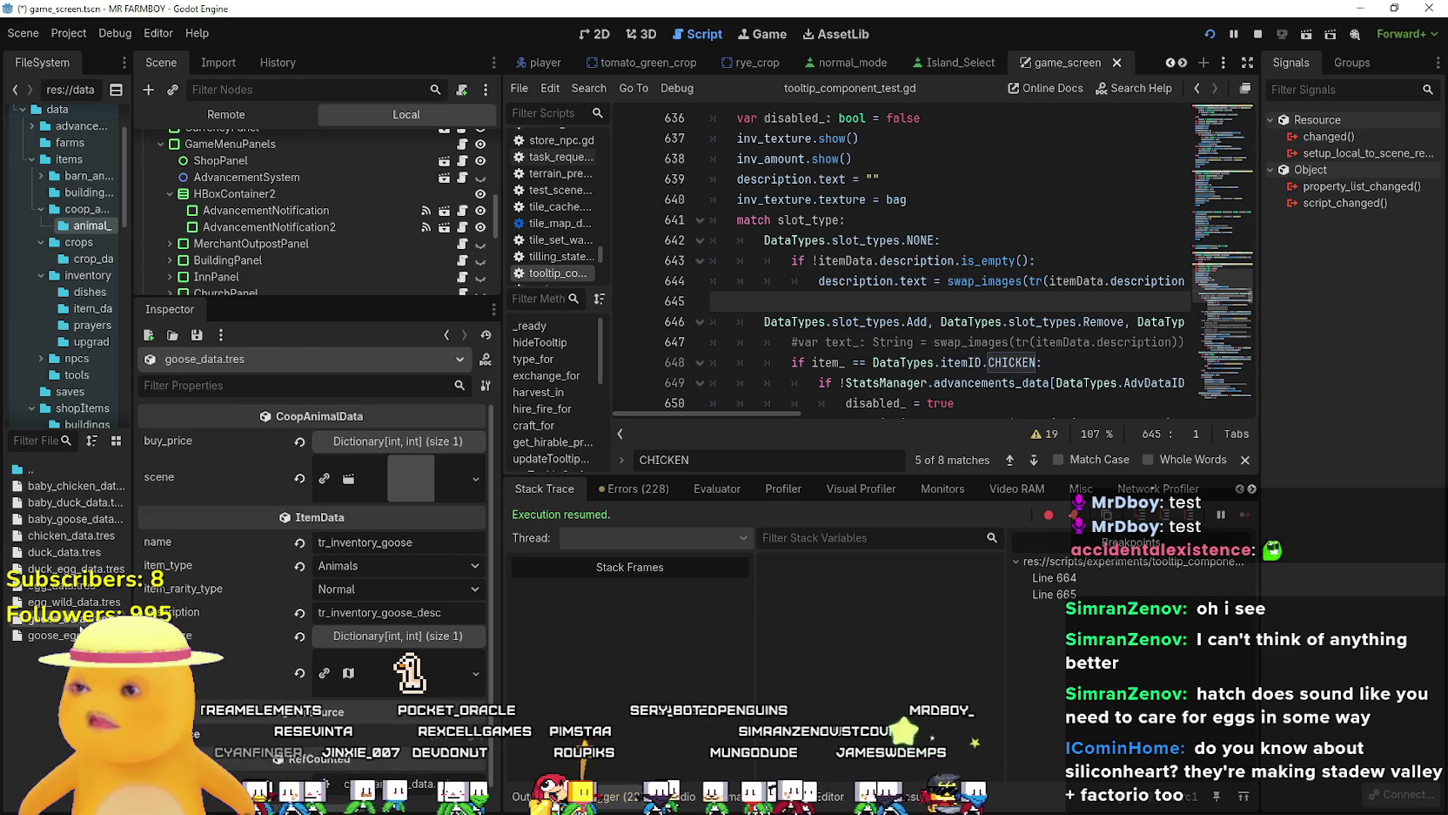
double_click(420, 612)
key("BackSpace")
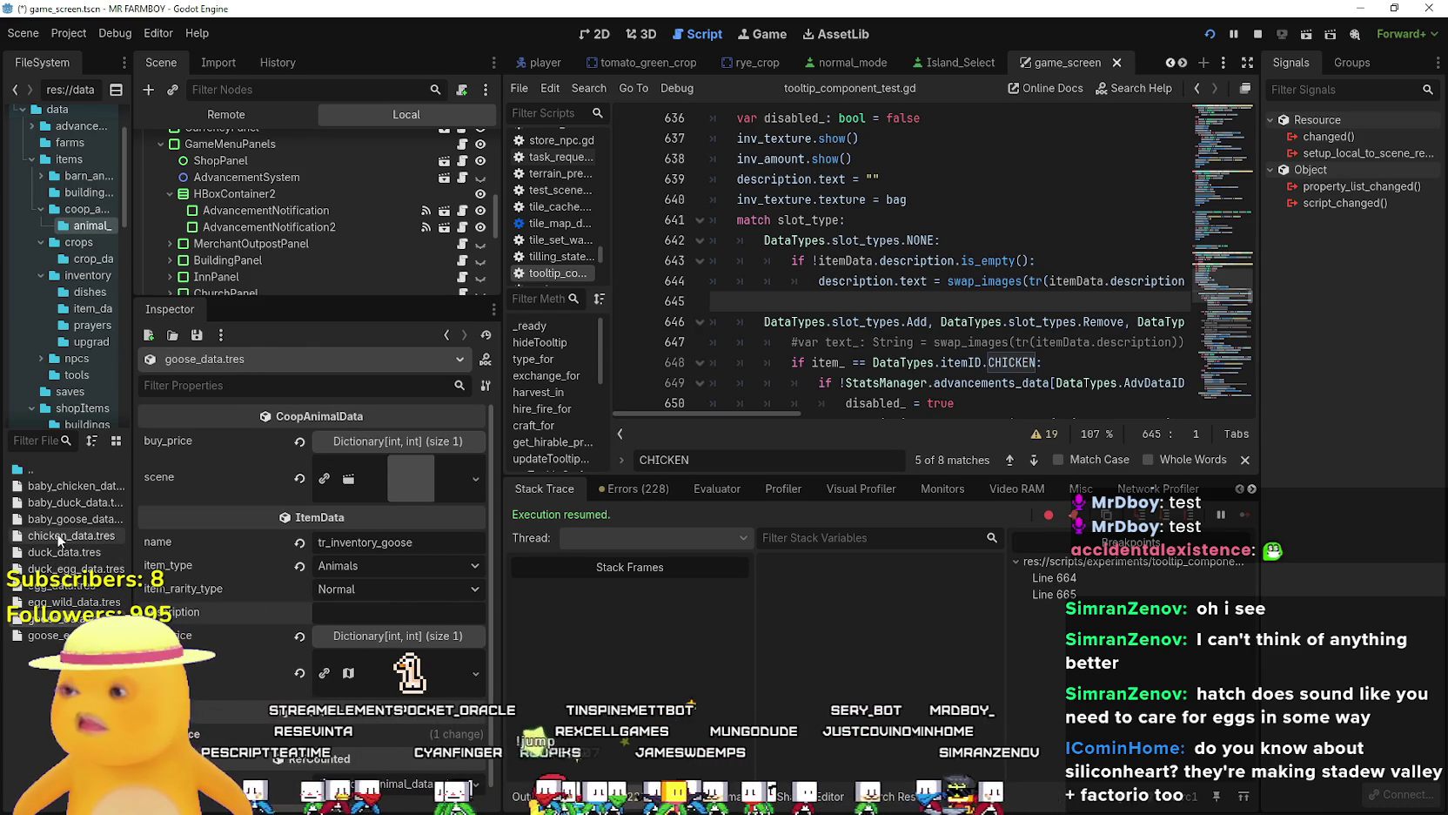
left_click(52, 634)
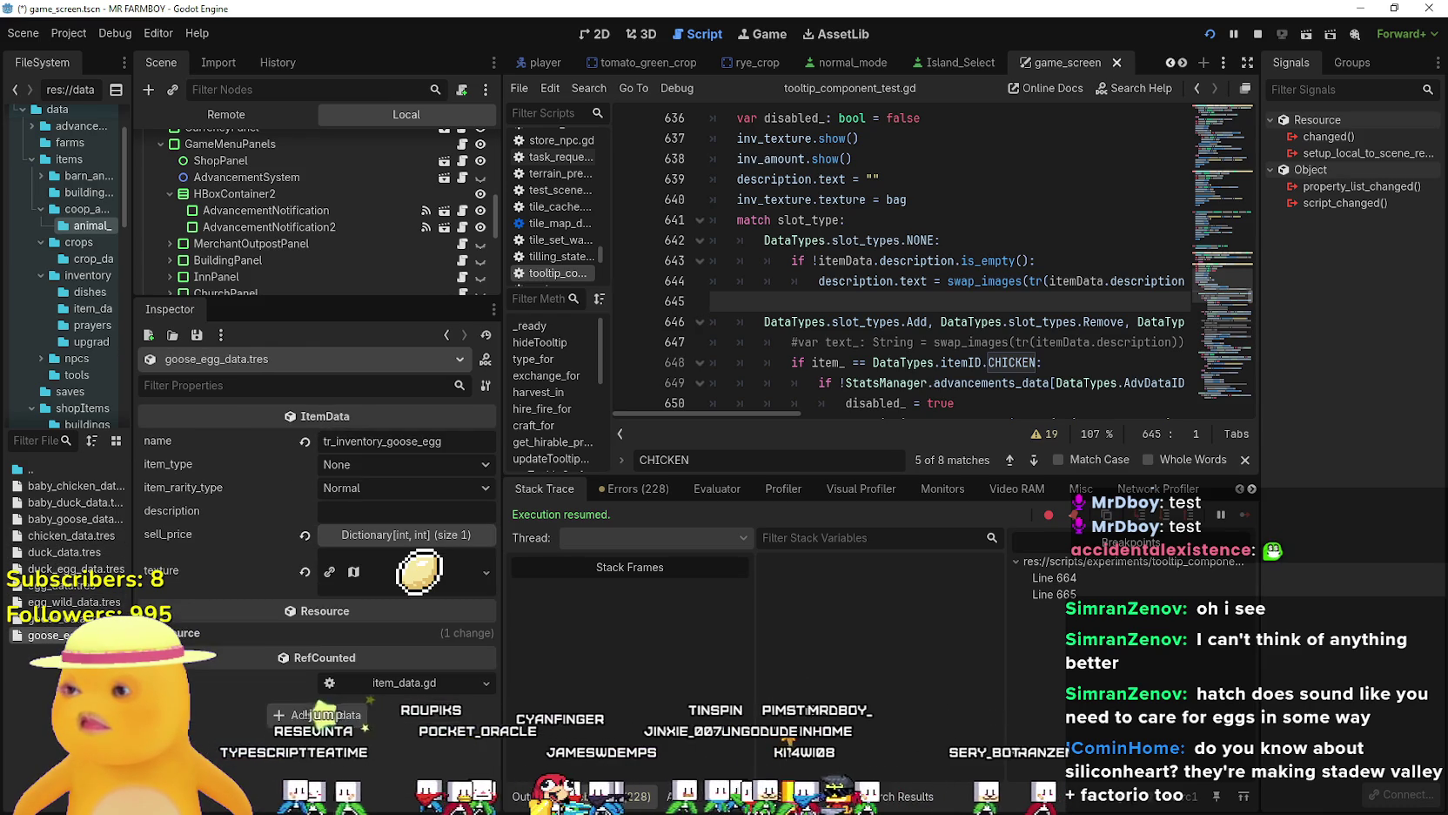
key("ctrl+s")
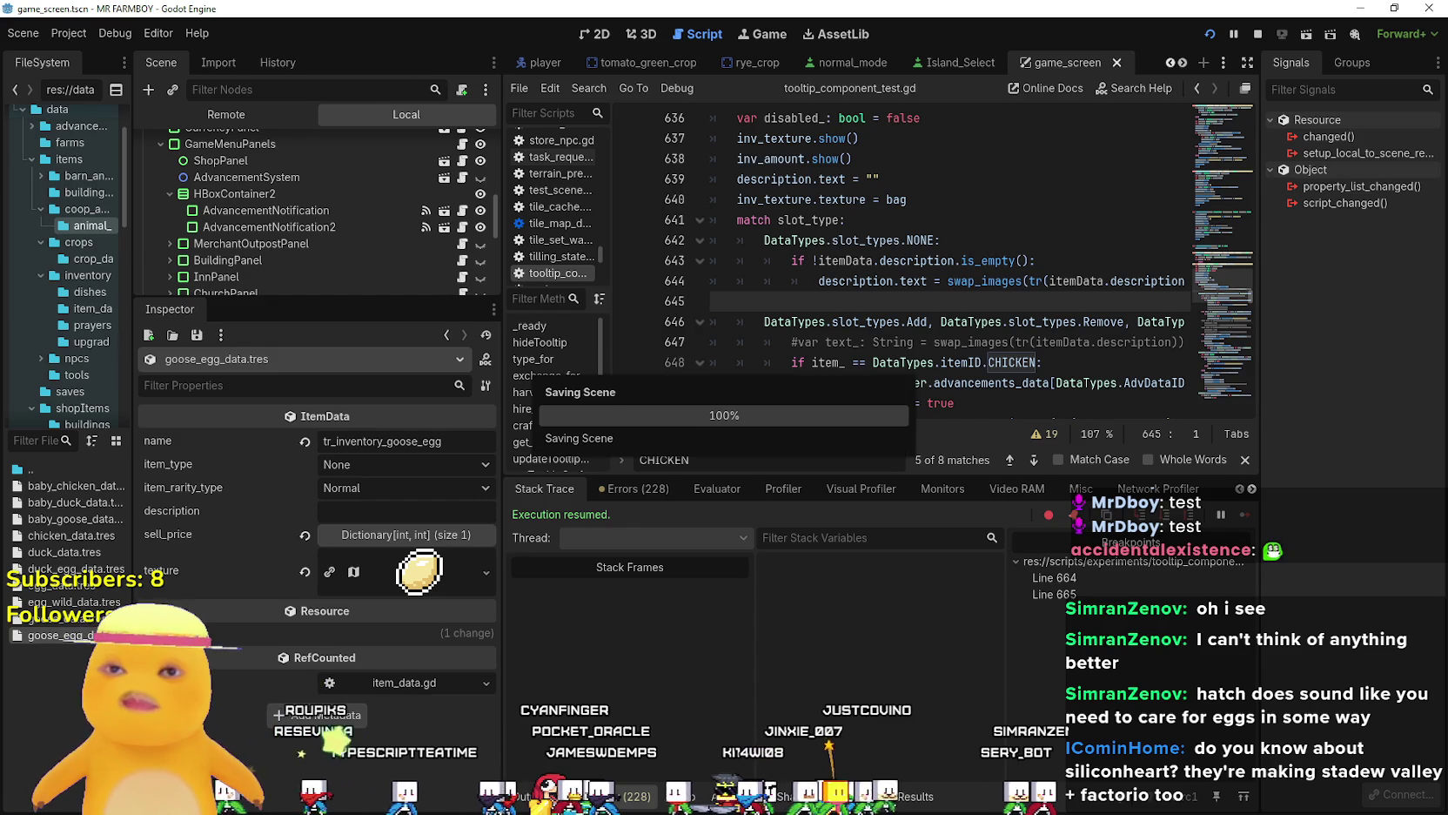
key("alt+Tab")
Resume the game from the breakpoint and close the Market panel.
mouse_move(712, 278)
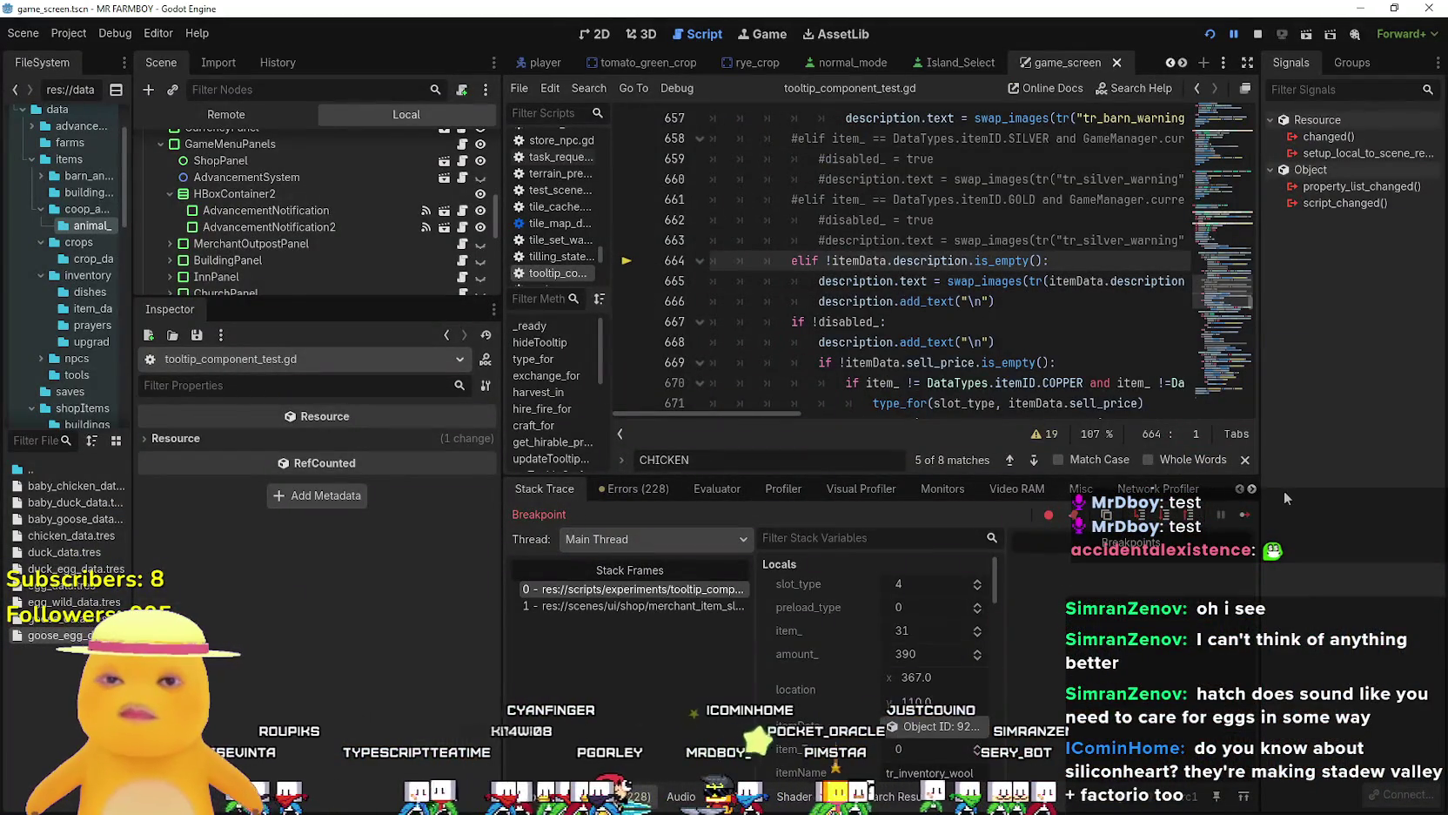
left_click(1251, 489)
left_click(1252, 490)
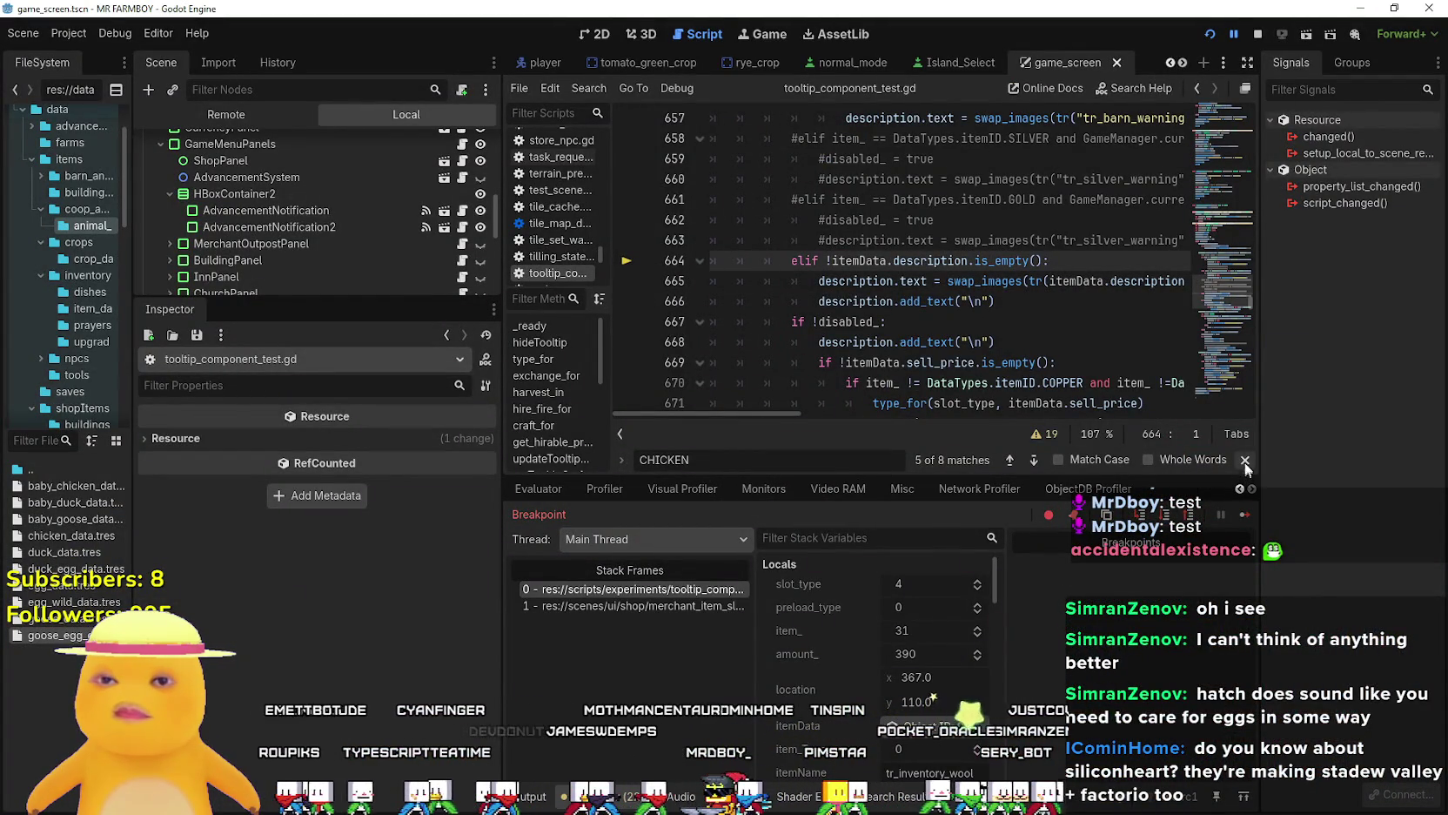
left_click(1246, 516)
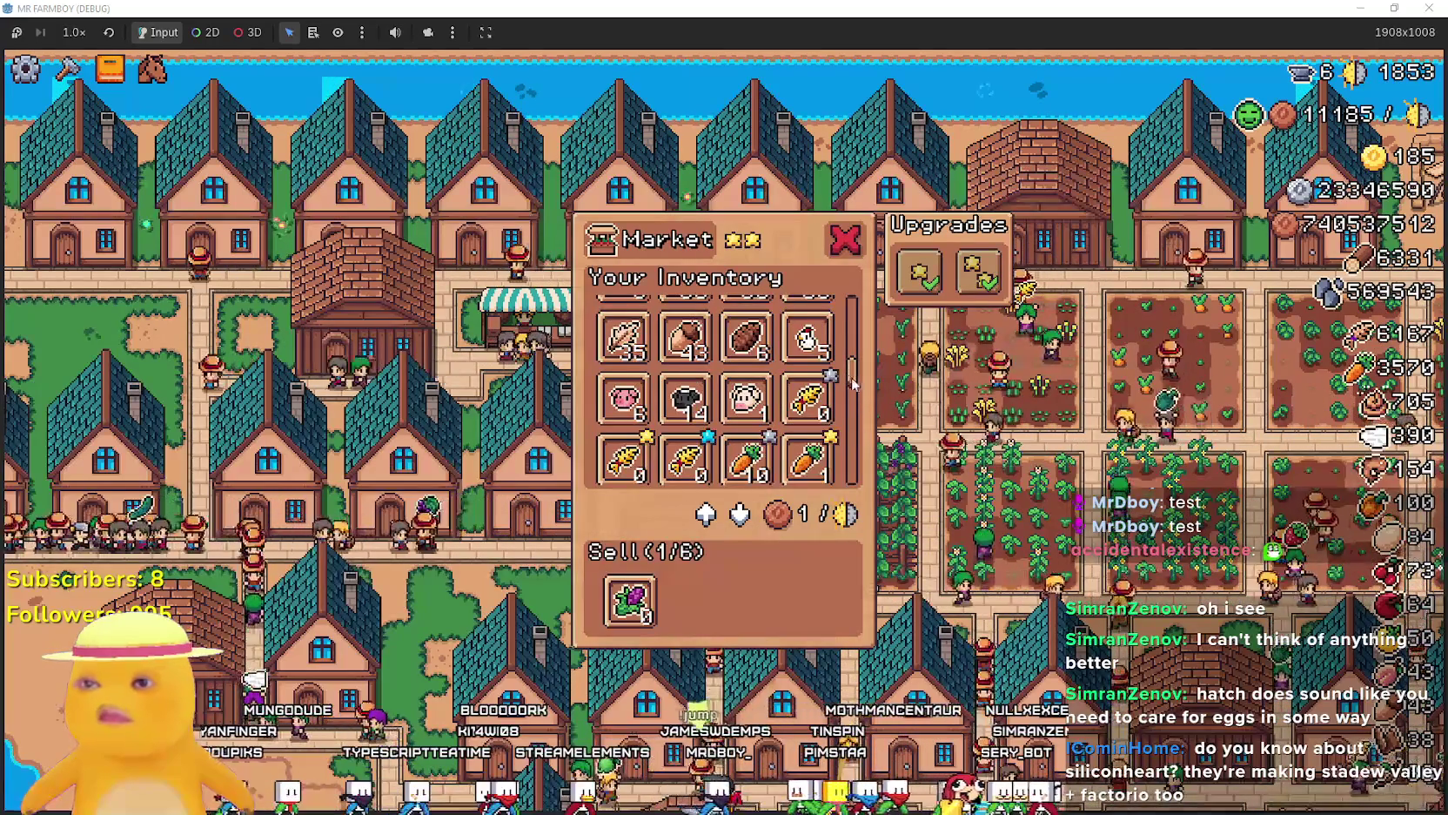
scroll(856, 434, "down", 5)
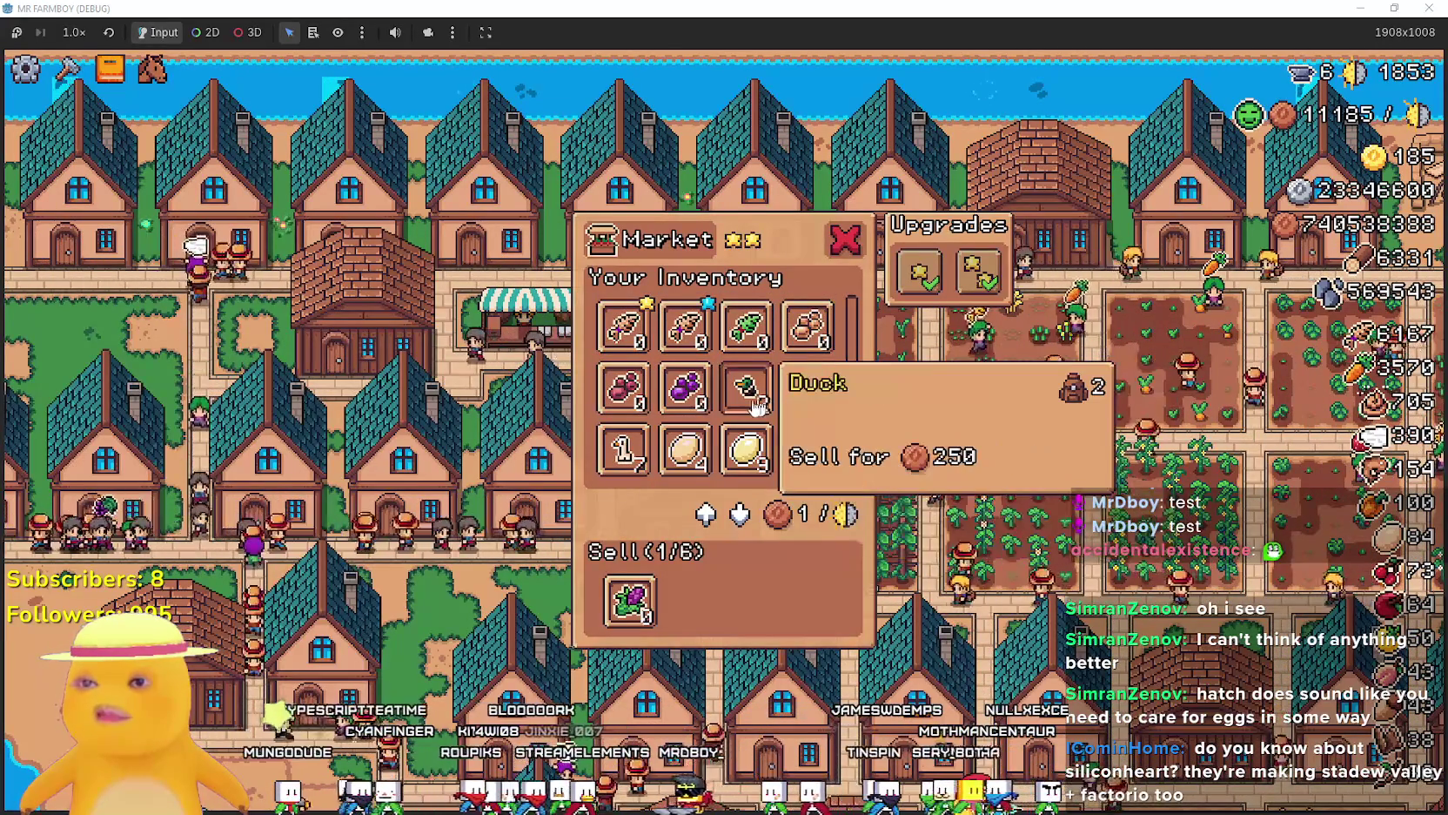
key("Escape")
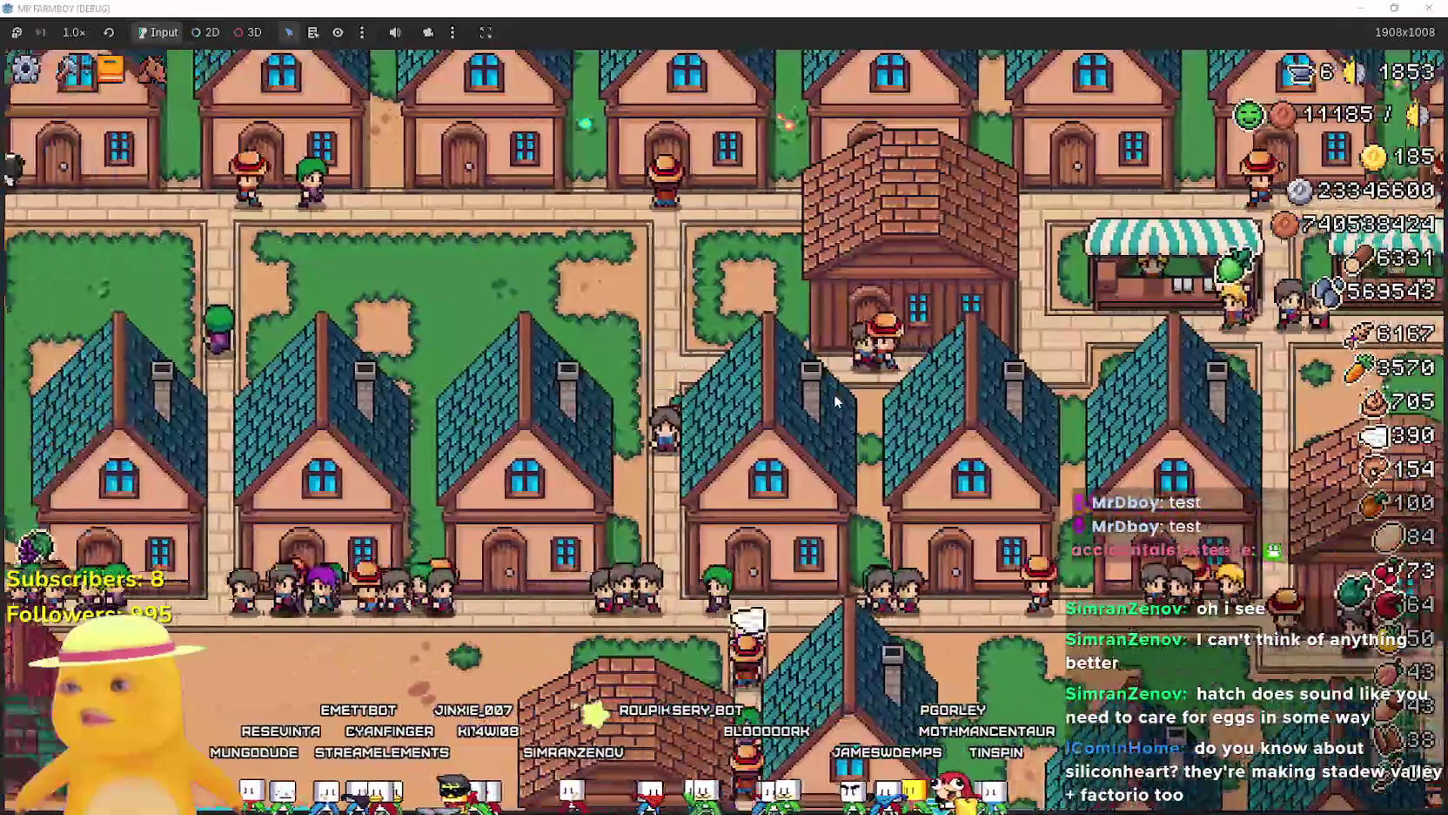
Check Animals advancement sell prices, such as Milk at Sell for 80, then close Advancements.
key("a")
left_click(557, 211)
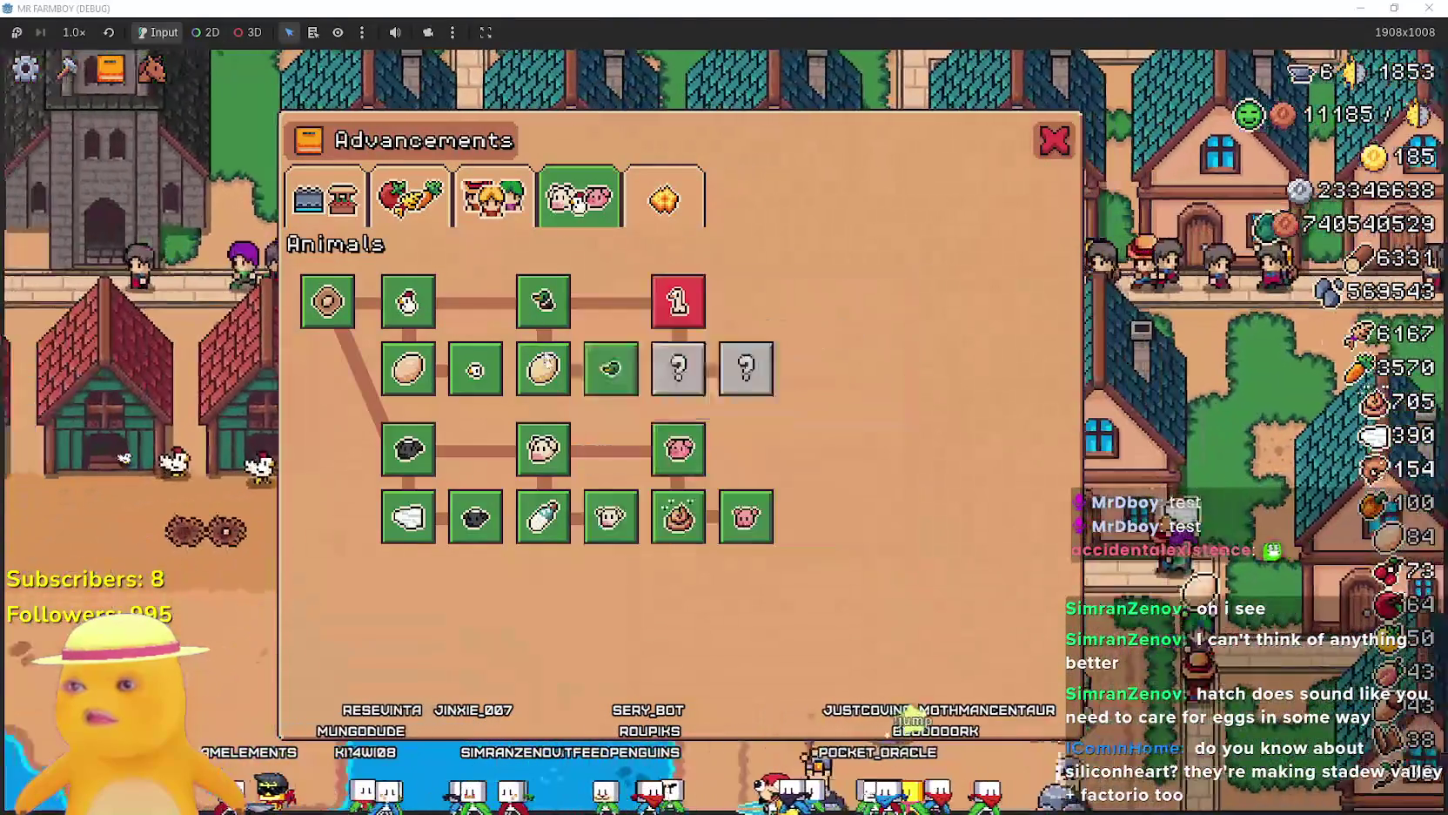
mouse_move(547, 372)
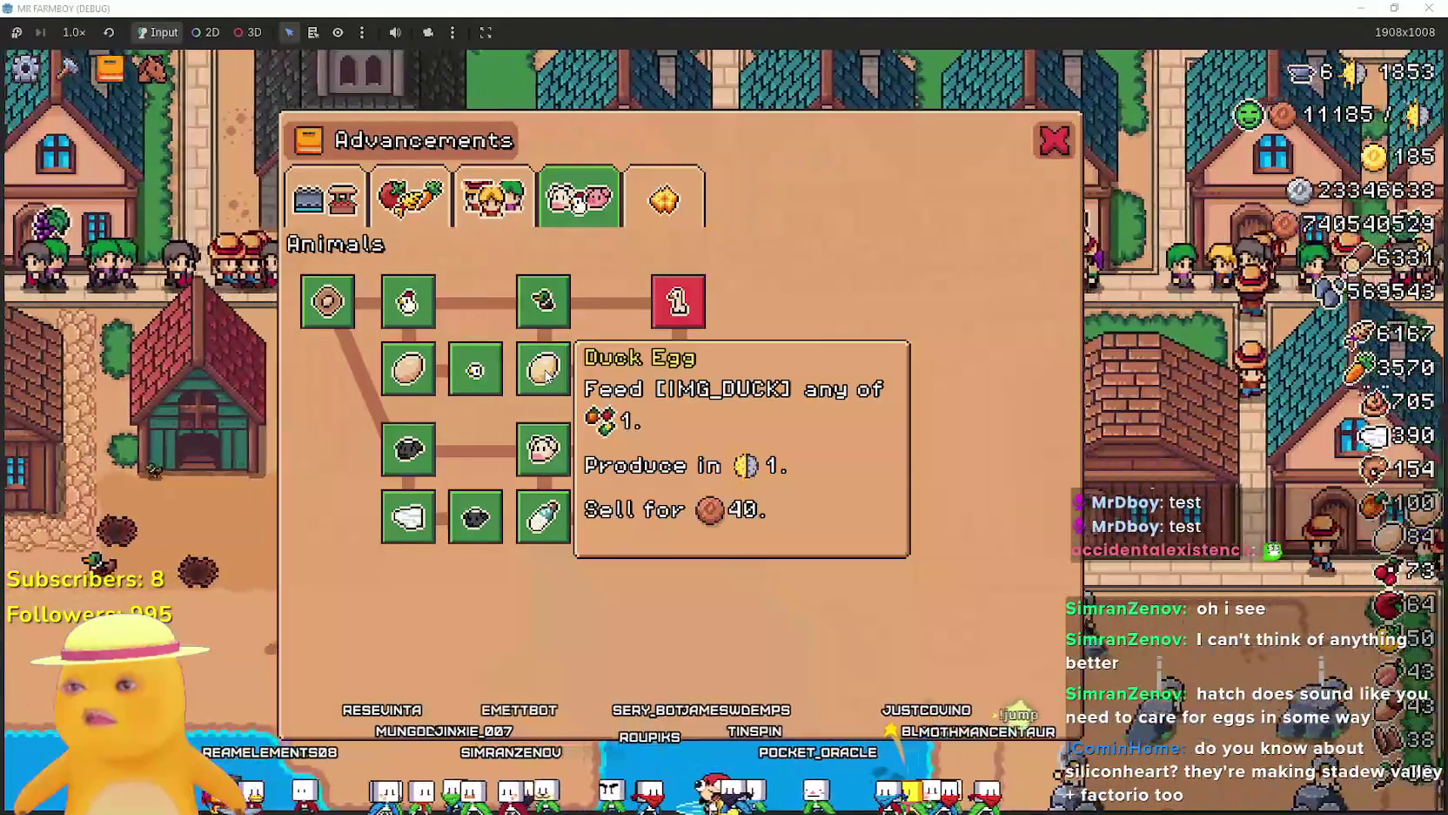
mouse_move(478, 375)
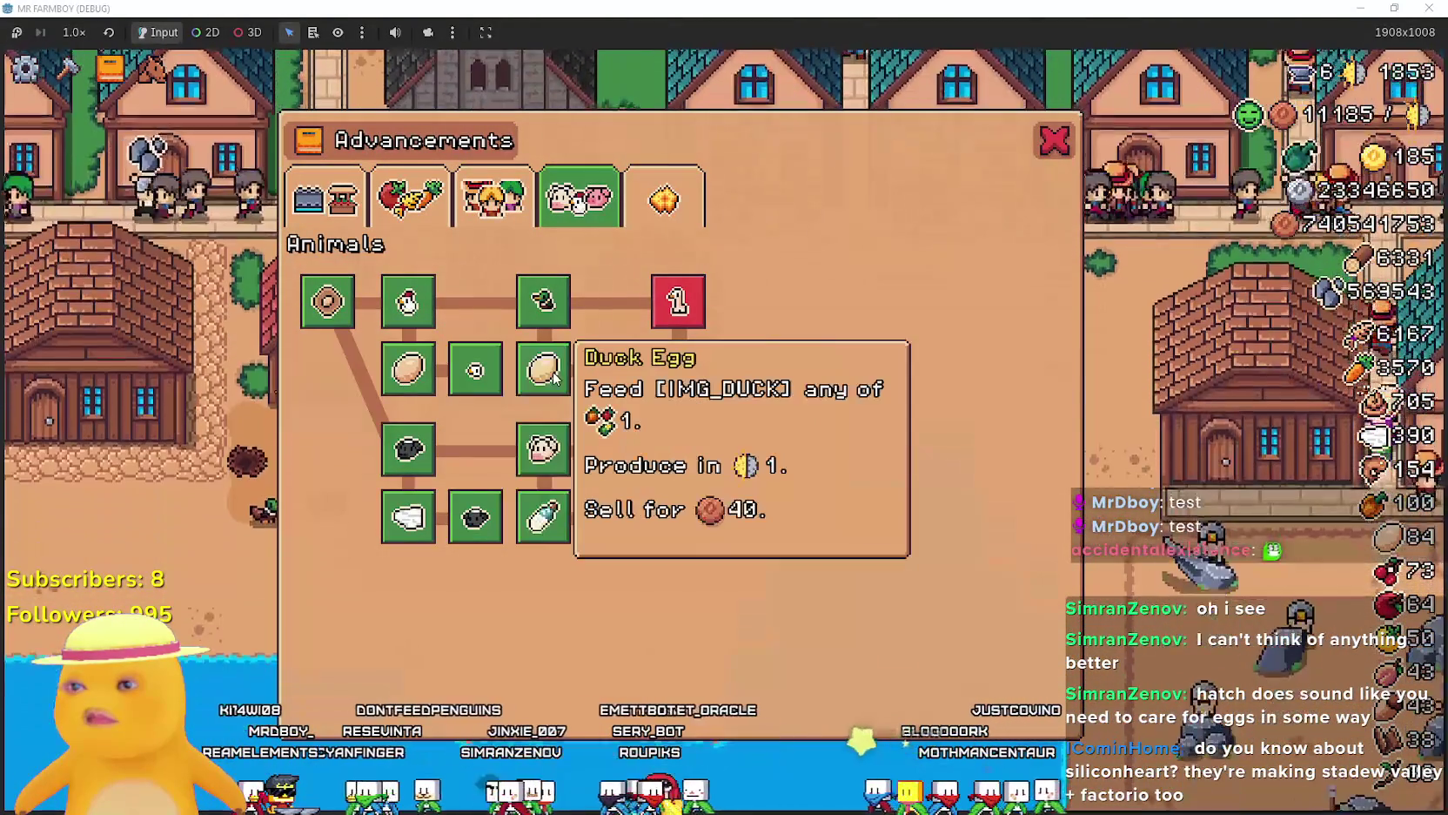
mouse_move(550, 470)
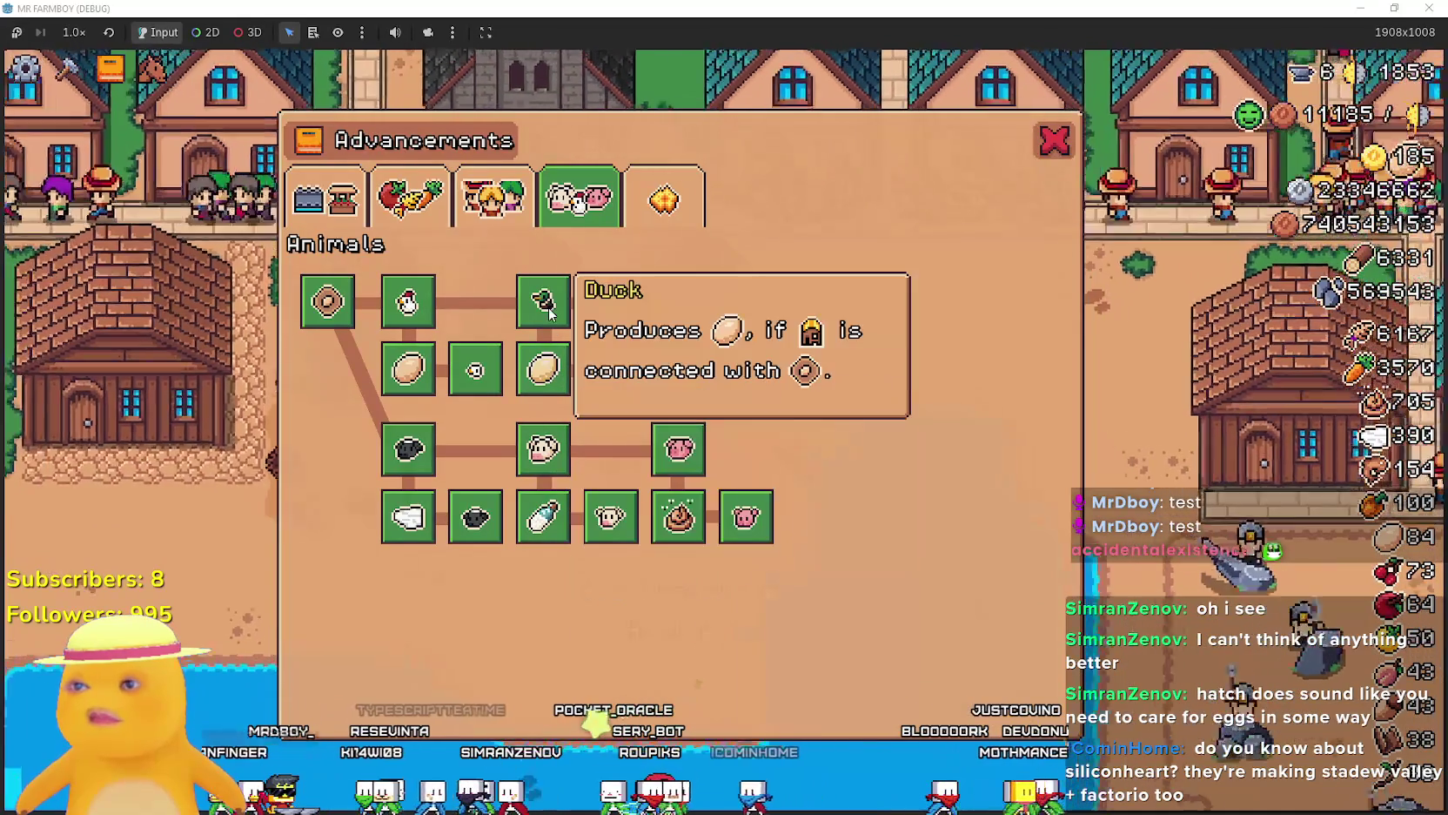
mouse_move(405, 376)
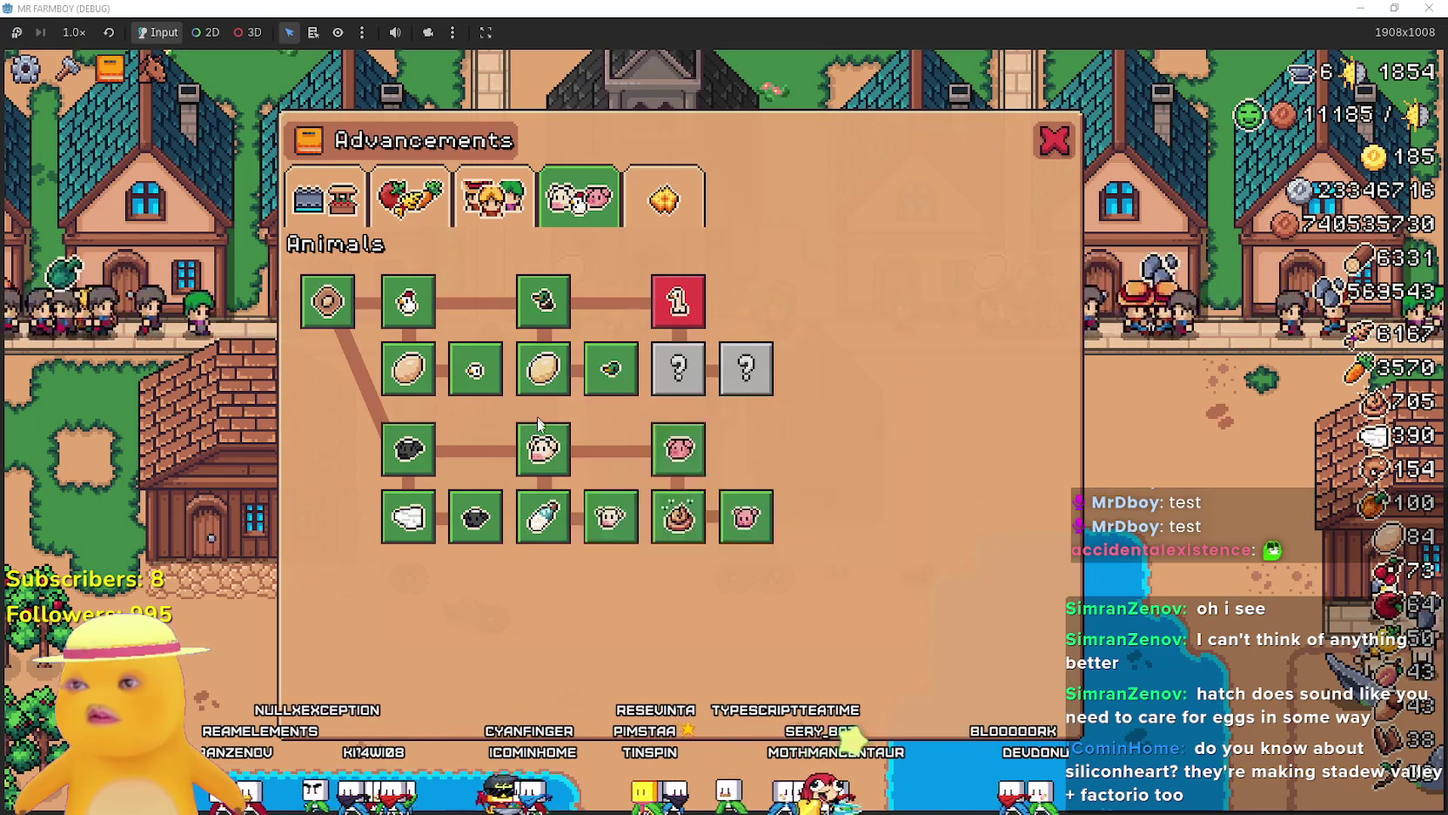
mouse_move(566, 513)
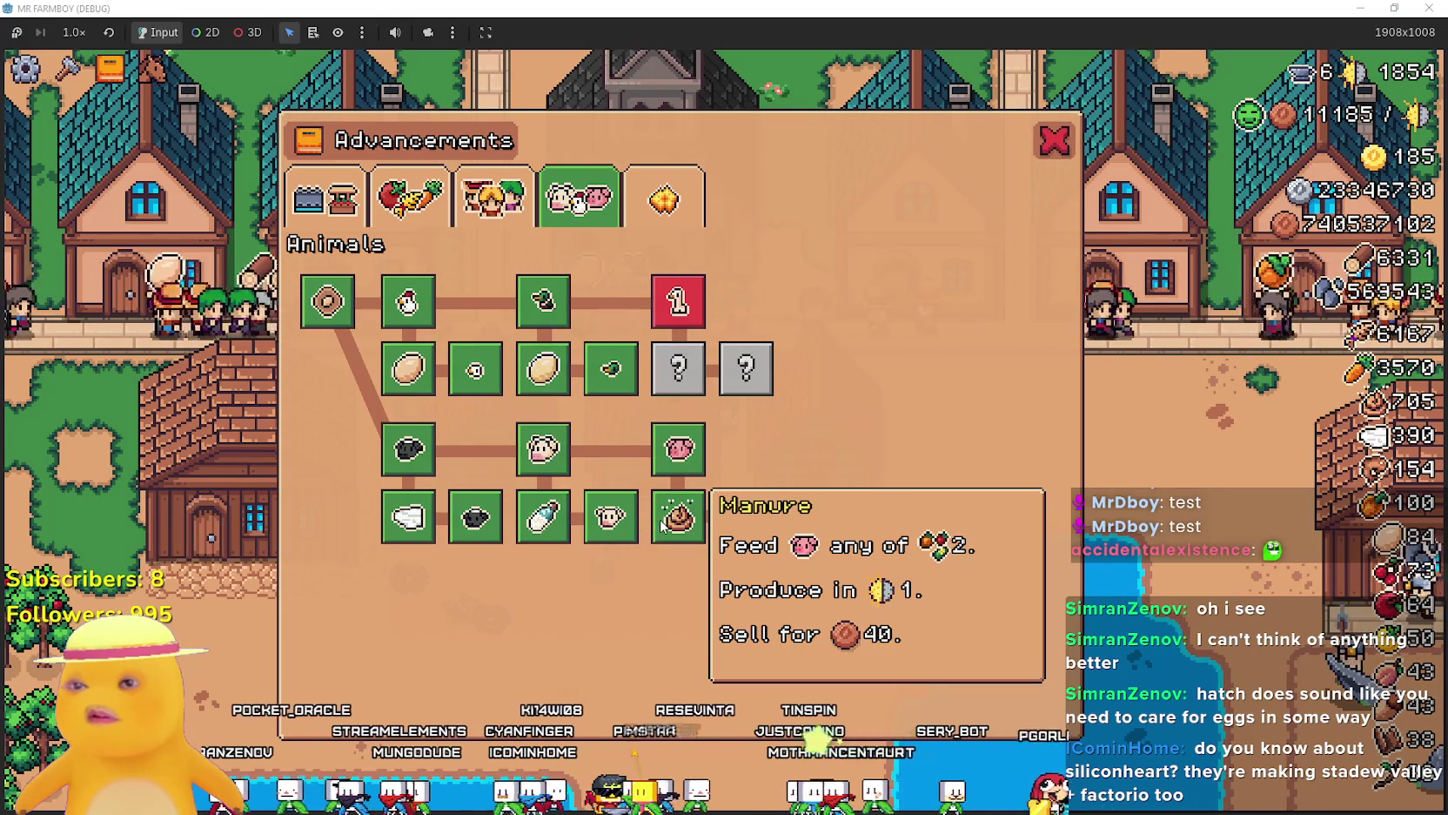
key("alt+Tab")
key("alt+Tab")
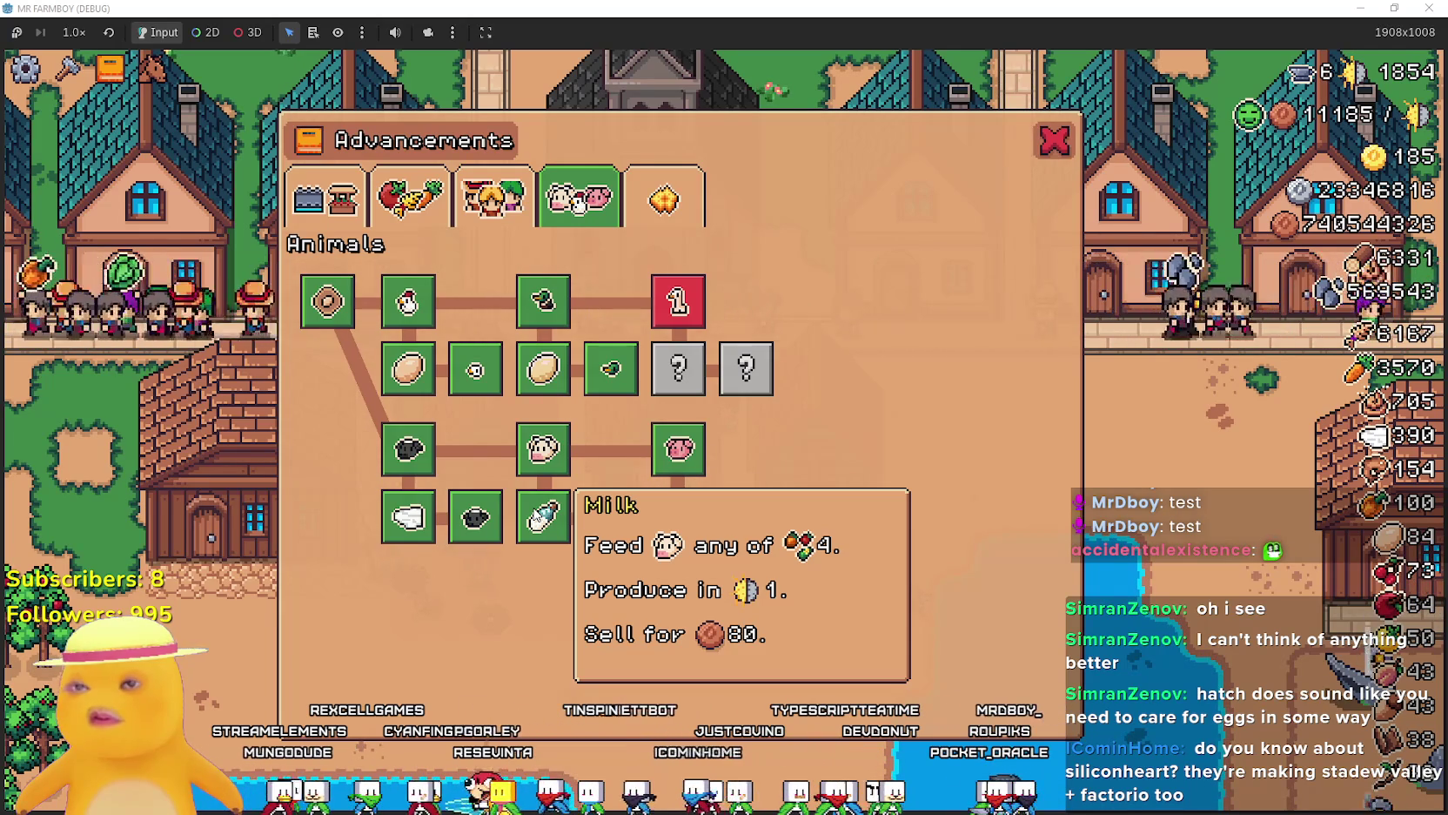
key("Escape")
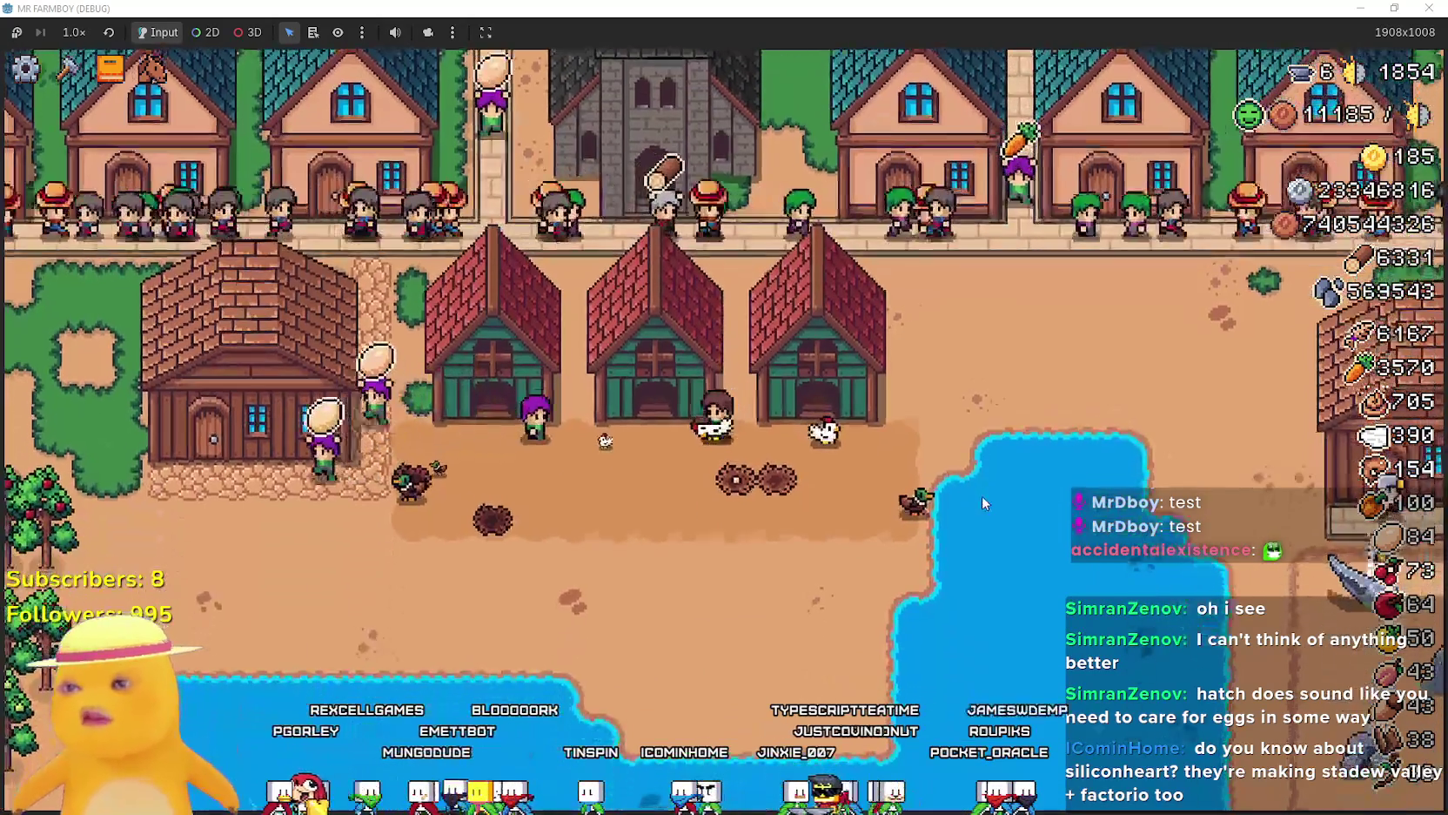
Walk to the chicken coop, close it, and open the Animals advancements.
key("a")
key("e")
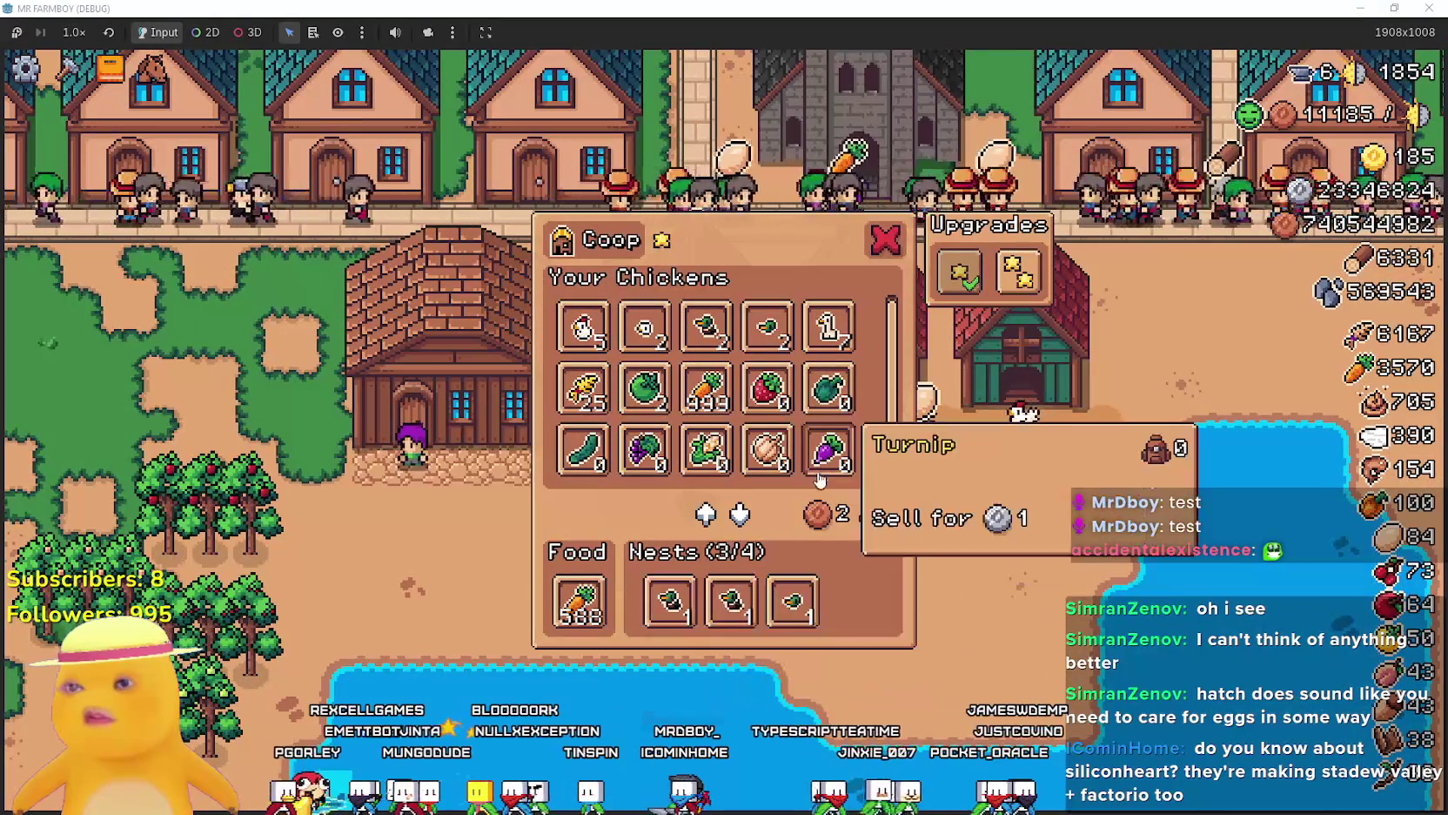
key("Escape")
key("Tab")
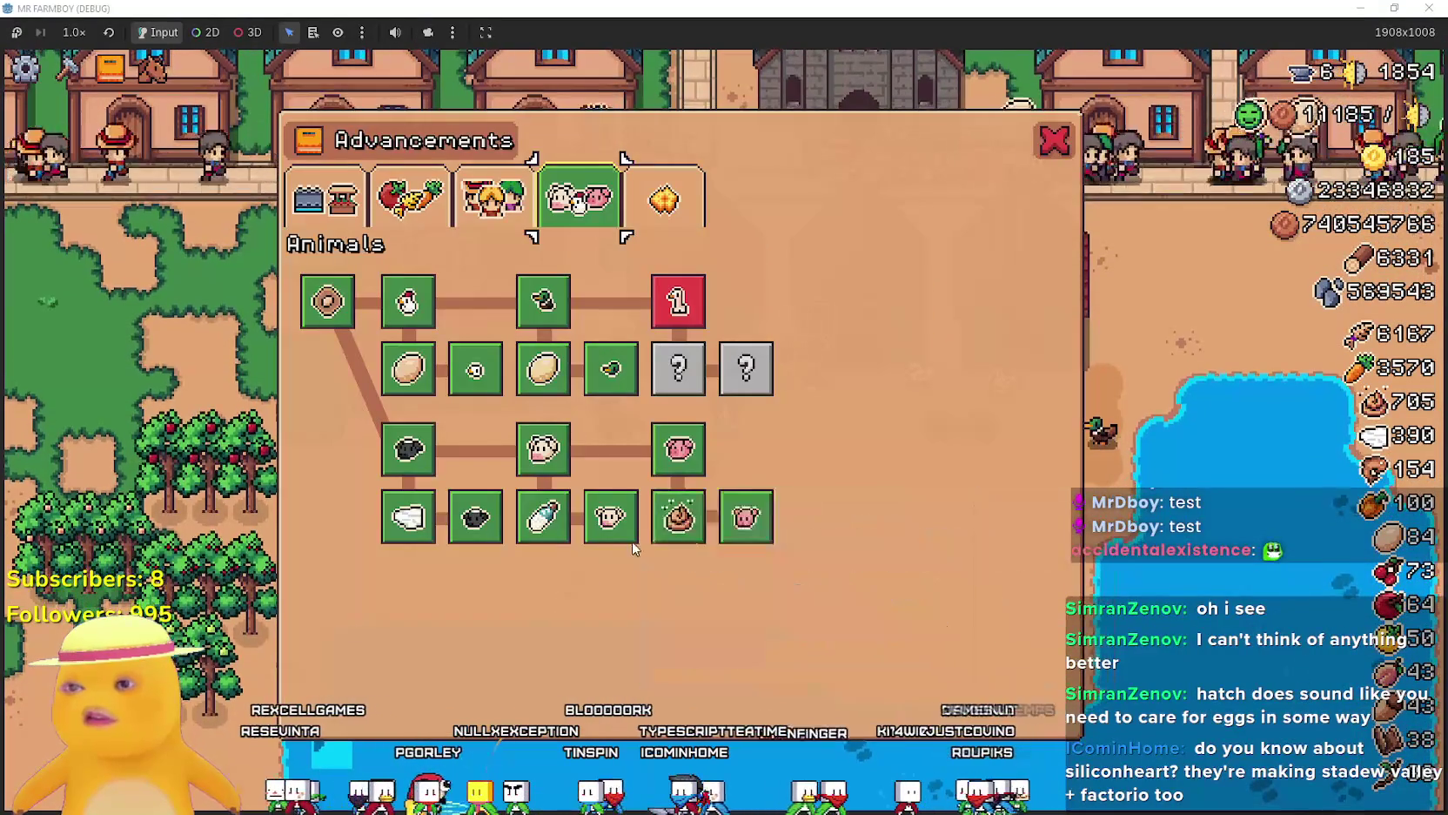
Check each animal advancement tooltip, then return to the editor's tooltip script.
mouse_move(677, 540)
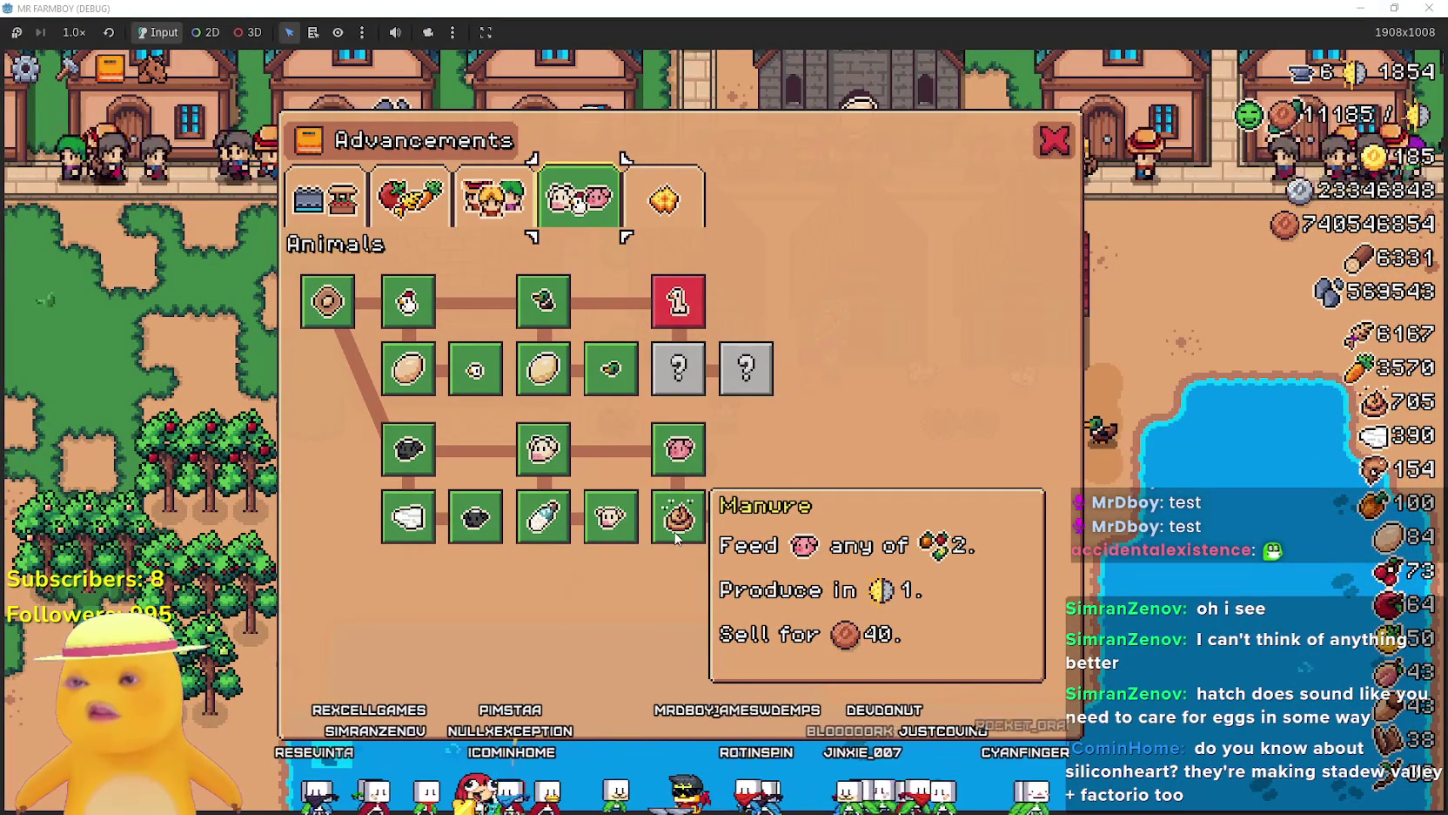
mouse_move(620, 517)
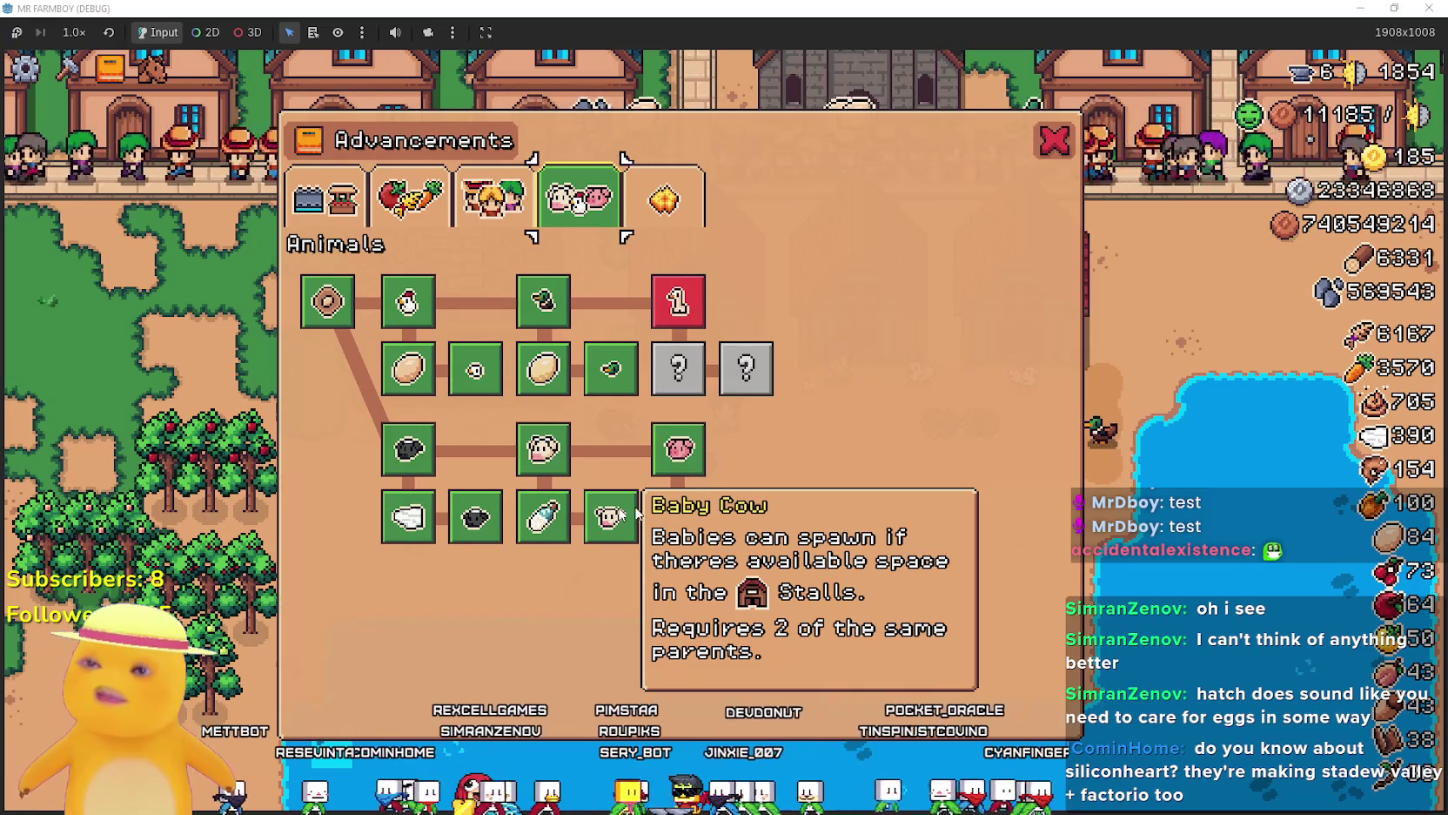
mouse_move(491, 525)
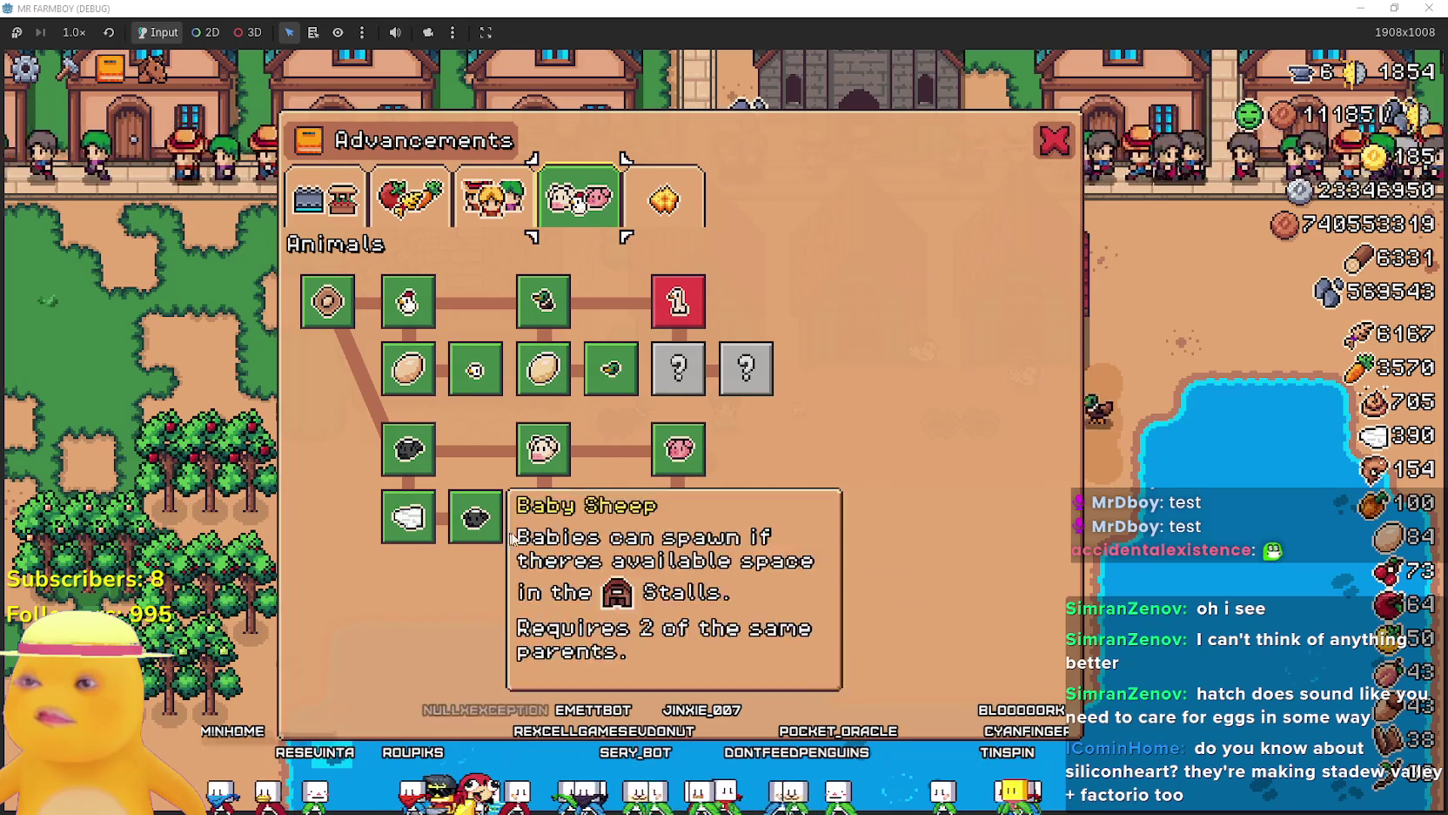
mouse_move(411, 535)
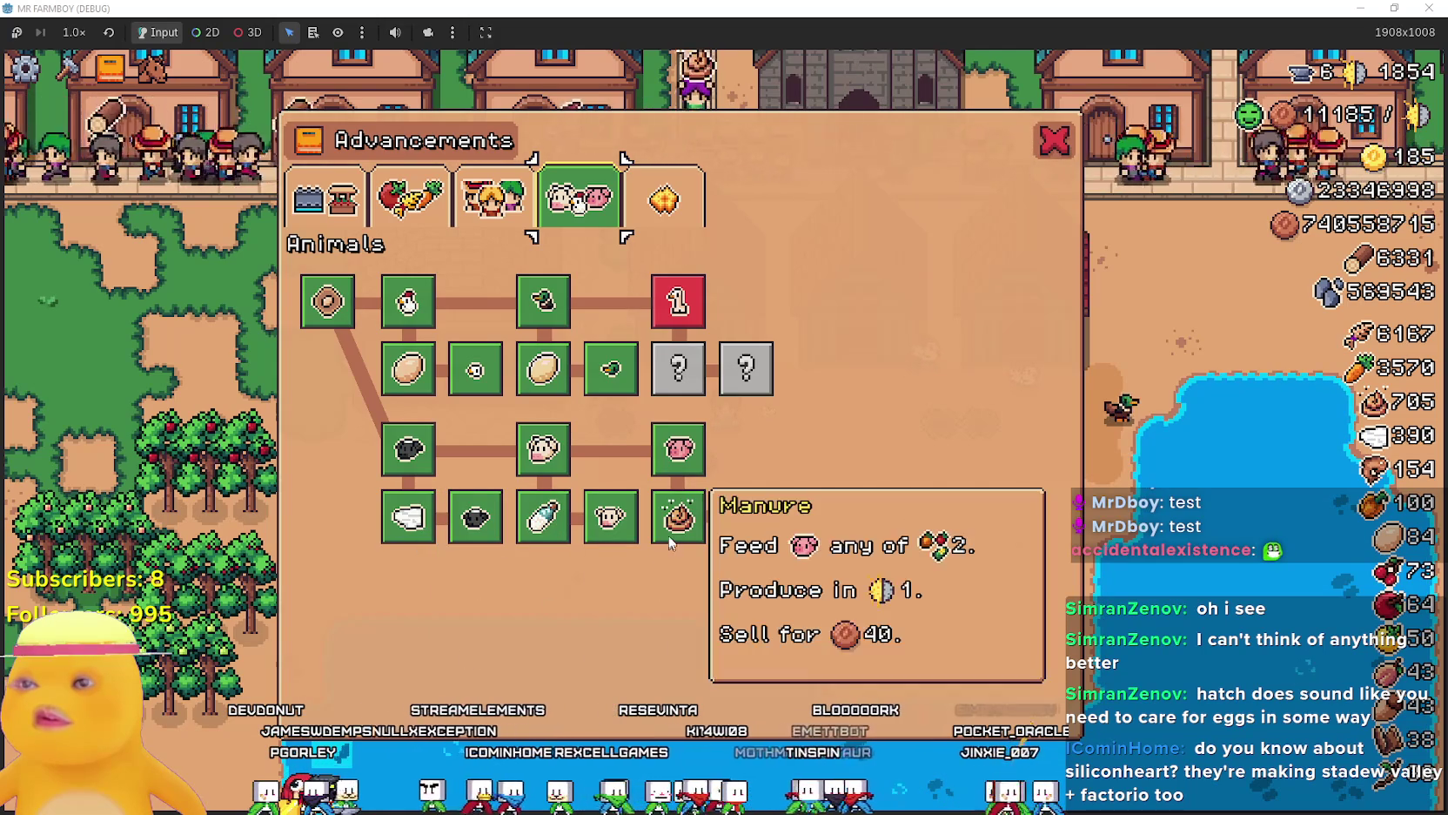
mouse_move(599, 542)
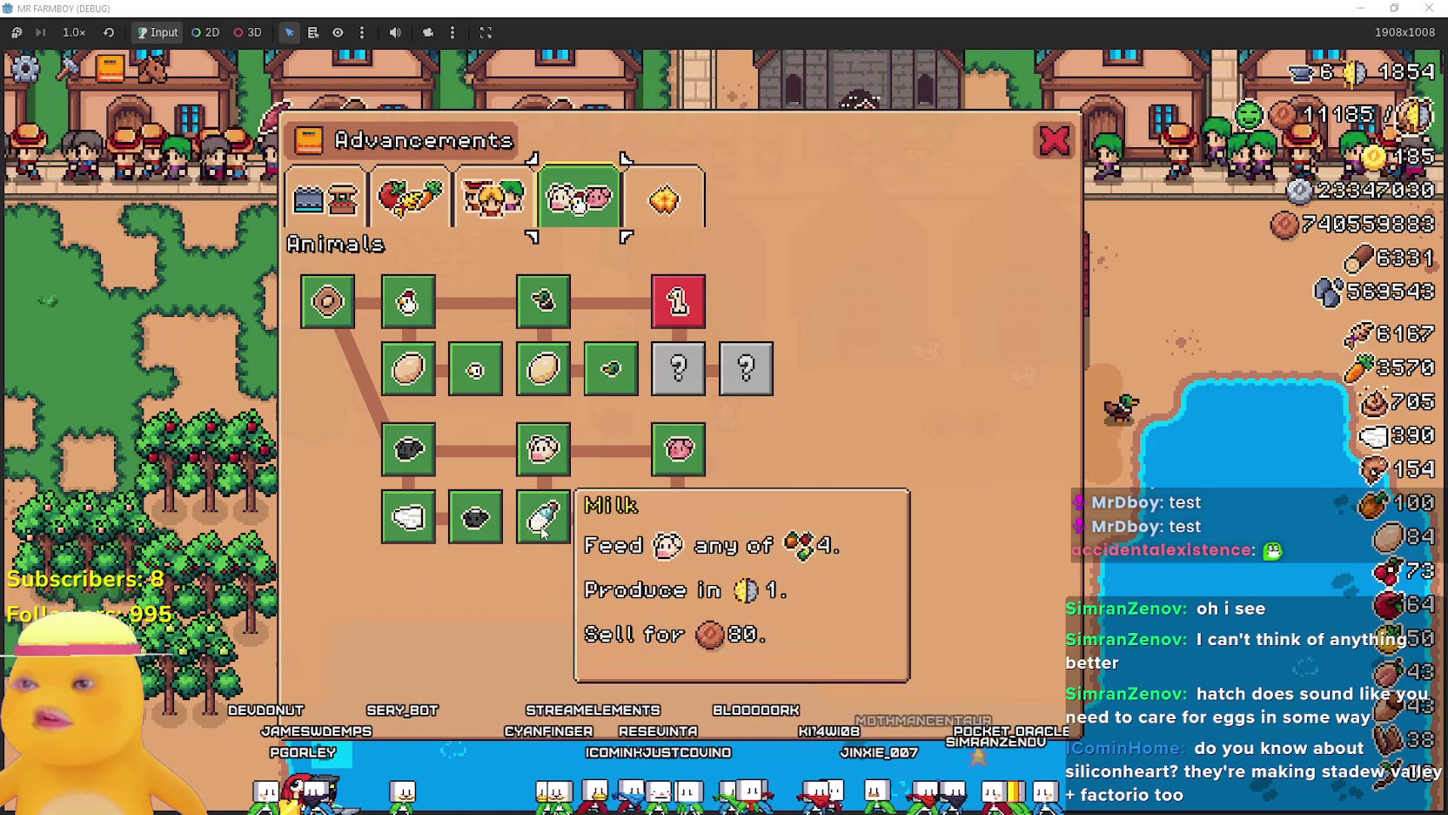
mouse_move(688, 513)
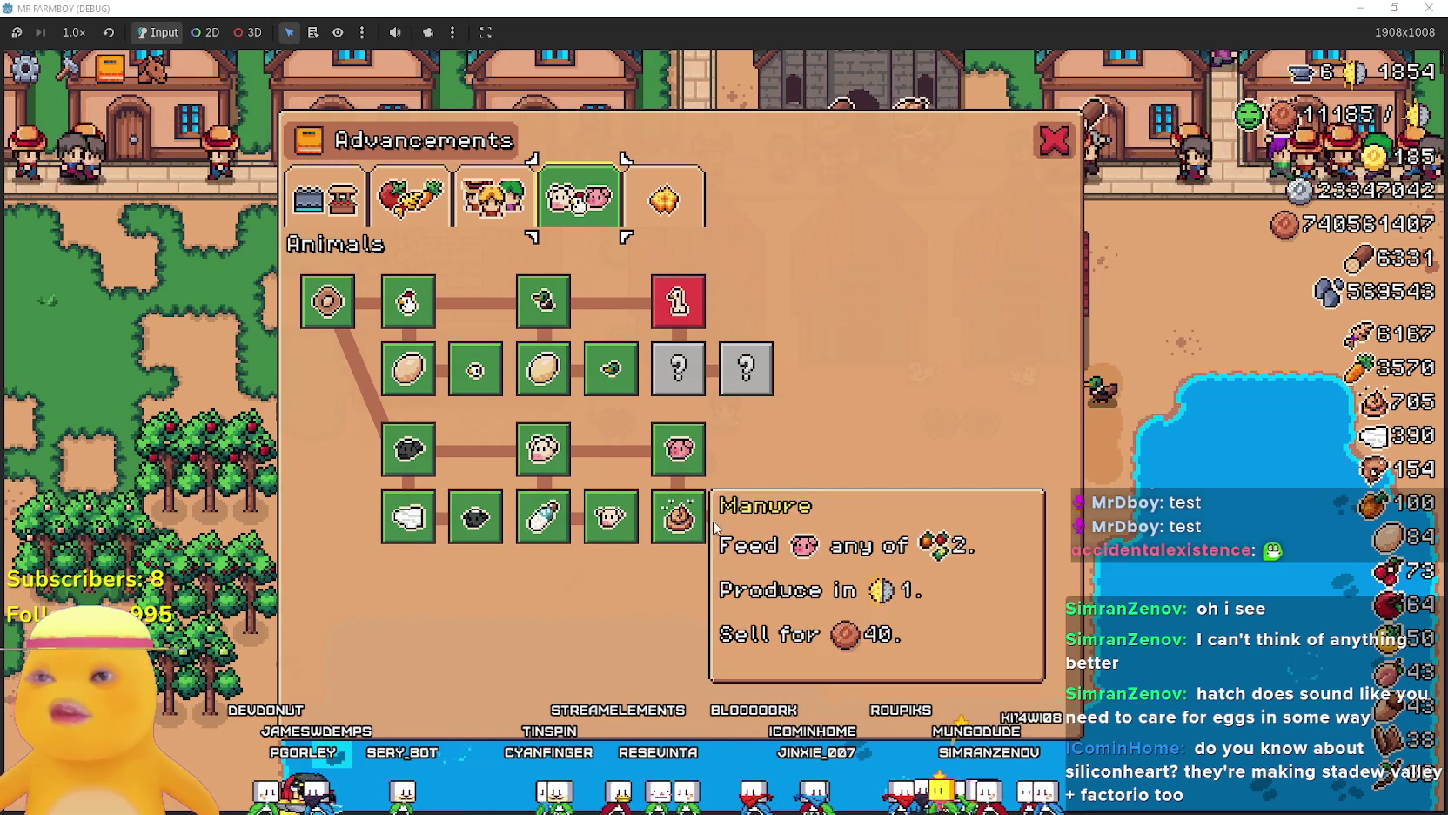
mouse_move(433, 457)
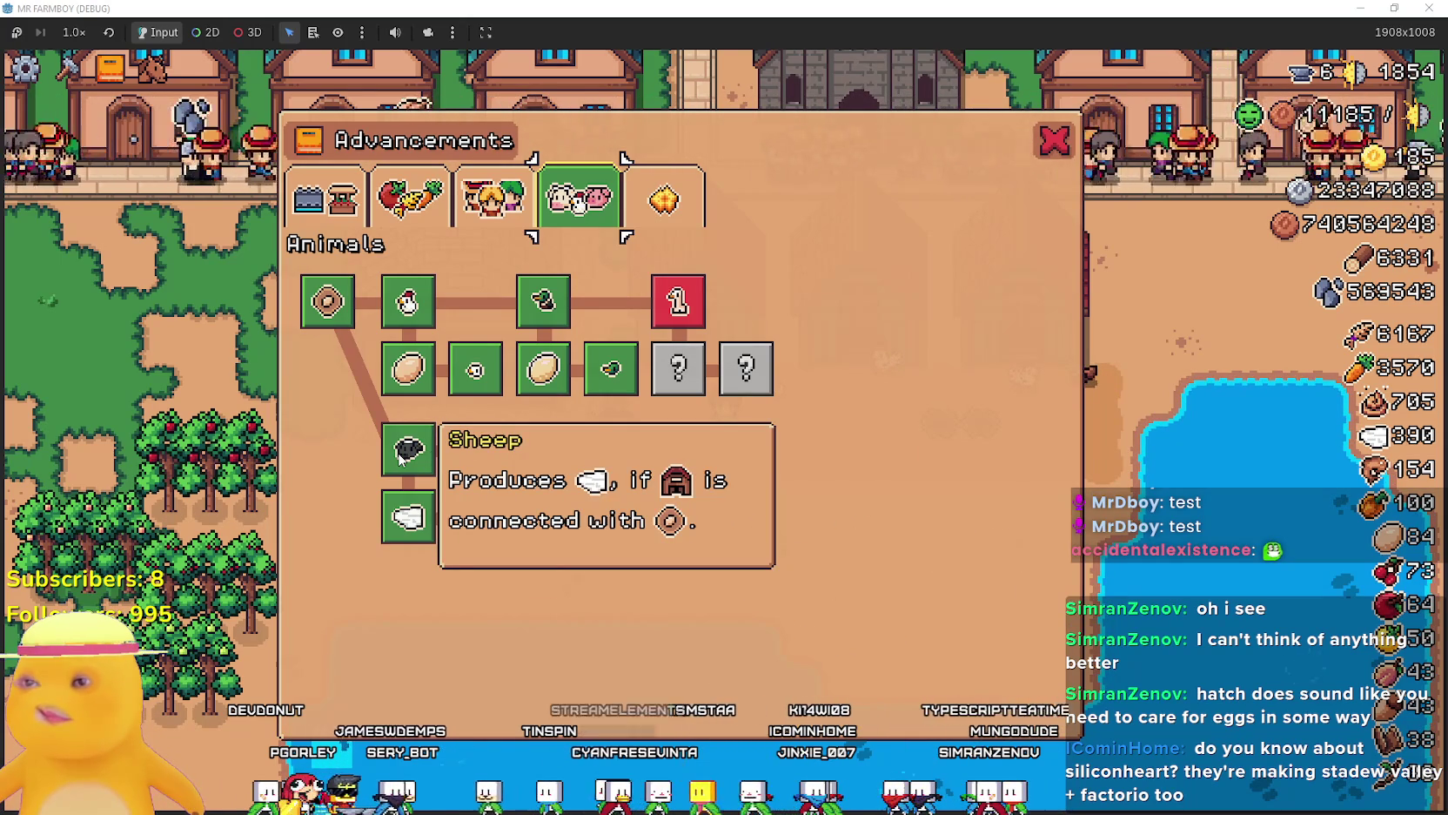
mouse_move(426, 523)
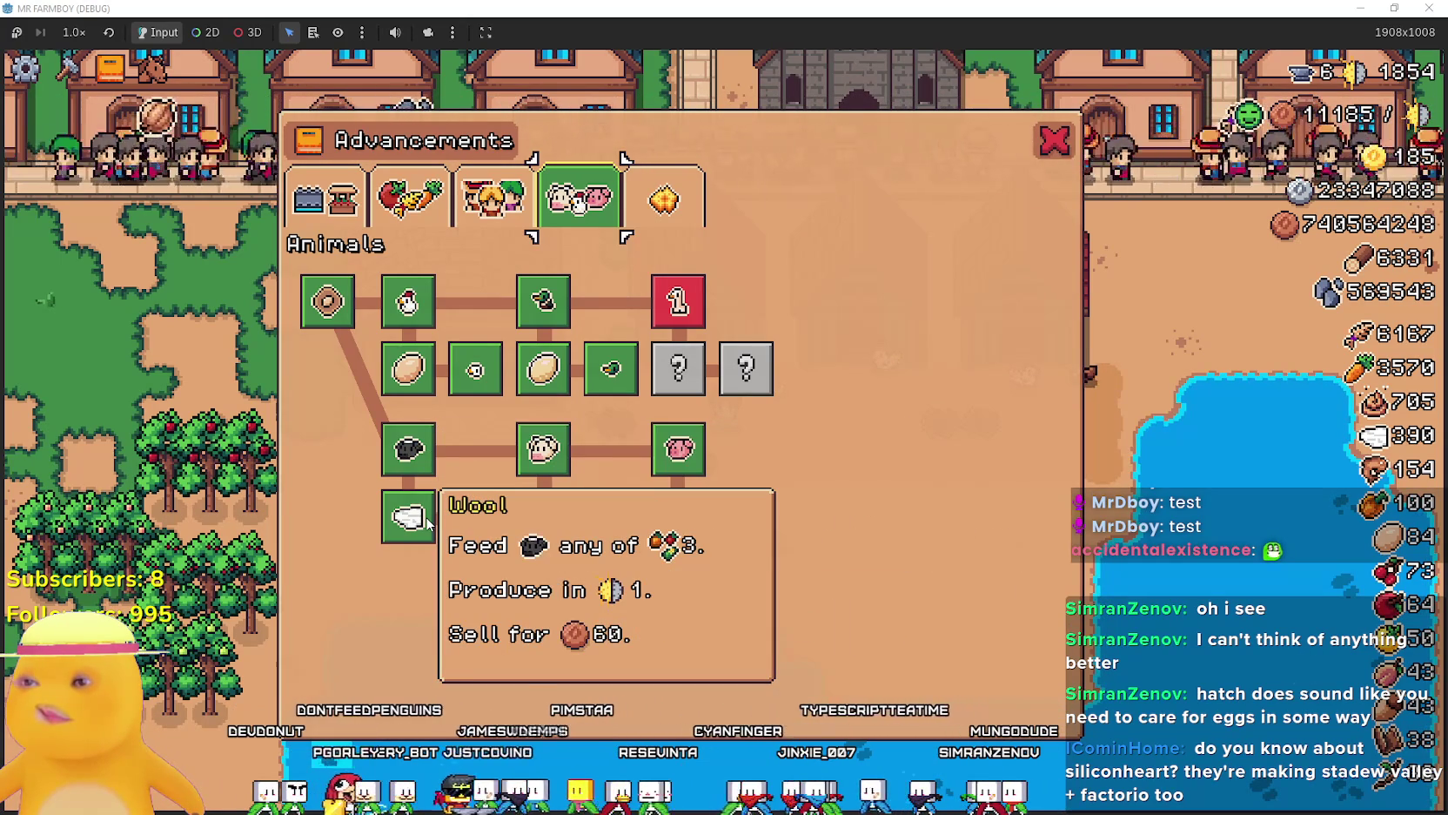
mouse_move(590, 327)
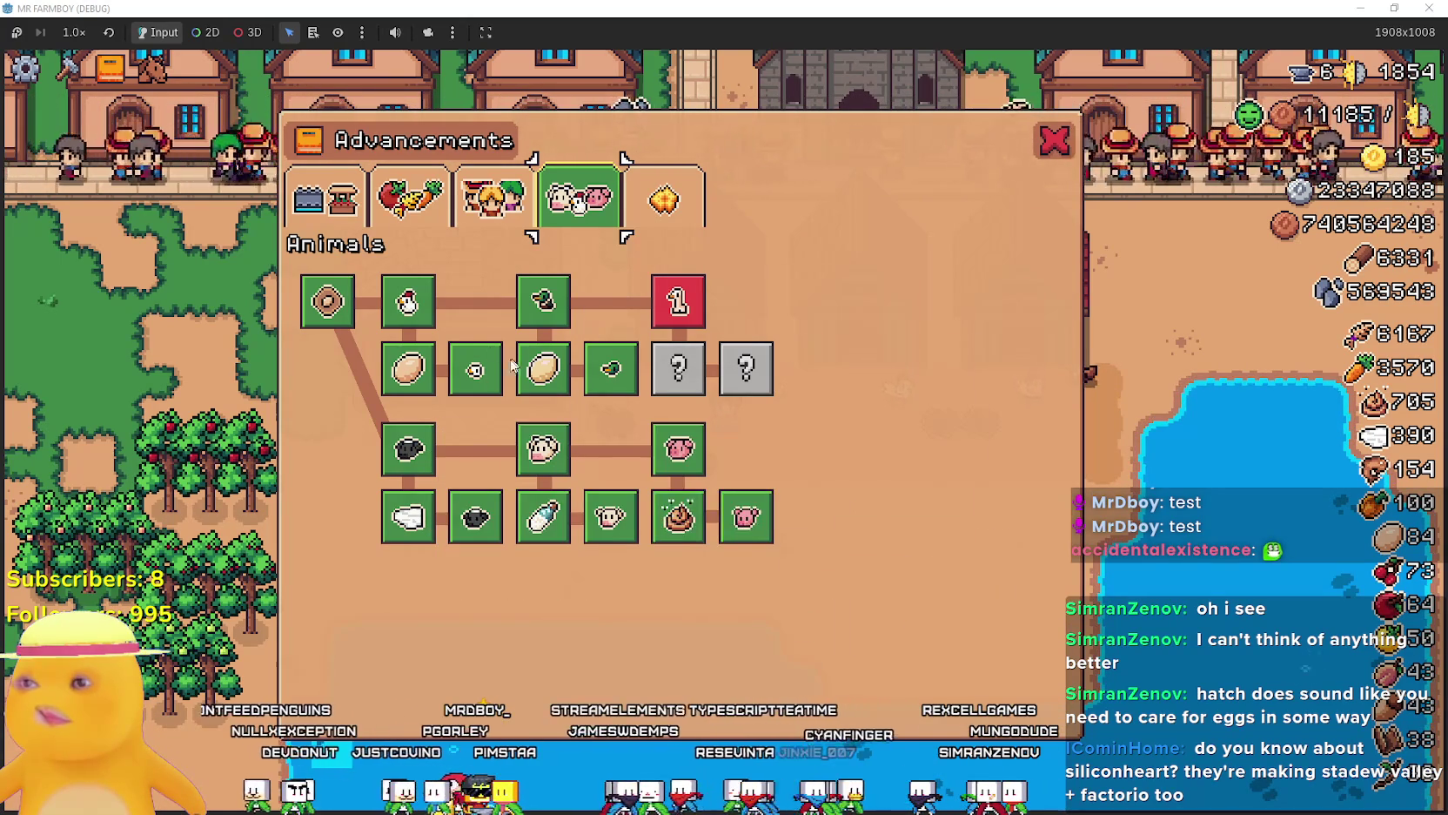
mouse_move(402, 374)
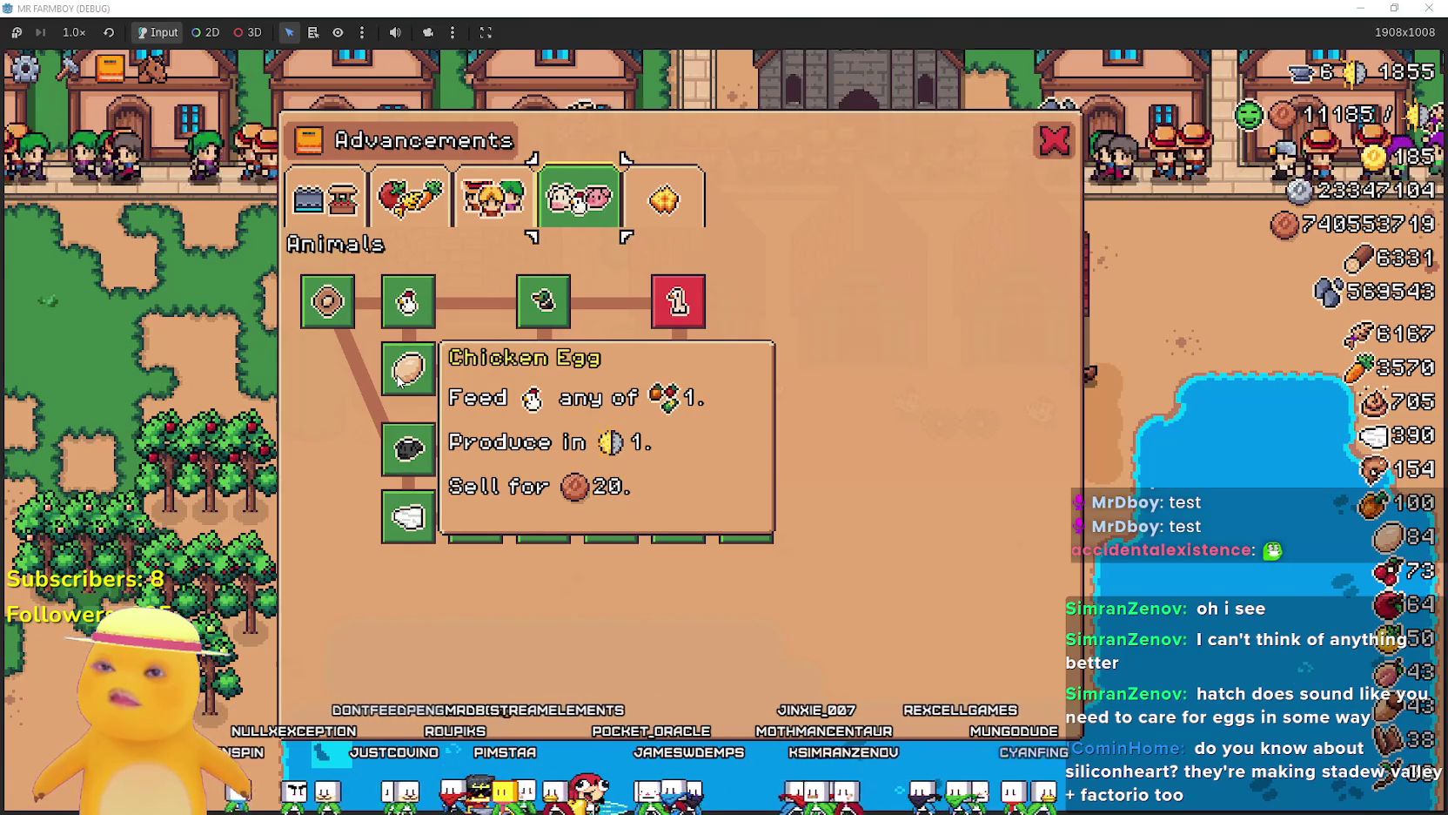
key("alt+Tab")
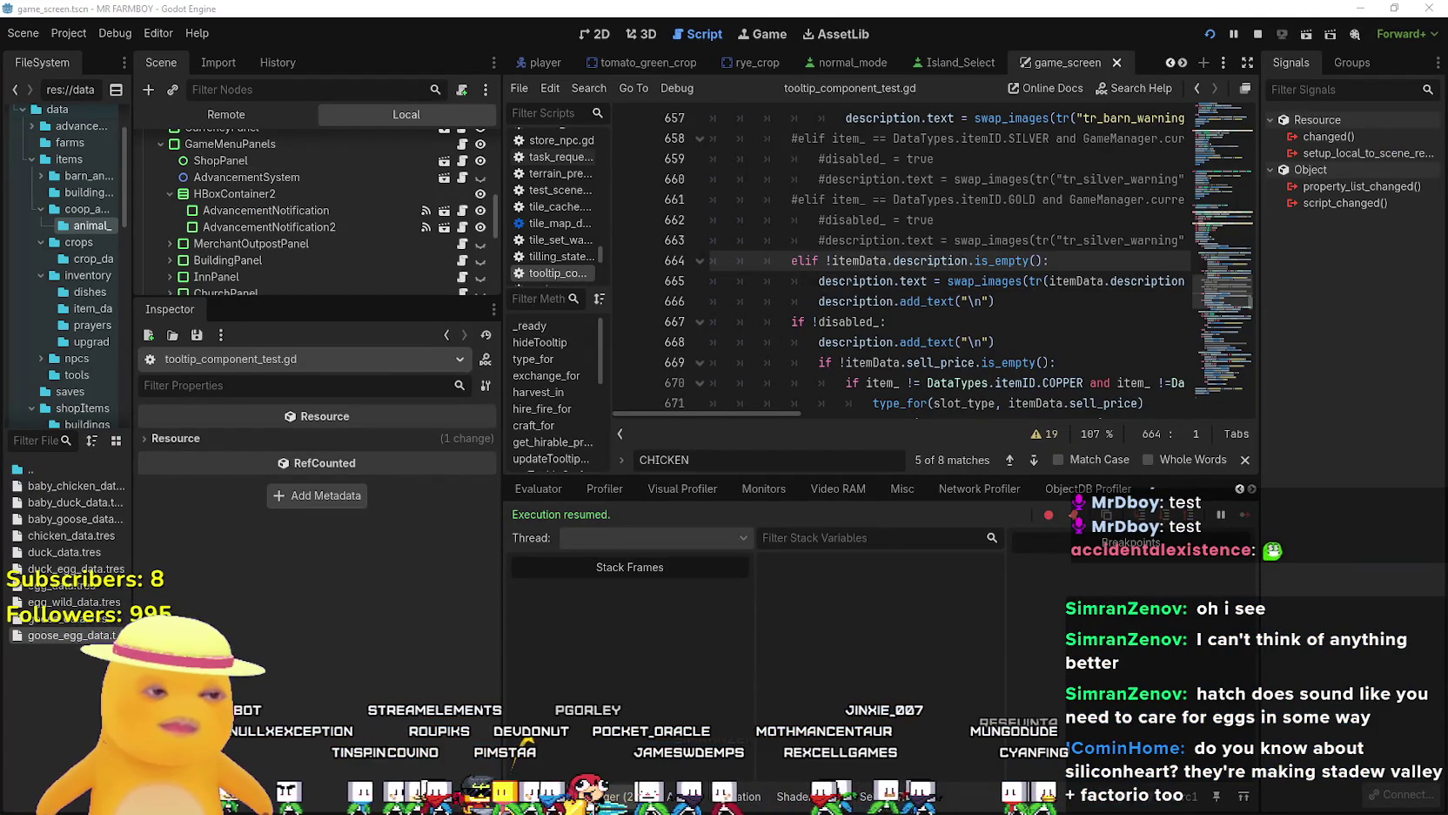
Search the Localization sheet for 'Any of' to reach the tr_egg_info rows around row 663.
key("alt+Tab")
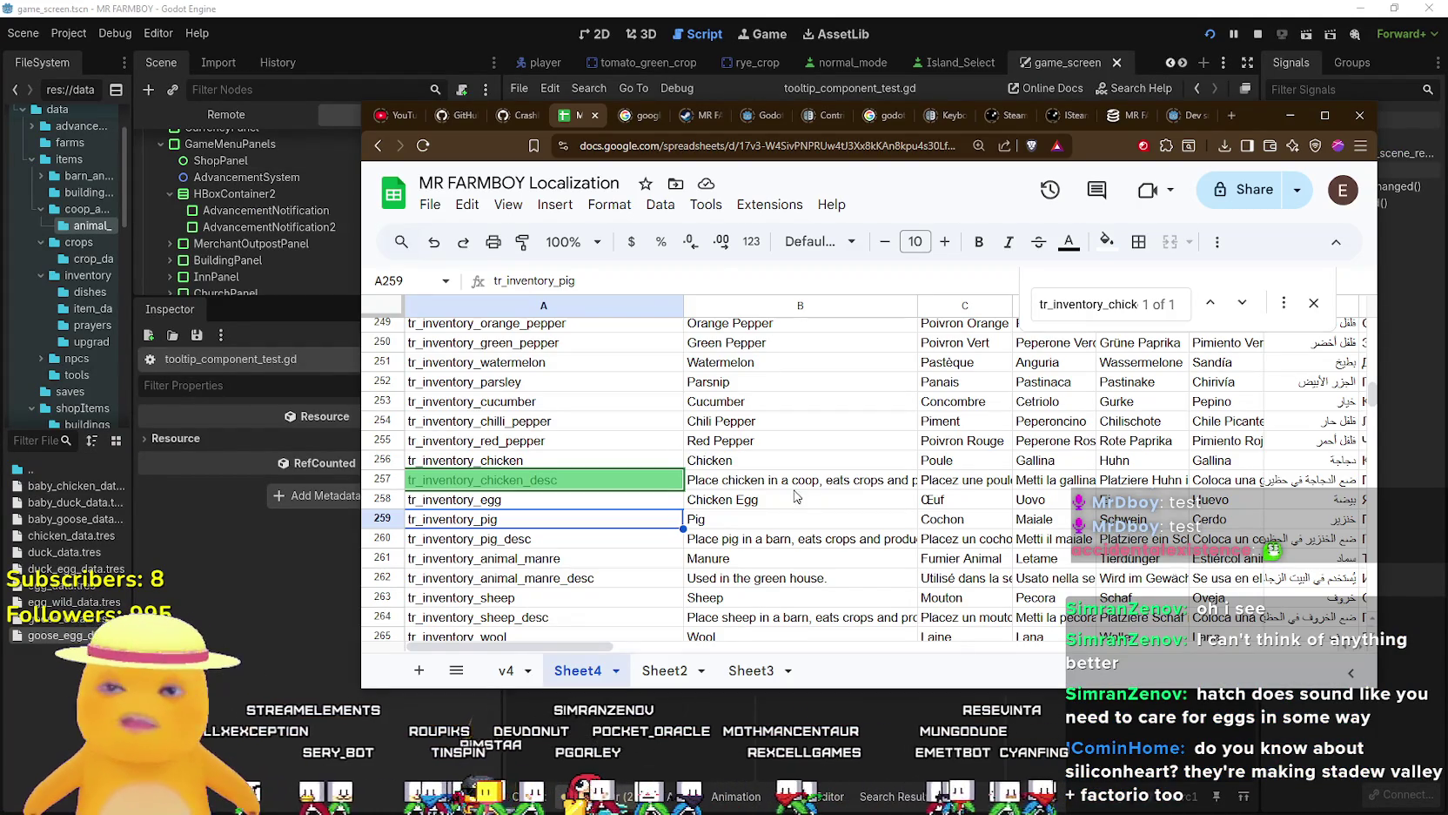
left_click(784, 481)
key("ctrl+f")
type("Fe")
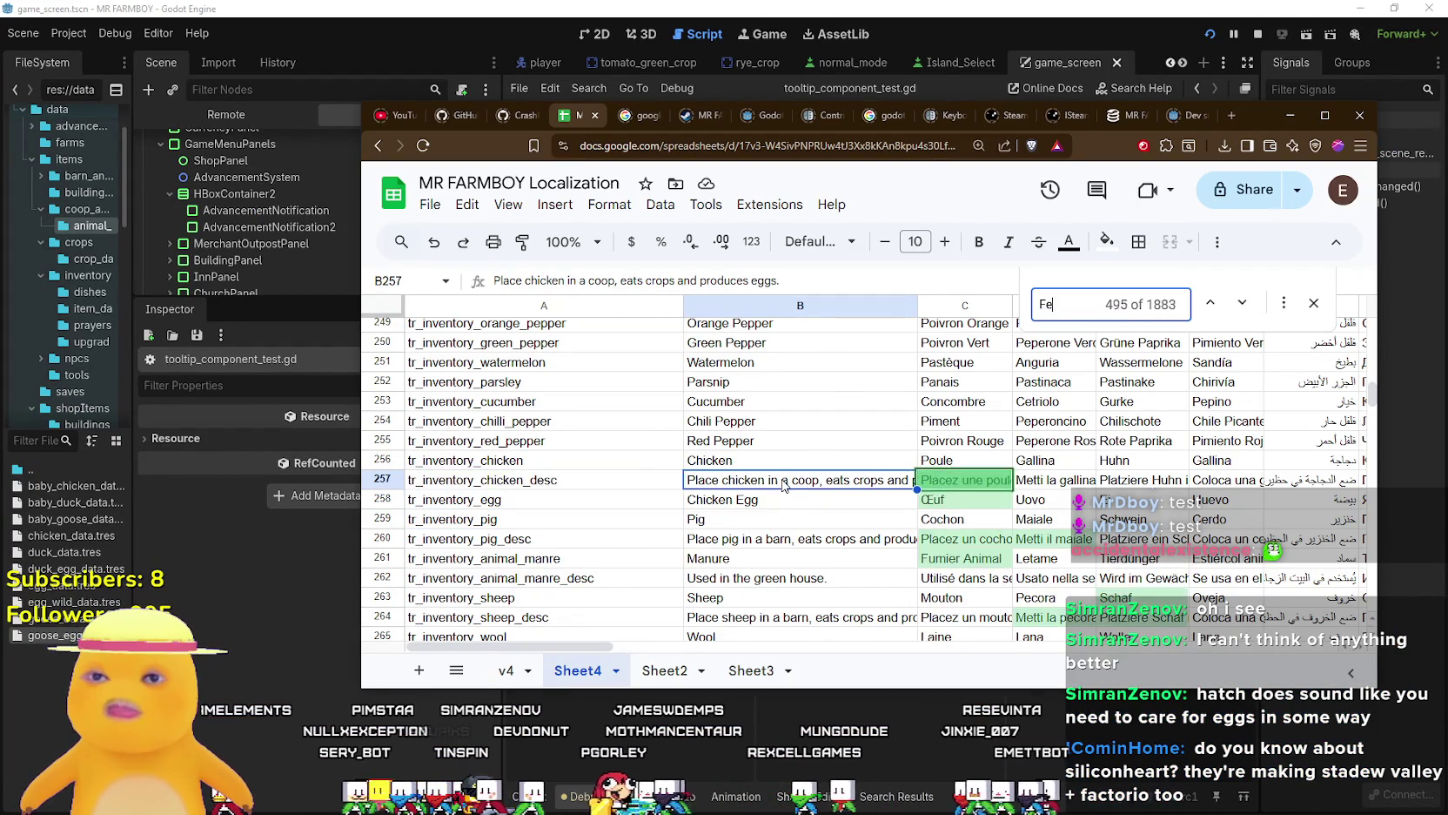
type("ed an")
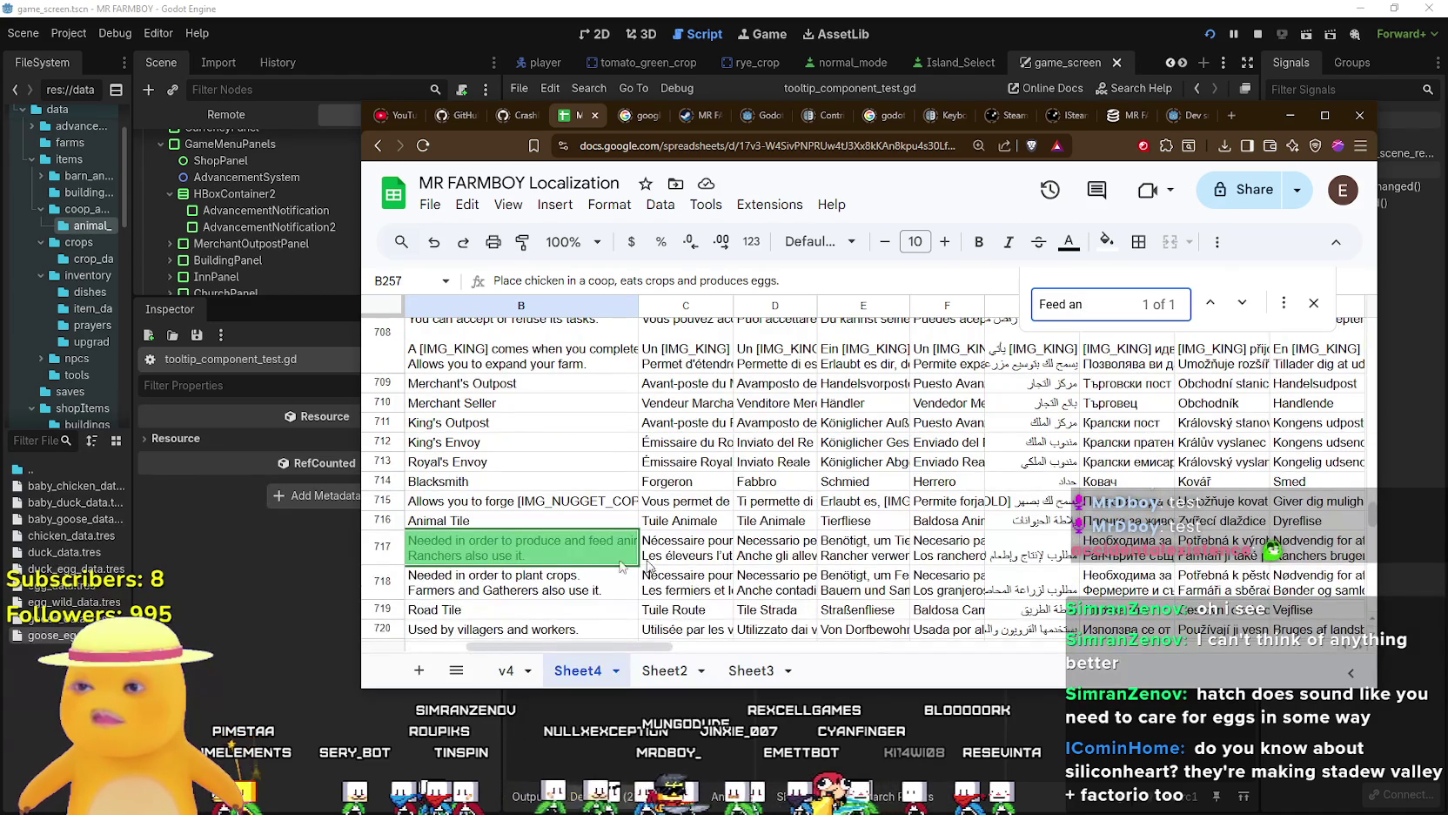
key("ctrl+a")
type("Any of")
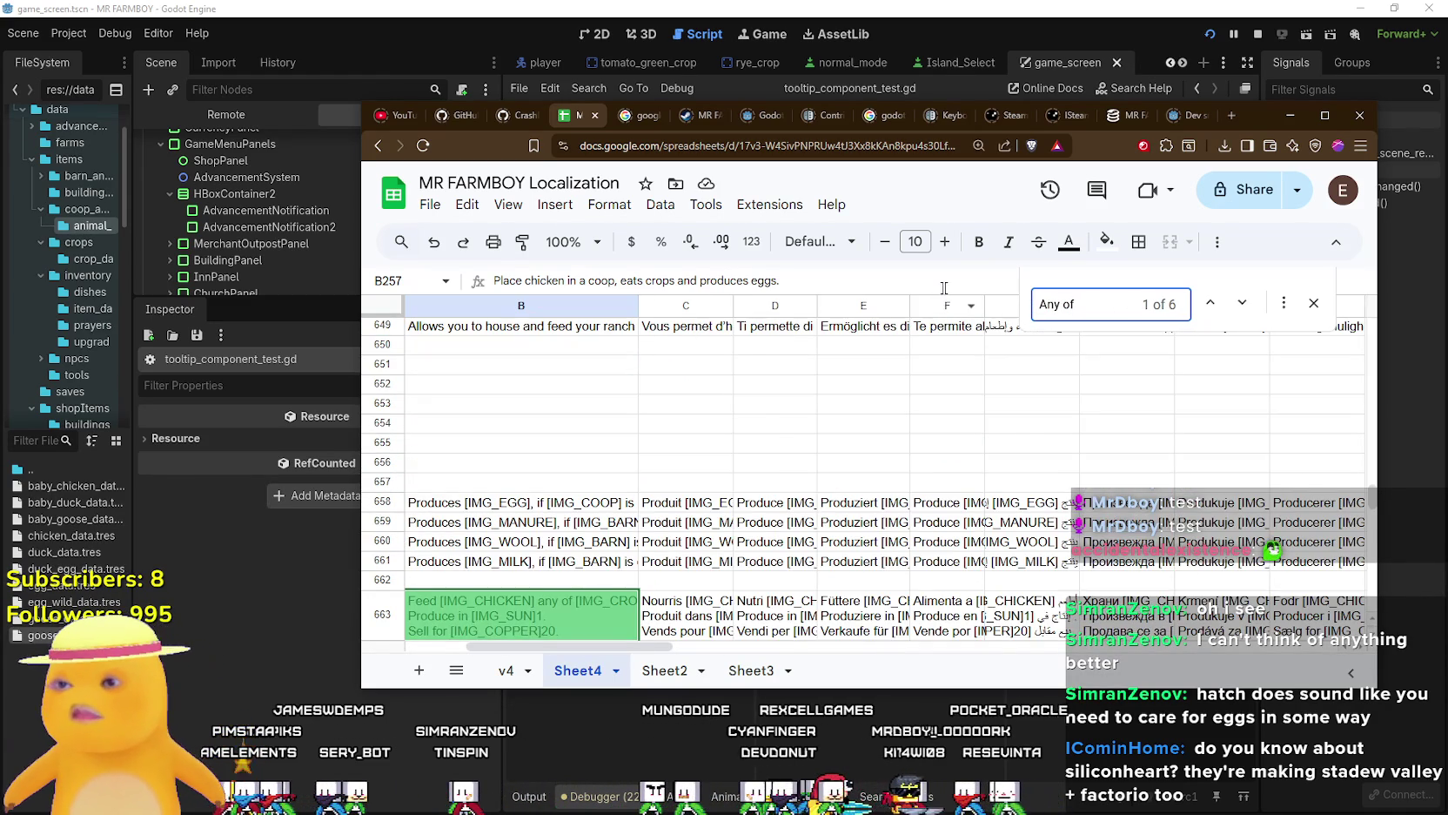
scroll(548, 546, "down", 1)
left_click_drag(512, 642, 451, 644)
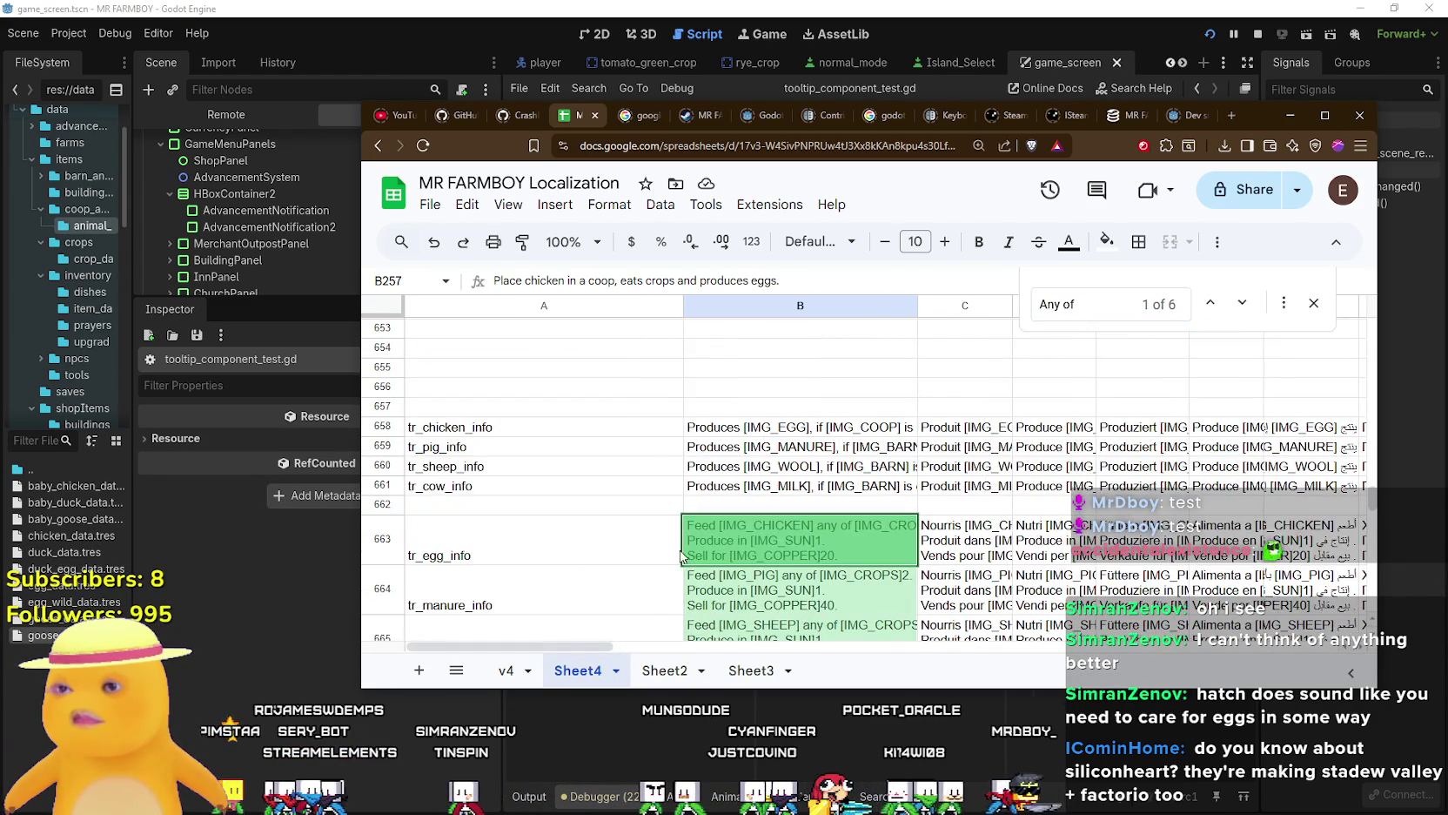
scroll(761, 528, "down", 3)
Delete the [IMG_CHICKEN] and [IMG_PIG] tags from the egg and manure info texts.
double_click(829, 403)
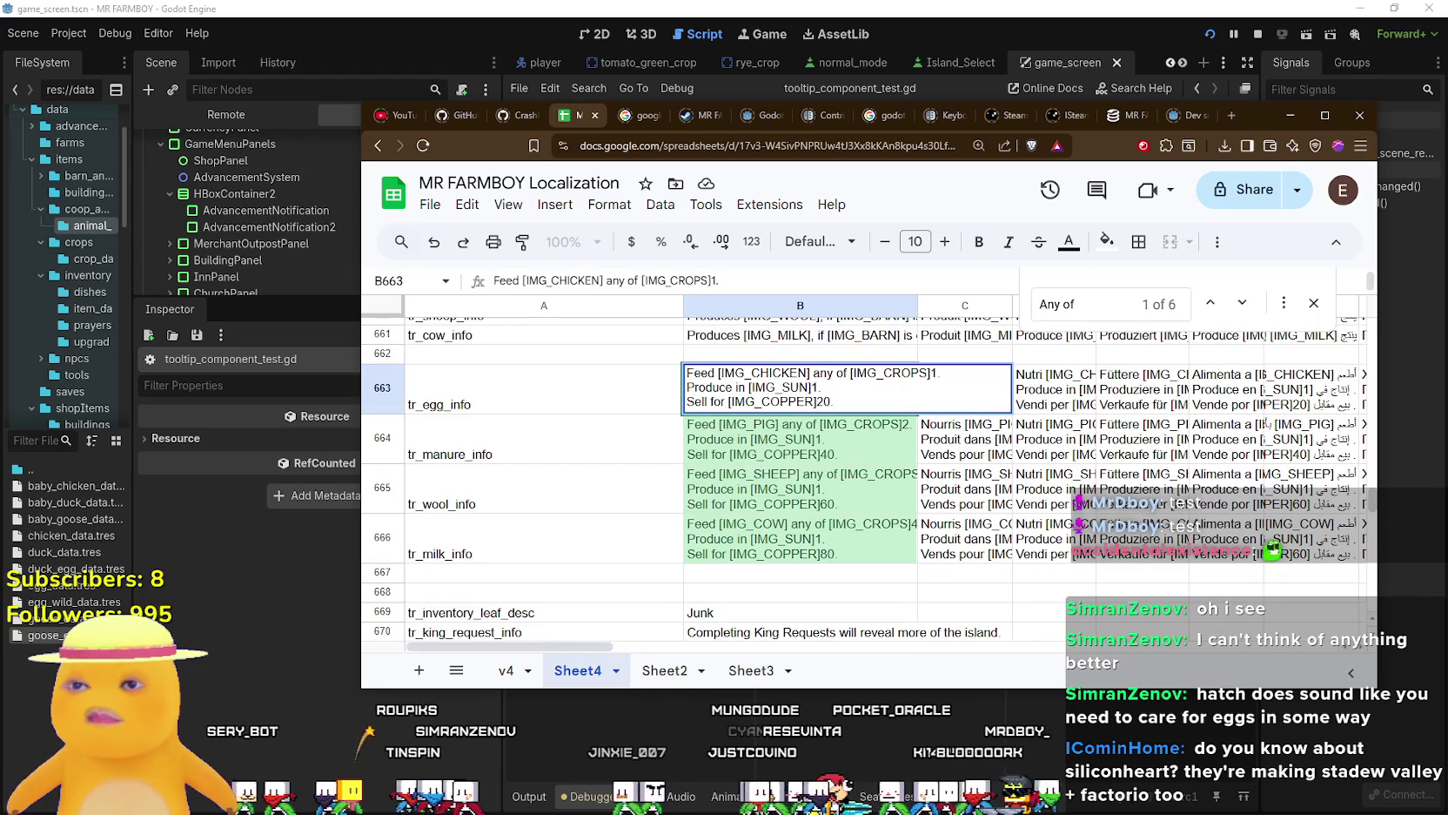
left_click_drag(814, 374, 725, 371)
key("BackSpace")
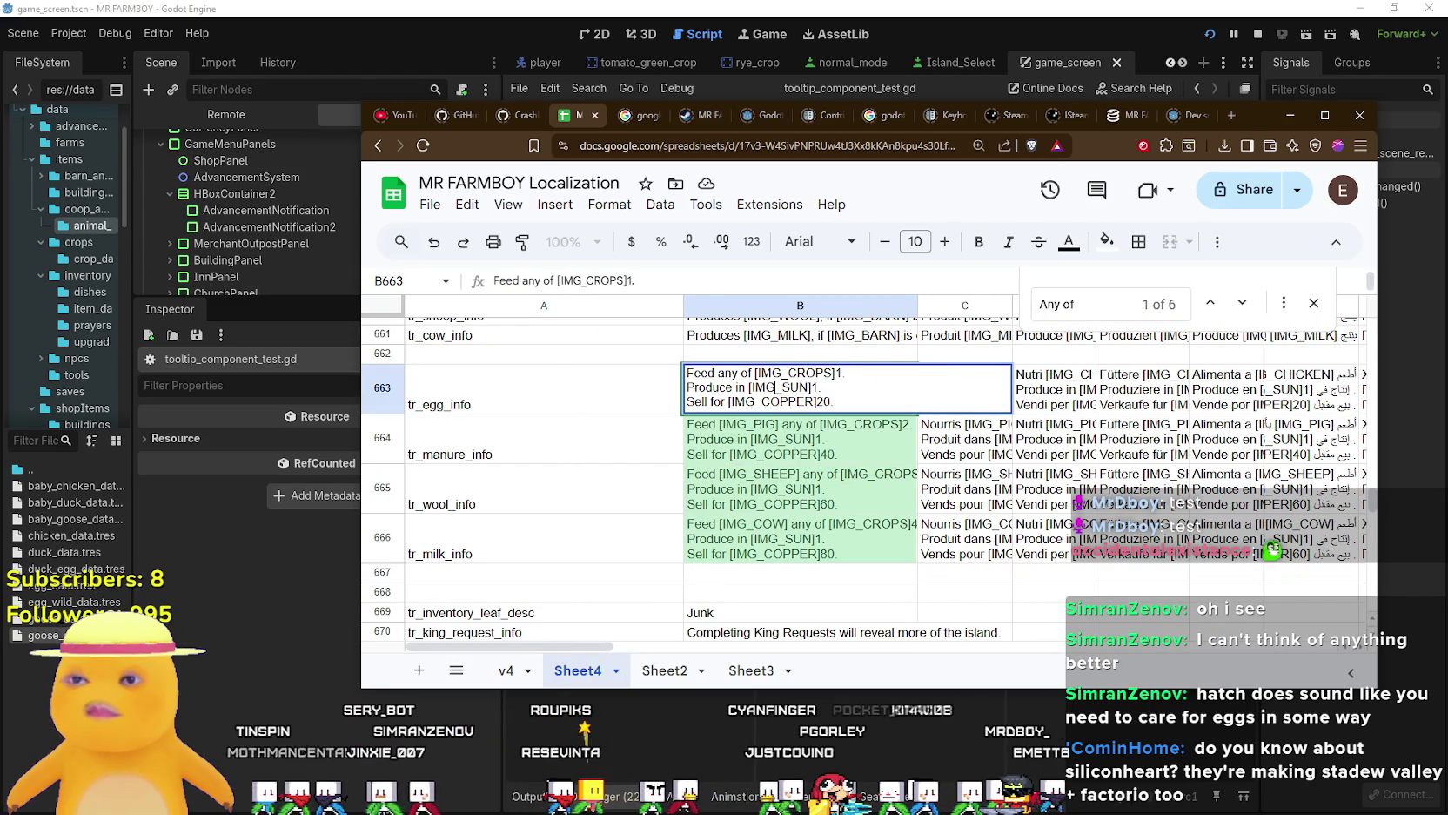
key("Return")
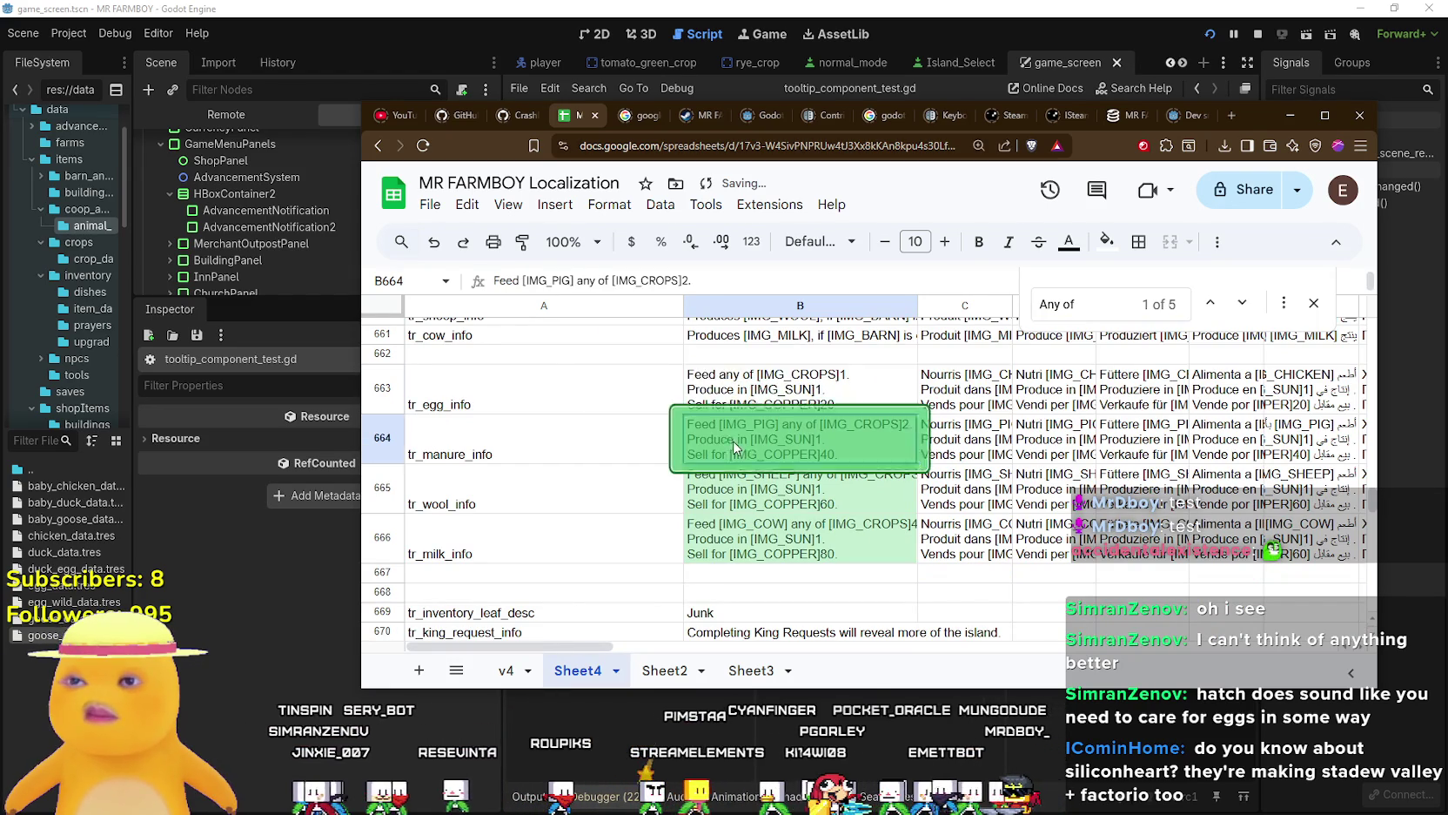
double_click(723, 431)
left_click_drag(781, 424, 717, 423)
key("BackSpace")
Delete the [IMG_SHEEP] and [IMG_COW] tags from the wool and milk info texts.
left_click(746, 492)
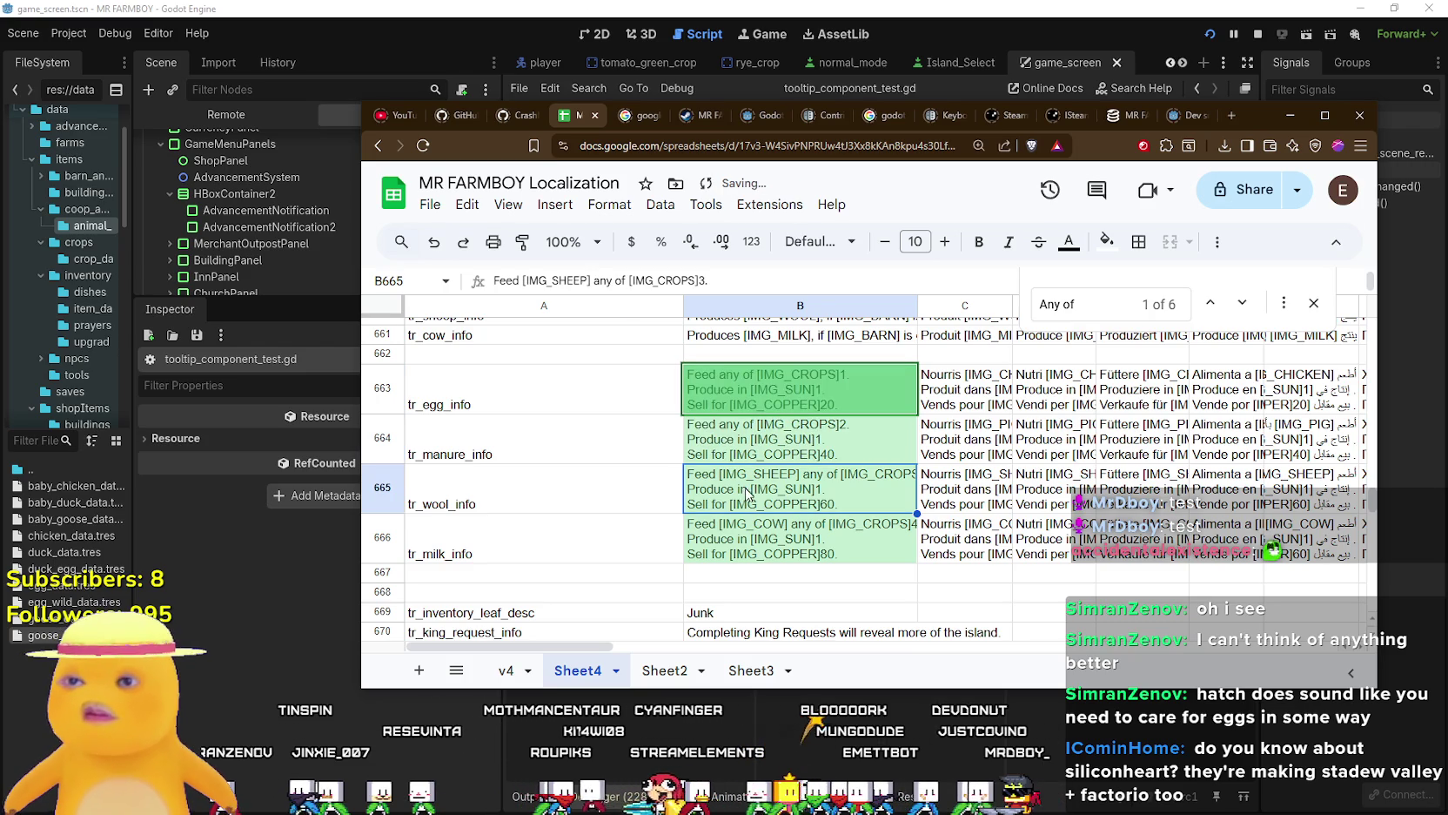
key("Return")
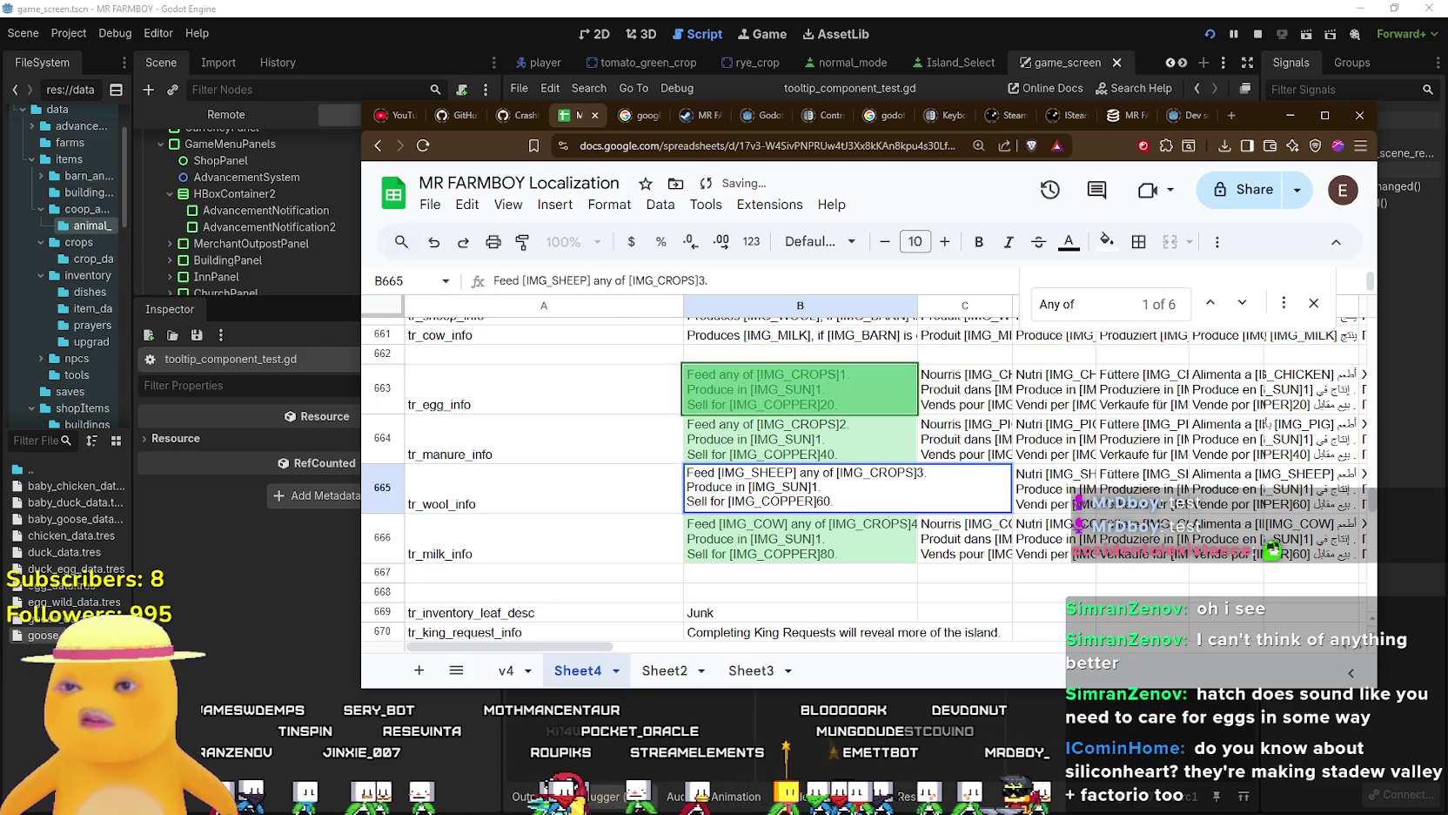
left_click_drag(798, 471, 724, 472)
key("BackSpace")
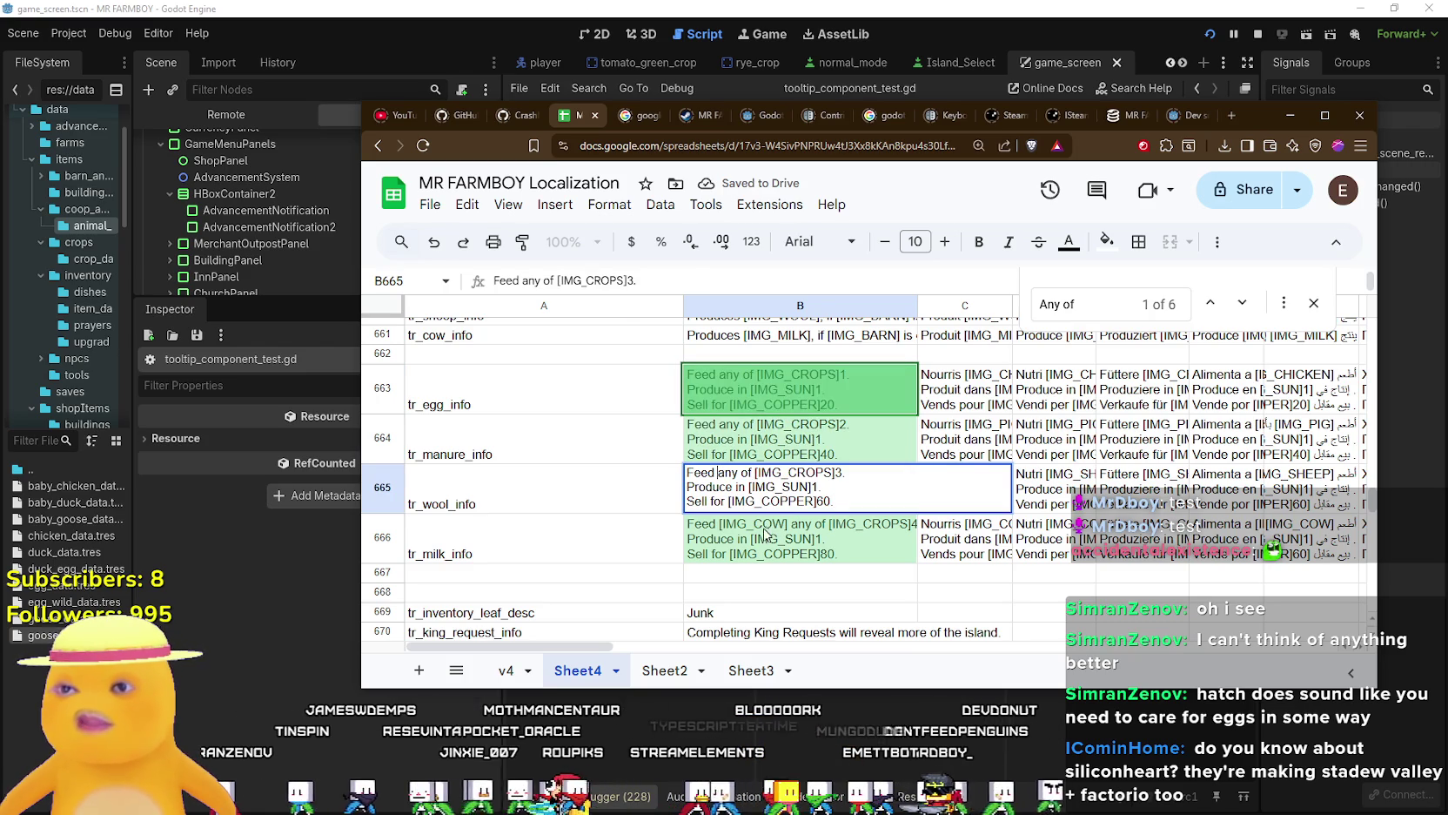
left_click(760, 535)
double_click(756, 538)
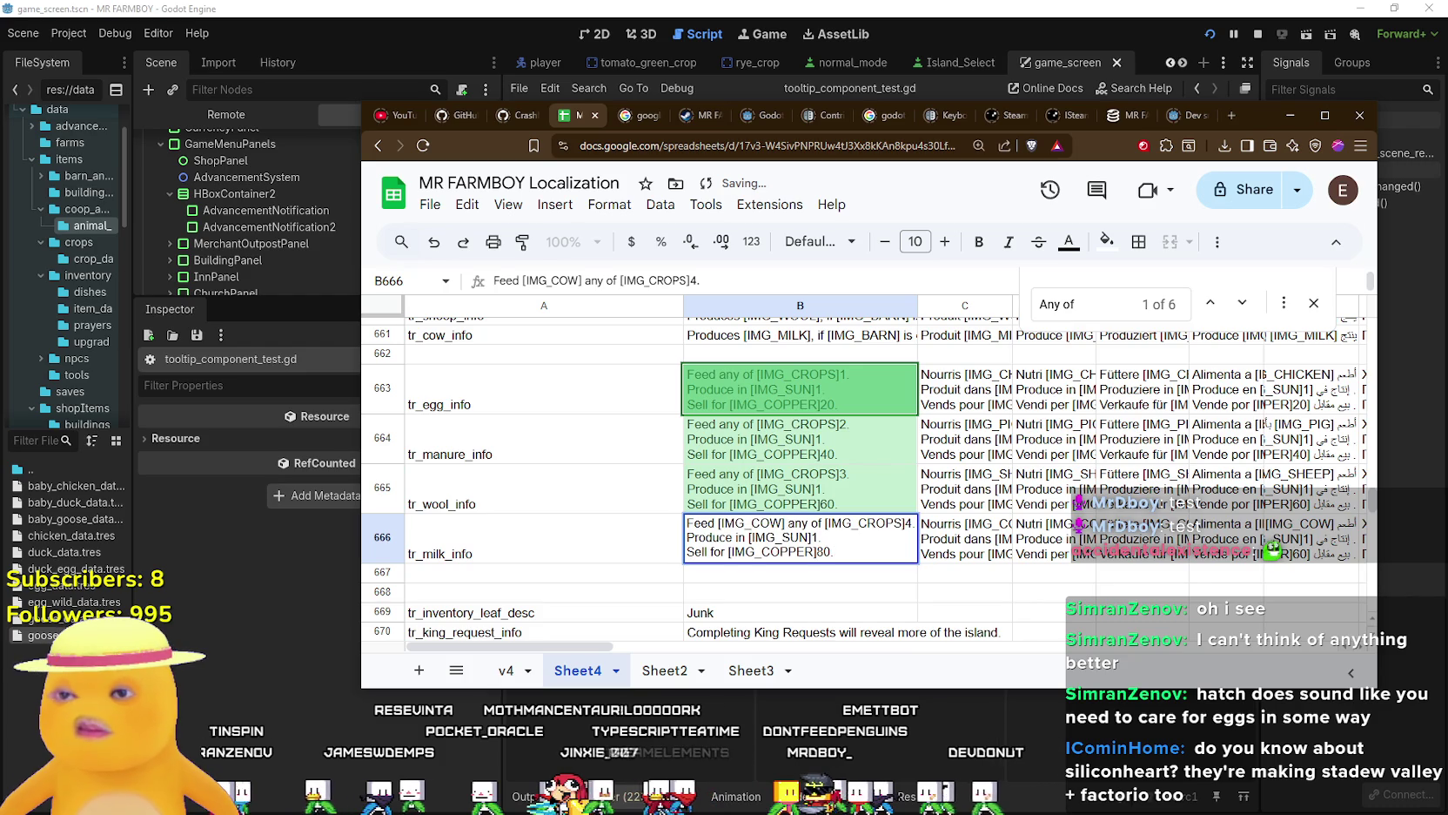
left_click_drag(770, 523, 724, 523)
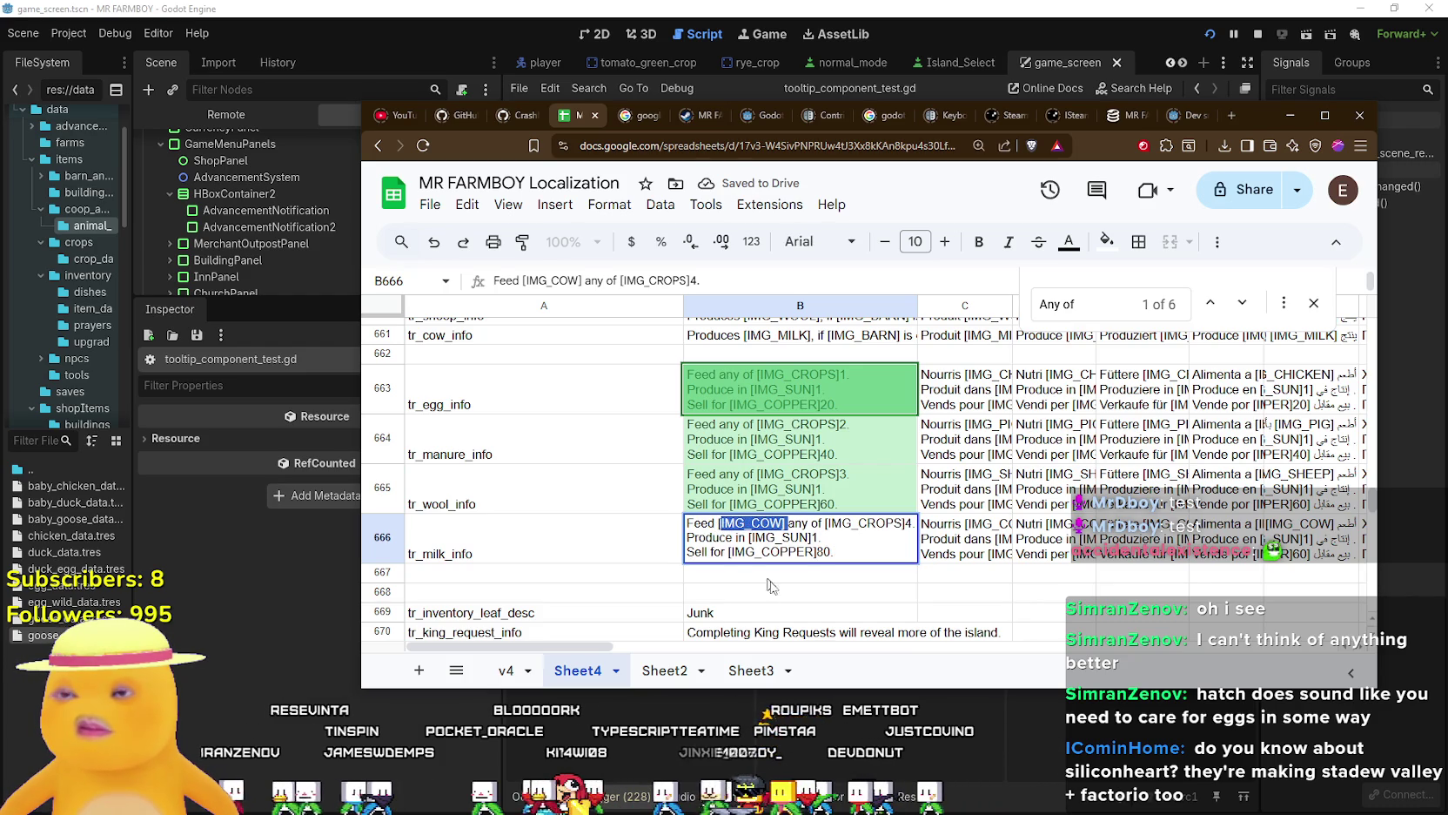
key("BackSpace")
key("Return")
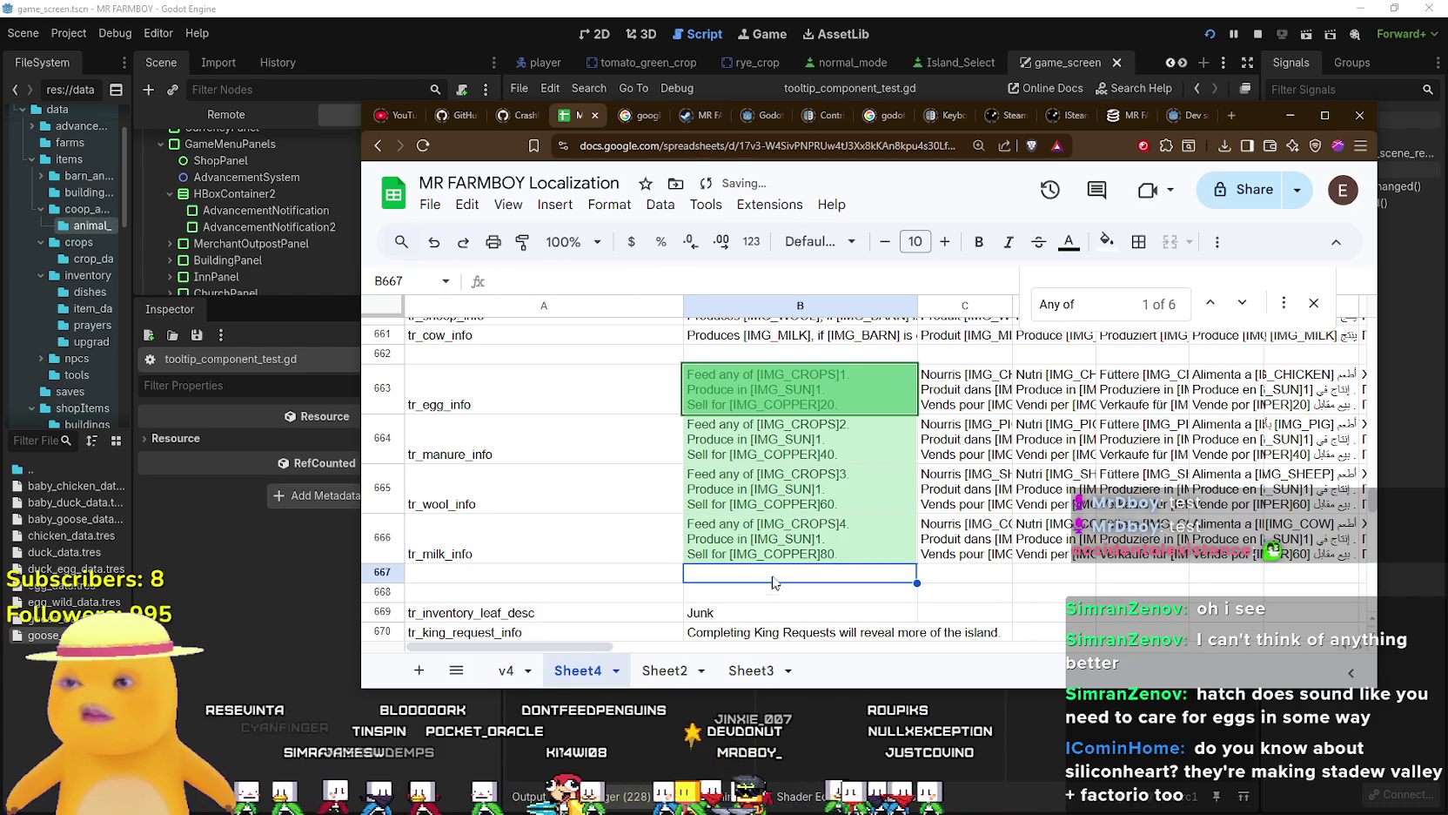
Change the manure info text's crop amount from 2 to 4.
double_click(826, 449)
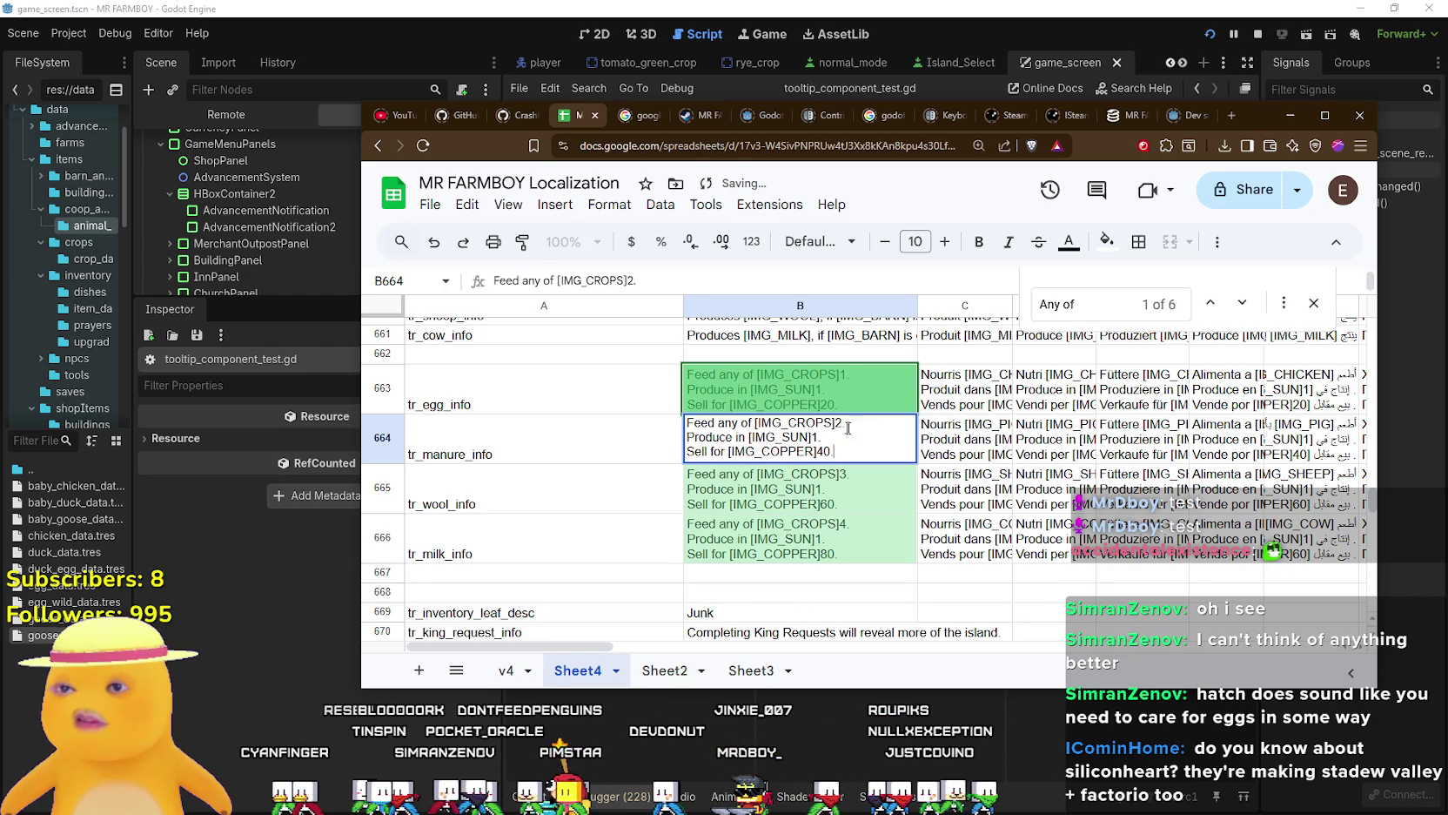
left_click(848, 427)
key("BackSpace")
key("BackSpace")
type("4.")
left_click(846, 522)
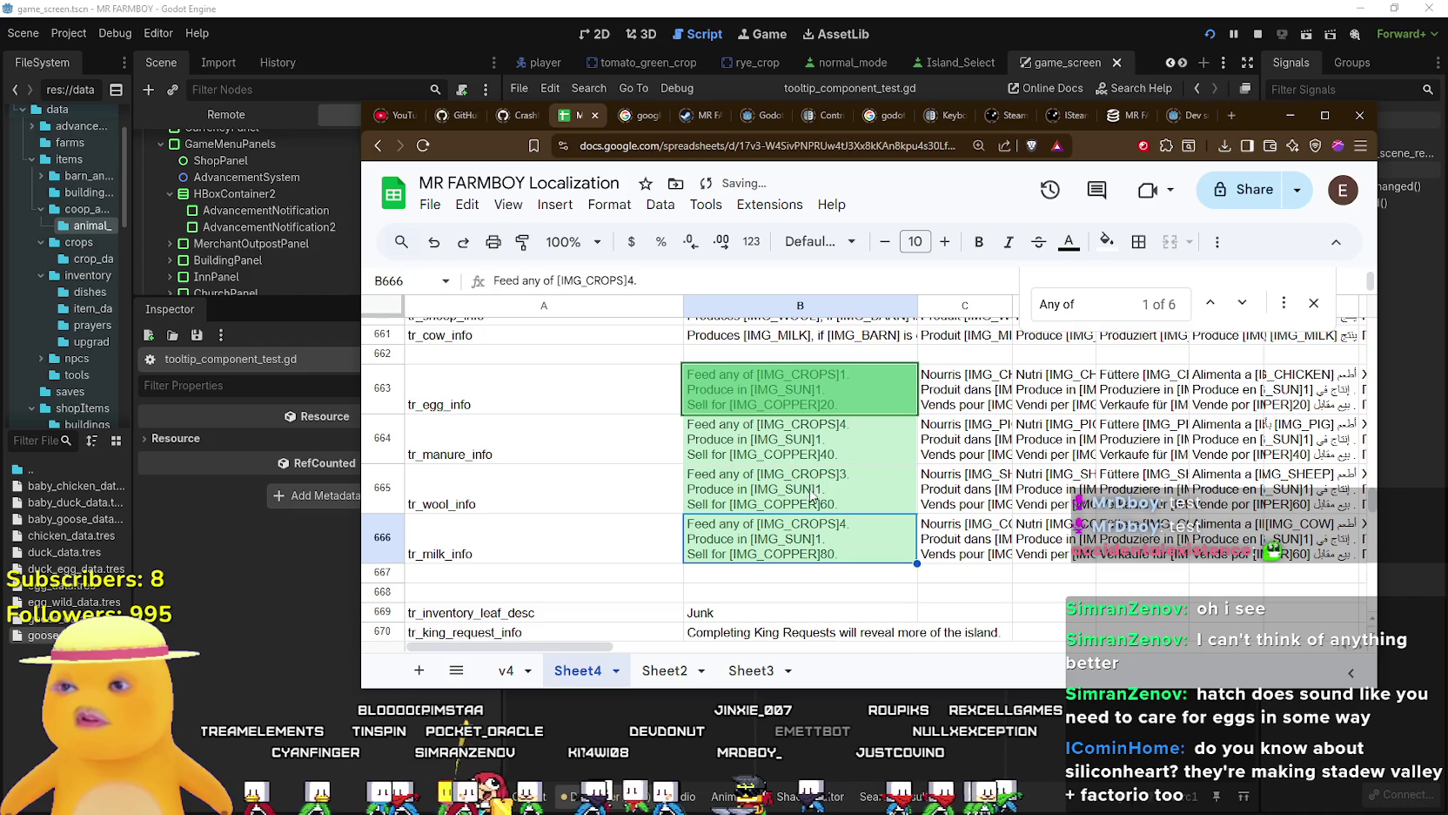
Replace the 4 after [IMG_CROPS] in the milk info text with 3.
double_click(834, 475)
type("2")
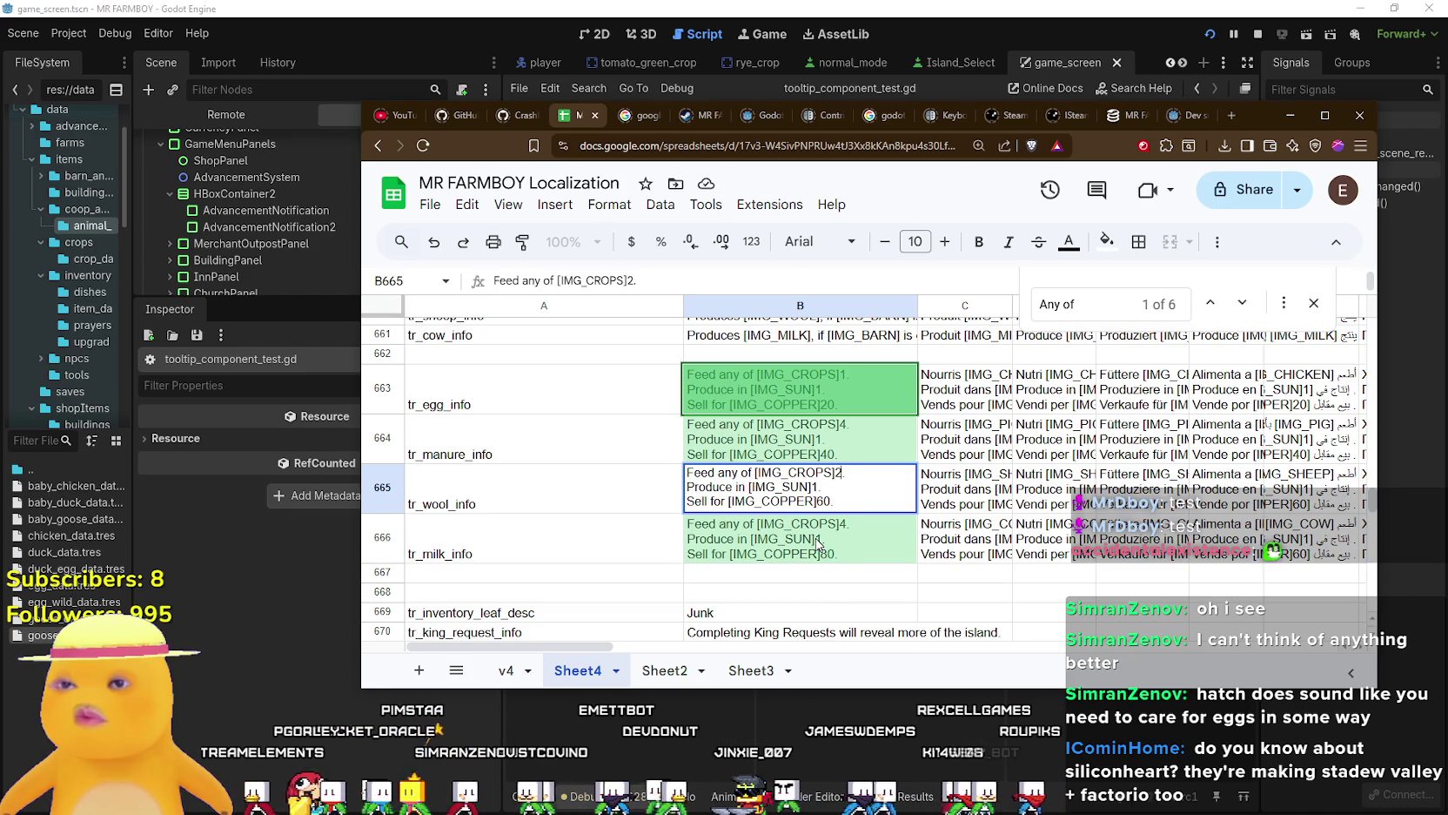
key("Return")
key("Return")
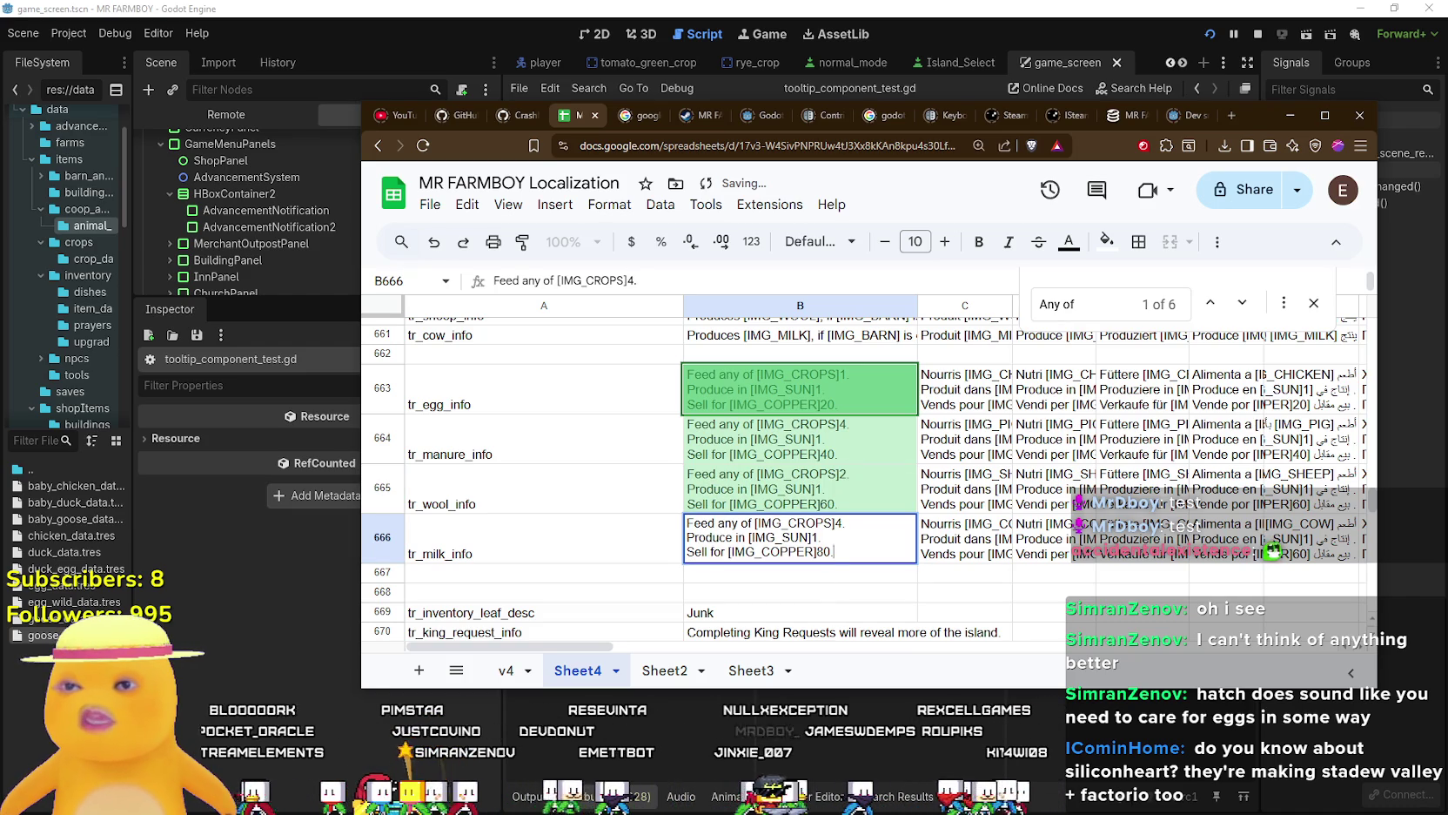
left_click(839, 523)
key("BackSpace")
type("3")
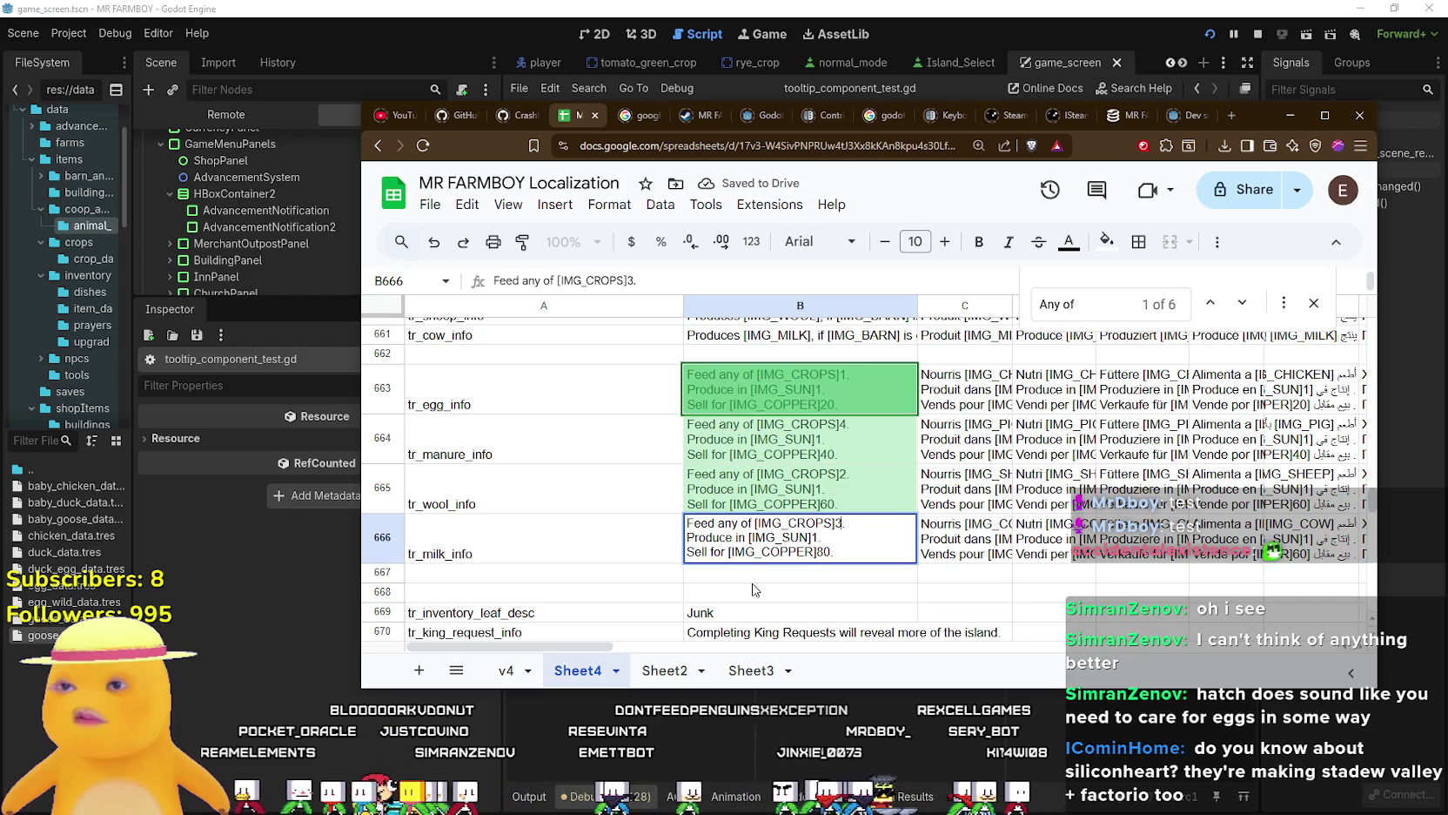
key("Return")
Step through the egg, manure, wool and milk rows to review their texts.
key("Up")
key("Up")
key("Up")
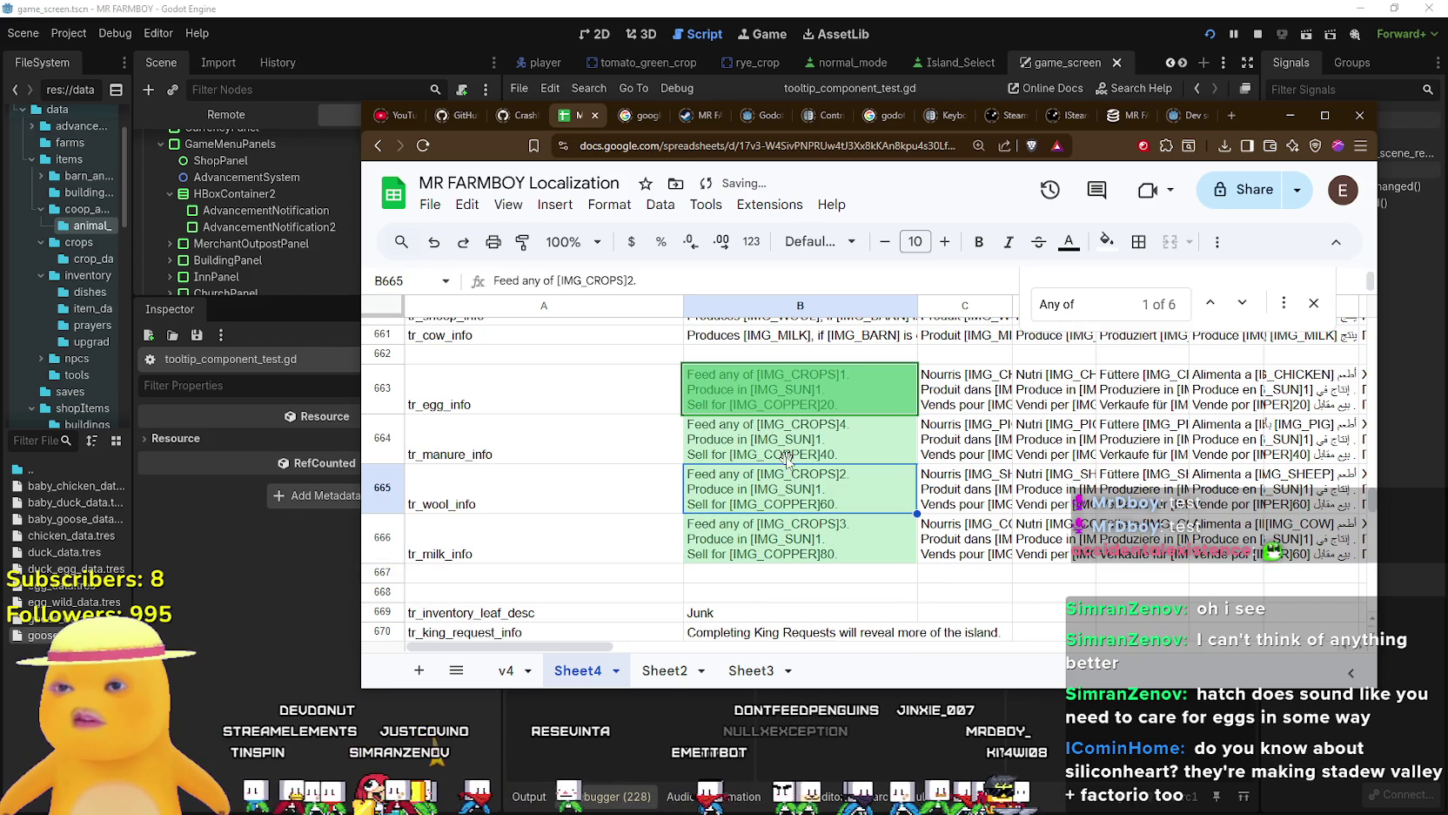
key("Up")
key("Down")
key("Down")
key("Down")
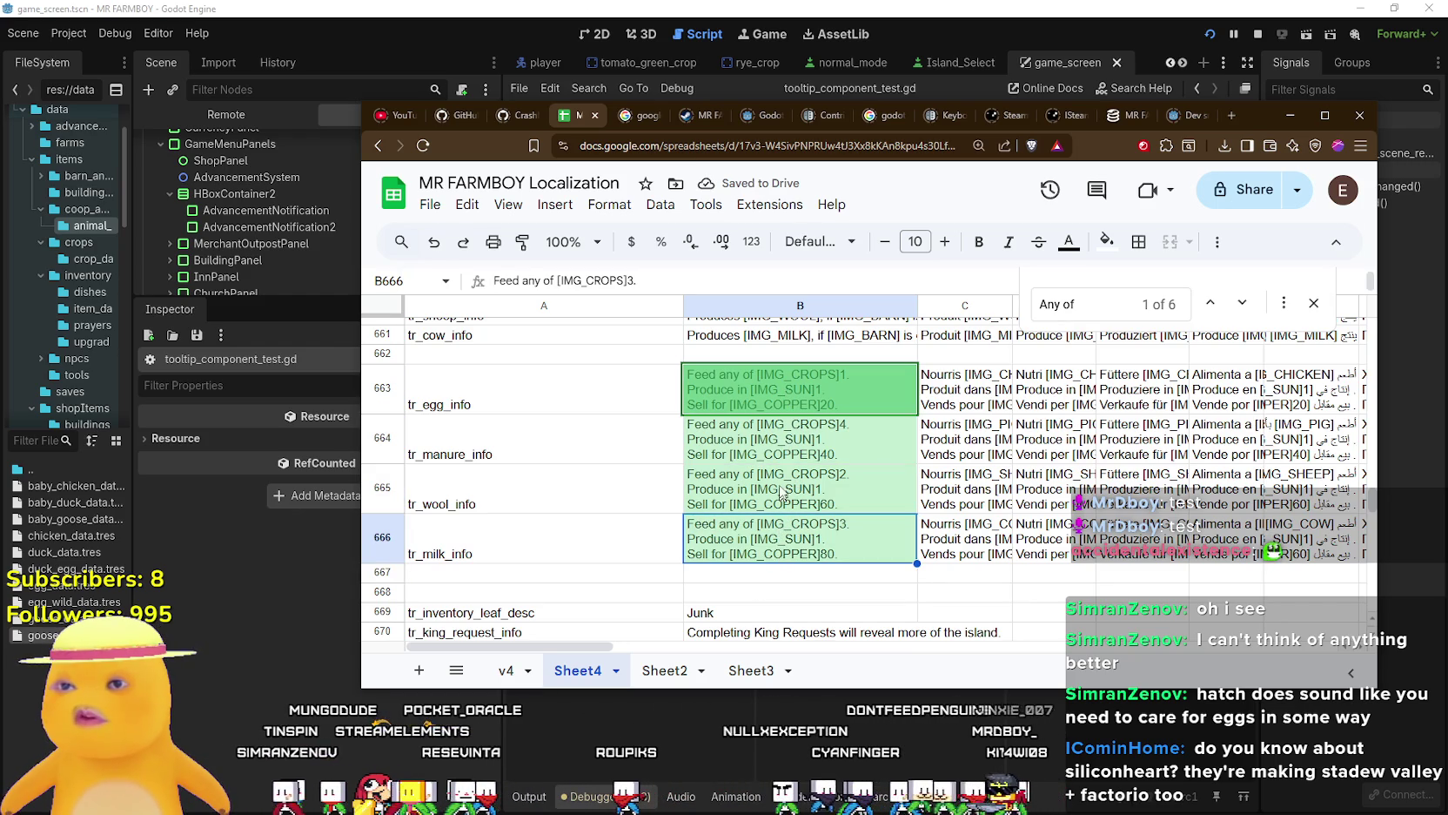
key("Up")
key("Up")
key("Up")
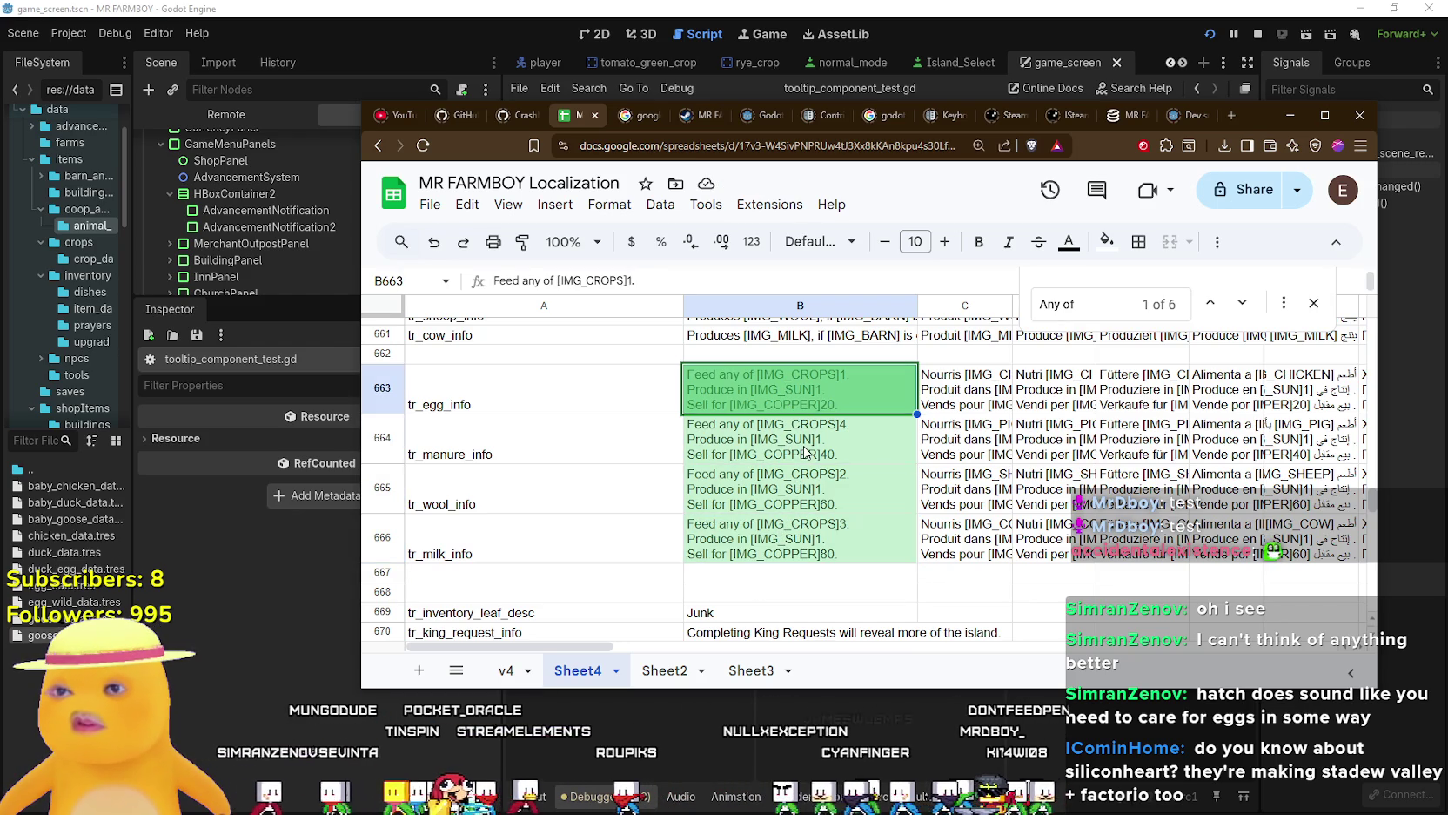
key("Down")
key("Down")
left_click(793, 531)
left_click(801, 436)
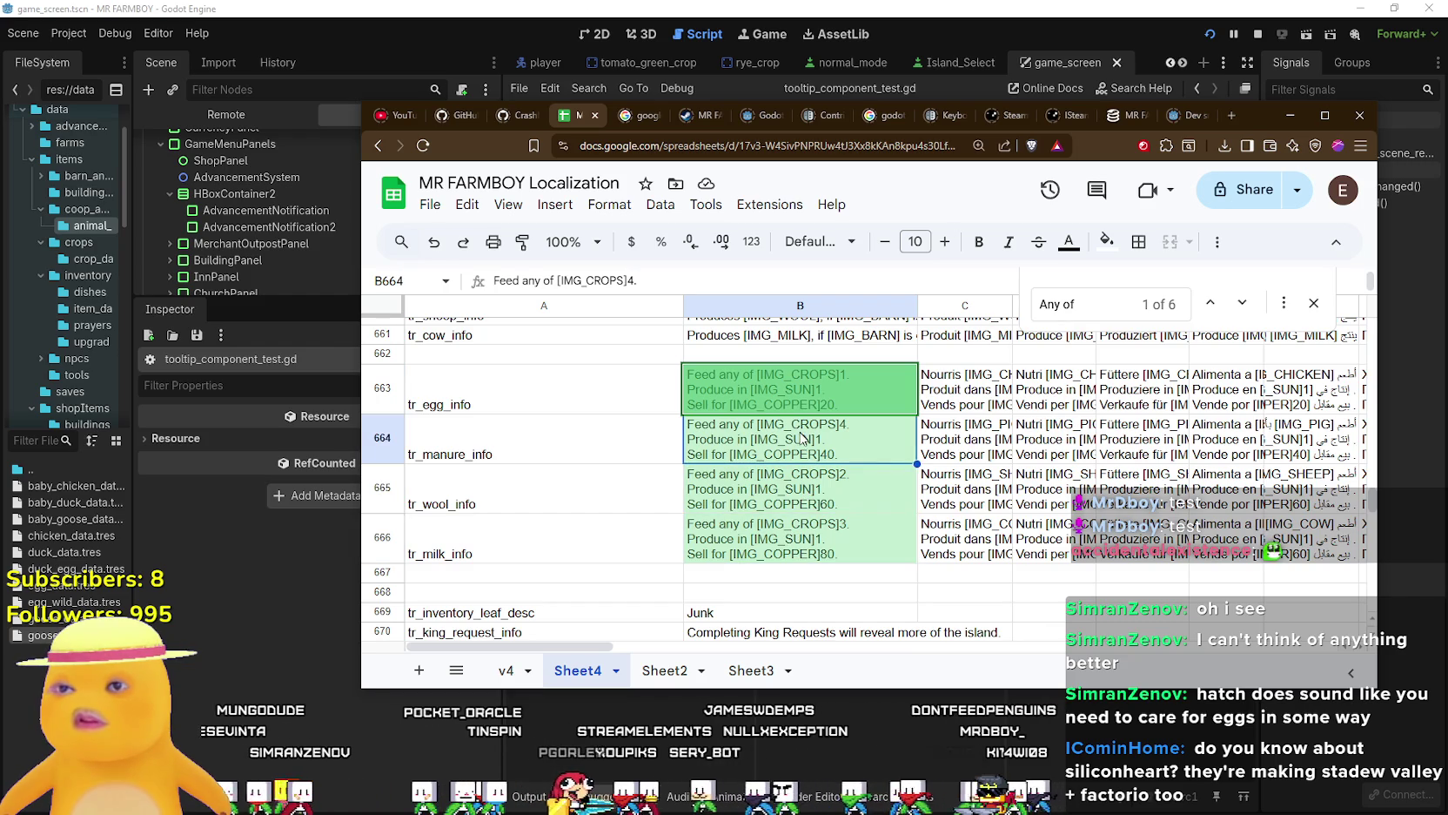
left_click(801, 477)
left_click(755, 382)
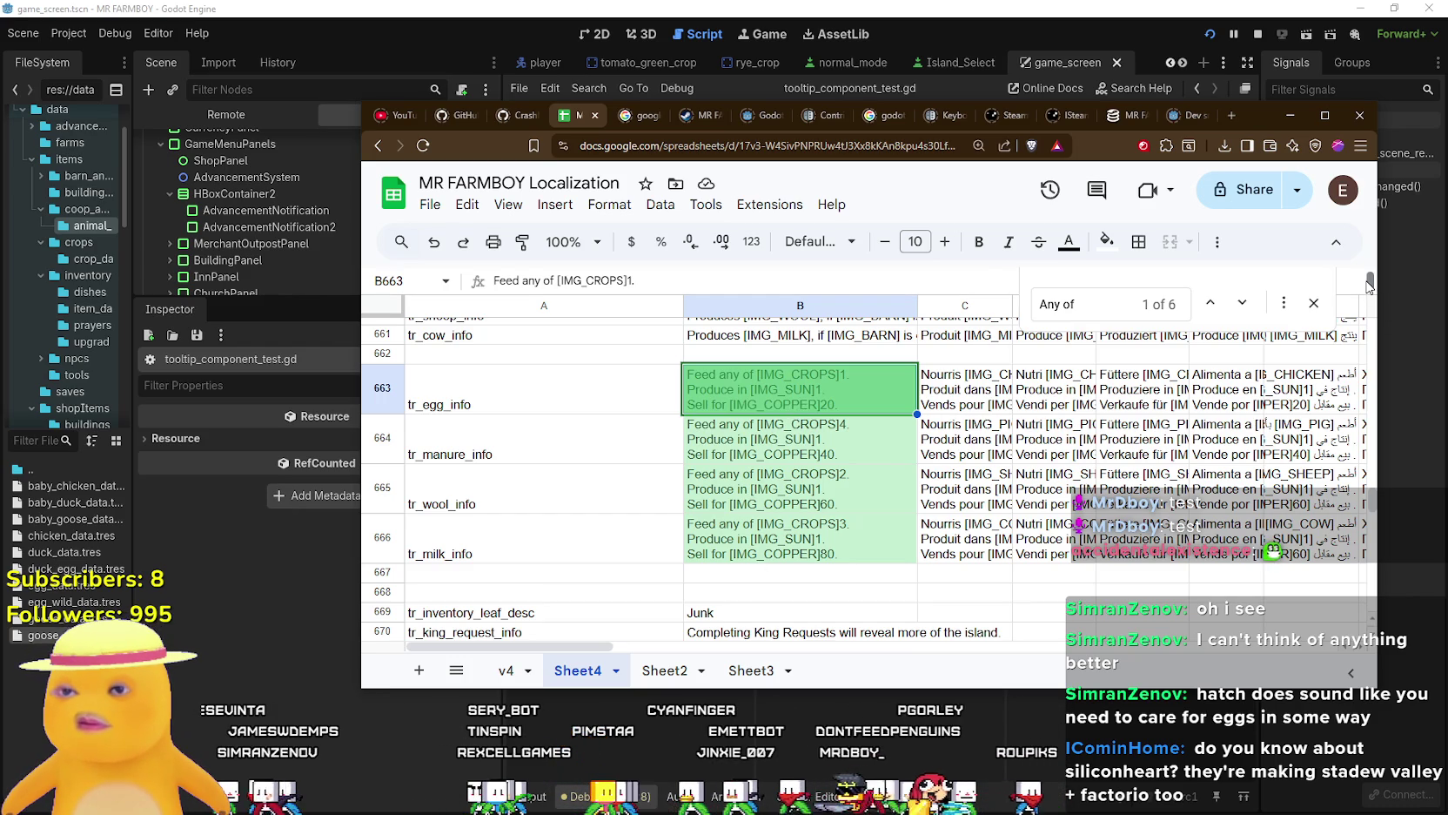
Reopen the manure, wool and milk texts to double-check them without changes.
left_click(756, 445)
key("Return")
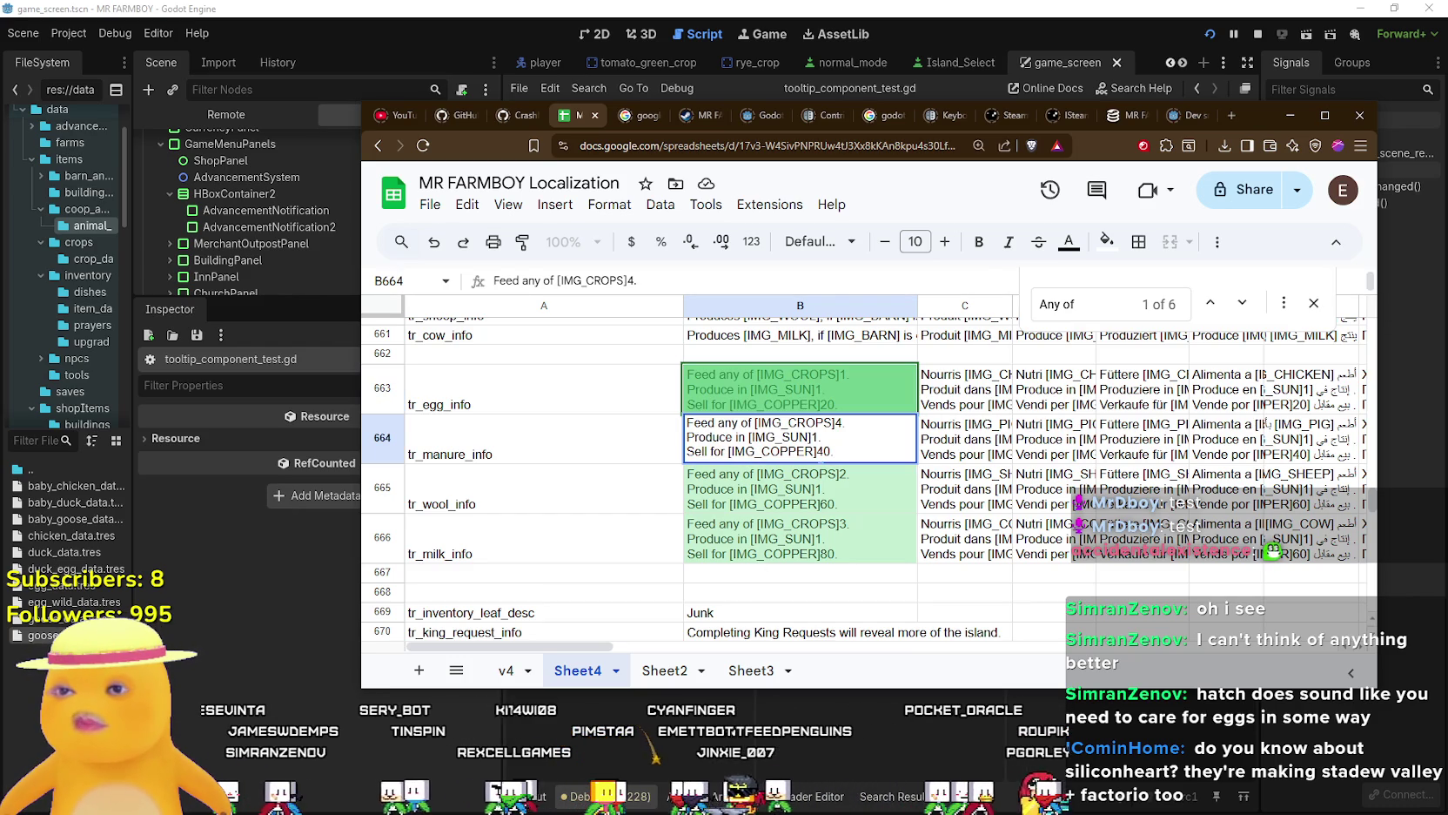
key("Return")
key("Return")
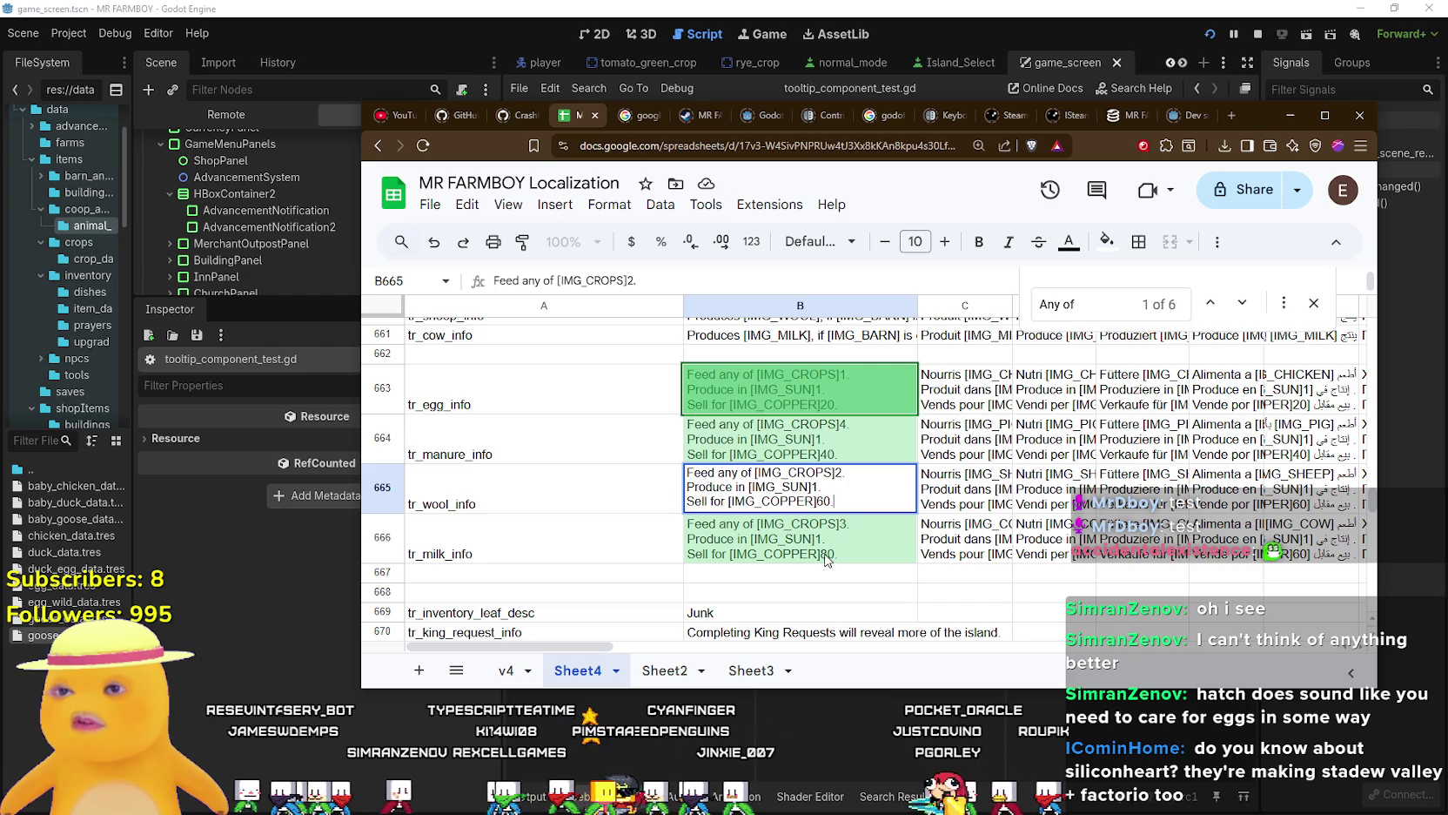
key("Return")
key("Return")
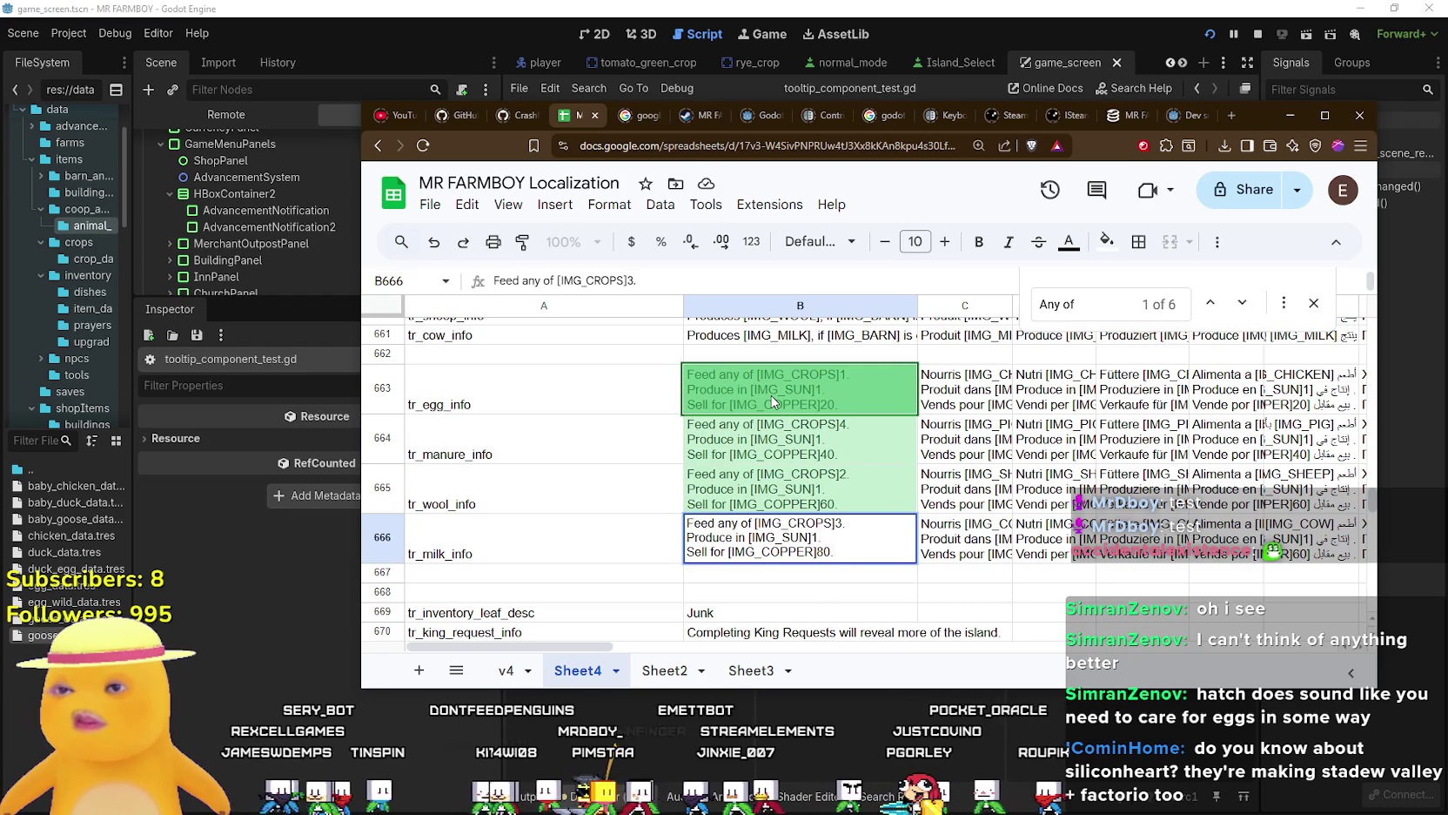
double_click(779, 459)
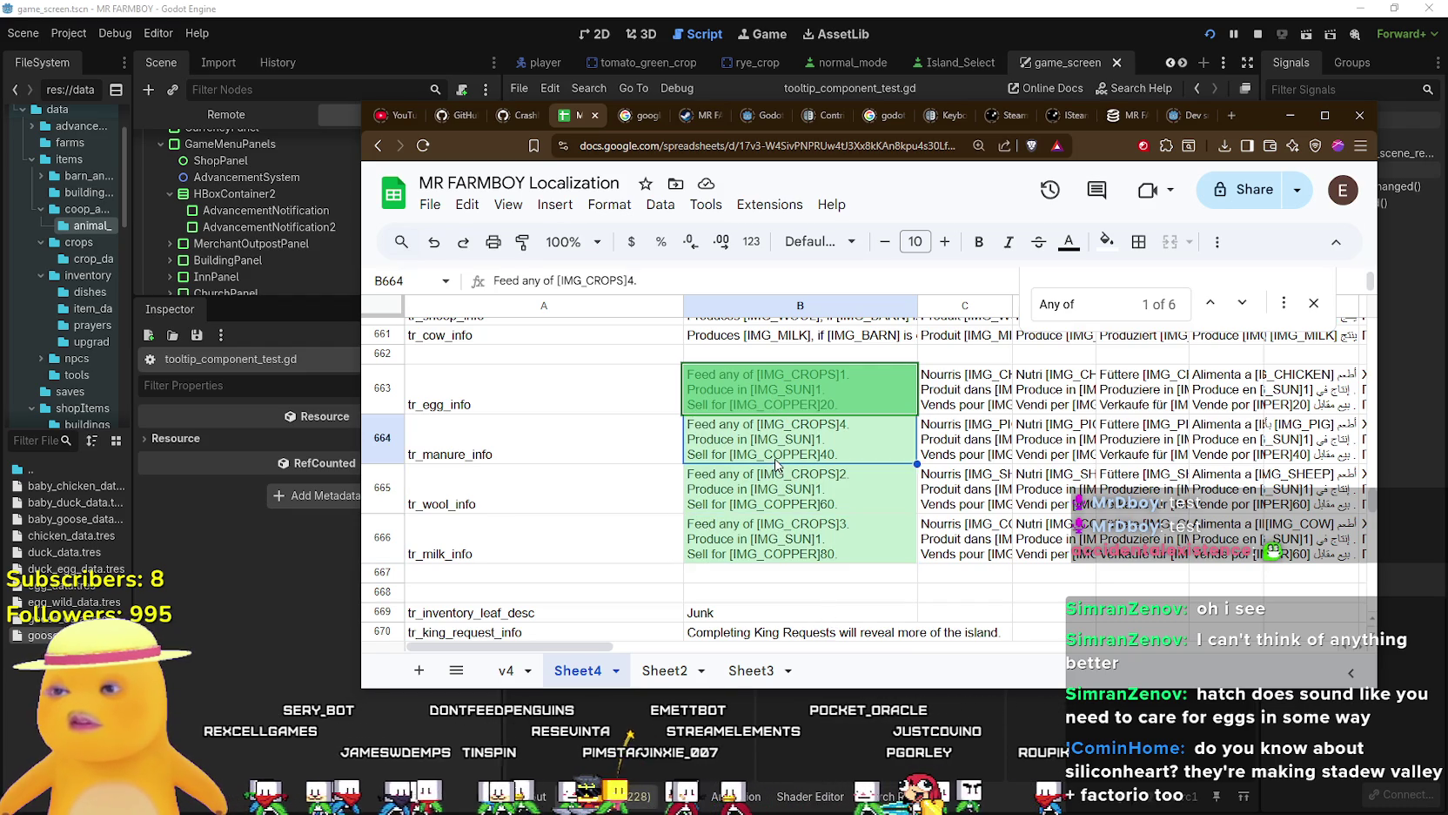
double_click(815, 494)
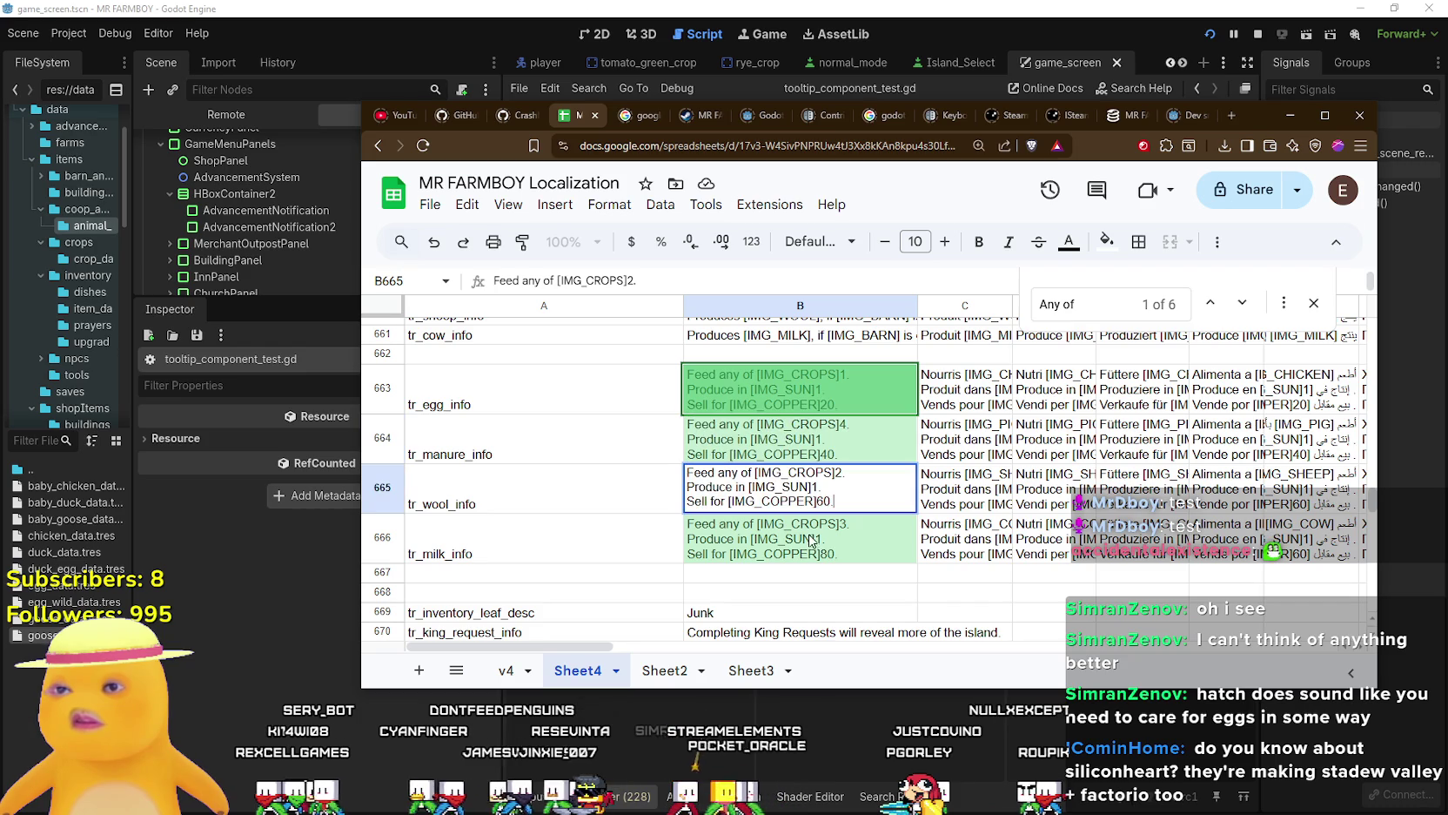
double_click(808, 537)
double_click(805, 489)
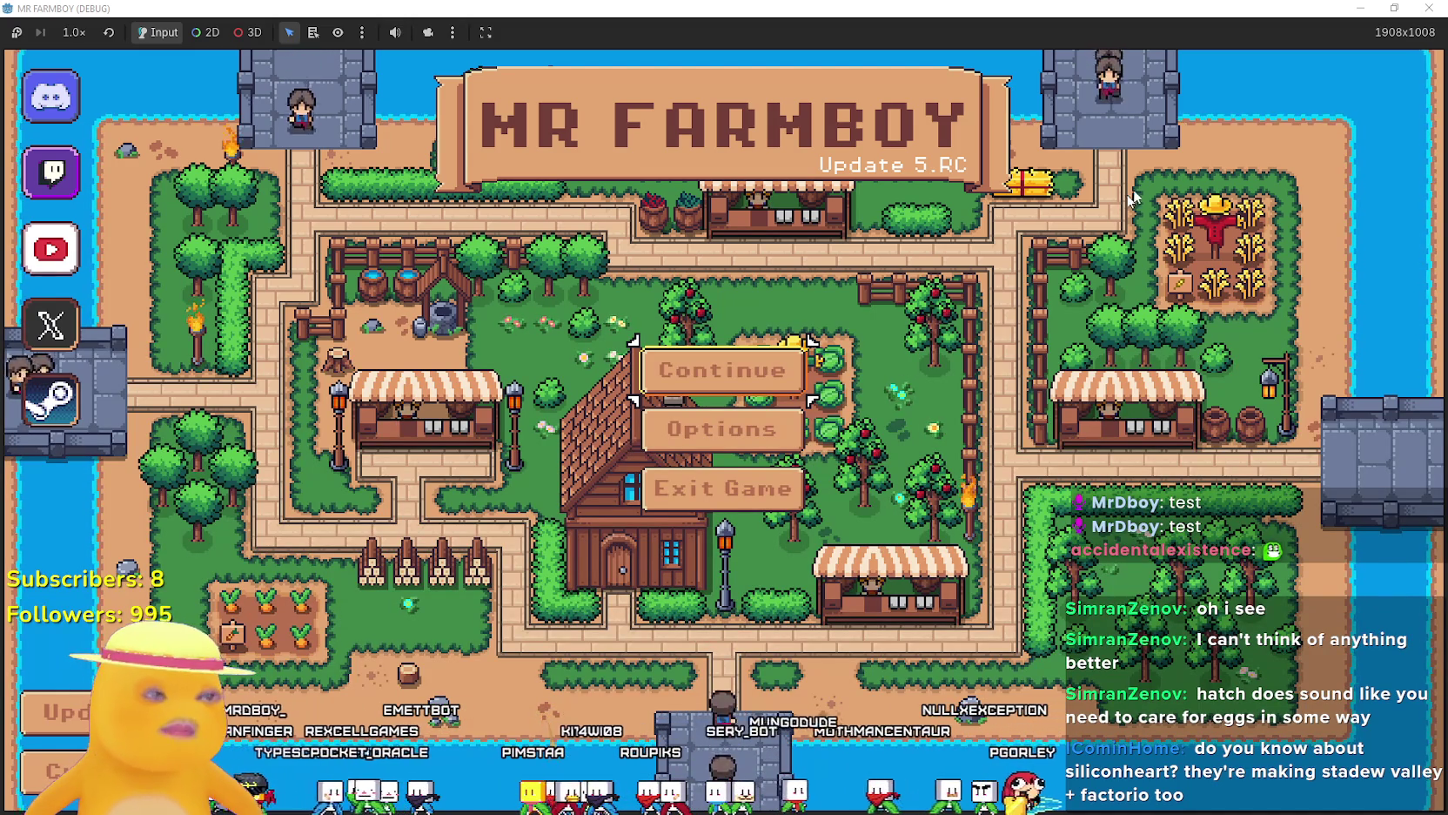
Choose Exit Game on the title screen to stop the debug run.
left_click(778, 470)
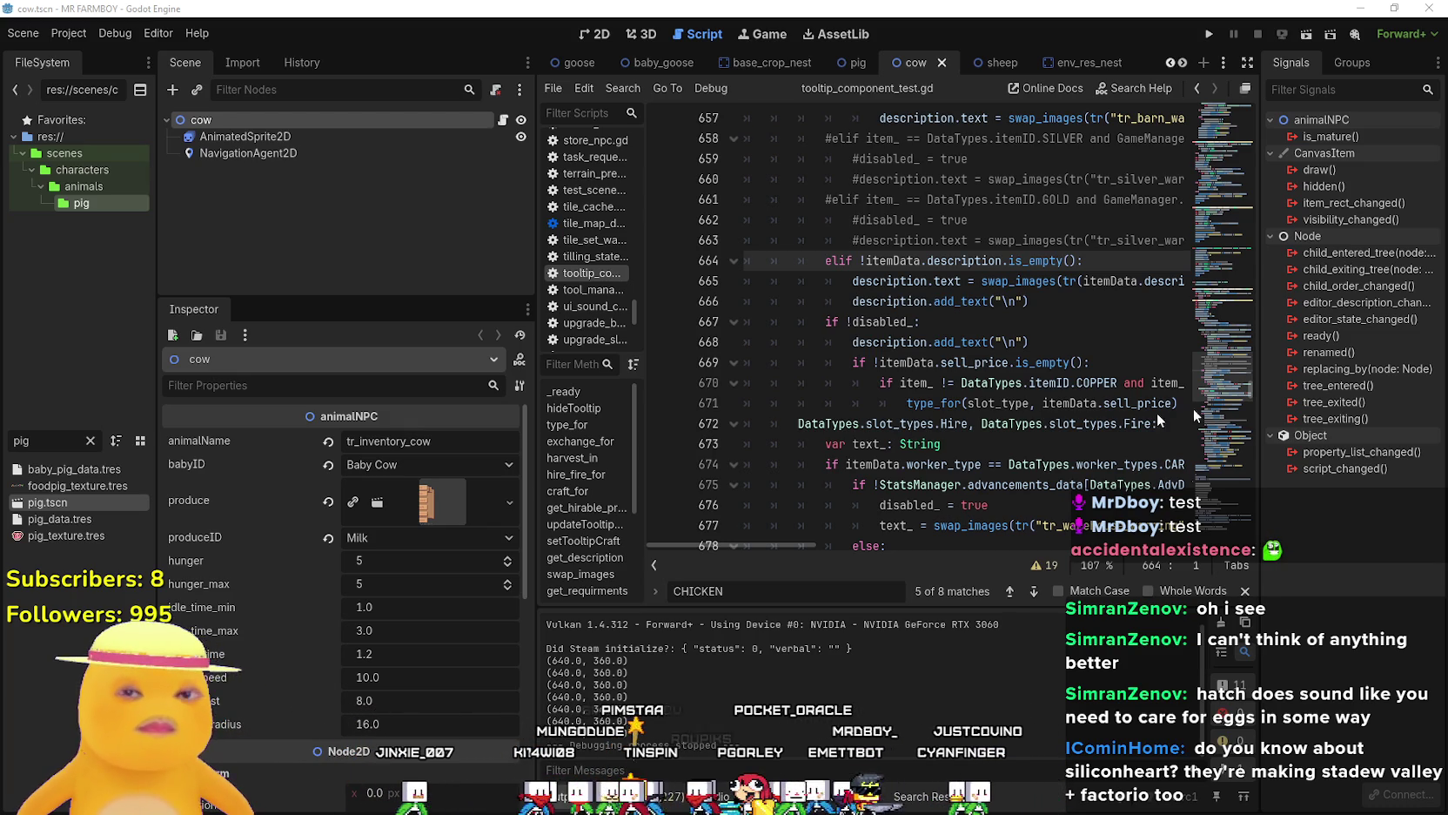
Run the MR FARMBOY project from the Godot editor's toolbar.
left_click(981, 423)
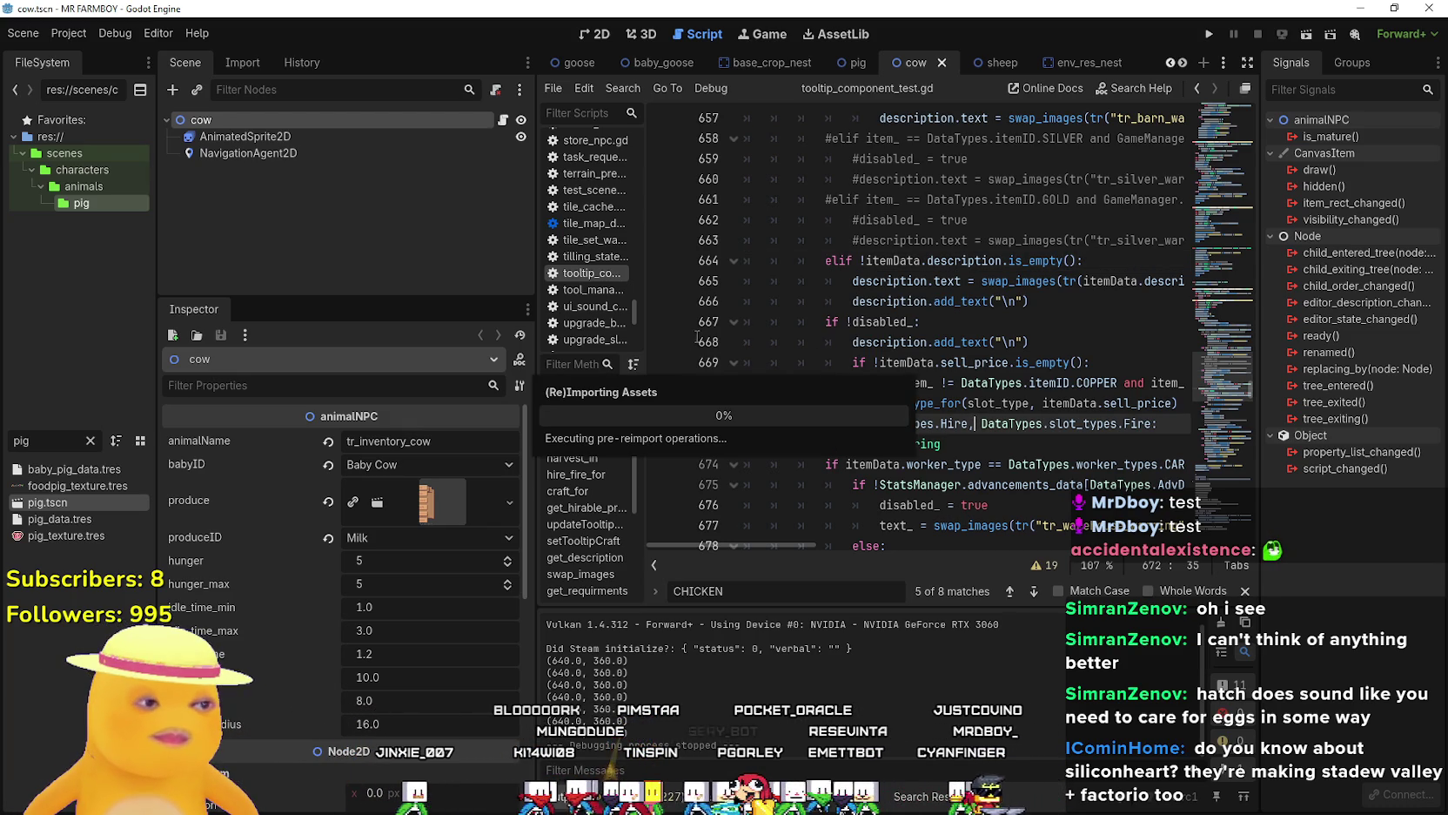
left_click(1209, 34)
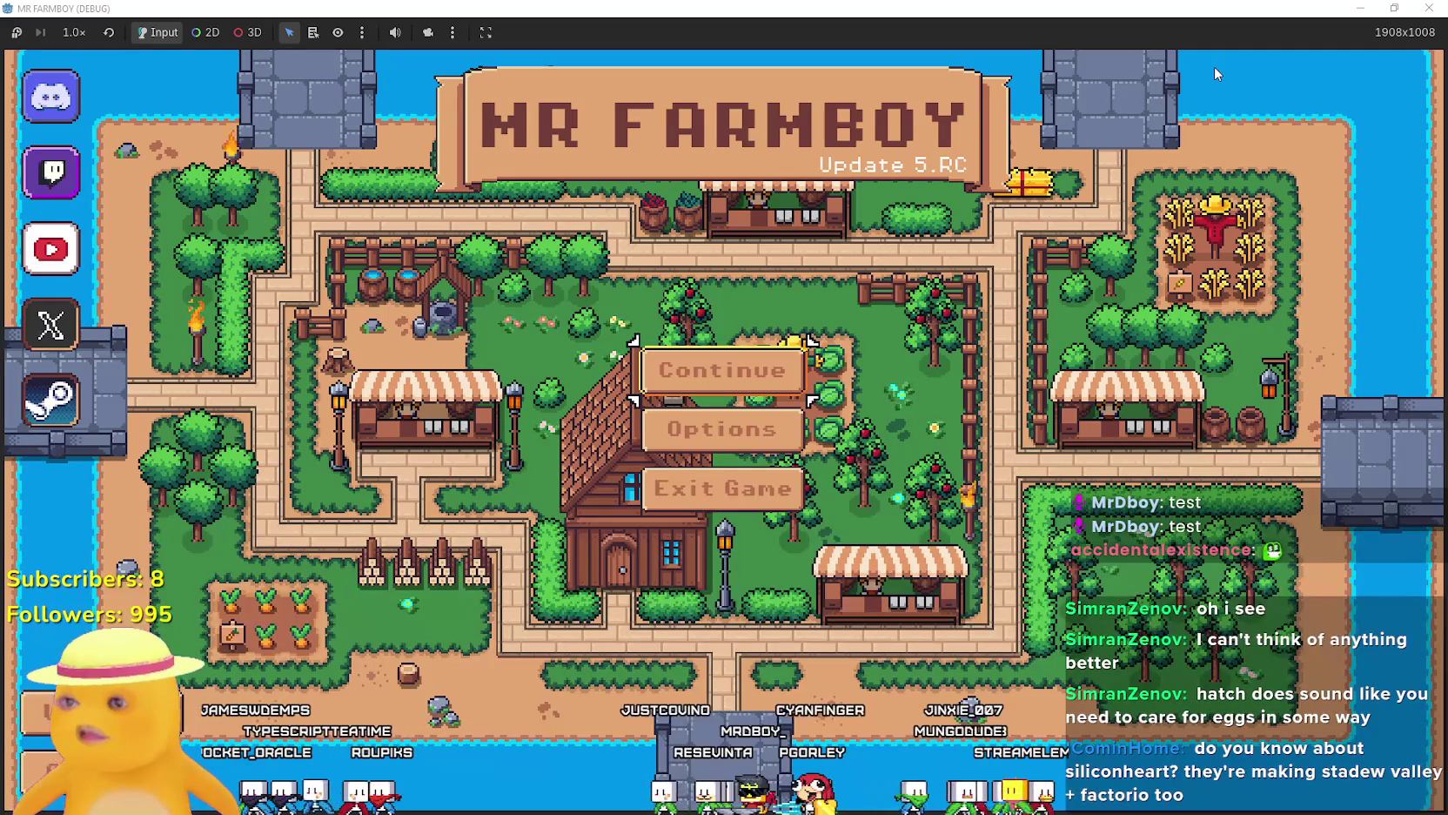
Continue from the title menu and load Save 2.
left_click(677, 379)
left_click(557, 396)
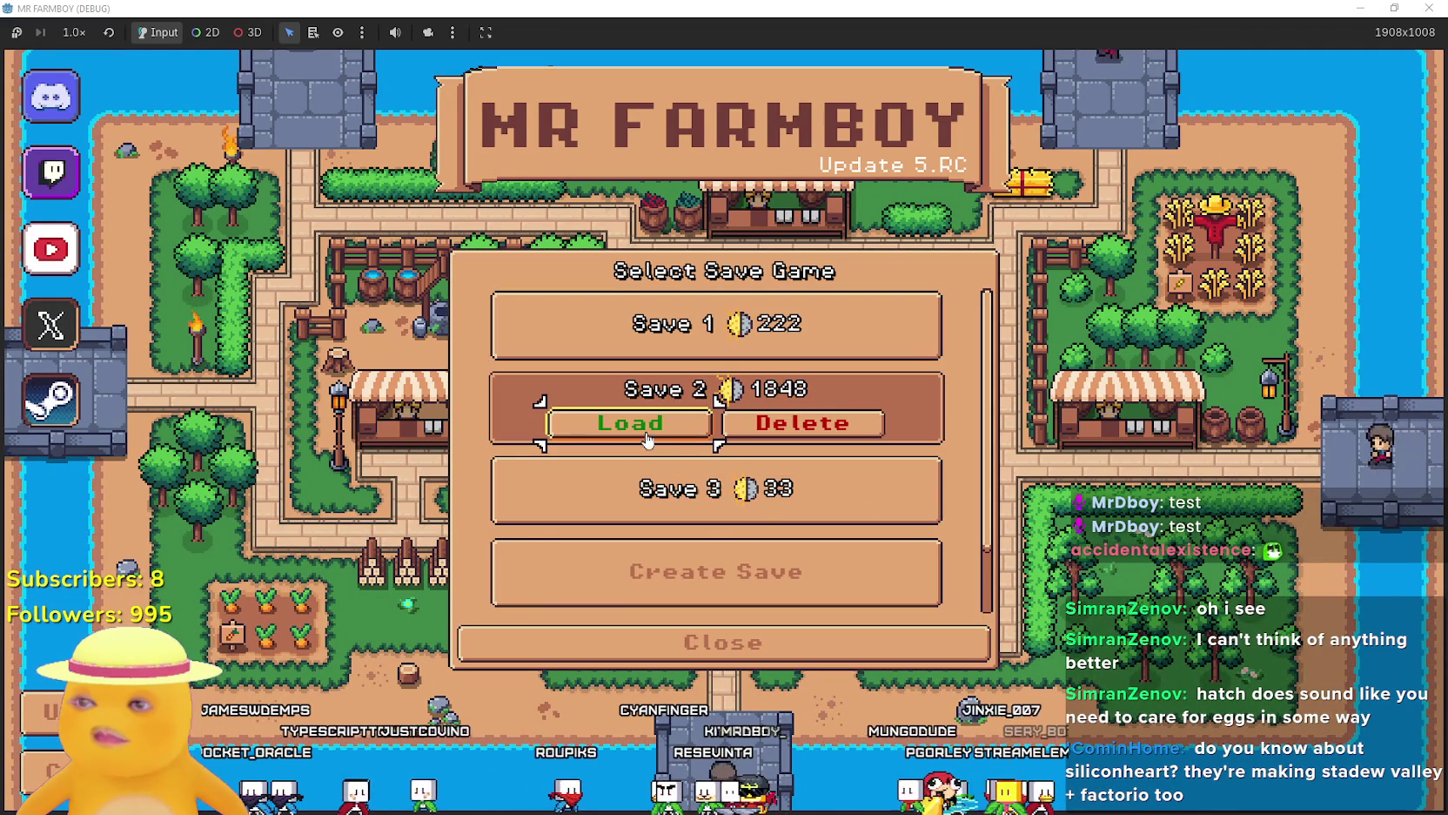
left_click(670, 494)
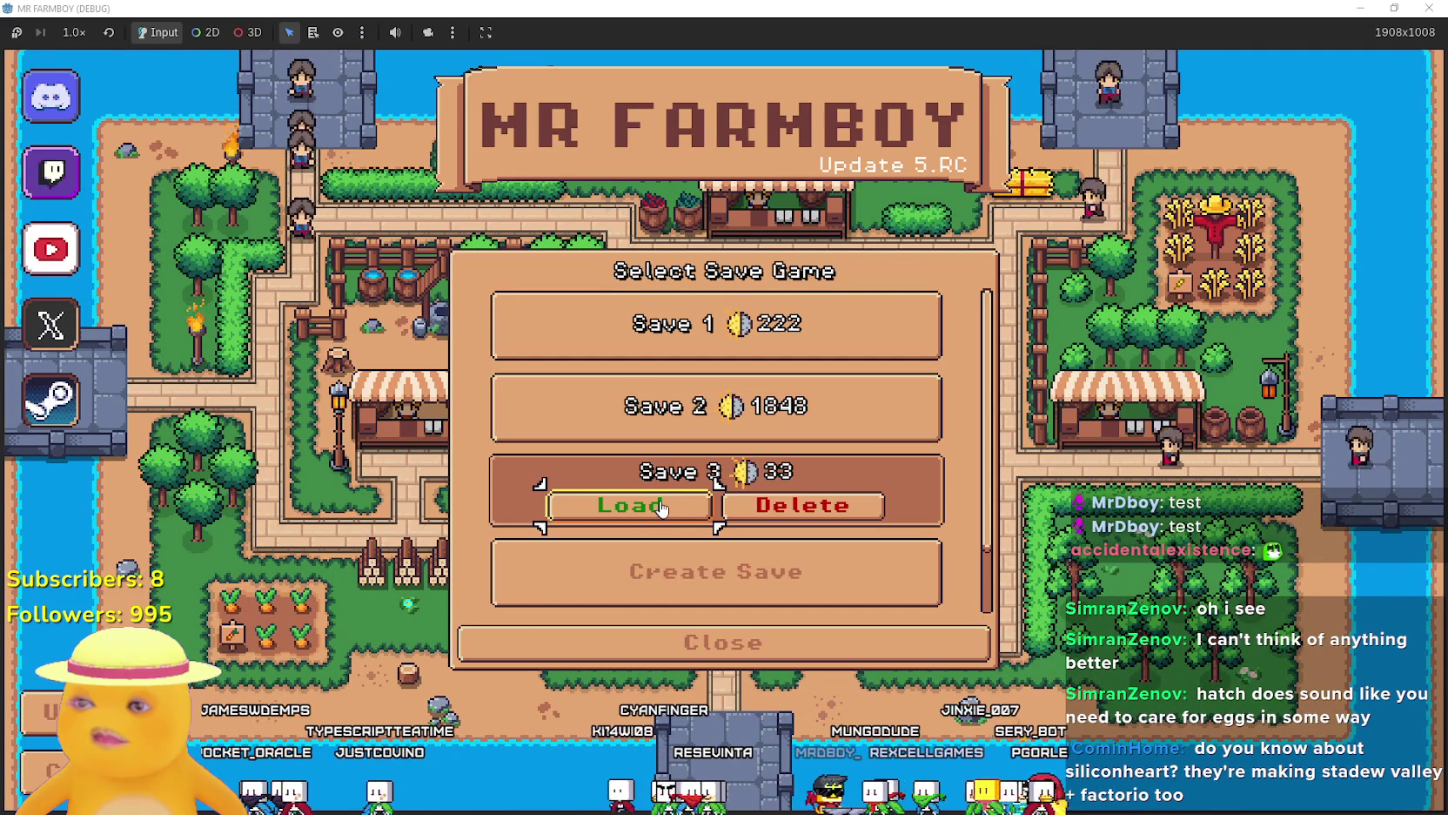
left_click(669, 394)
left_click(655, 420)
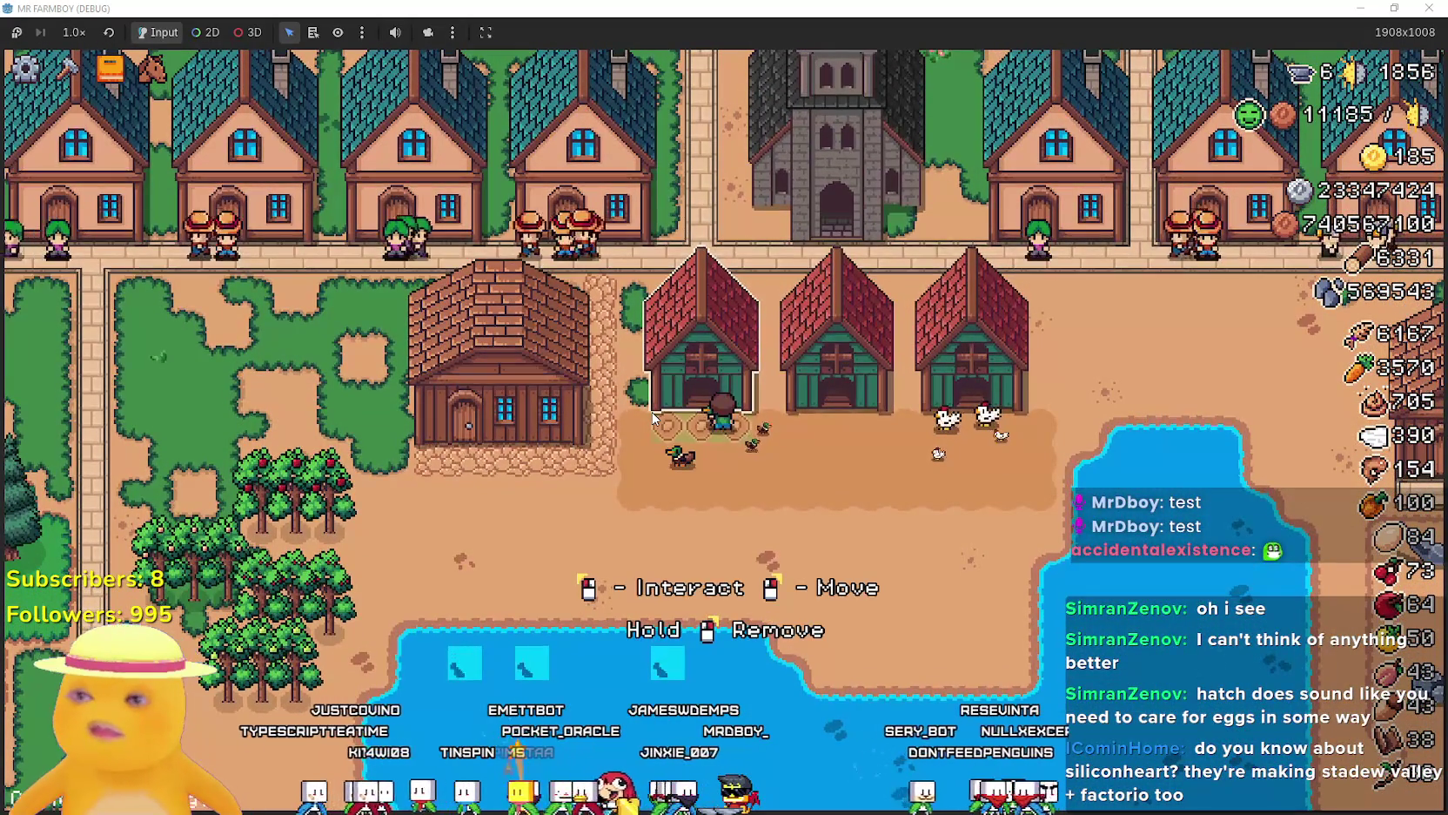
Open and close the coop window, then walk the farmer past the coops to the pond.
left_click(654, 418)
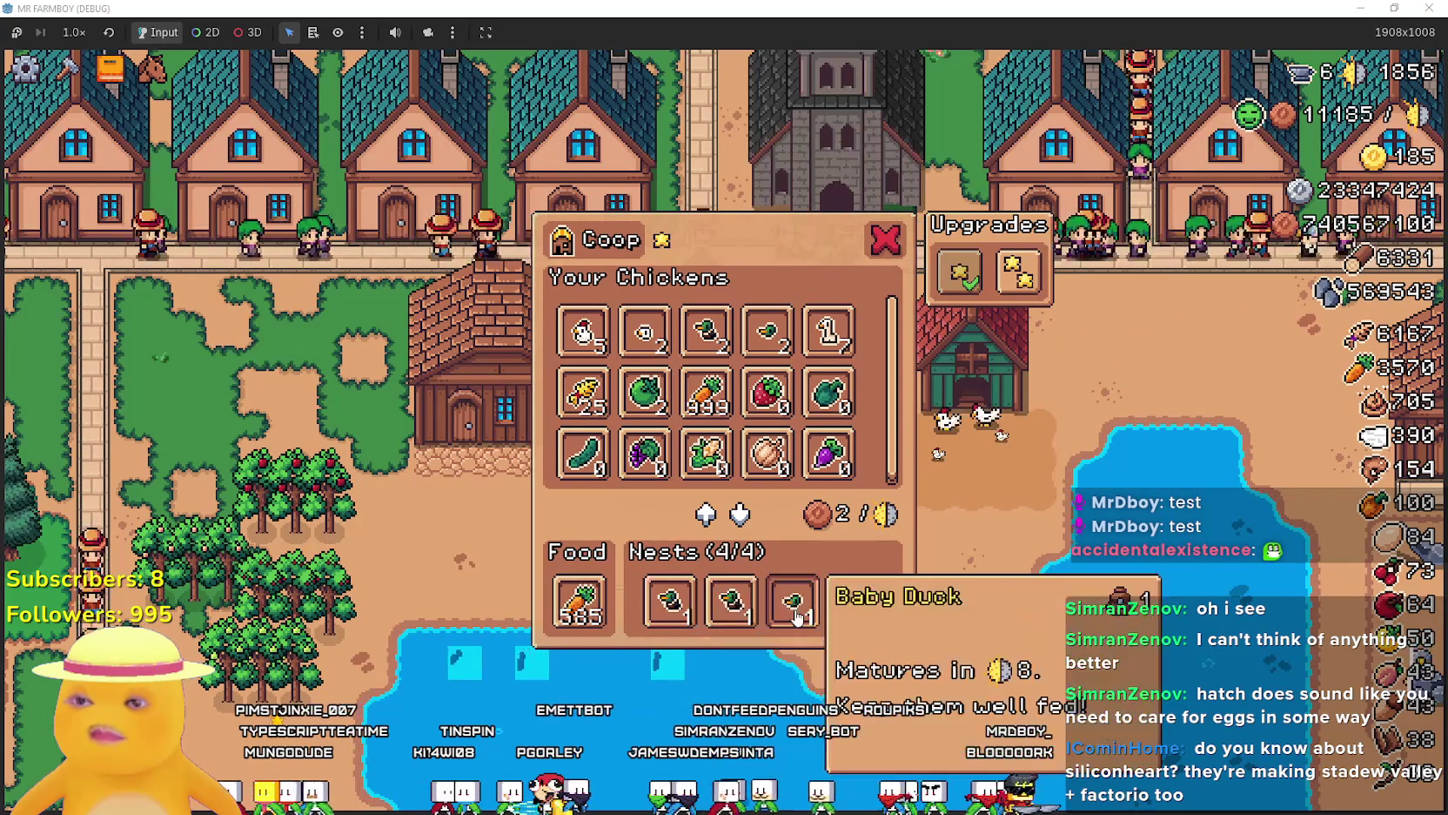
left_click(885, 238)
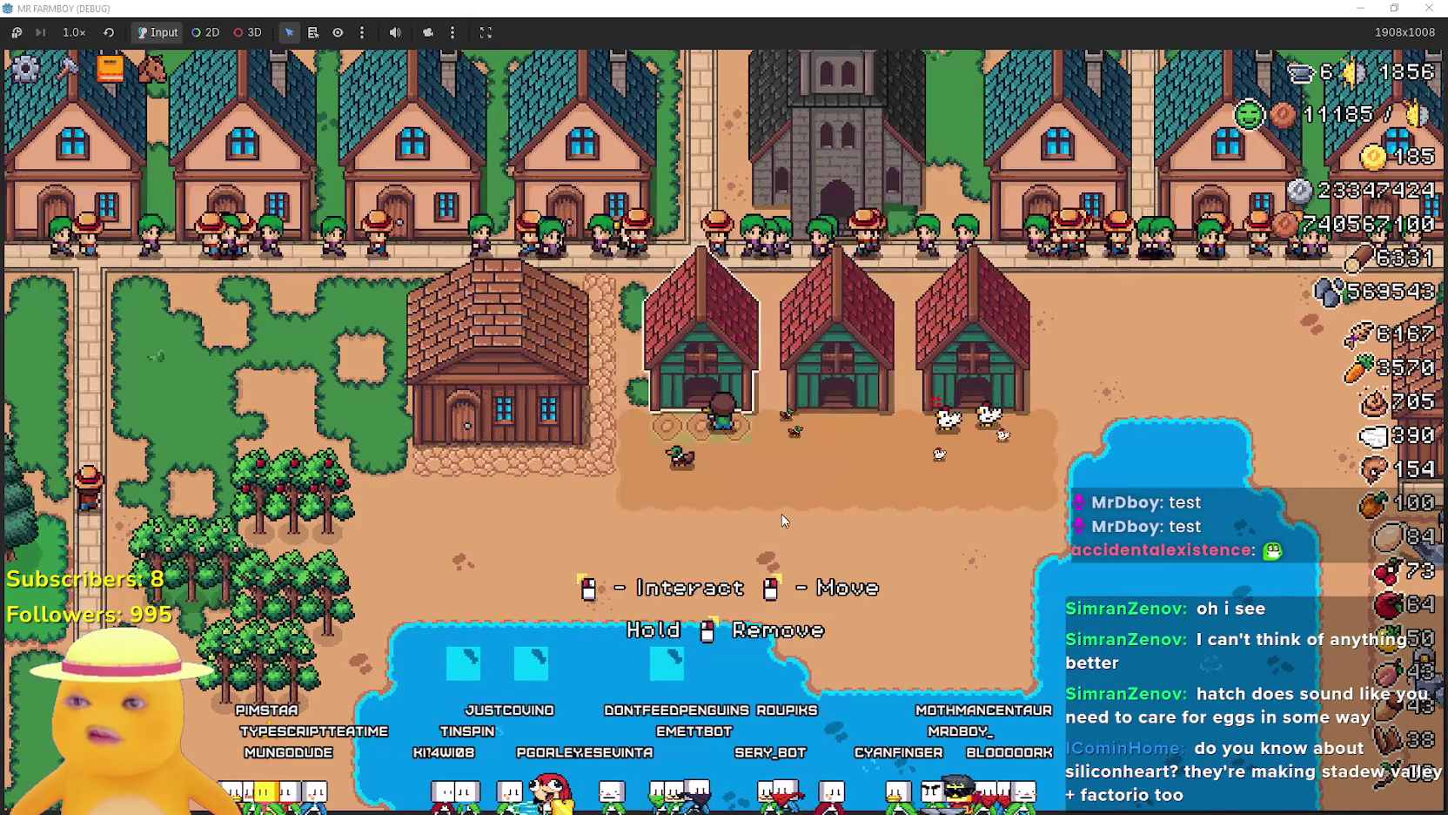
key("s")
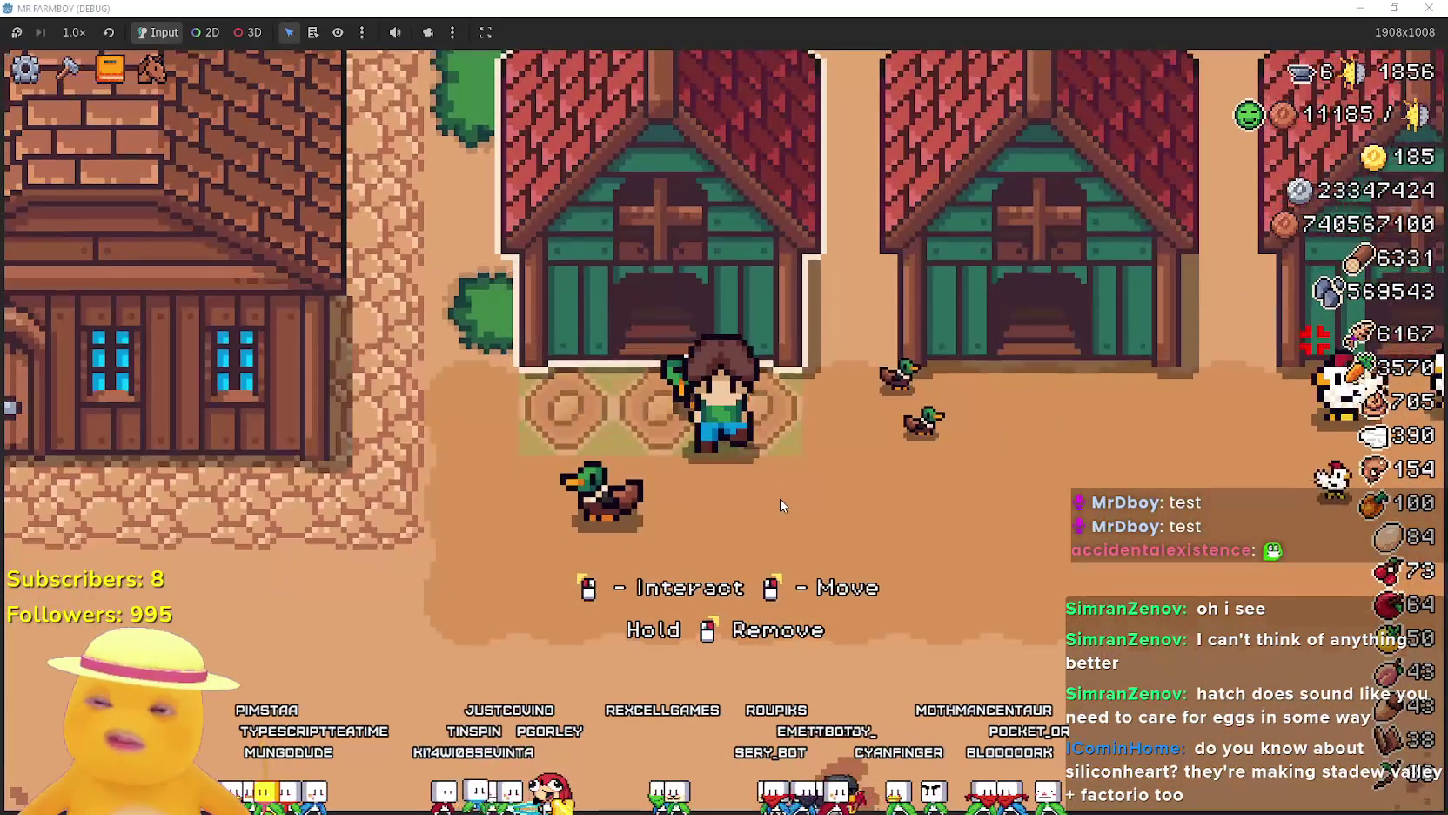
key("d")
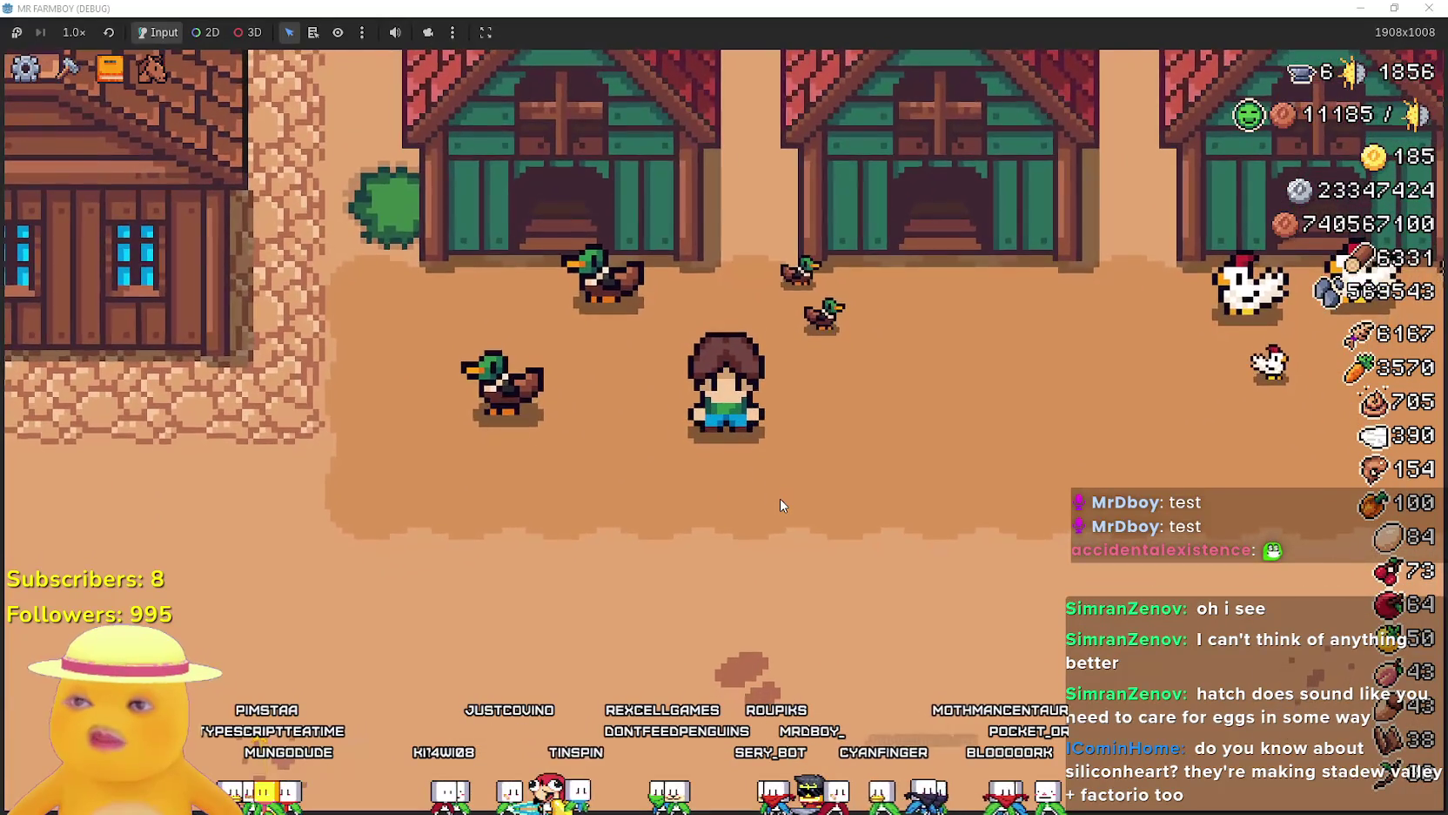
key("a")
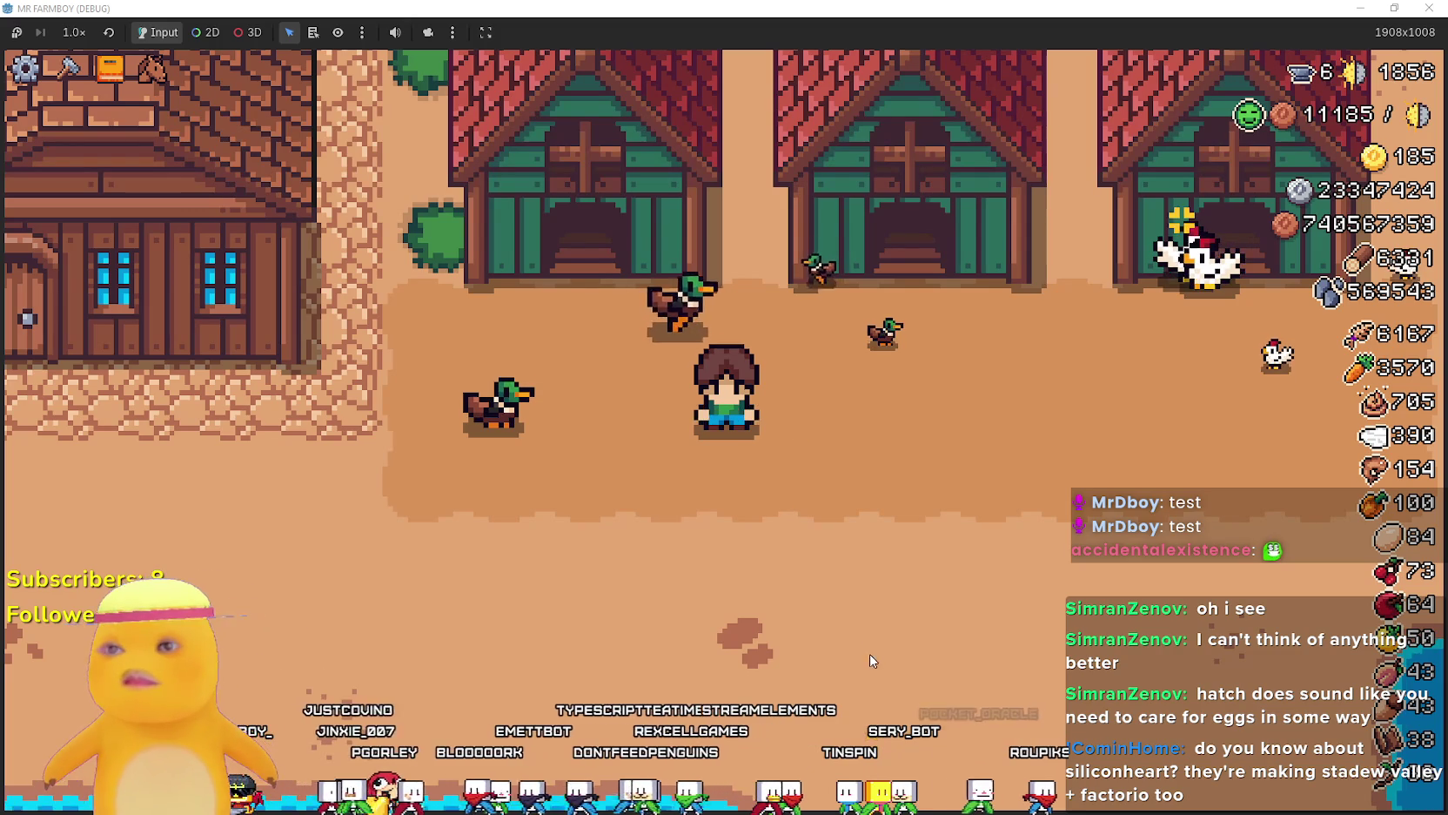
key("w")
key("d")
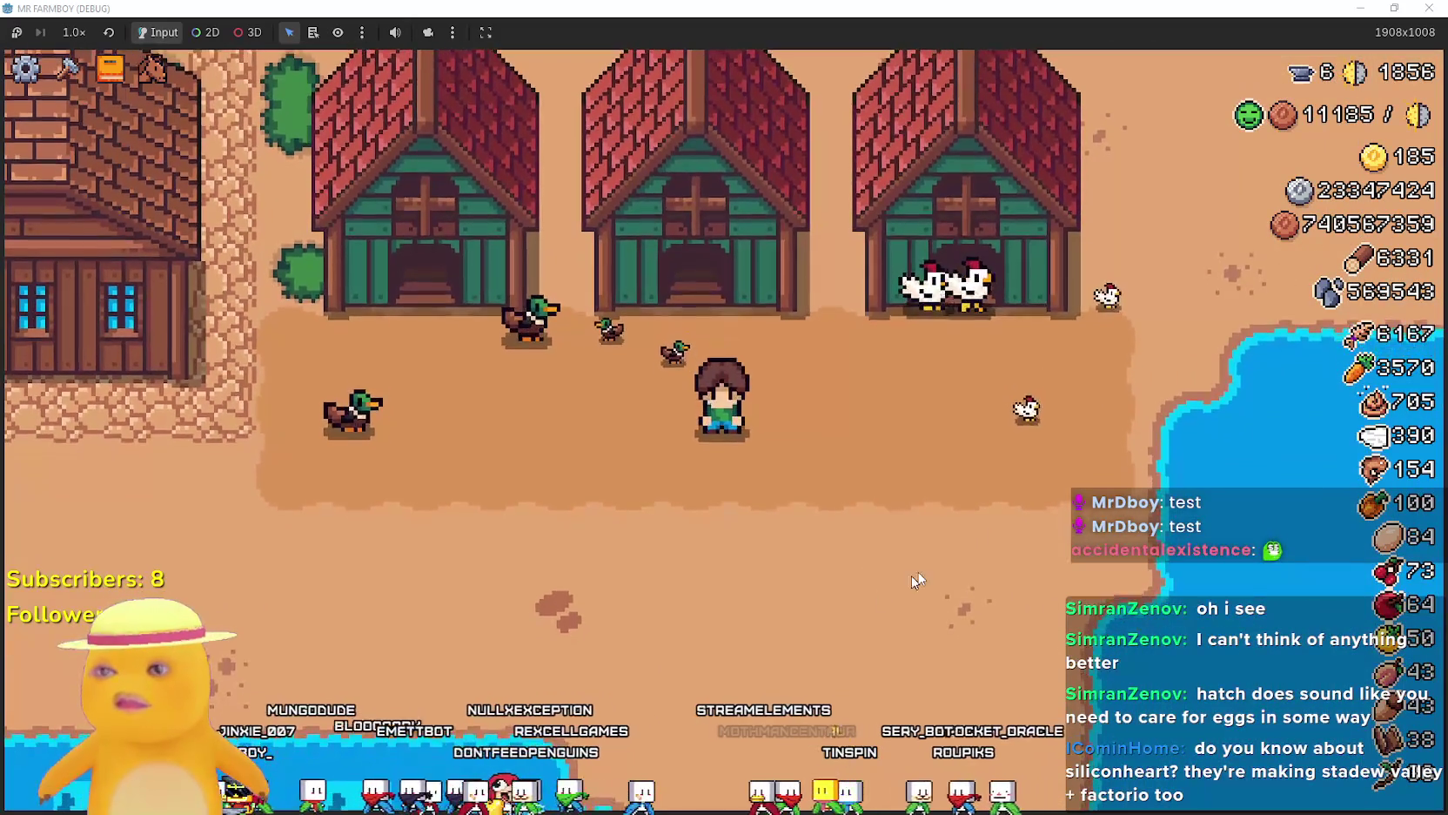
key("a")
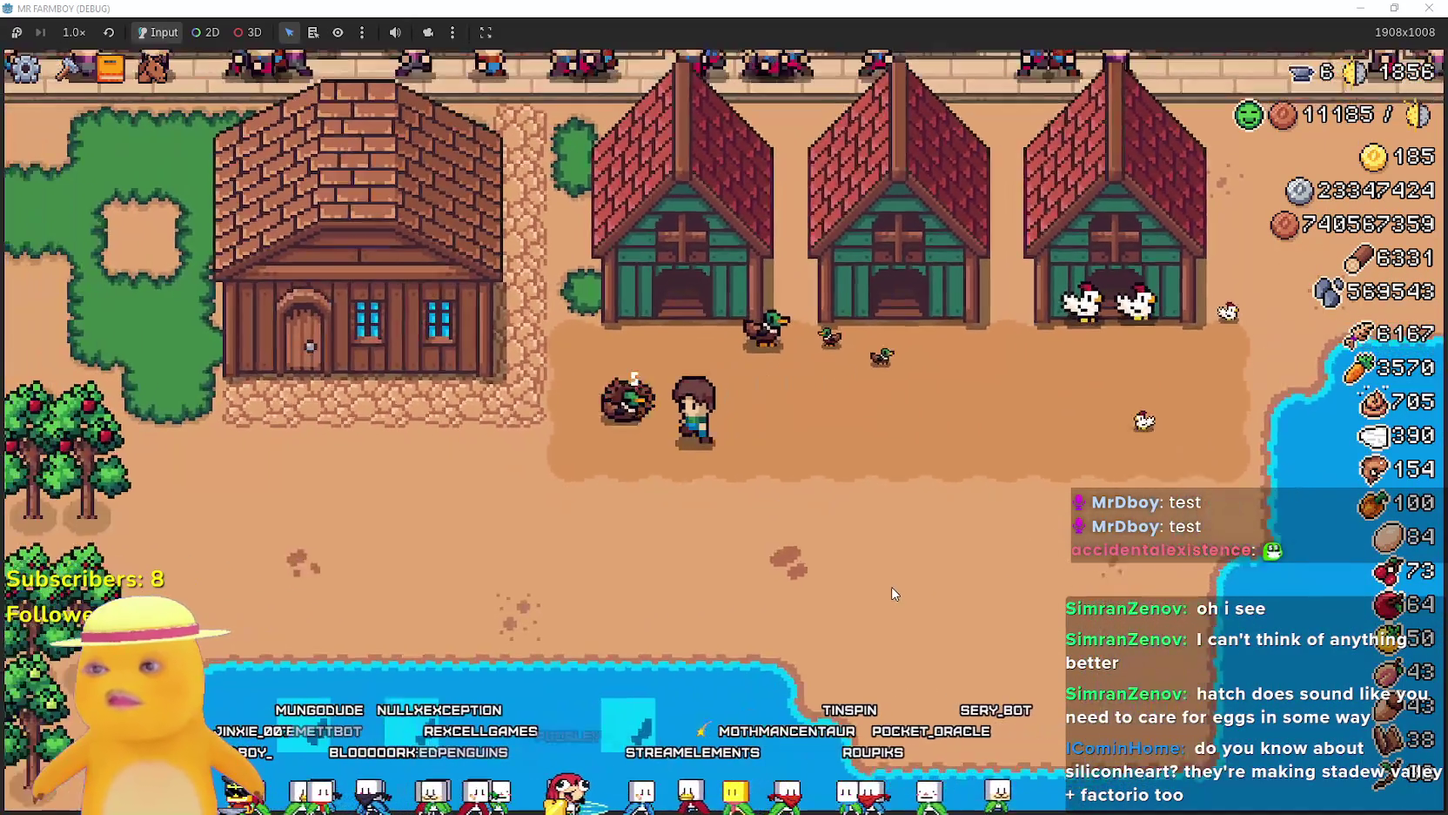
key("s")
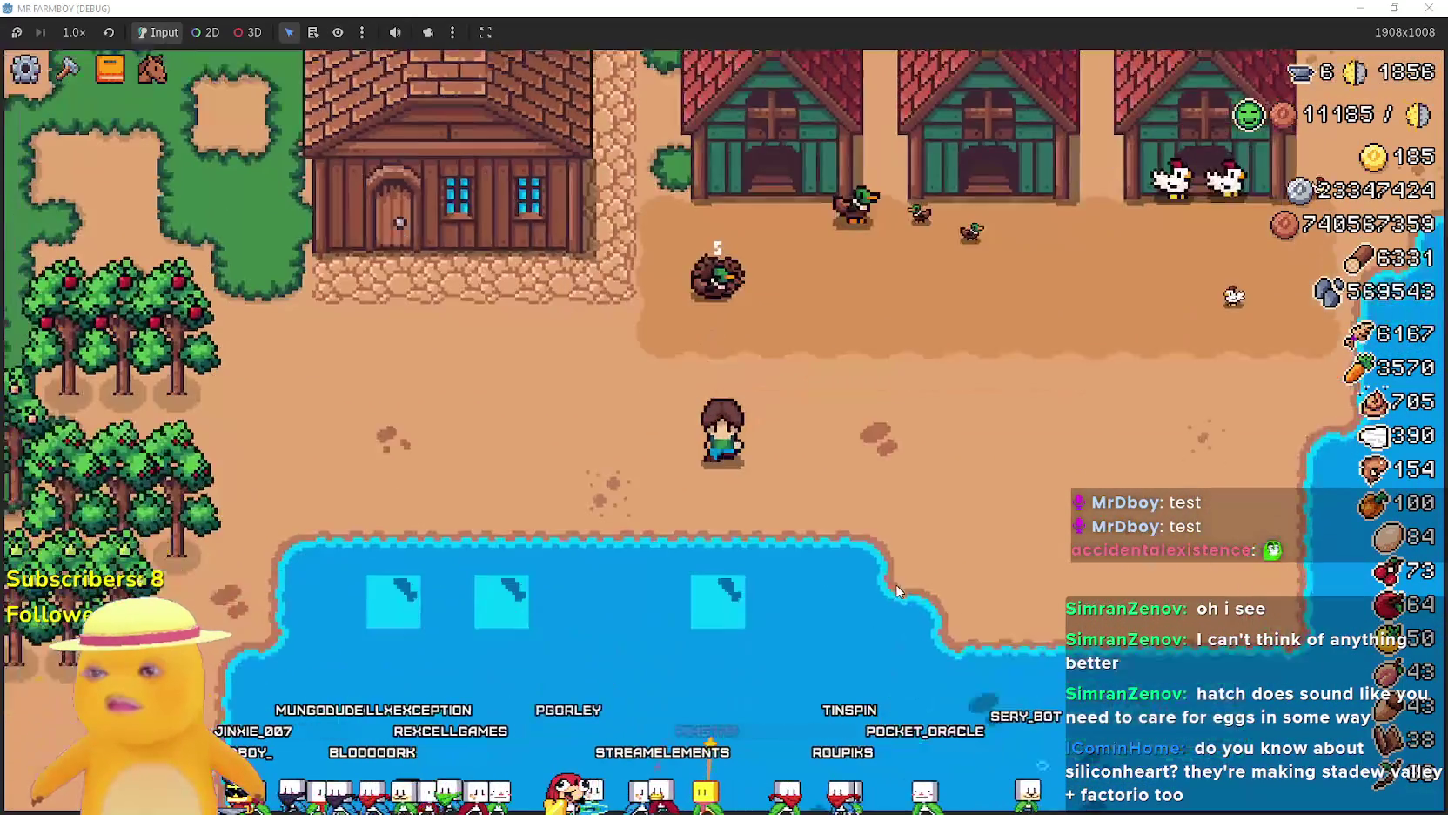
Fish twice in the pond, then walk the farmer back up beside the duck.
left_click(902, 553)
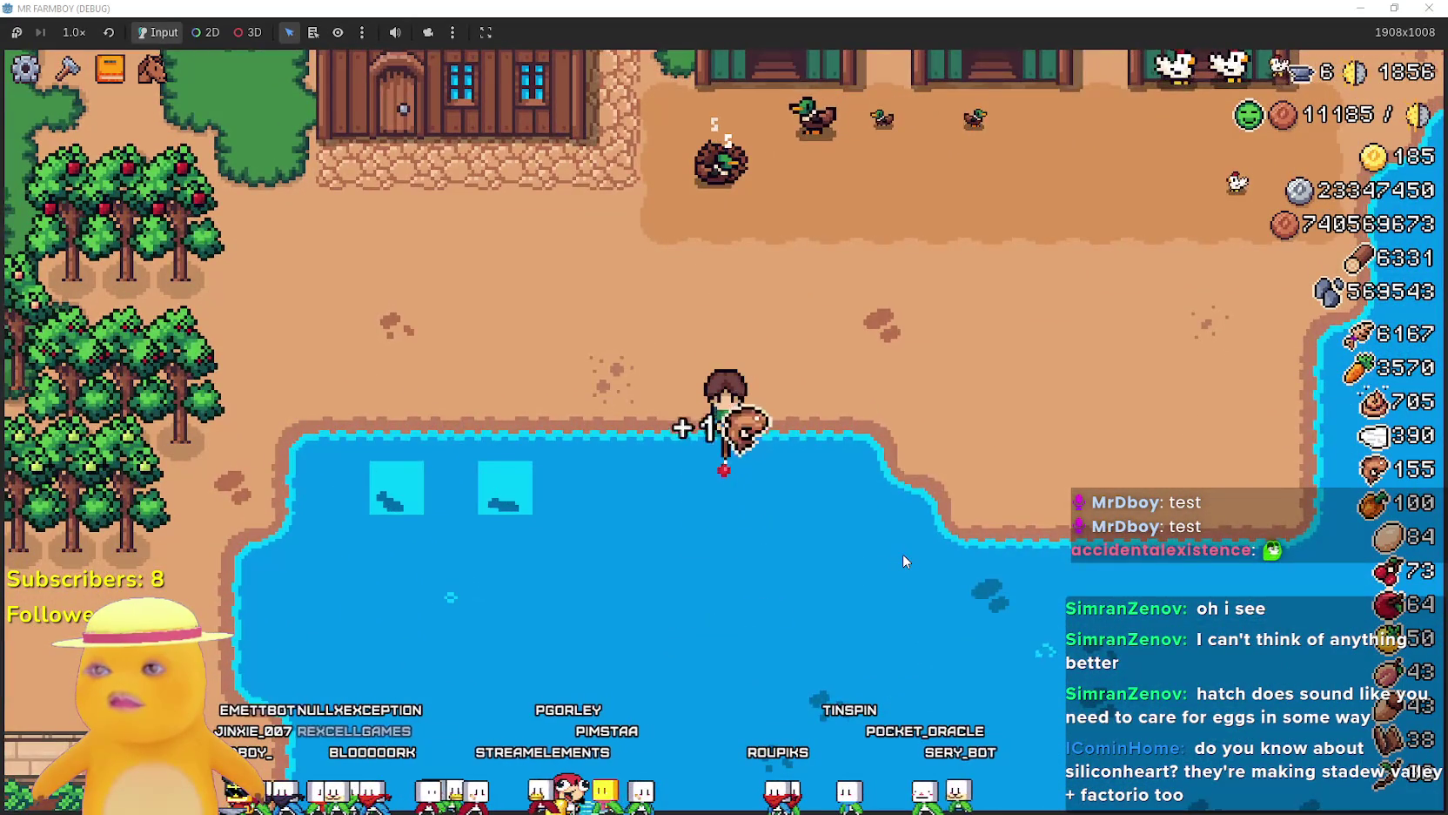
key("a")
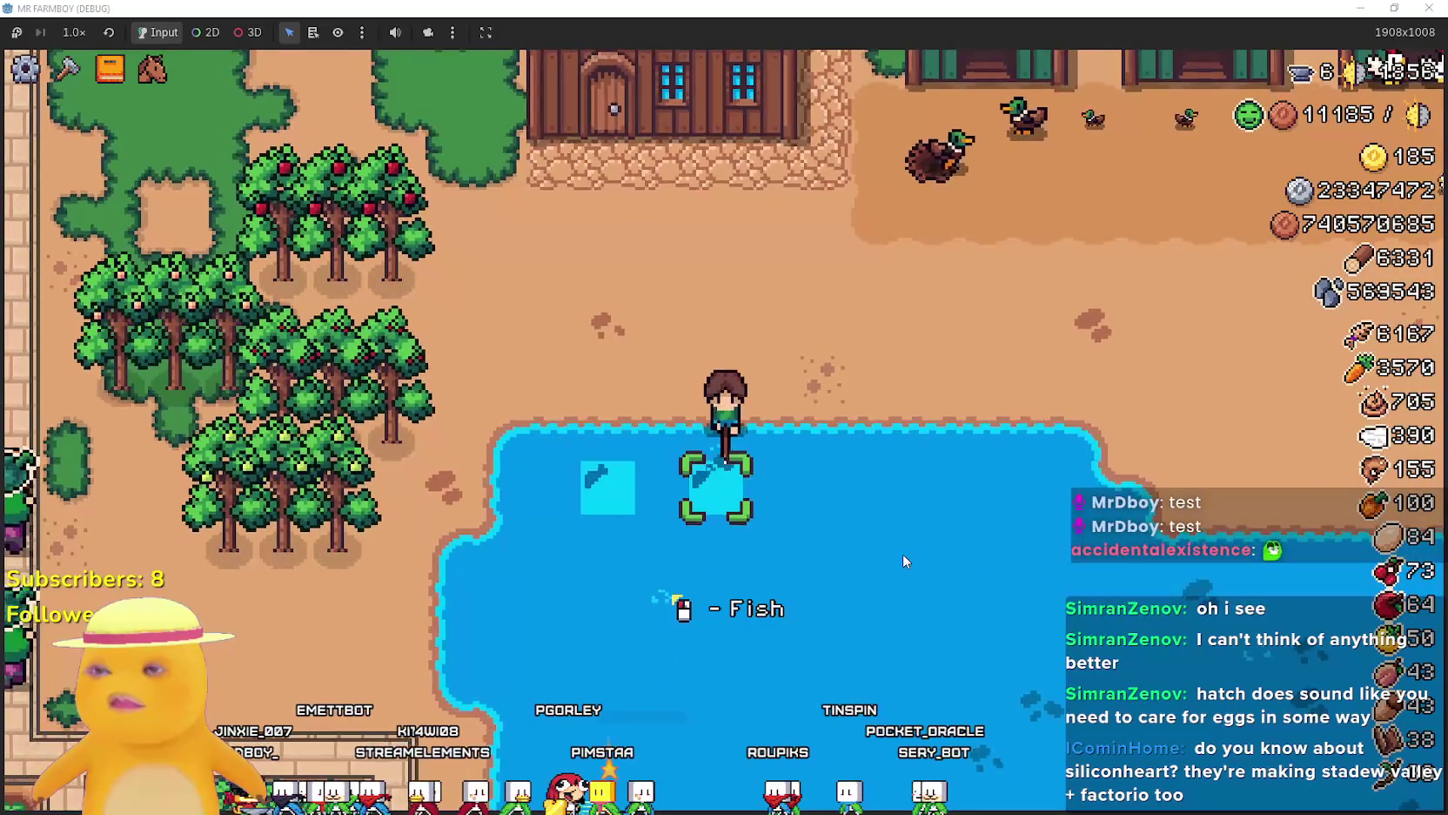
key("a")
left_click(902, 554)
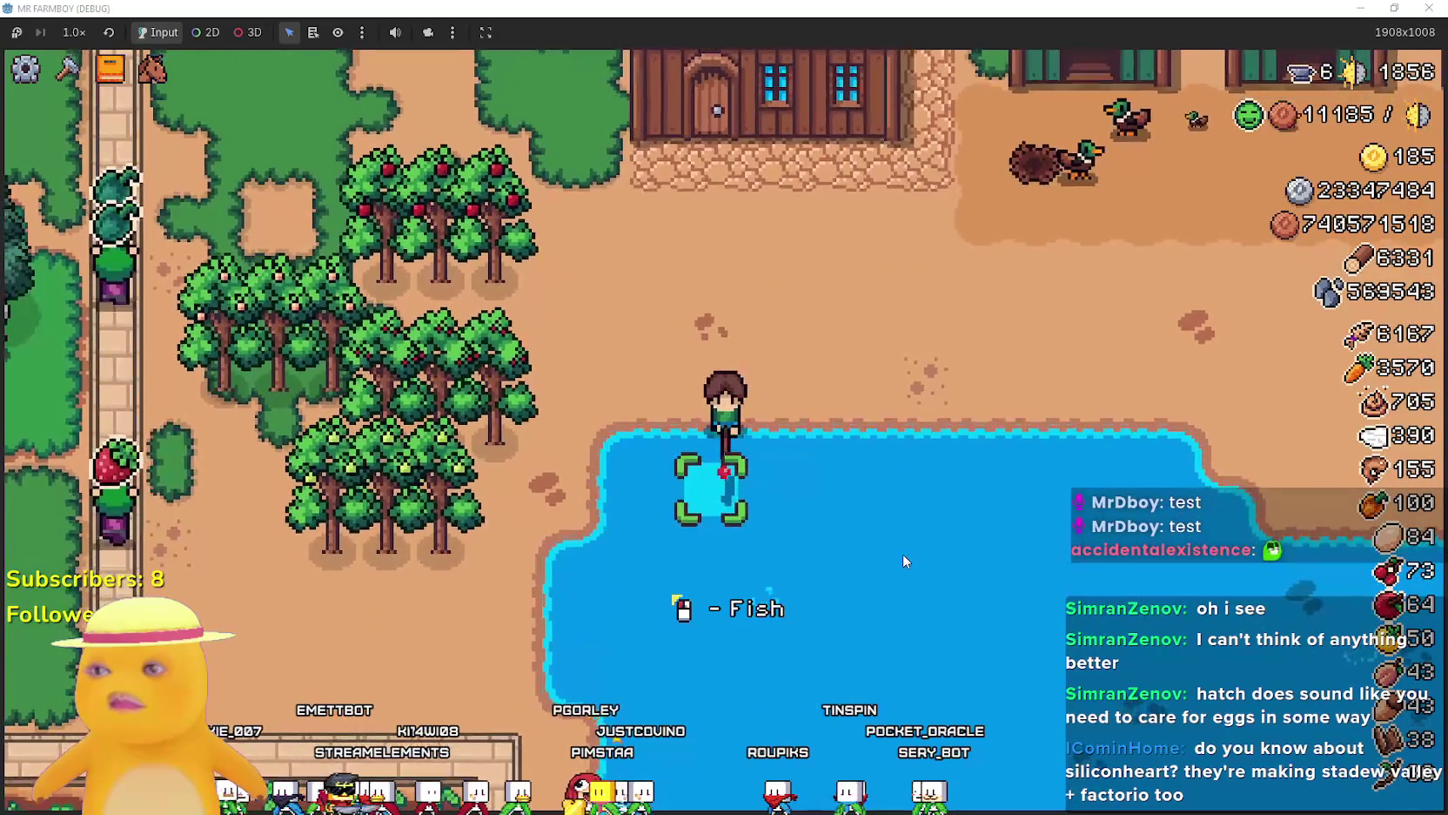
key("w")
key("d")
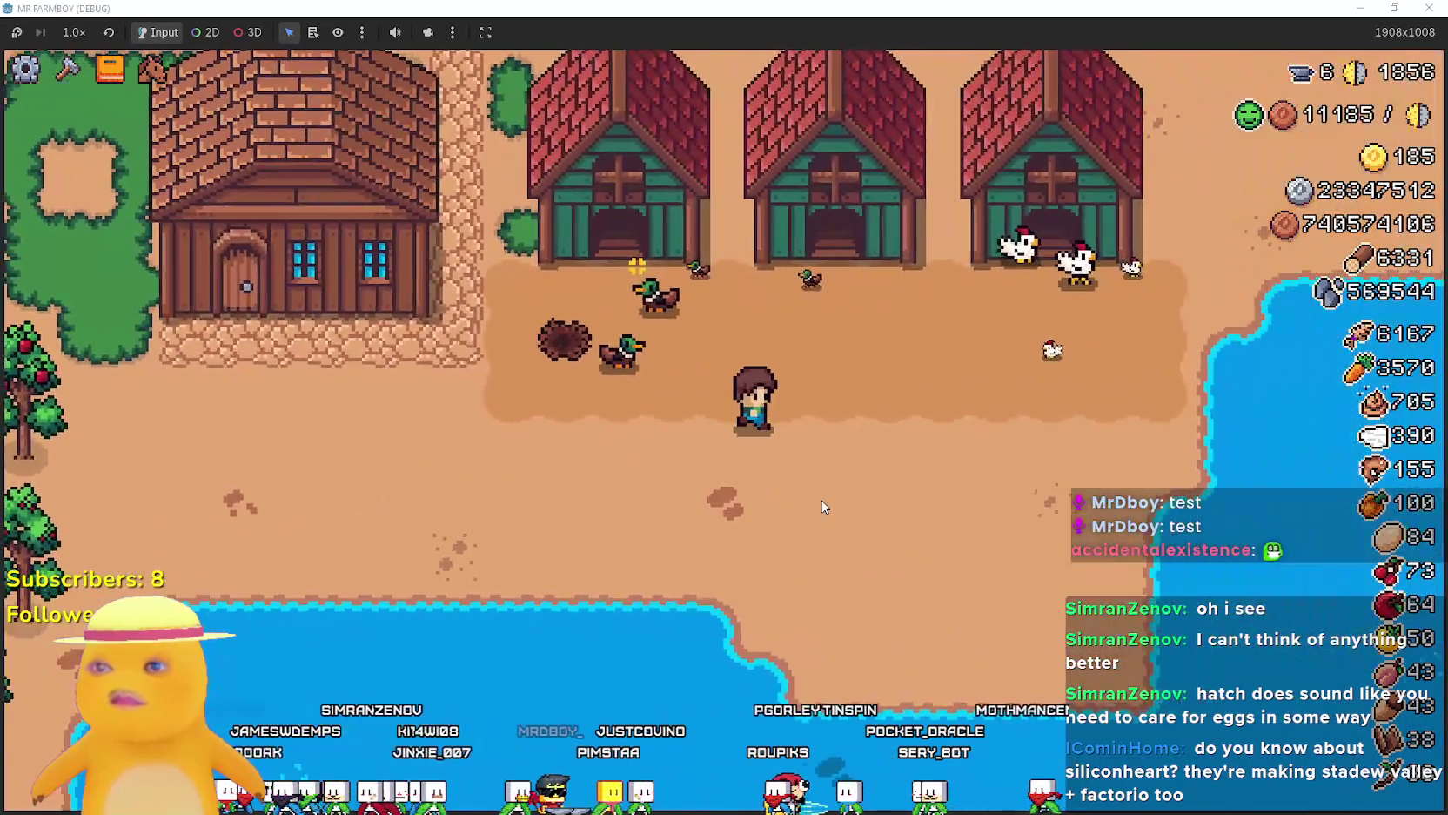
key("a")
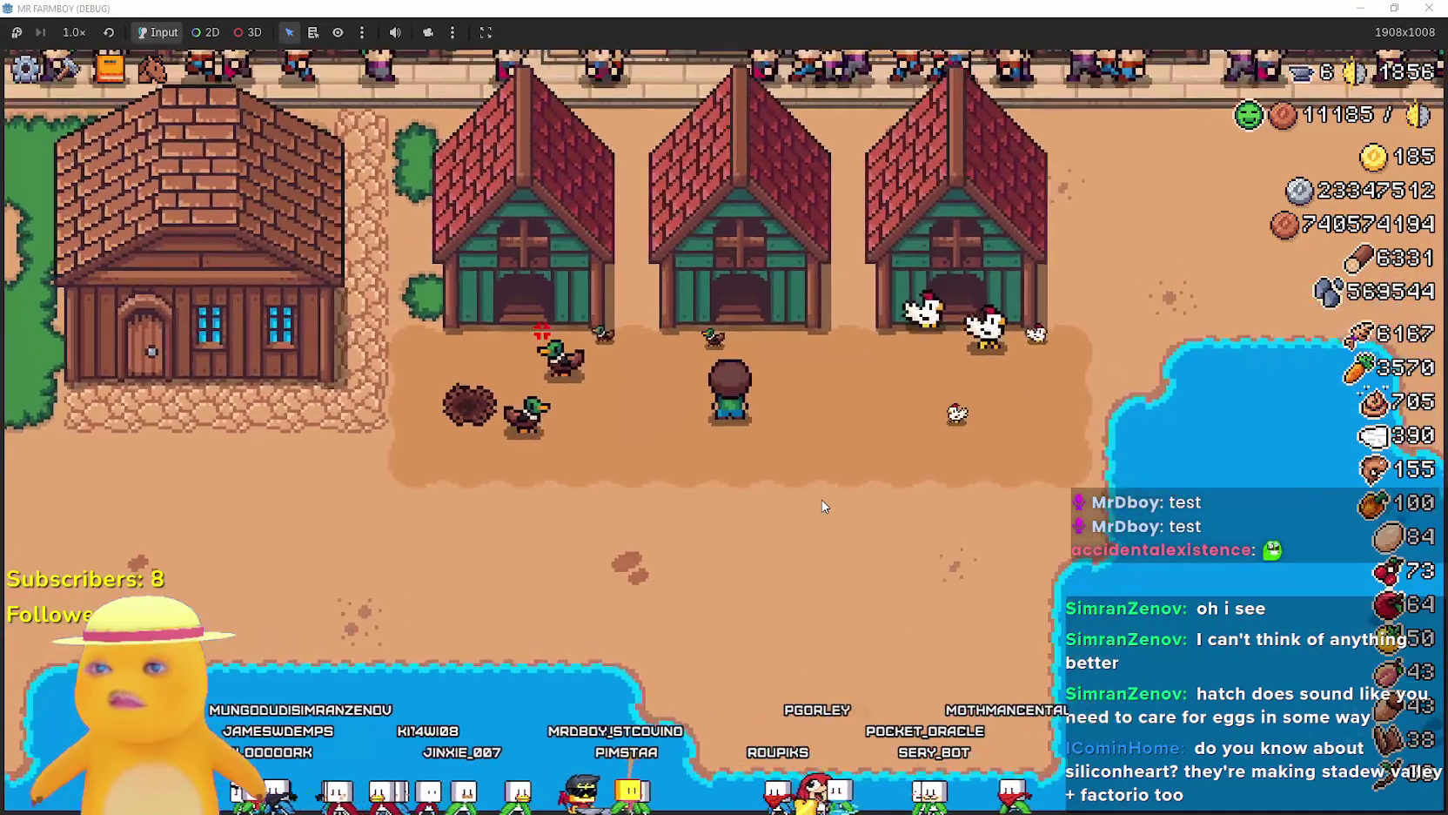
scroll(762, 355, "up", 2)
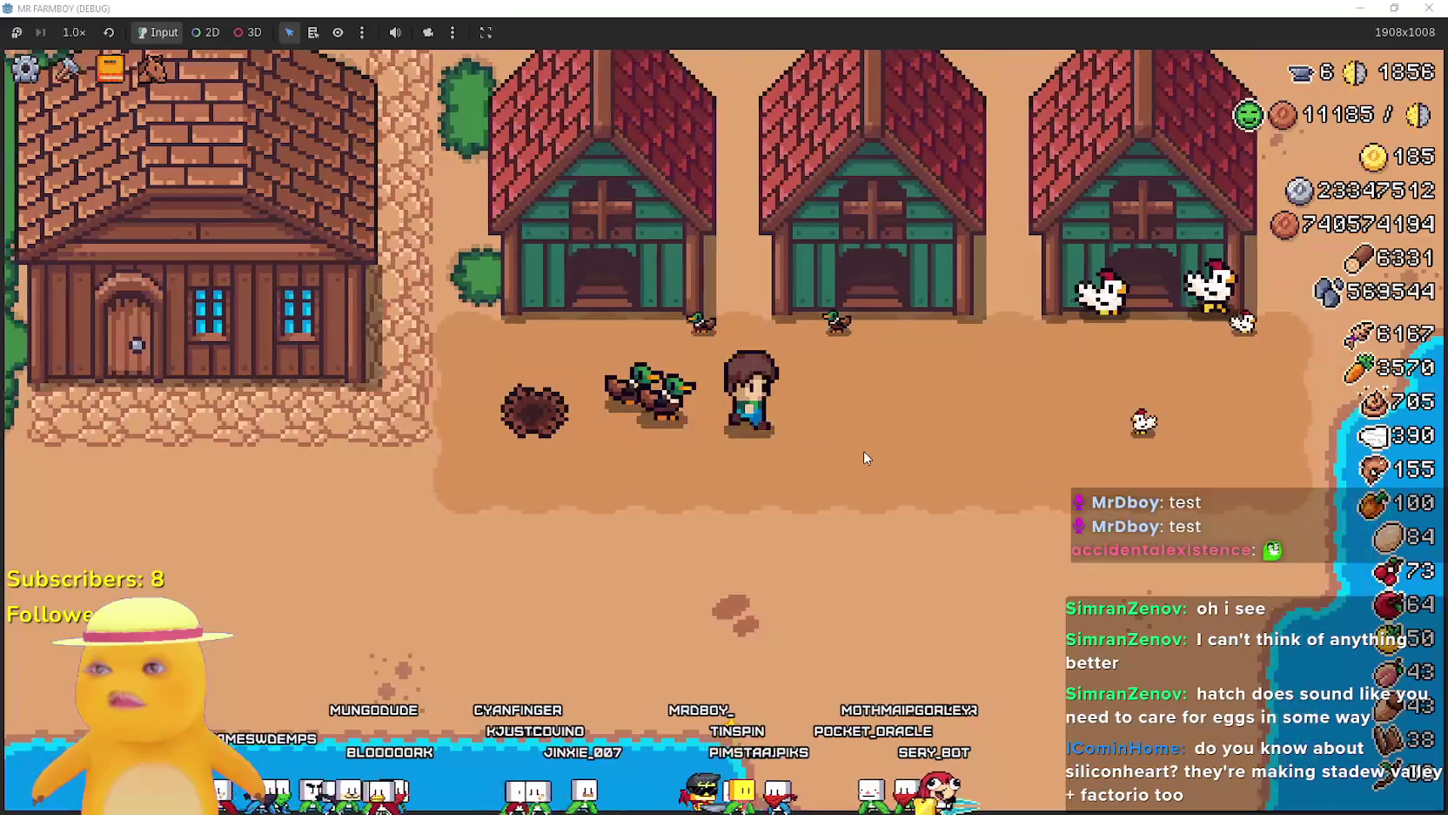
Browse the Animals advancements tree's node tooltips, including Duck's, then close it.
key("w")
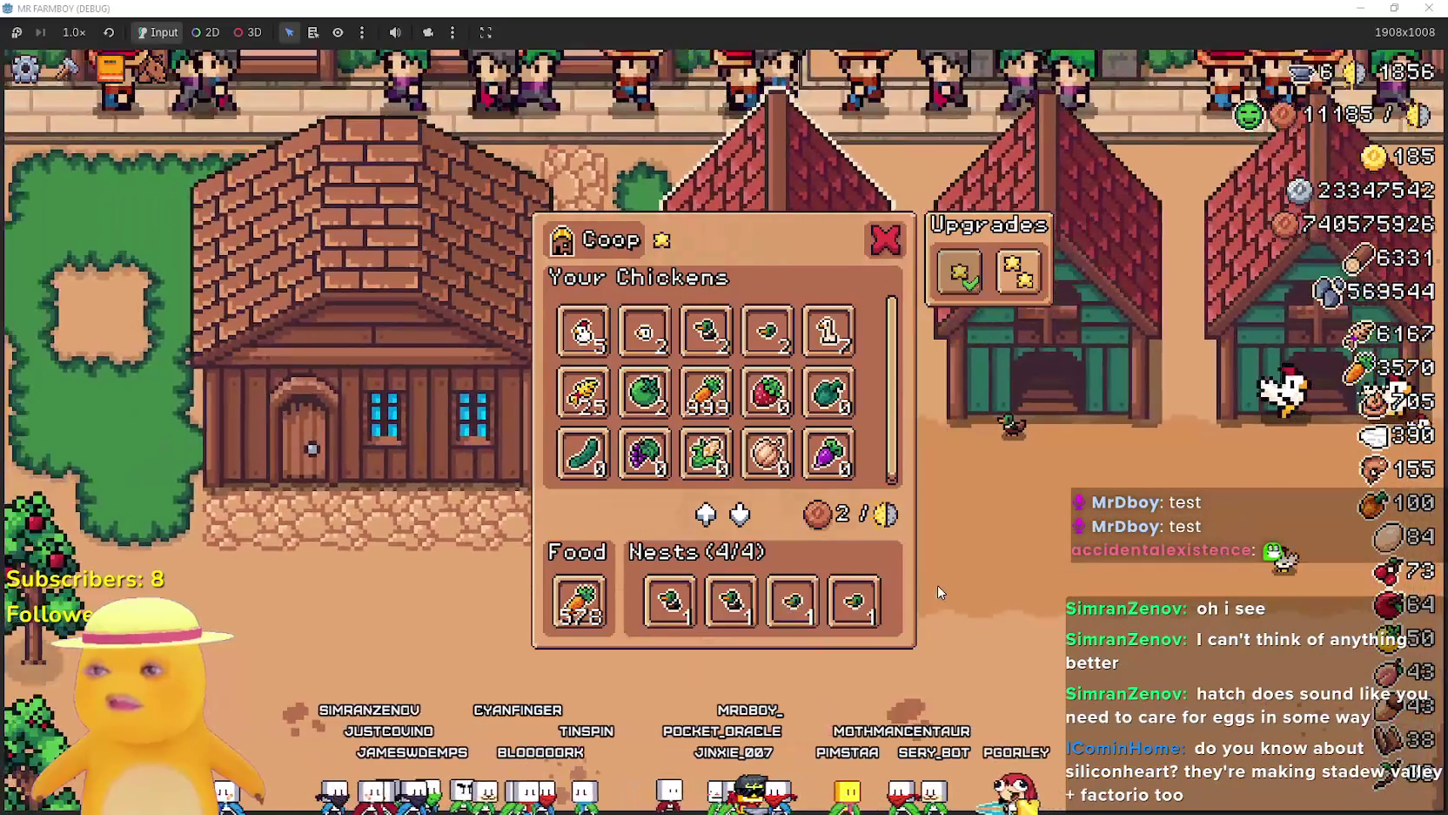
left_click(109, 68)
left_click(565, 219)
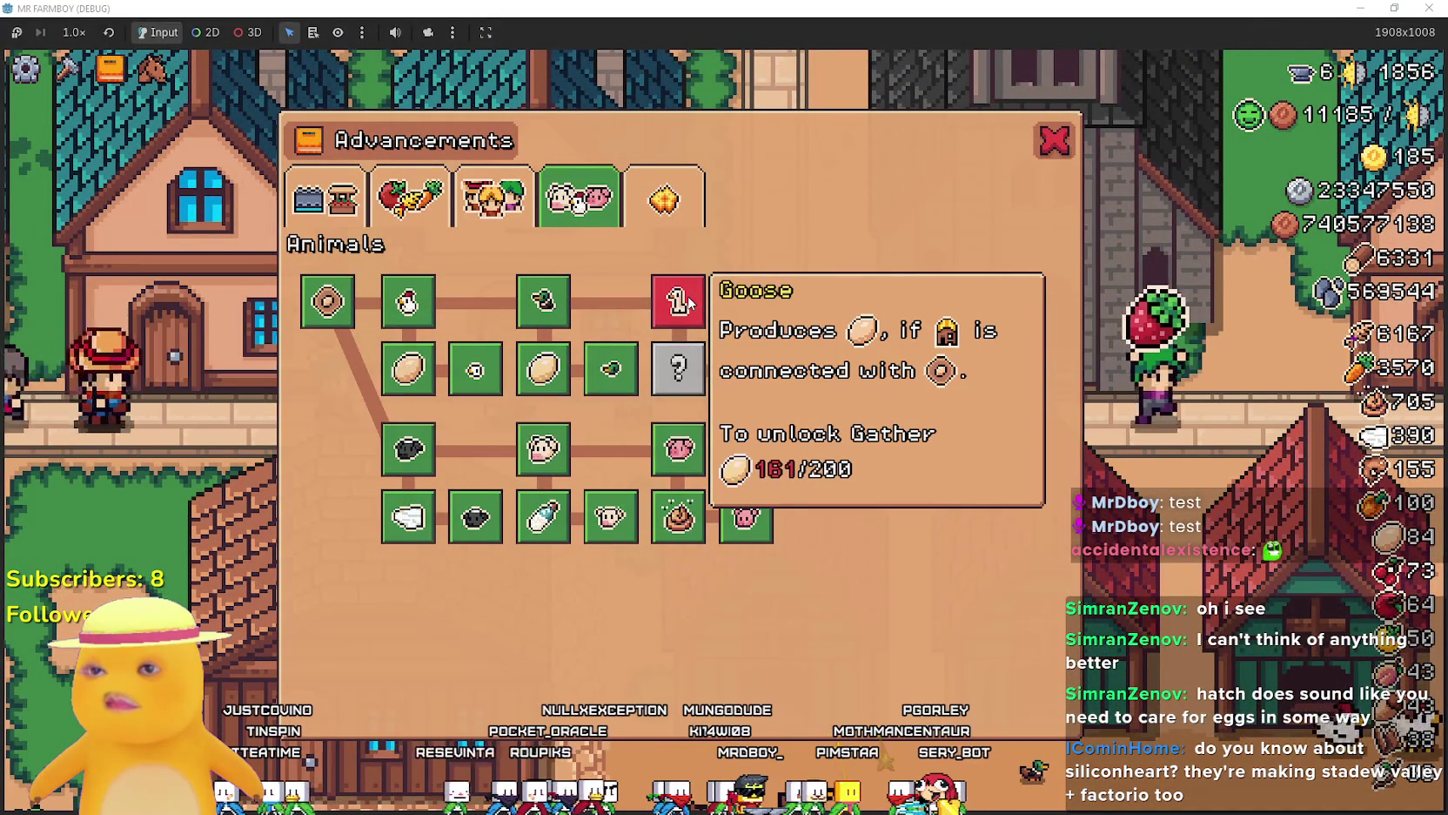
mouse_move(545, 374)
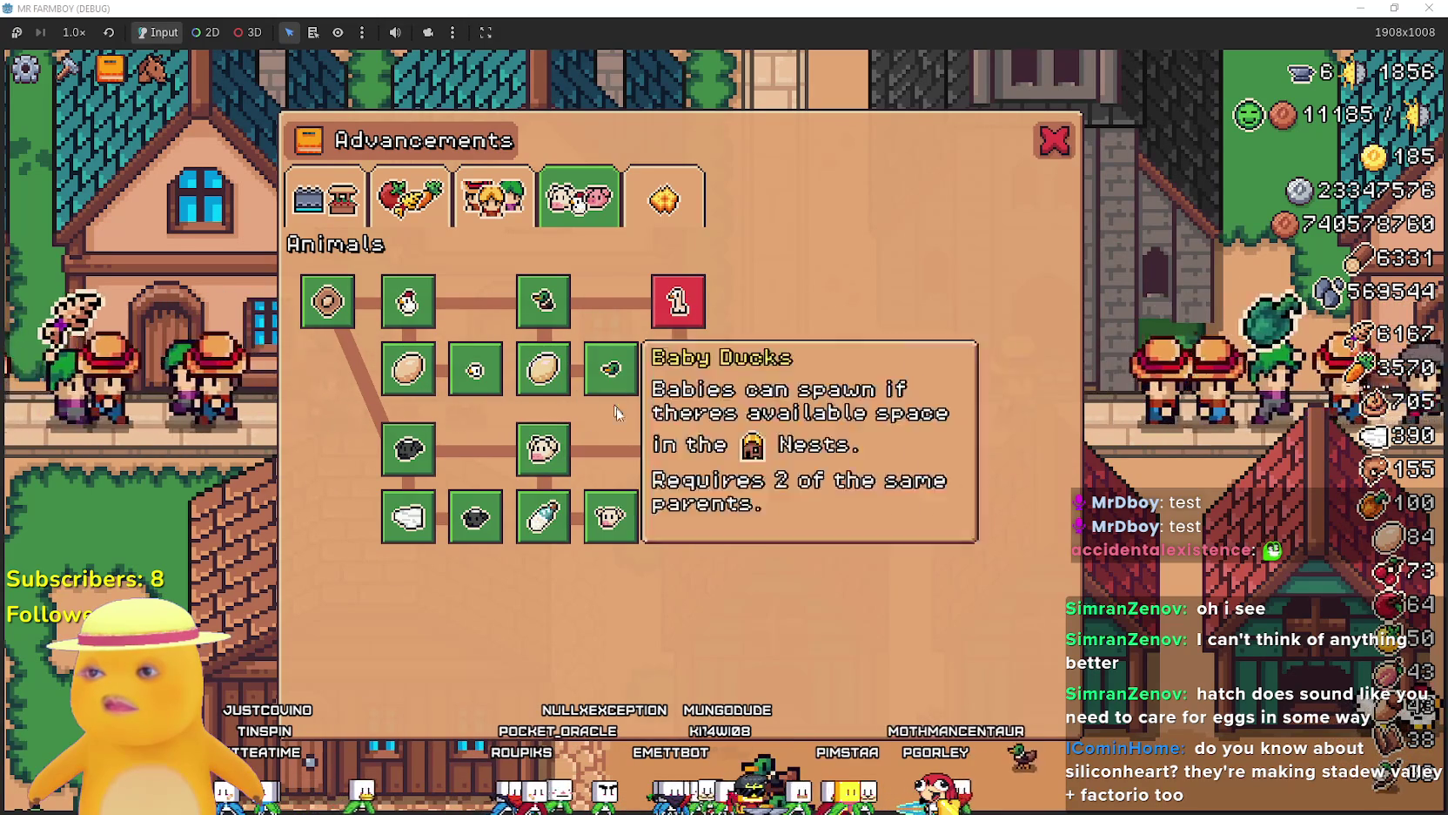
mouse_move(681, 526)
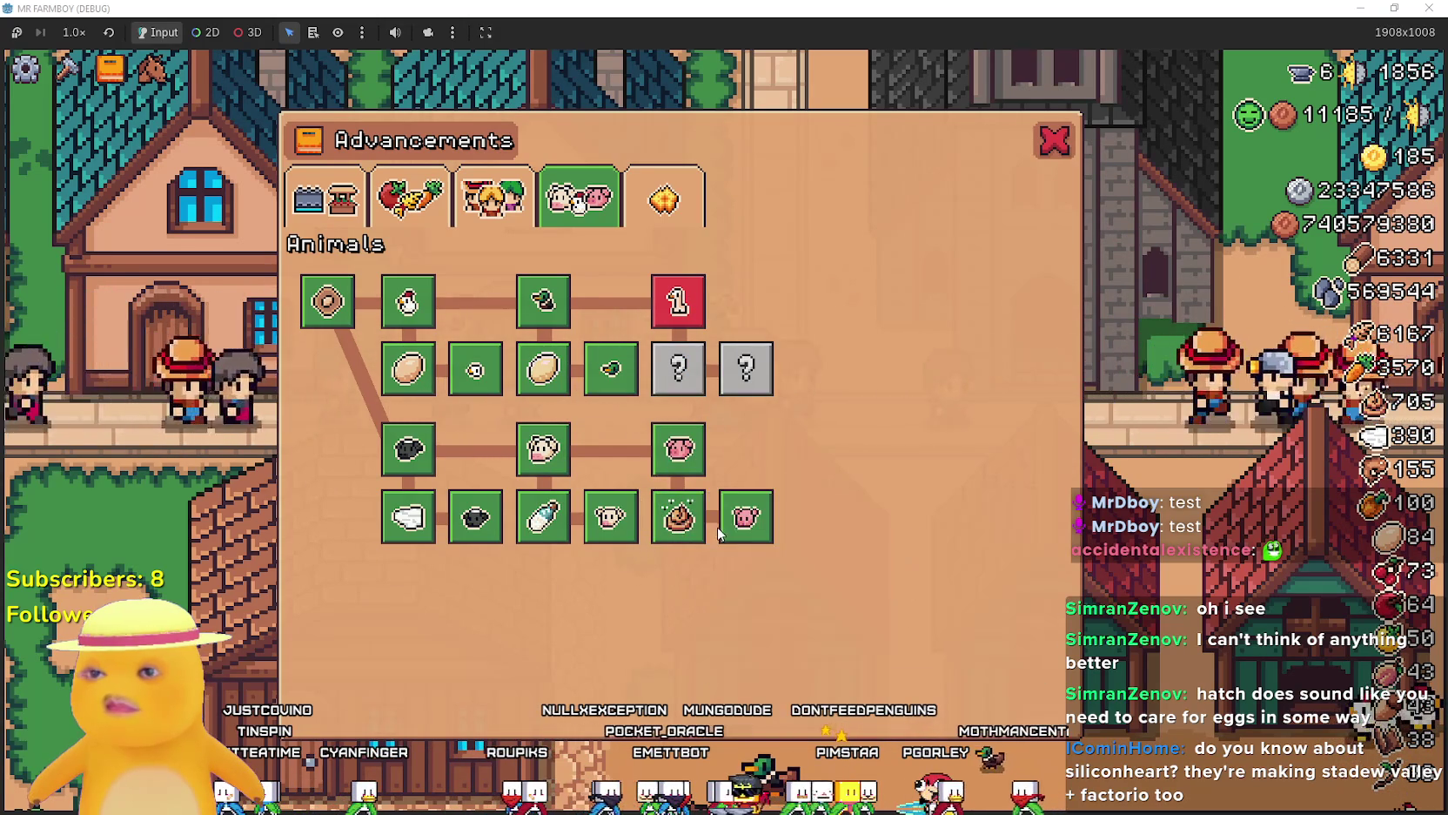
mouse_move(739, 517)
mouse_move(616, 530)
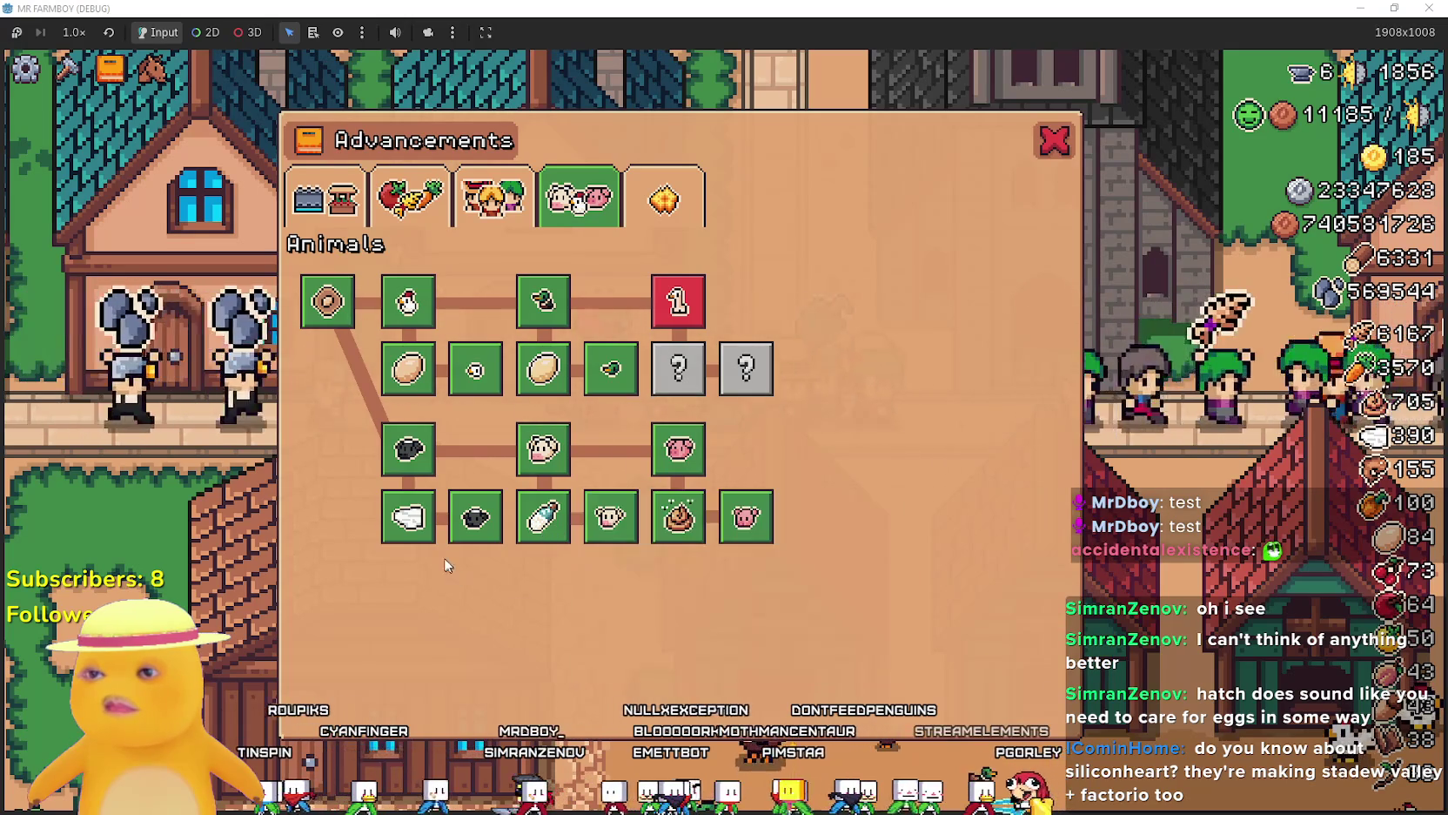
mouse_move(552, 458)
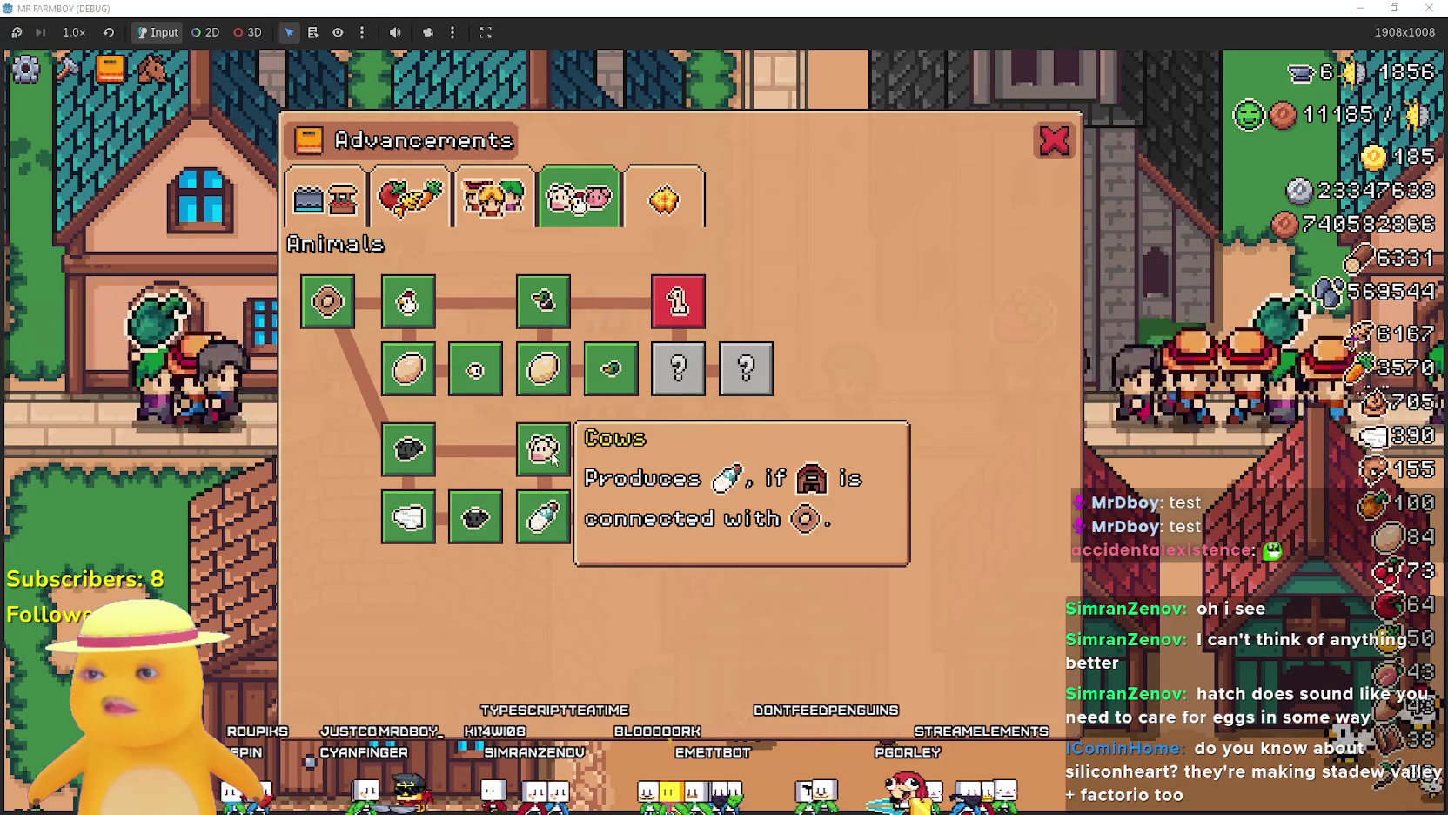
mouse_move(572, 300)
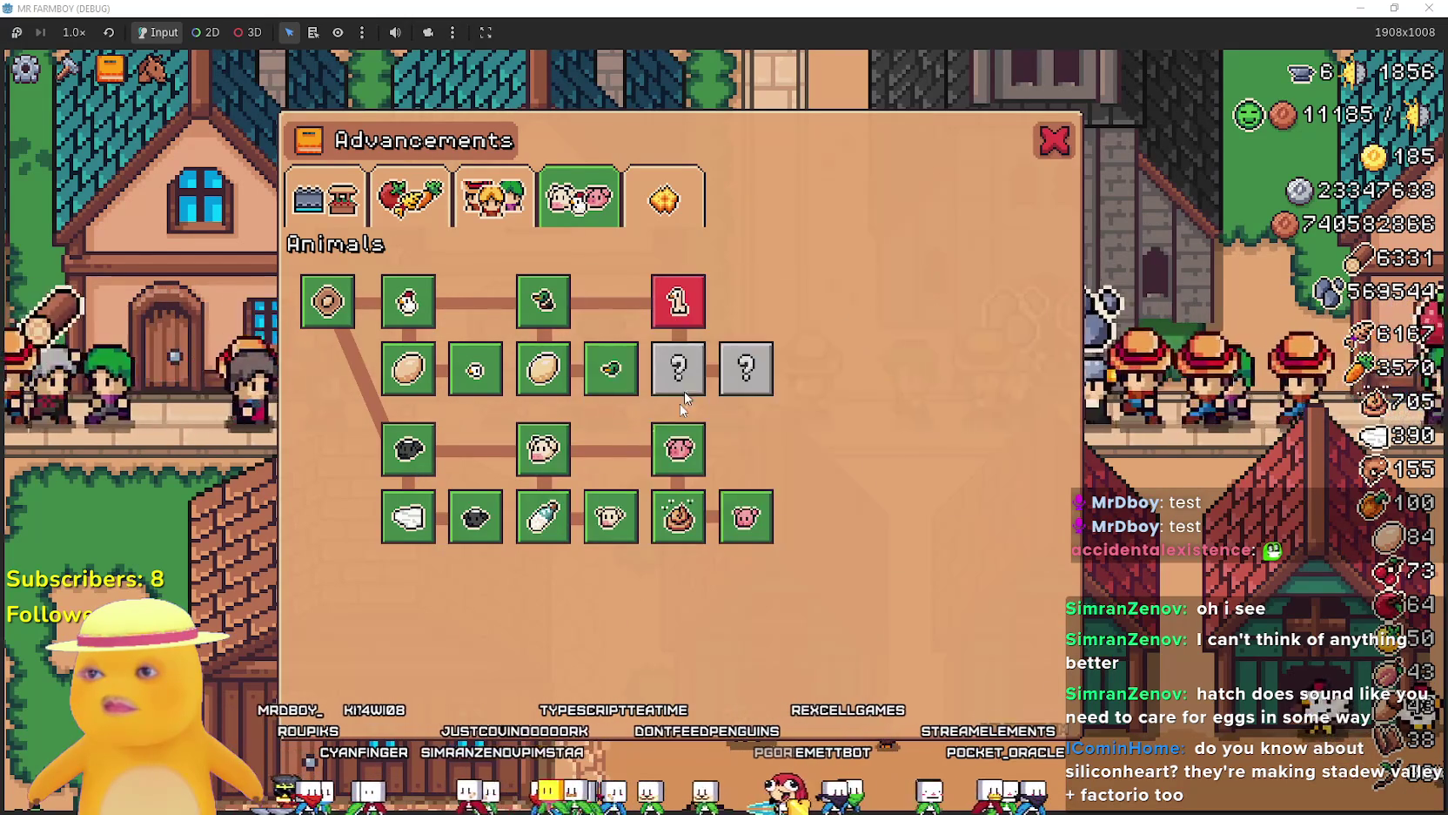
mouse_move(405, 446)
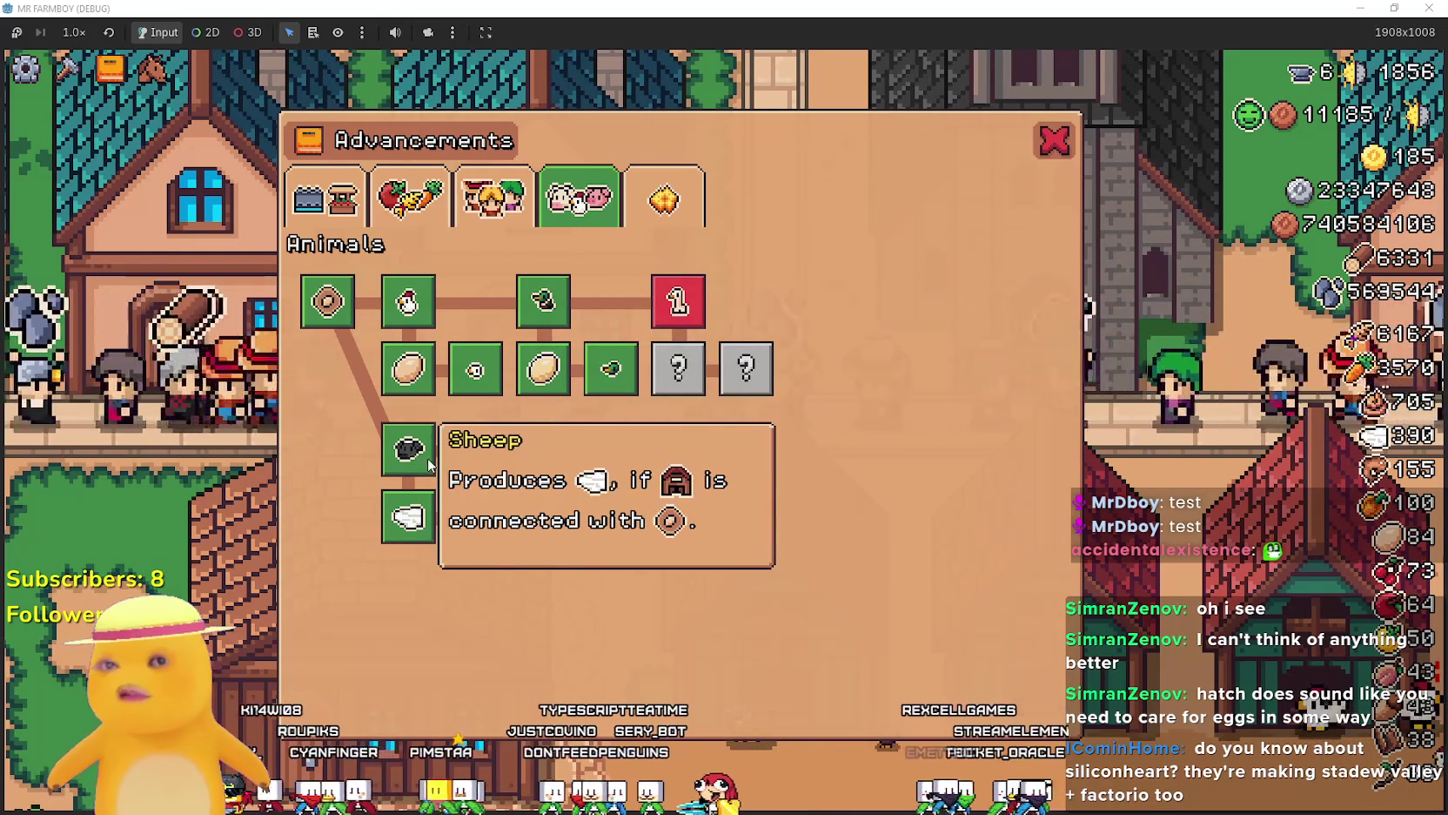
mouse_move(554, 324)
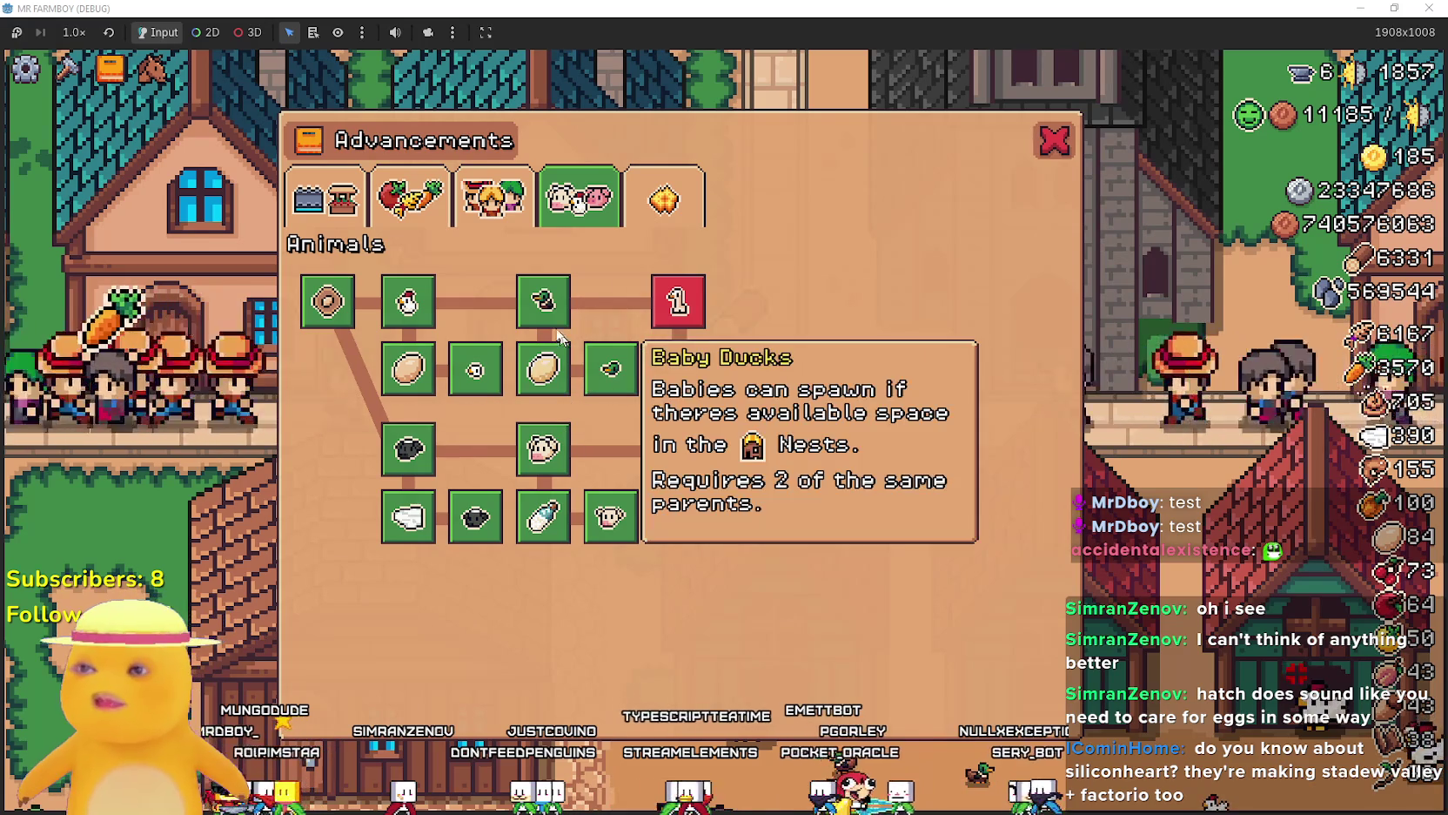
mouse_move(688, 305)
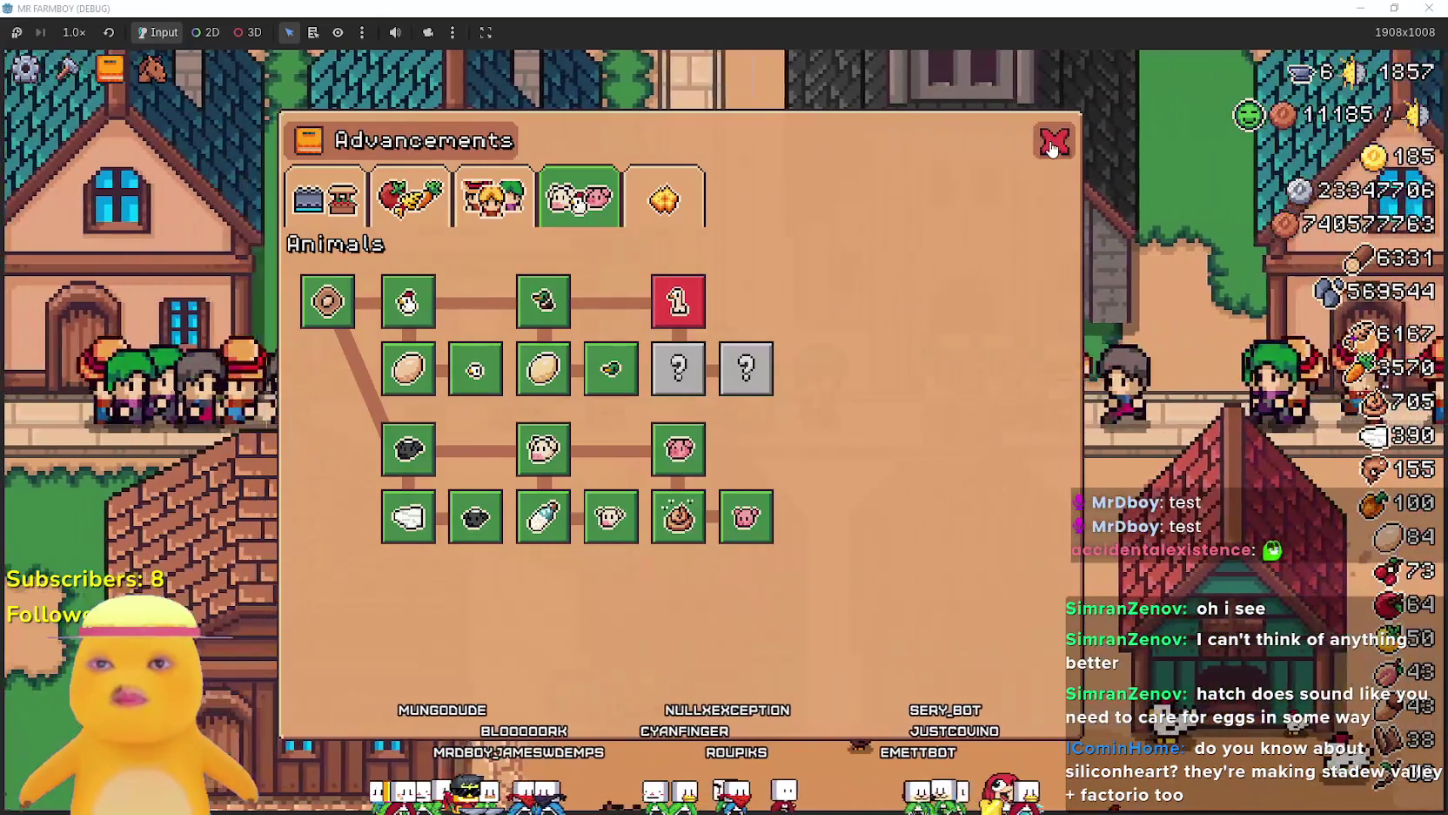
left_click(1053, 142)
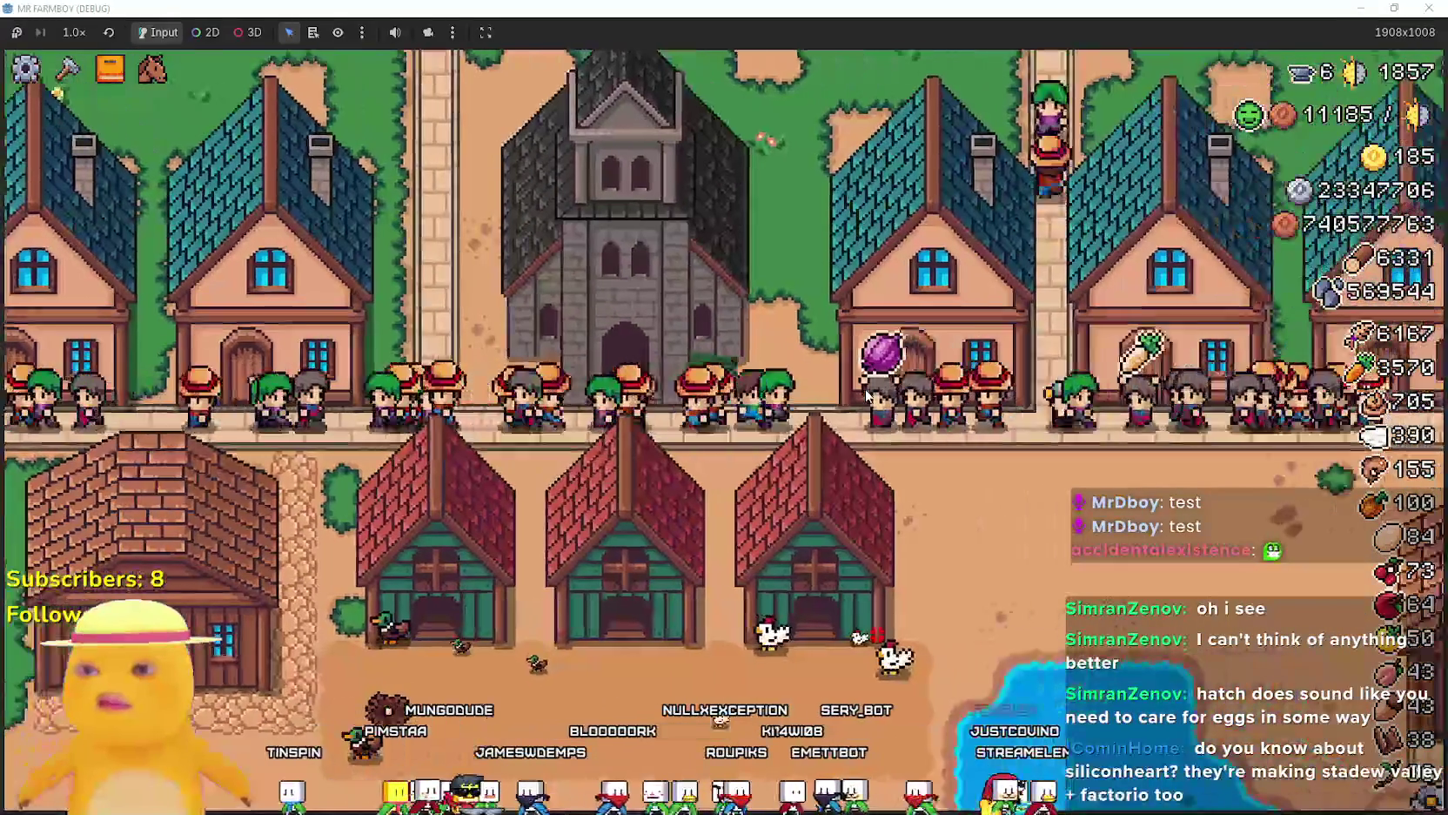
left_click(110, 68)
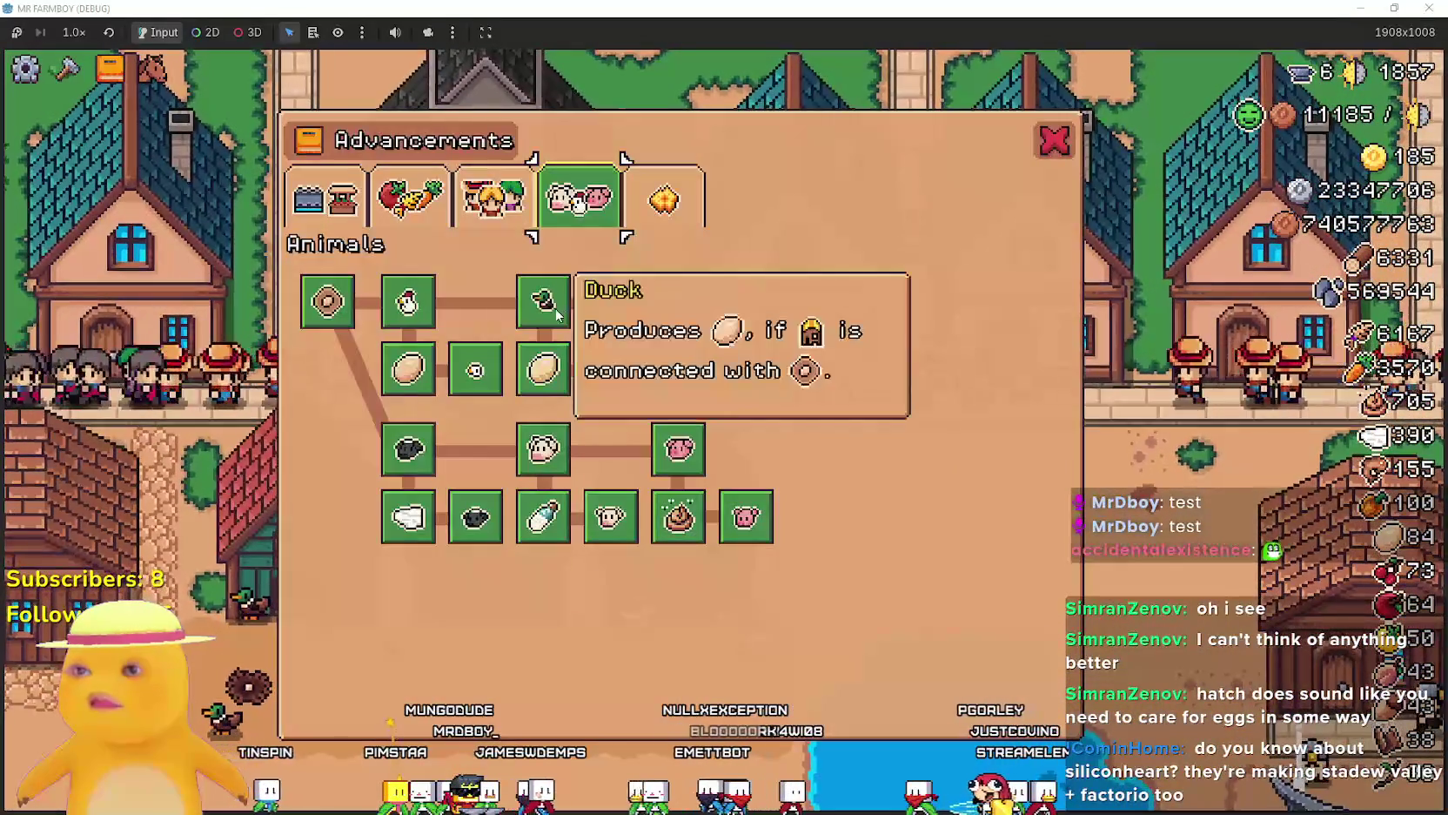
key("Escape")
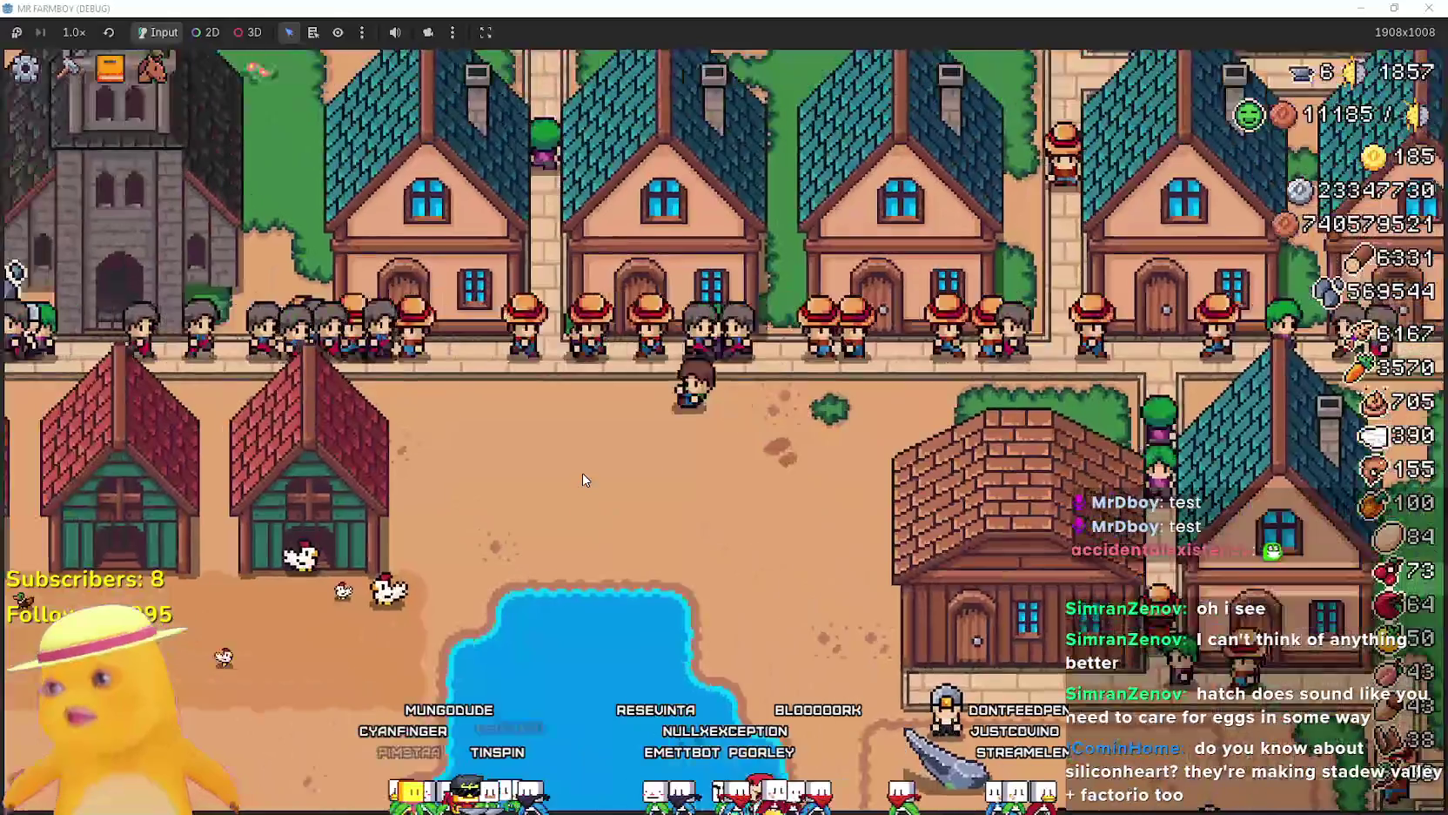
key("a")
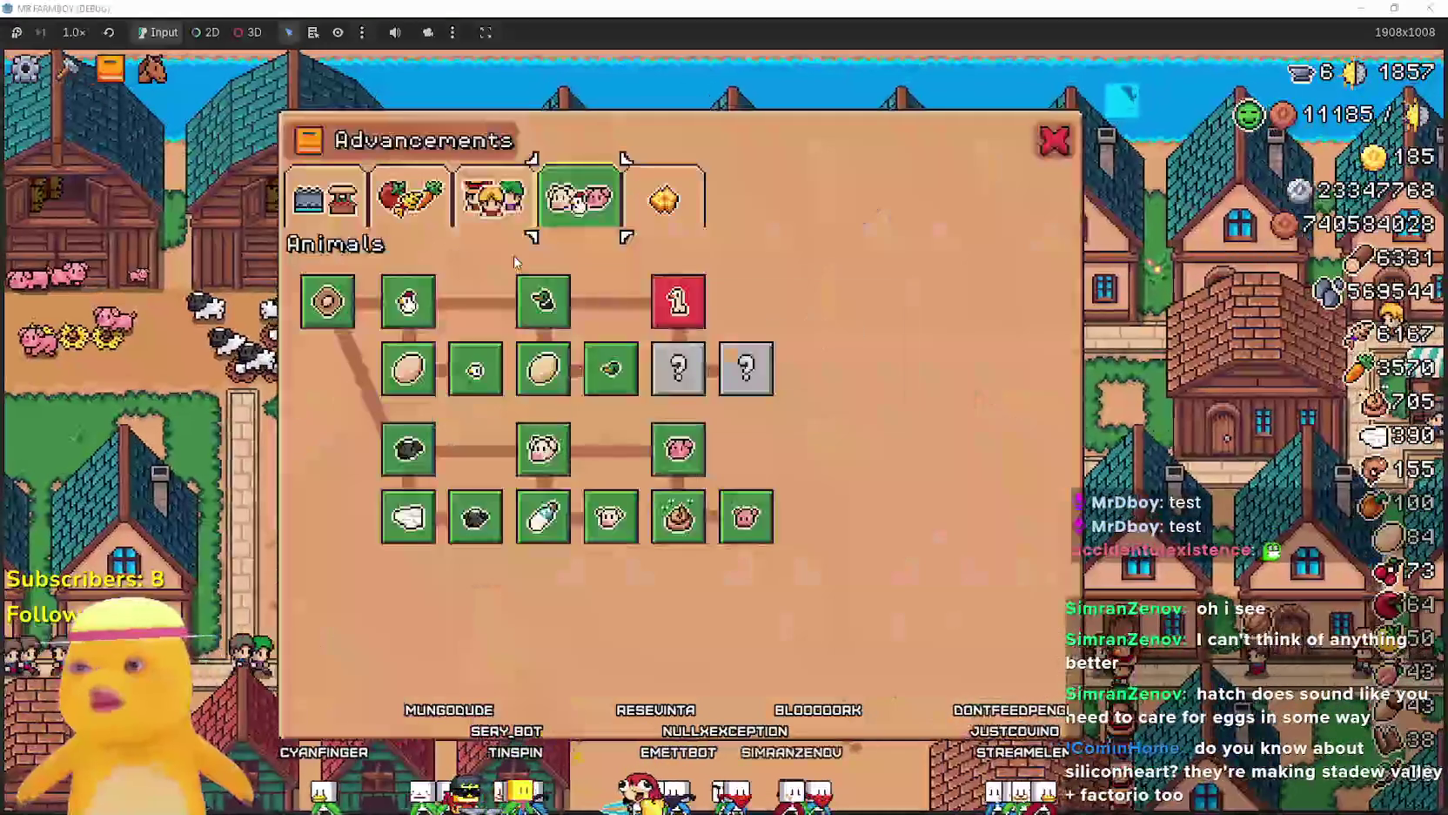
left_click(678, 206)
key("Tab")
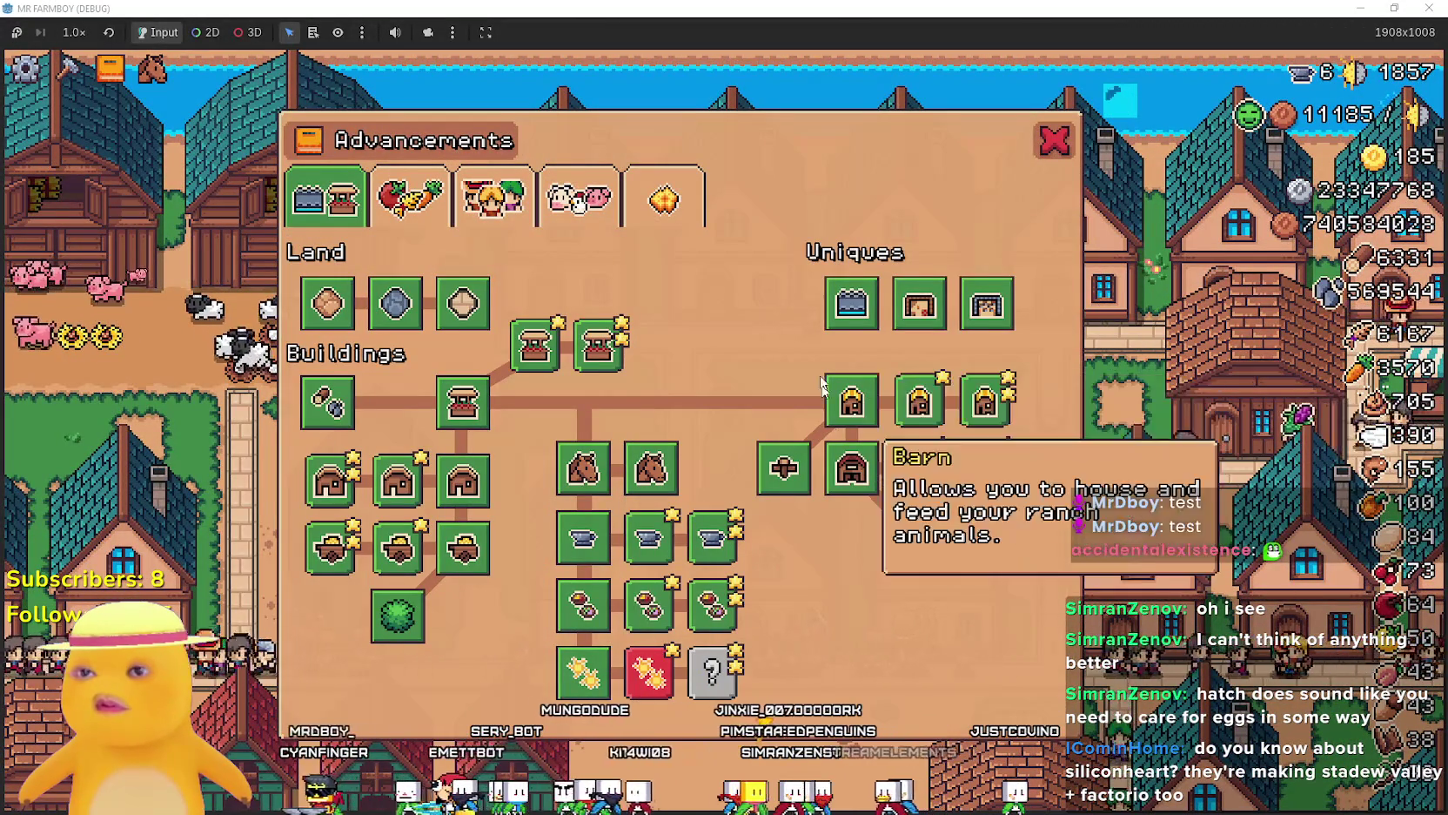
left_click(409, 199)
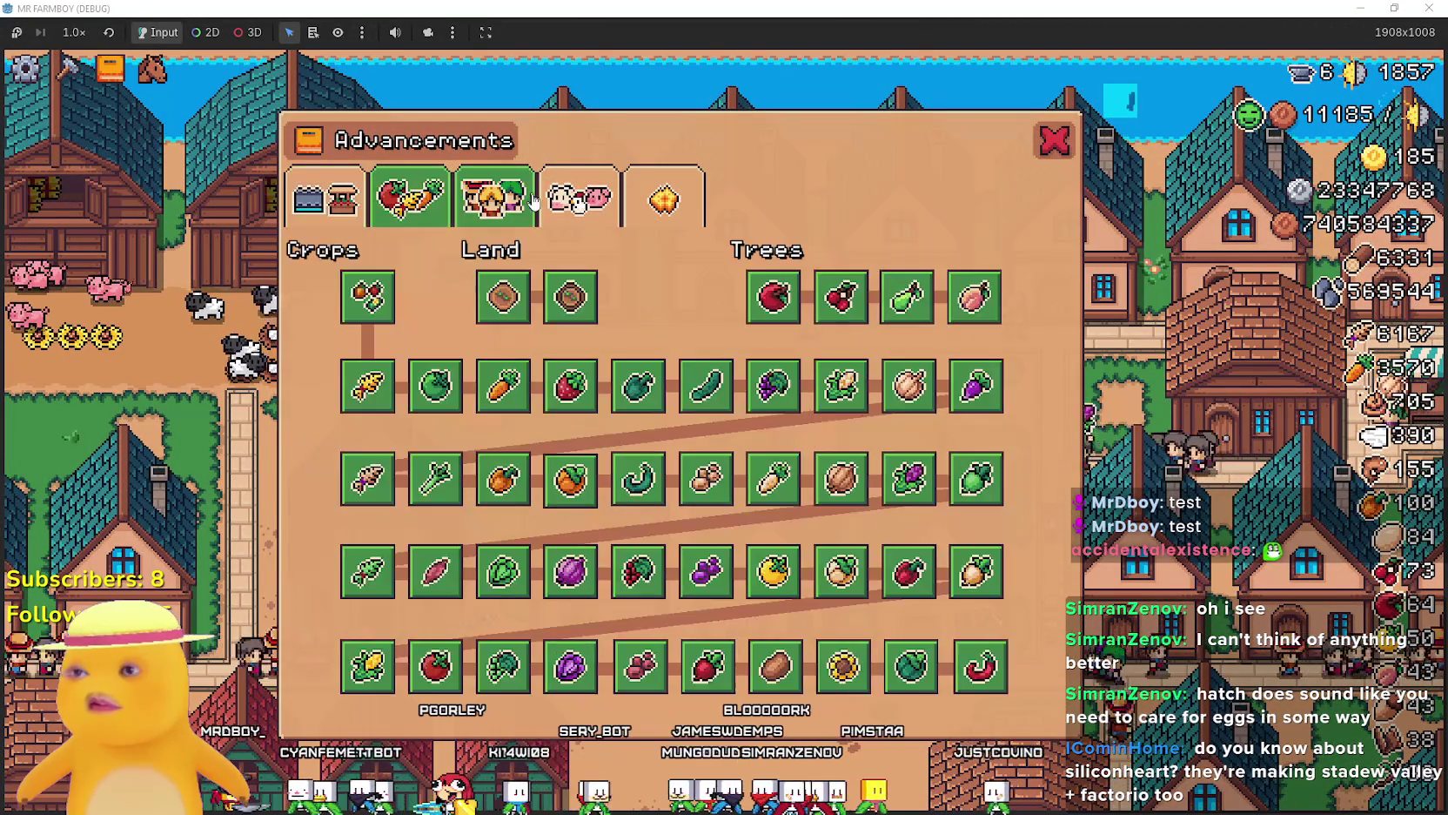
left_click(531, 208)
left_click(575, 205)
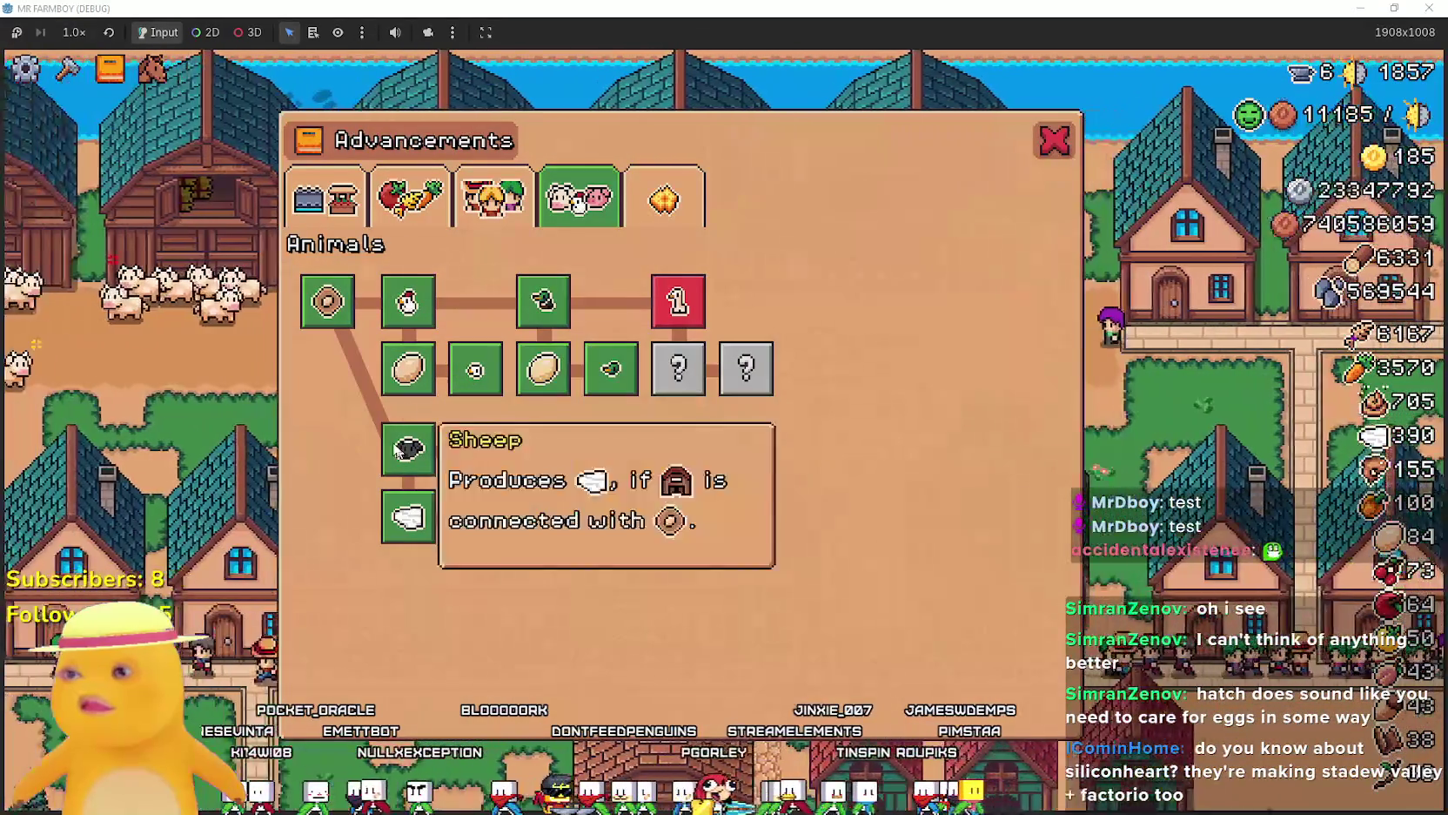
key("Escape")
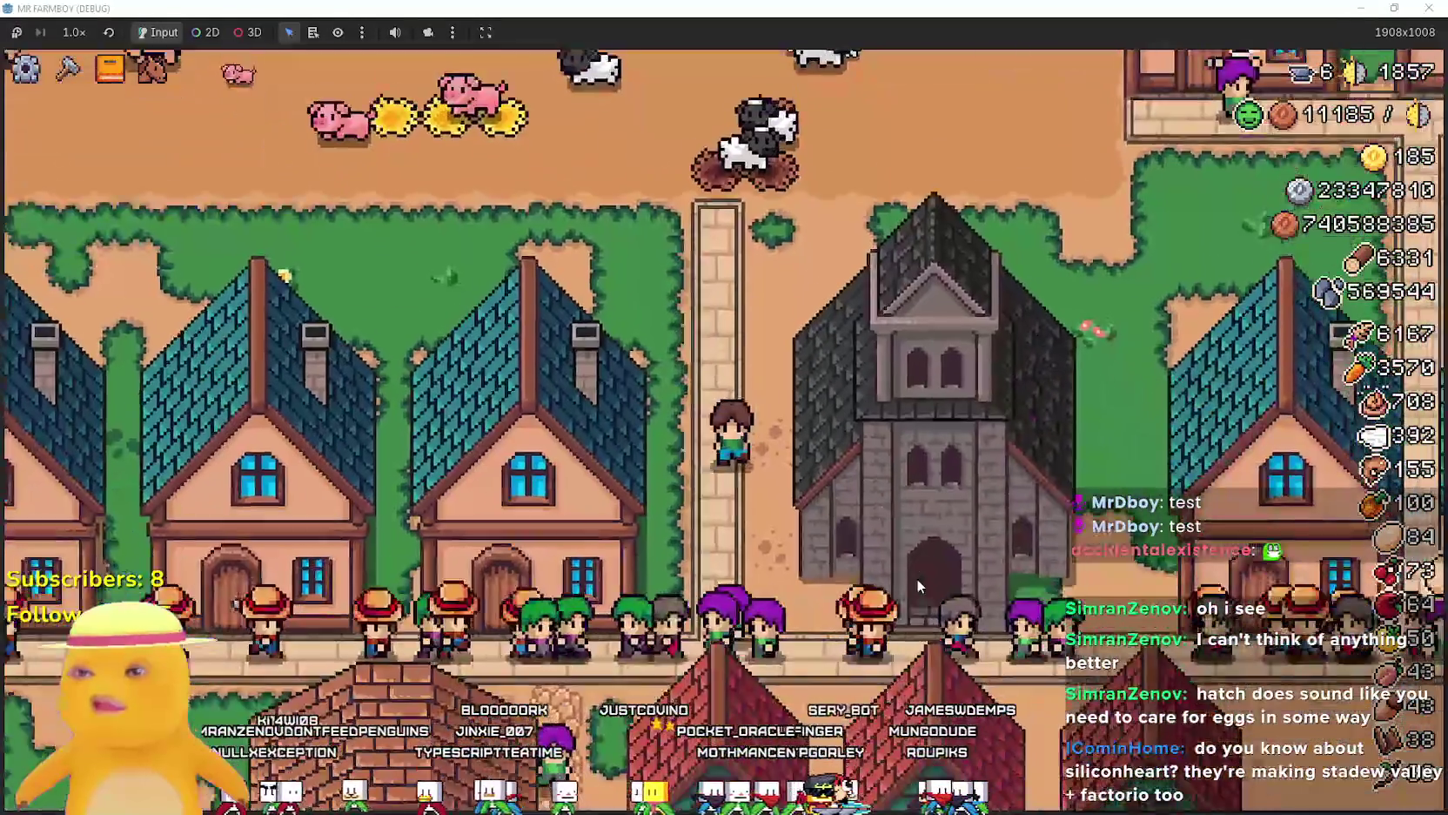
key("Escape")
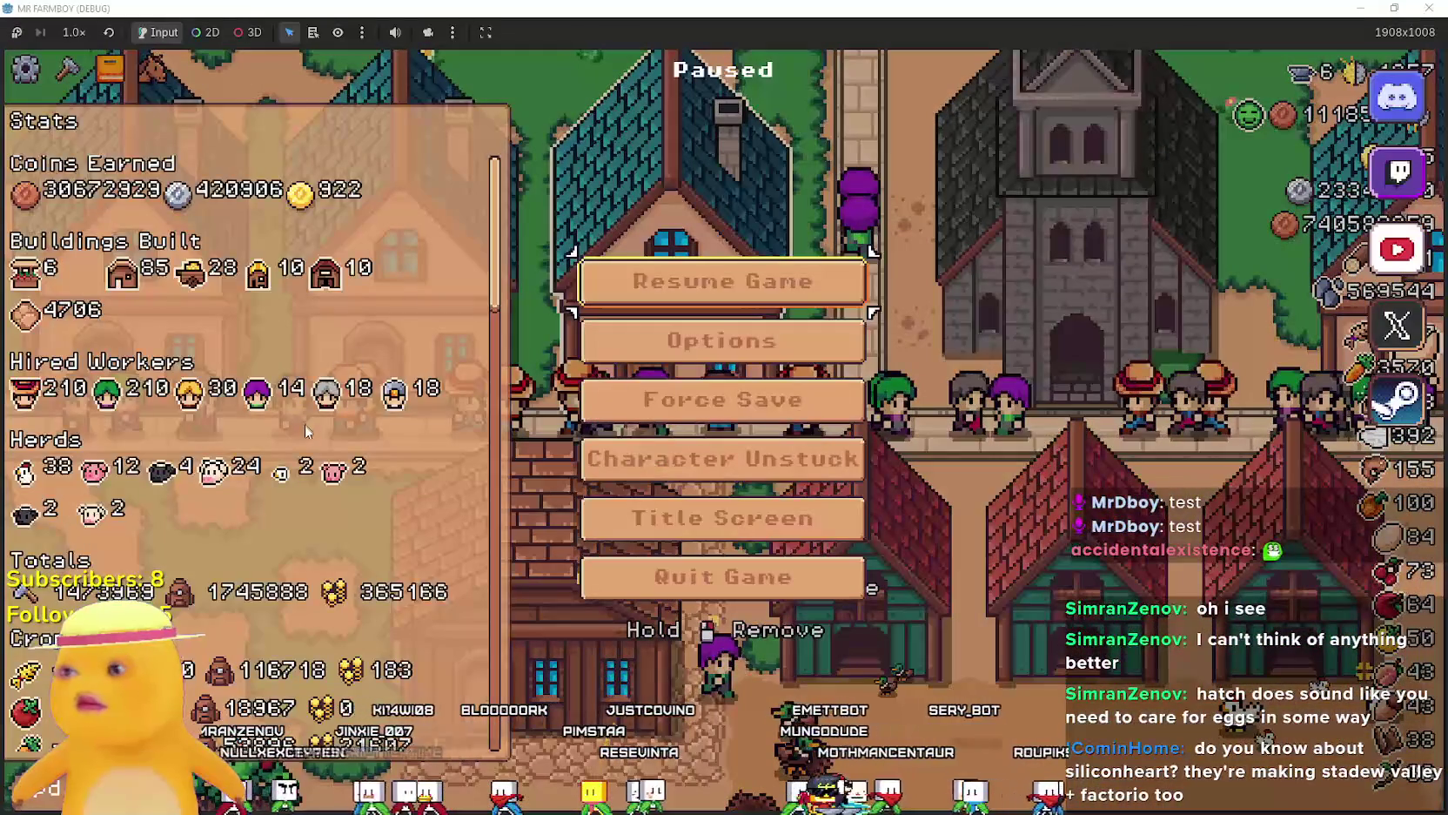
scroll(264, 583, "down", 10)
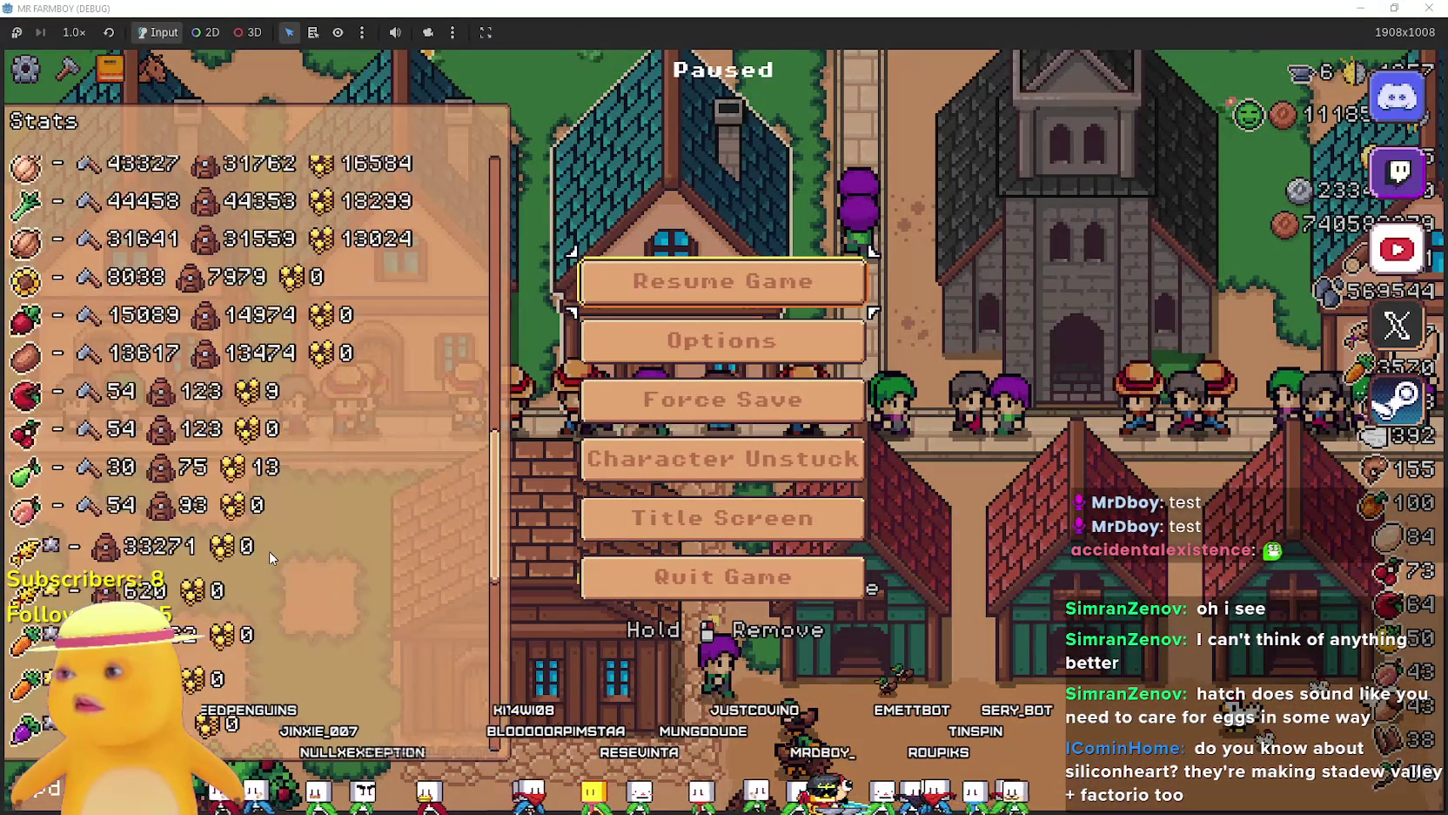
scroll(269, 551, "down", 3)
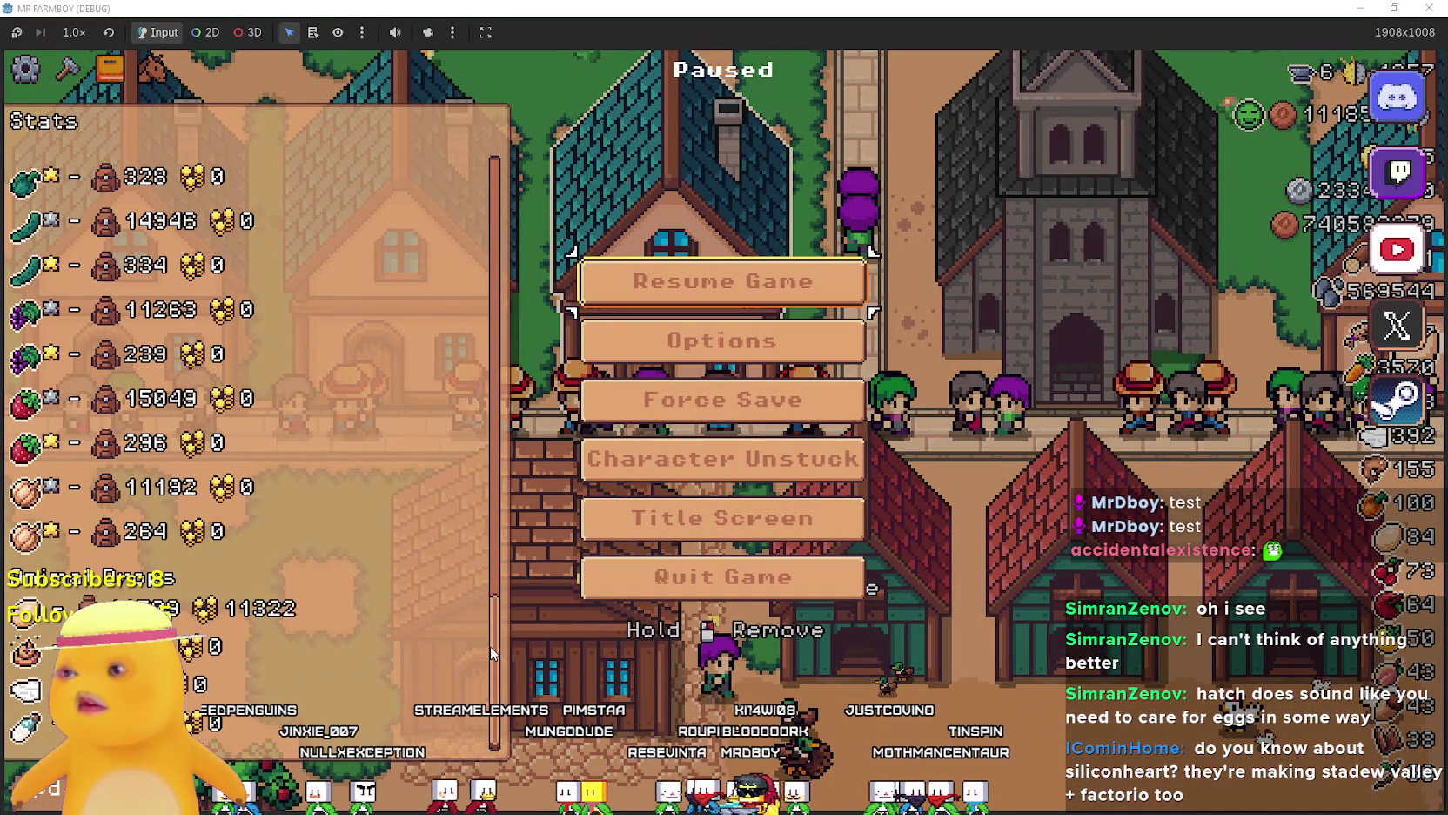
mouse_move(491, 653)
left_mouse_down()
mouse_move(469, 366)
mouse_move(483, 252)
left_mouse_up()
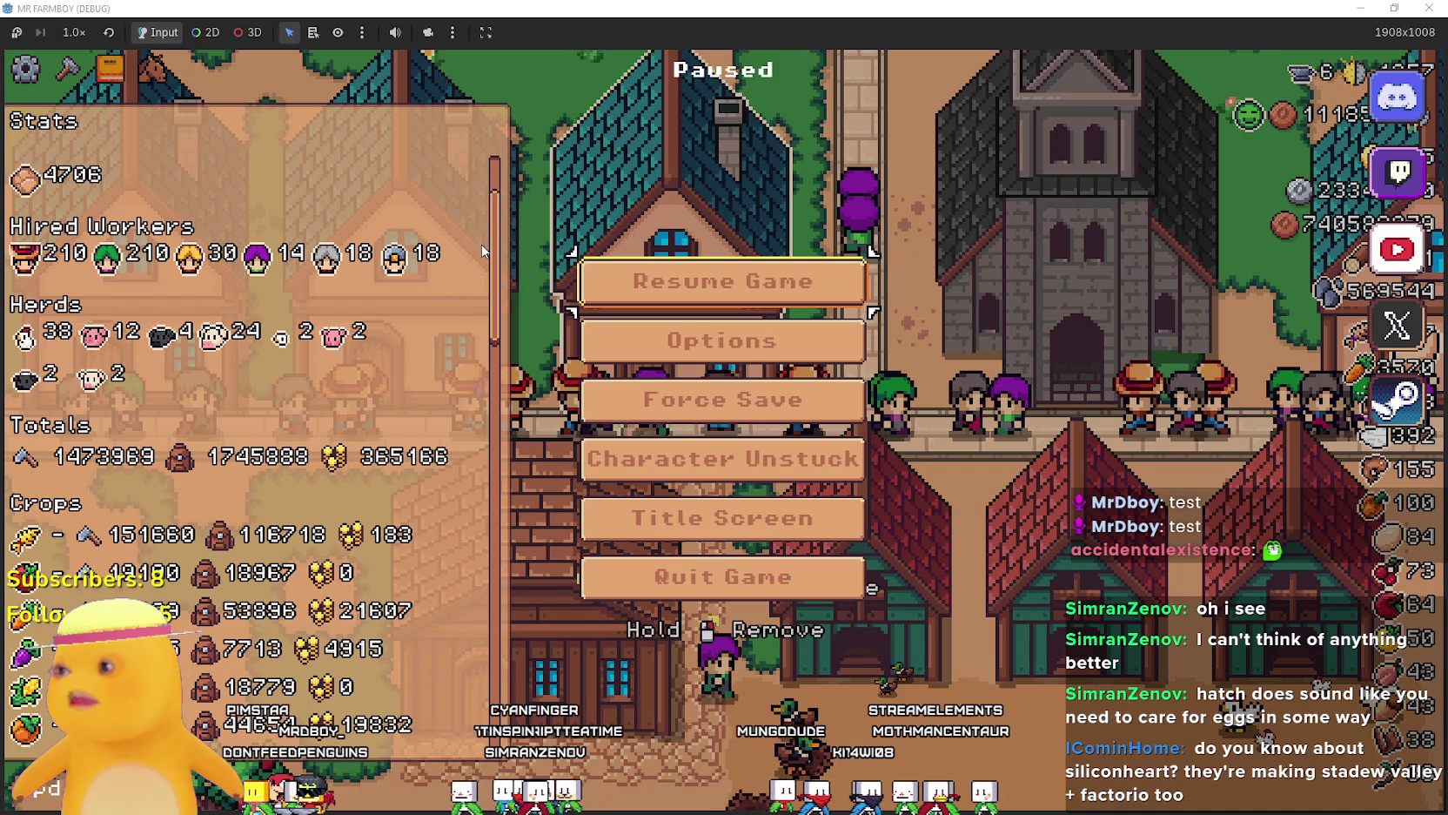
left_click_drag(483, 252, 473, 204)
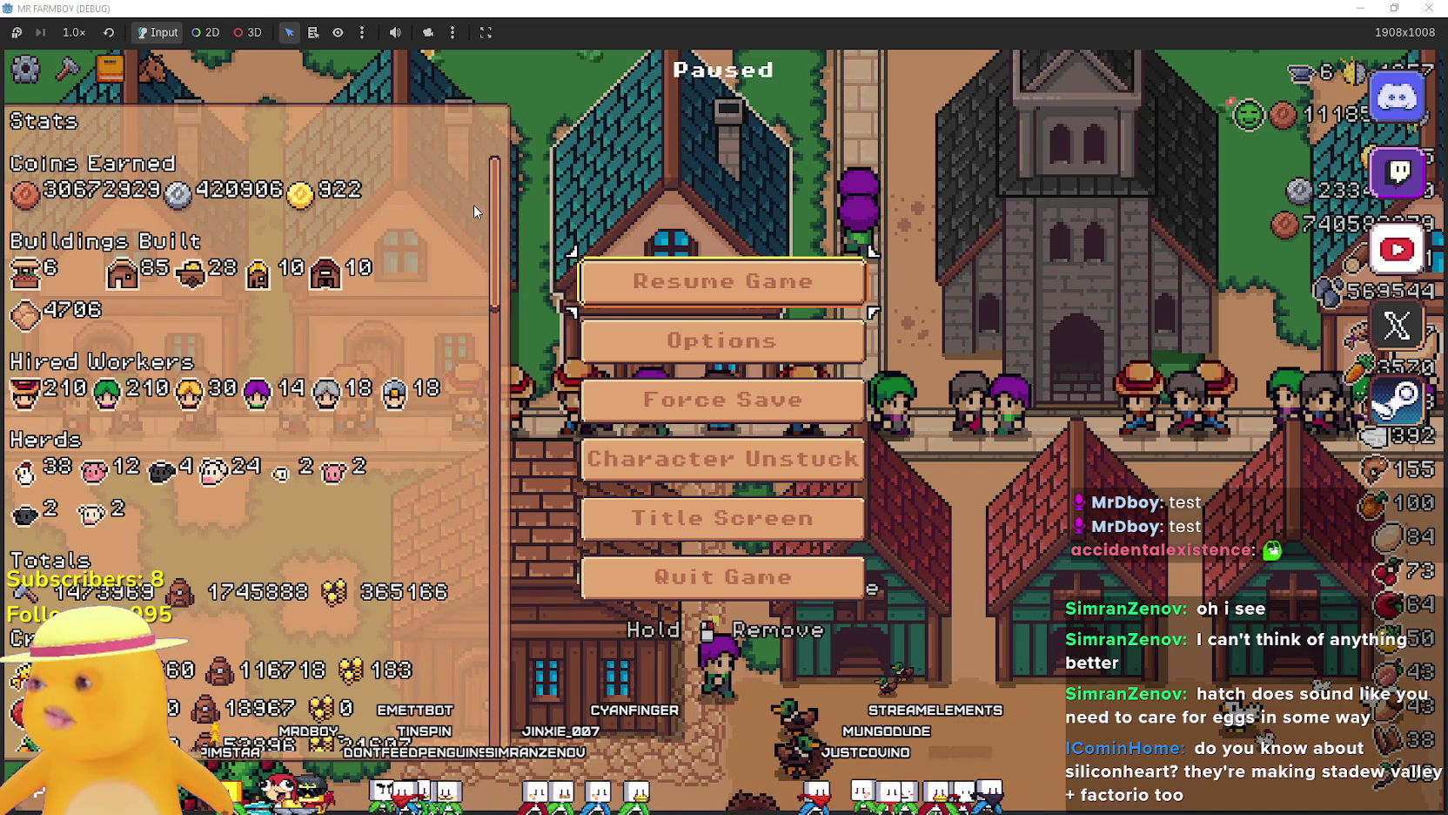
left_click(698, 292)
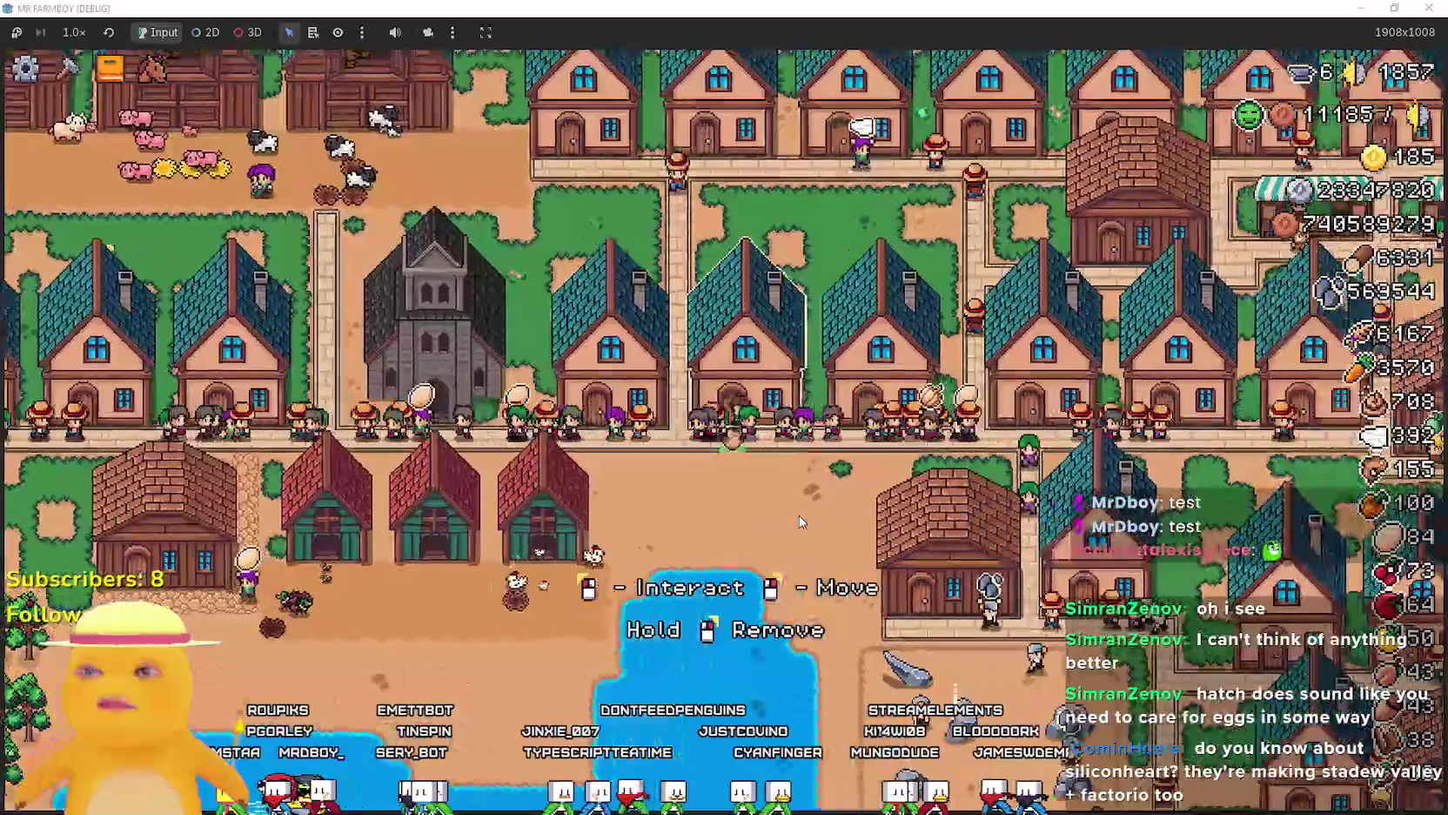
Toggle the advancements, crafting and barn panels with hotkeys while viewing the barns.
key("Tab")
key("Tab")
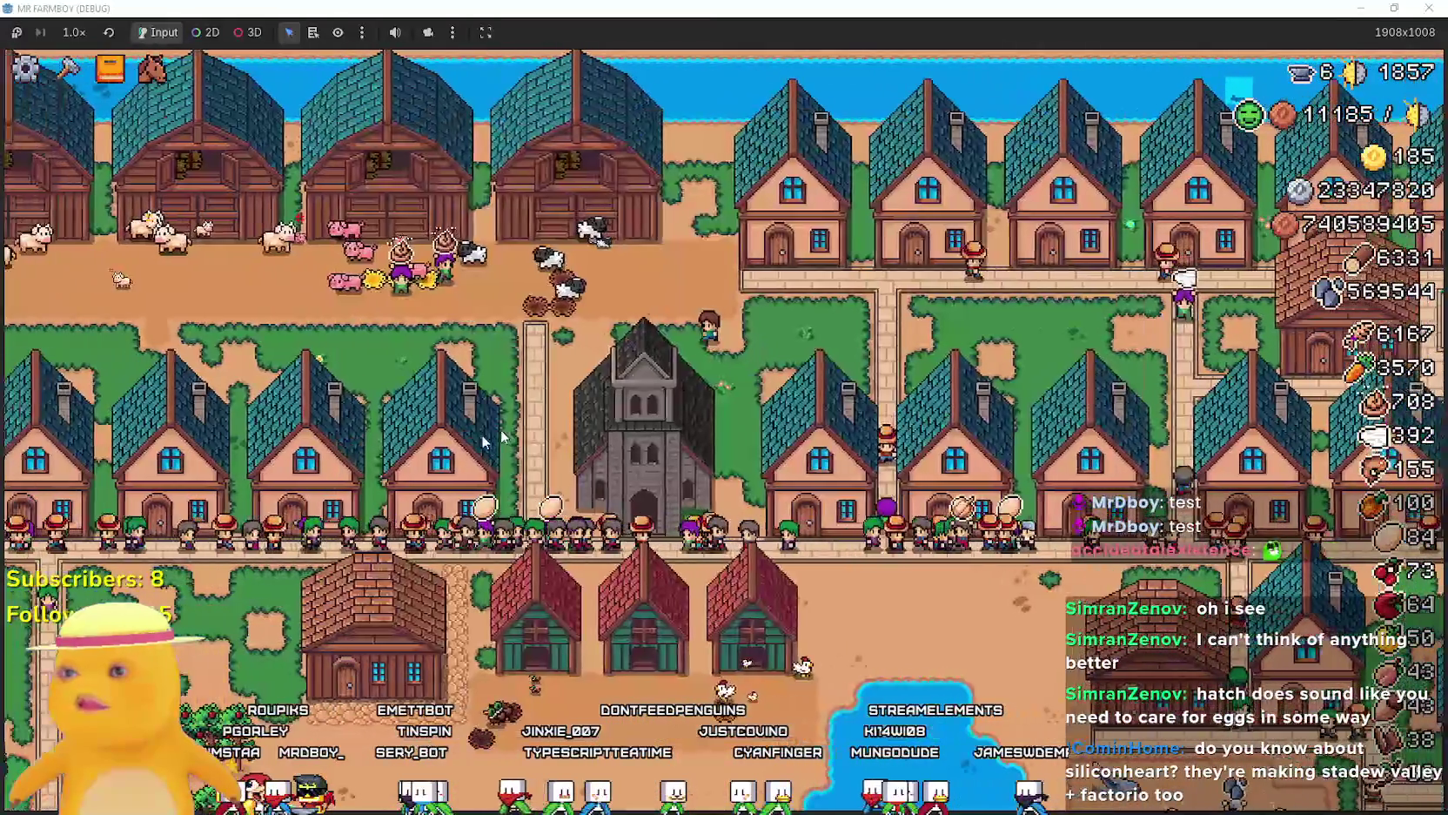
key("c")
scroll(200, 413, "down", 5)
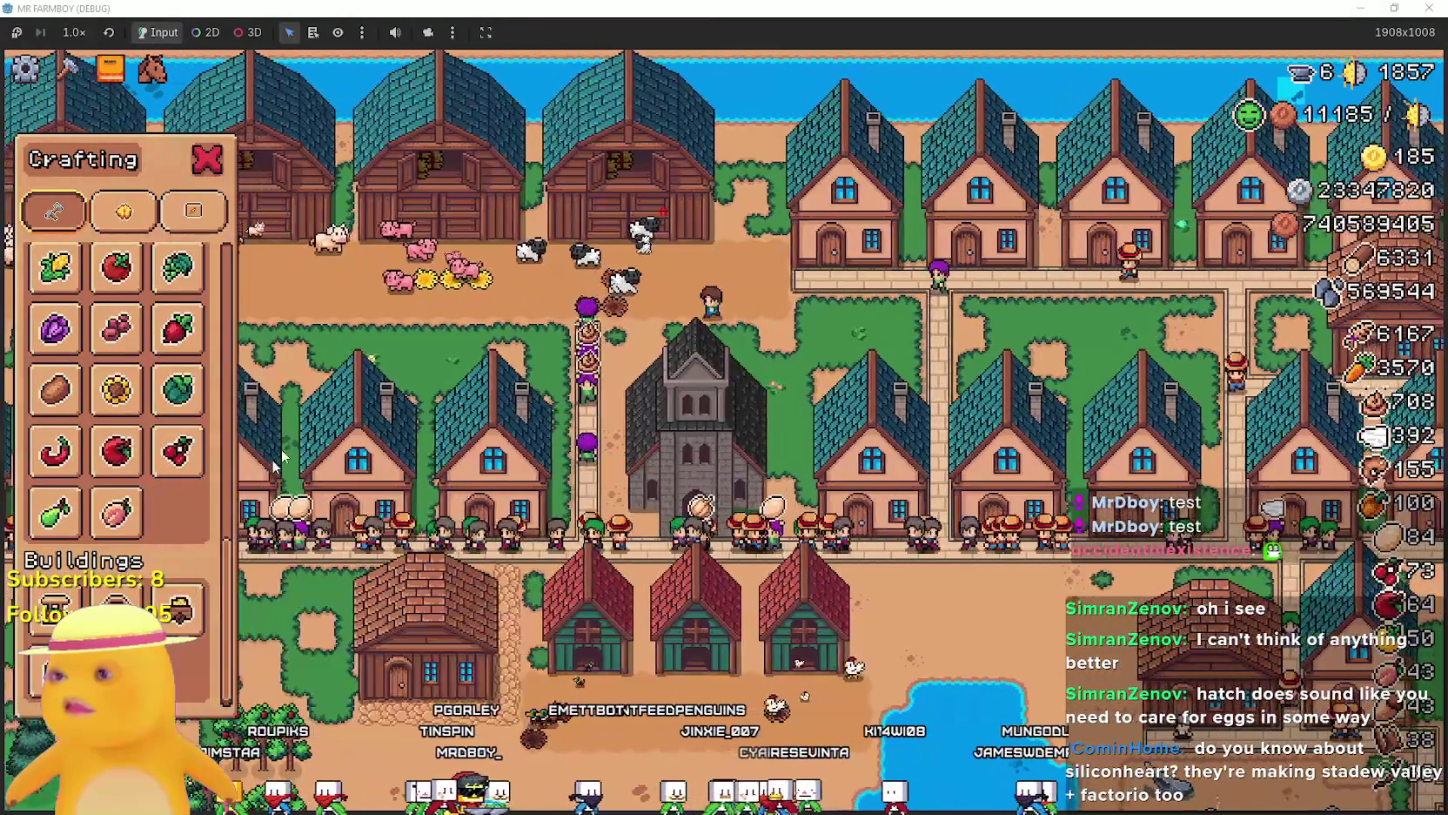
key("c")
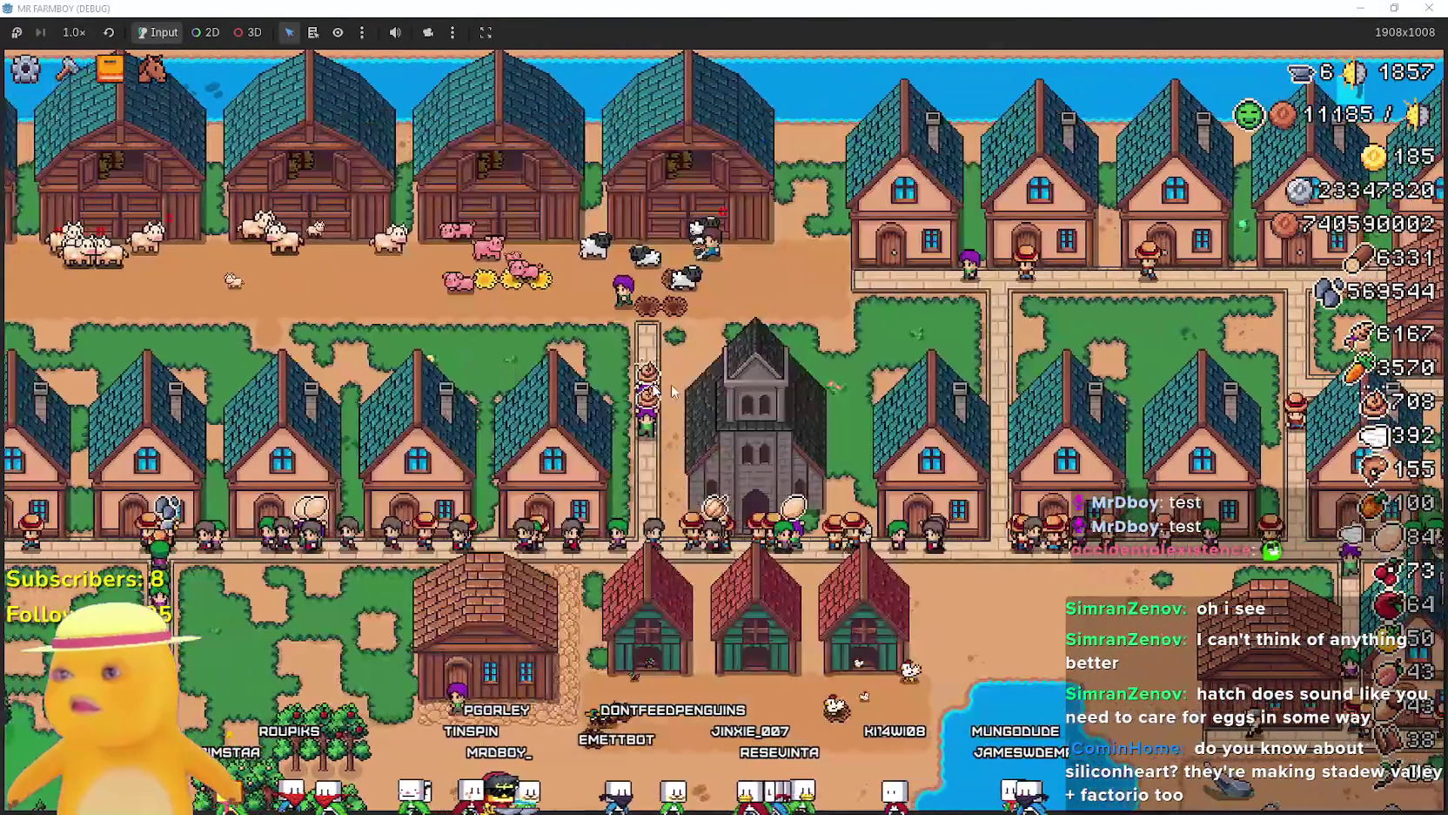
key("b")
key("Tab")
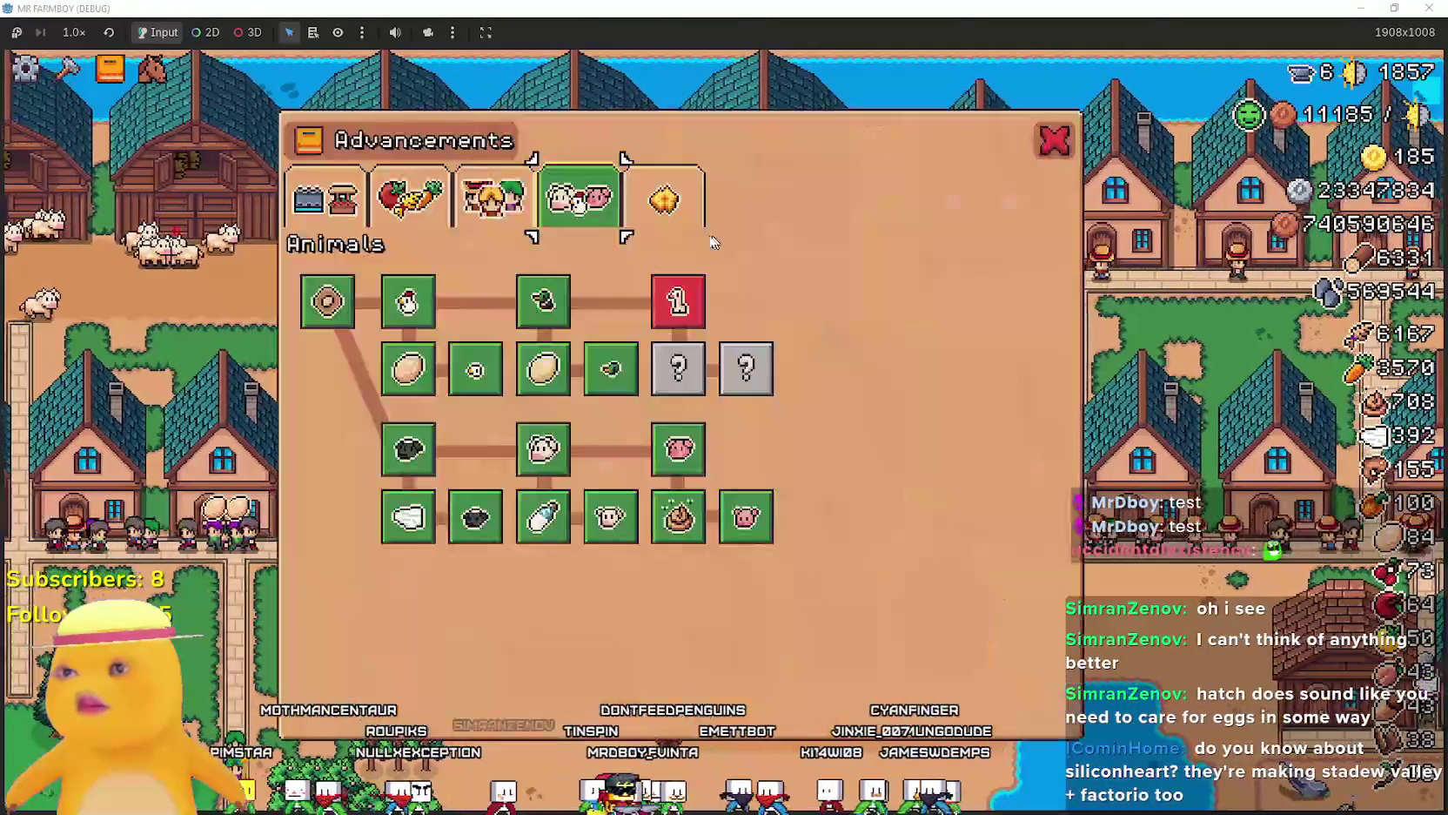
key("Tab")
key("b")
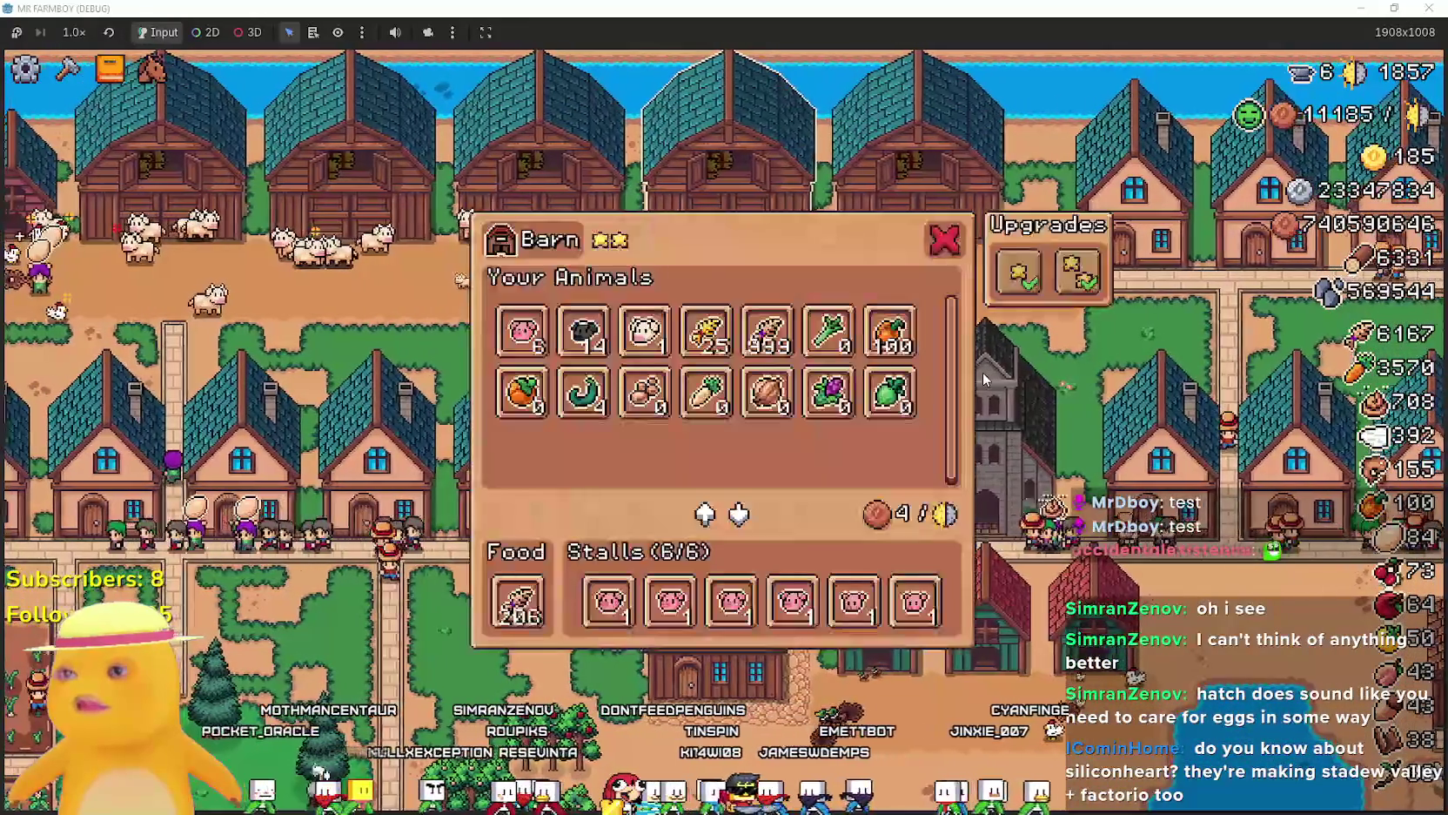
key("b")
scroll(968, 359, "up", 3)
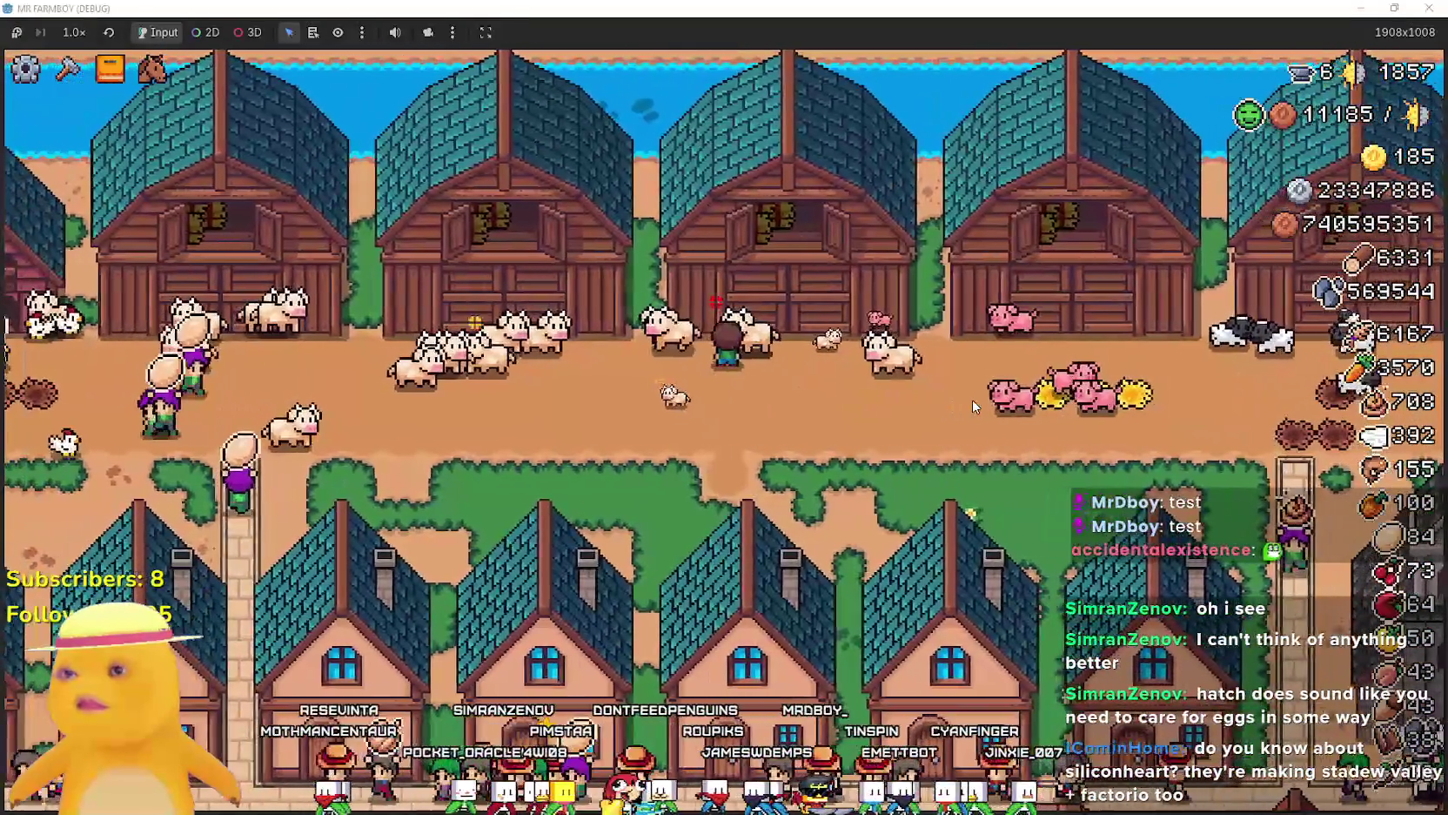
key("b")
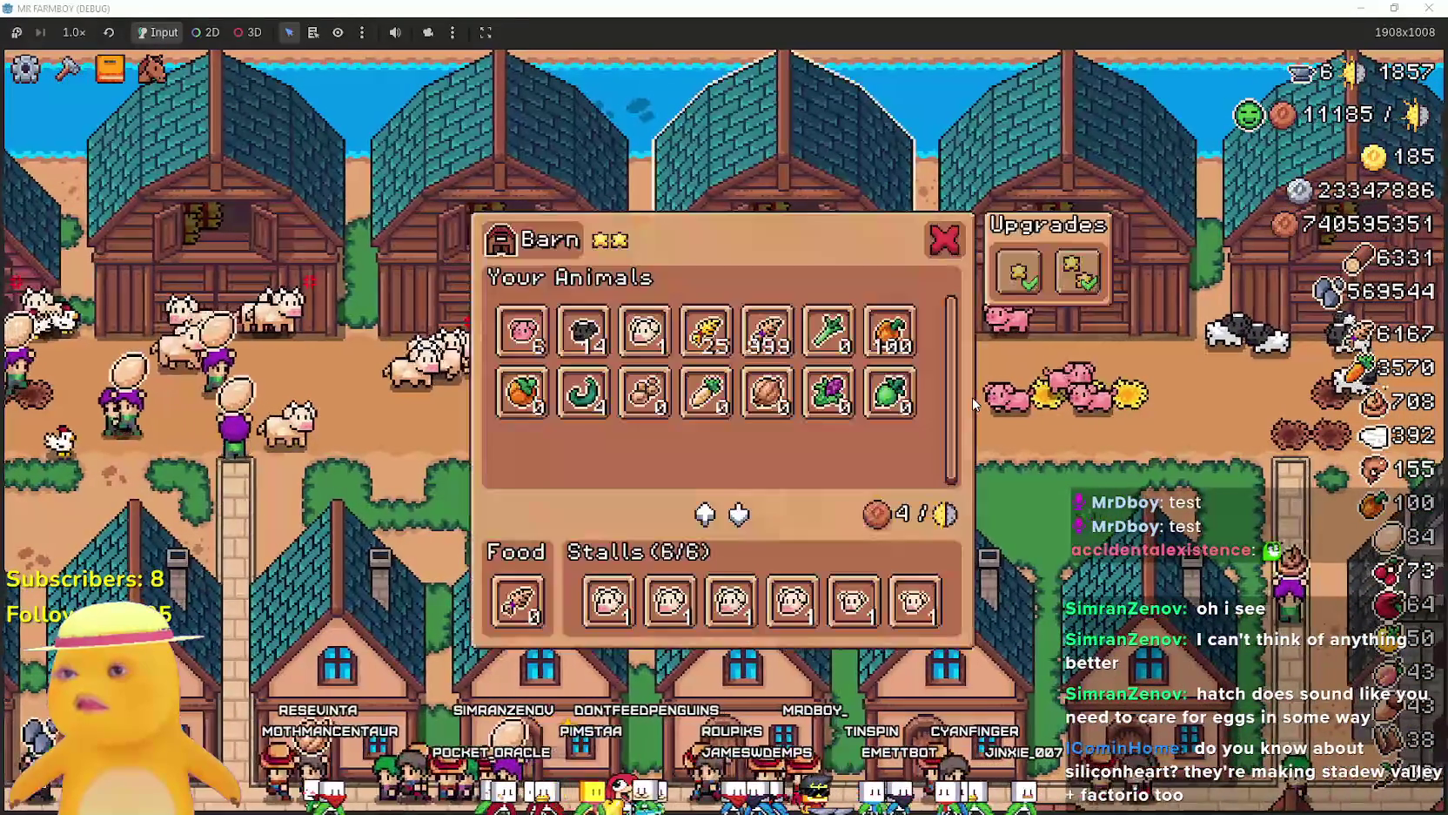
key("b")
key("b")
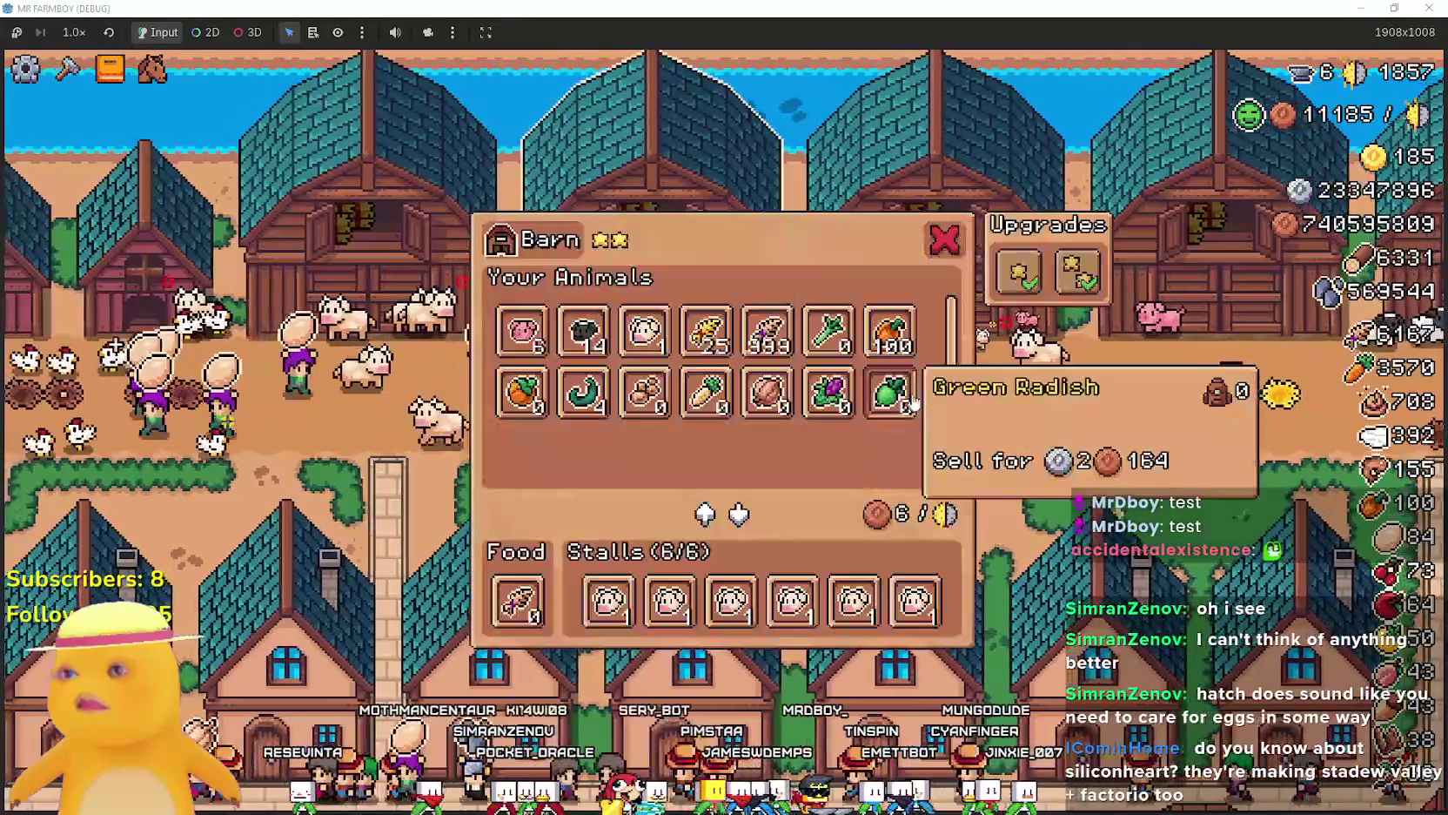
key("b")
scroll(902, 455, "up", 3)
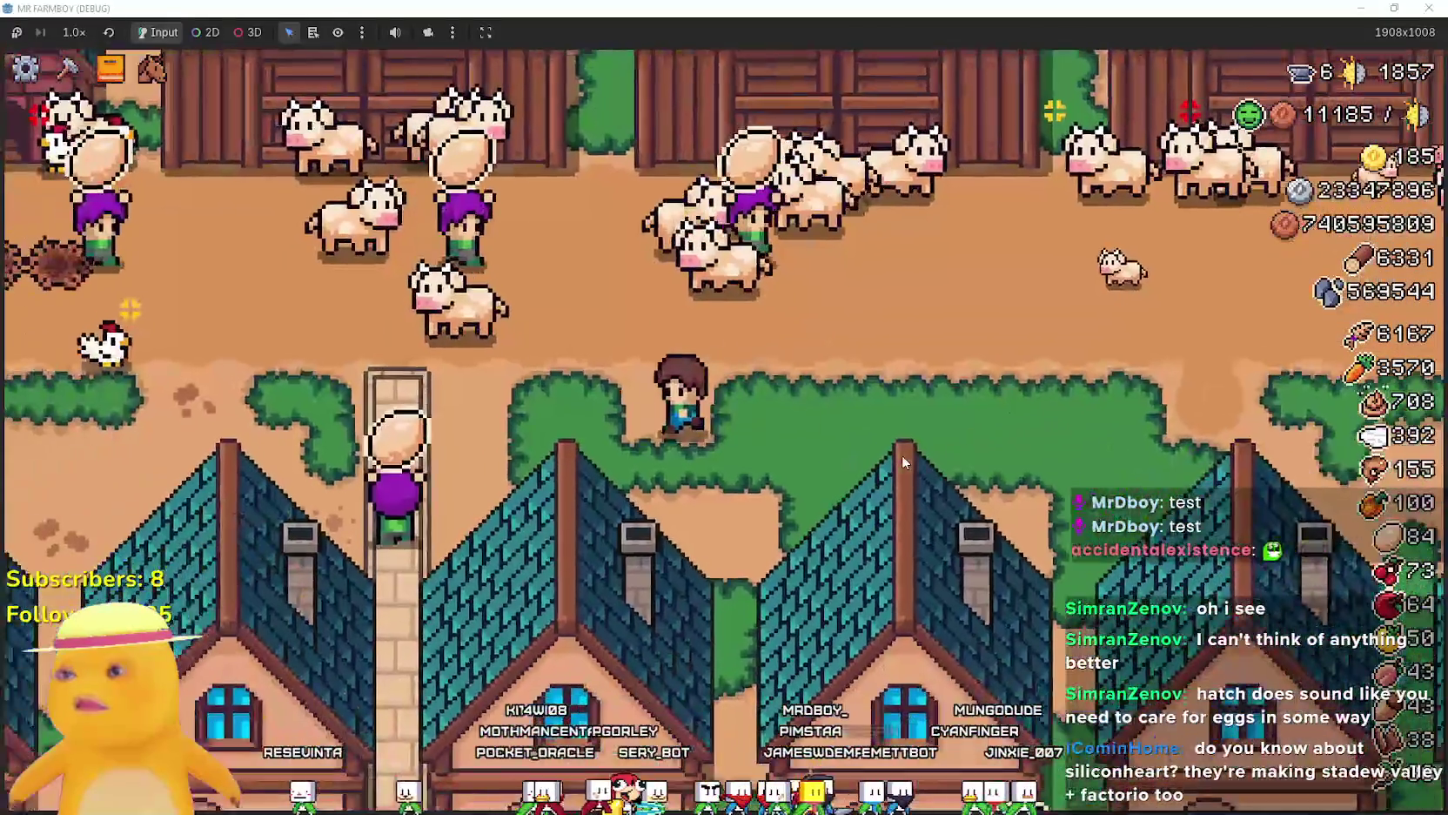
Walk the farmer to the barns and check the barn's animal inventory.
key("a")
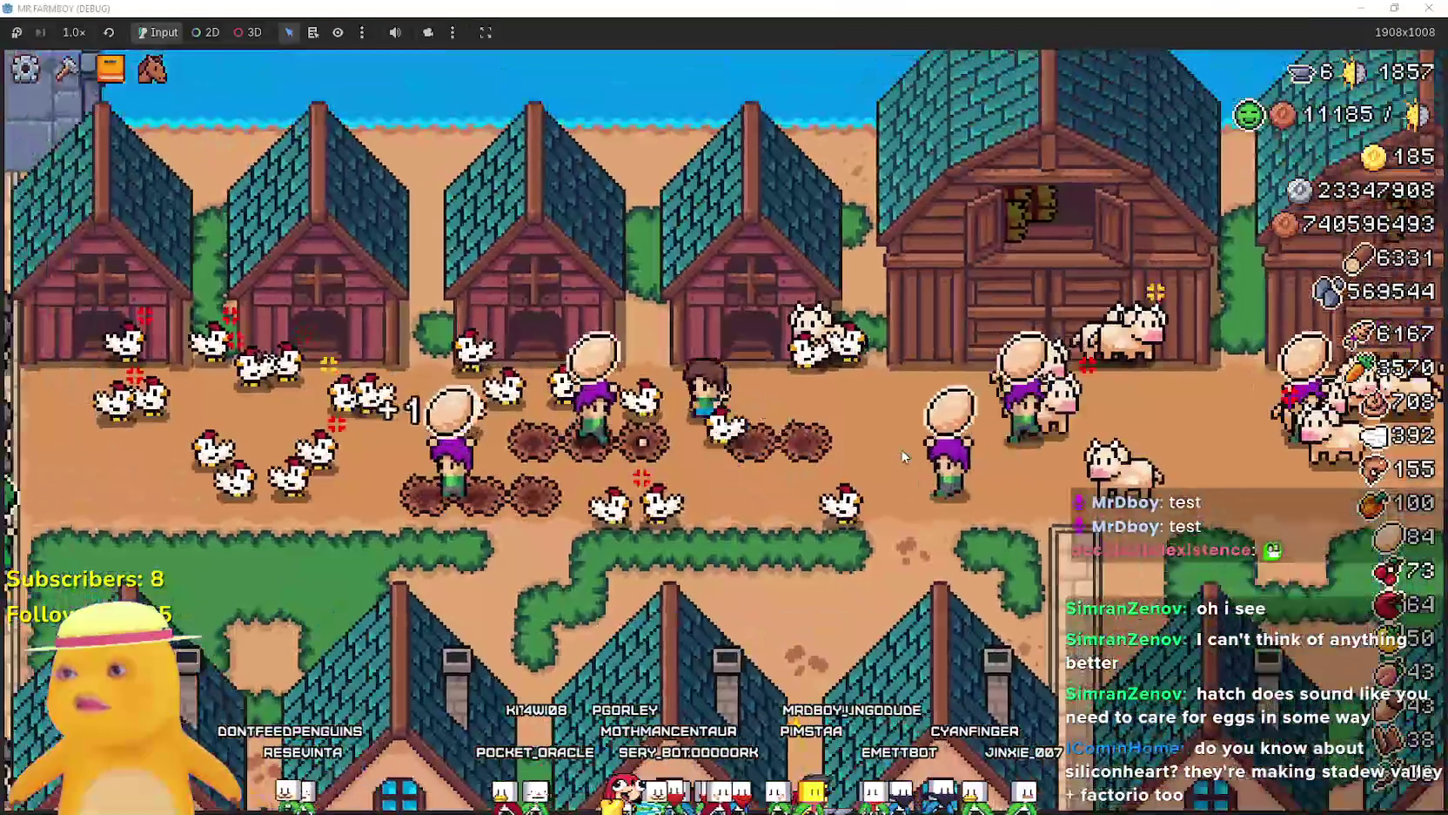
key("d")
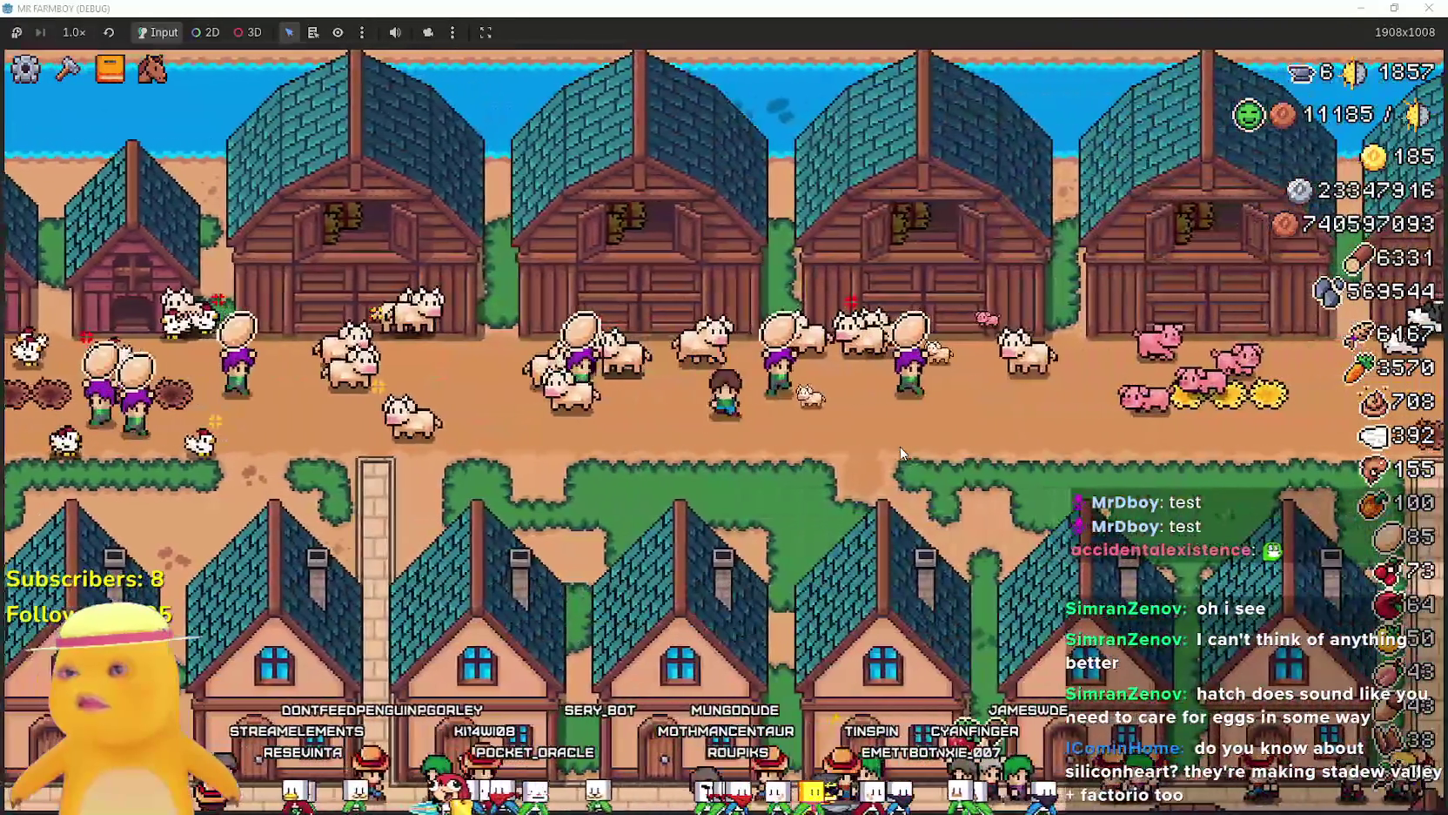
key("t")
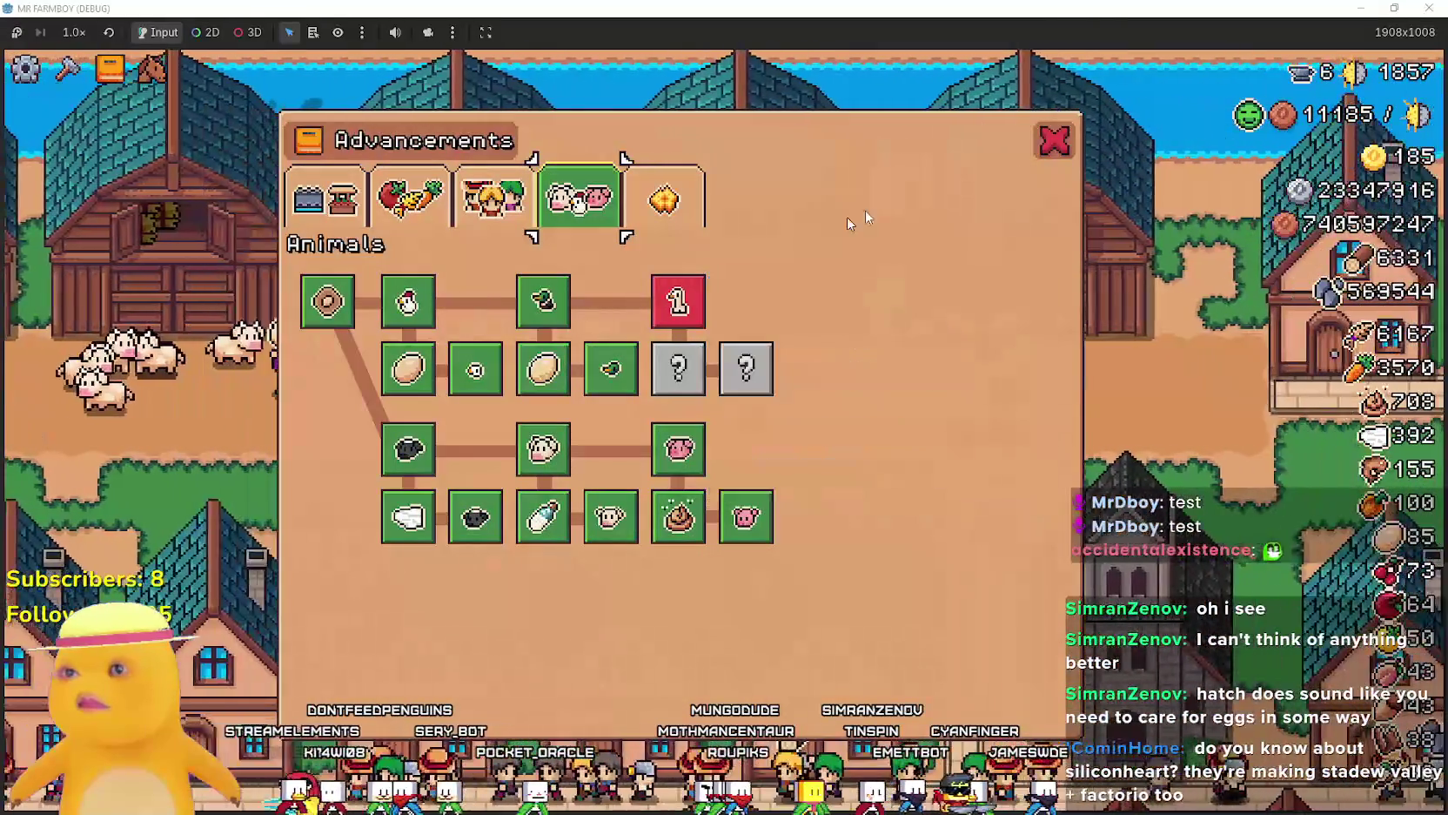
left_click(1046, 152)
key("e")
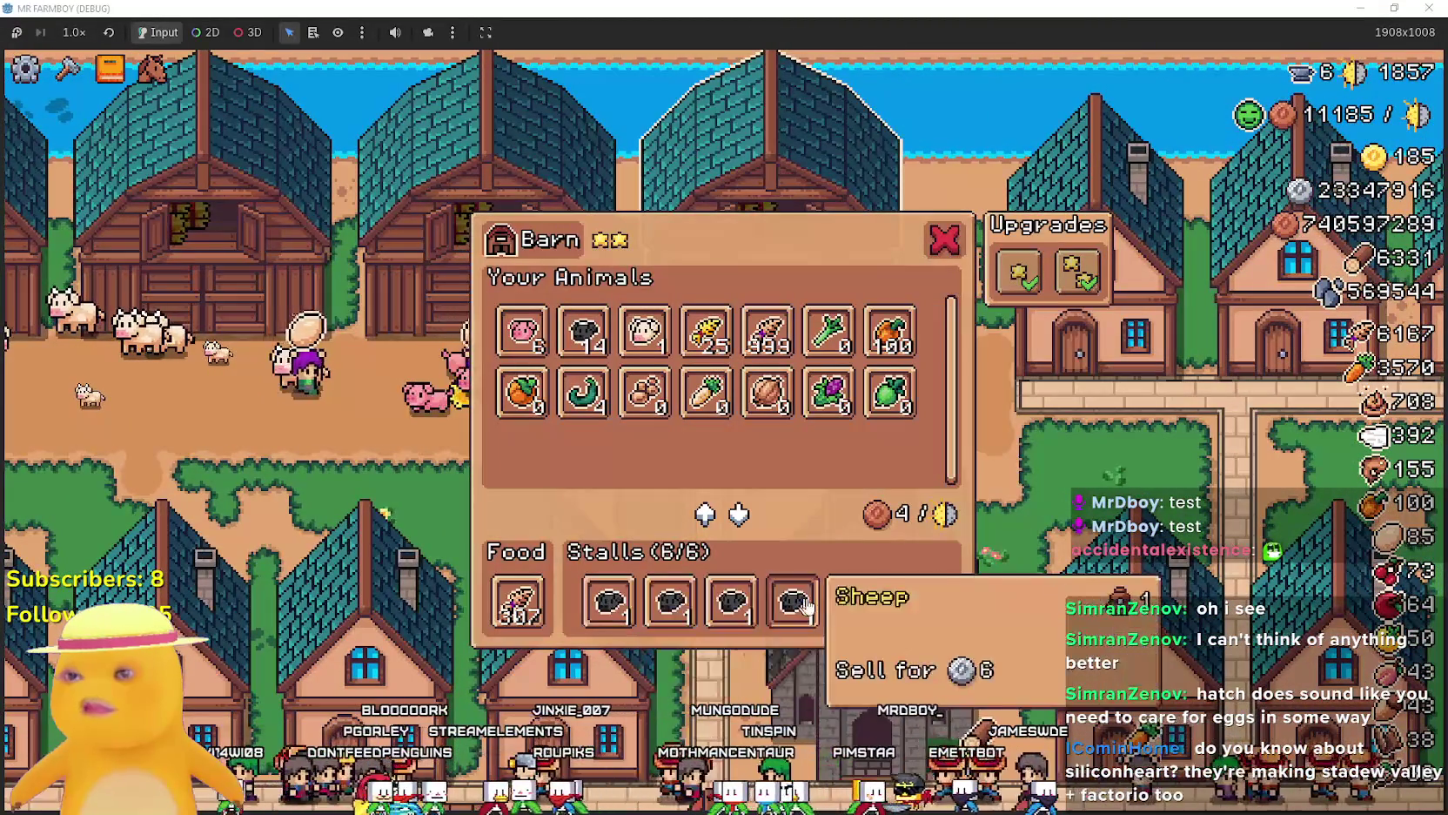
key("Escape")
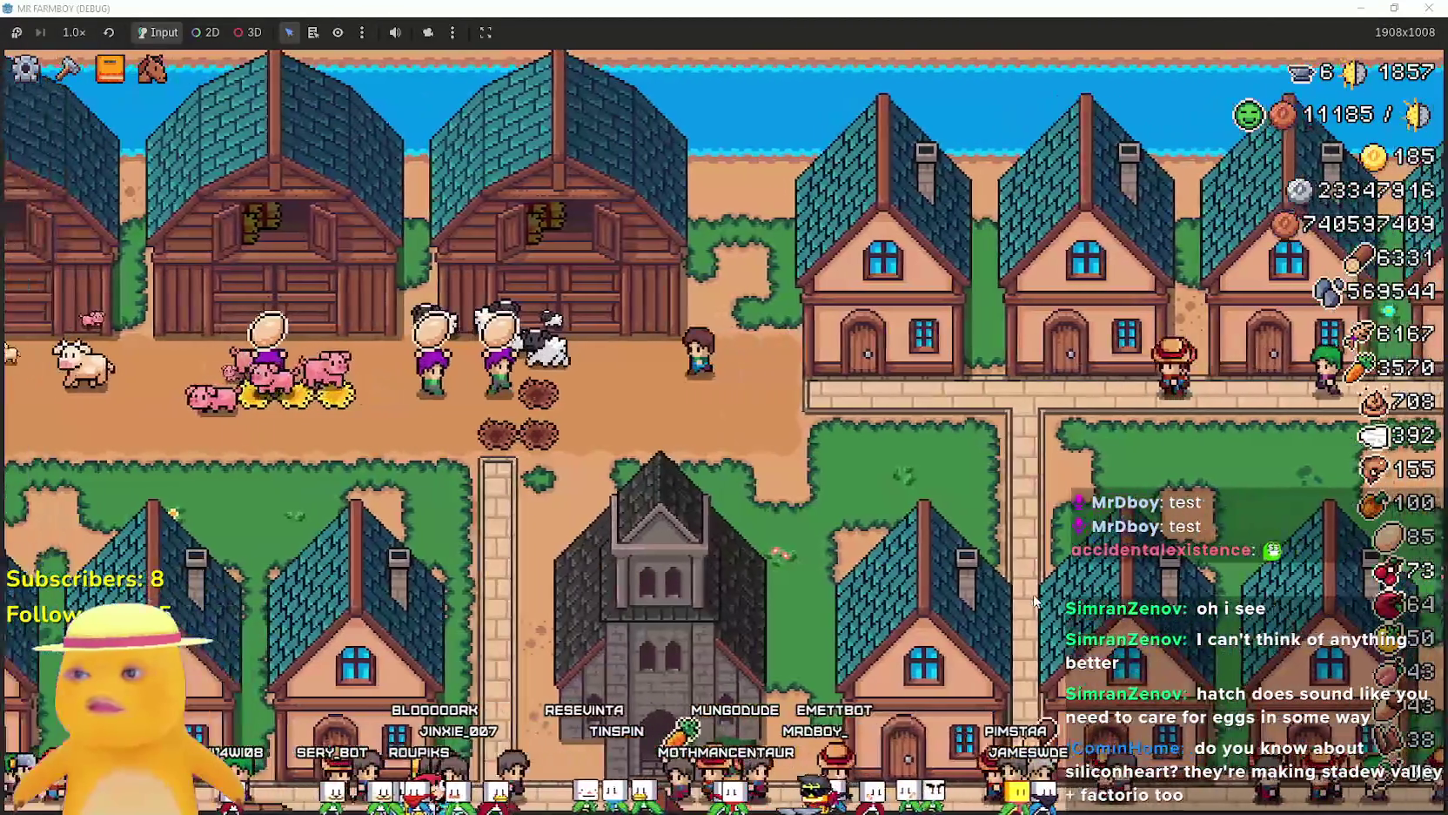
Browse the Workers, Decorations and Land and Buildings advancement trees, then close and zoom out.
key("e")
key("q")
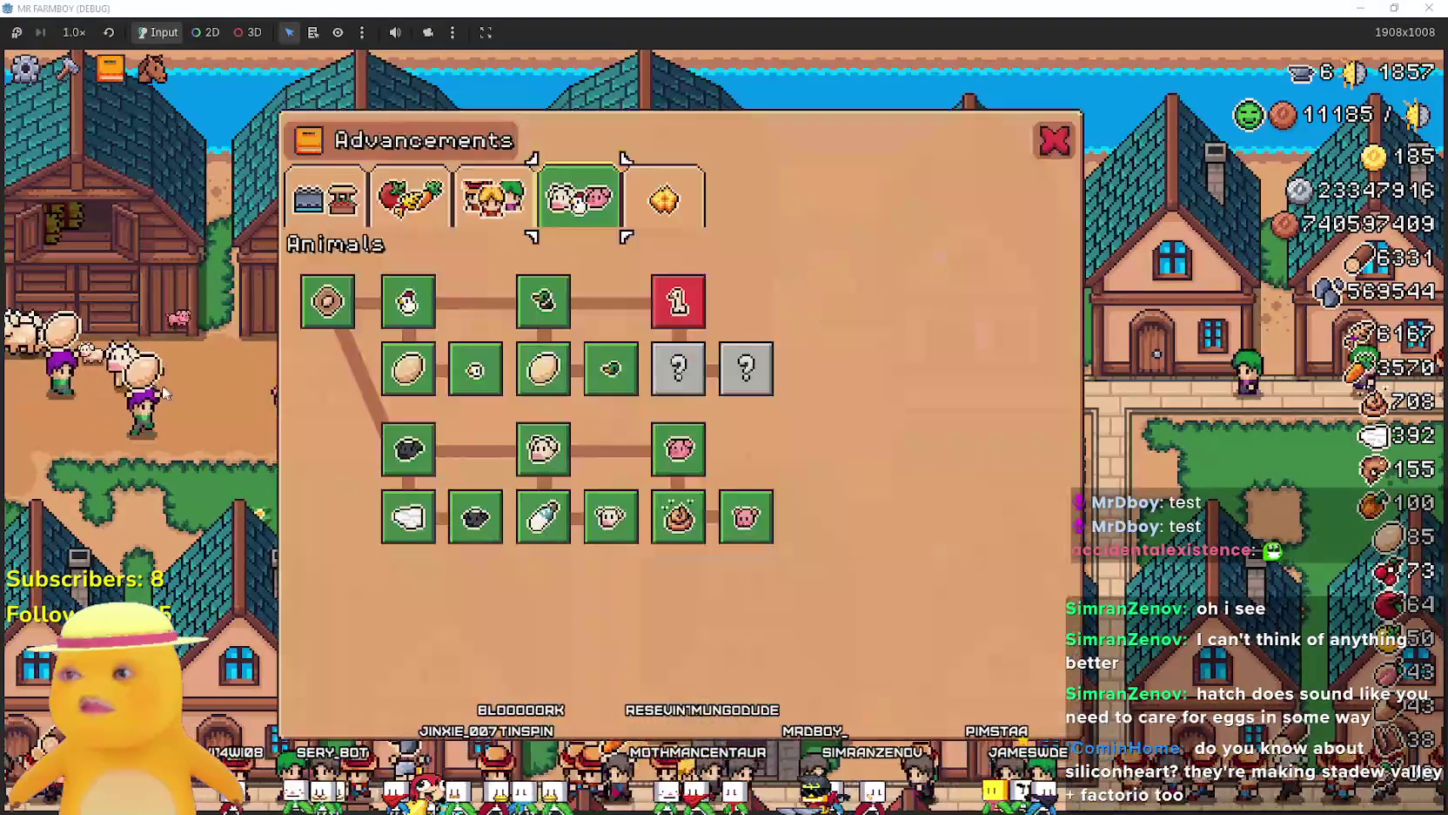
left_click(522, 208)
left_click(691, 207)
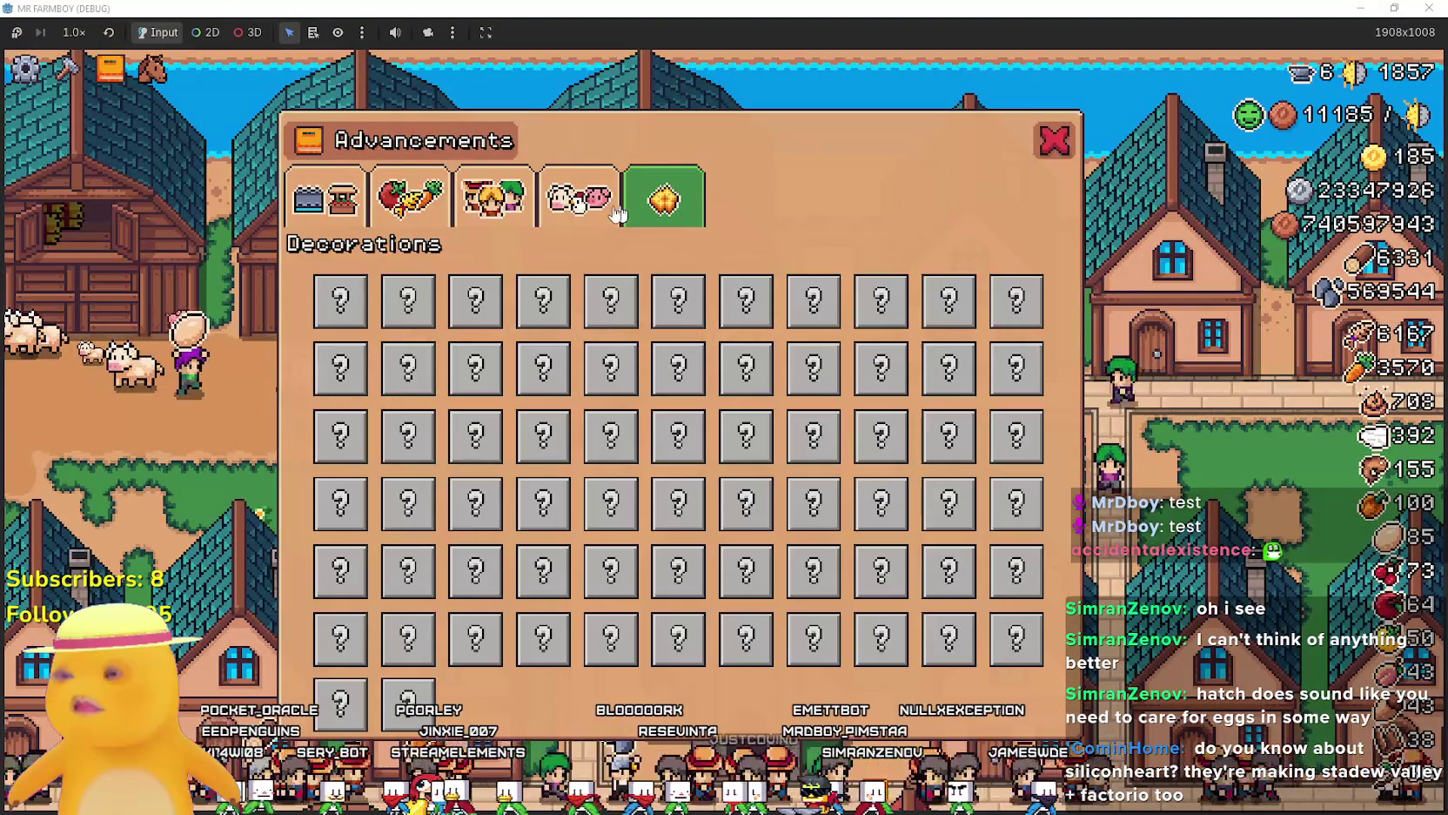
left_click(344, 210)
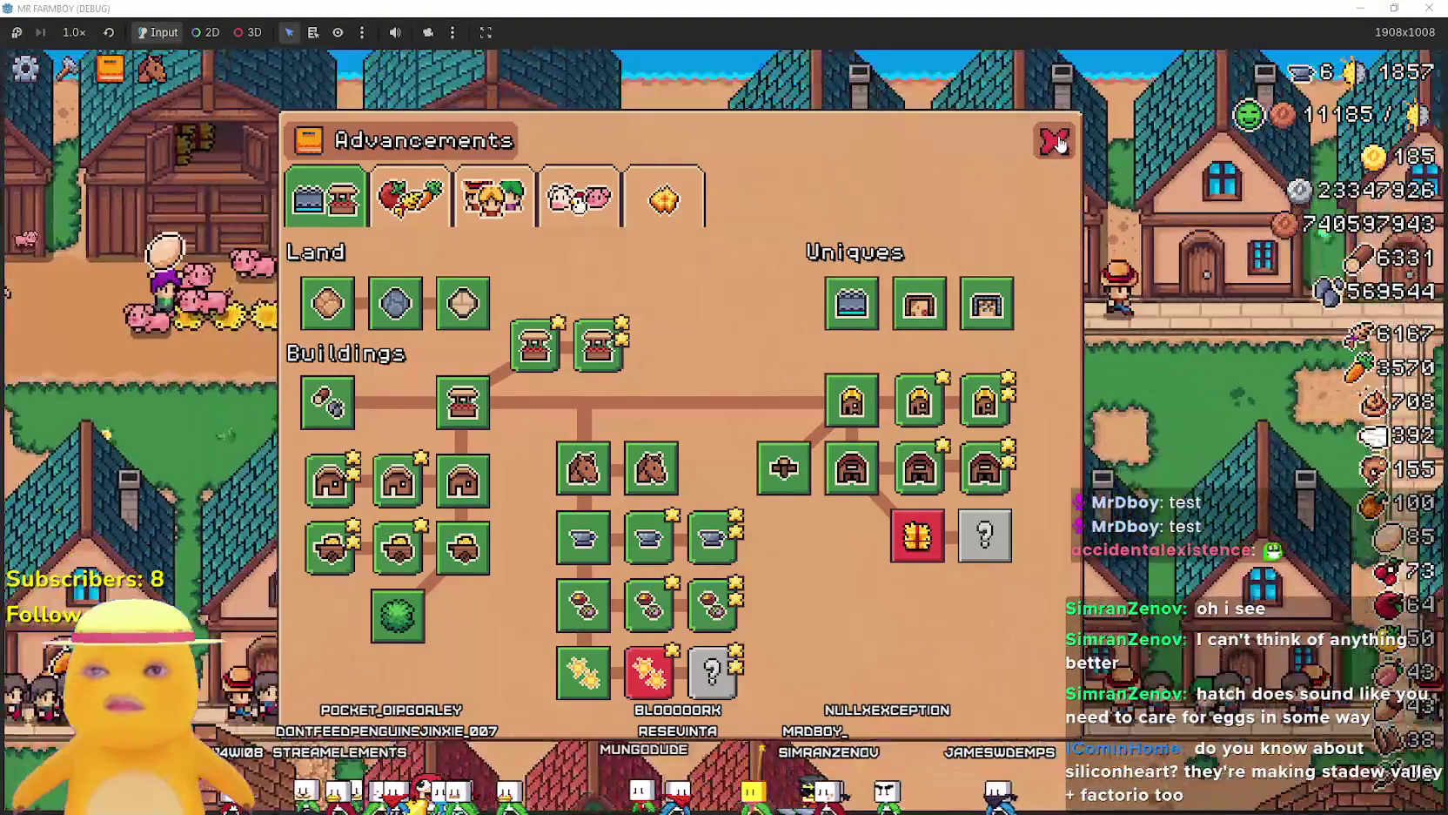
left_click(1054, 140)
scroll(978, 365, "down", 3)
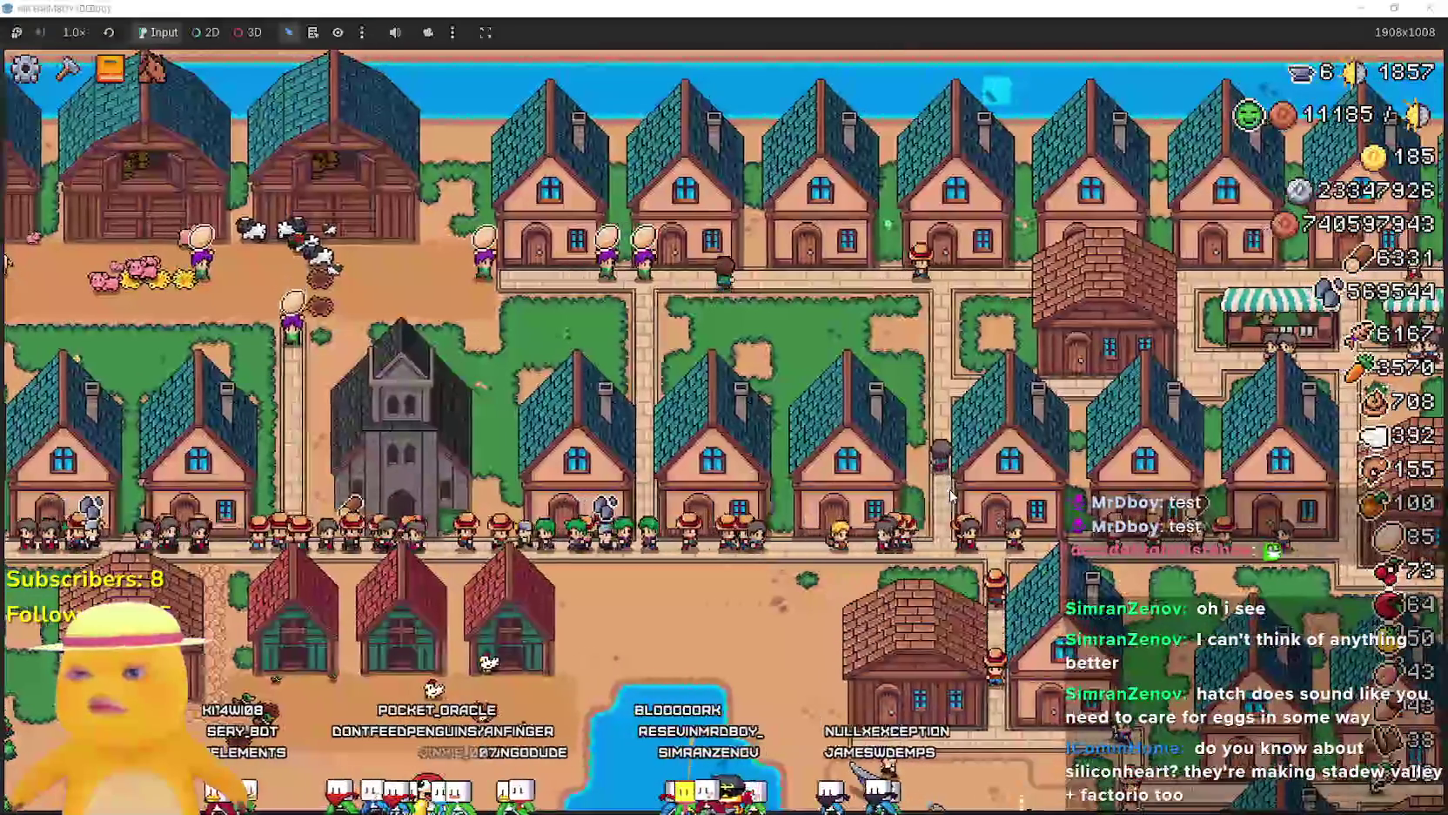
Check the house workers list and Crops advancements, then open the Temple's blessings.
key("d")
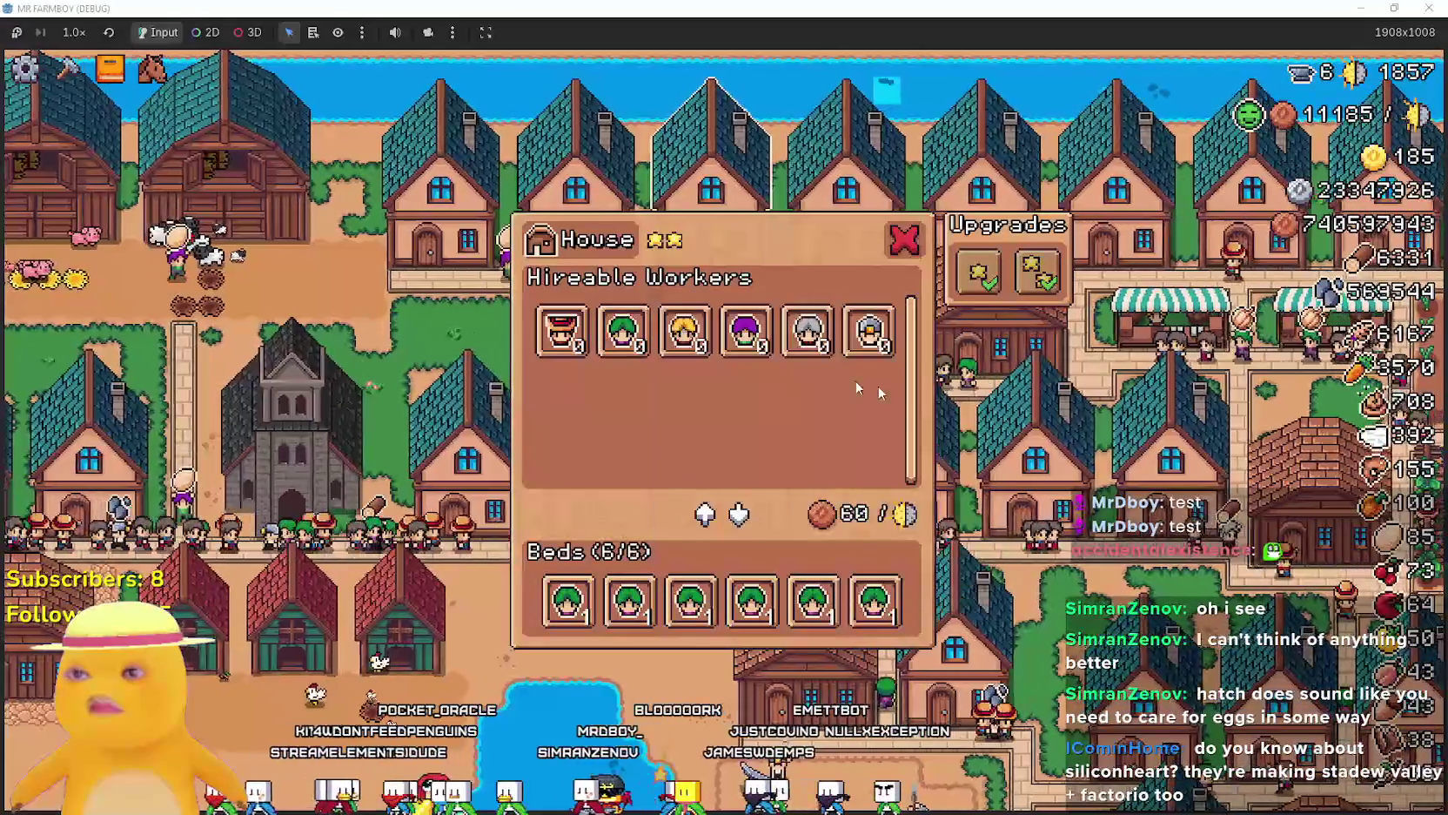
left_click(1012, 434)
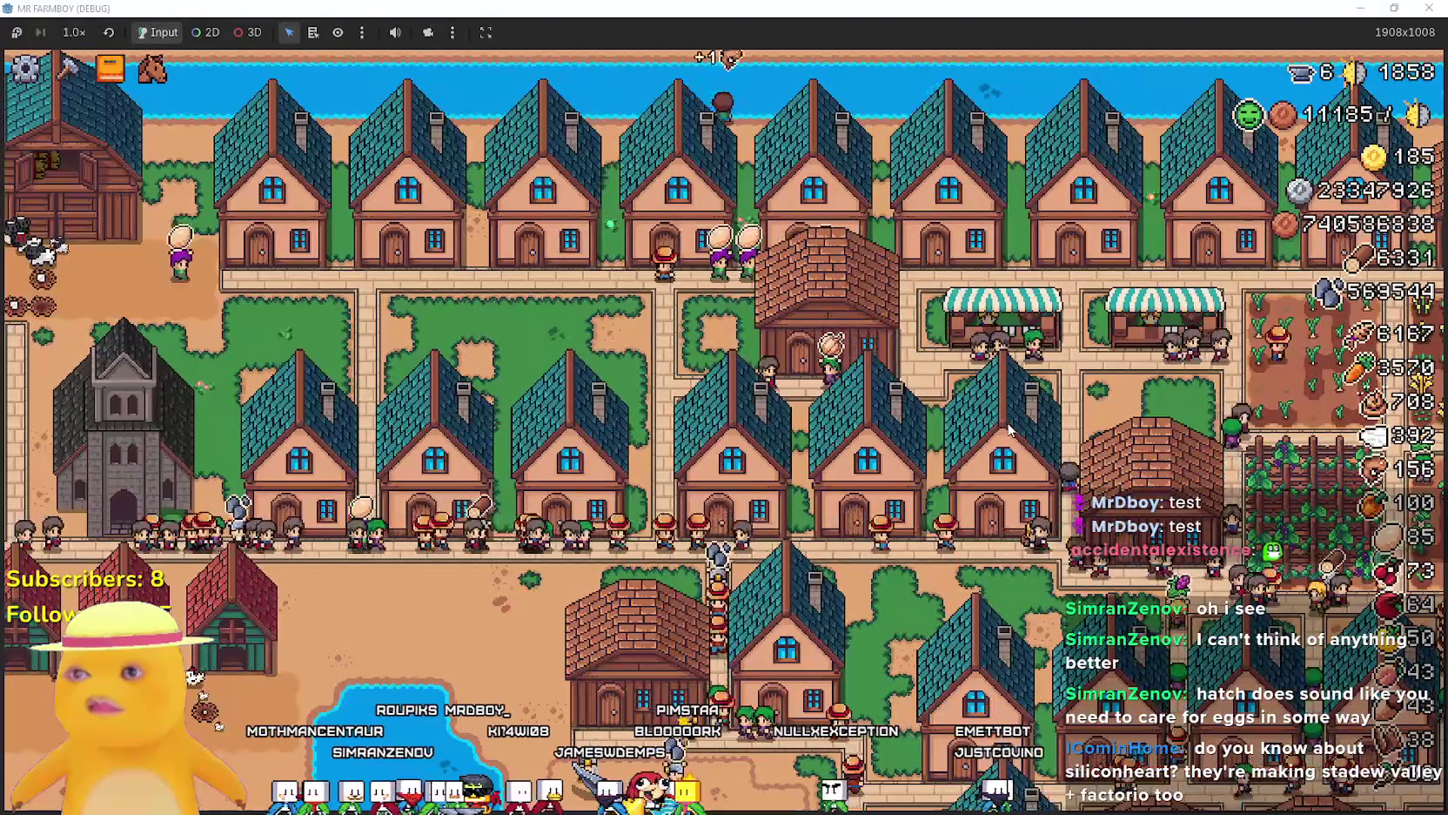
key("a")
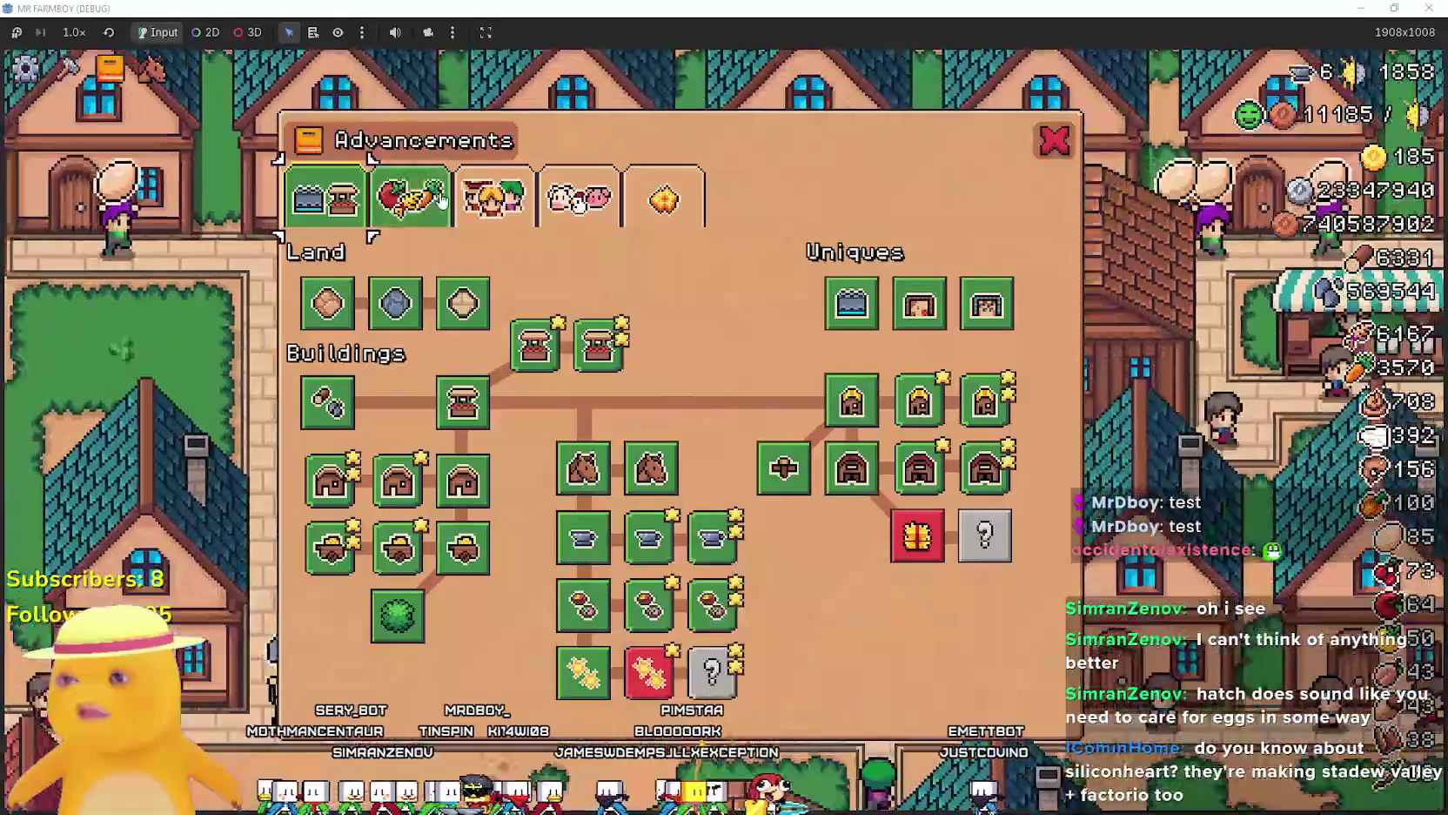
left_click(441, 199)
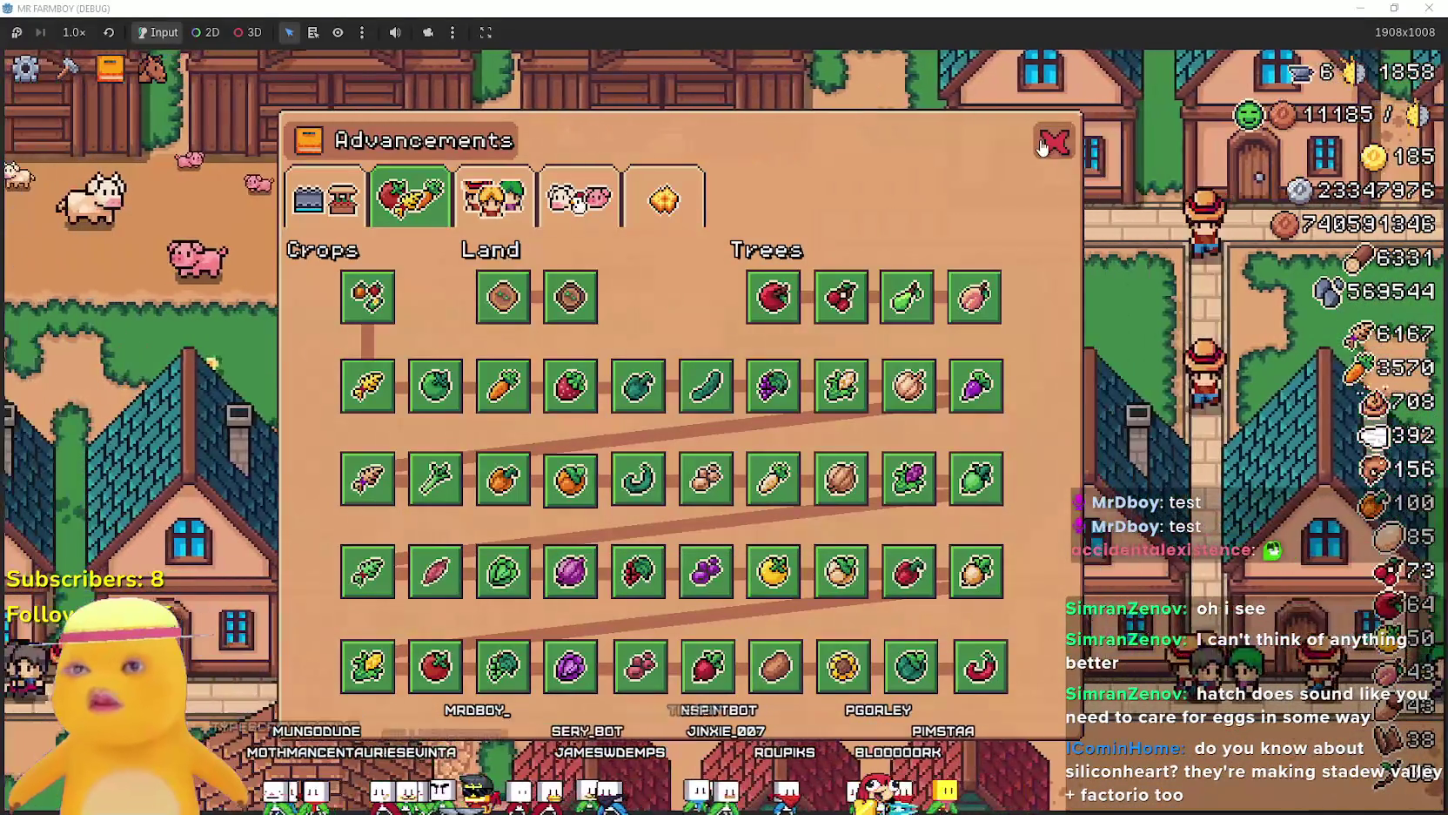
left_click(1043, 146)
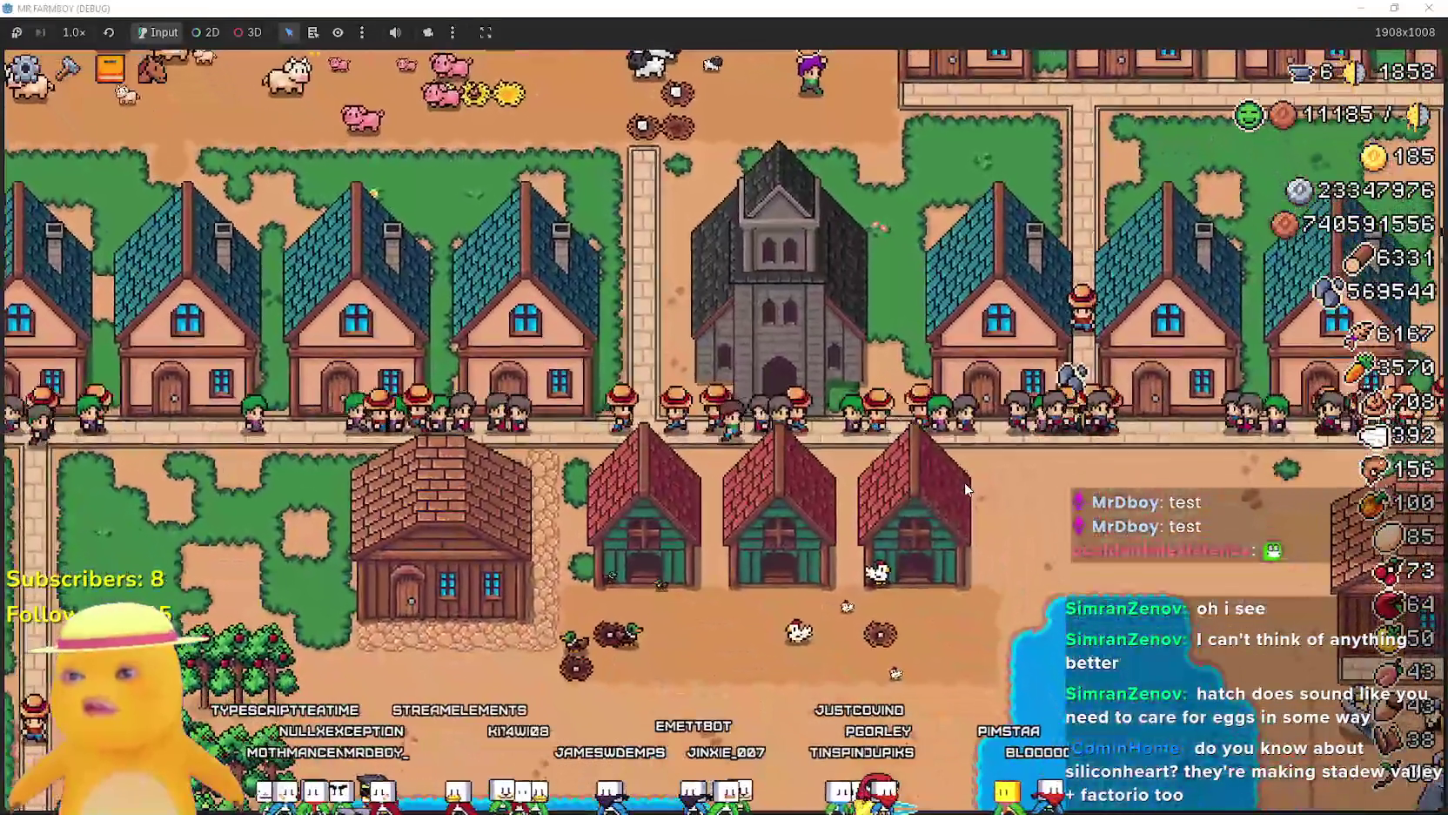
left_click(774, 348)
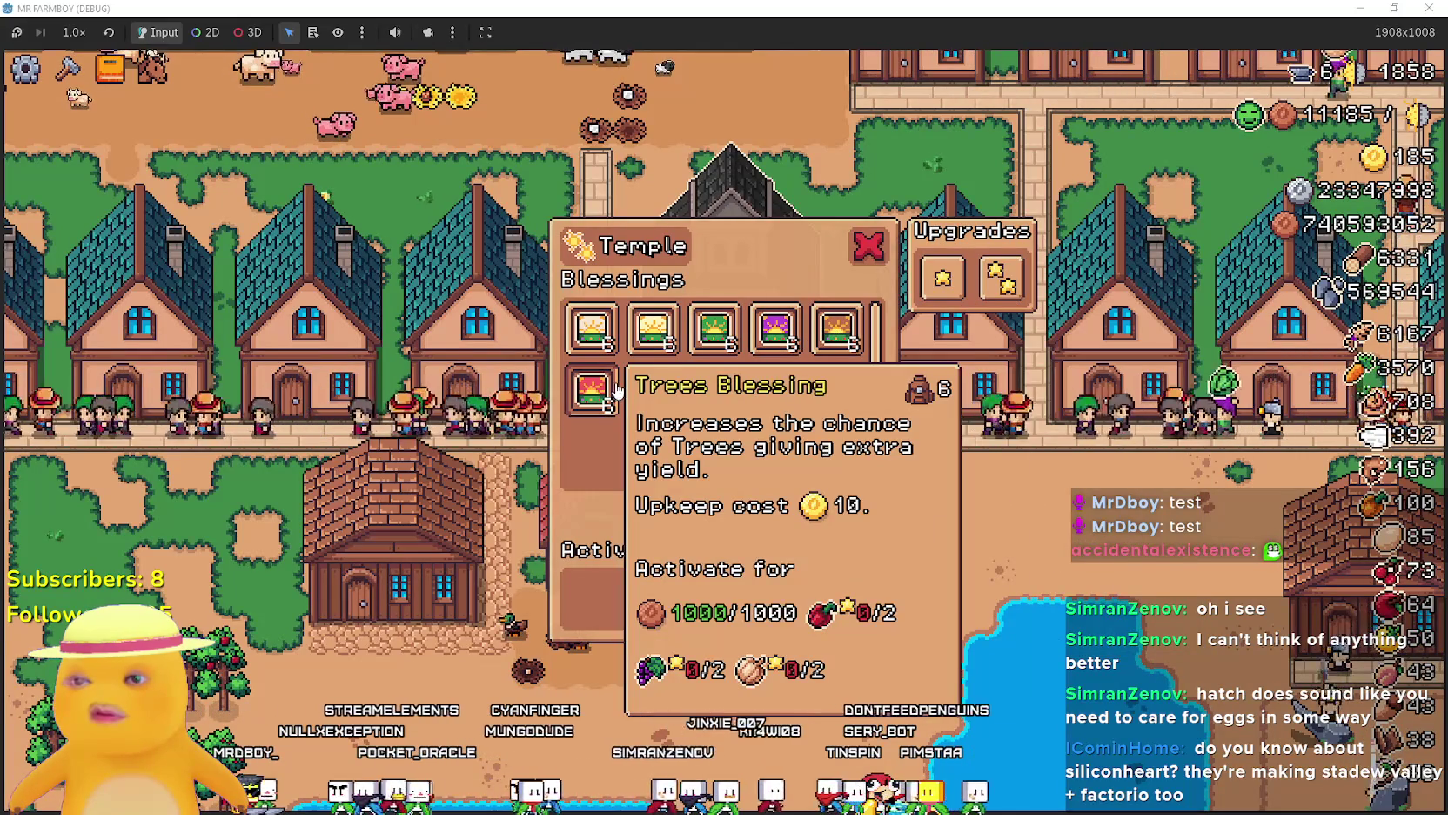
Reopen the Temple blessings list, then glance at the Advancements overview.
key("Escape")
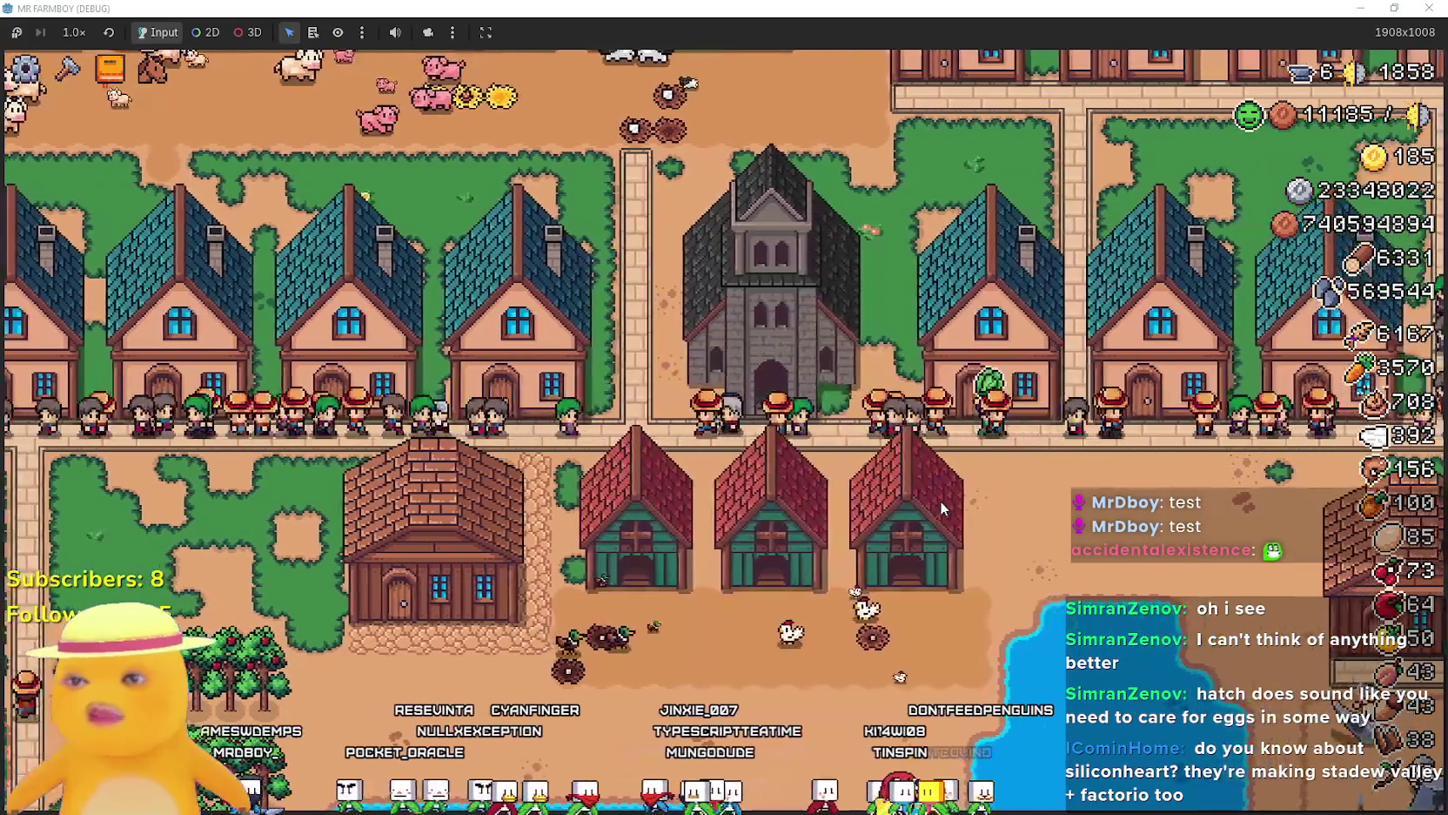
left_click(775, 348)
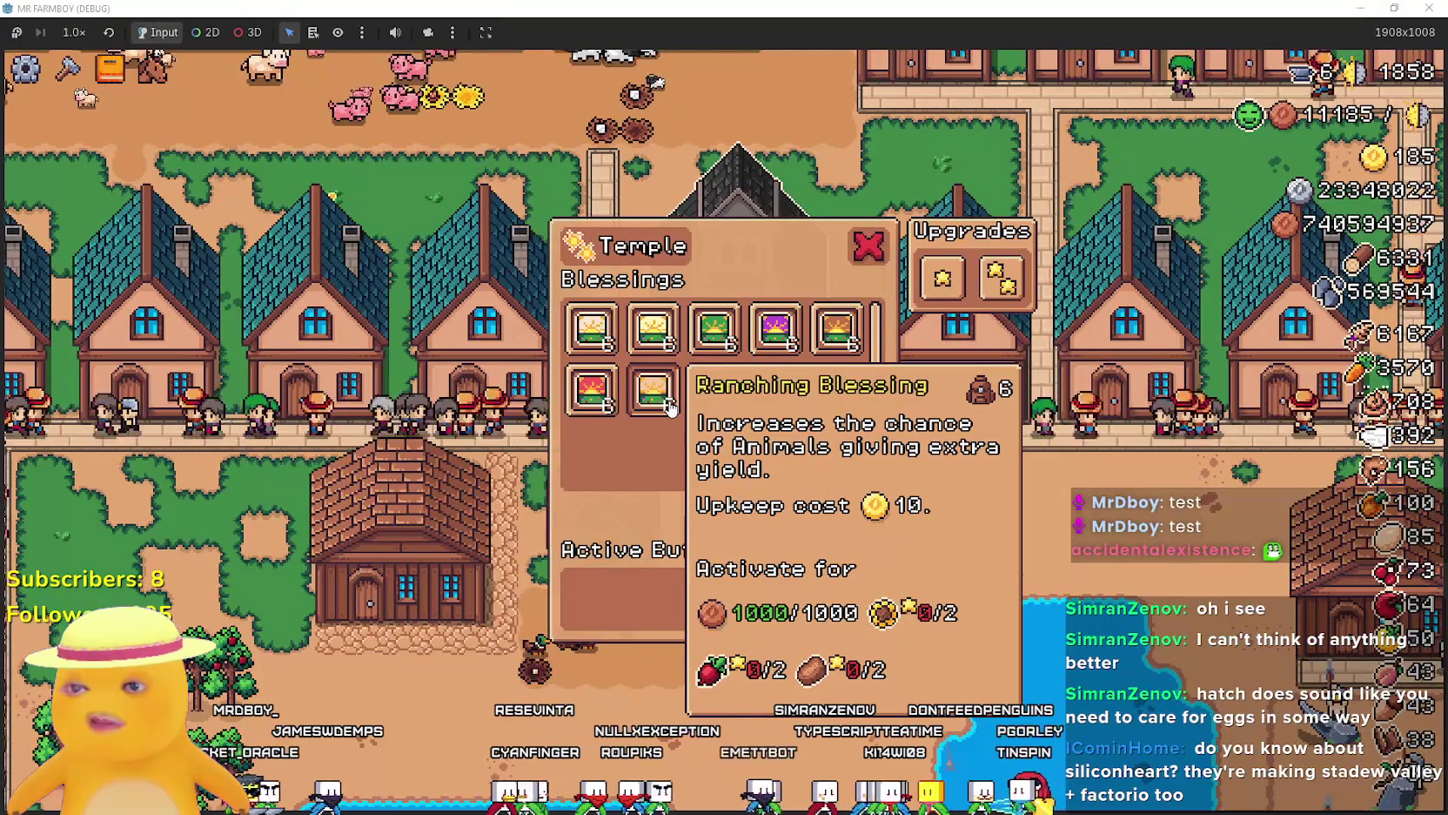
key("Escape")
left_click(663, 401)
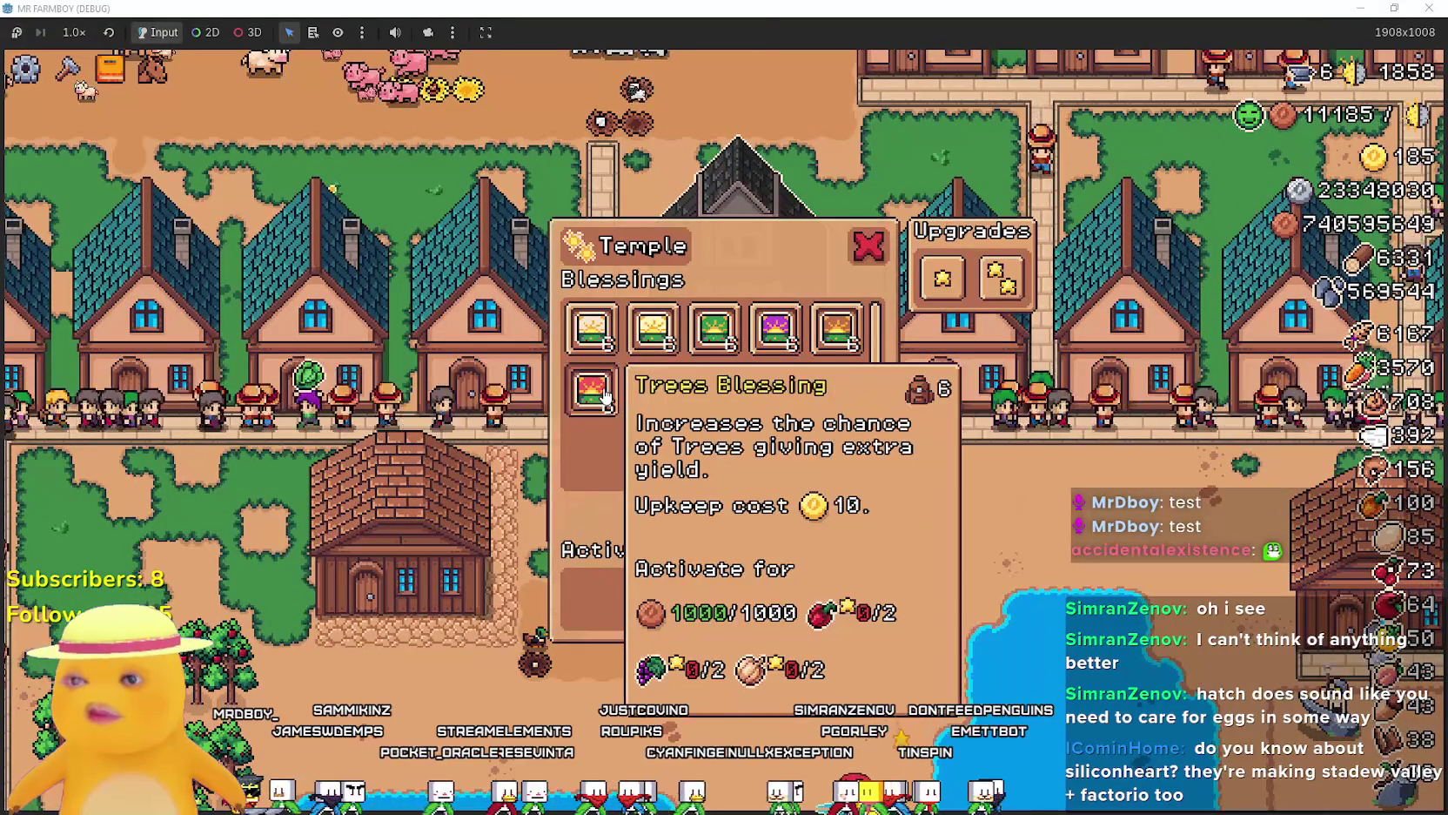
key("a")
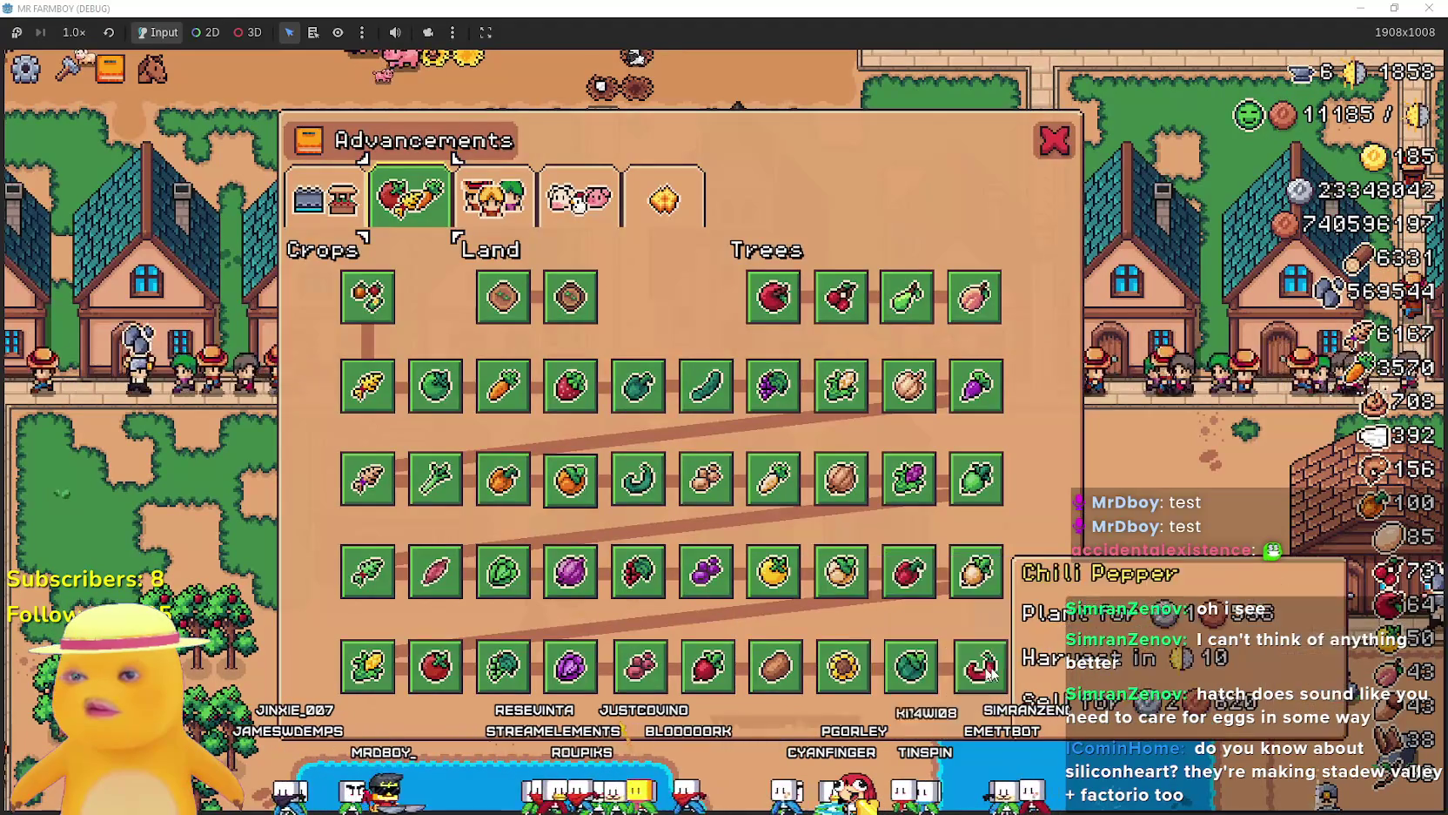
key("Escape")
Switch between the Temple blessings and the Advancements overview, then close the Temple window.
key("t")
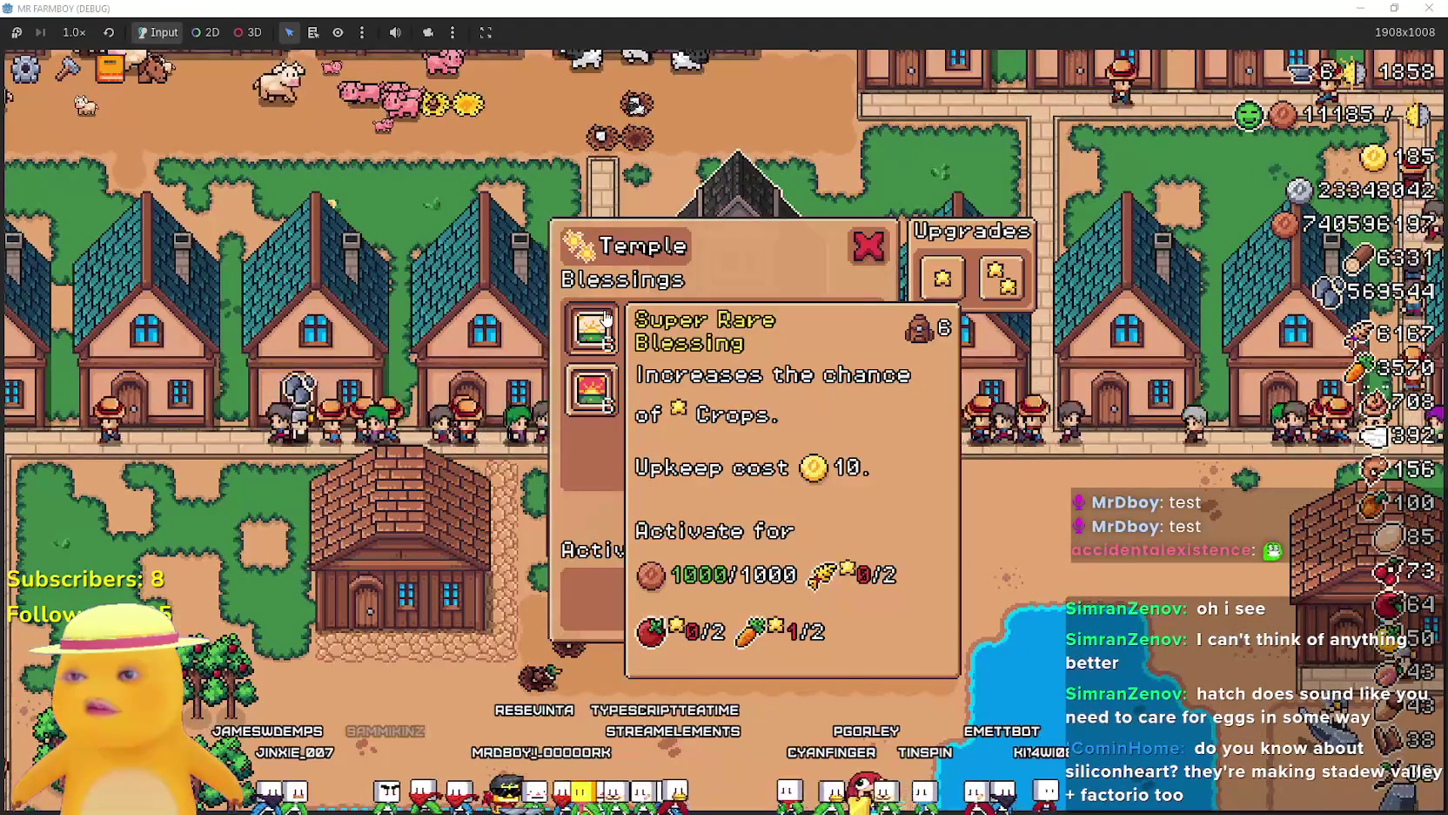
key("Escape")
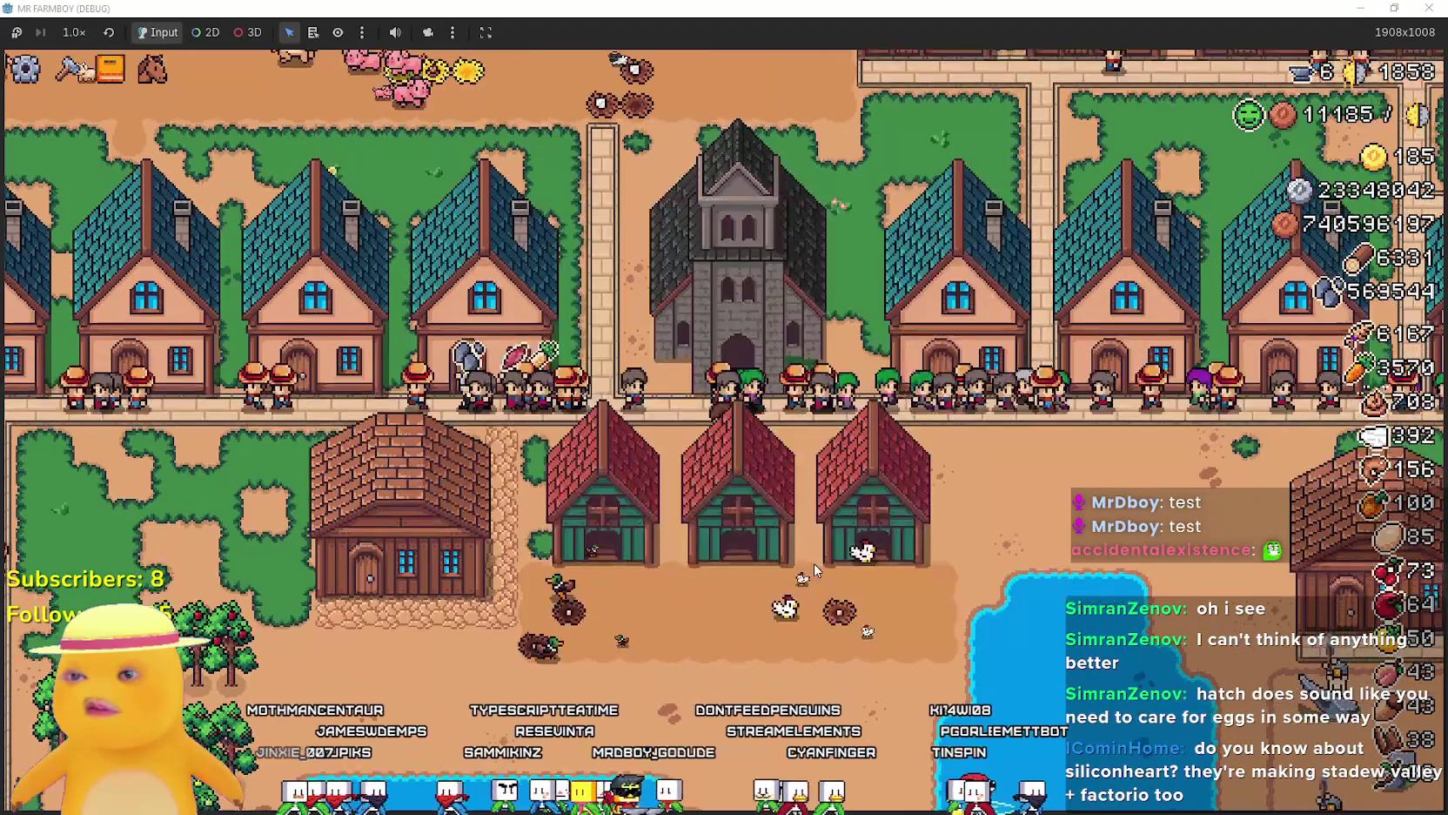
key("a")
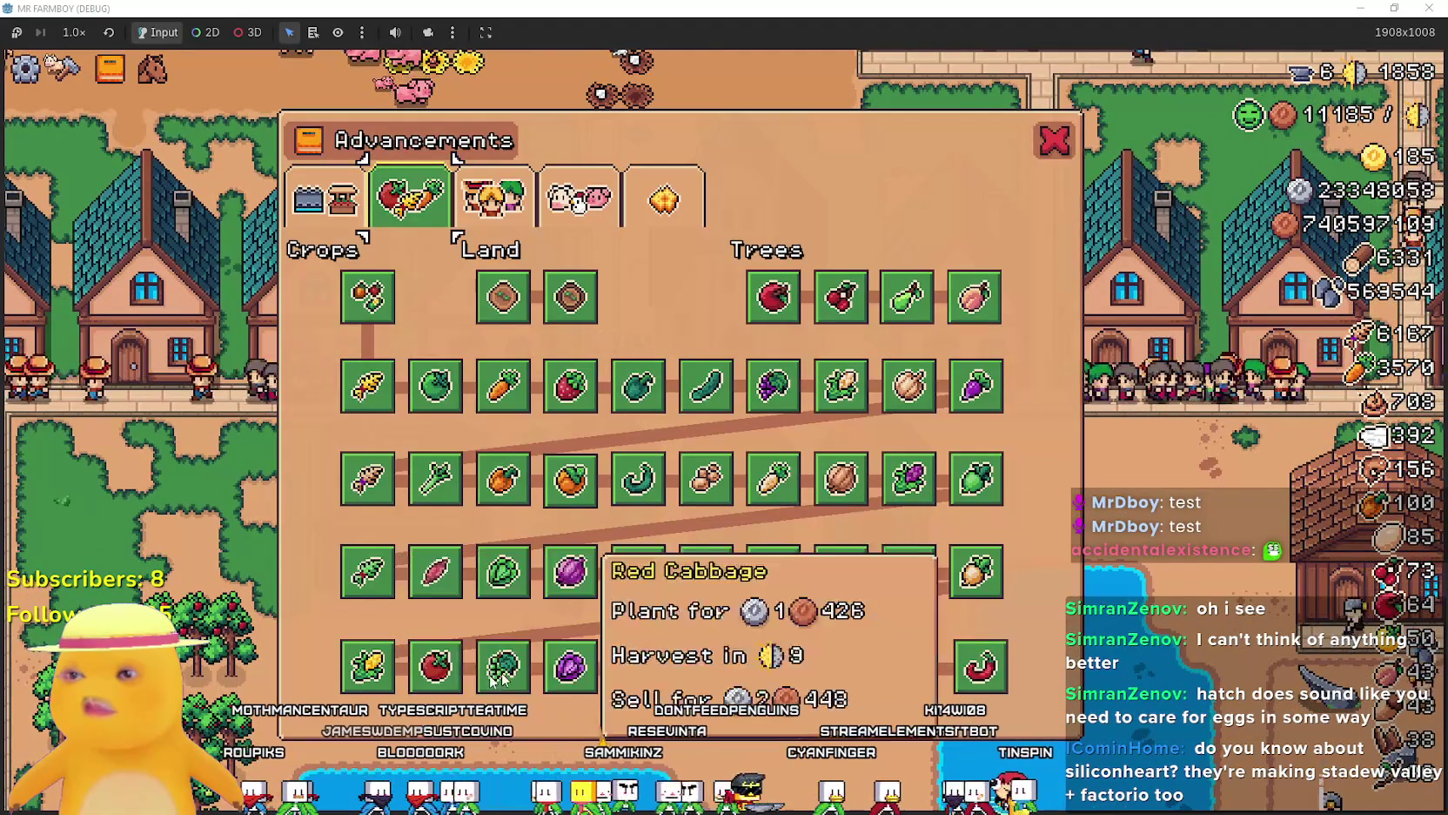
key("Escape")
key("t")
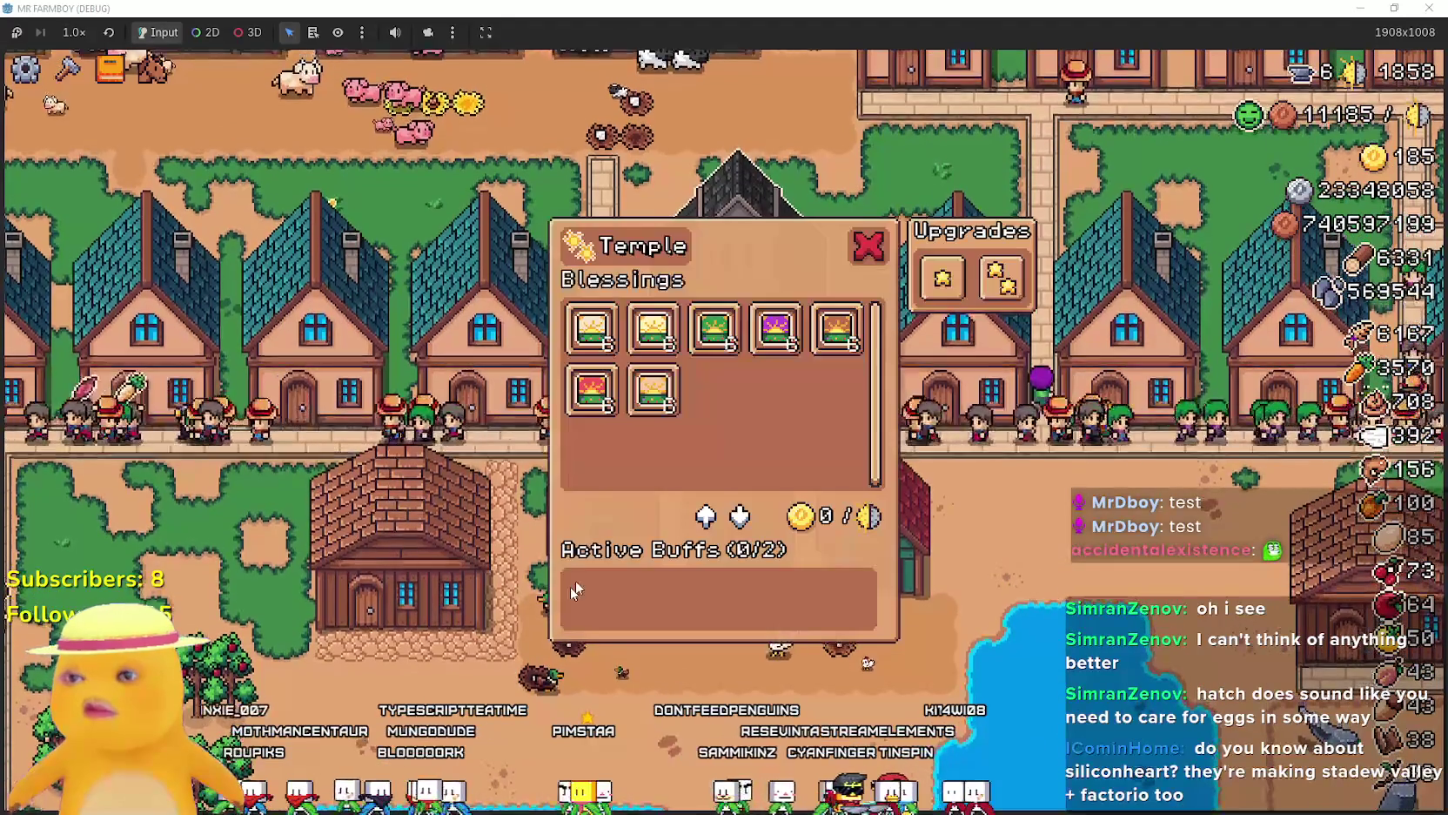
mouse_move(655, 339)
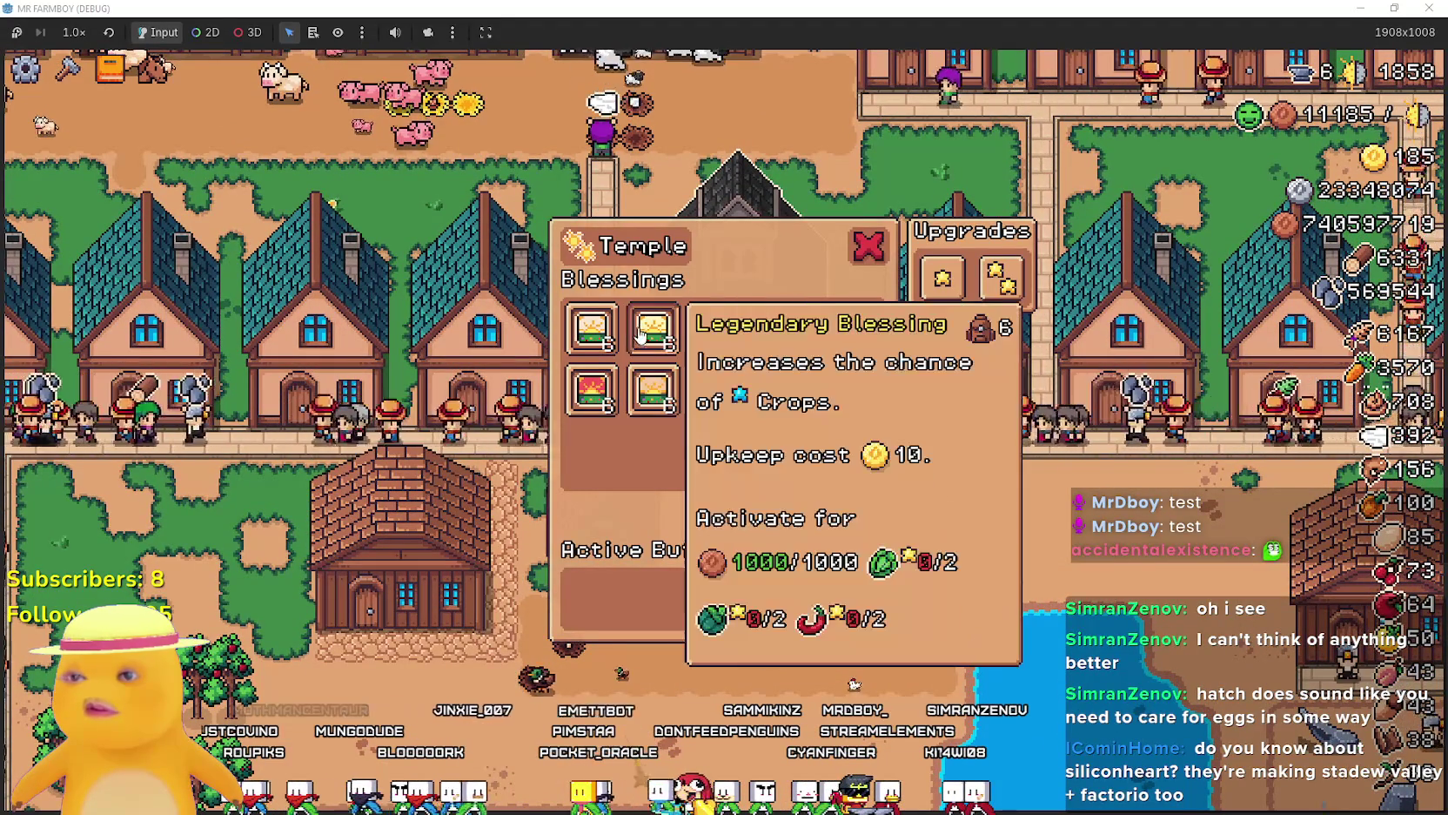
key("a")
key("Escape")
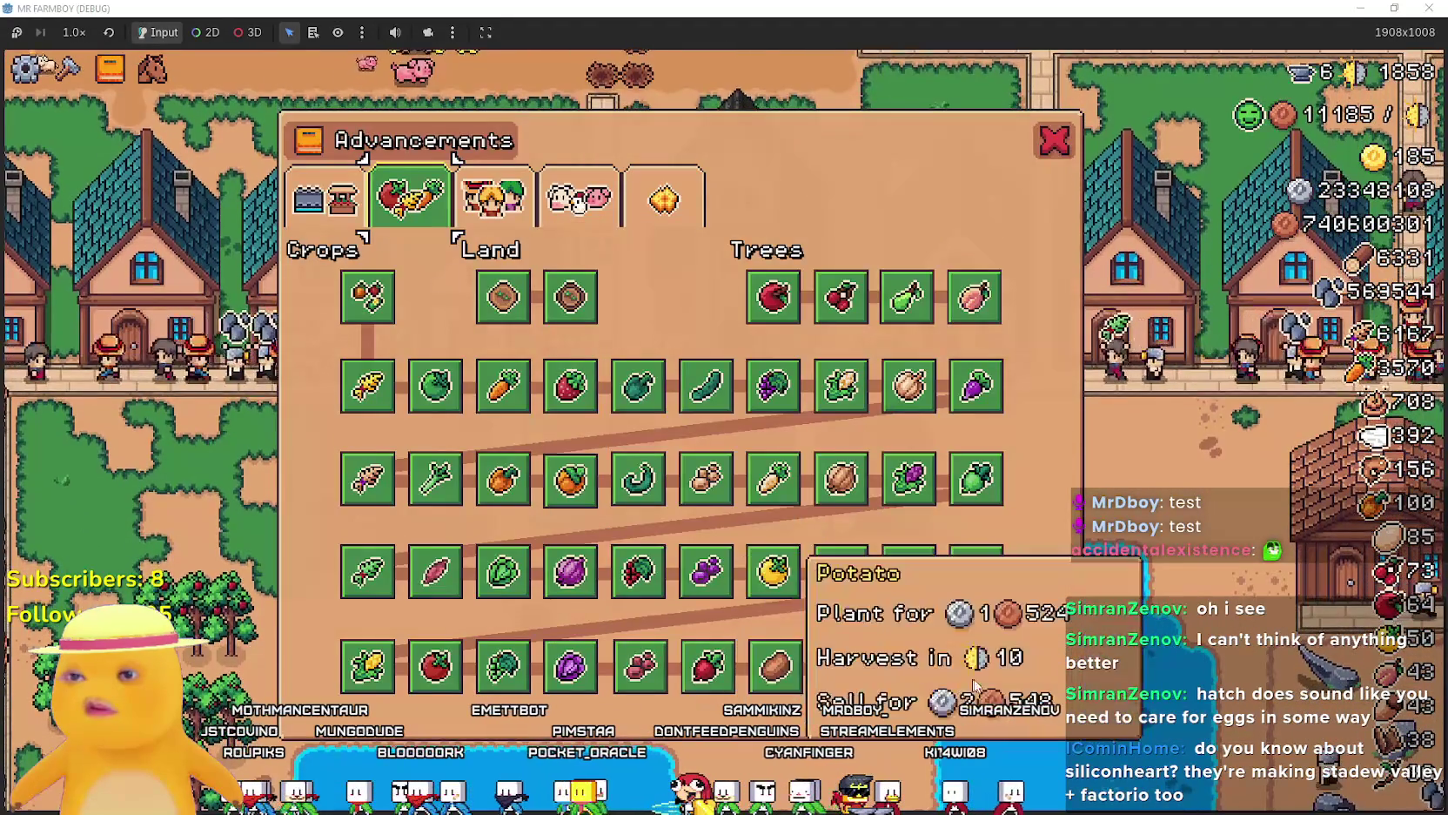
key("Escape")
key("t")
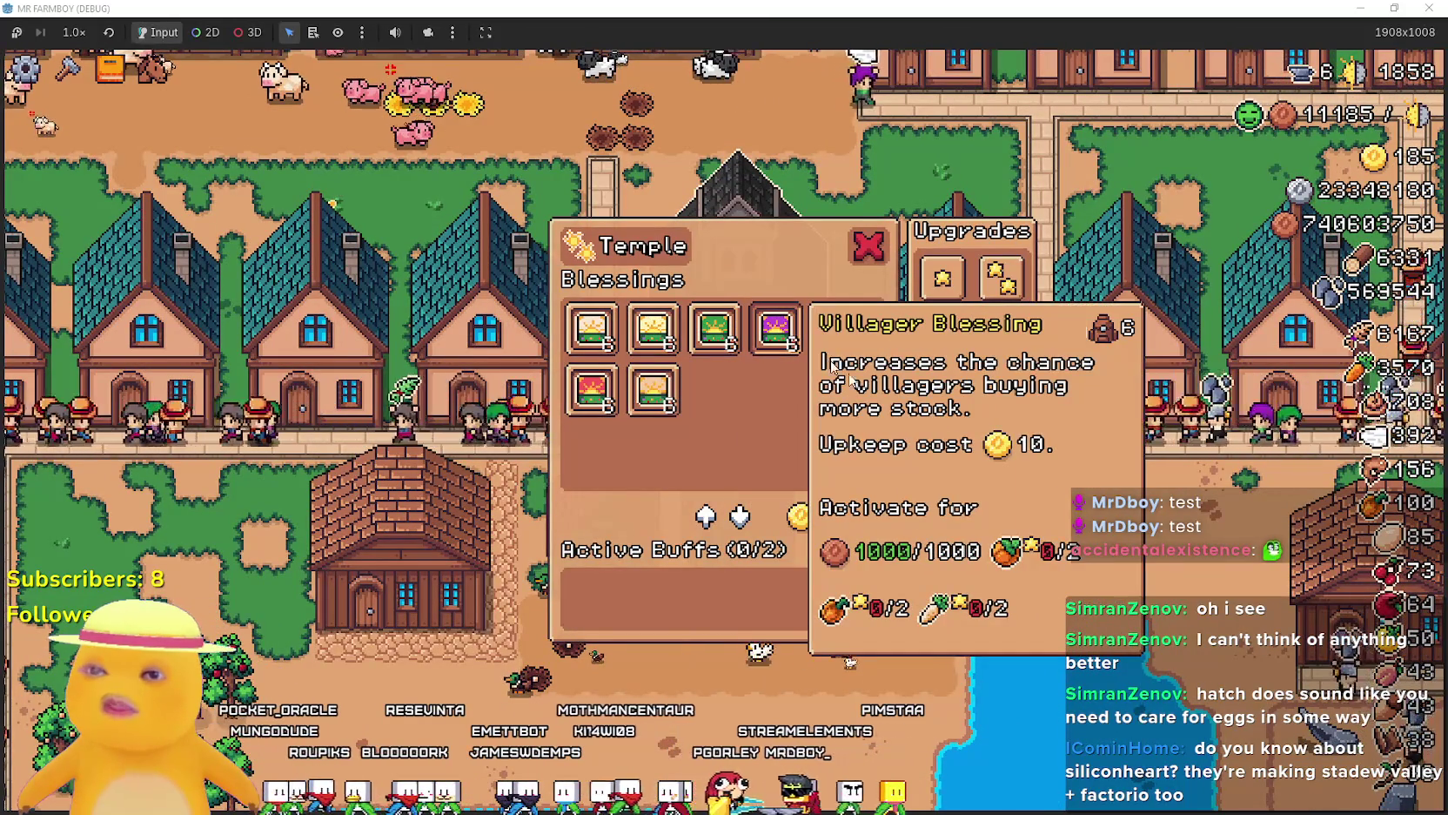
key("Escape")
Walk the farmer right and down past the pond toward the crop fields.
key("d")
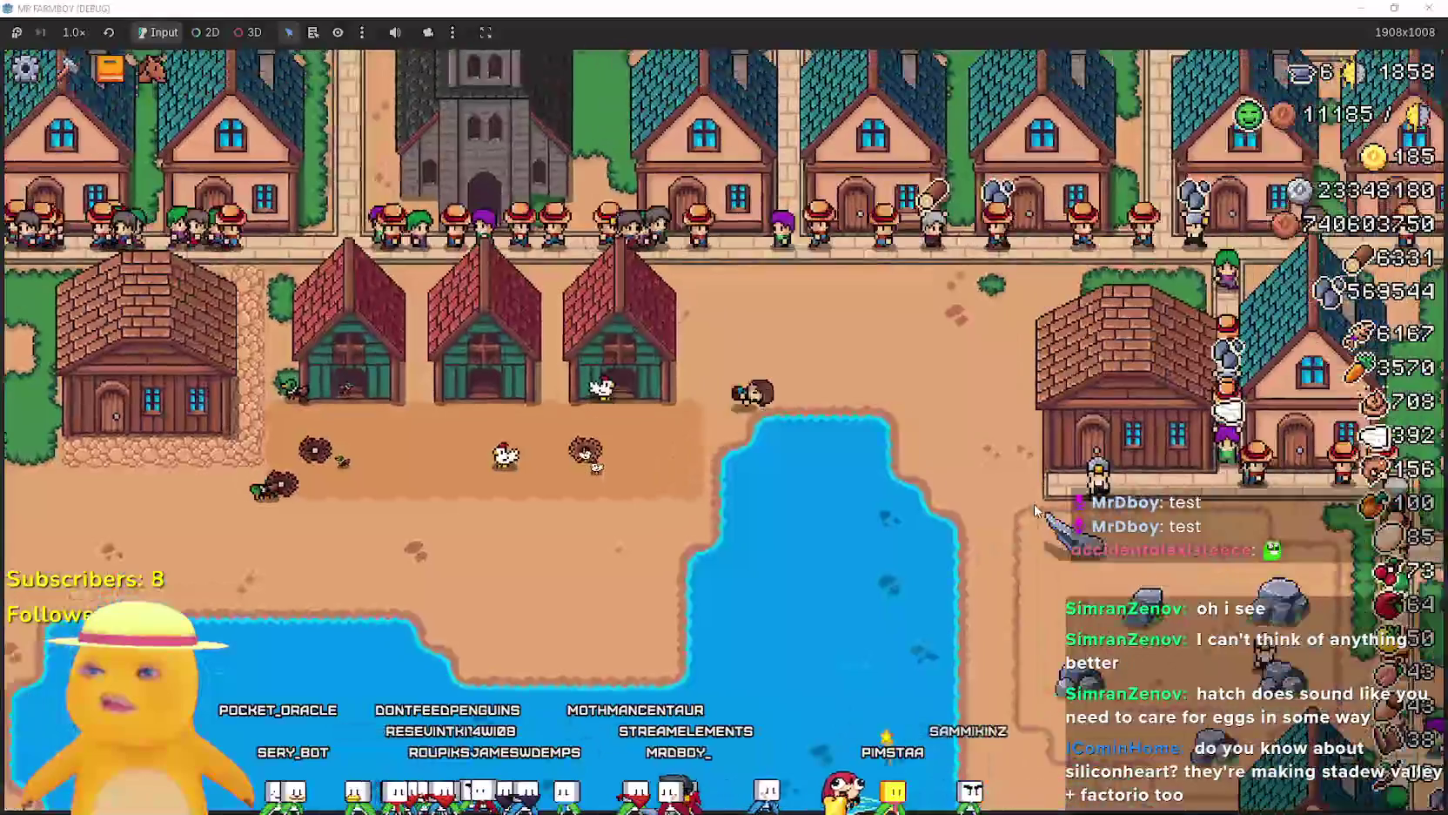
key("s")
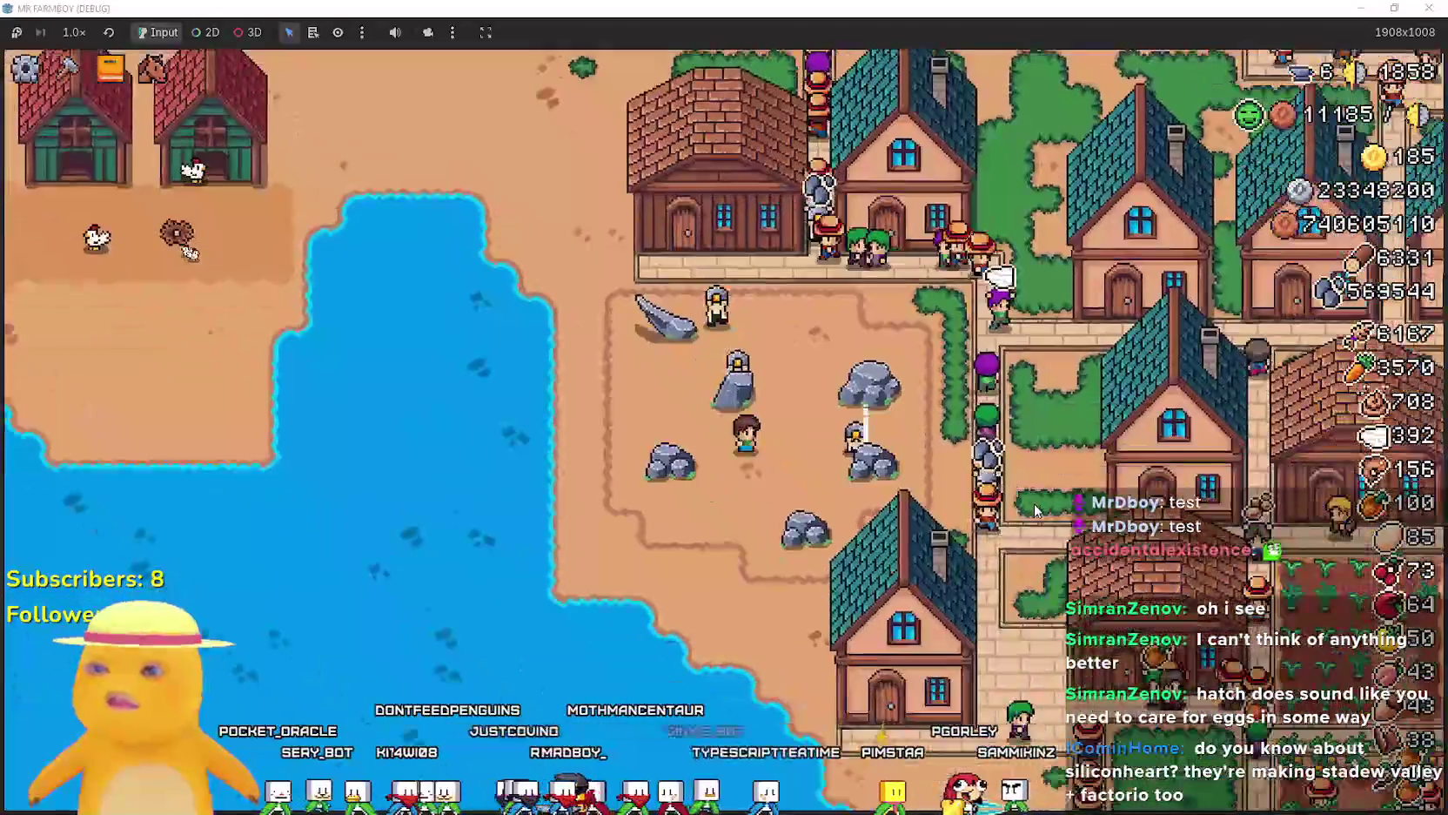
key("s")
key("d")
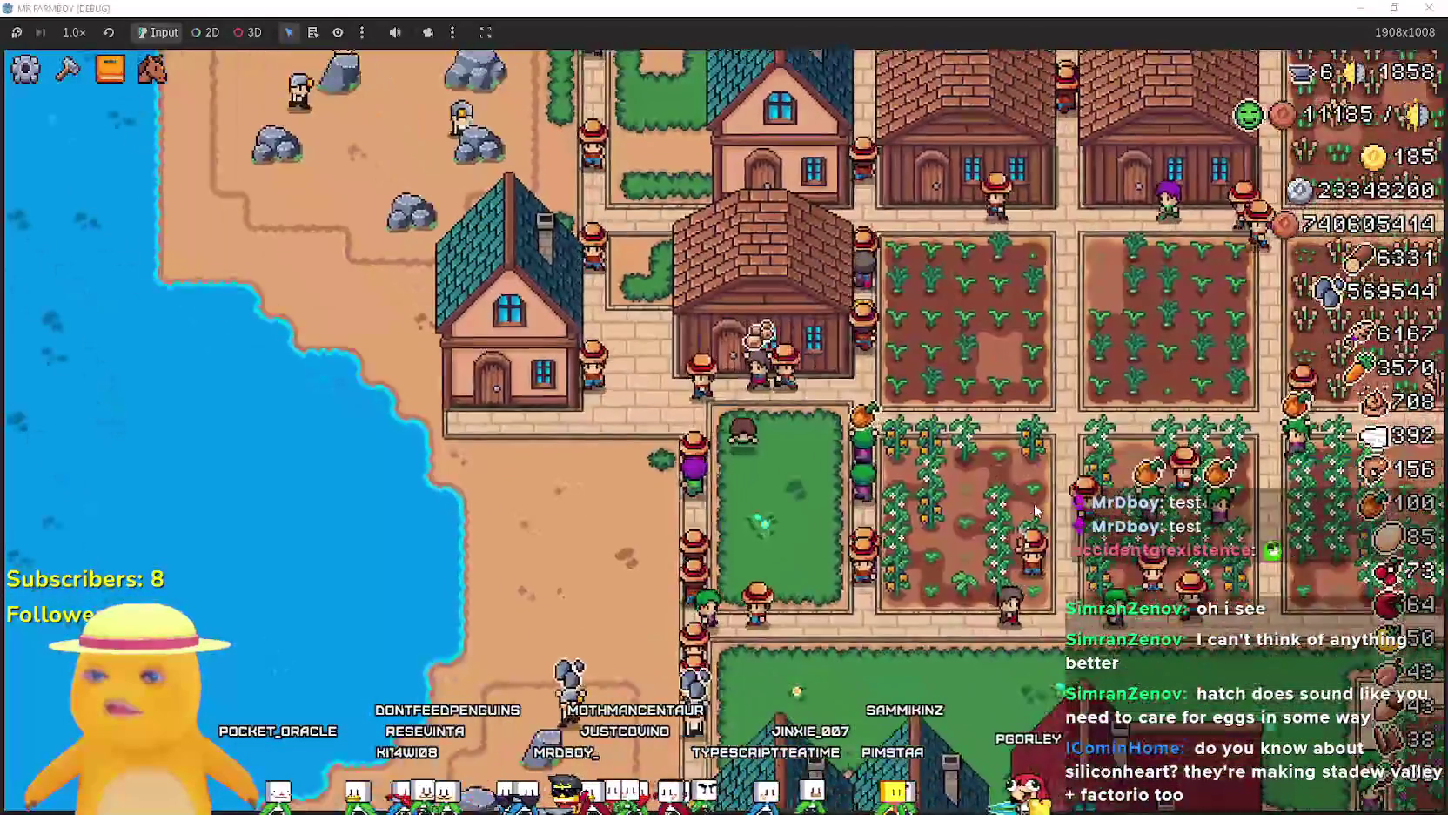
key("s")
key("d")
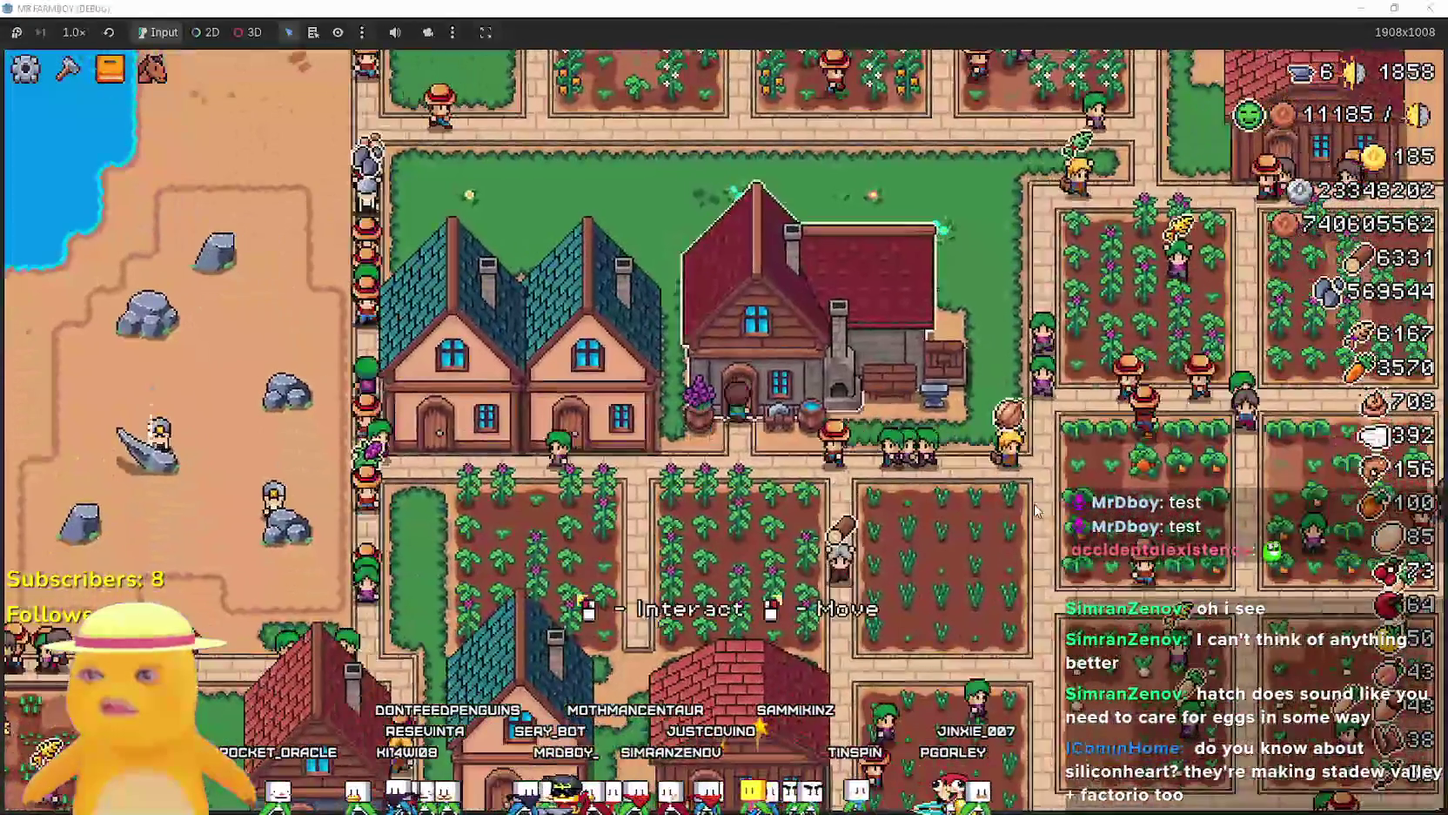
Check the Blacksmith boot upgrades, walk away, and glance at the Advancements overview.
key("d")
mouse_move(809, 341)
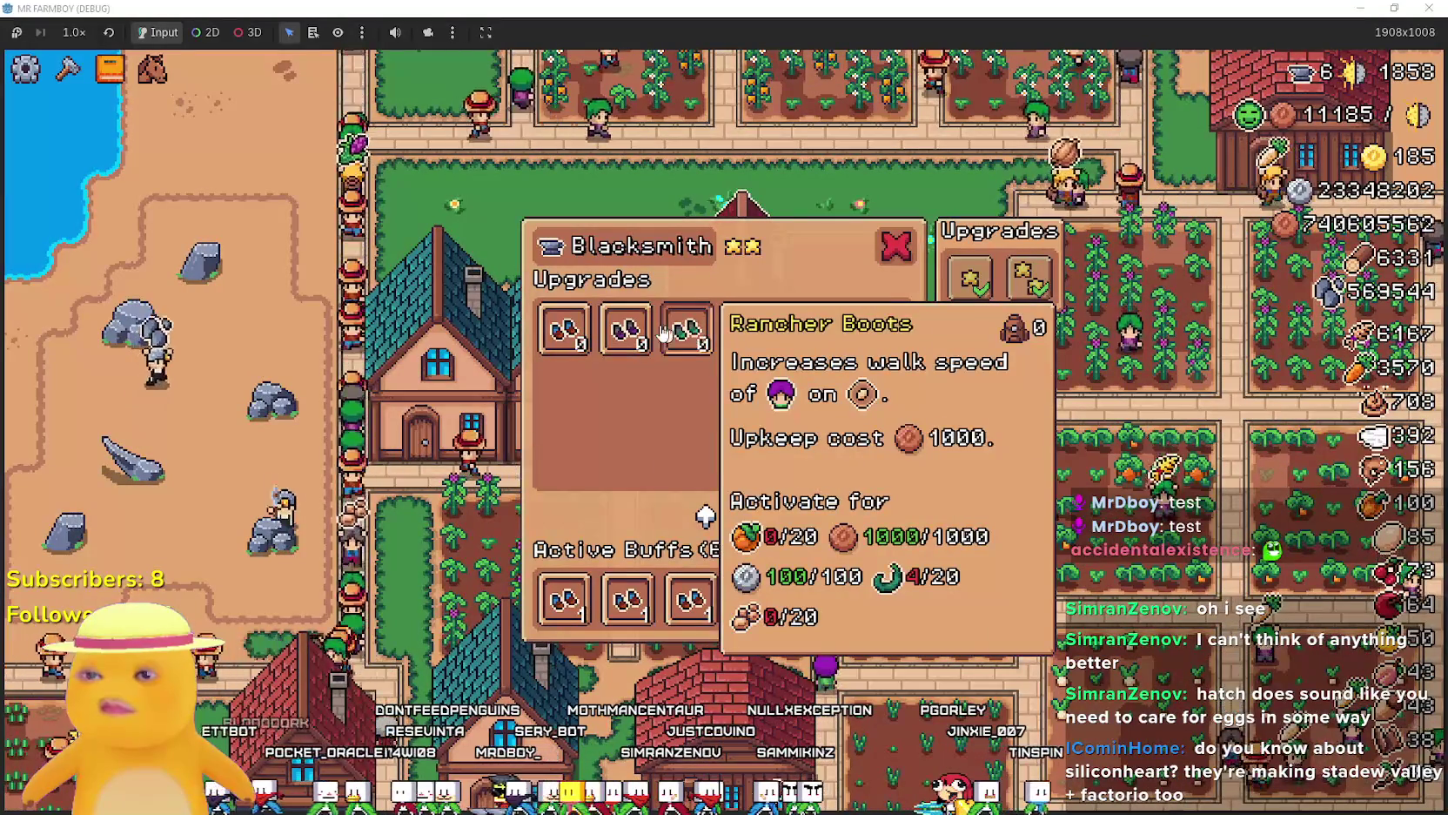
key("s")
key("a")
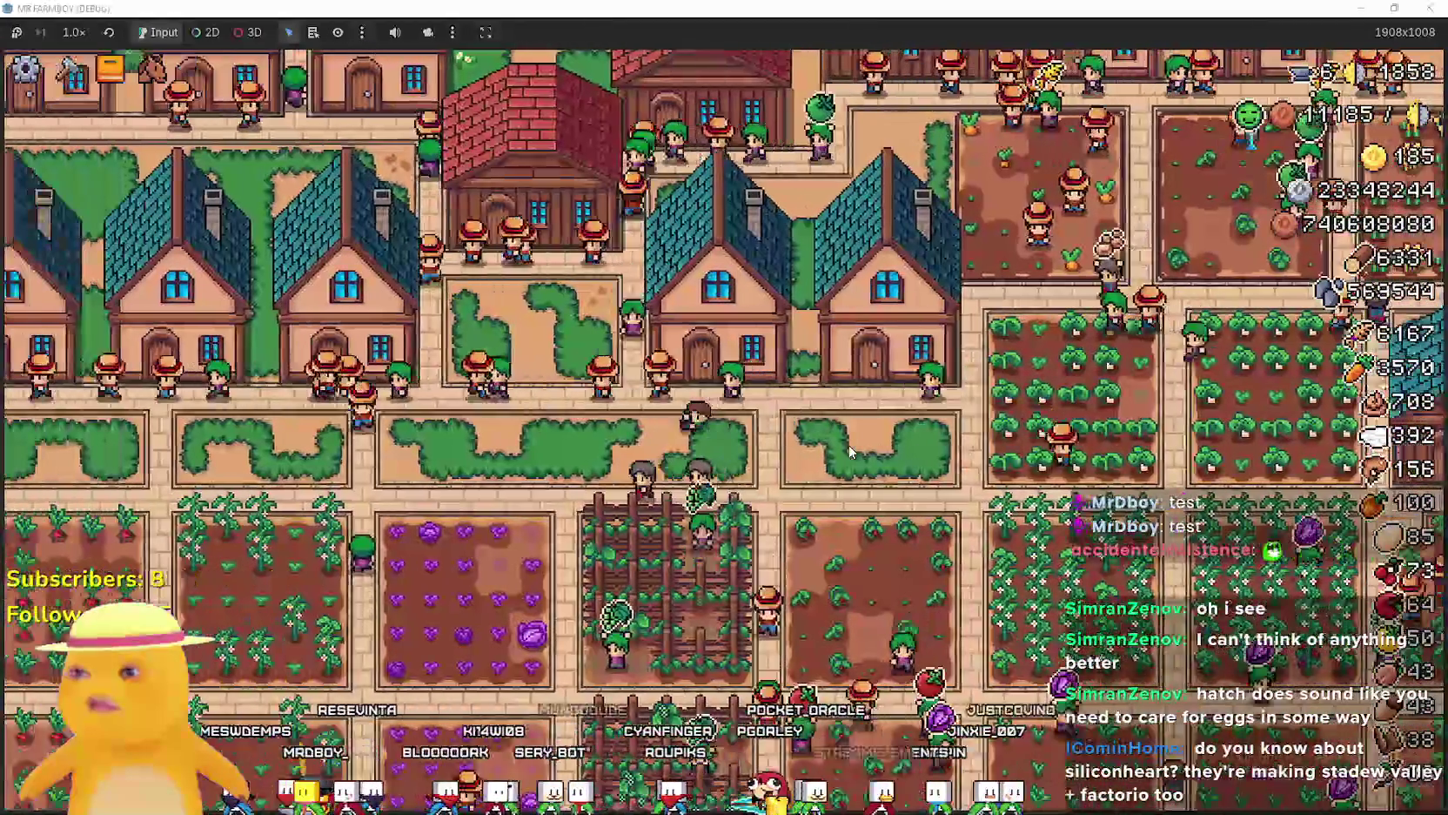
key("a")
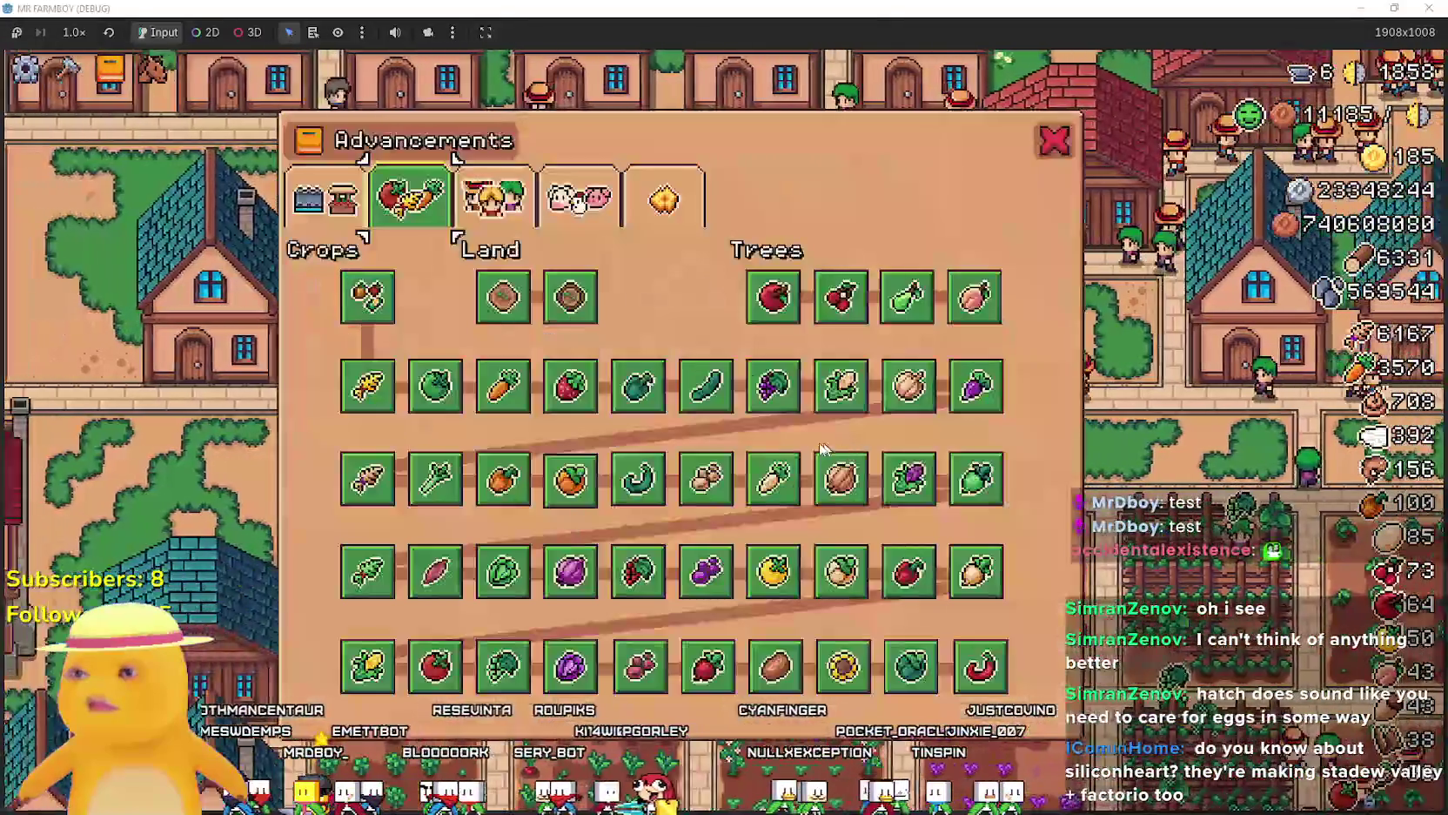
key("Escape")
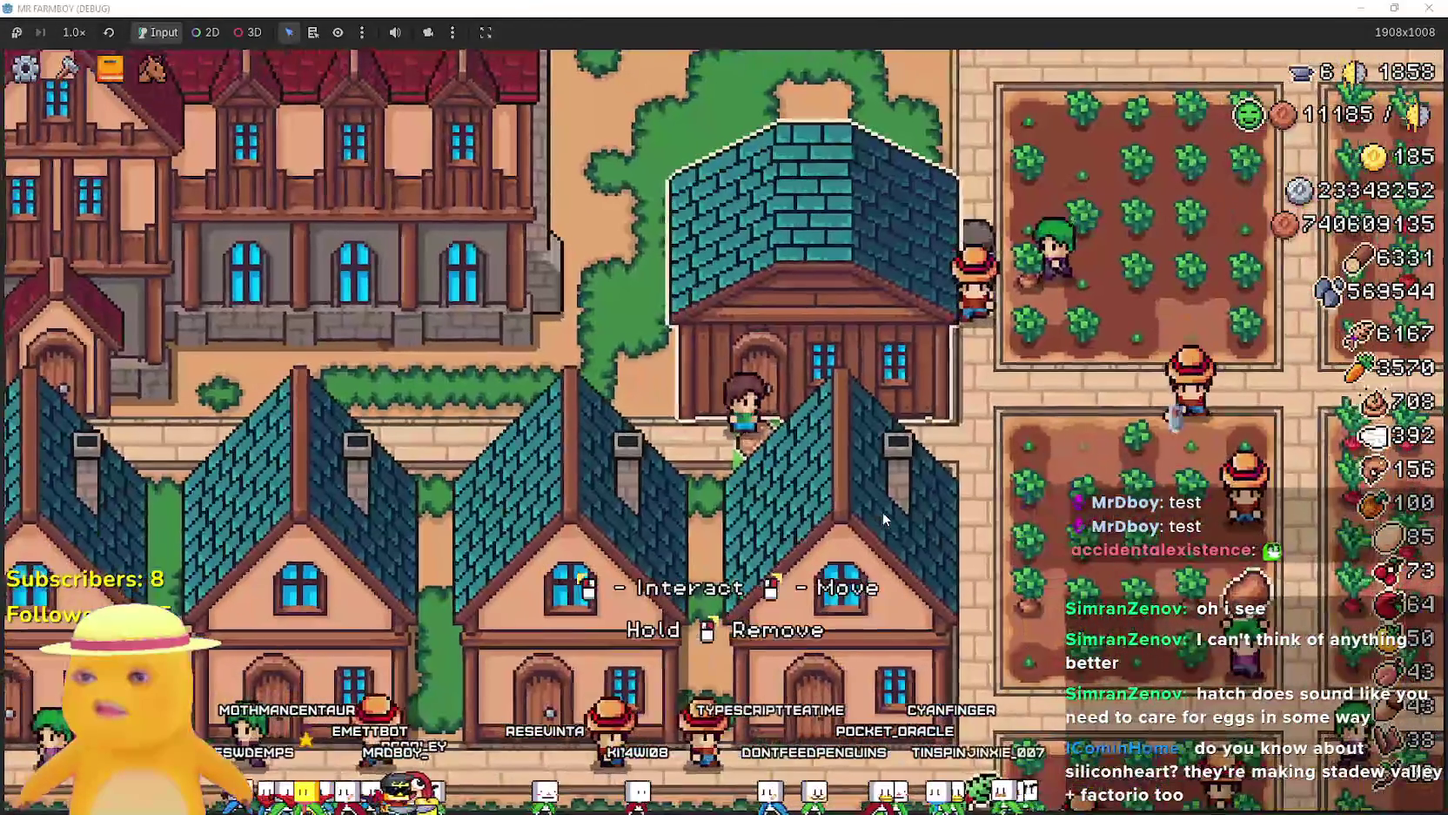
Open the Warehouse and compare crop sell prices across its inventory slots.
left_click(885, 517)
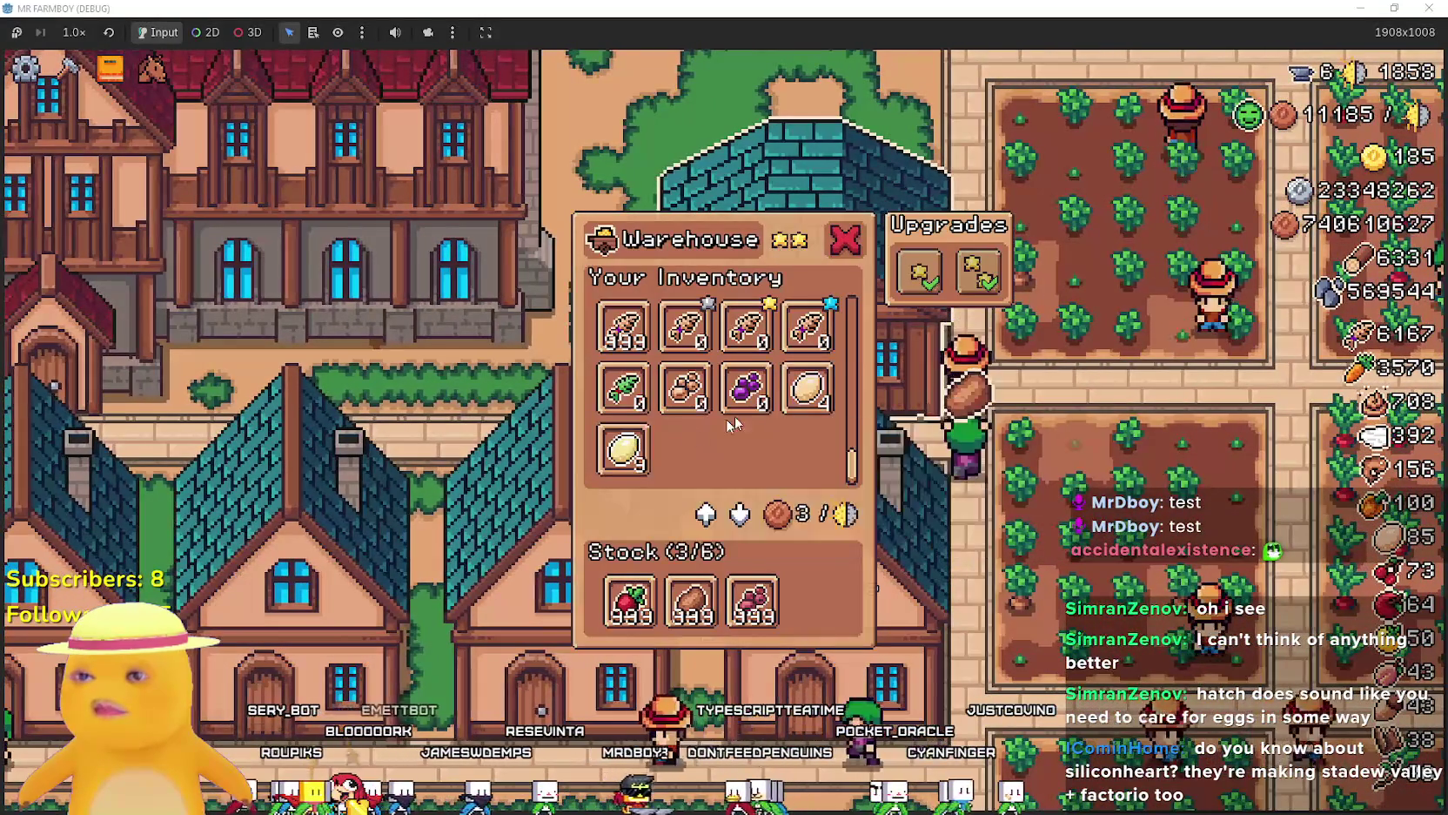
mouse_move(770, 401)
mouse_move(701, 401)
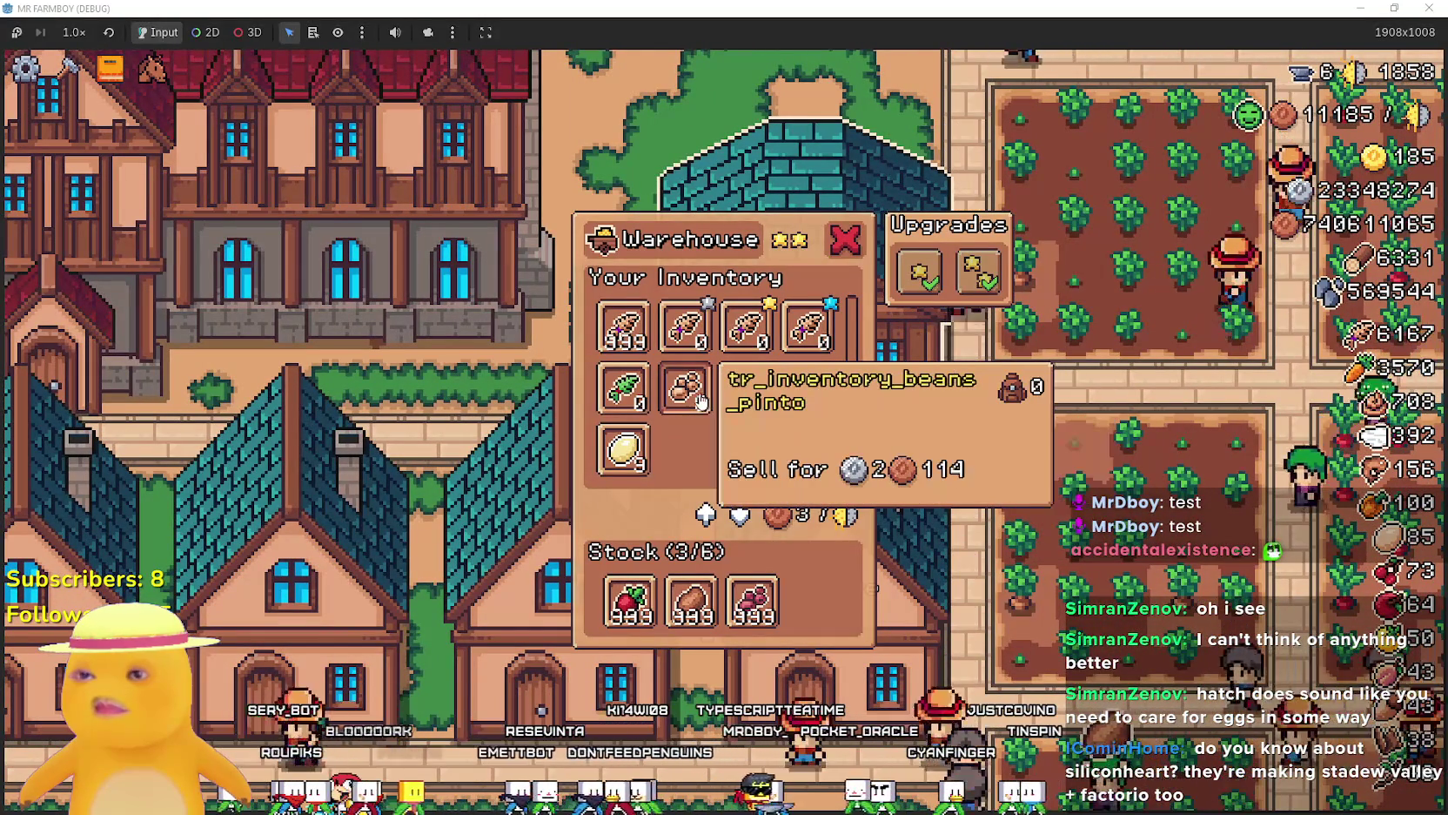
mouse_move(634, 393)
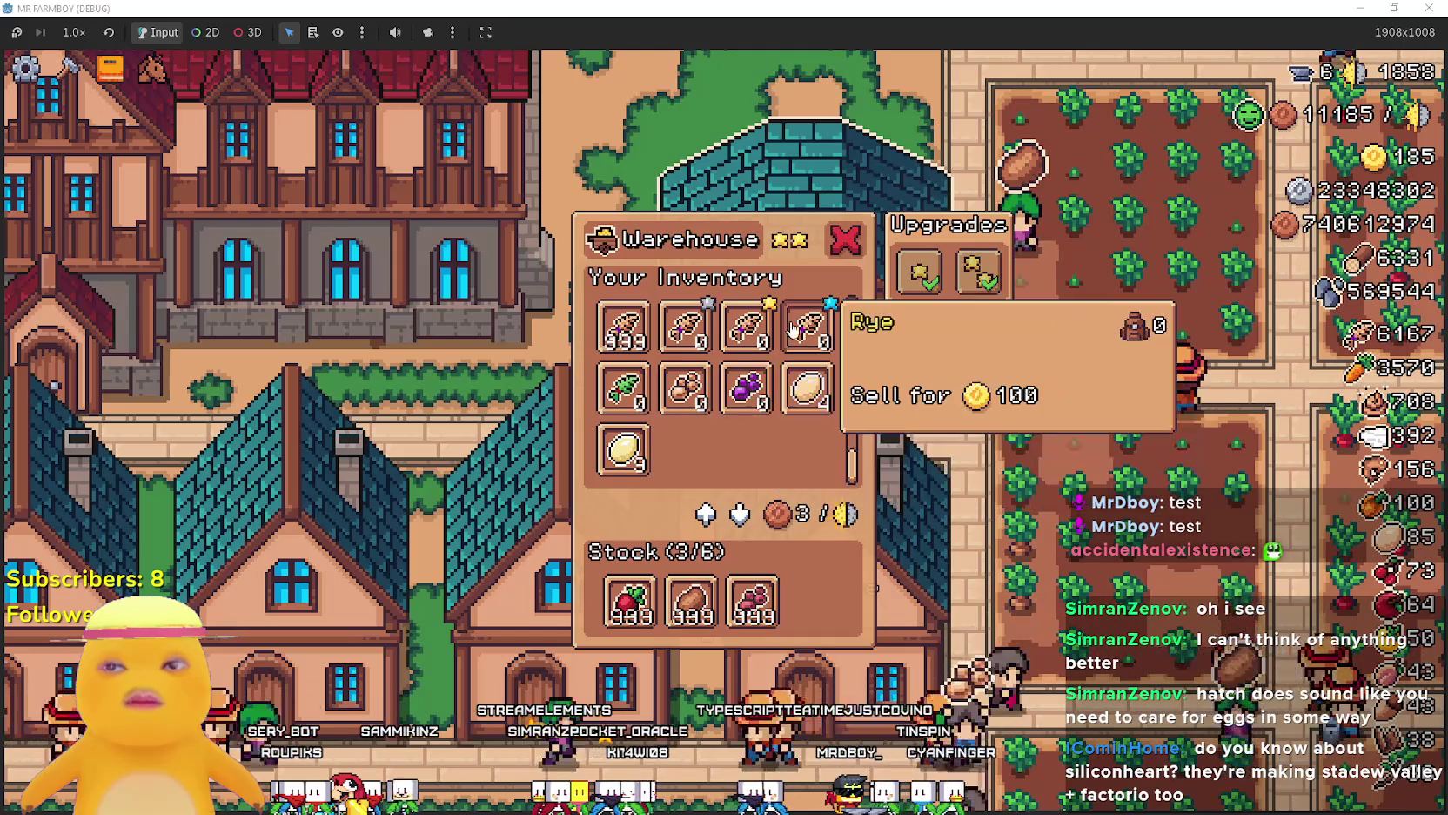
scroll(810, 348, "up", 1)
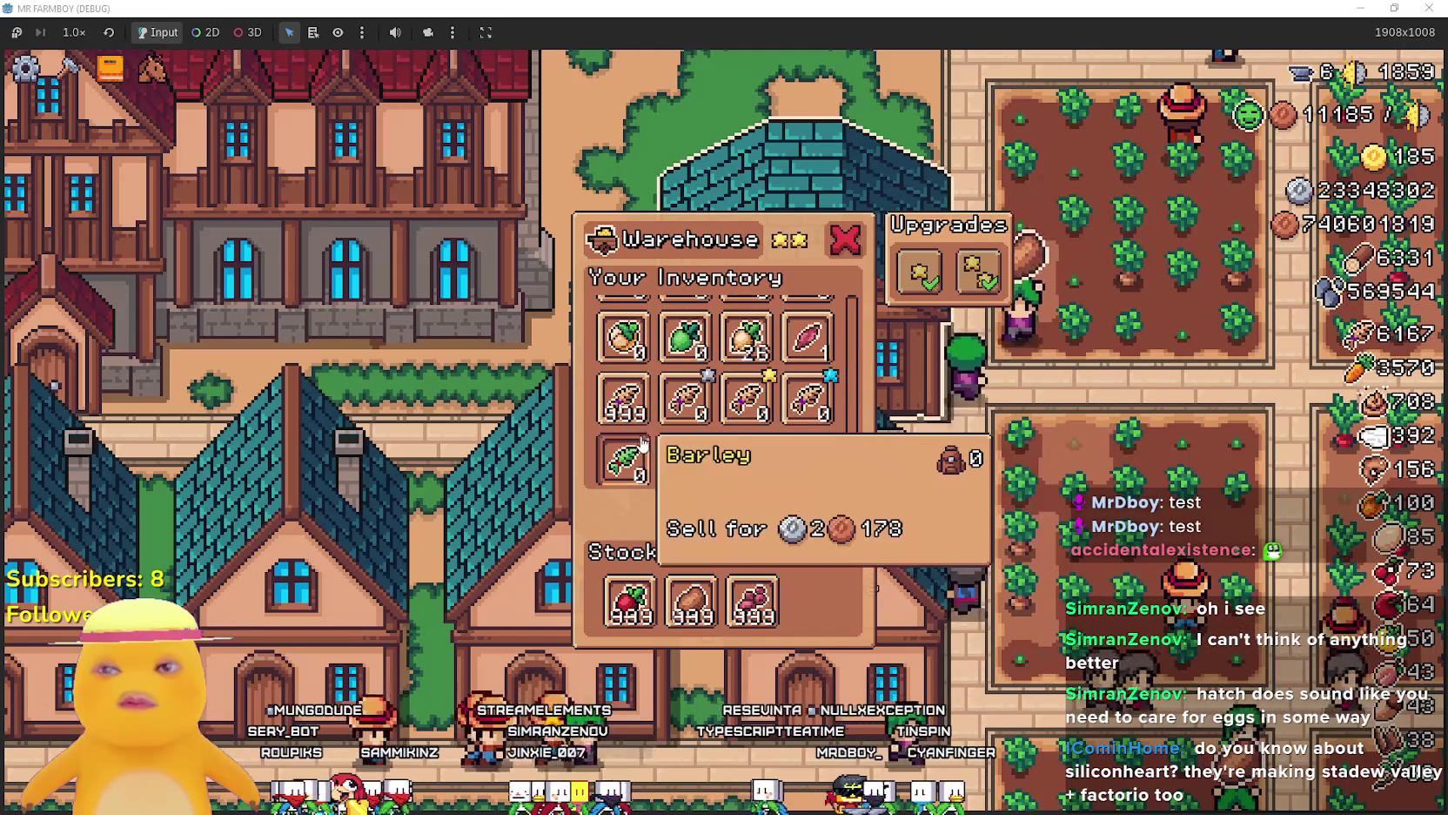
mouse_move(697, 462)
scroll(697, 453, "up", 1)
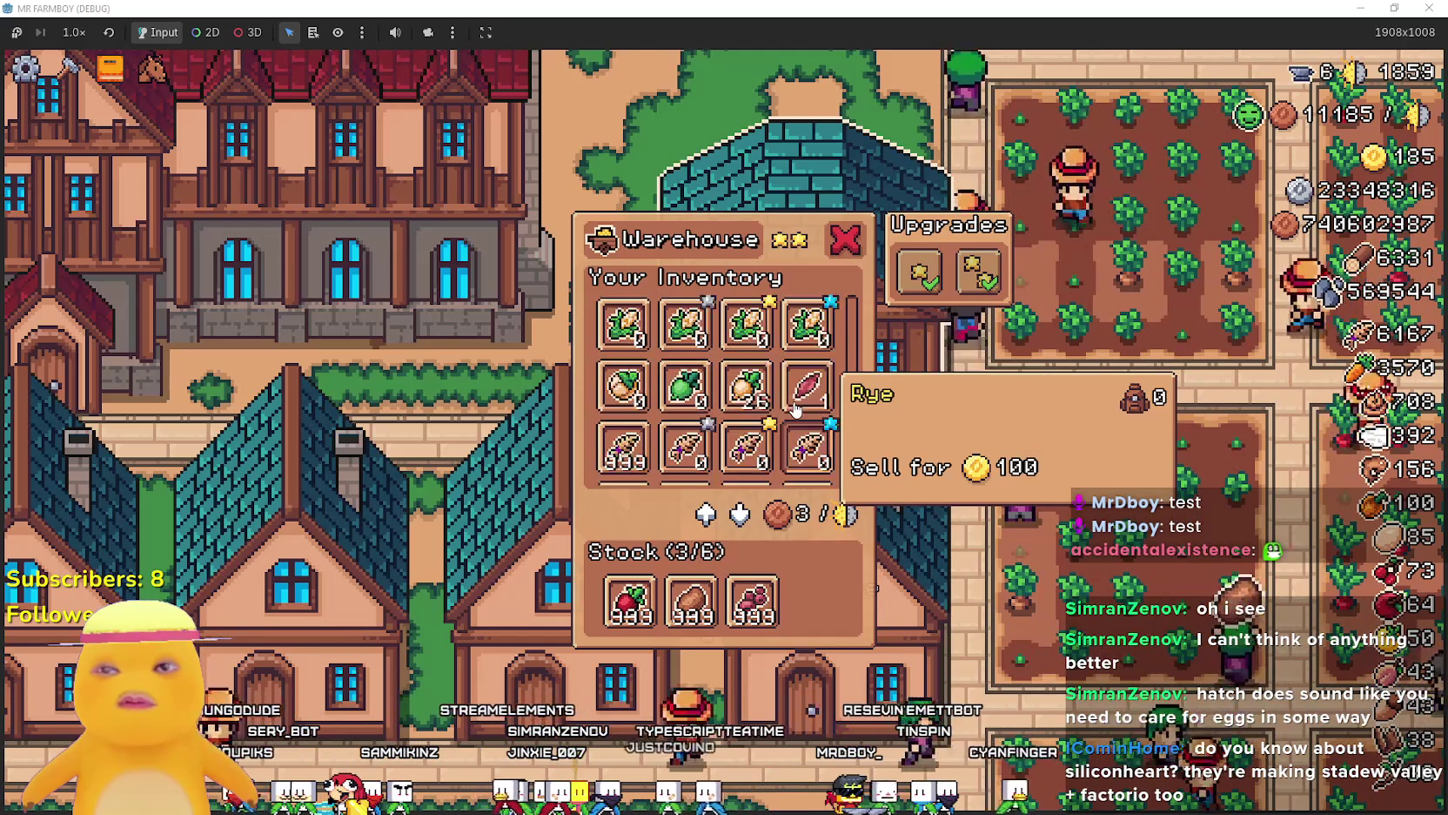
scroll(697, 426, "down", 2)
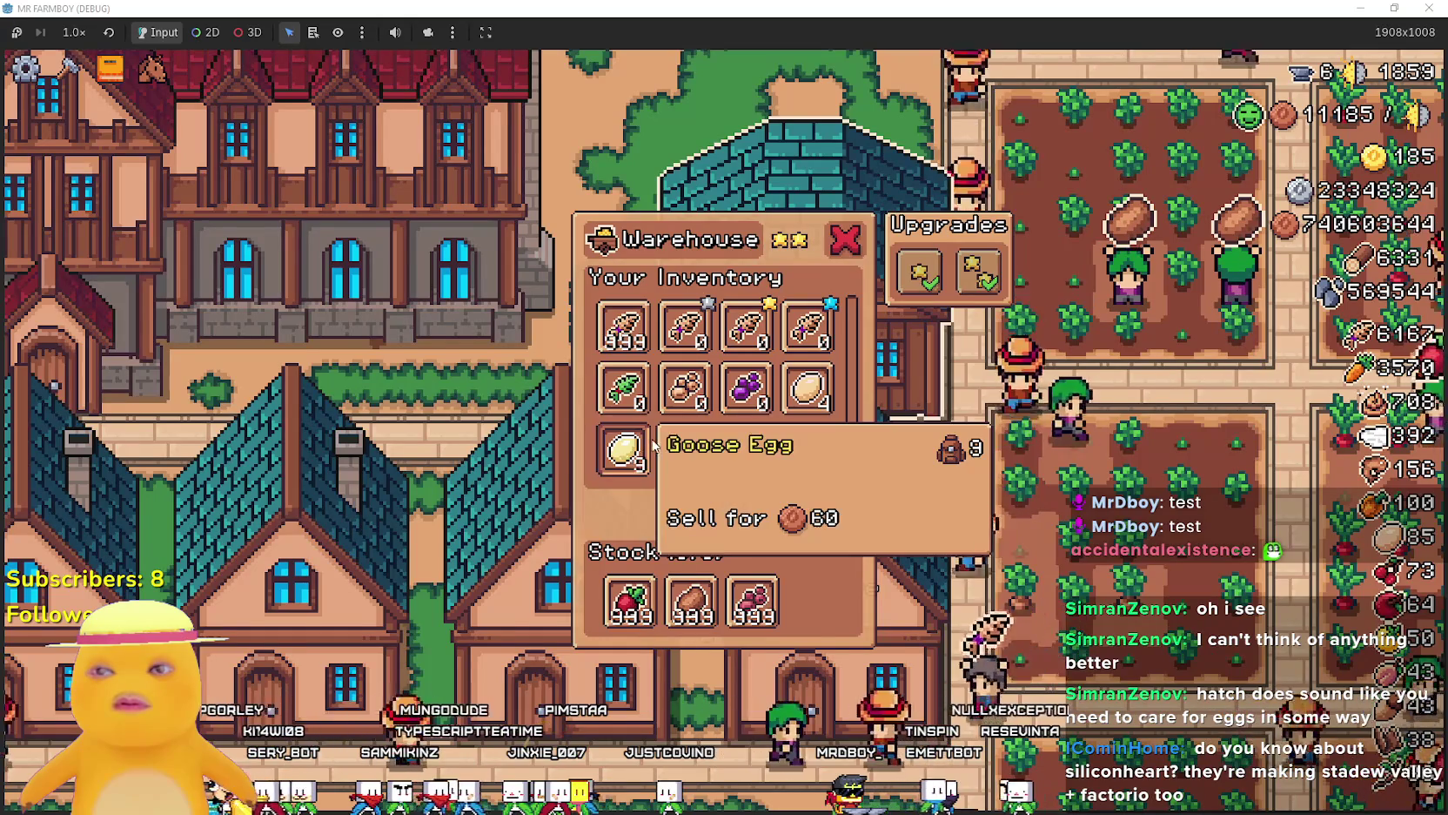
Leave the Warehouse and walk to the Inn to bring up its Dishes list.
key("Escape")
key("a")
key("w")
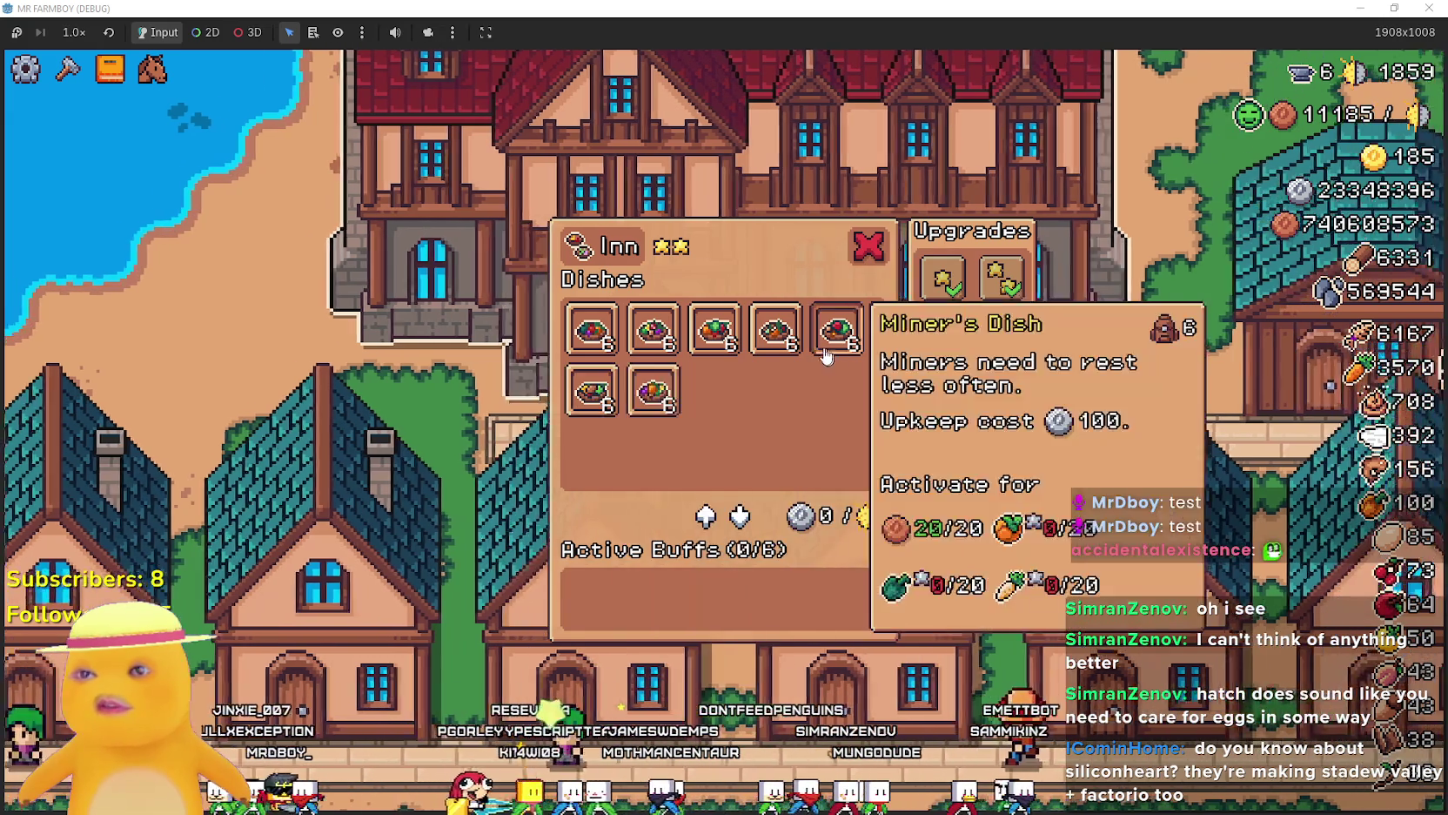
Close the Inn dishes, zoom out over the town, check the pause stats, and resume.
left_click(867, 247)
scroll(860, 490, "down", 4)
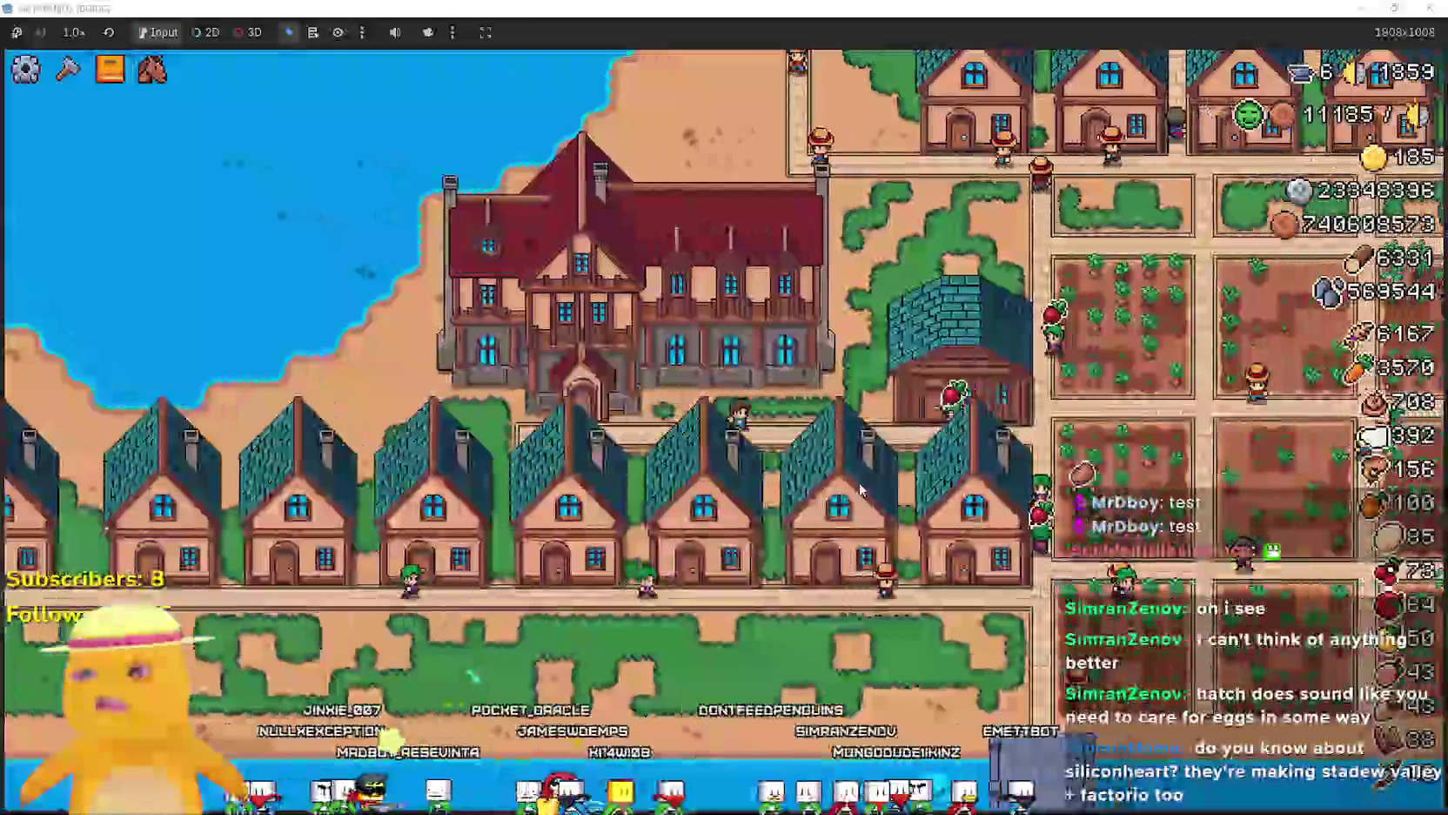
key("Escape")
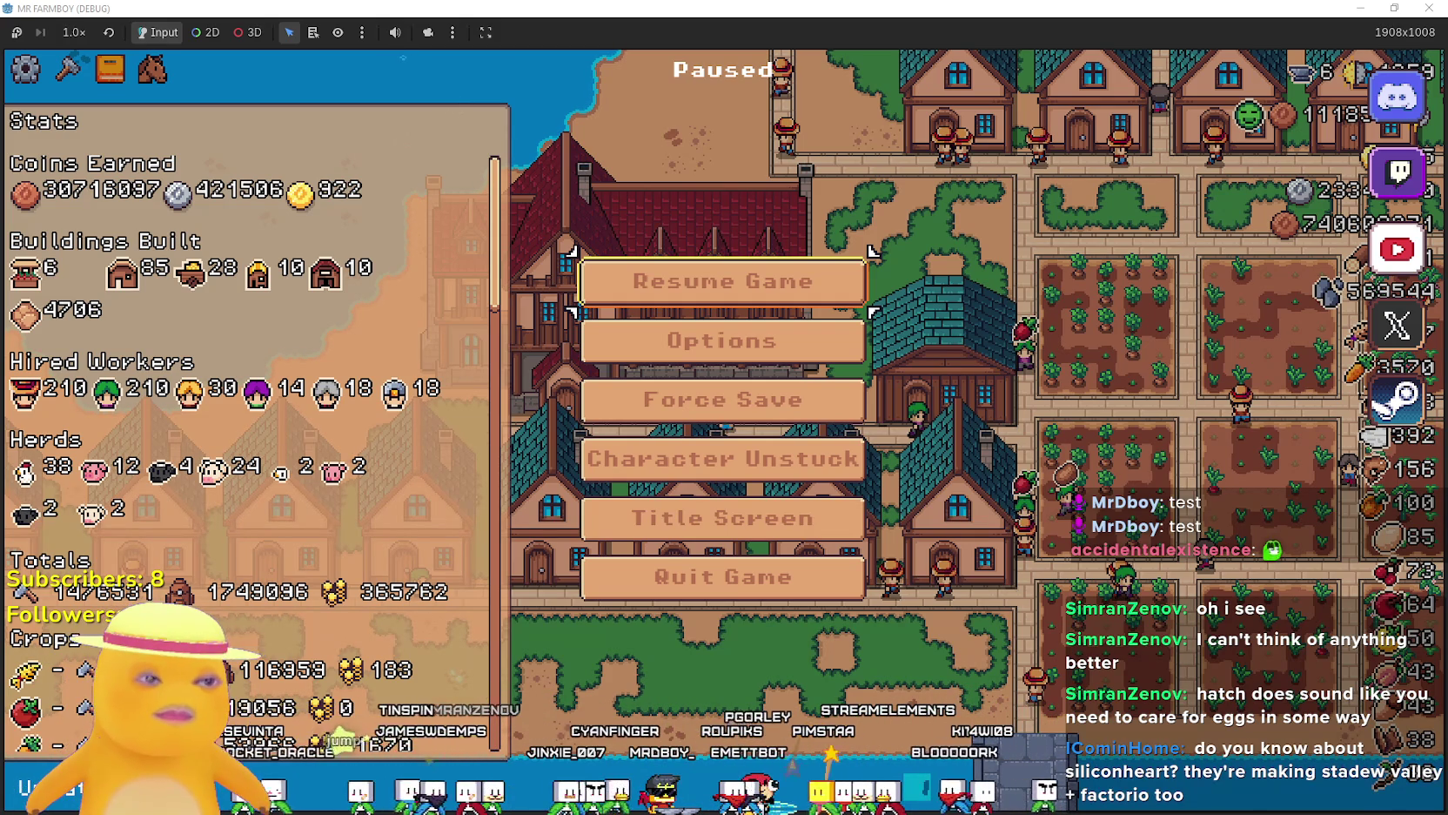
left_click(814, 305)
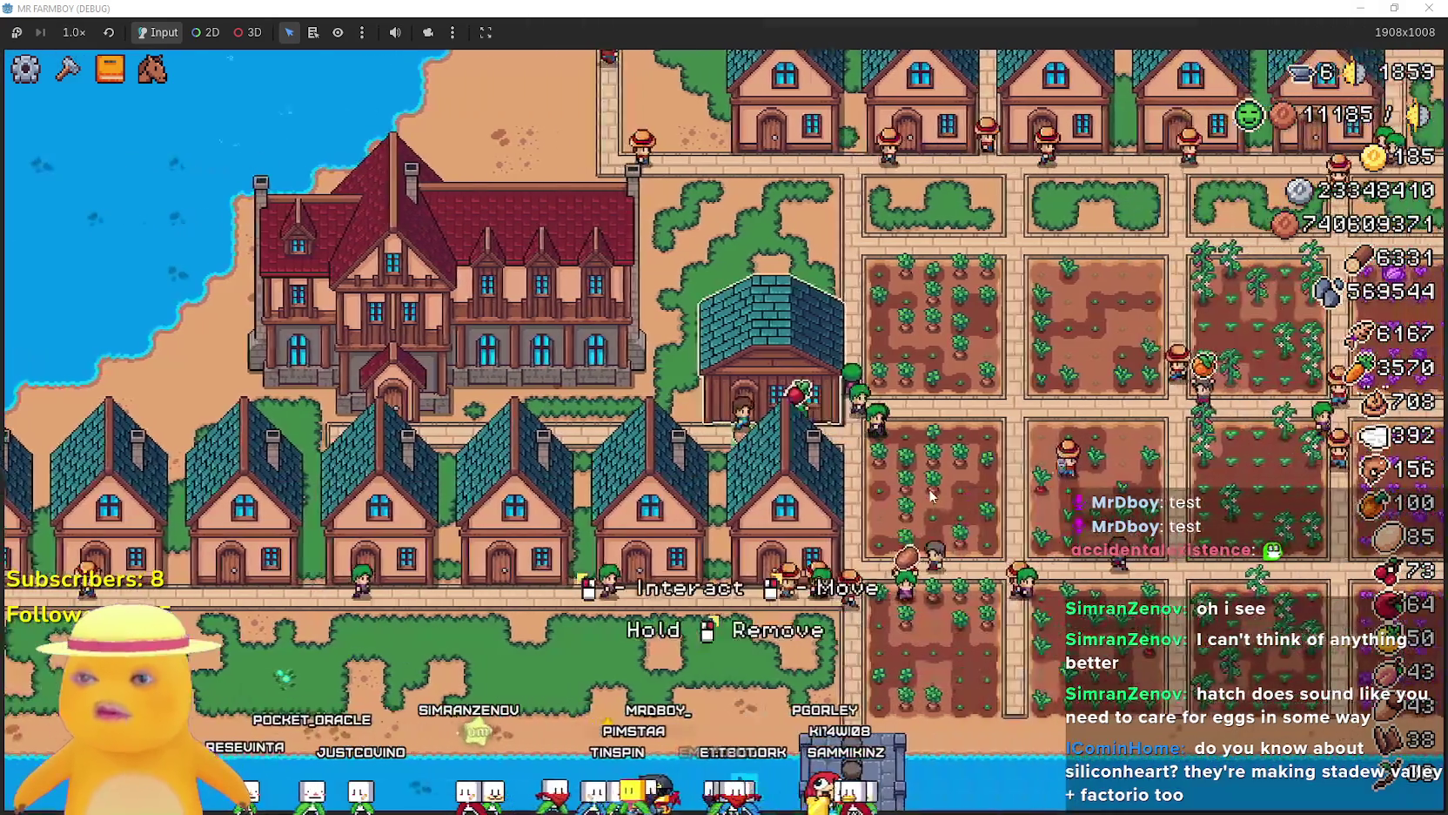
Look over the Warehouse items, then close the Warehouse window.
left_click(882, 393)
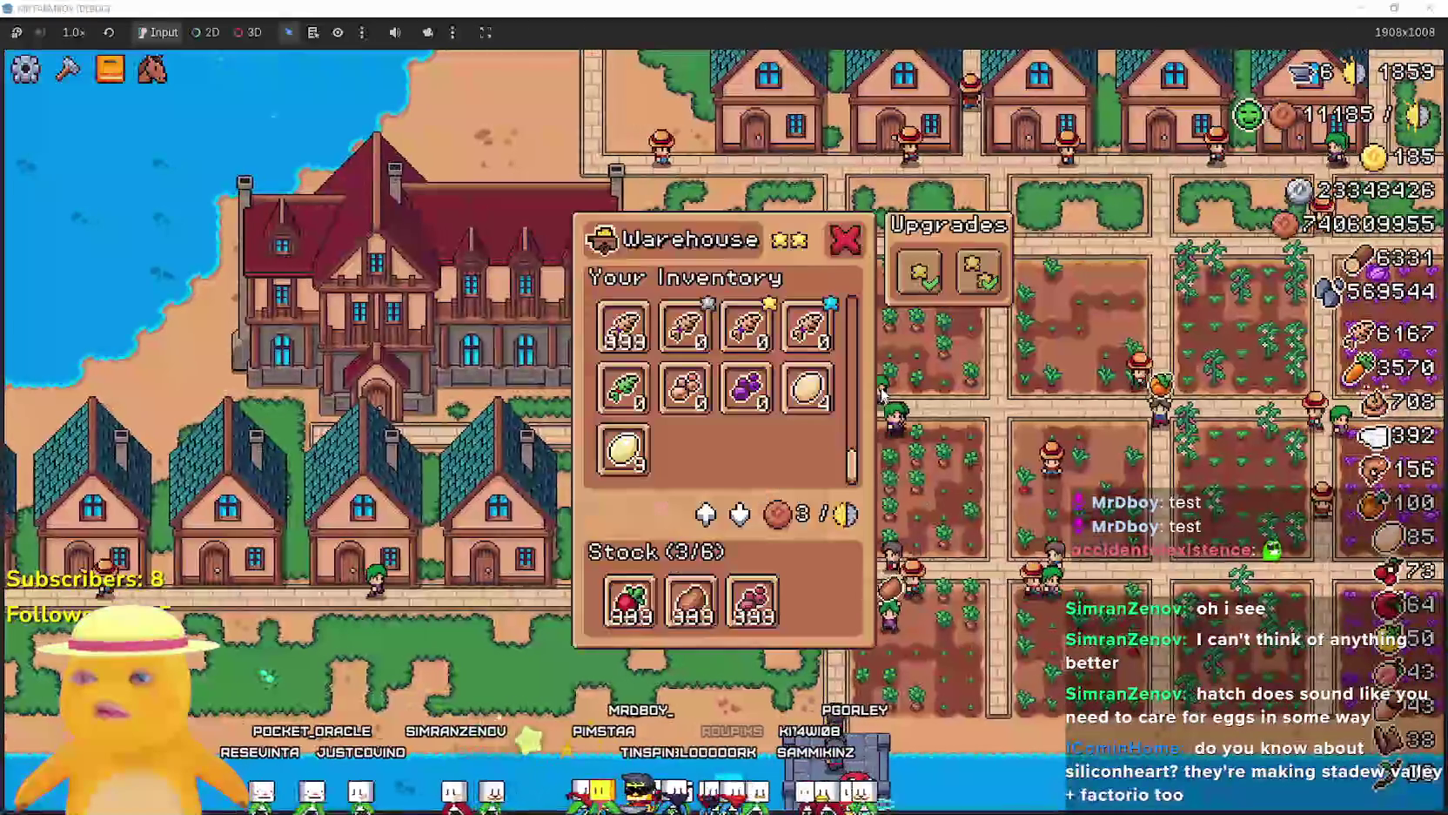
mouse_move(761, 396)
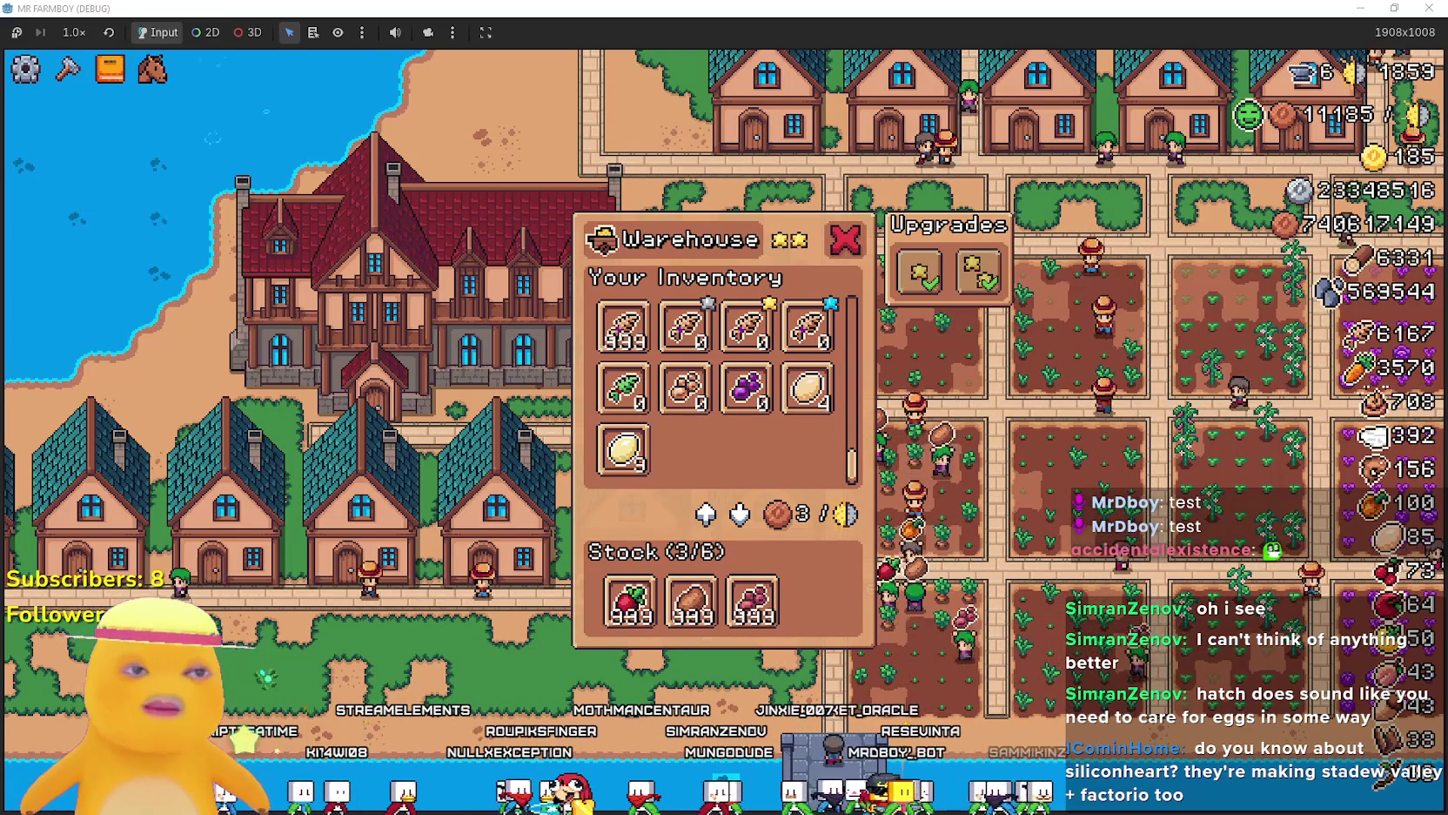
left_click(844, 239)
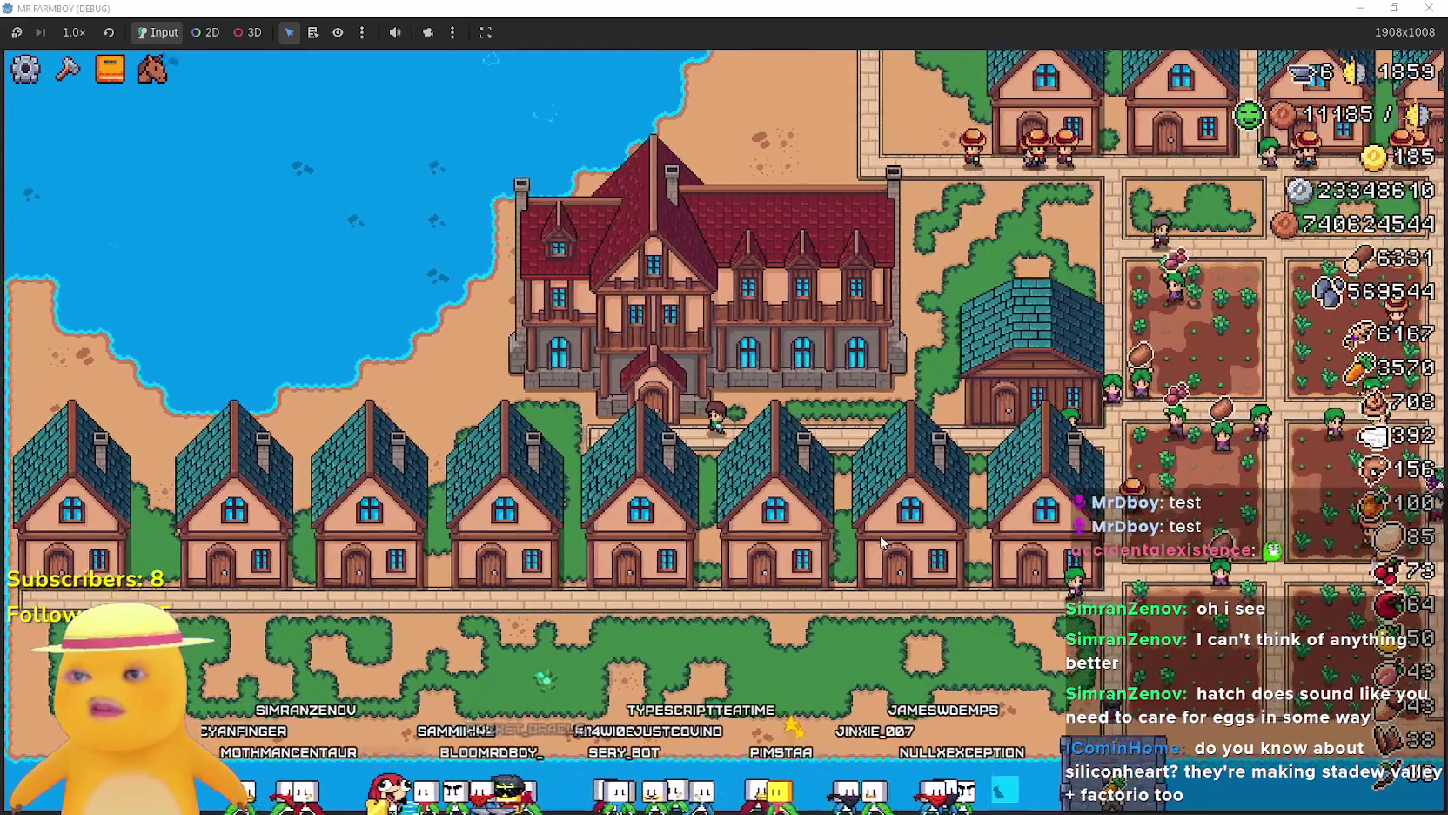
Glance at the Inn's dishes, then quit the game from the pause menu so it saves.
left_click(723, 409)
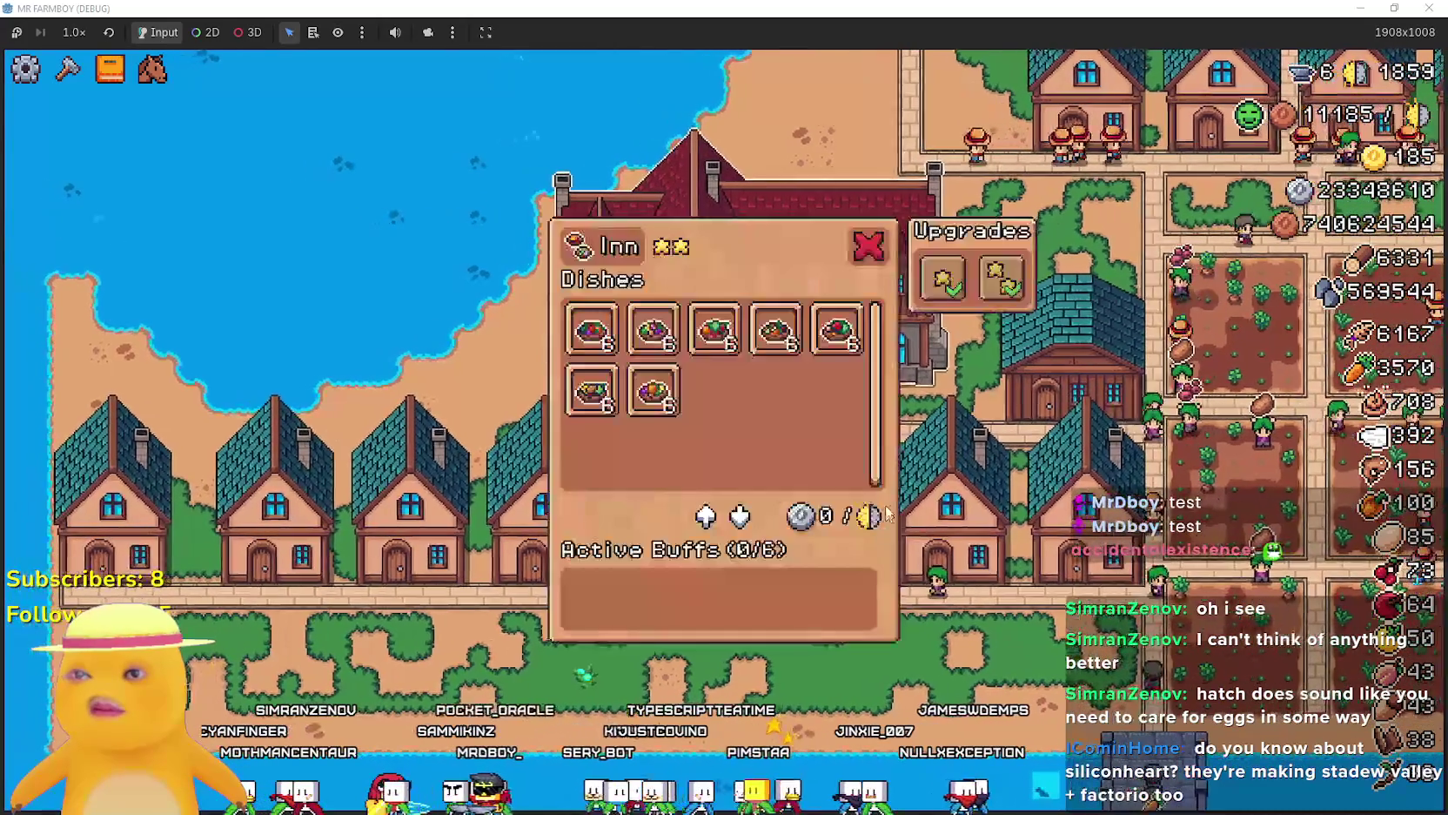
mouse_move(756, 353)
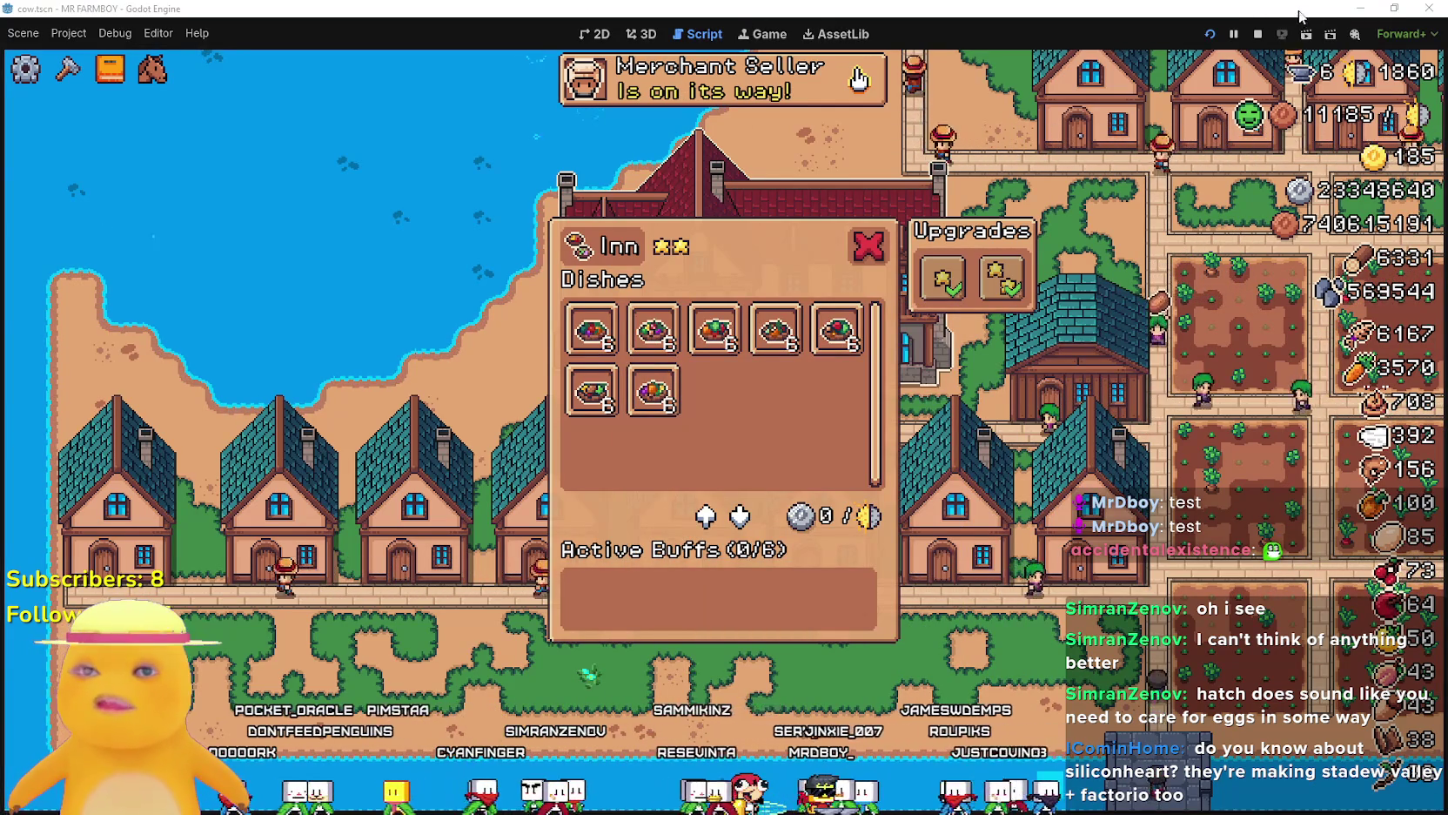
key("F8")
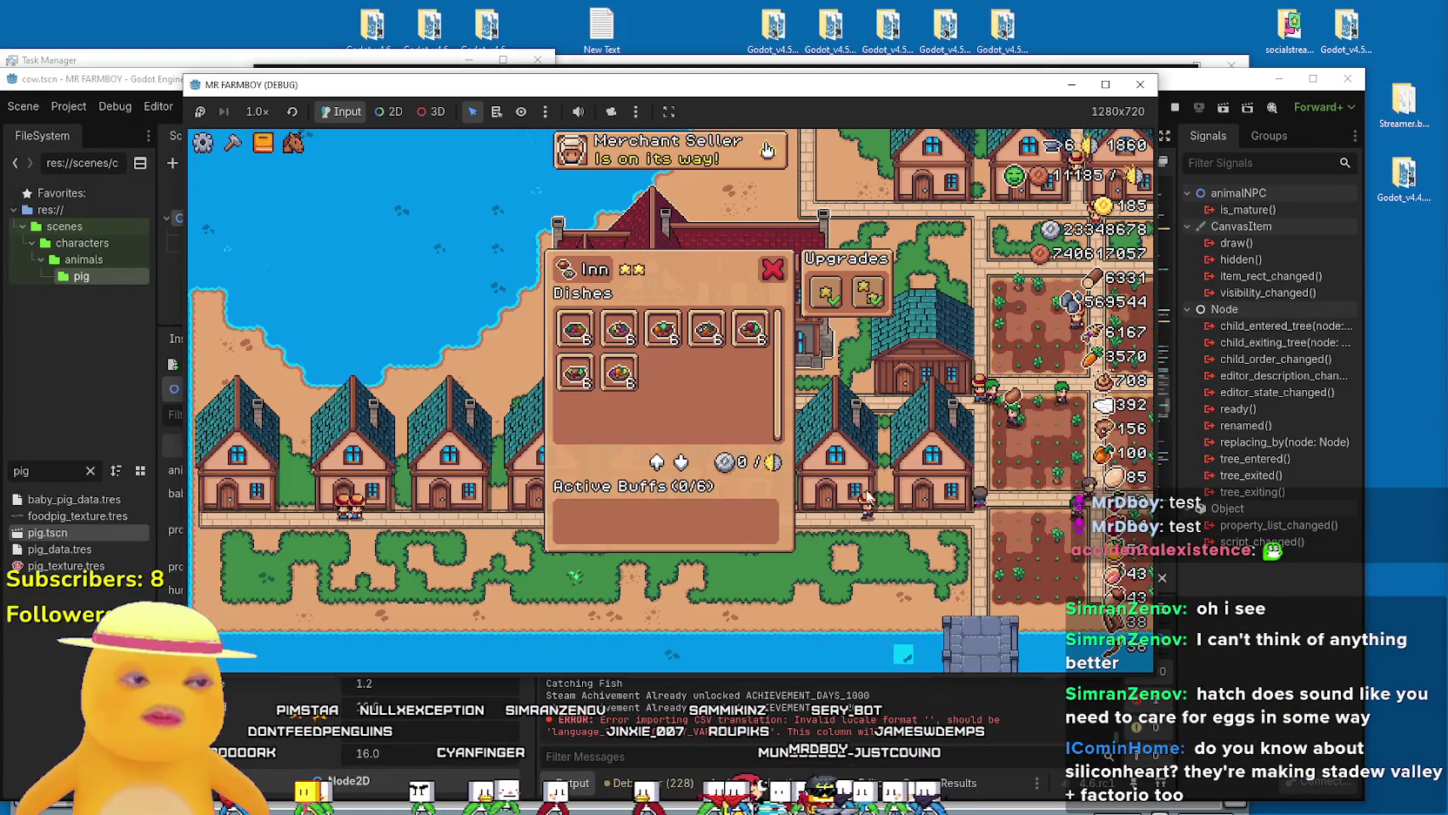
key("Escape")
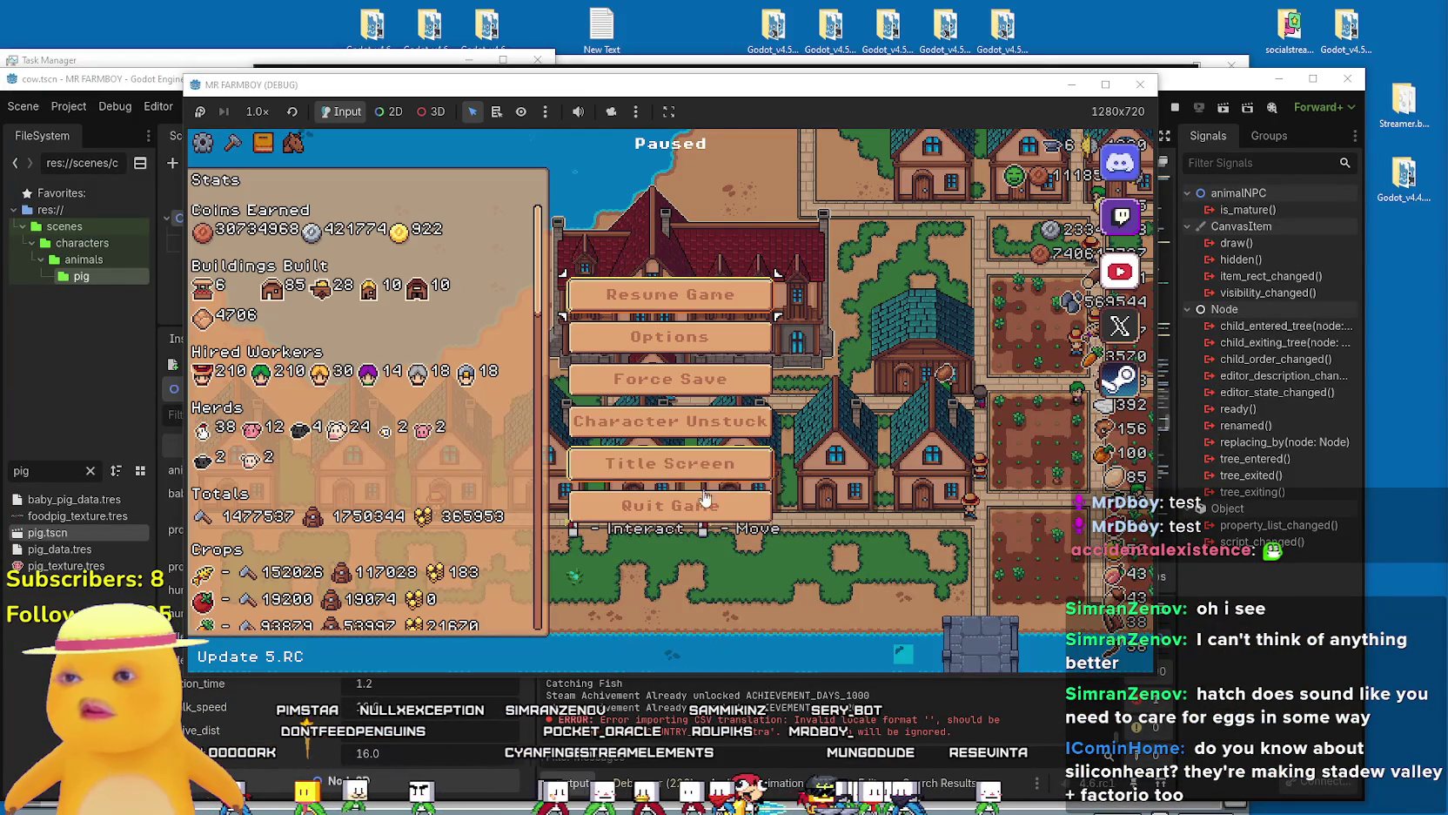
left_click(701, 501)
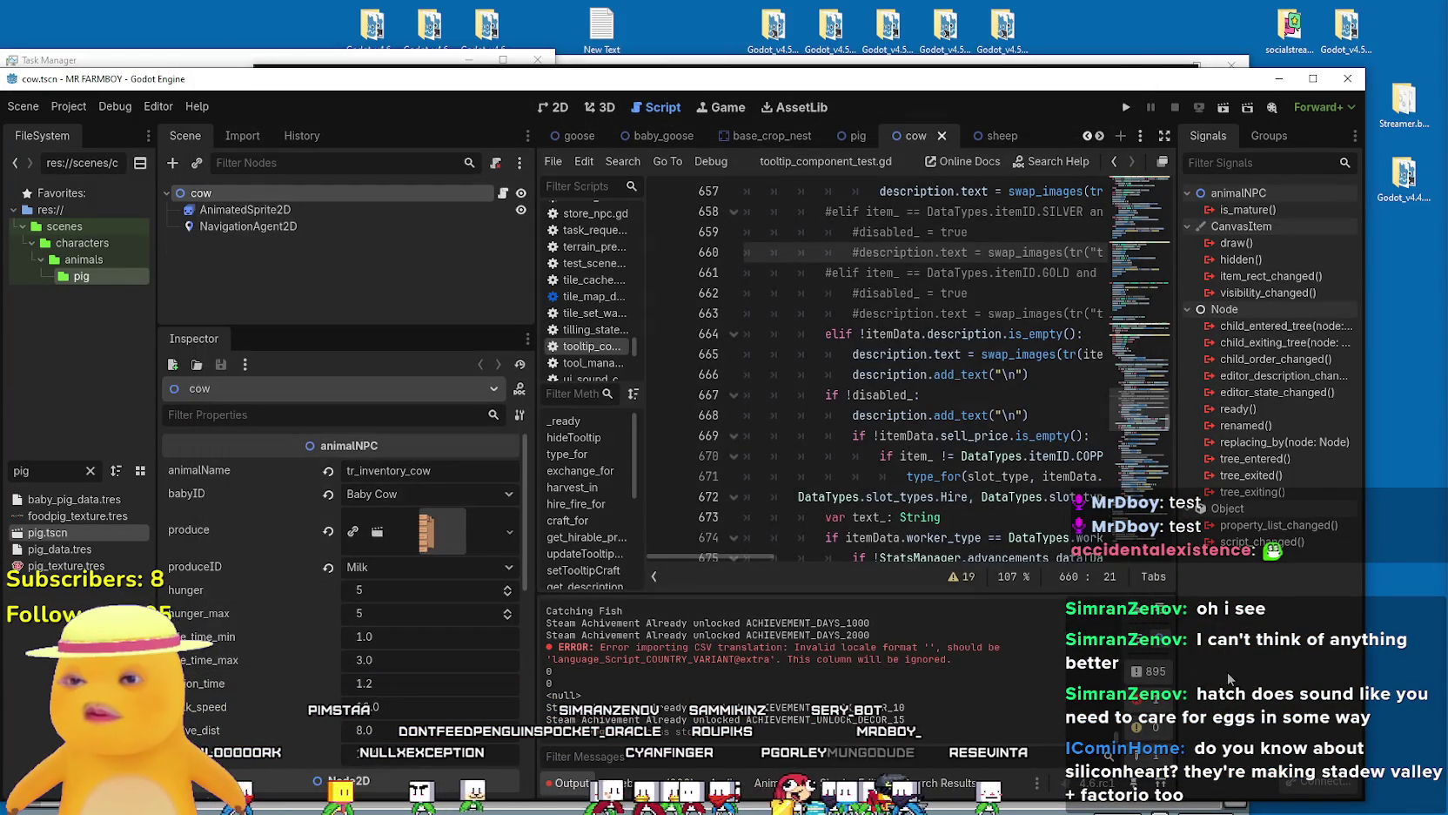
Maximize the editor, filter FileSystem by 'dish', open carrier_dish_data.tres and widen the inspector.
left_click(1312, 79)
left_click(745, 403)
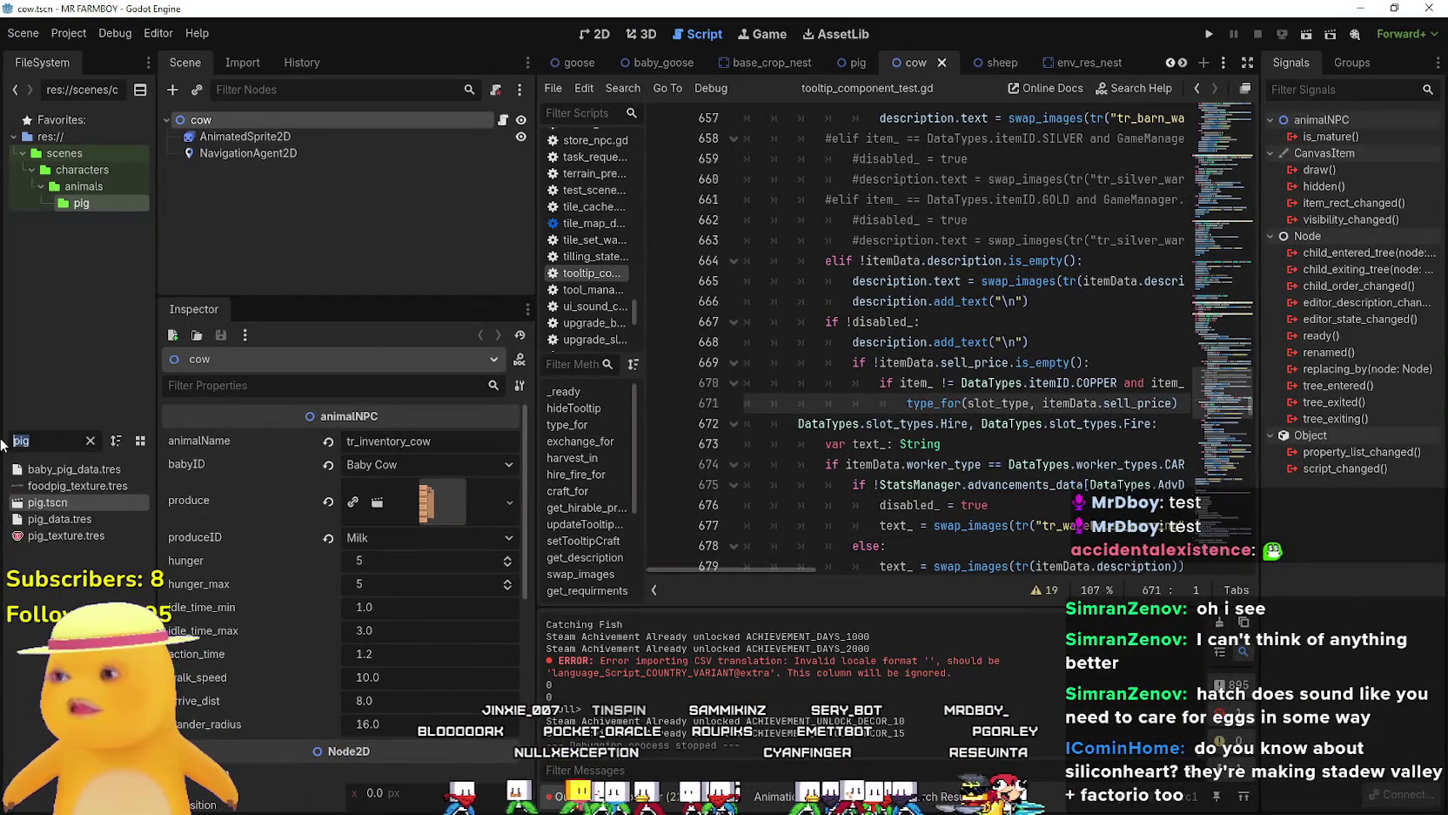
key("ctrl+f")
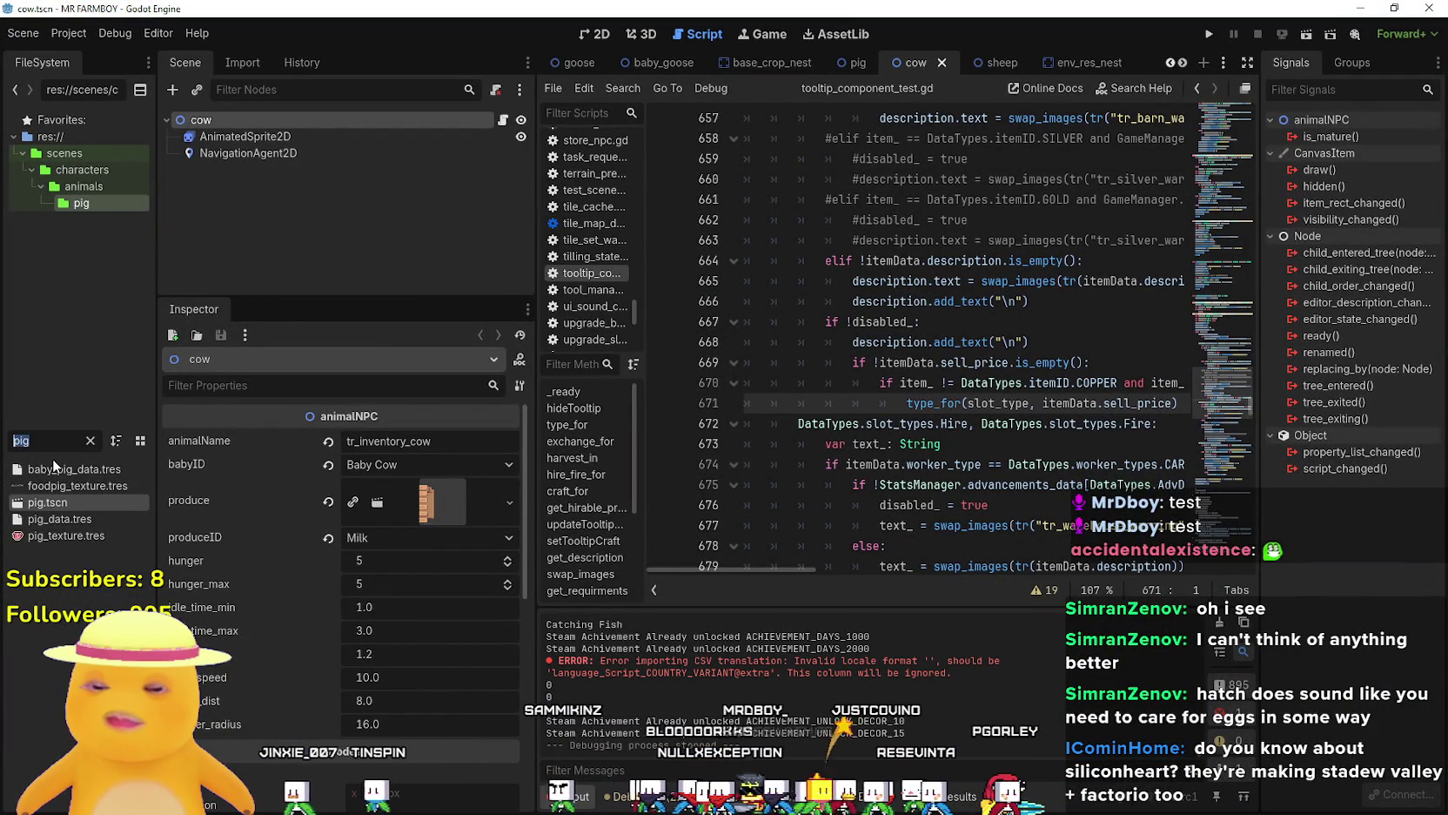
type("dish")
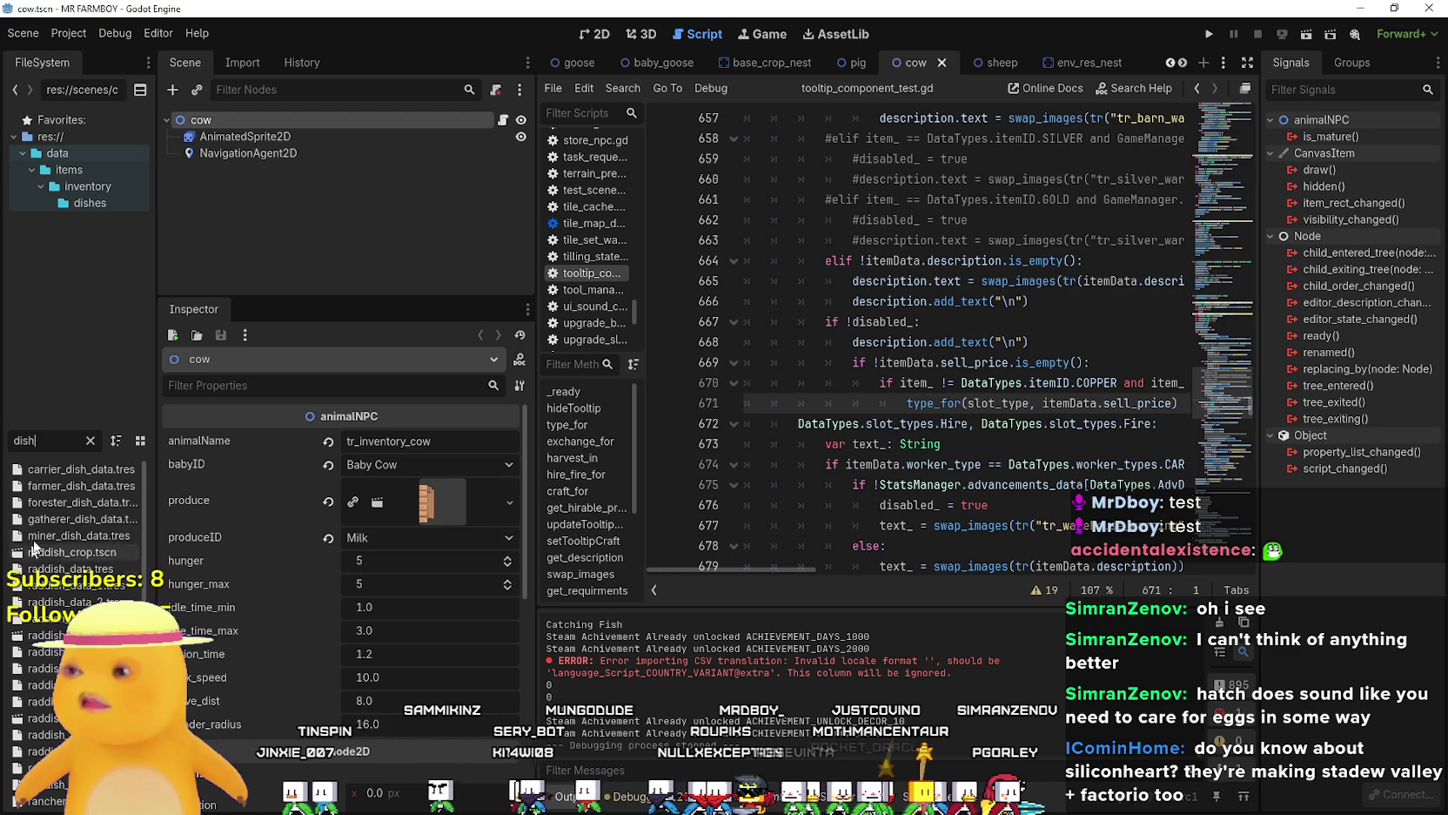
left_click(77, 467)
left_click(90, 441)
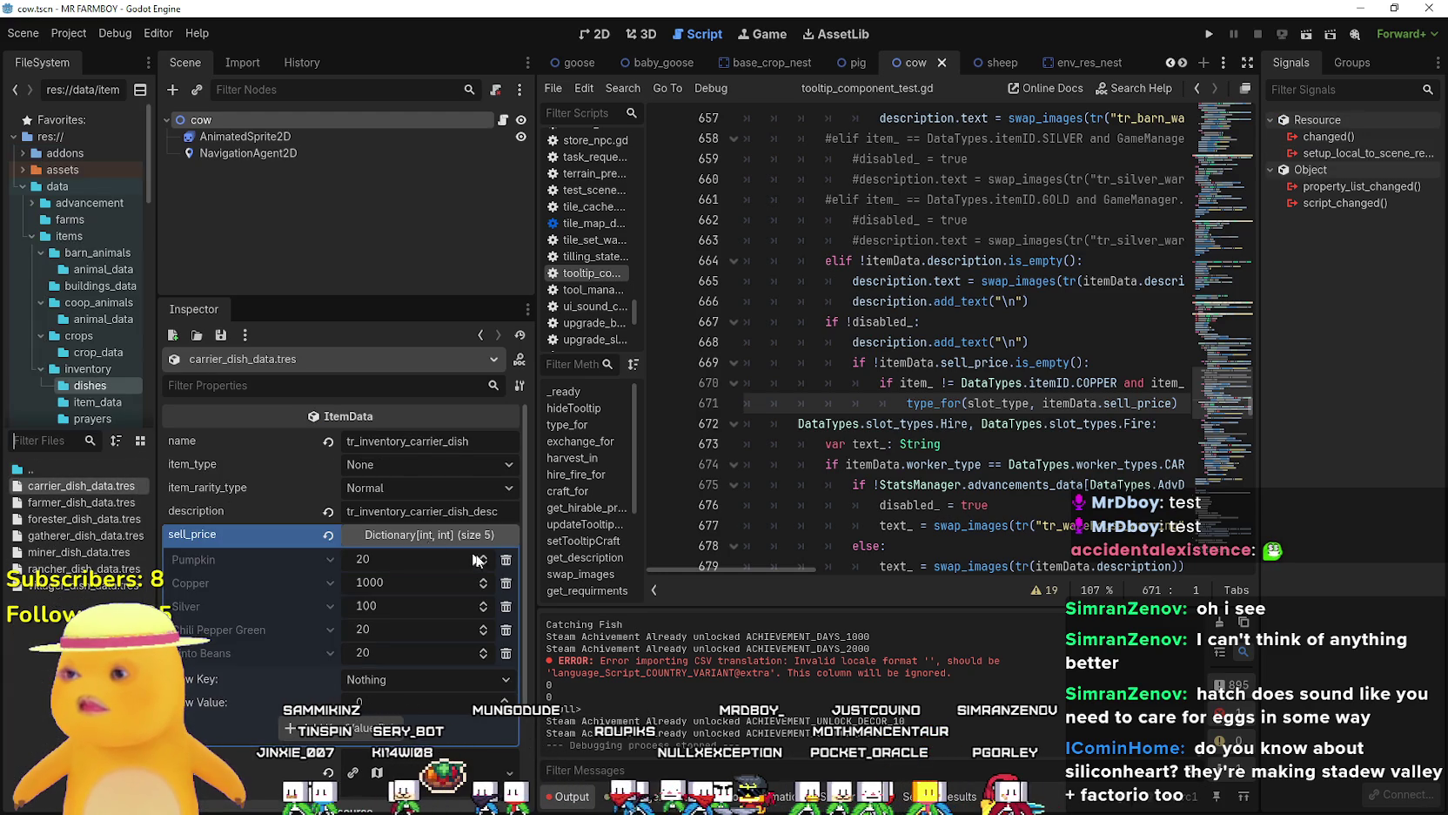
left_click_drag(534, 592, 650, 594)
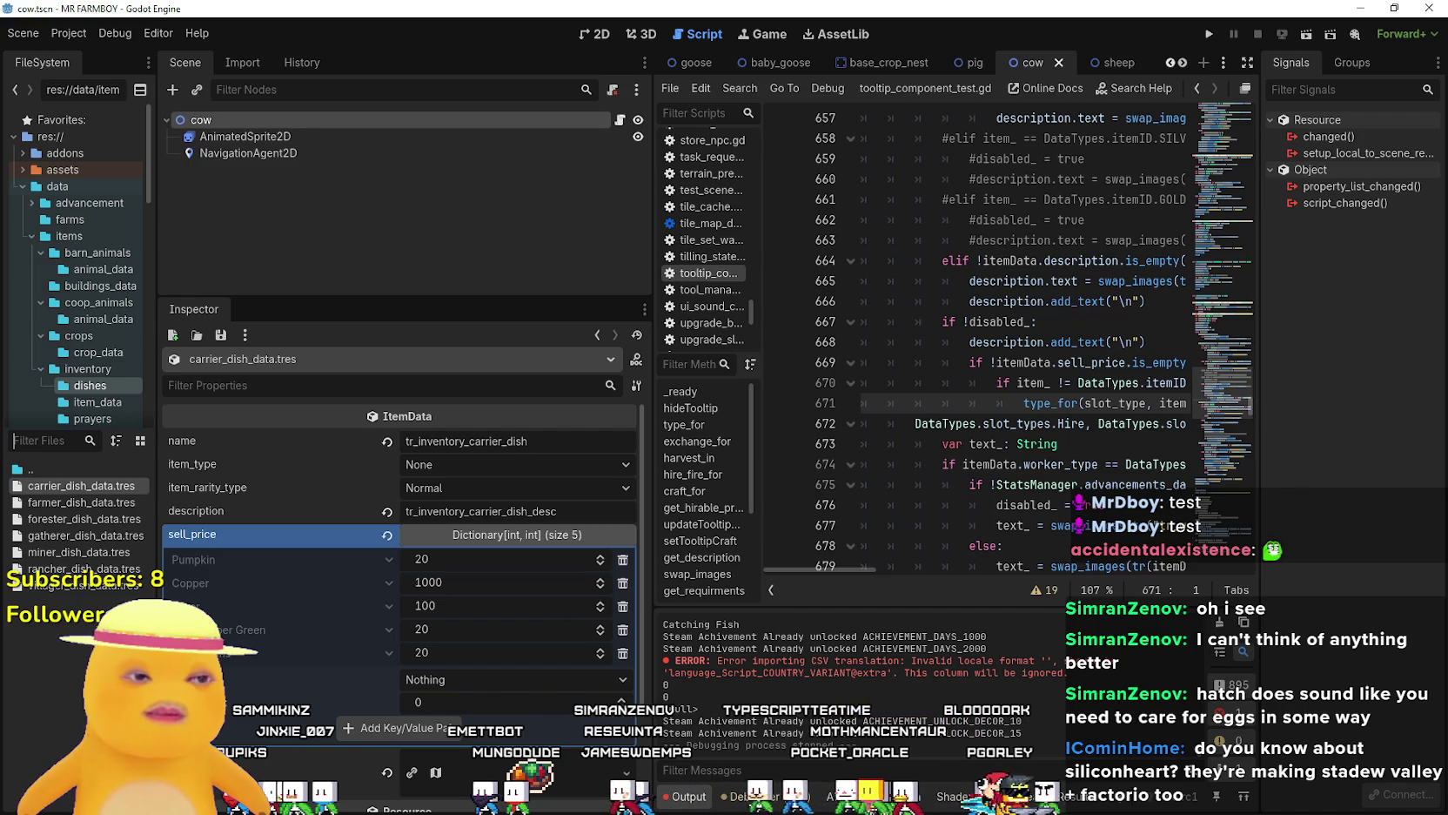
key("alt+Tab")
Open CropsChart.aseprite from recent files and pan its canvas to read crop prices.
scroll(235, 174, "down", 3)
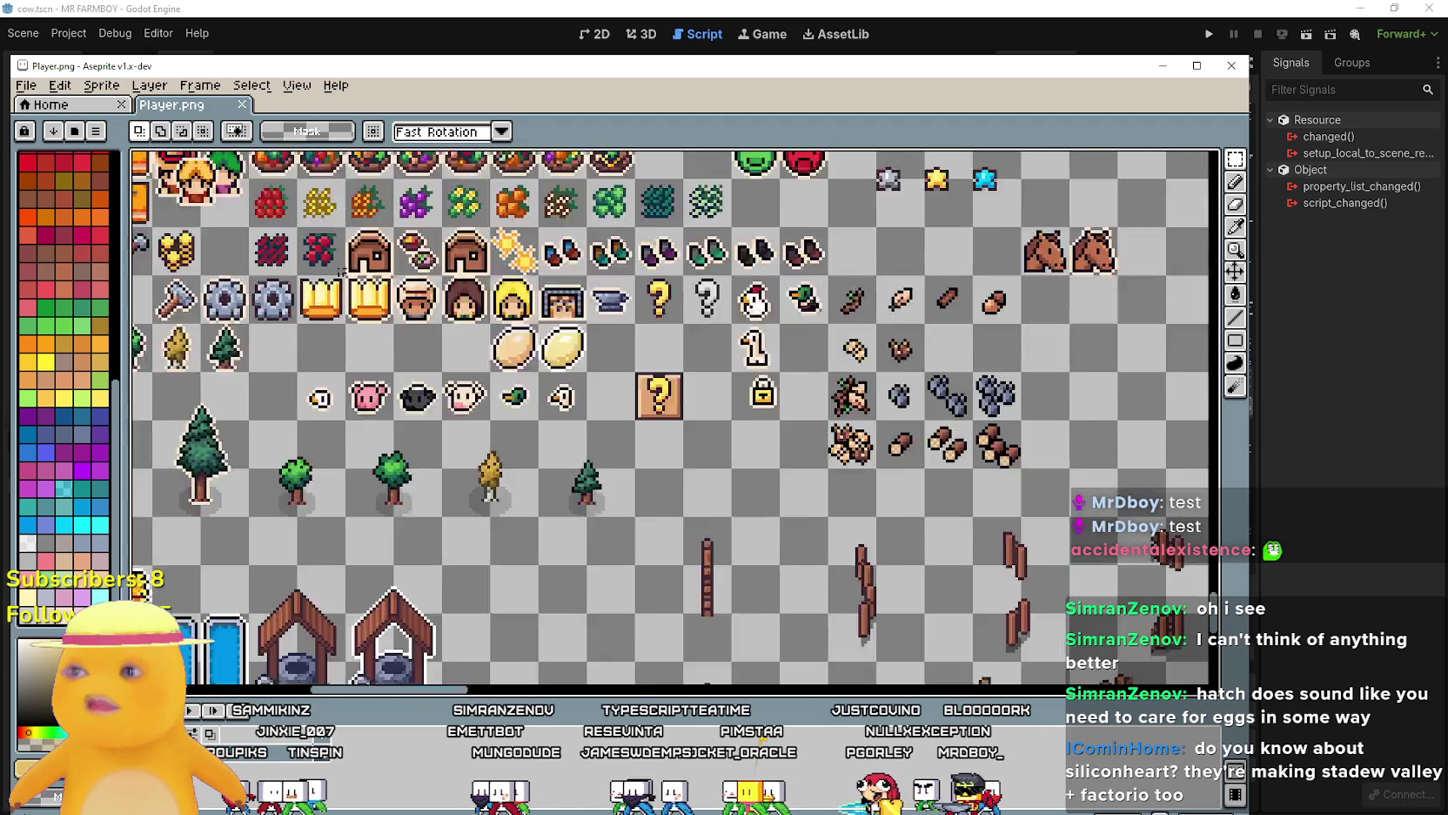
left_click(35, 87)
mouse_move(130, 139)
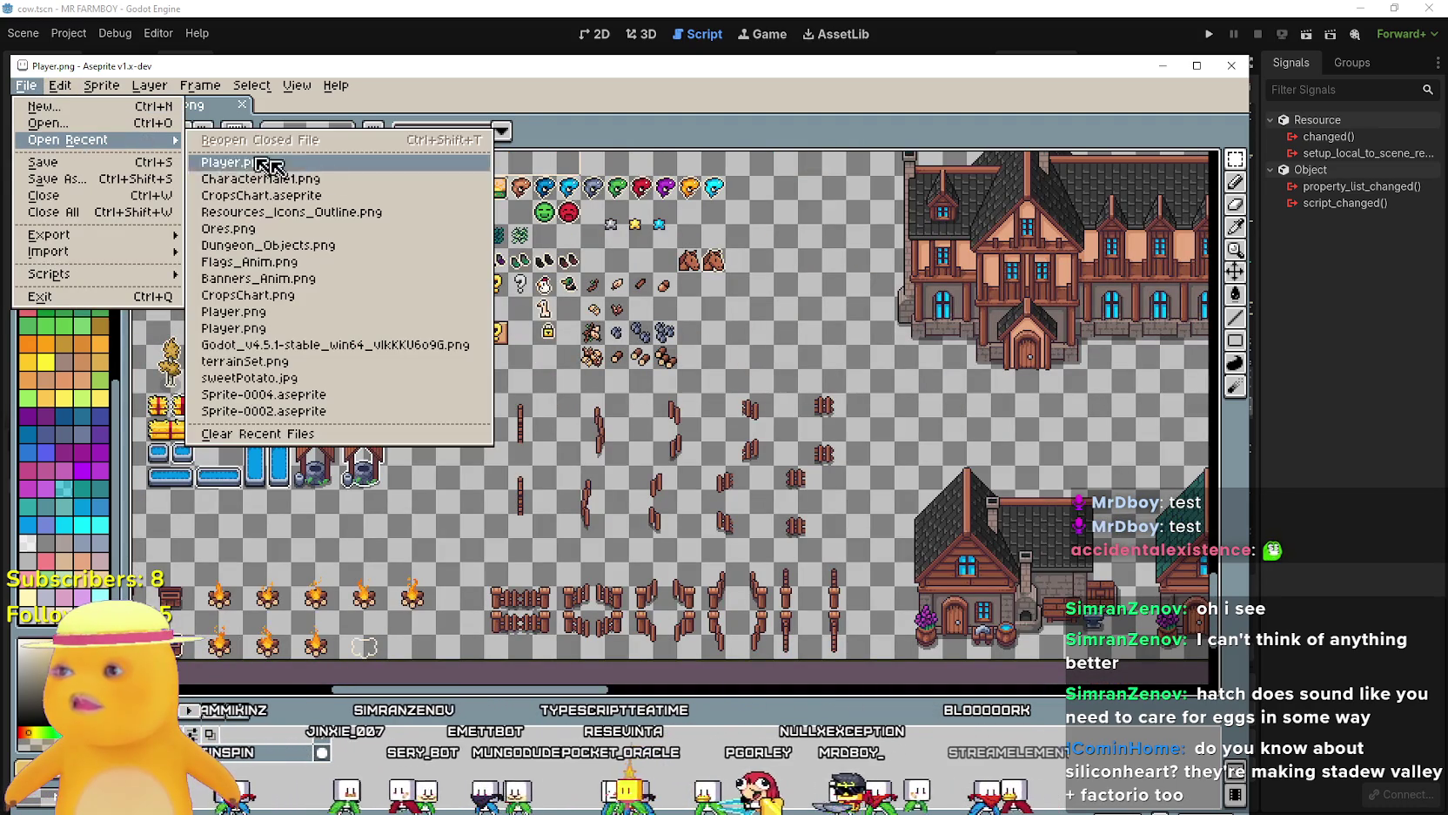
left_click(327, 199)
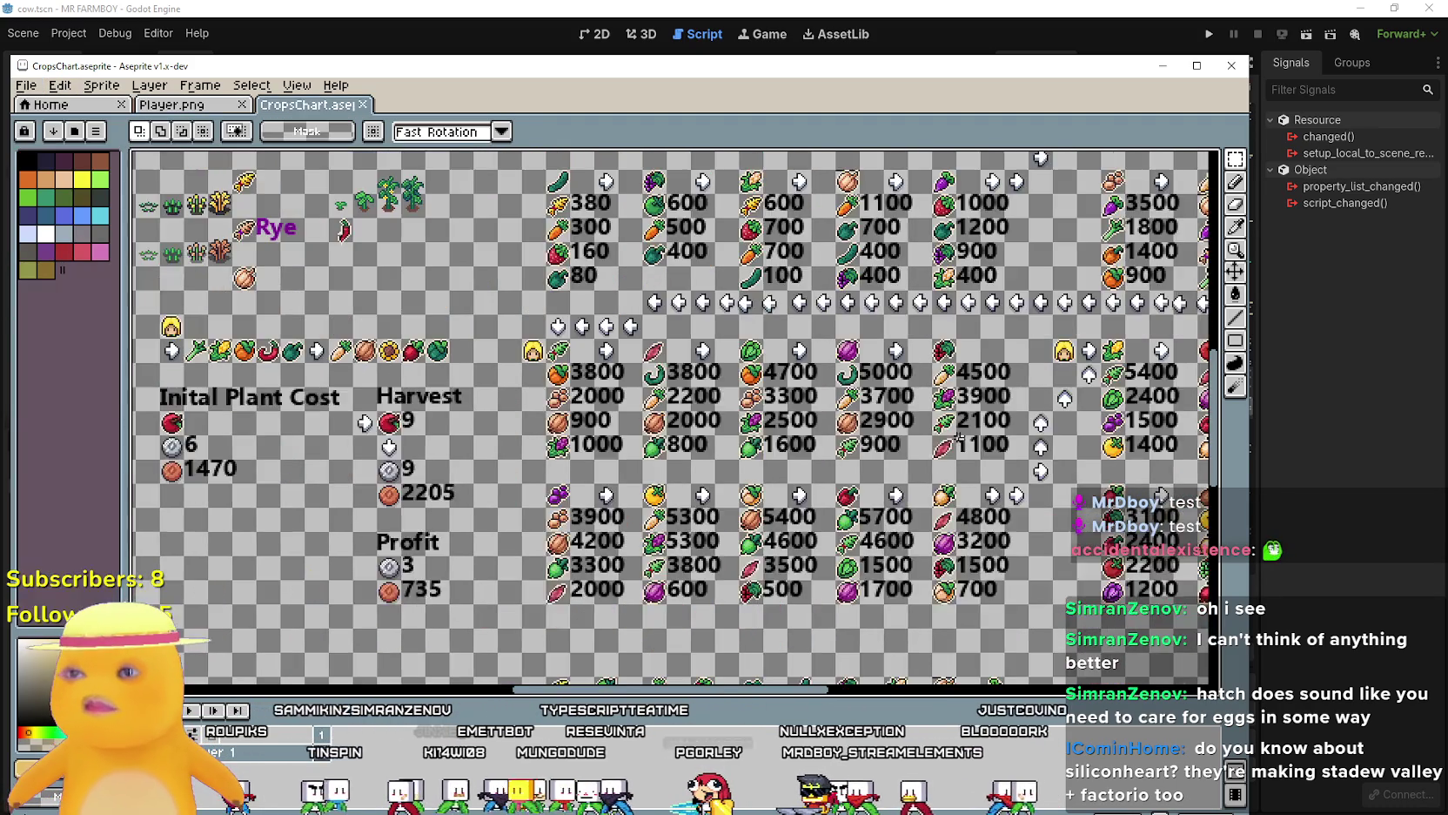
scroll(709, 386, "down", 3)
scroll(710, 384, "up", 4)
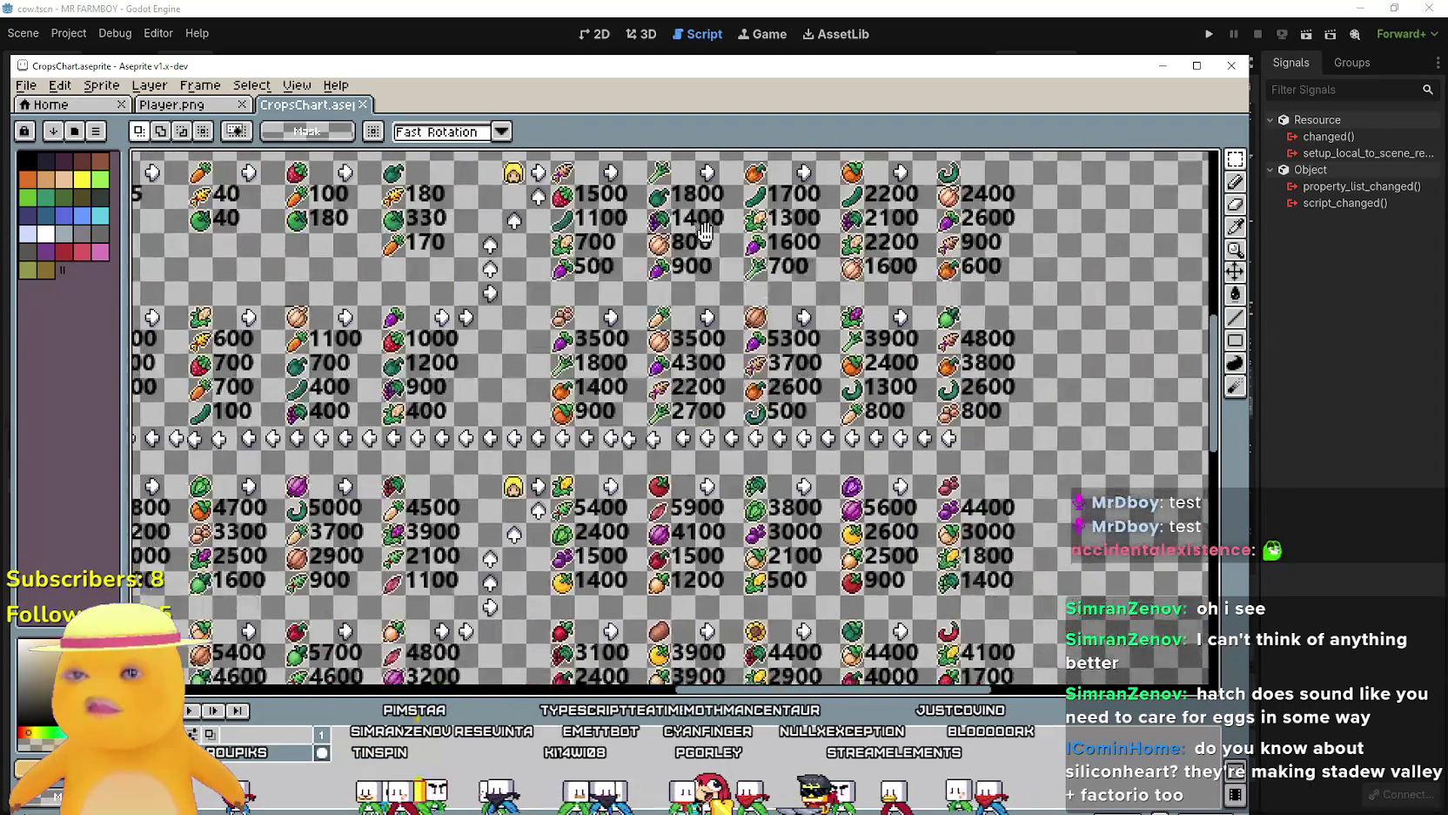
scroll(701, 277, "left", 5)
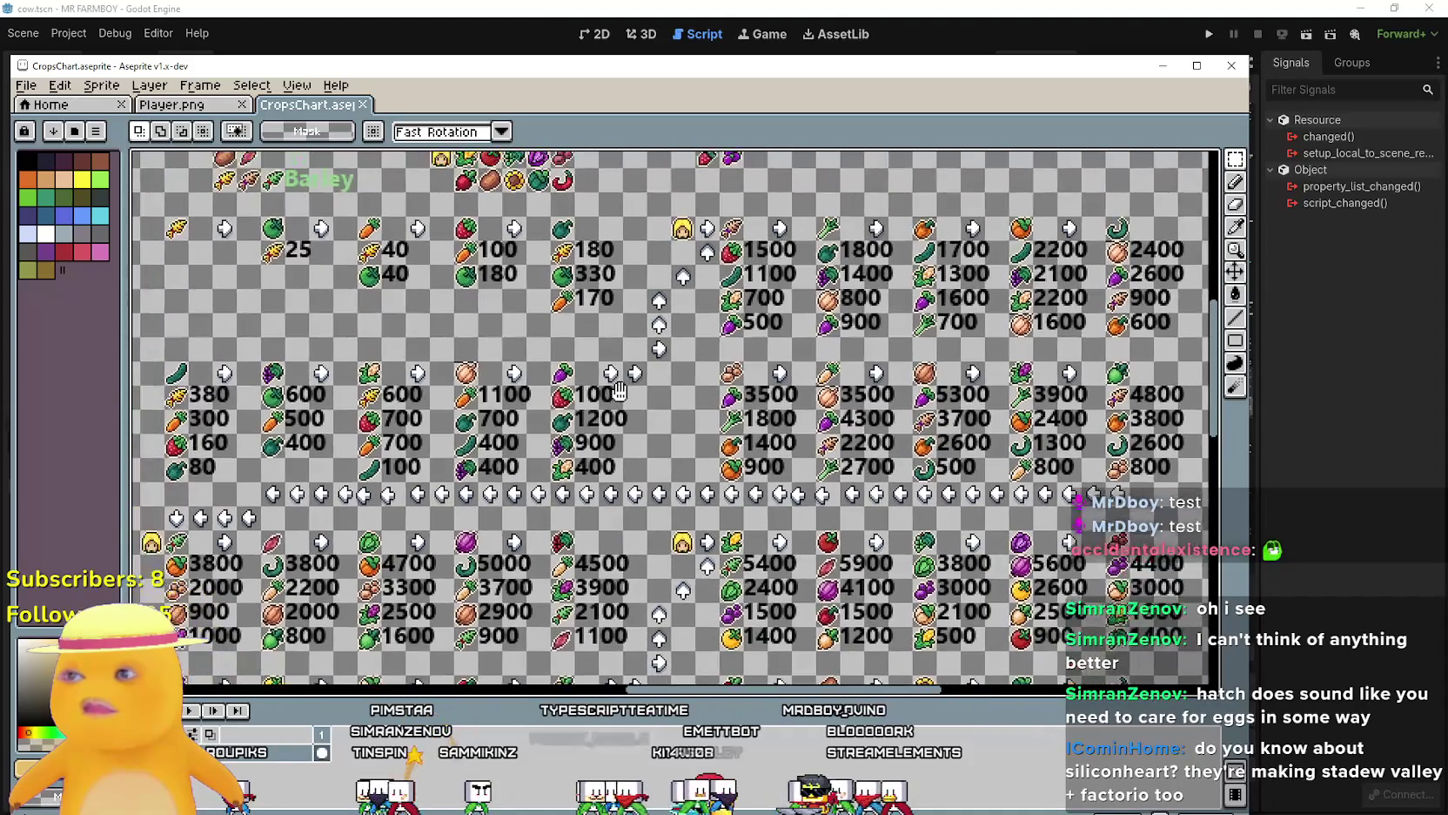
key("alt+Tab")
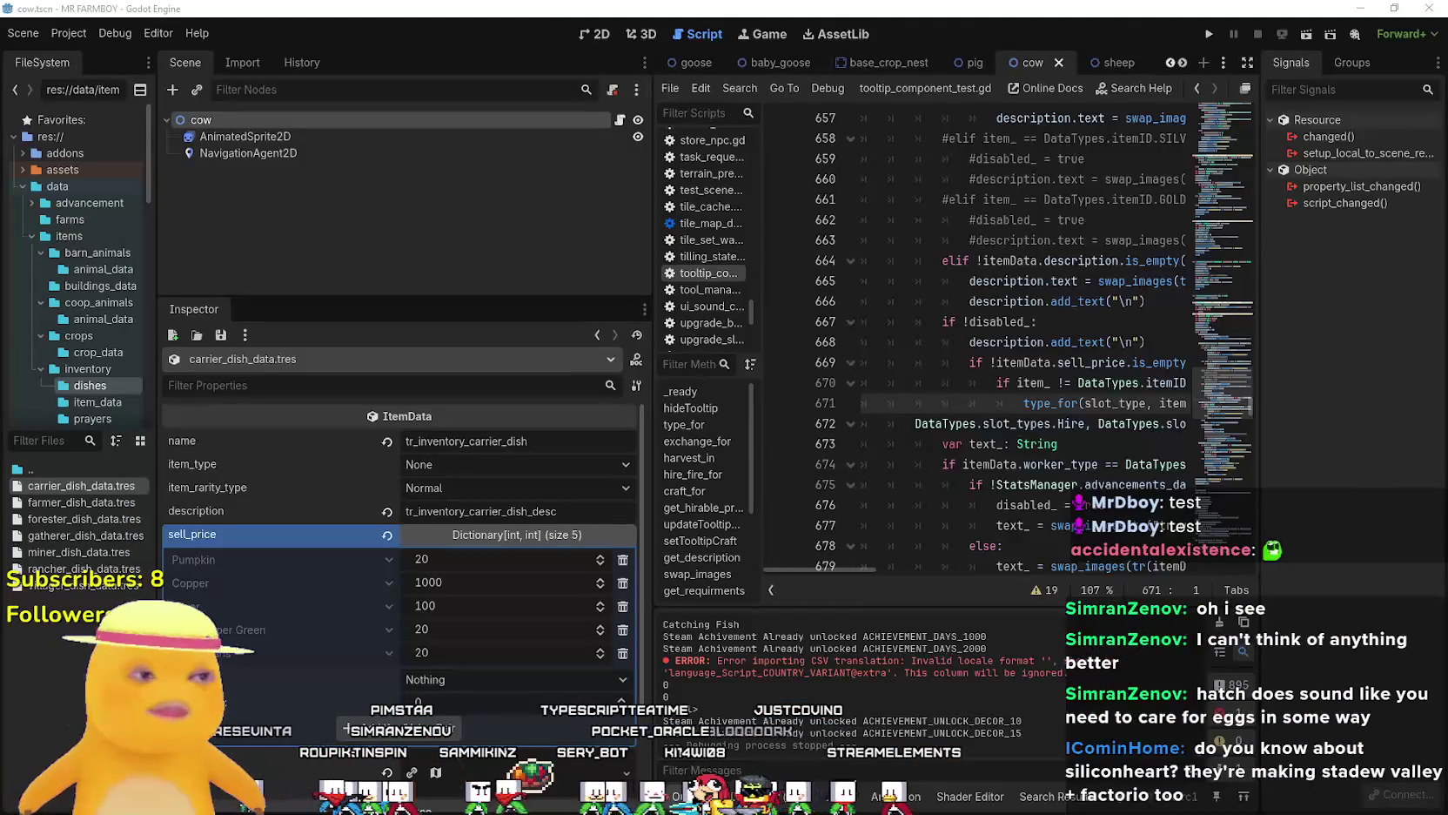
Copy the sell_price value from farmer_dish_data.tres.
left_click(87, 503)
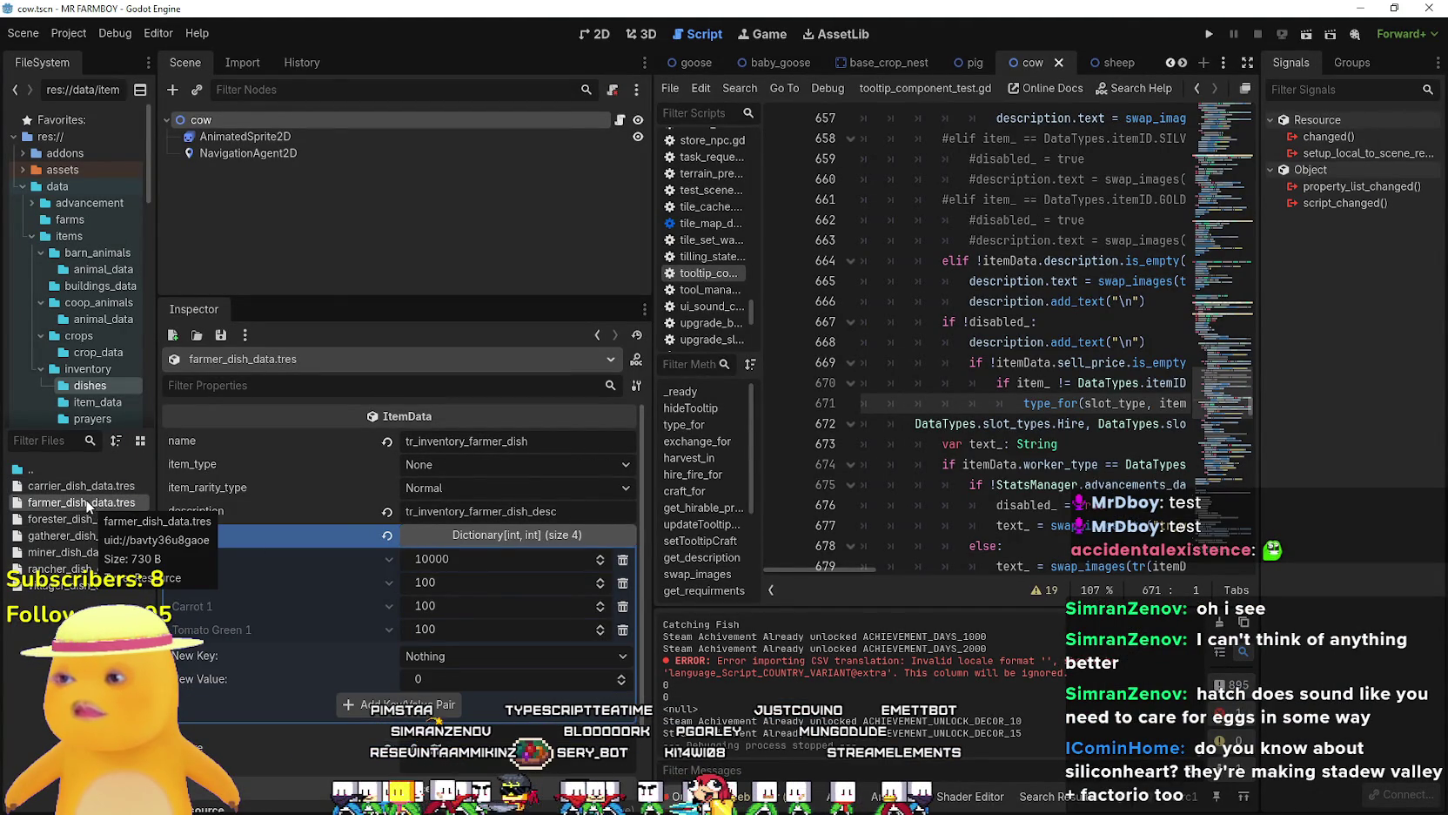
right_click(73, 509)
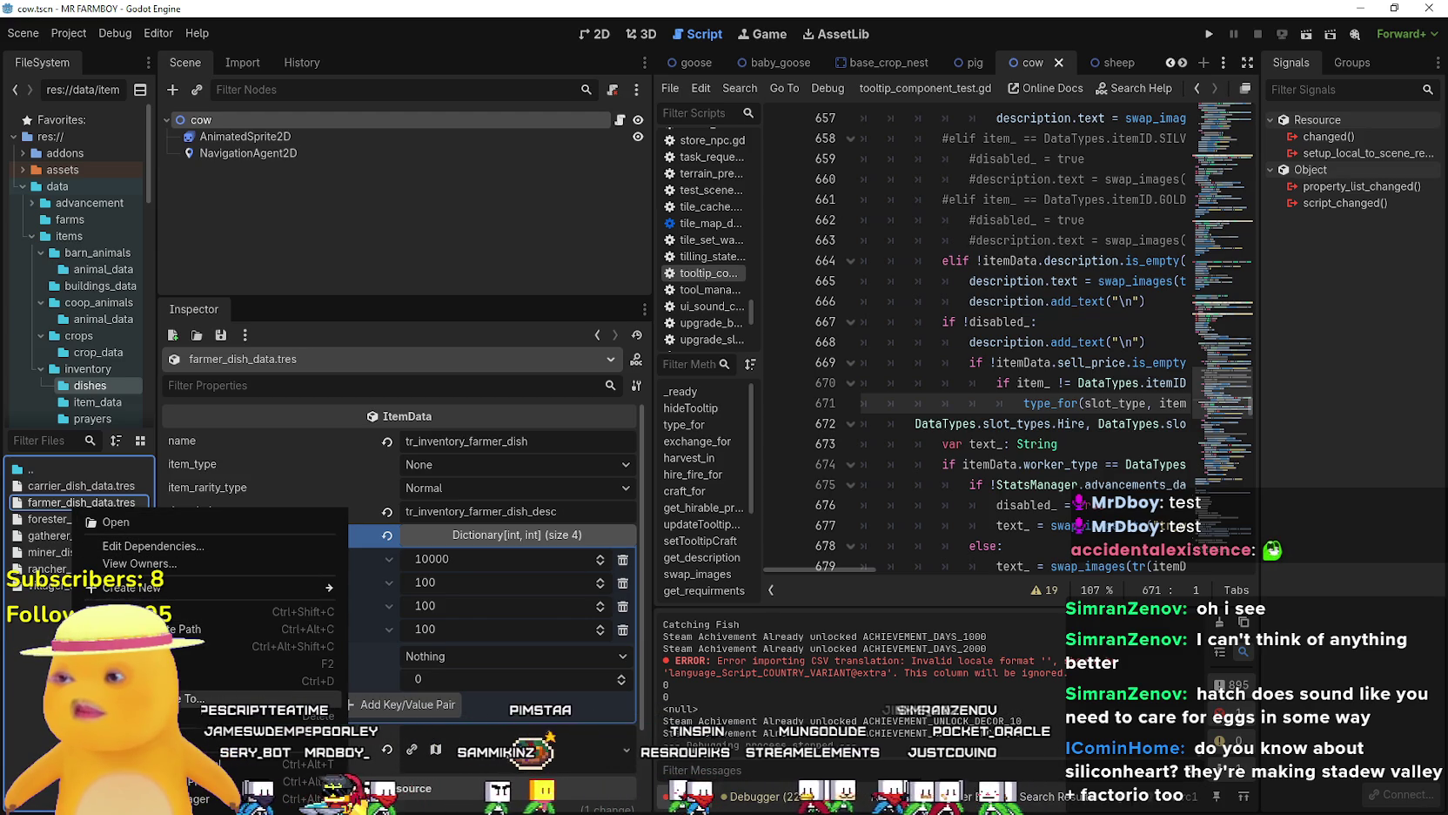
left_click(493, 537)
right_click(344, 537)
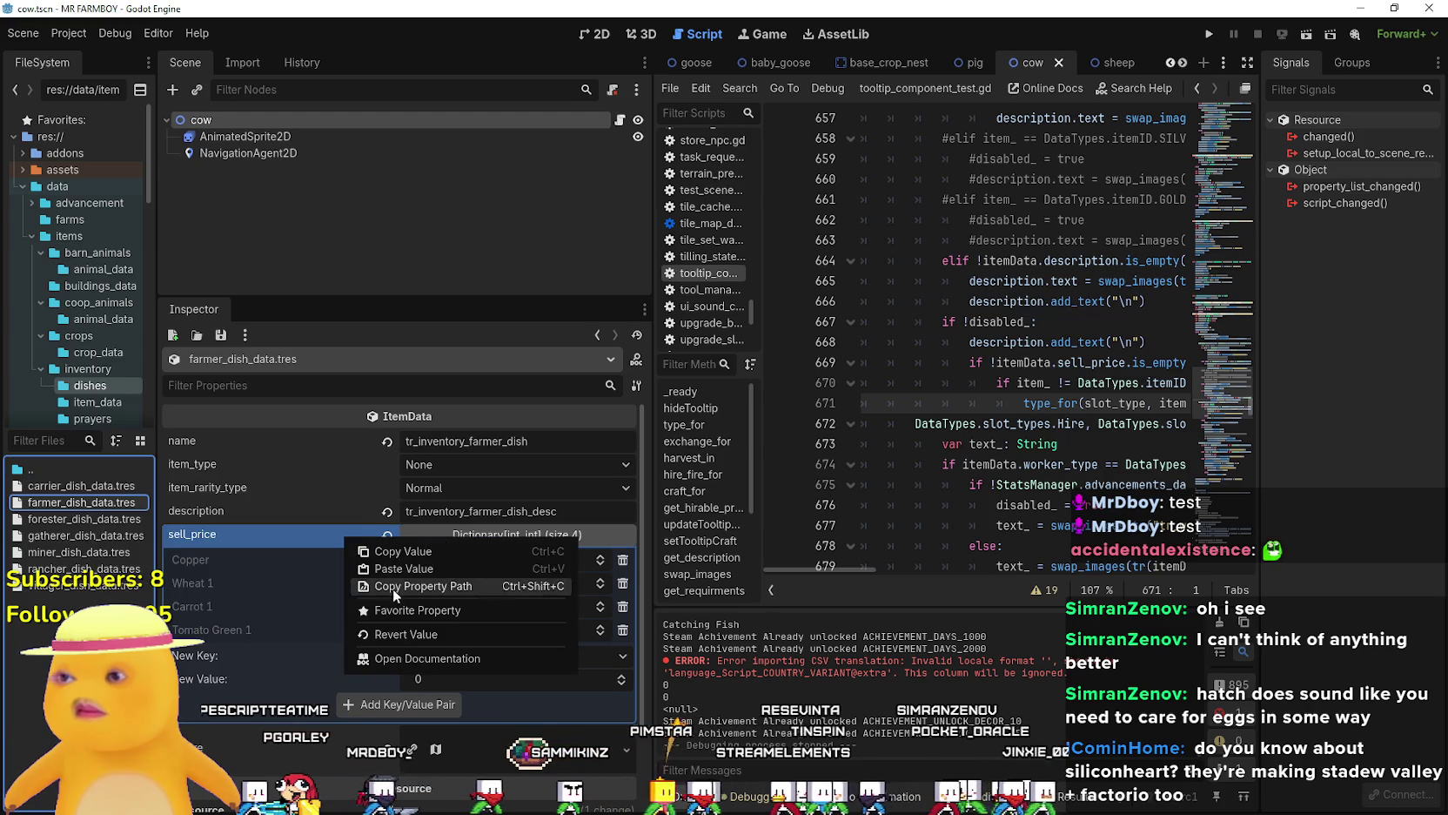
left_click(393, 551)
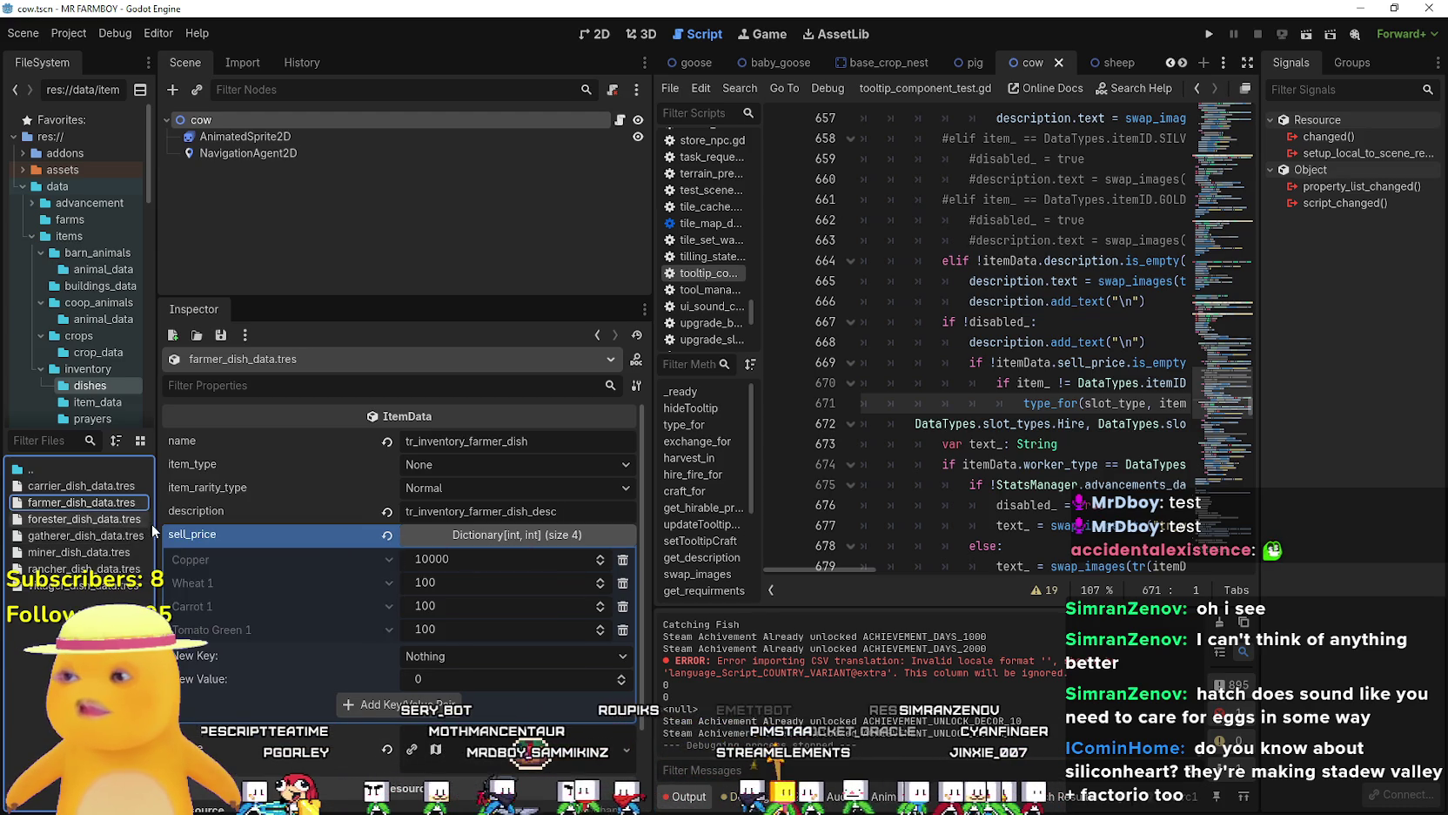
left_click_drag(158, 522, 230, 518)
Browse the carrier, farmer, gatherer and rancher dish files, ending on carrier_dish_data.tres.
left_click(105, 487)
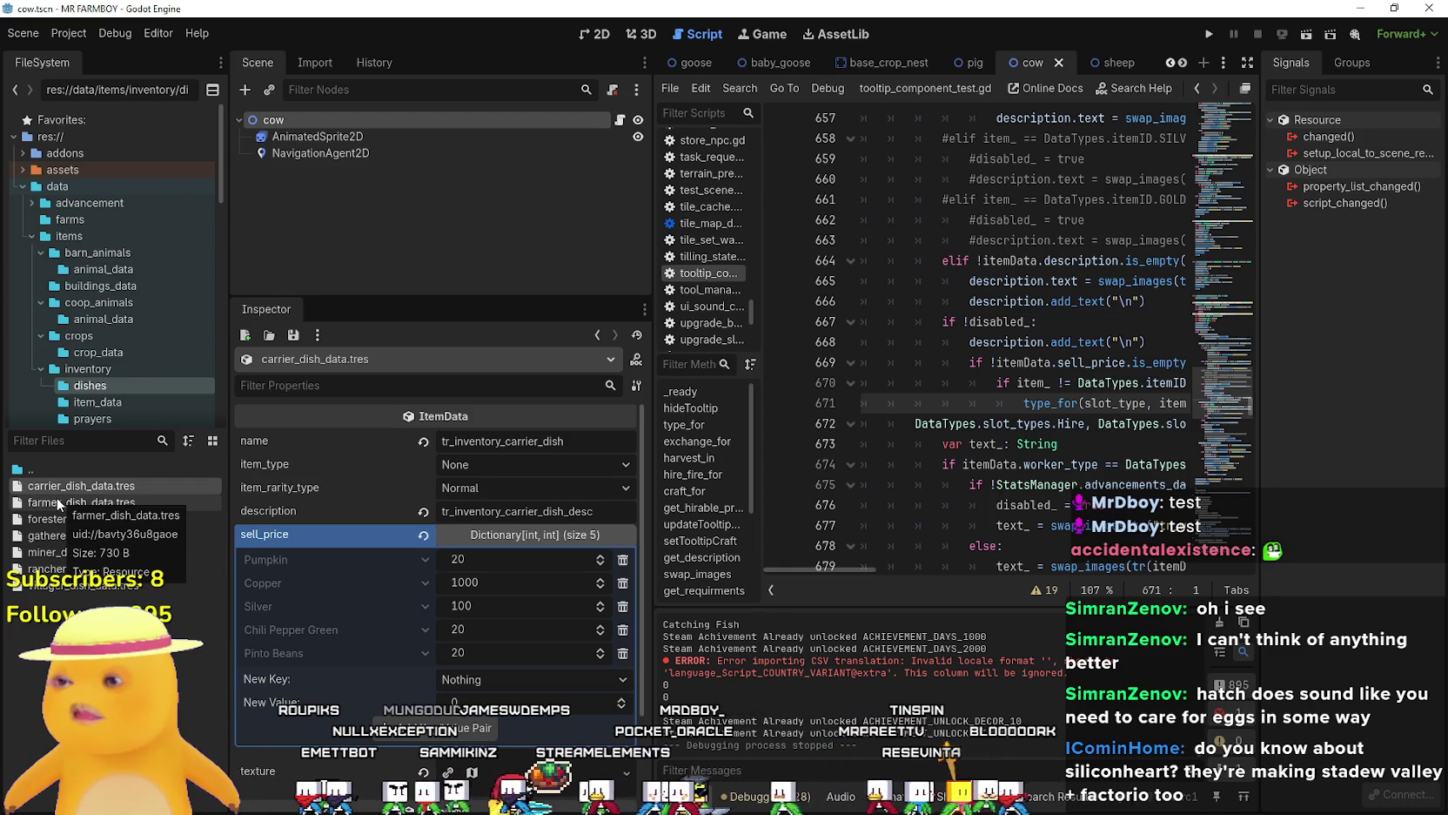
left_click(59, 501)
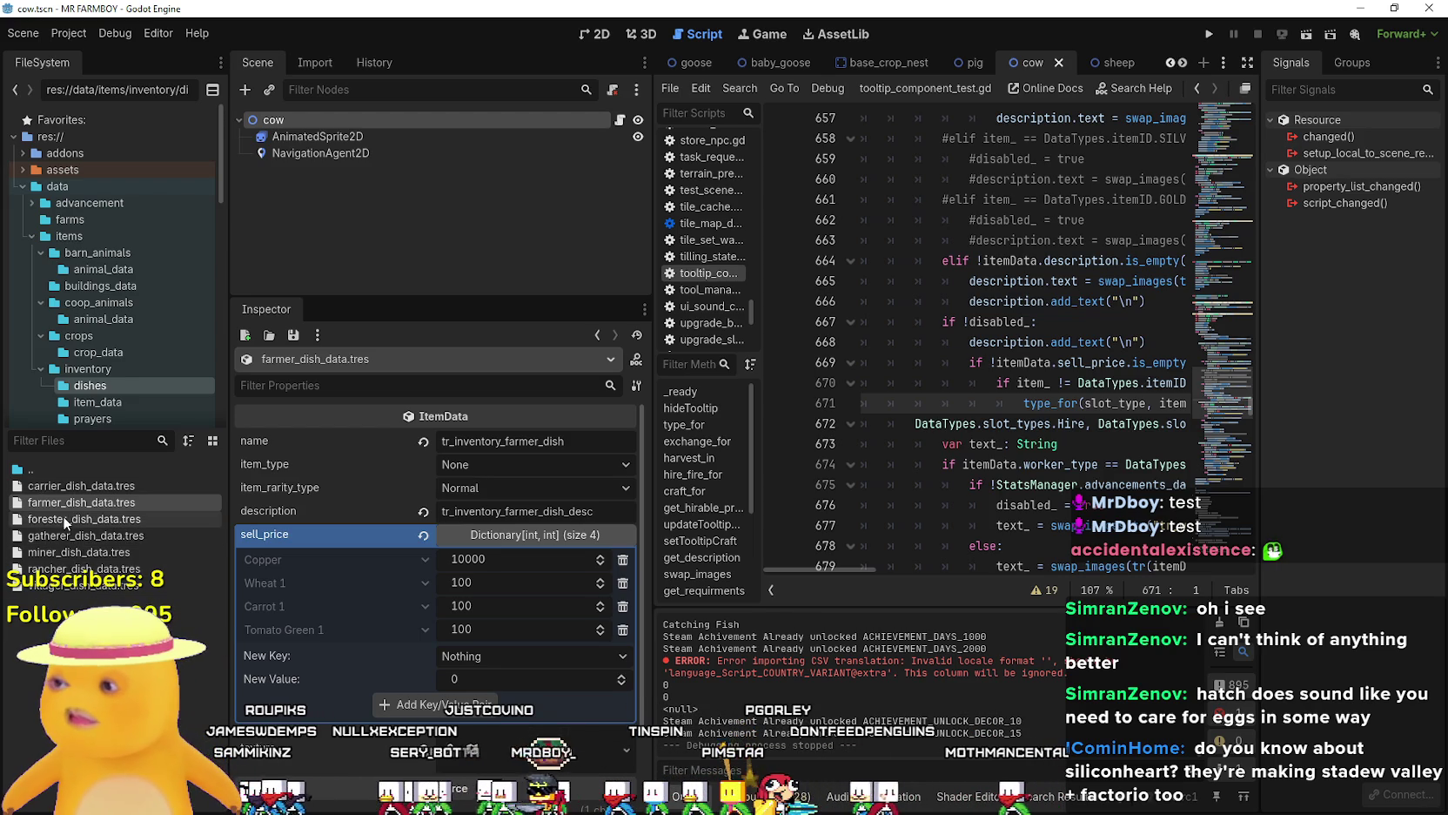
left_click(84, 541)
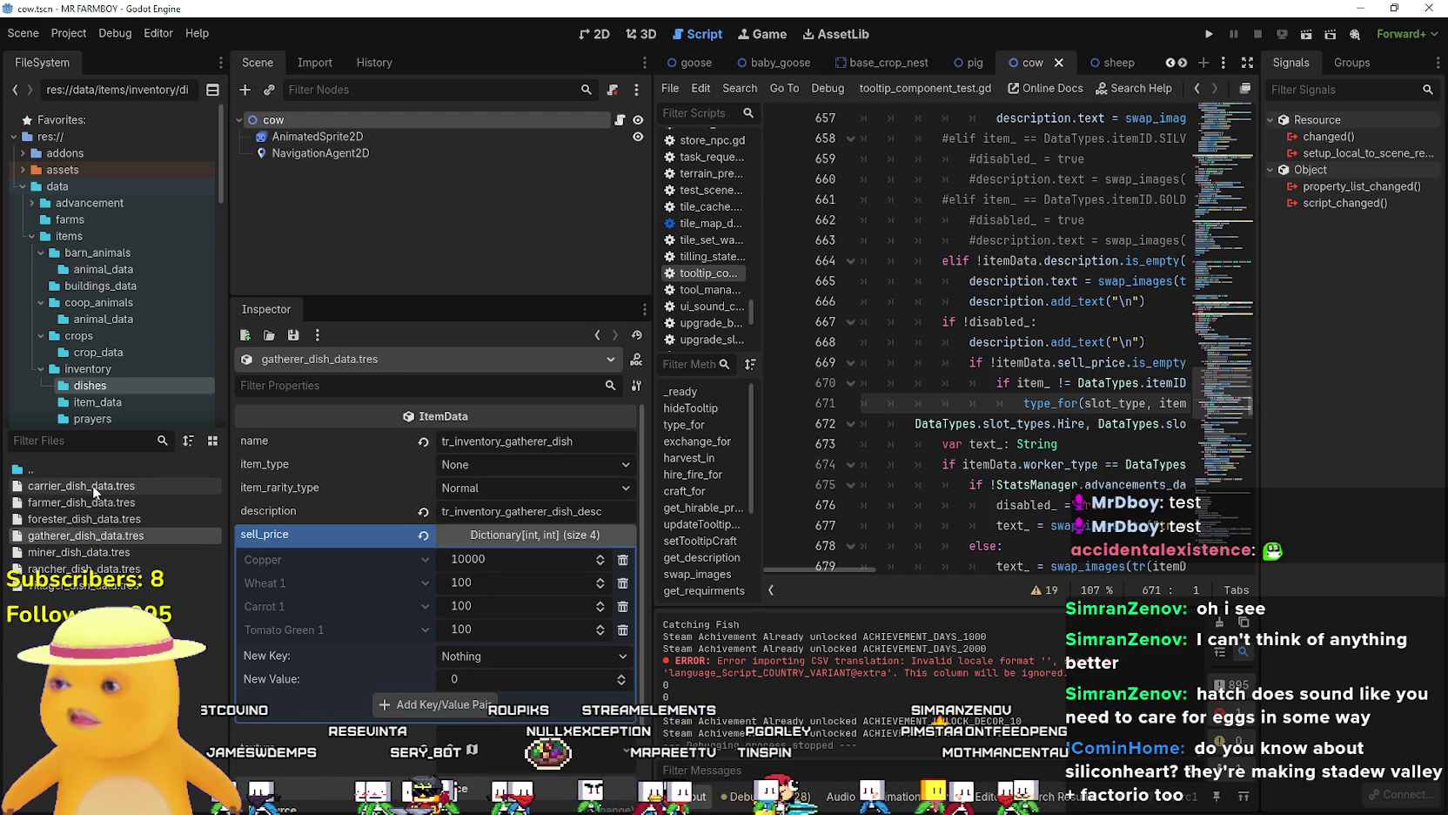
left_click(85, 568)
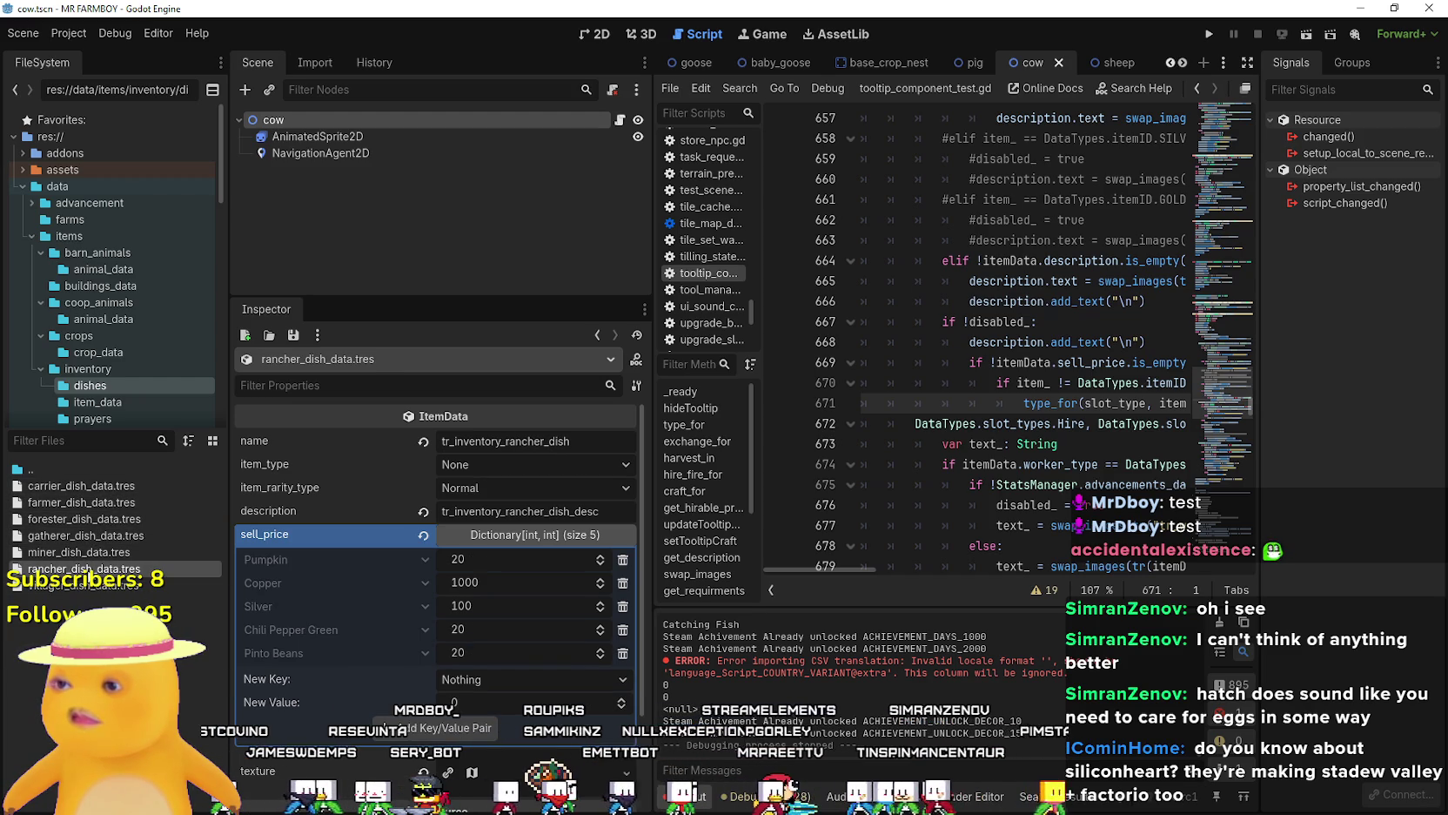
left_click(90, 492)
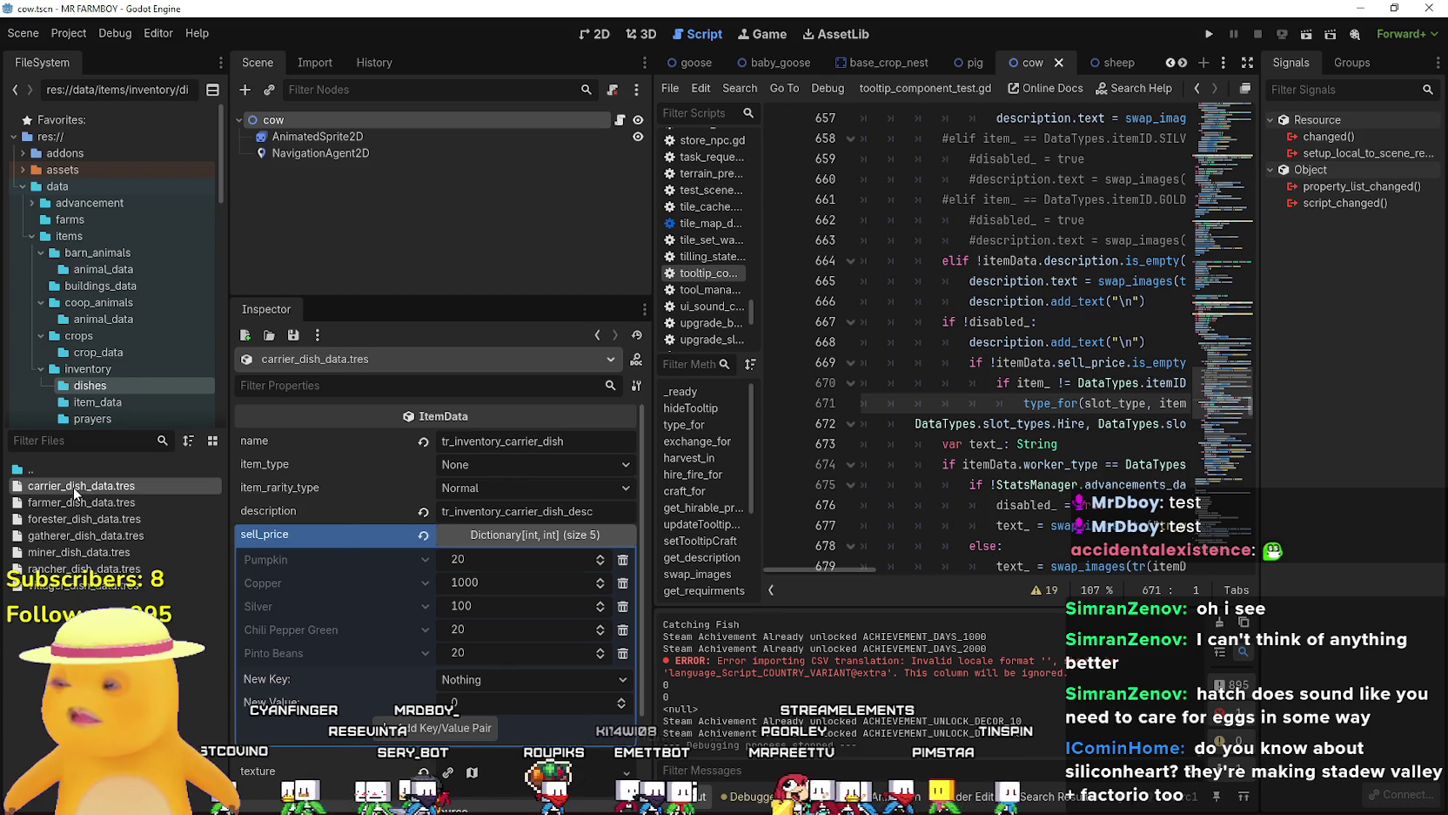
right_click(85, 494)
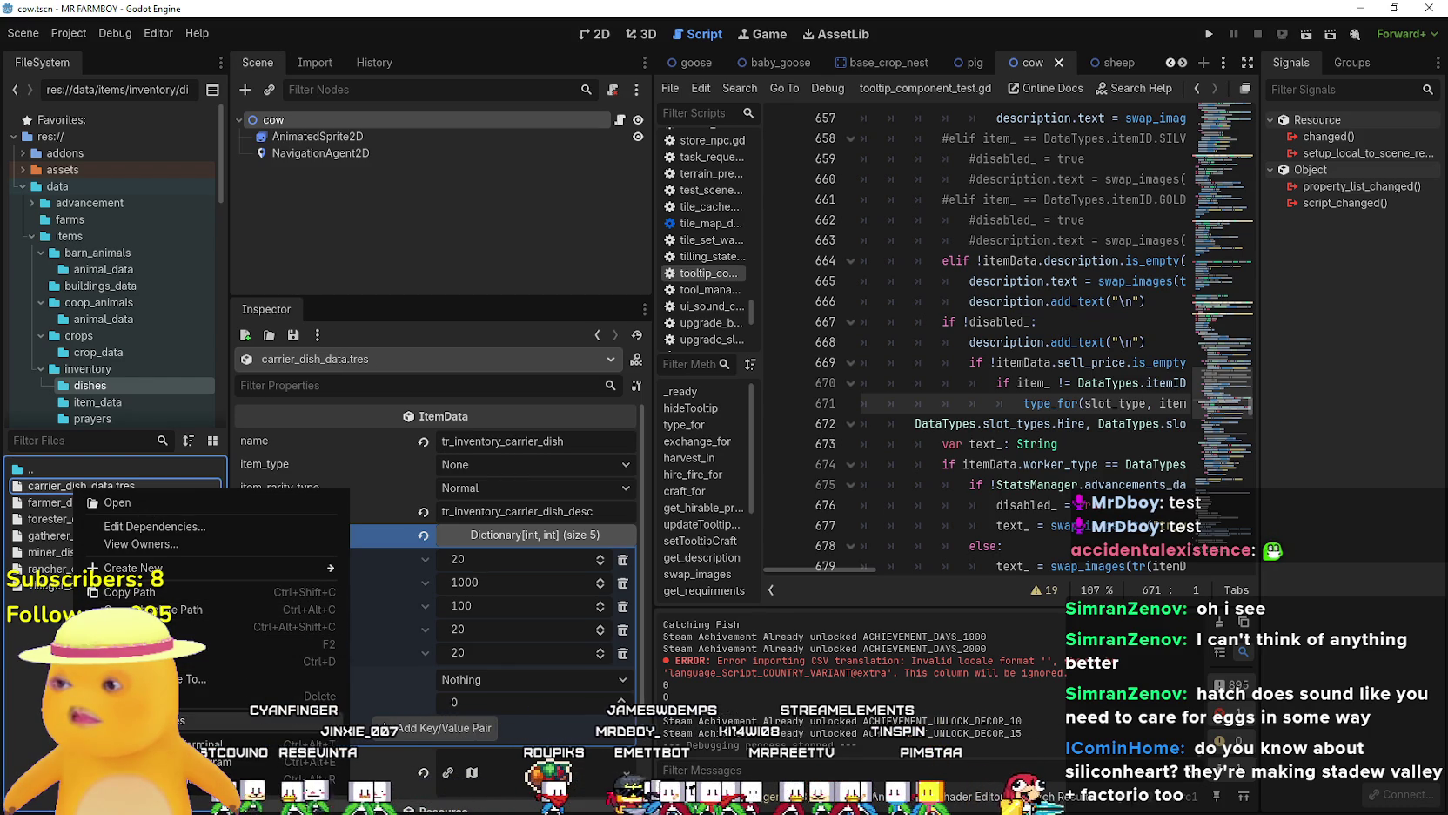
left_click(447, 538)
Paste the copied sell_price into carrier_dish_data.tres: Copper 10000 plus three crops at 100.
right_click(339, 531)
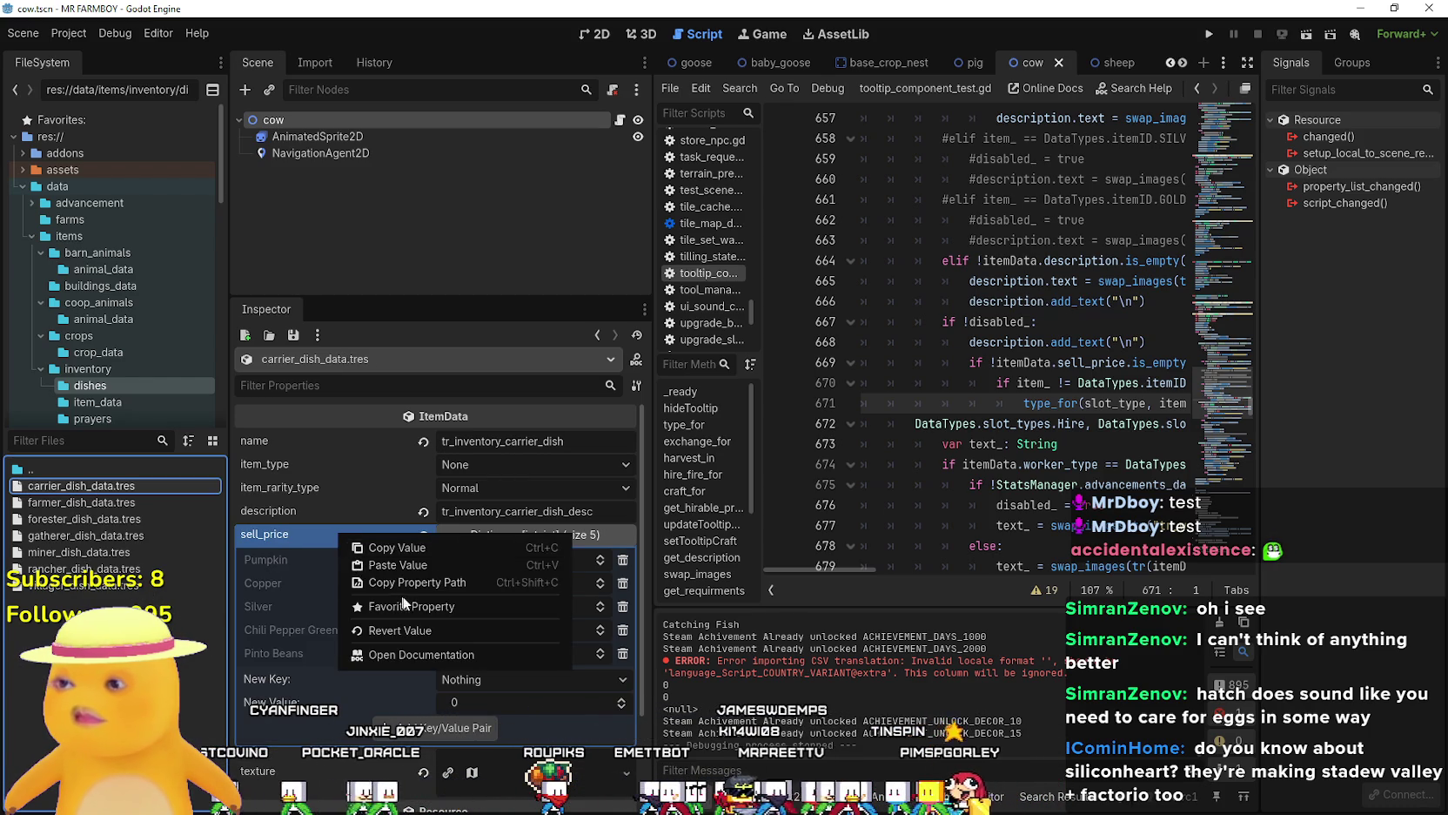
left_click(406, 568)
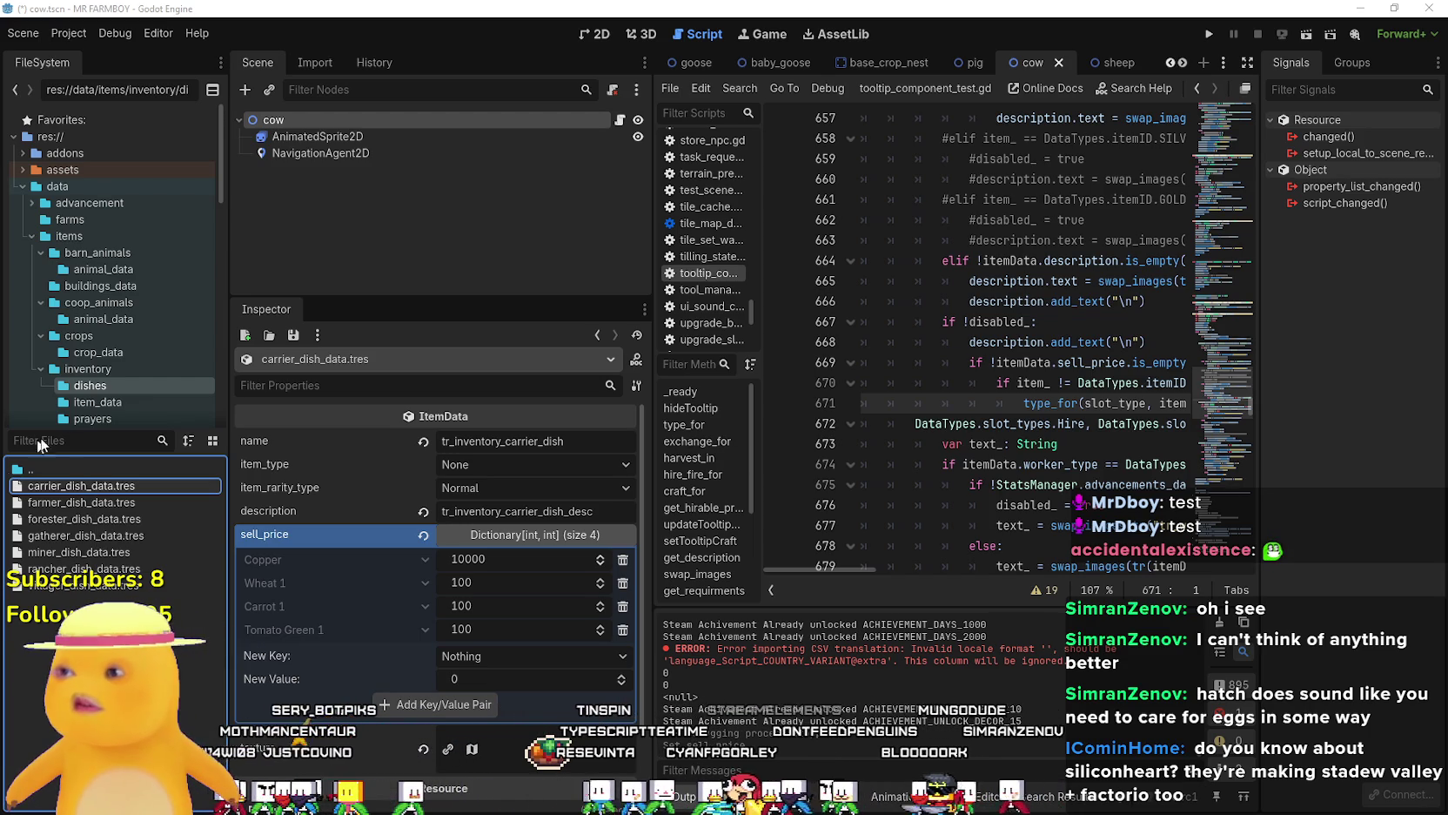
scroll(129, 357, "down", 2)
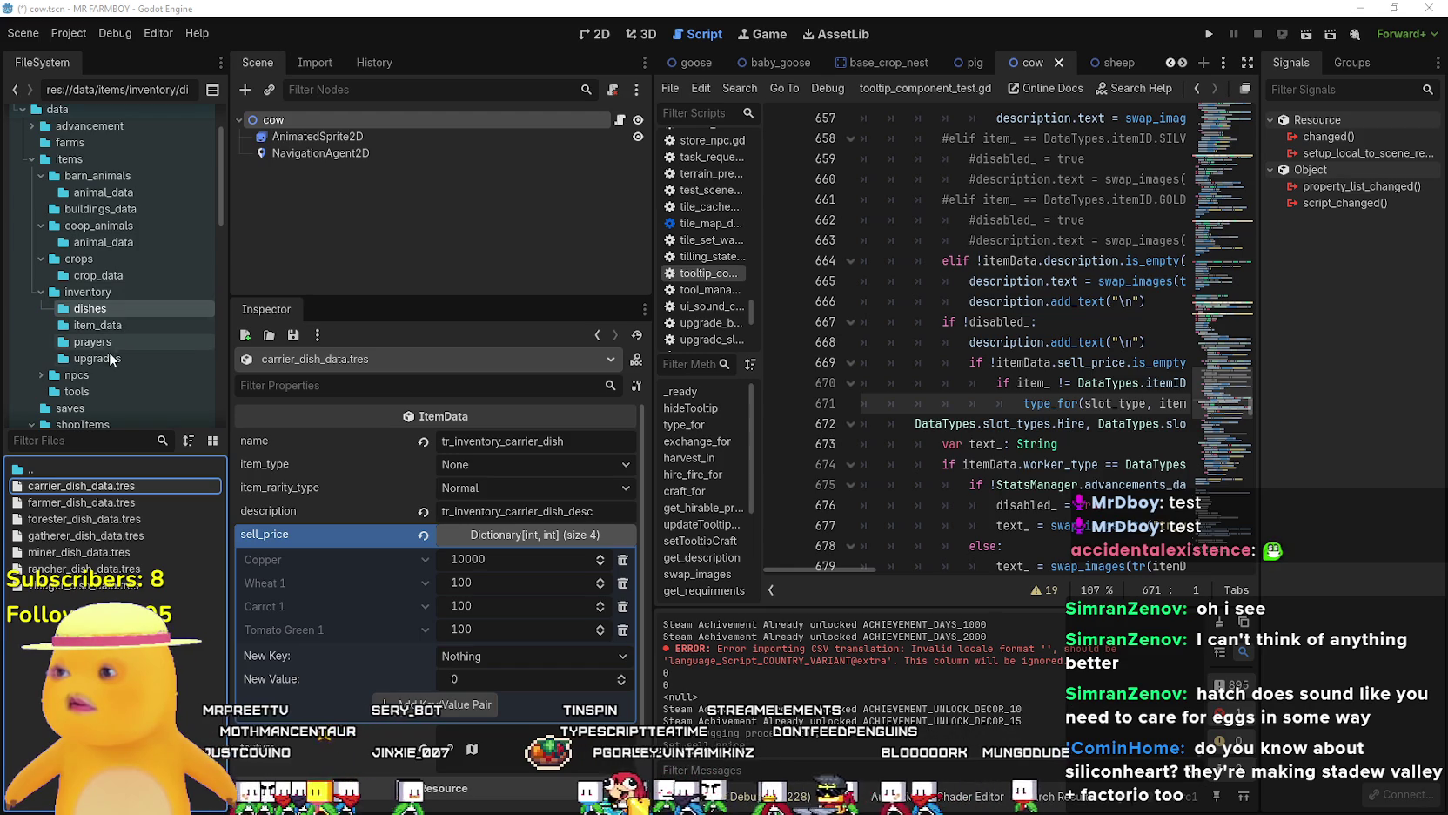
Check carrier_boot_data.tres and farmer_boot_data.tres in upgrades, then reopen carrier_dish_data.tres.
left_click(96, 358)
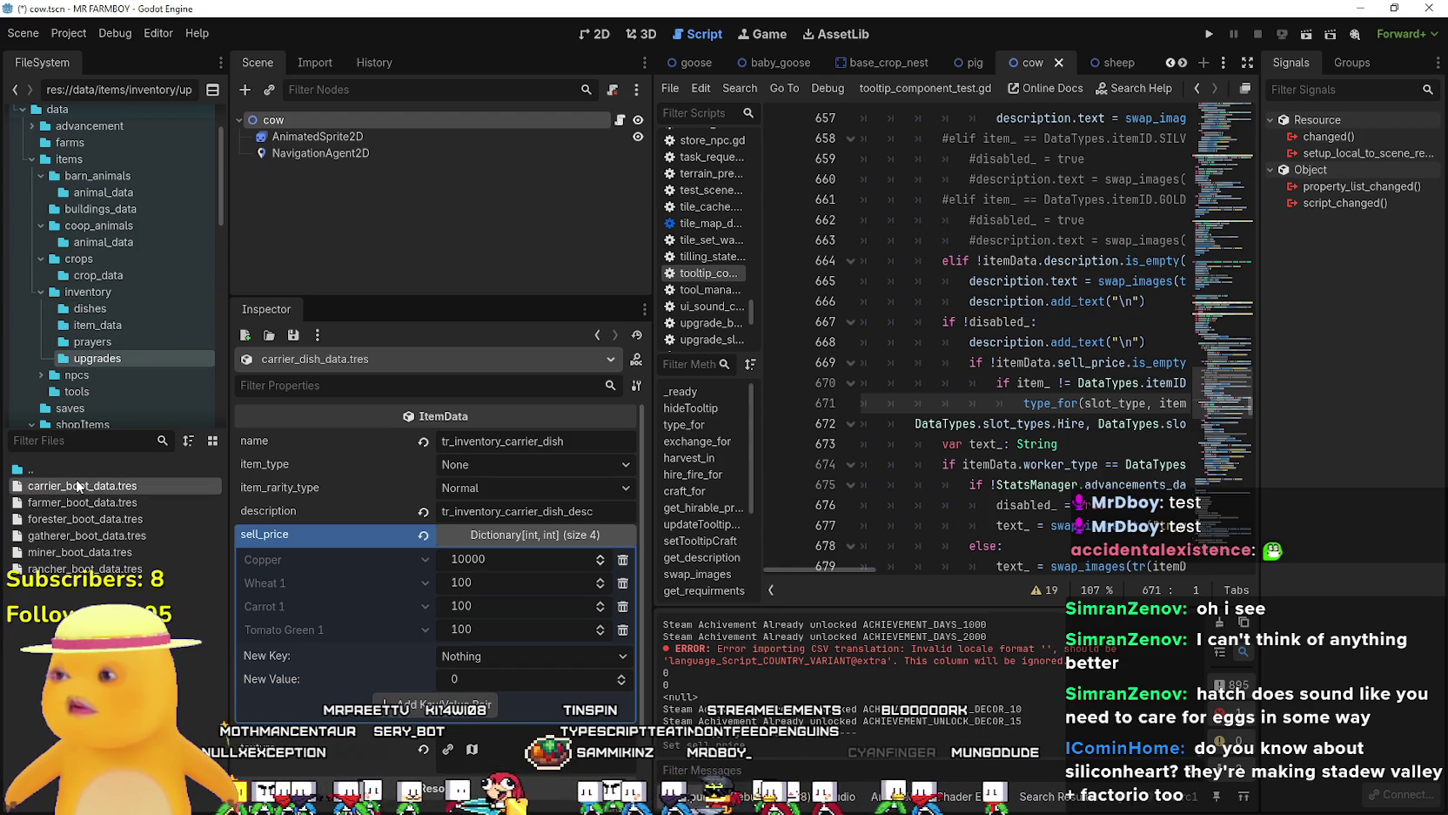
left_click(75, 492)
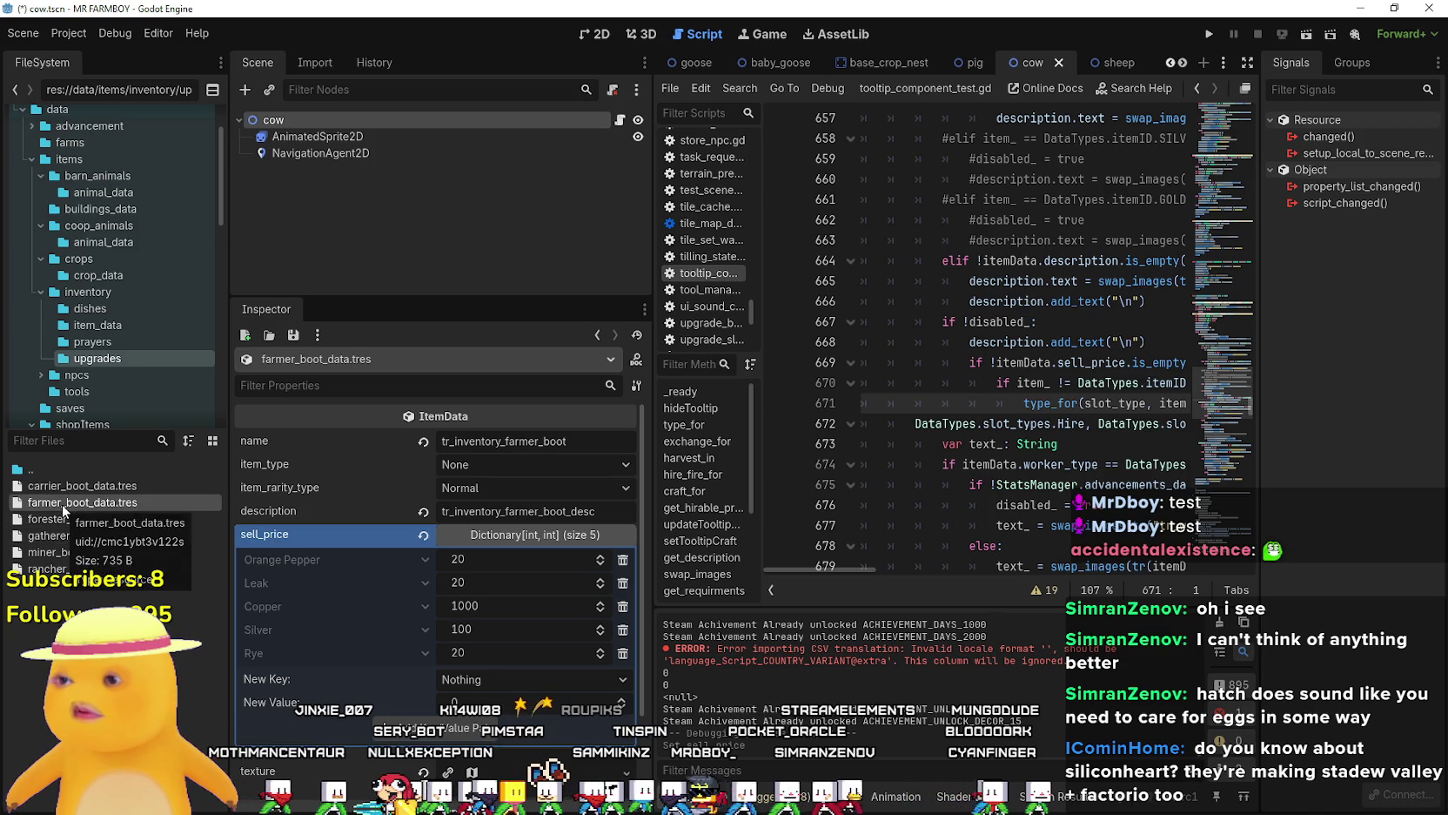
left_click(62, 503)
left_click(90, 308)
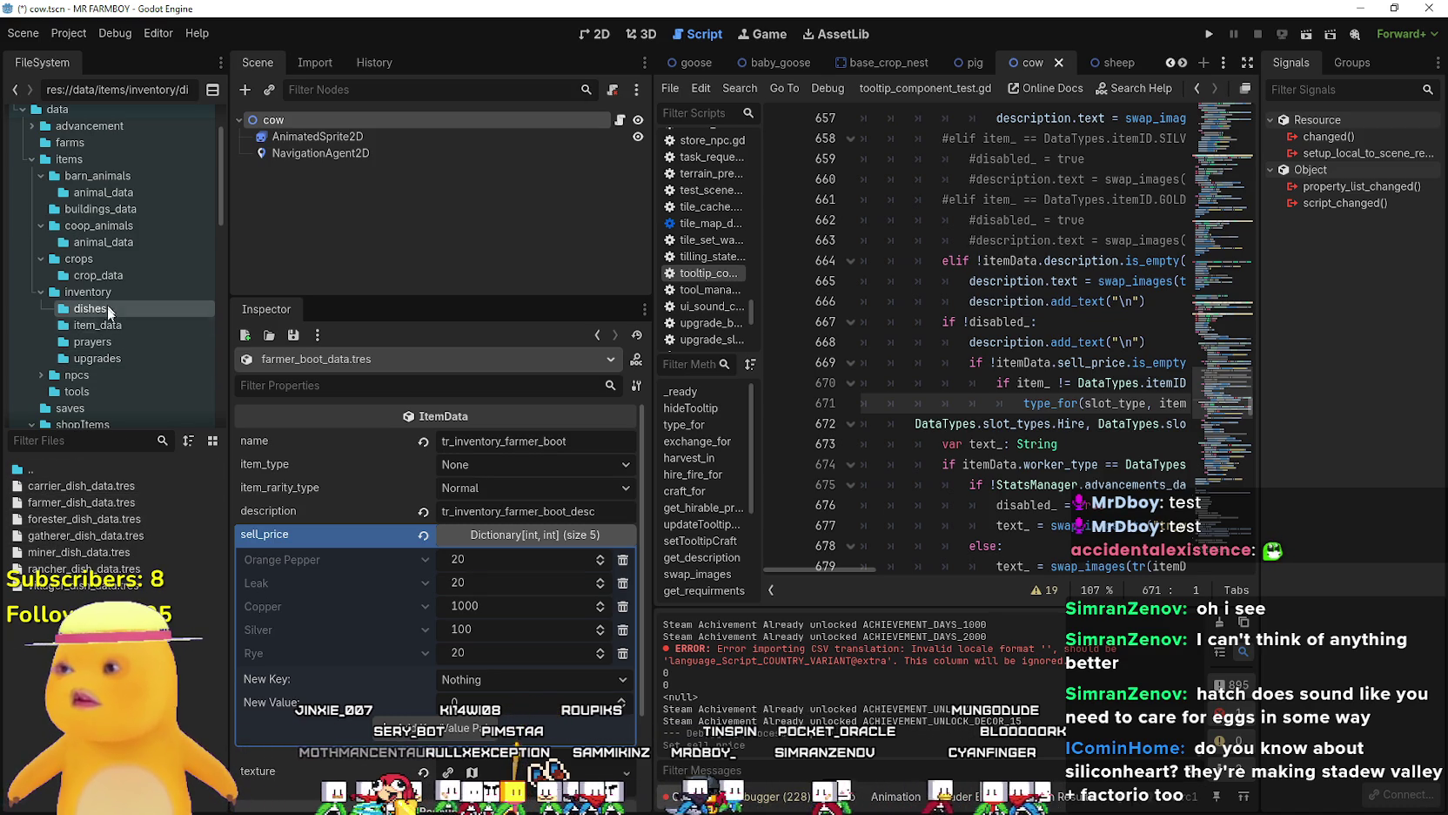
left_click(85, 484)
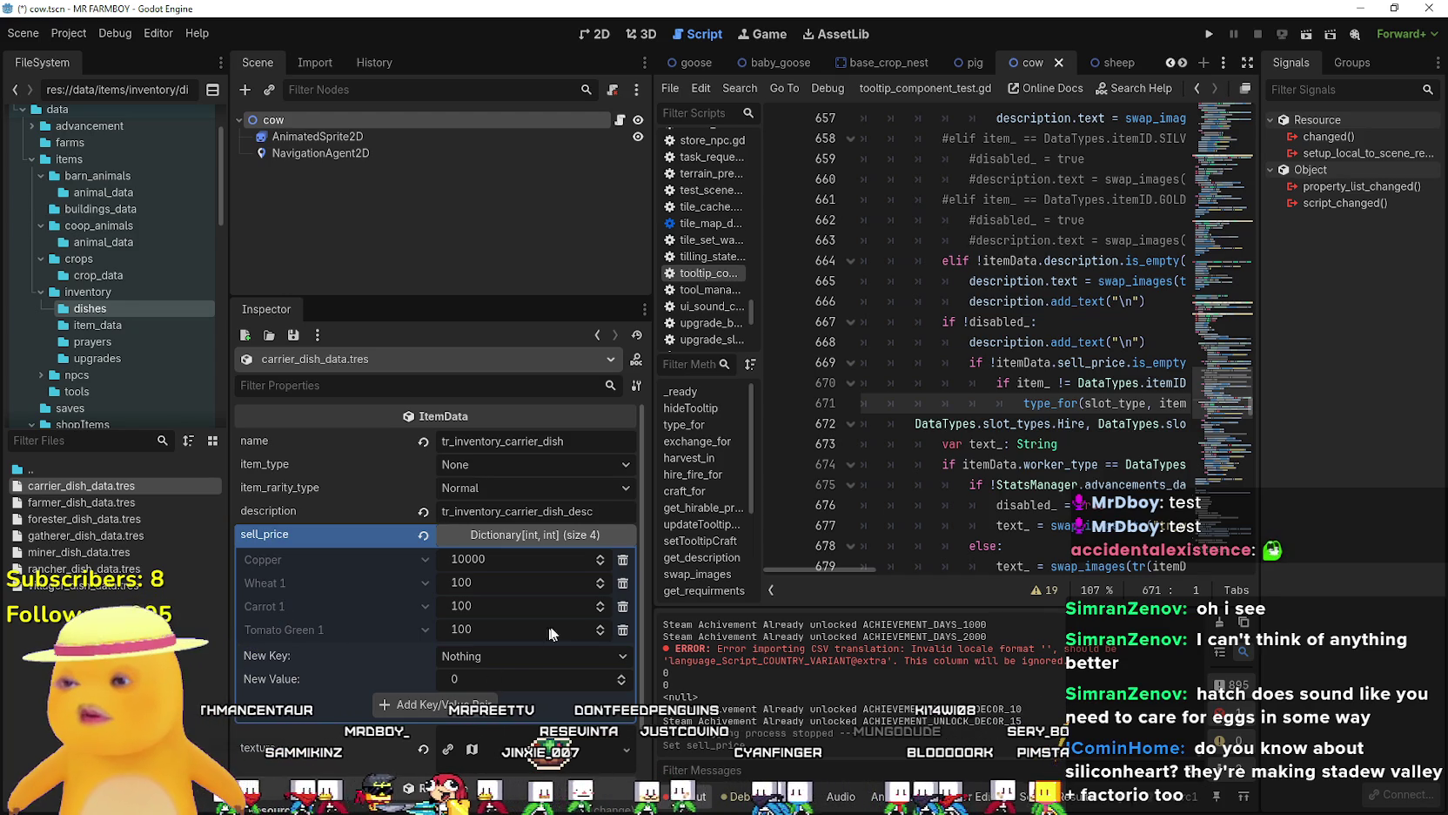
Remove the Wheat 1, Carrot 1 and Tomato Green 1 entries from sell_price.
left_click(623, 582)
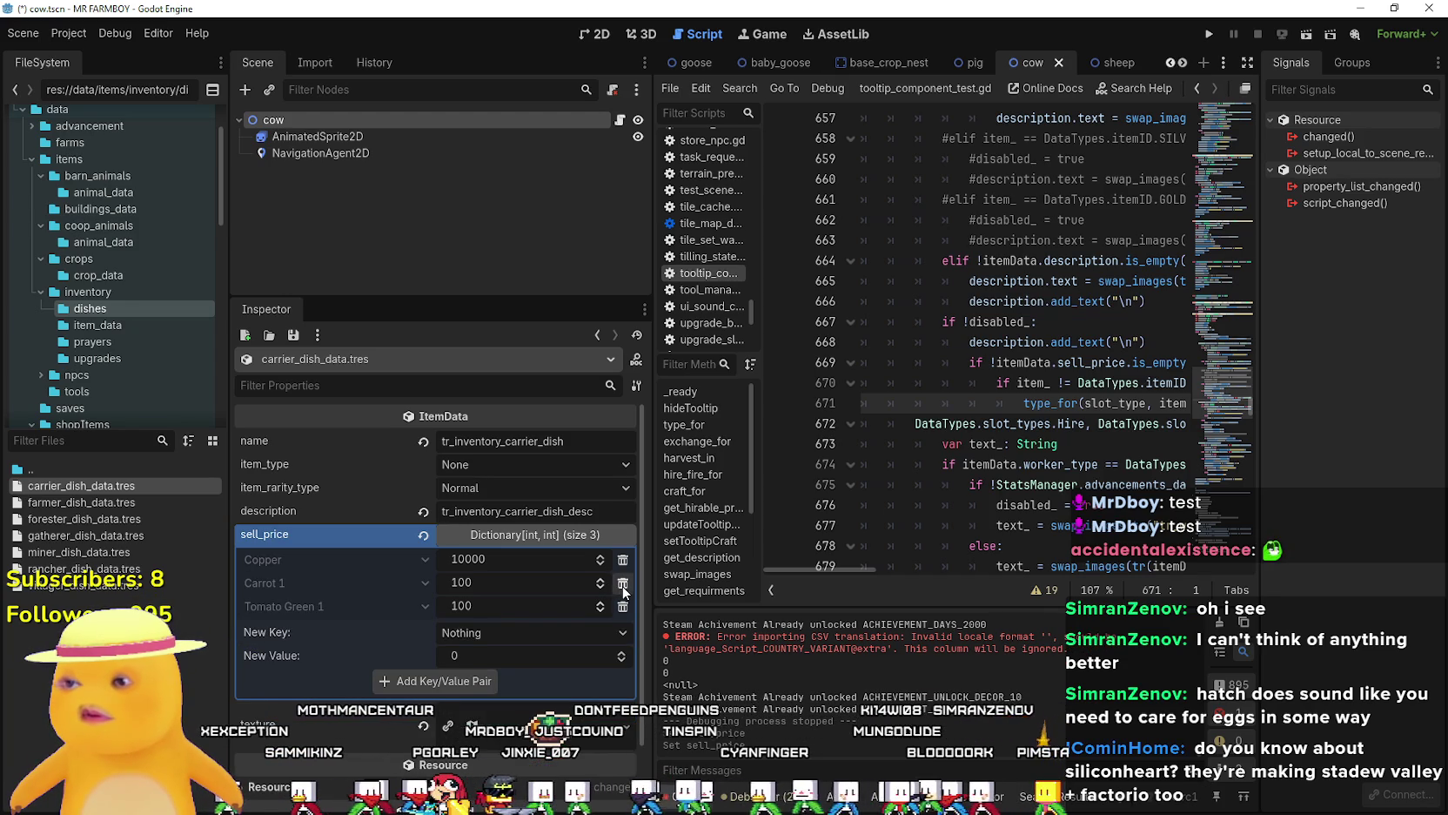
left_click(623, 582)
left_click(623, 582)
Add Strawberry 1 with value 100 to the sell_price dictionary.
left_click(510, 585)
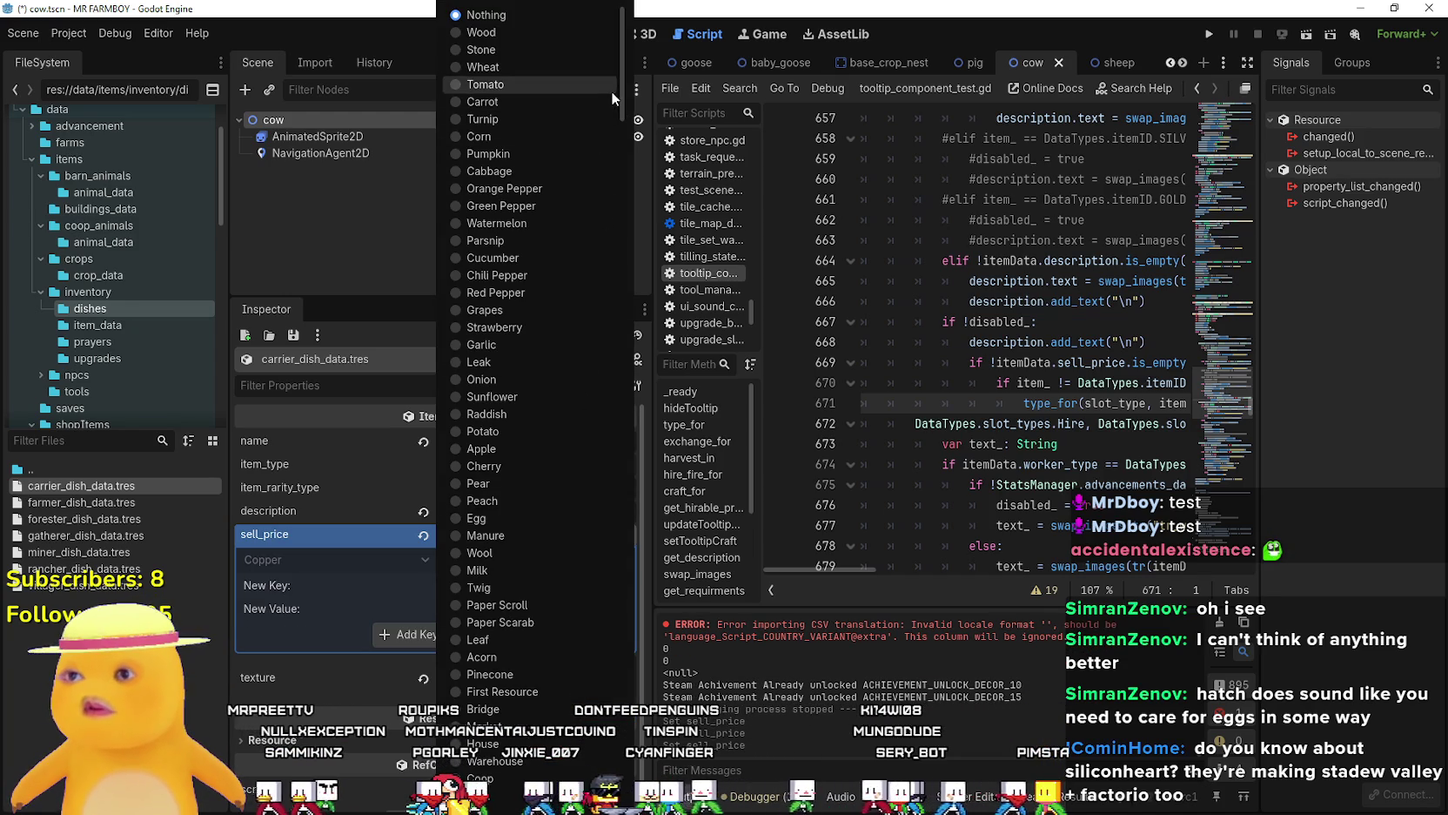
mouse_move(619, 92)
left_mouse_down()
mouse_move(645, 472)
mouse_move(676, 281)
mouse_move(674, 336)
left_mouse_up()
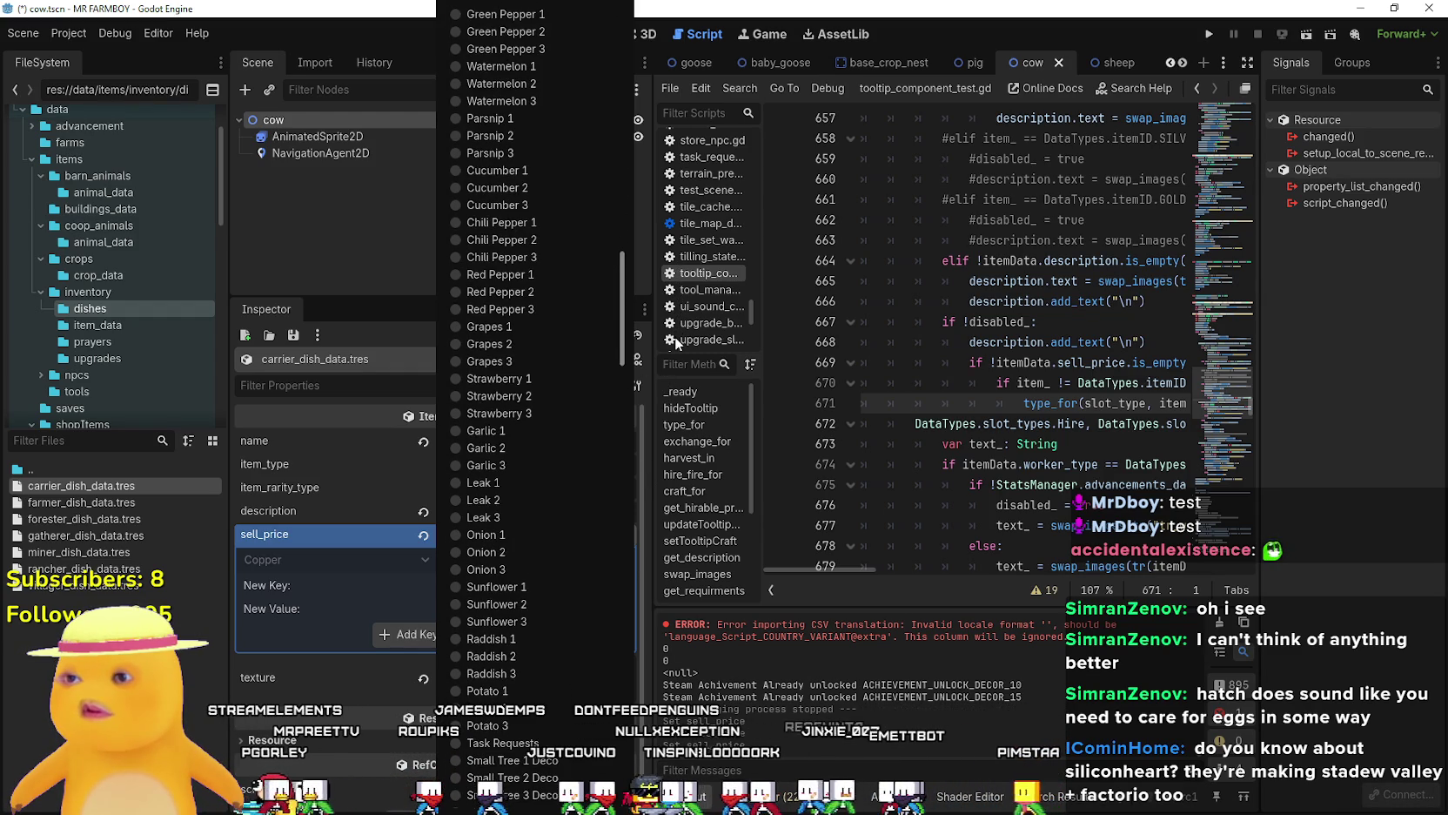
left_click(559, 380)
left_click(488, 610)
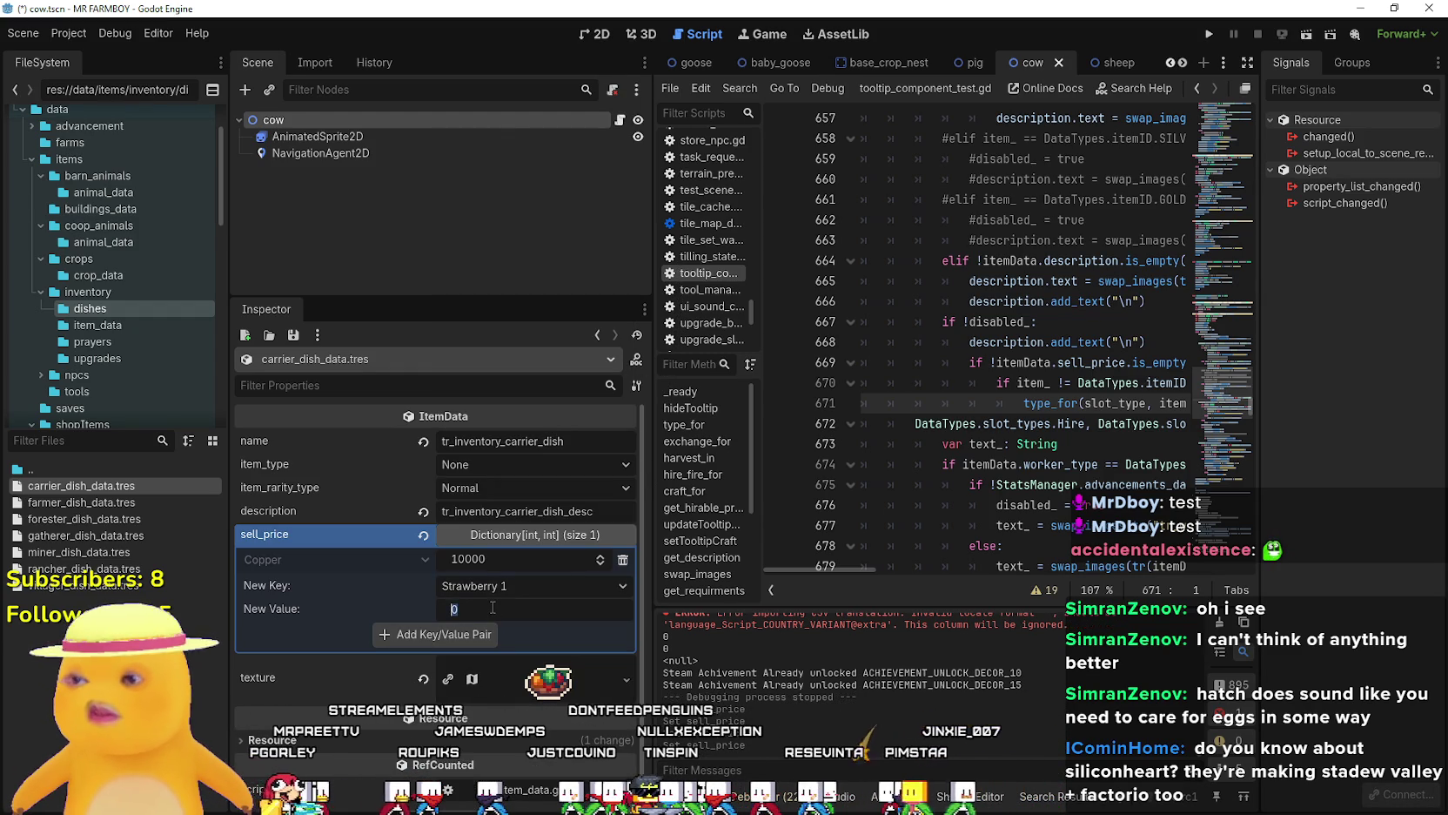
type("100")
left_click(489, 635)
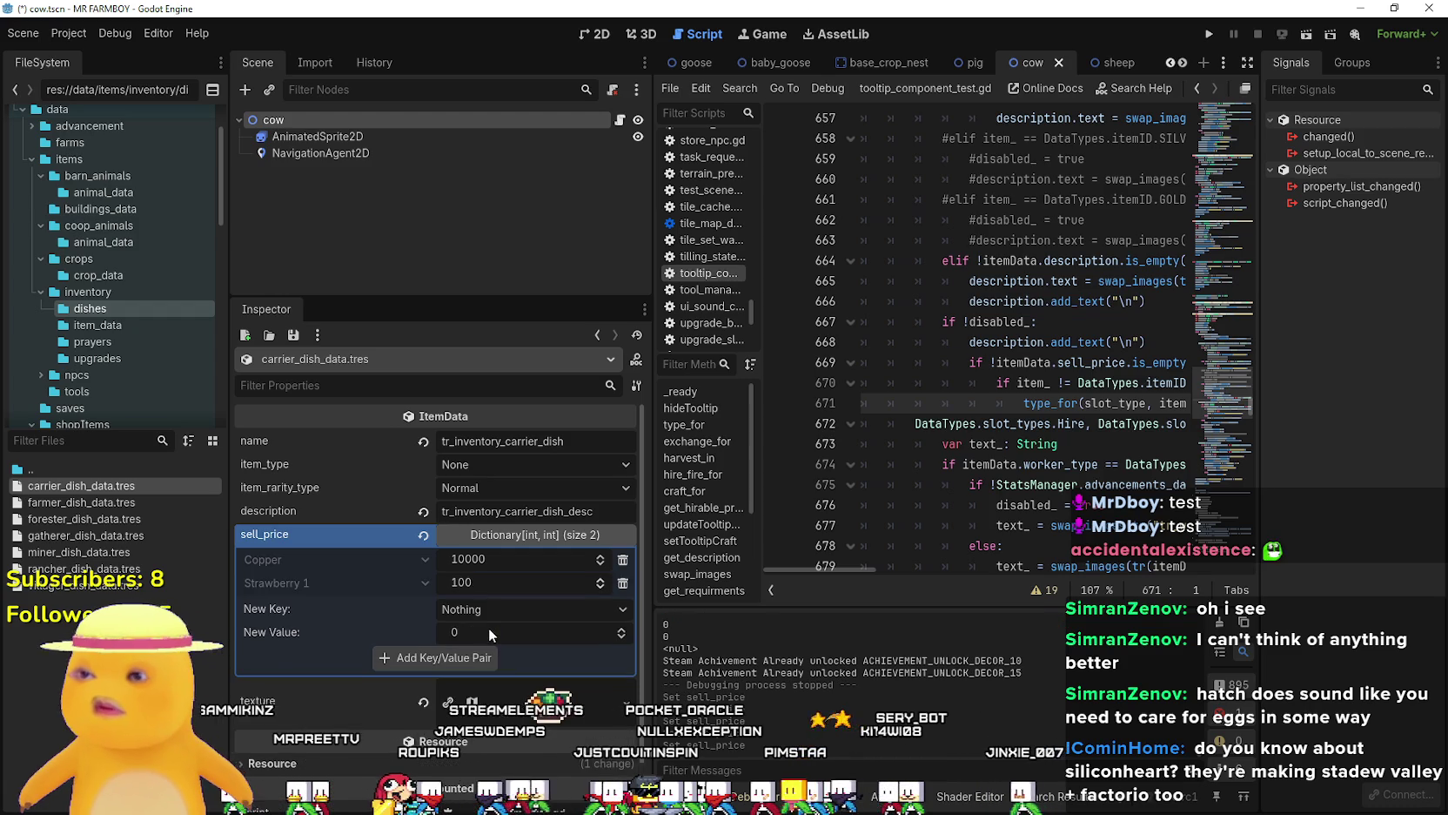
Add Green Pepper 1 and Cucumber 1 at 100 each to sell_price.
left_click(505, 608)
left_click_drag(618, 95, 654, 294)
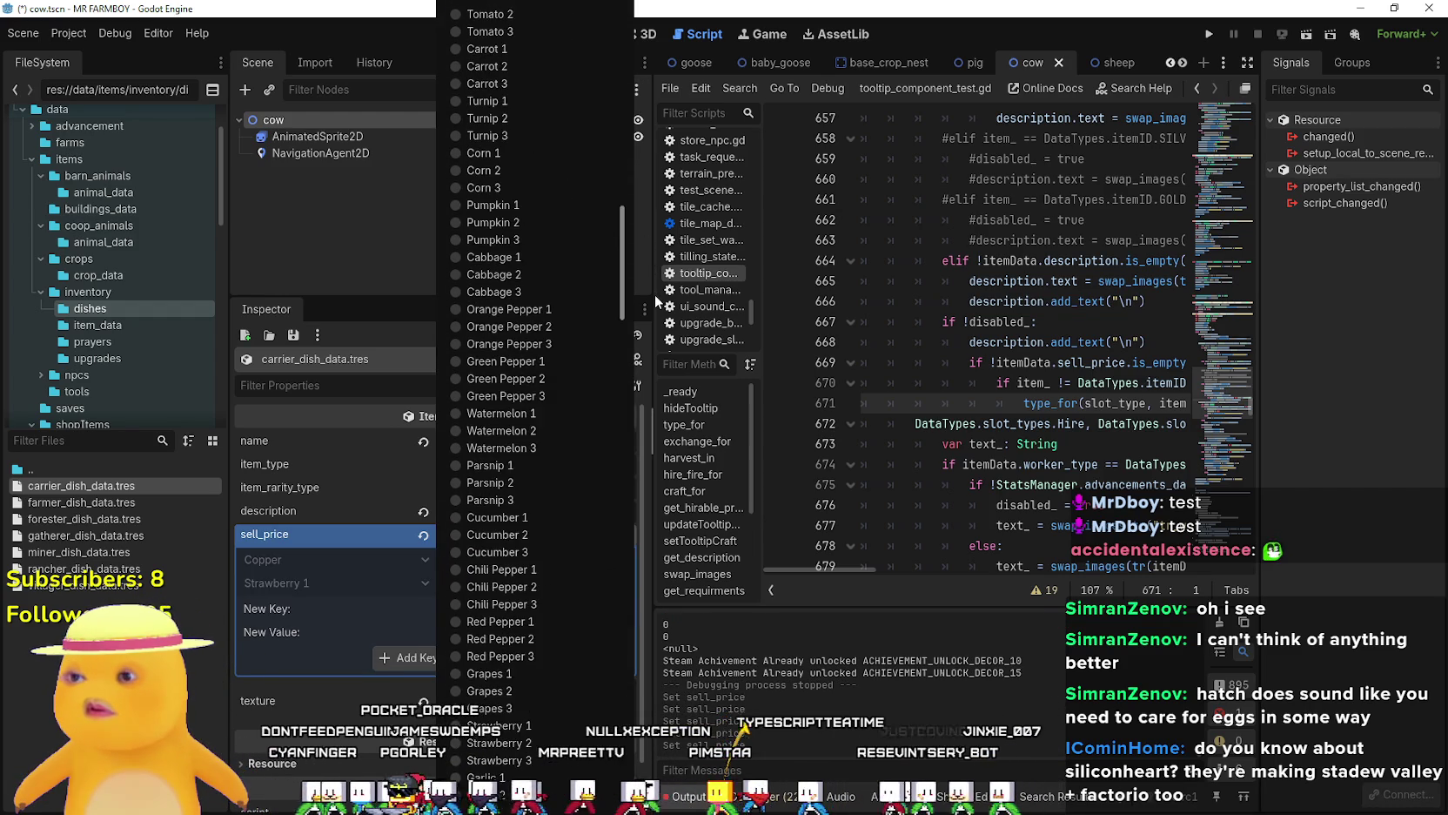
left_click(549, 365)
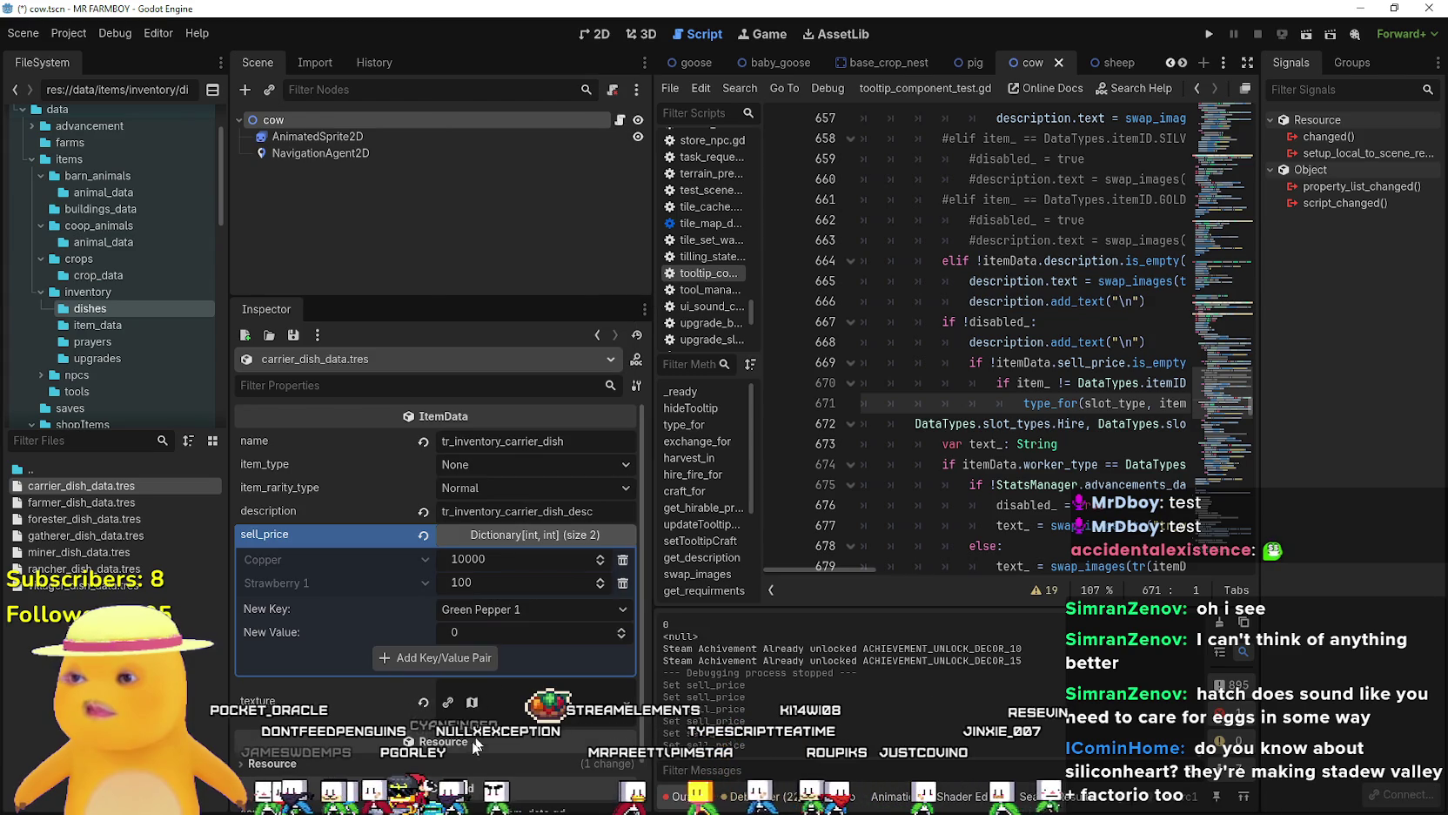
type("0")
left_click(479, 657)
left_click(483, 633)
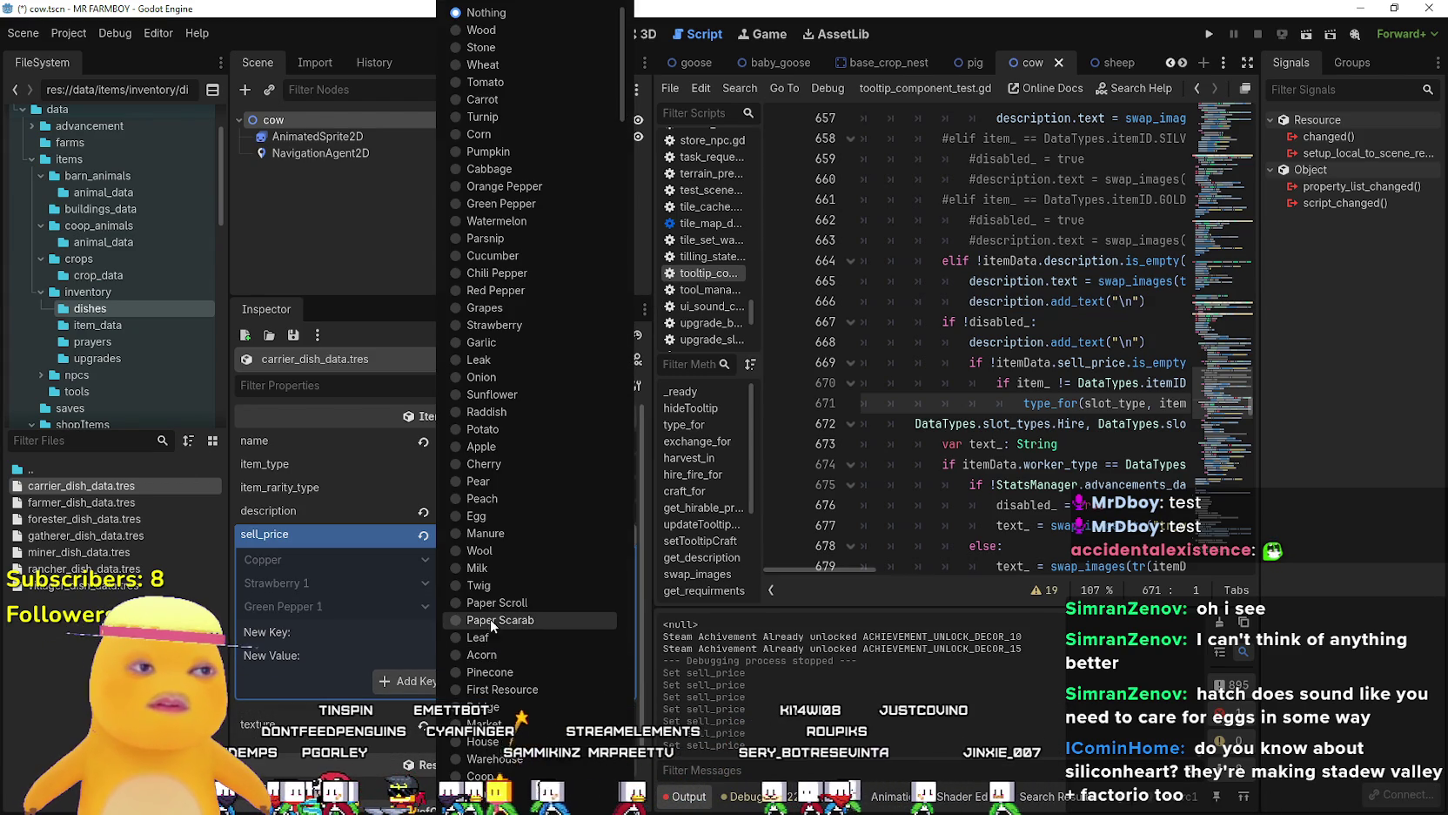
left_click_drag(622, 114, 621, 294)
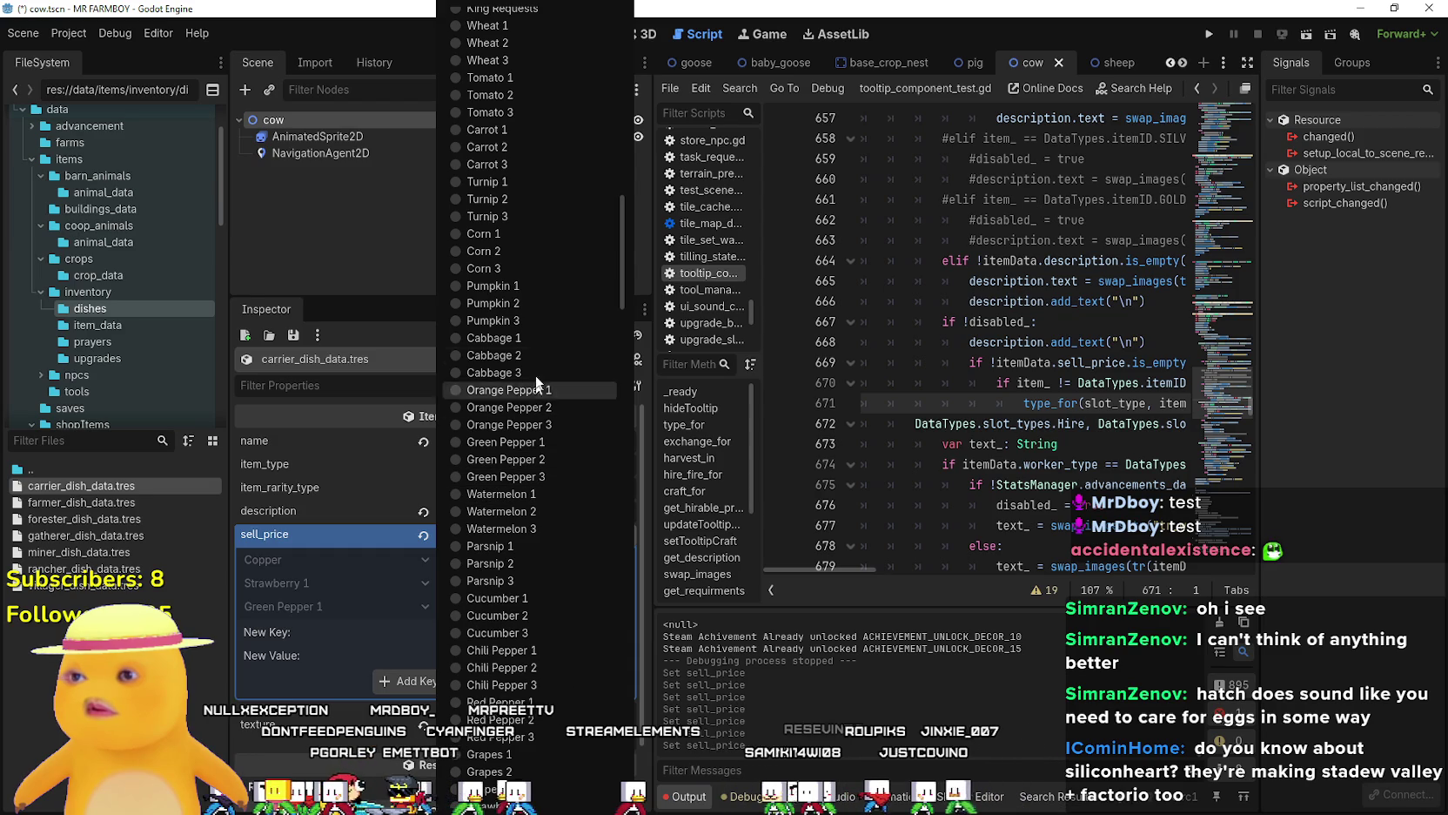
left_click(525, 596)
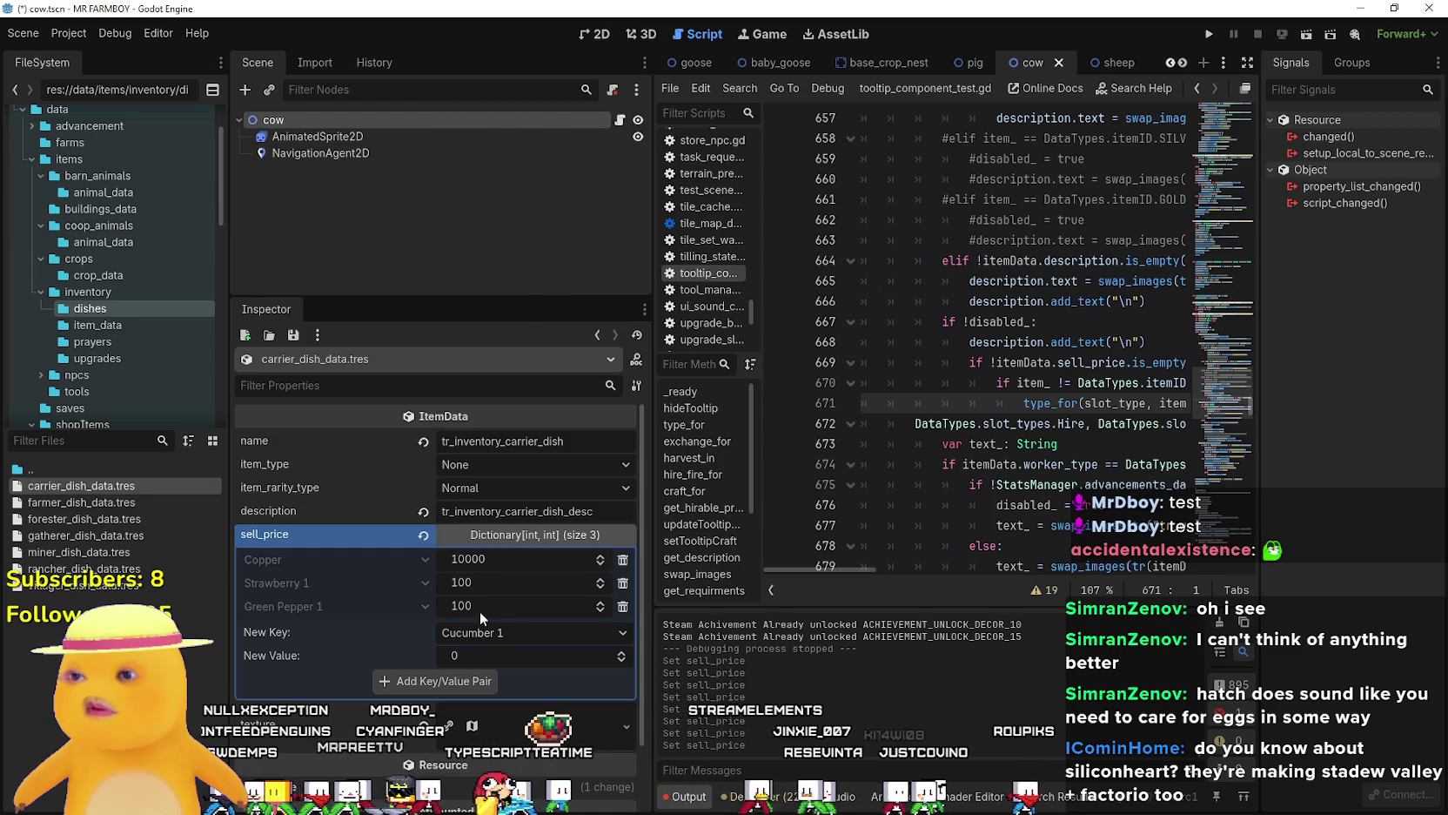
left_click(462, 686)
Copy the carrier's sell_price, paste it into rancher_dish_data.tres, and save.
right_click(348, 531)
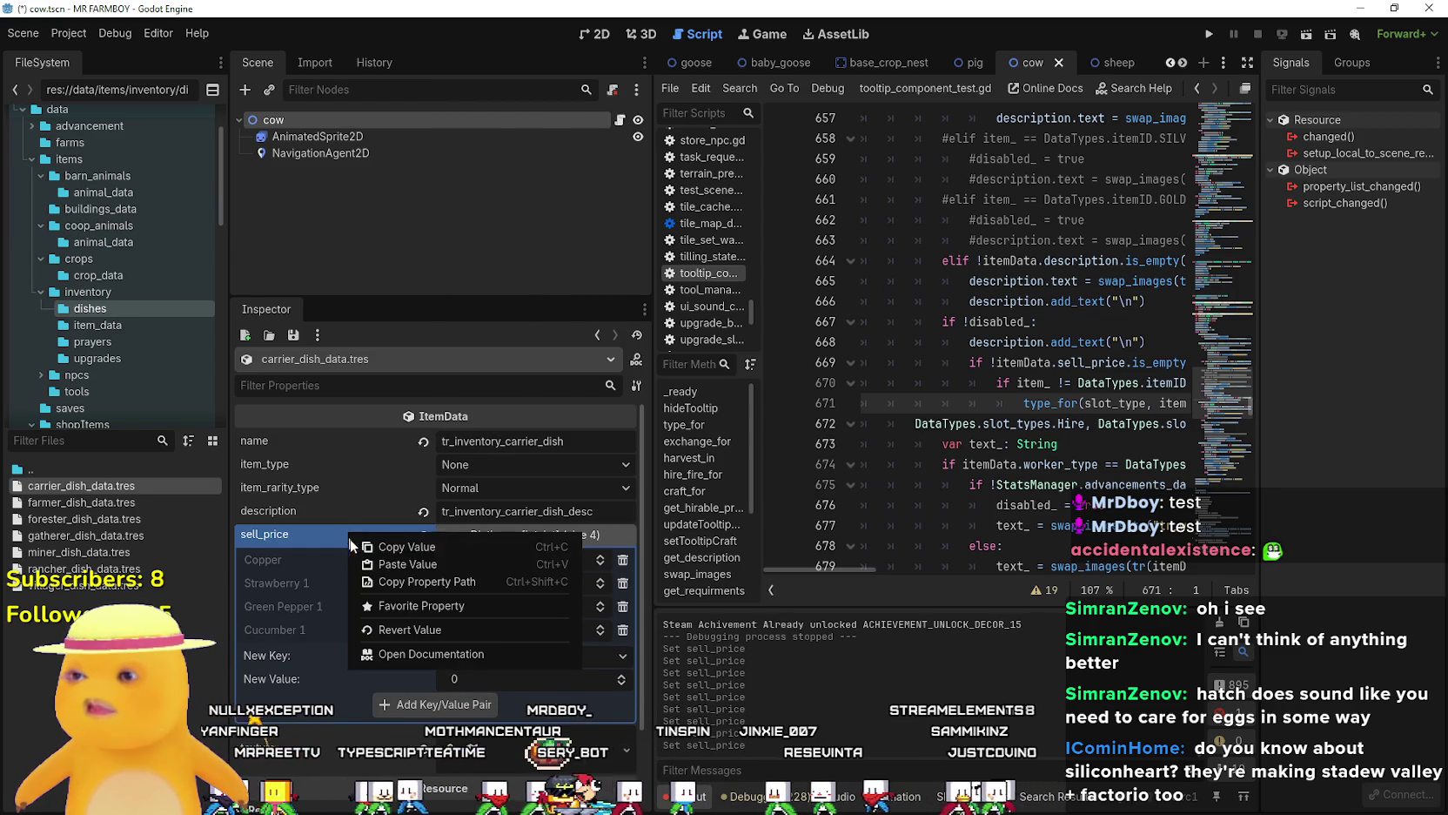
key("Escape")
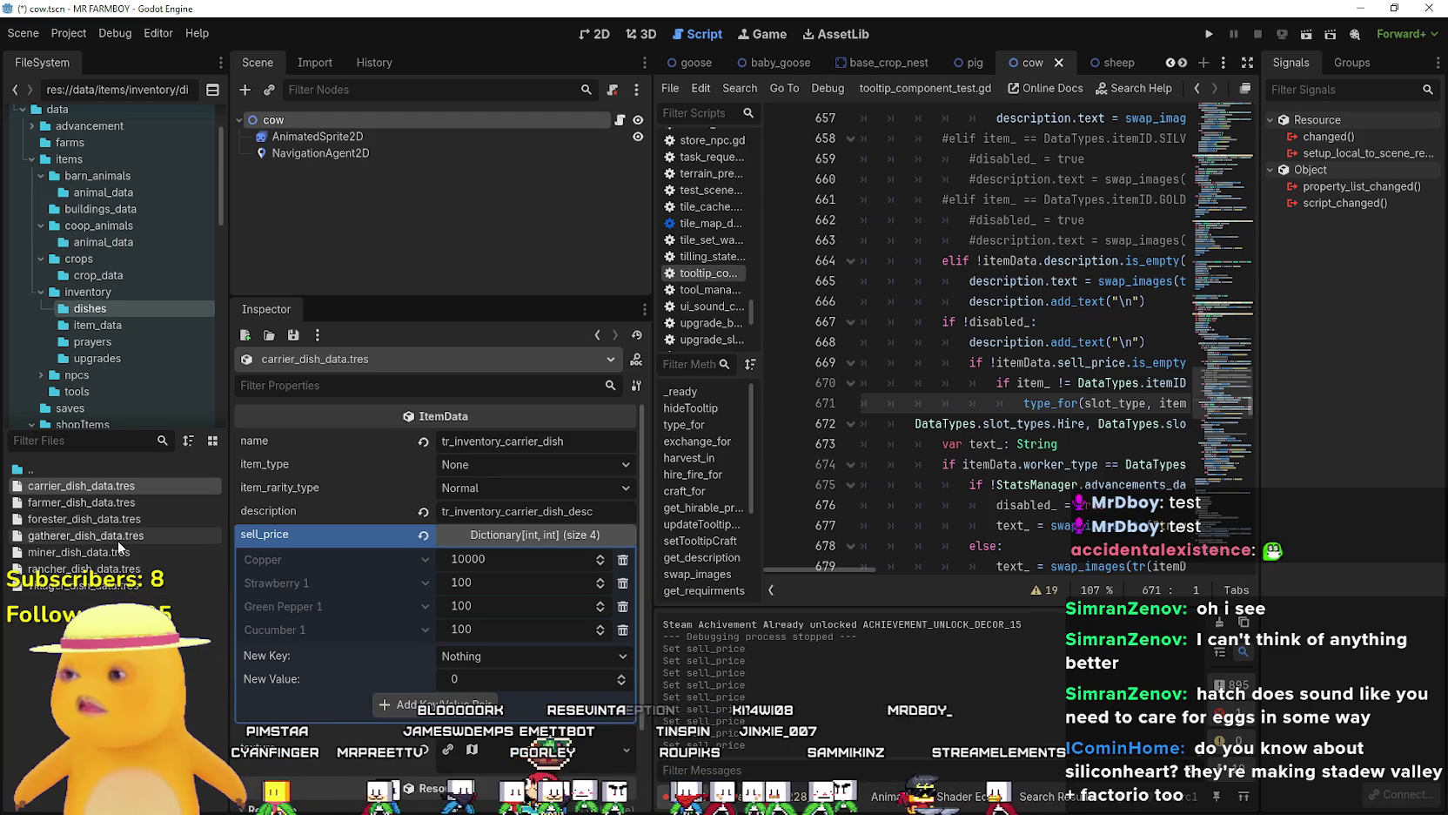
left_click(88, 568)
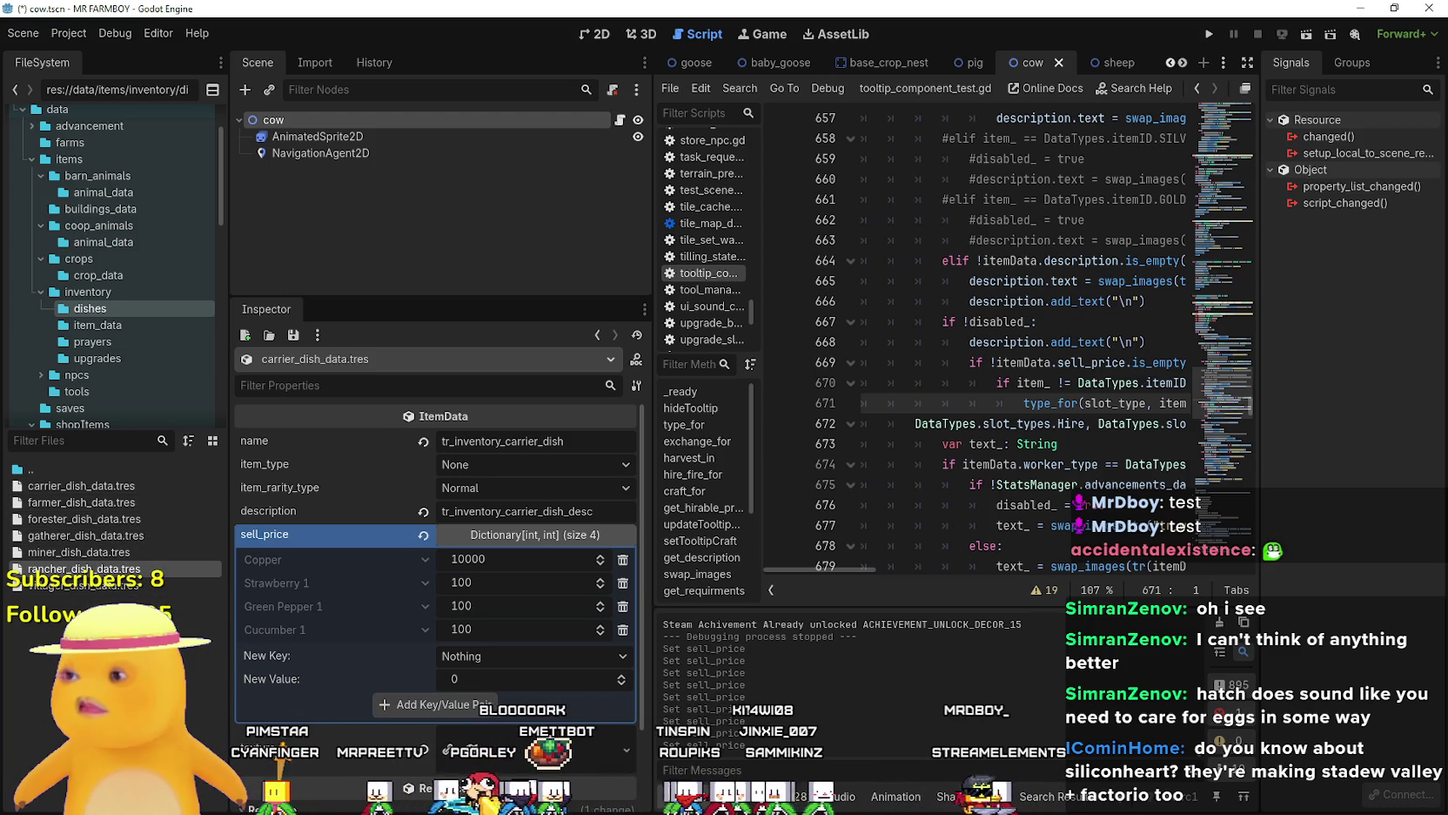
right_click(345, 538)
left_click(409, 565)
key("ctrl+s")
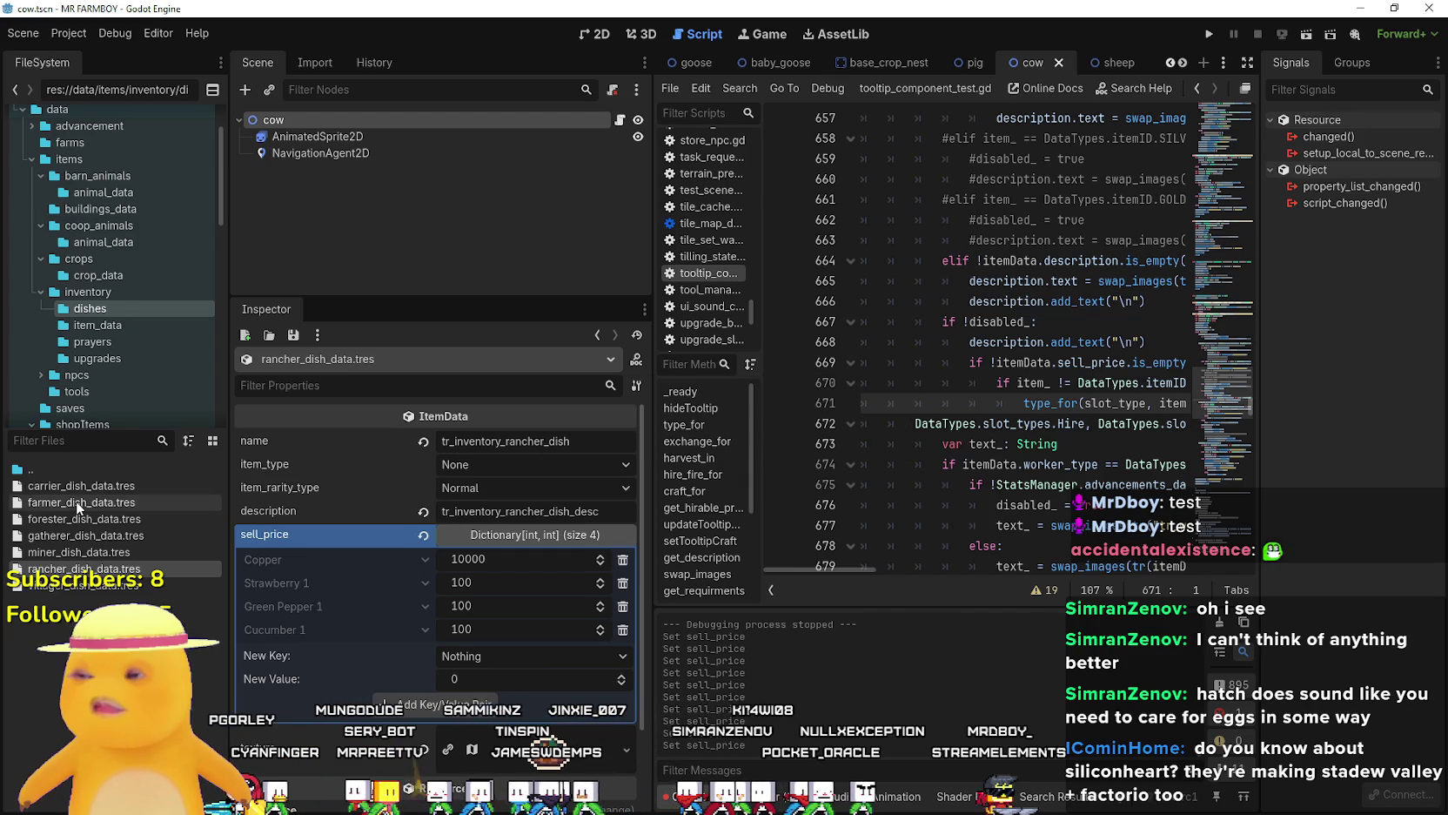
Paste the same sell_price dictionary into miner_dish_data.tres.
left_click(83, 552)
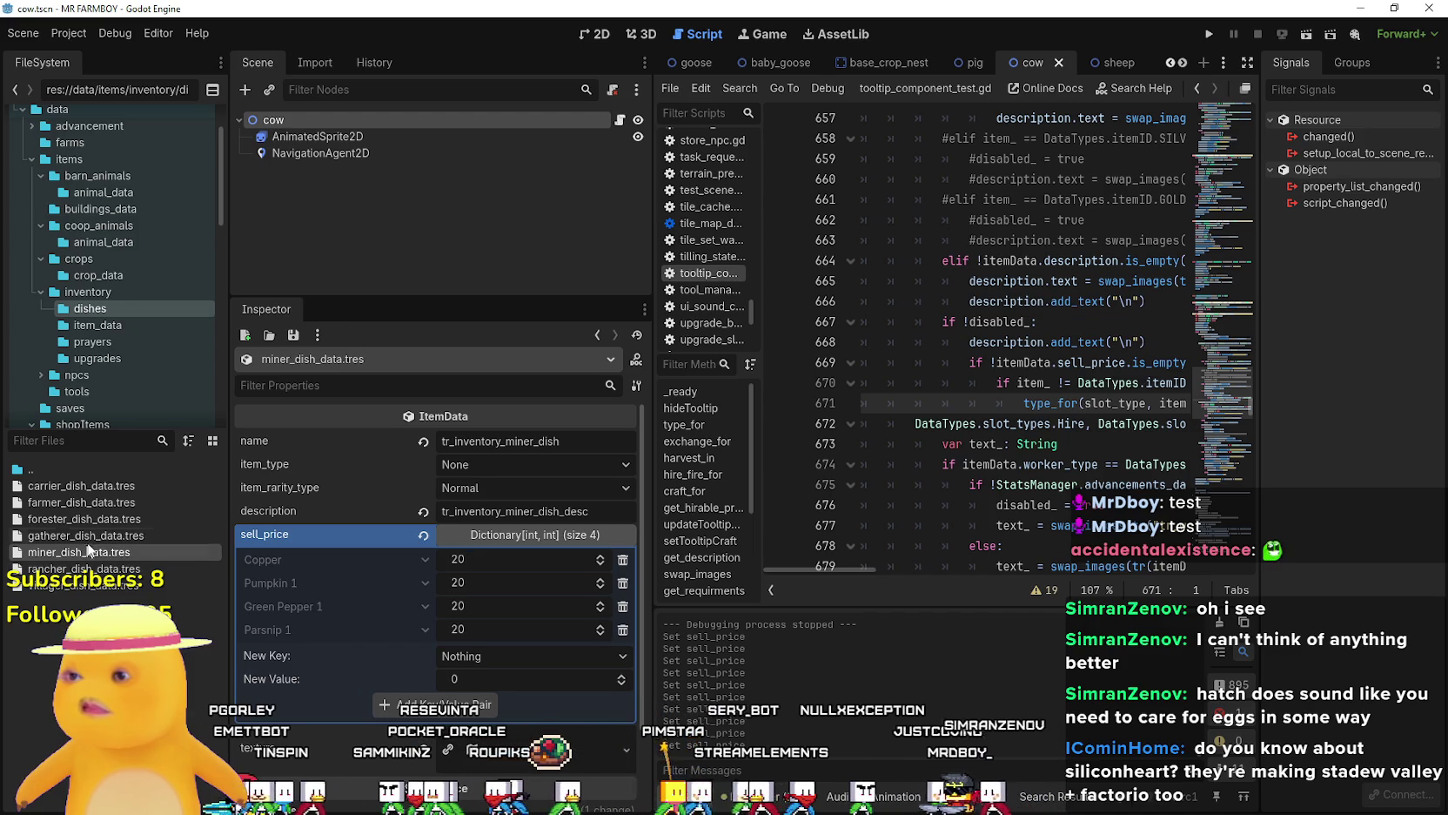
right_click(316, 540)
left_click(376, 571)
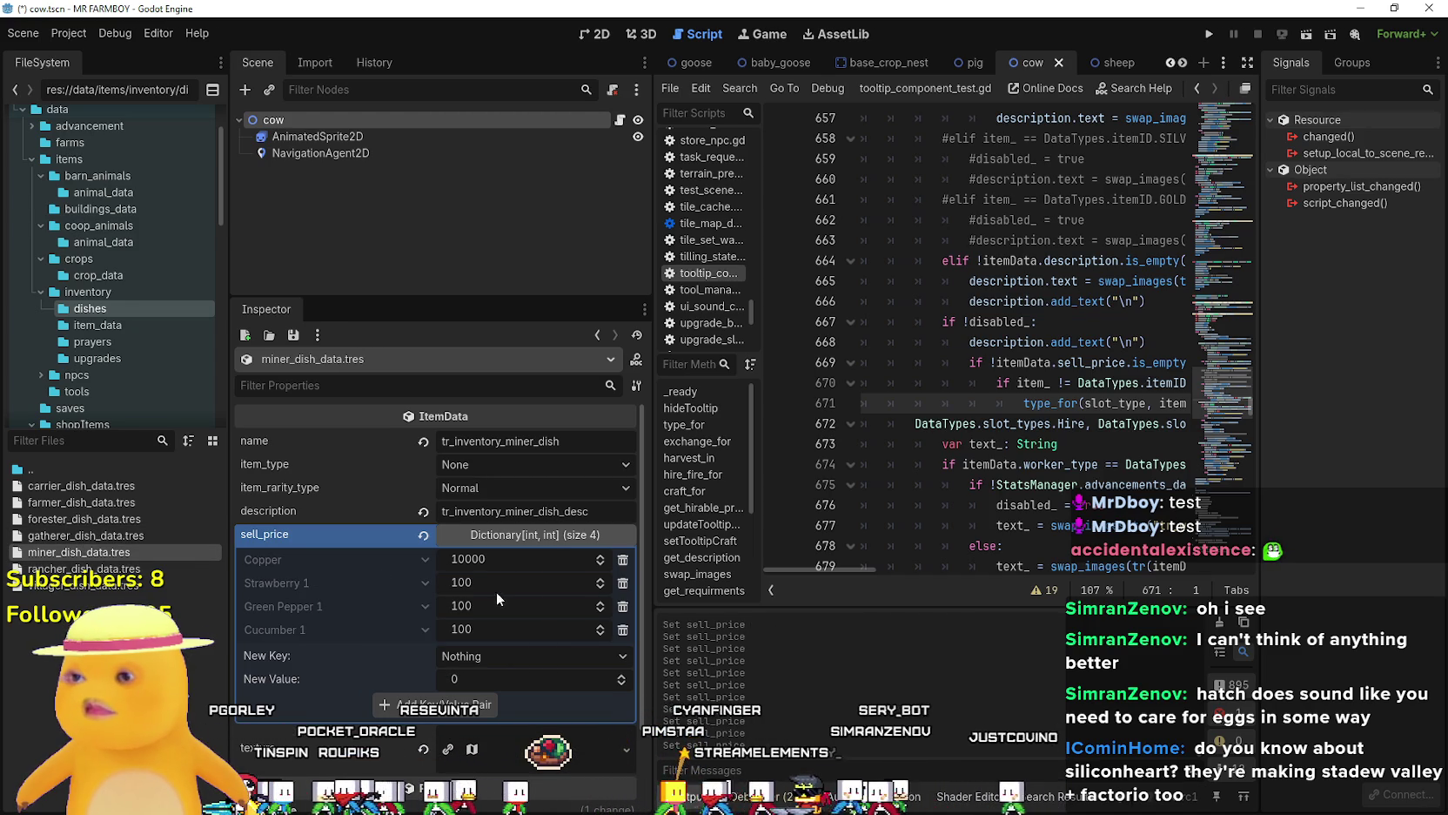
Delete the Strawberry, Green Pepper and Cucumber rows and add Grapes 1 to sell_price.
left_click(623, 583)
left_click(623, 583)
left_click(623, 583)
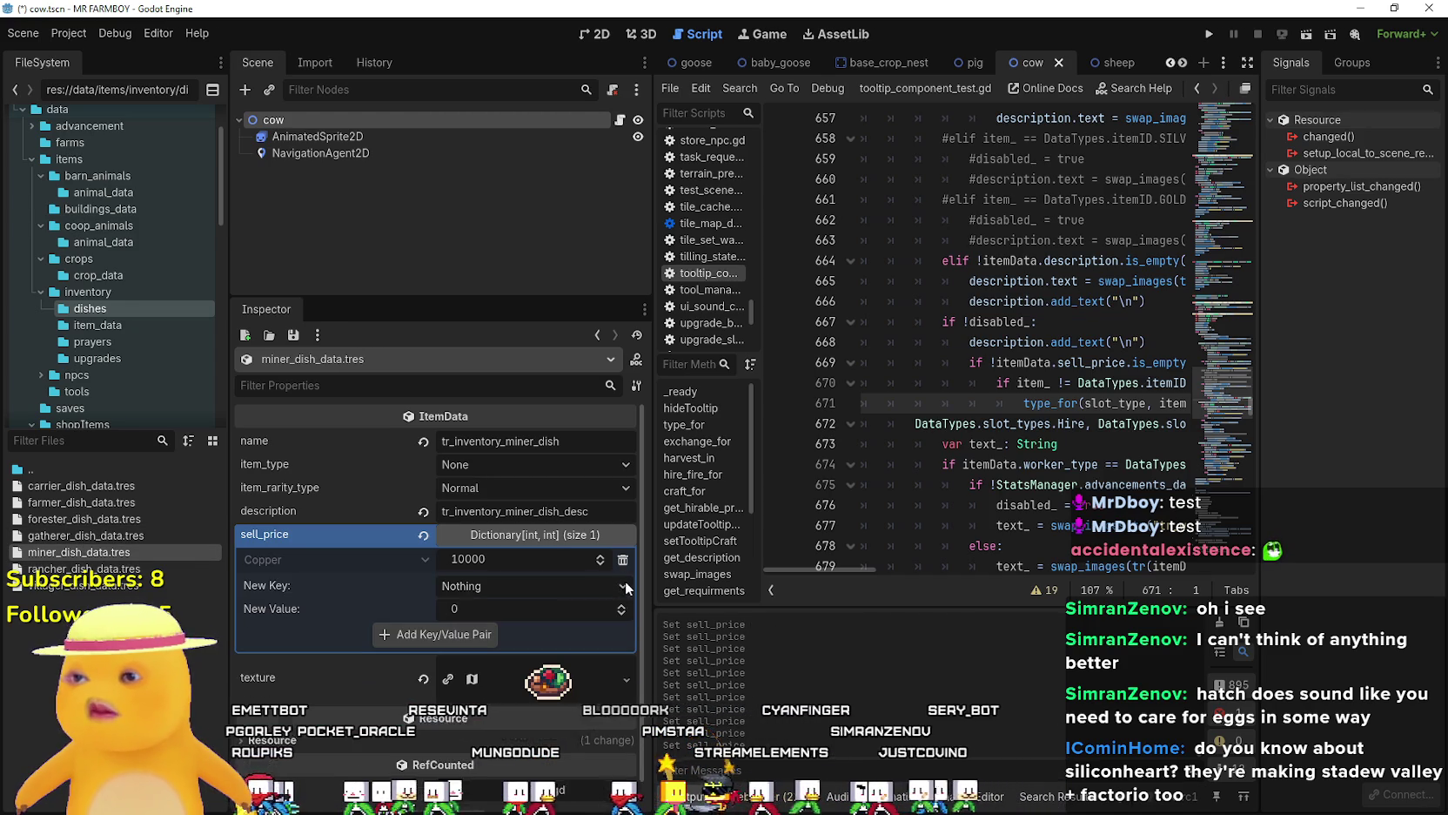
left_click(477, 587)
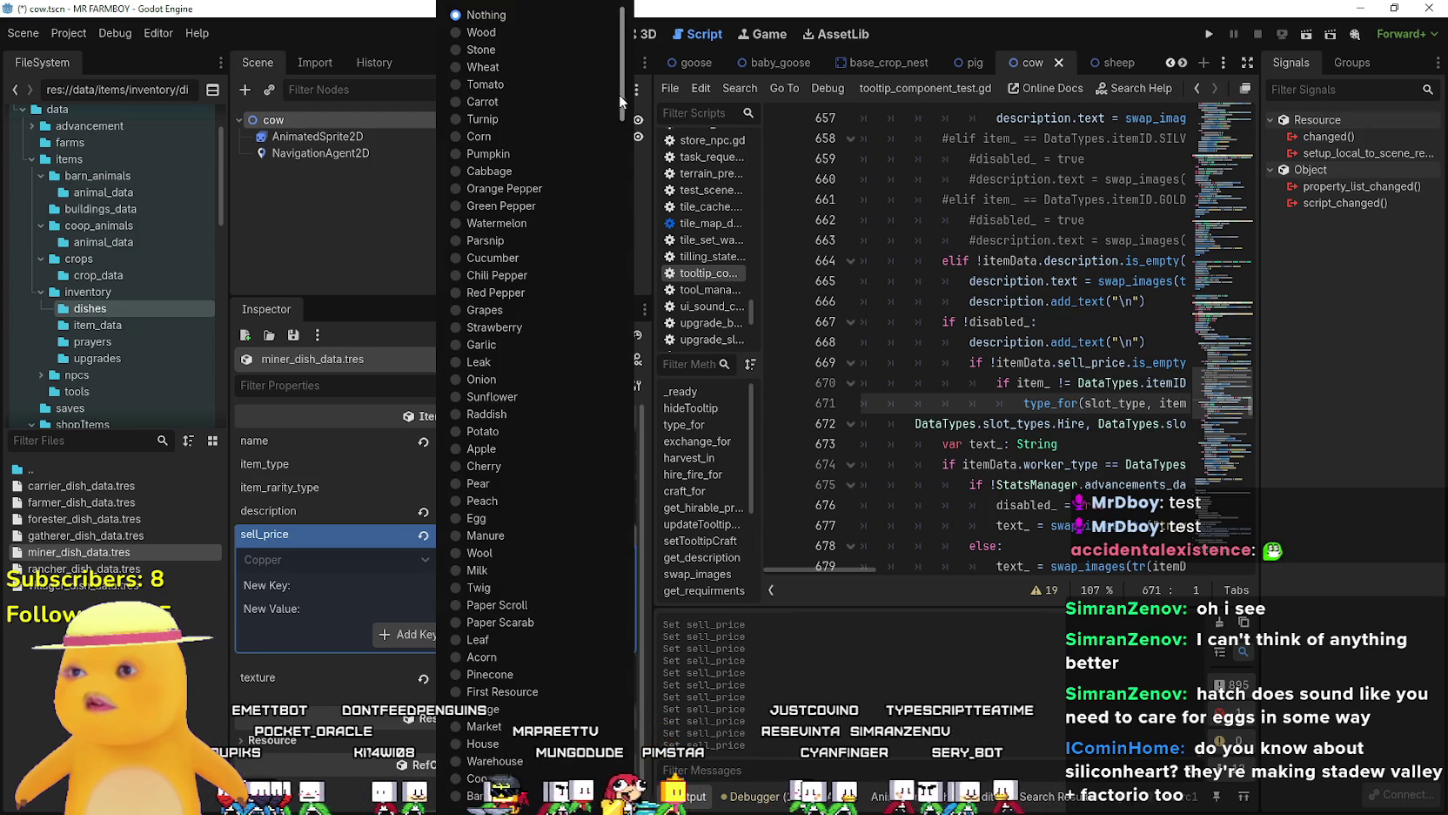
left_click_drag(619, 94, 615, 312)
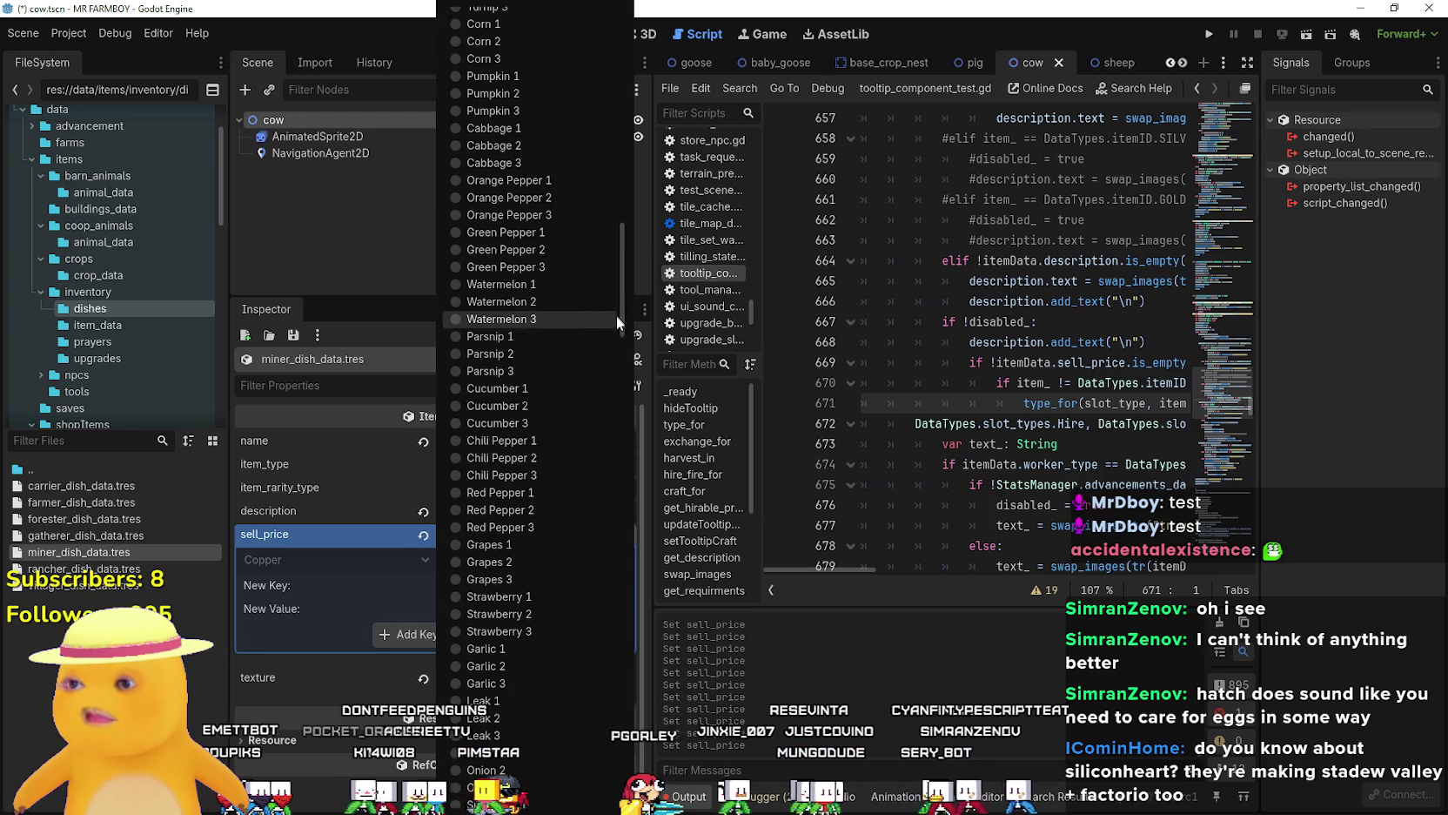
left_click(504, 544)
type("100")
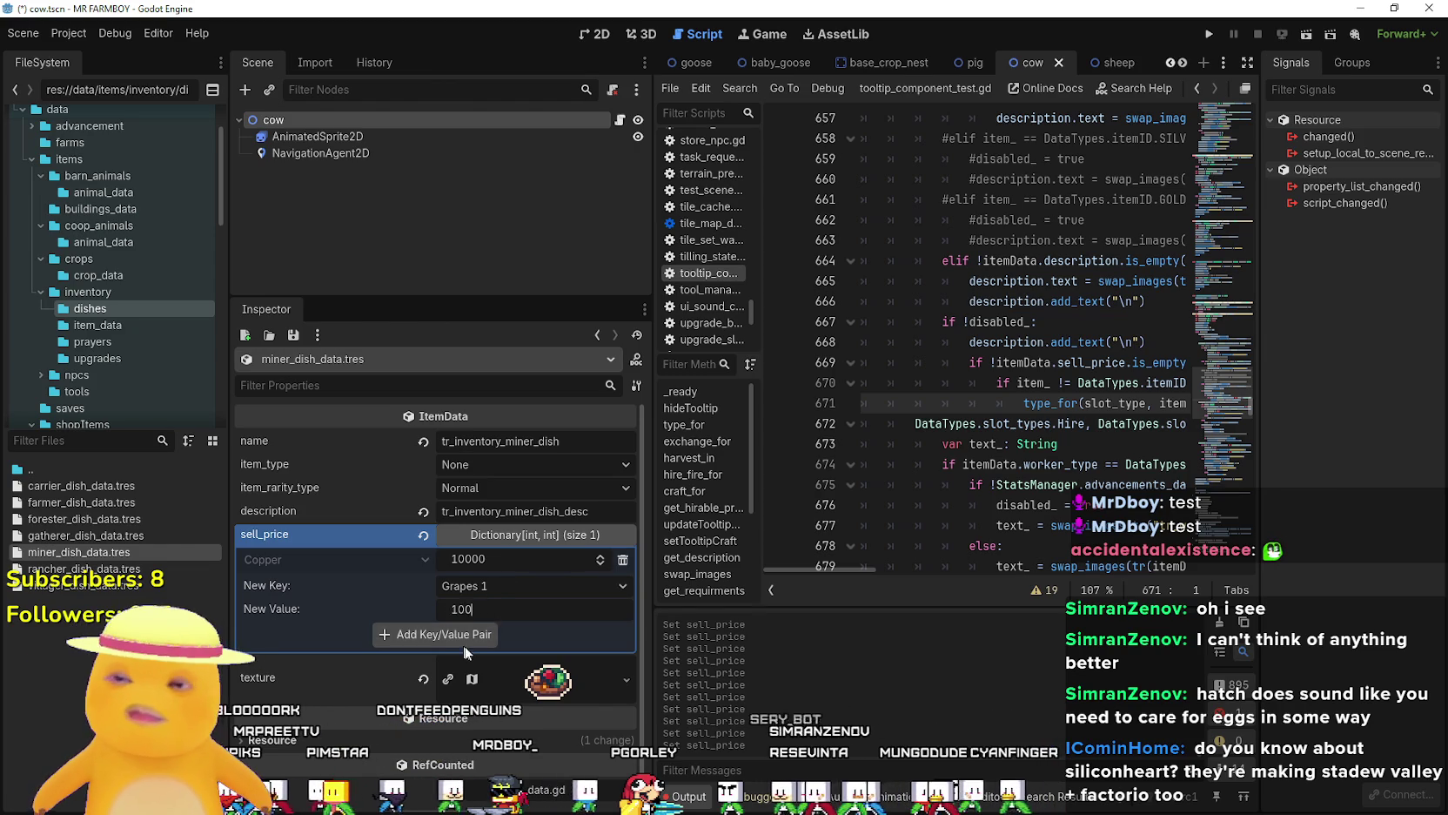
left_click(436, 634)
Add a Corn White 1 entry to the miner's sell_price.
left_click(503, 606)
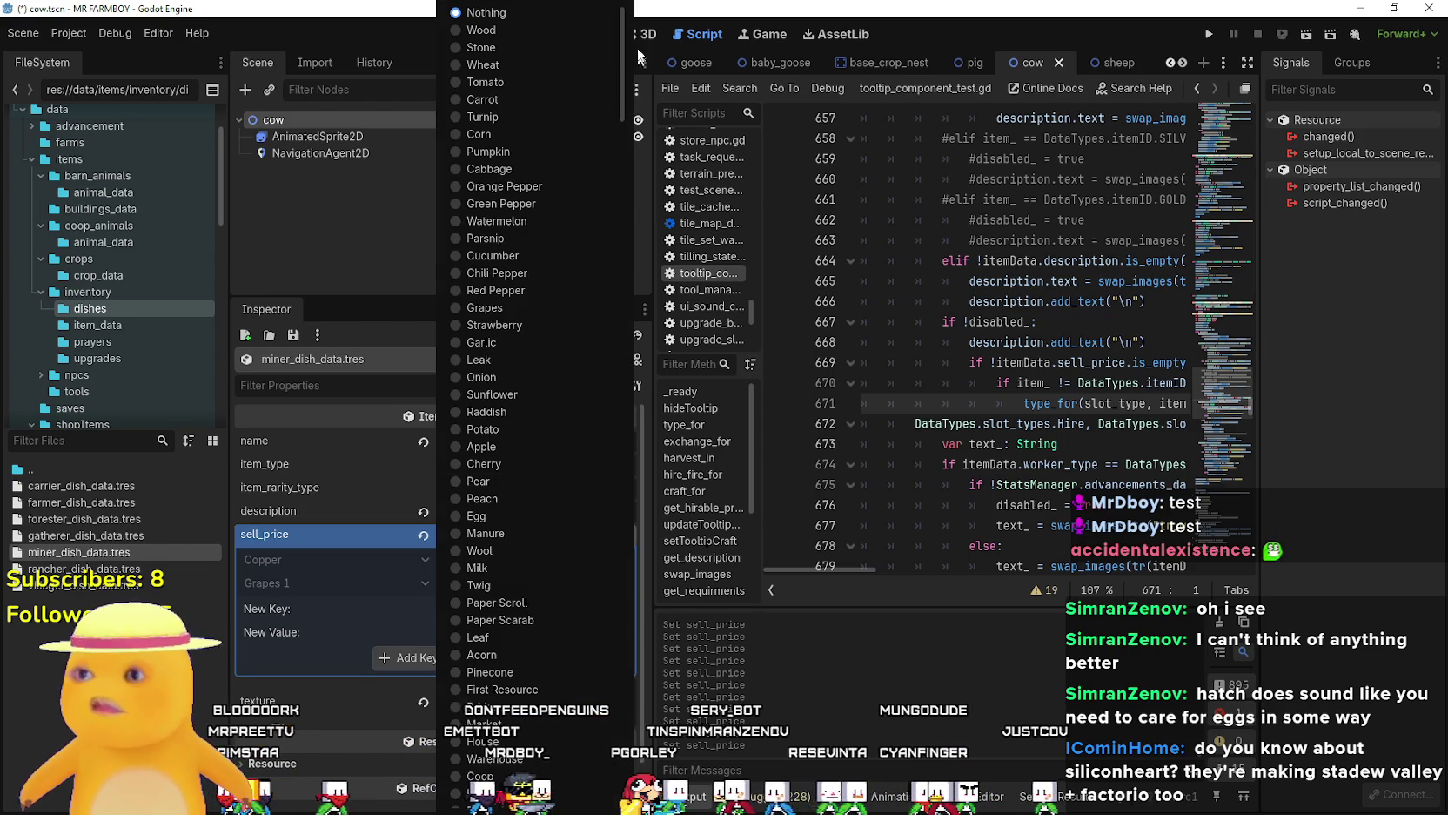
mouse_move(626, 54)
left_mouse_down()
mouse_move(639, 201)
mouse_move(599, 775)
left_mouse_up()
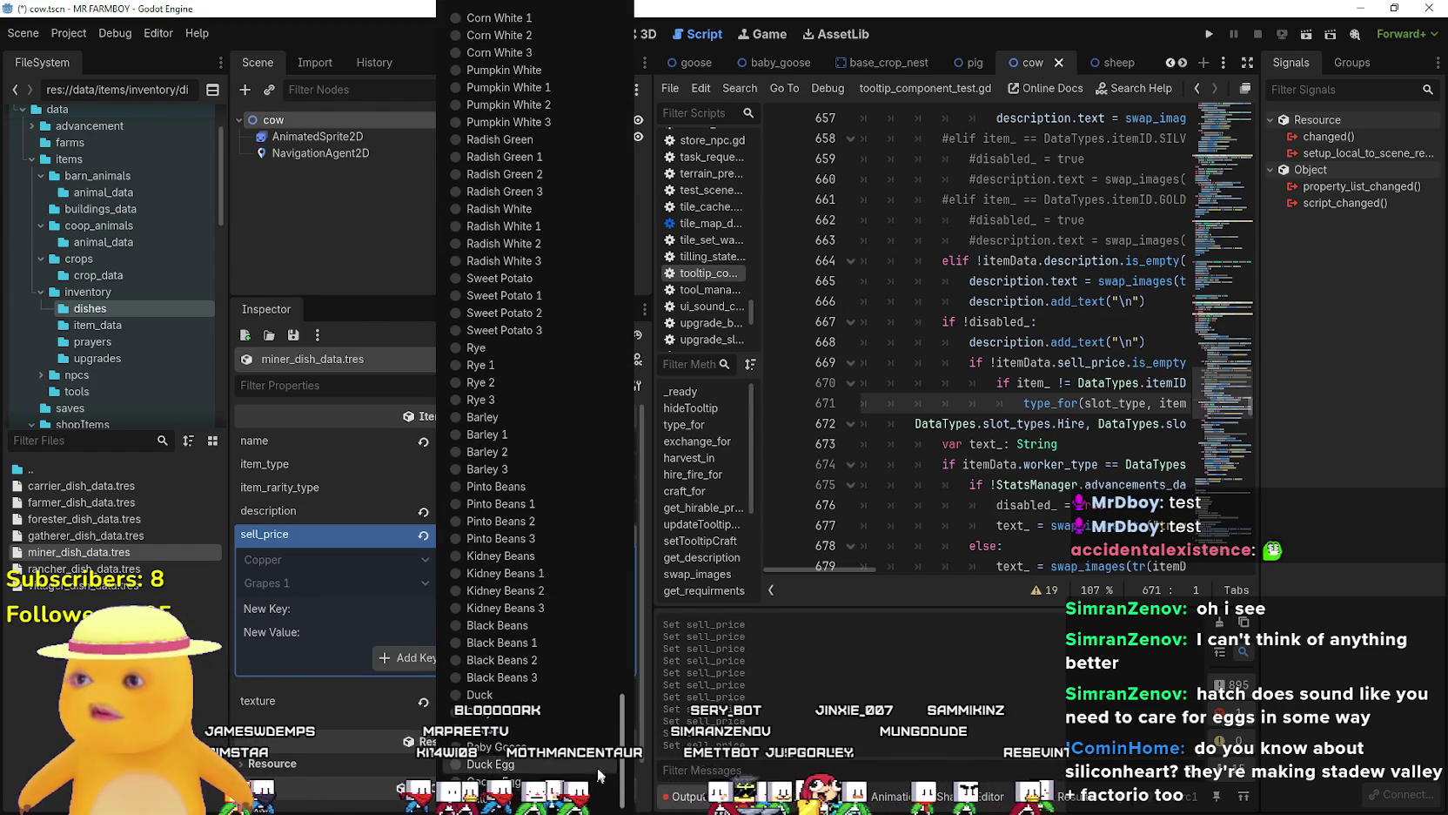
scroll(632, 714, "up", 5)
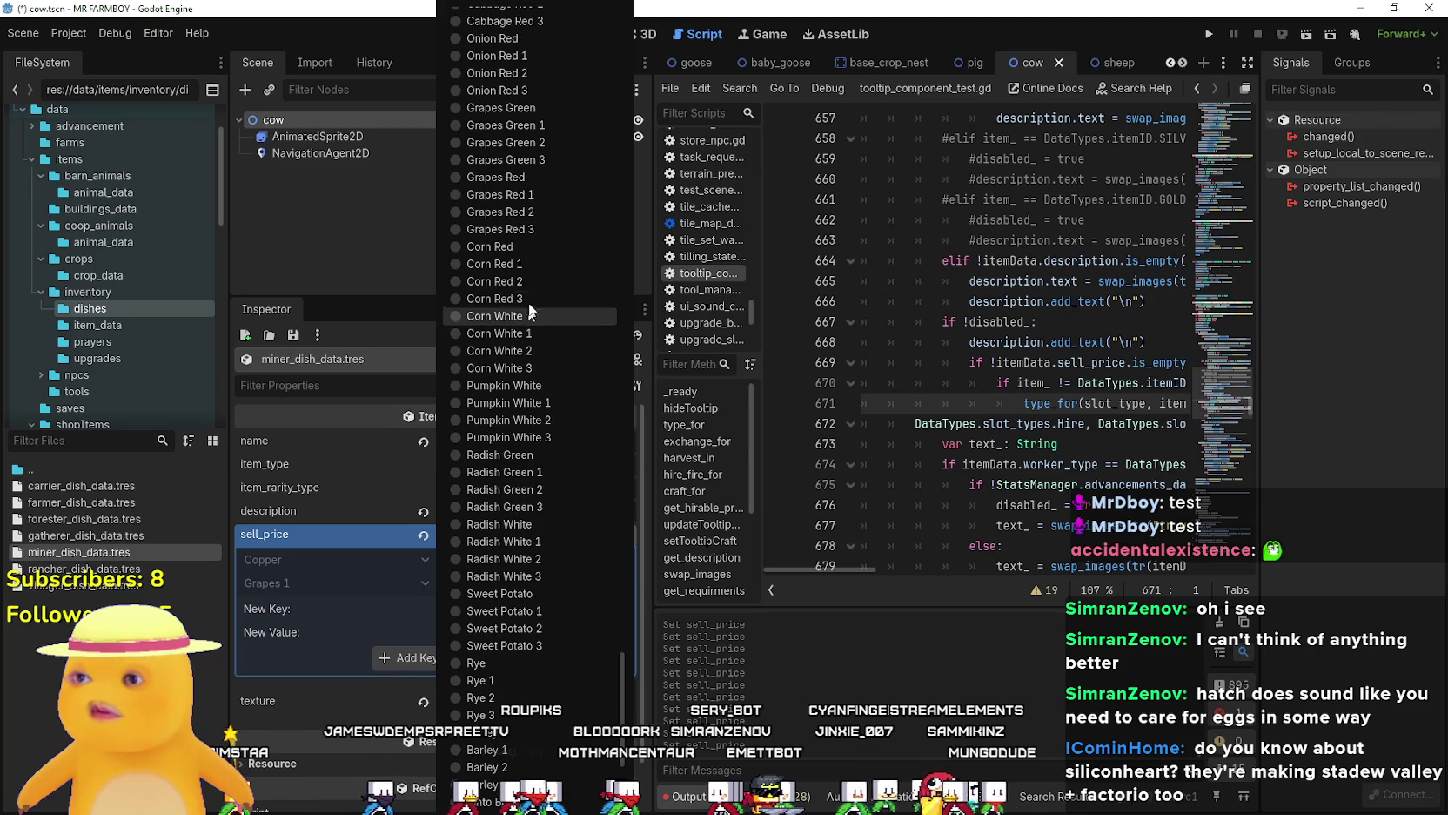
left_click(531, 332)
left_click(532, 630)
type("100")
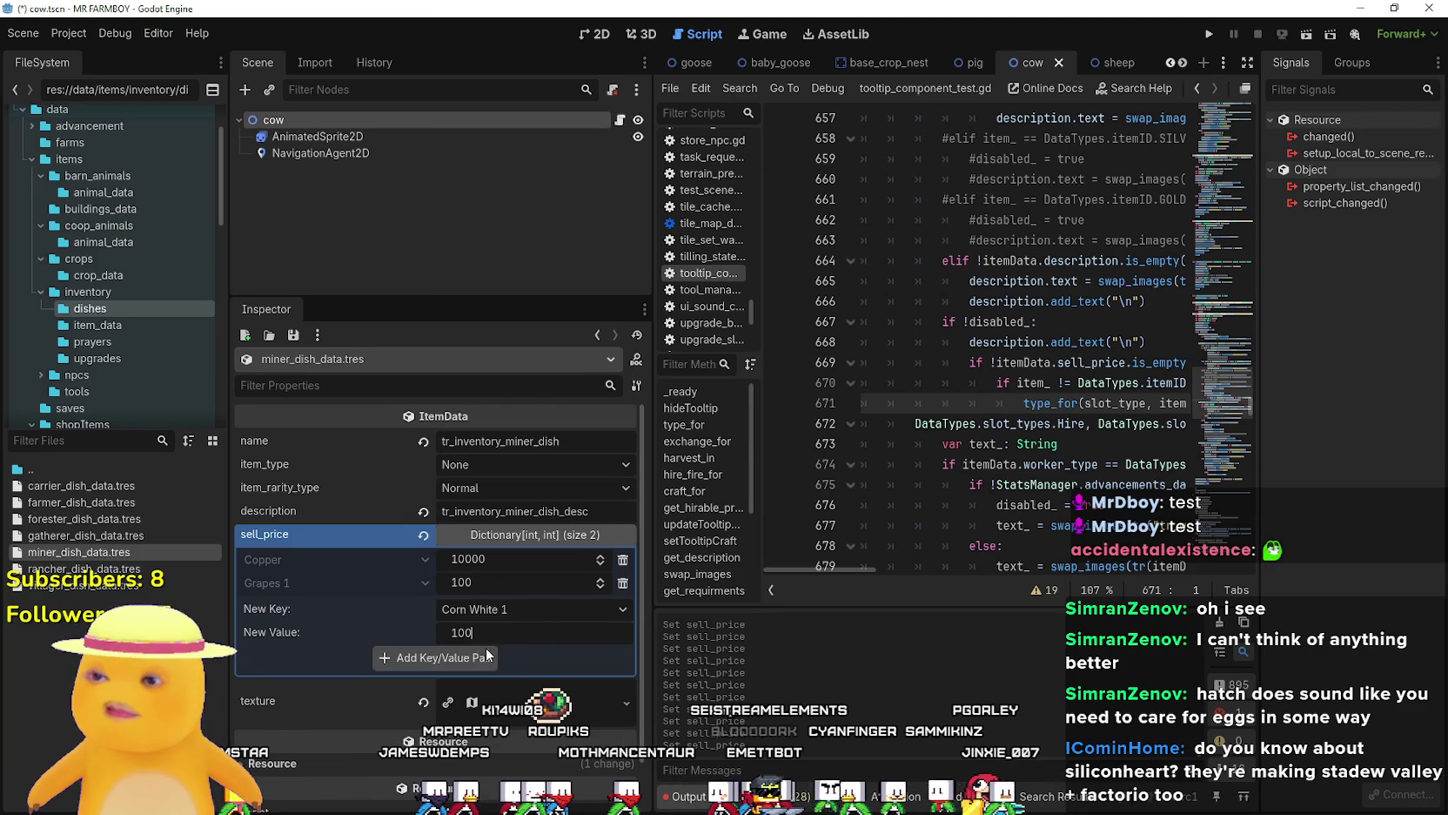
left_click(486, 658)
Add Garlic 1 with value 100 to the miner's sell_price.
left_click(502, 635)
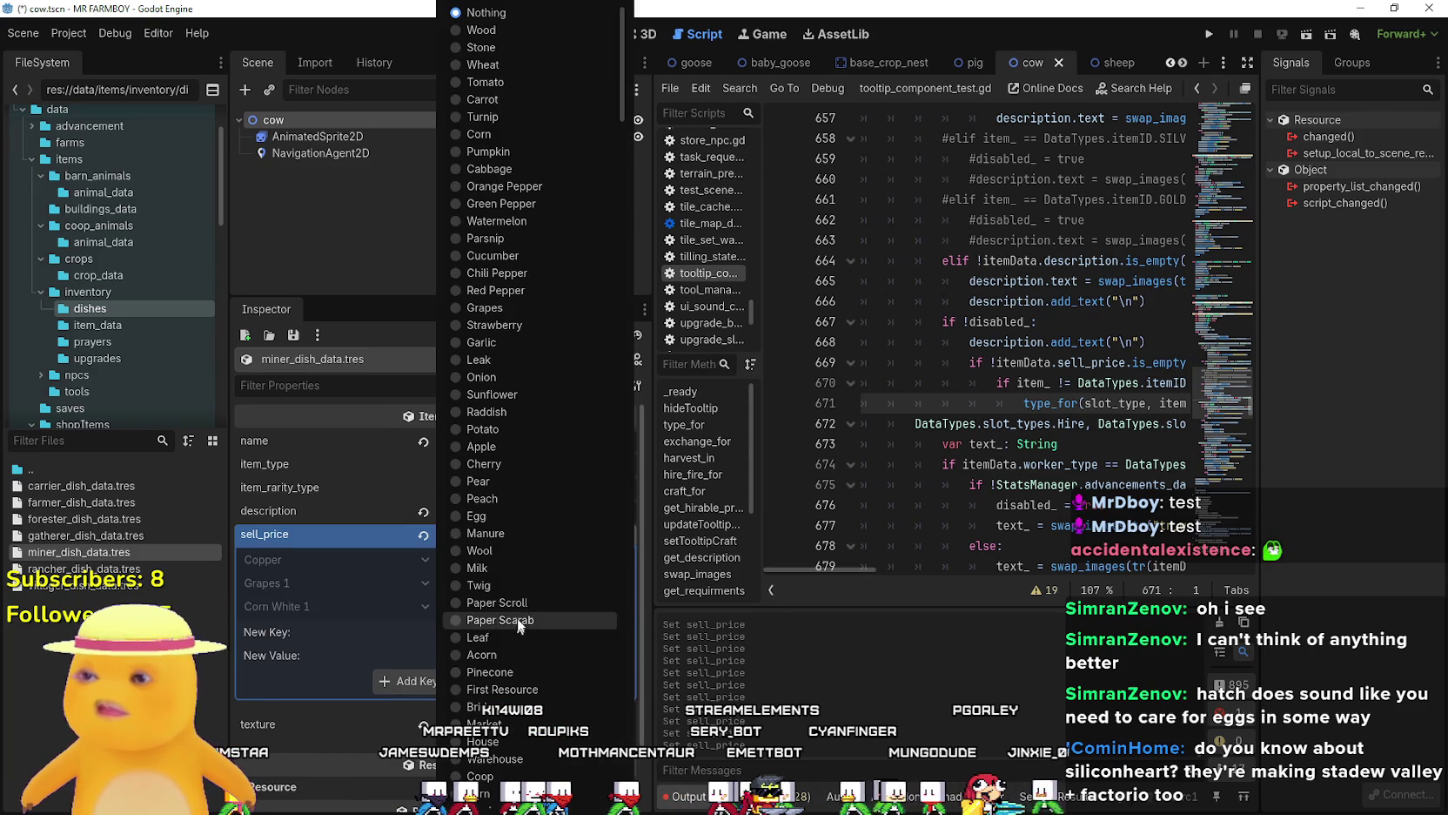
left_click_drag(626, 42, 625, 731)
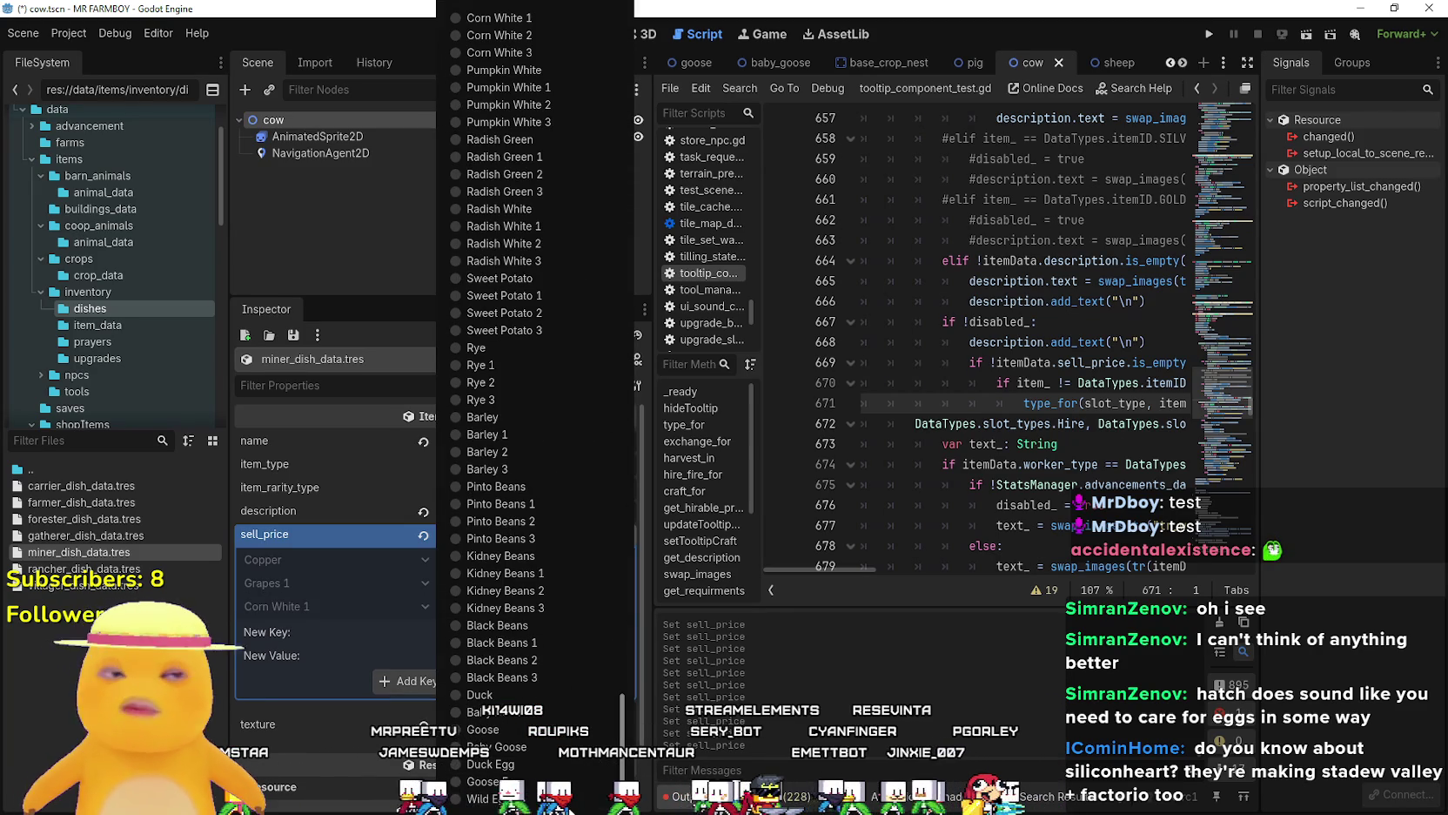
scroll(608, 445, "up", 15)
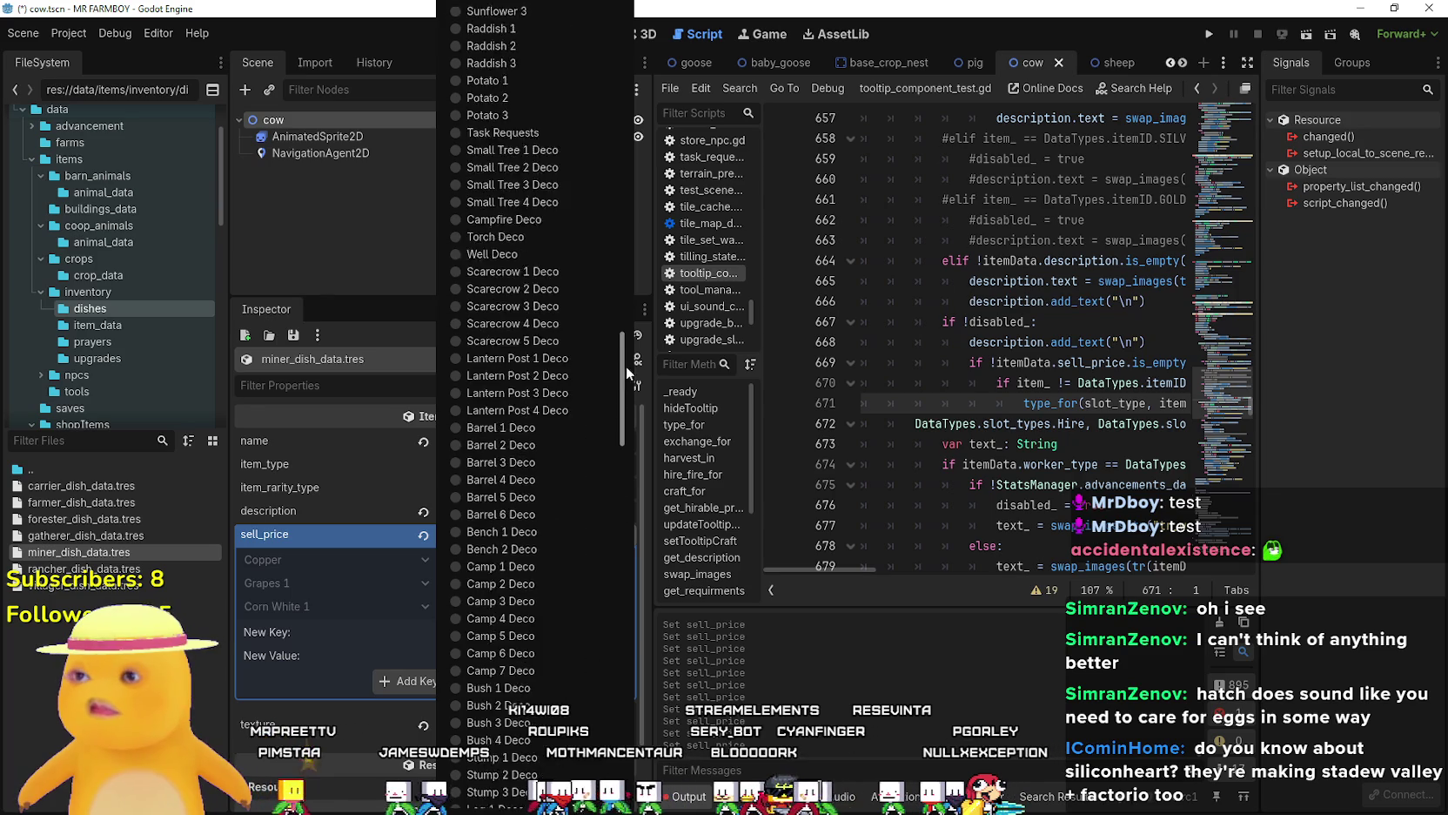
scroll(634, 303, "up", 5)
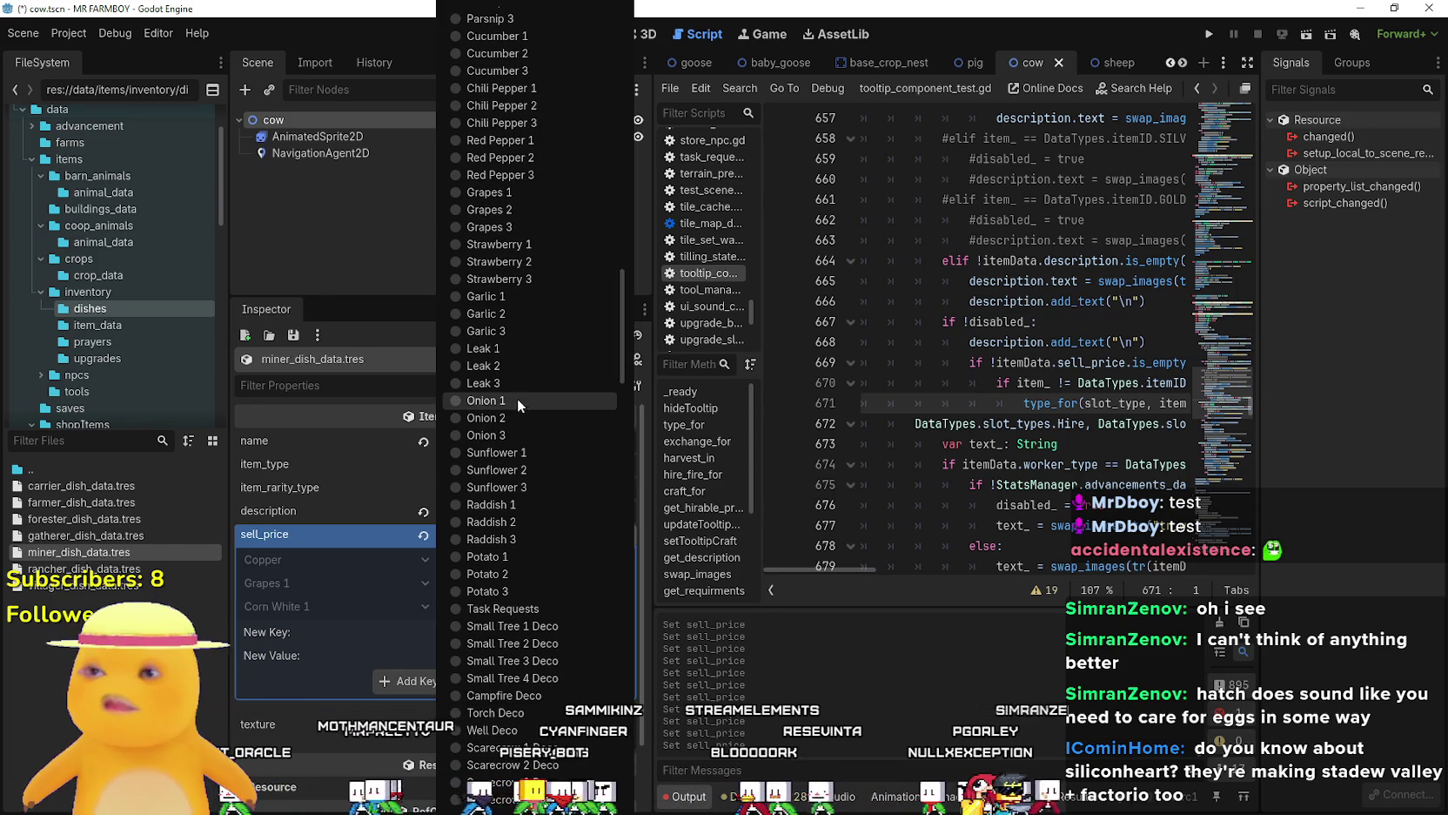
left_click(531, 296)
left_click(509, 656)
type("1")
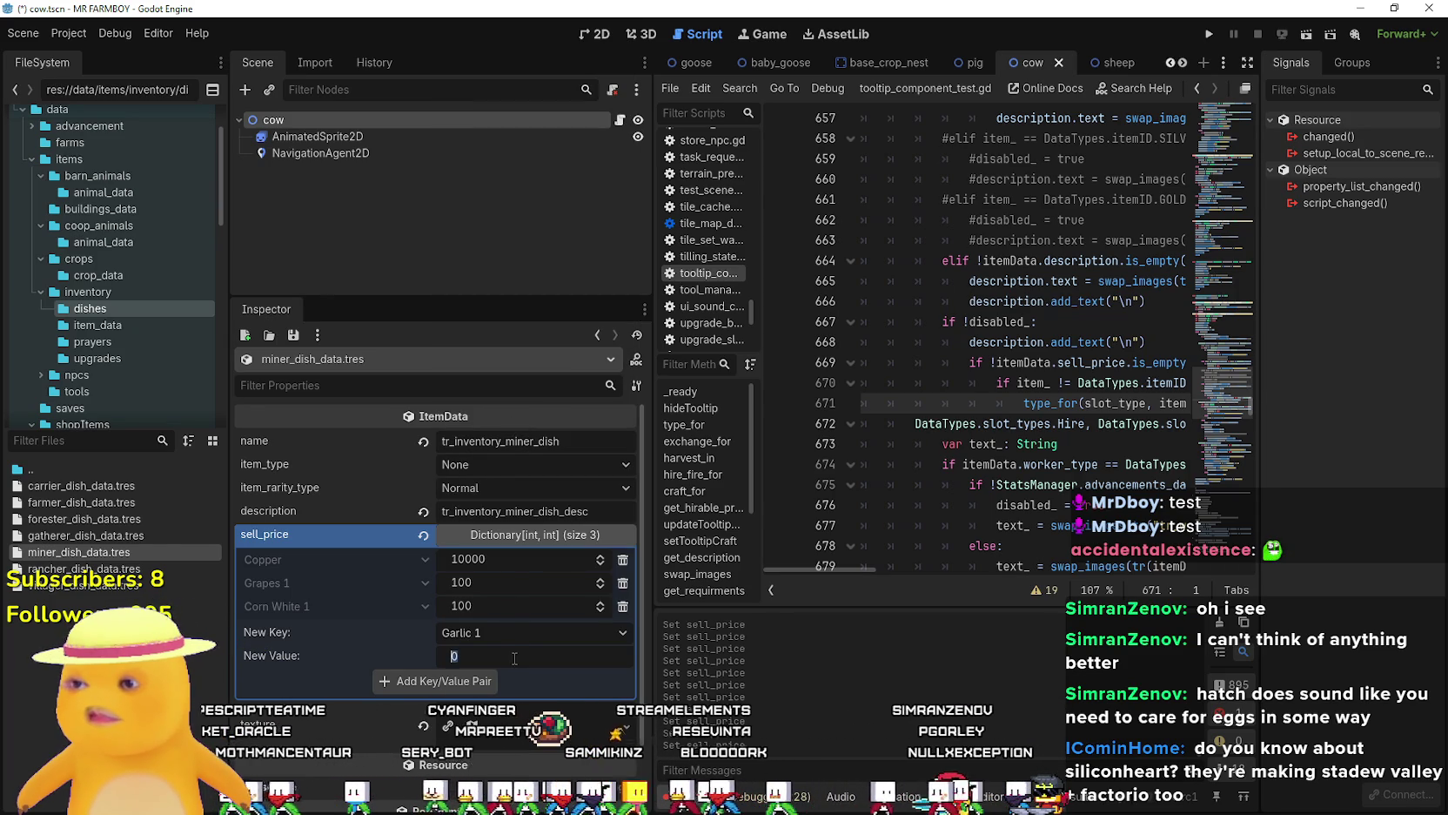
type("00")
left_click(478, 681)
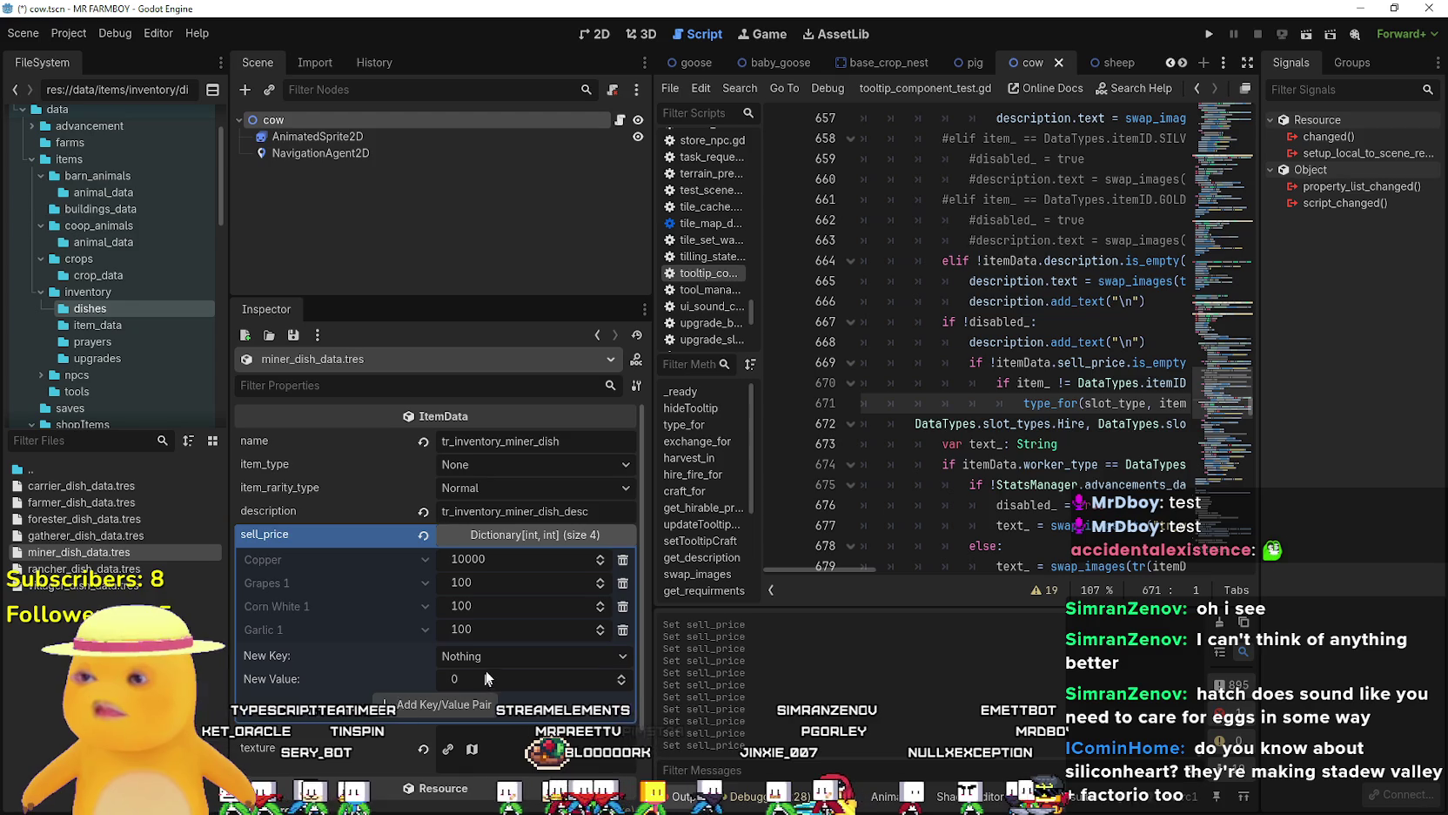
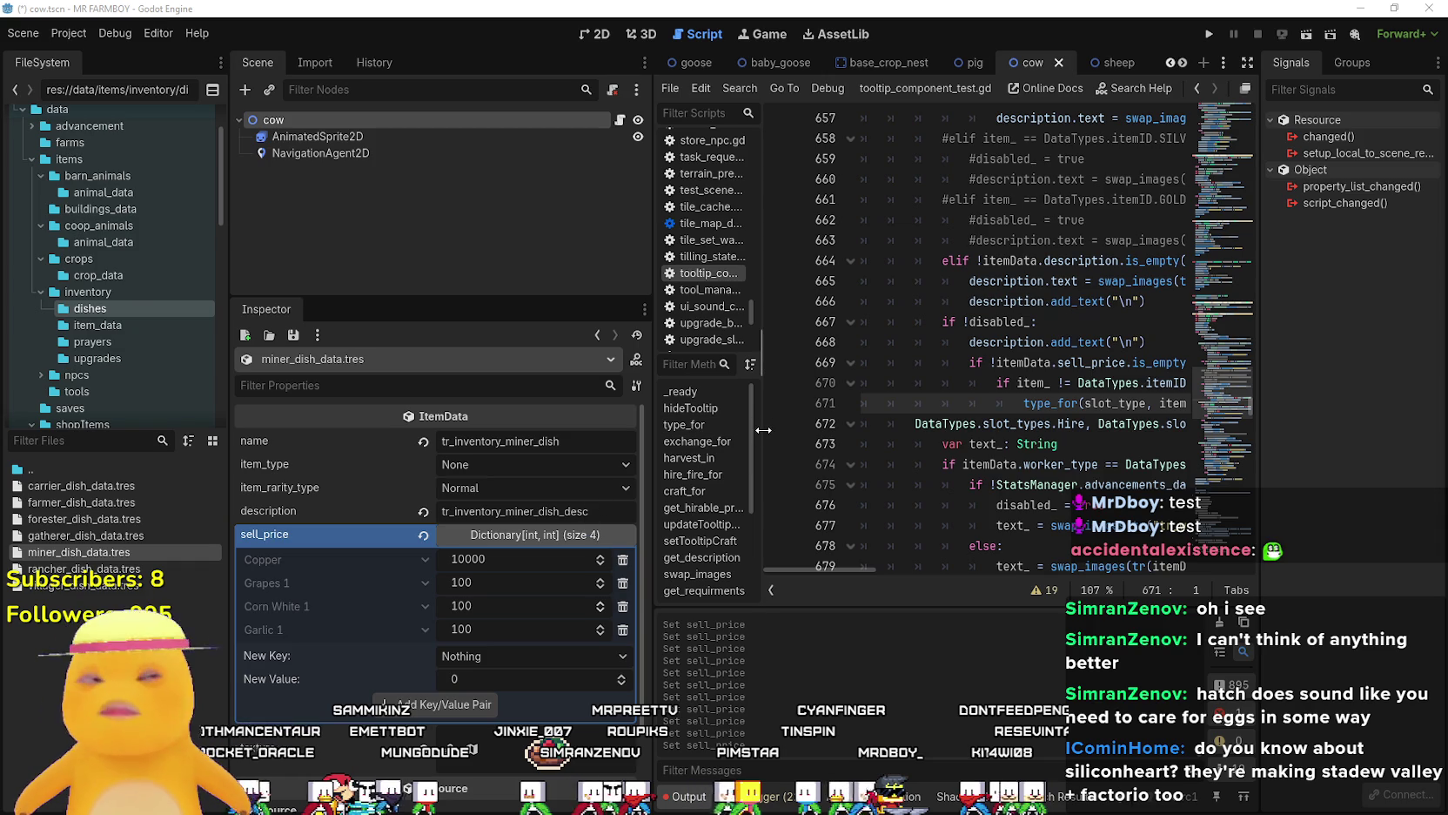
Save the cow scene from the script editor with Ctrl+S.
left_click(921, 418)
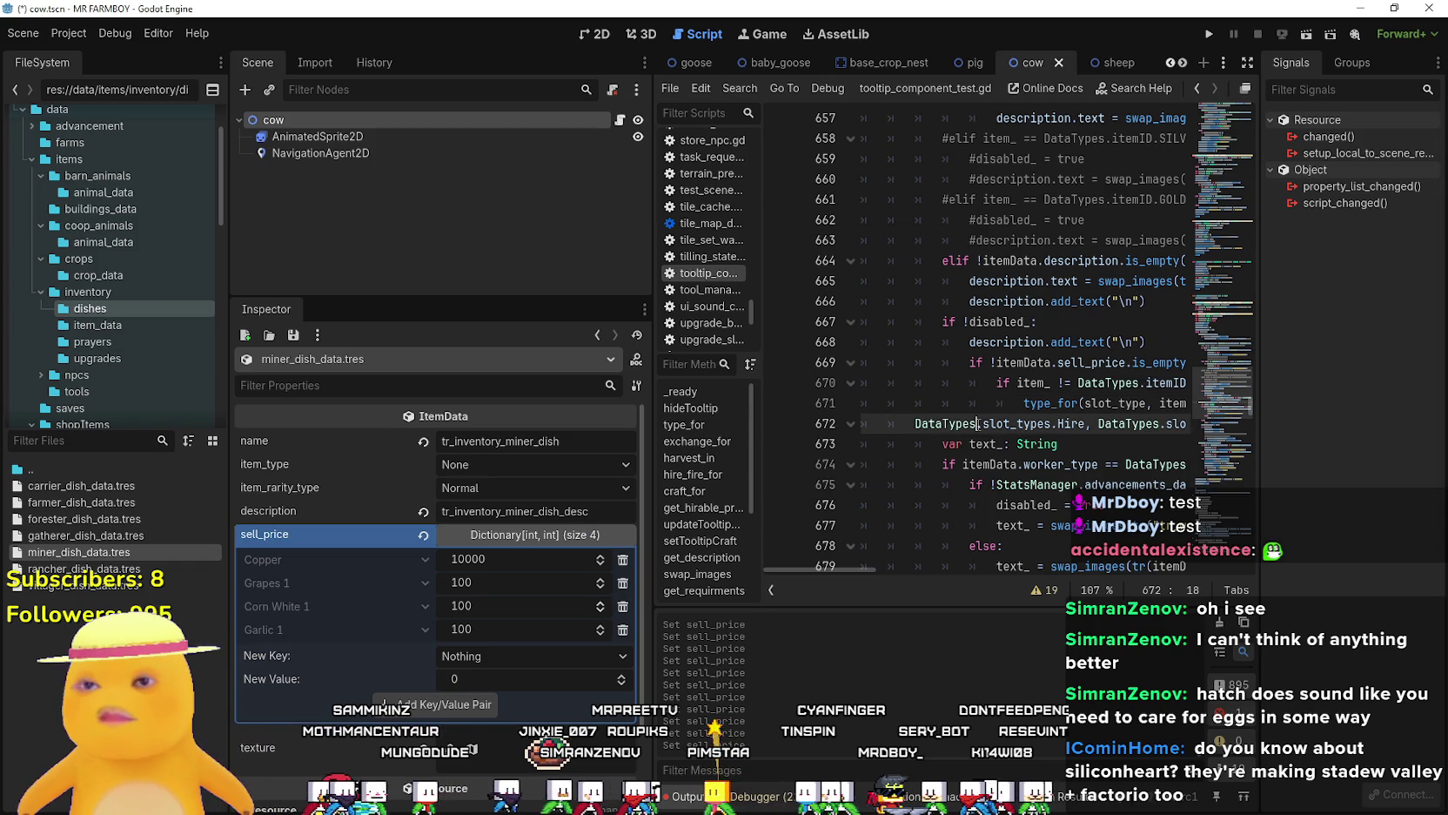
key("ctrl+s")
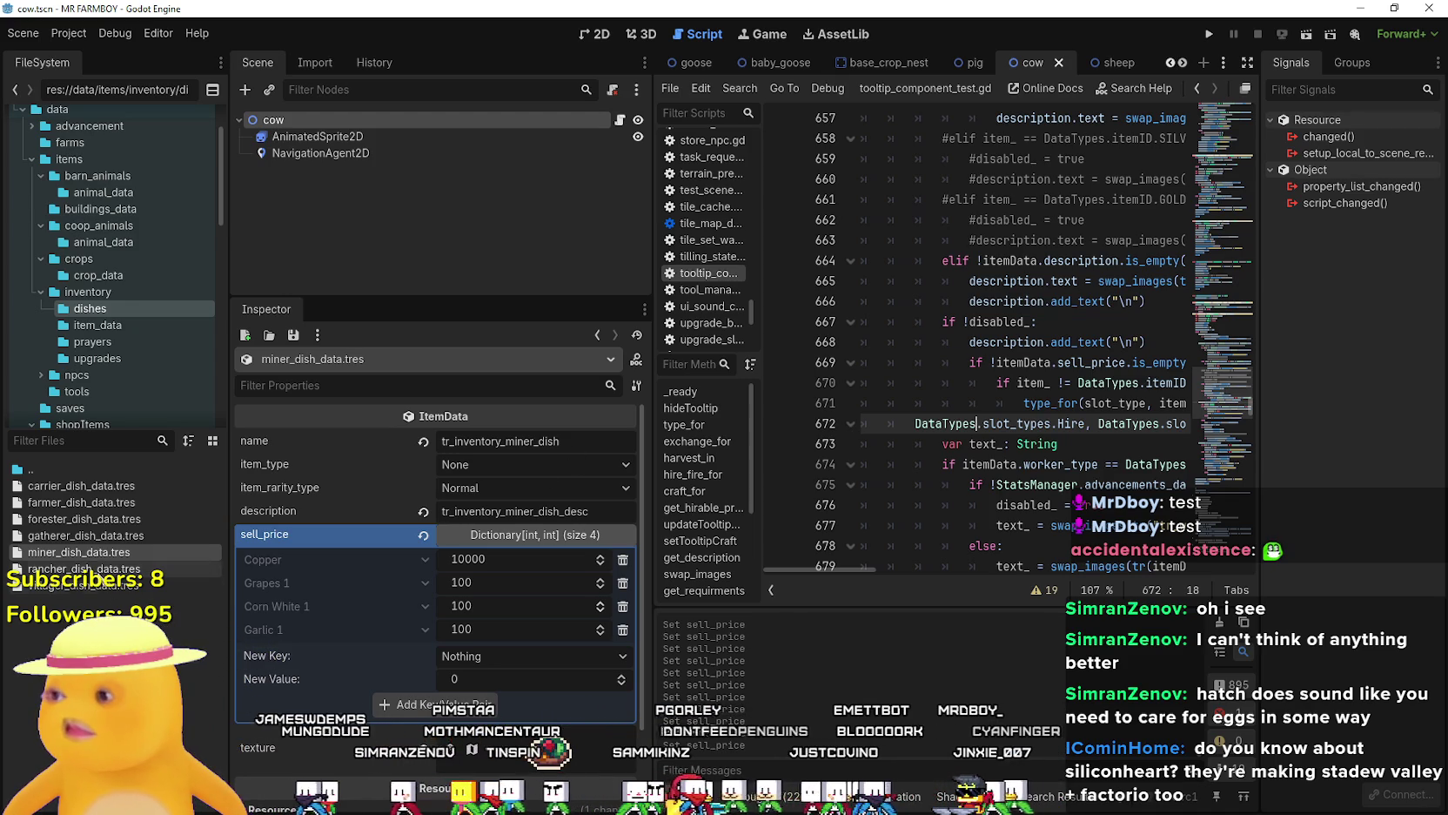
Copy the miner dish's sell_price dictionary and paste it into forester_dish_data.tres's sell_price.
right_click(380, 534)
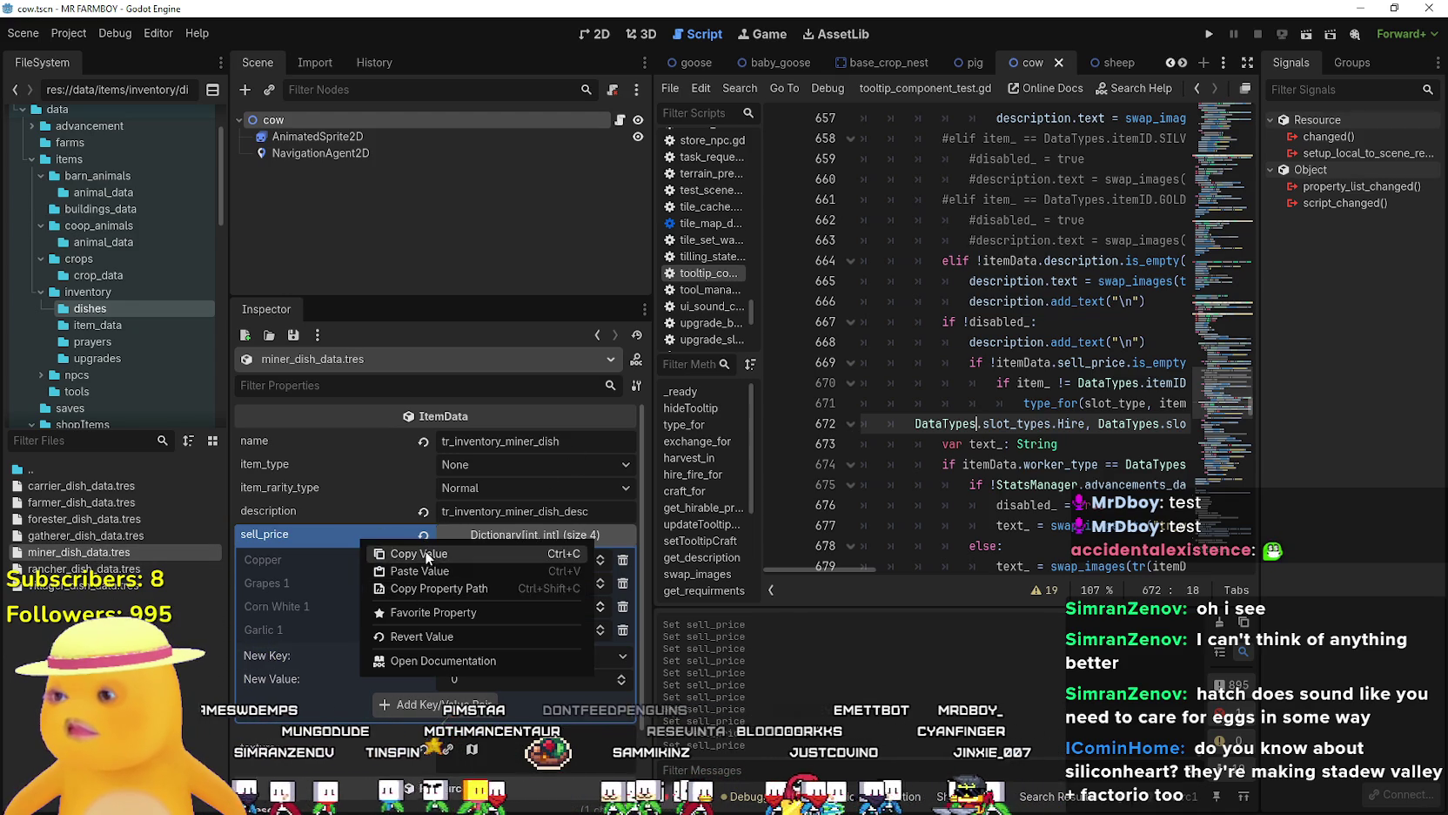
left_click(425, 550)
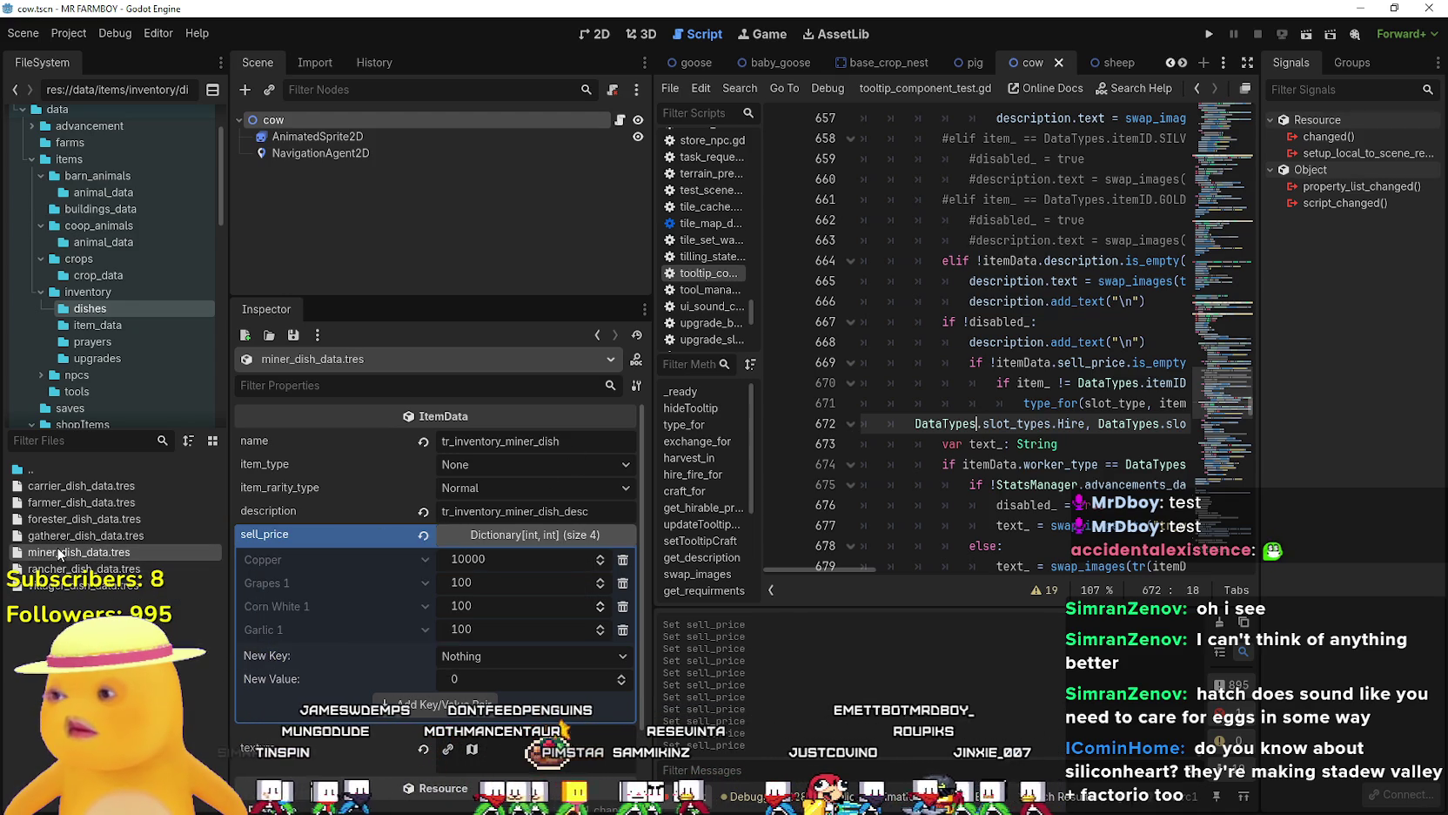
double_click(86, 518)
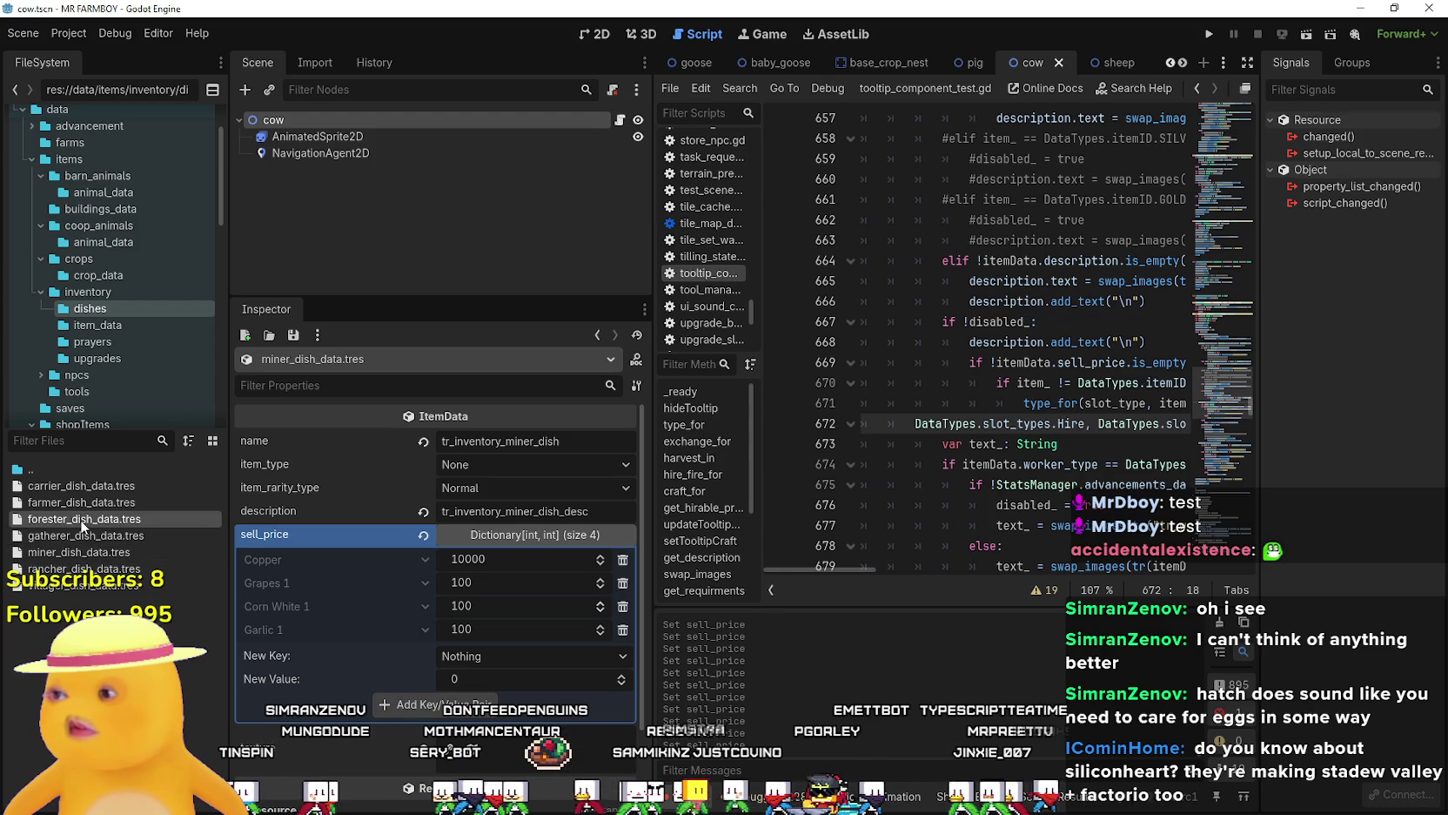
right_click(411, 554)
left_click(435, 572)
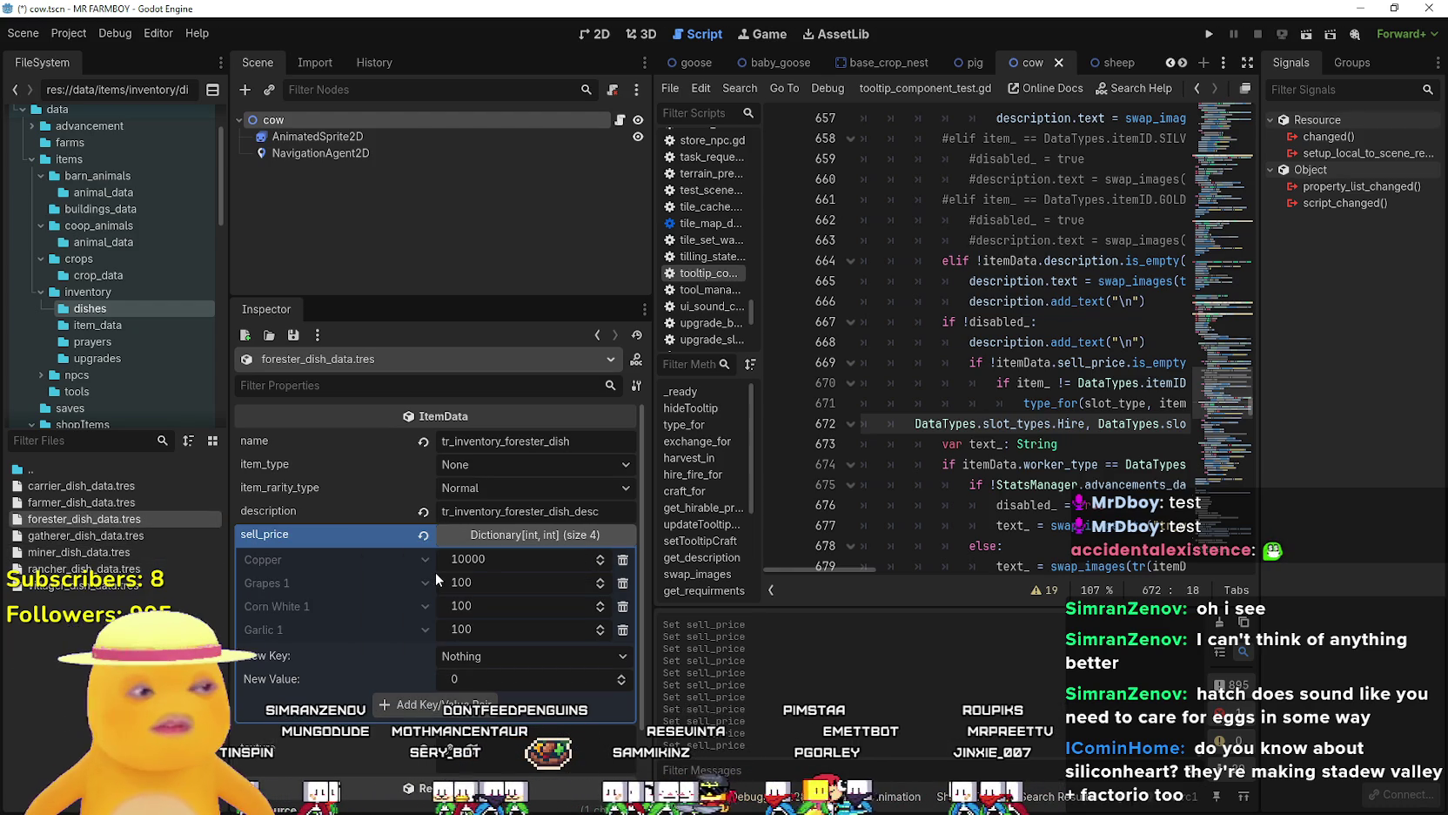